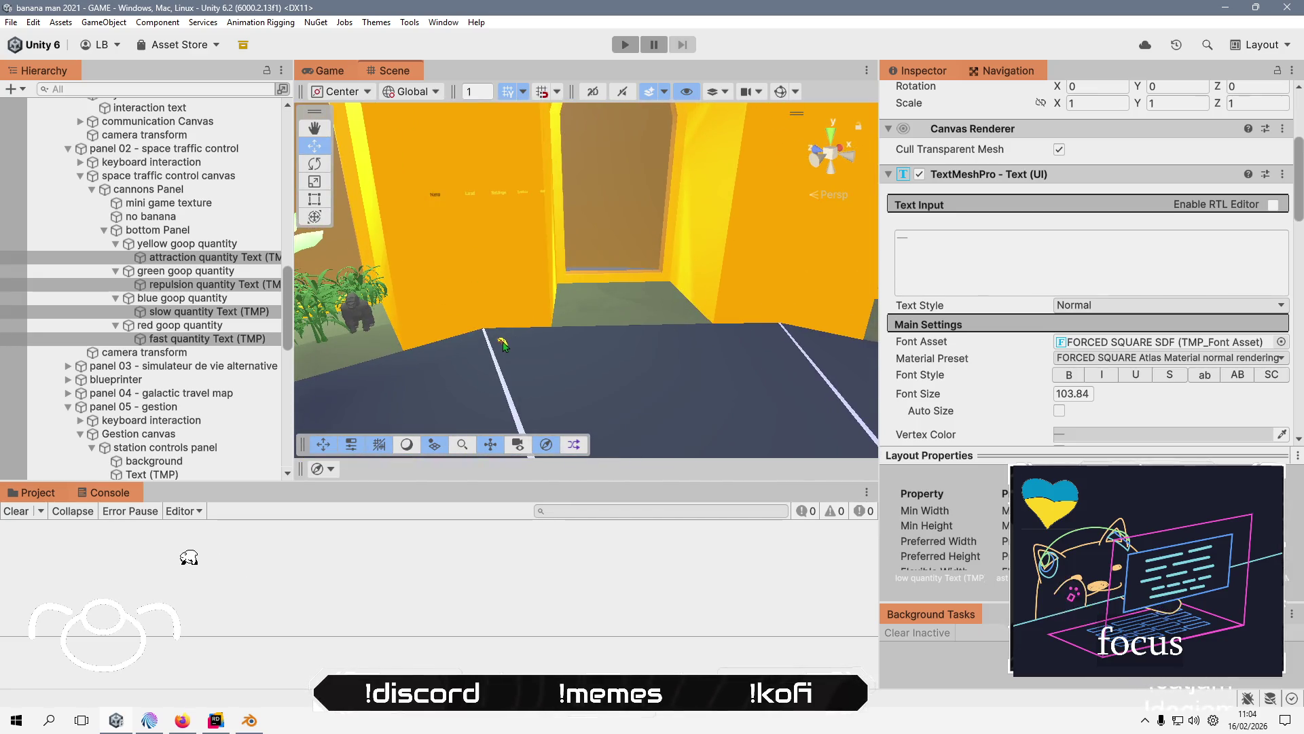
# - In Unity, inspect the banana gun's interaction text and its FORCED SQUARE material
pyautogui.click(502, 345)
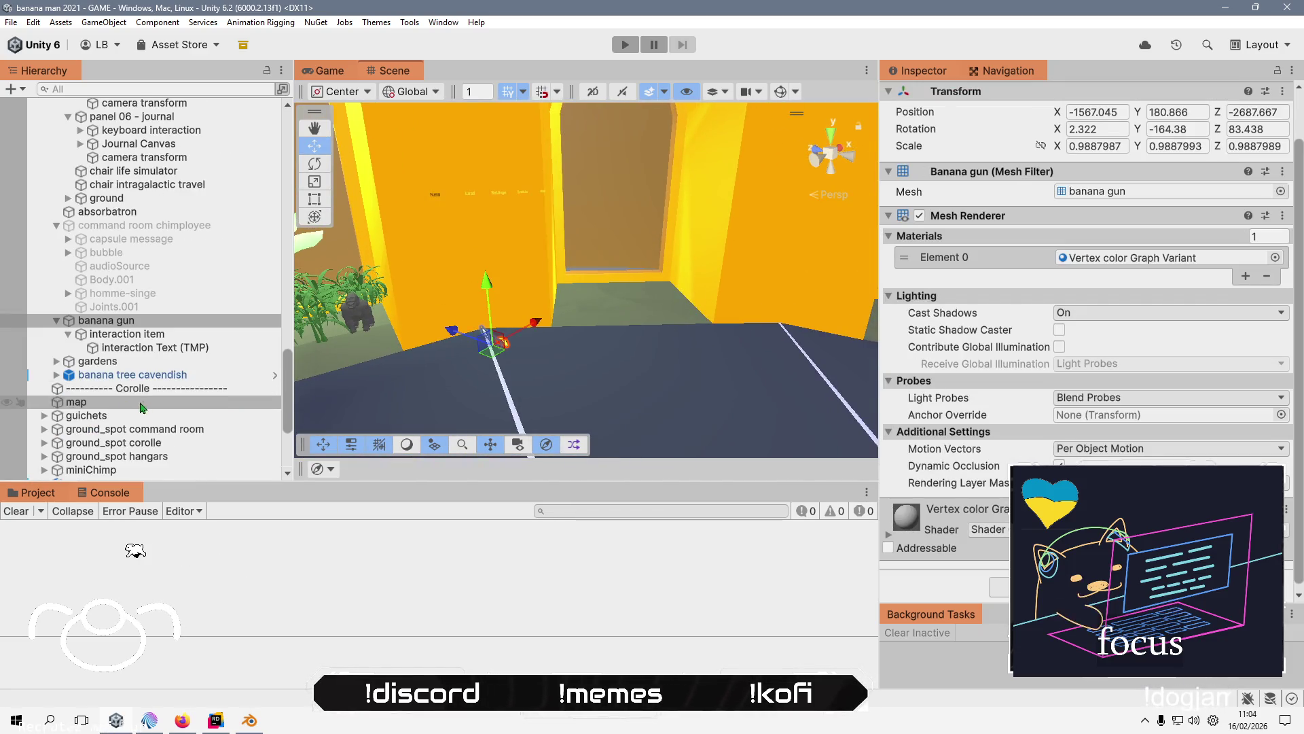
pyautogui.click(136, 347)
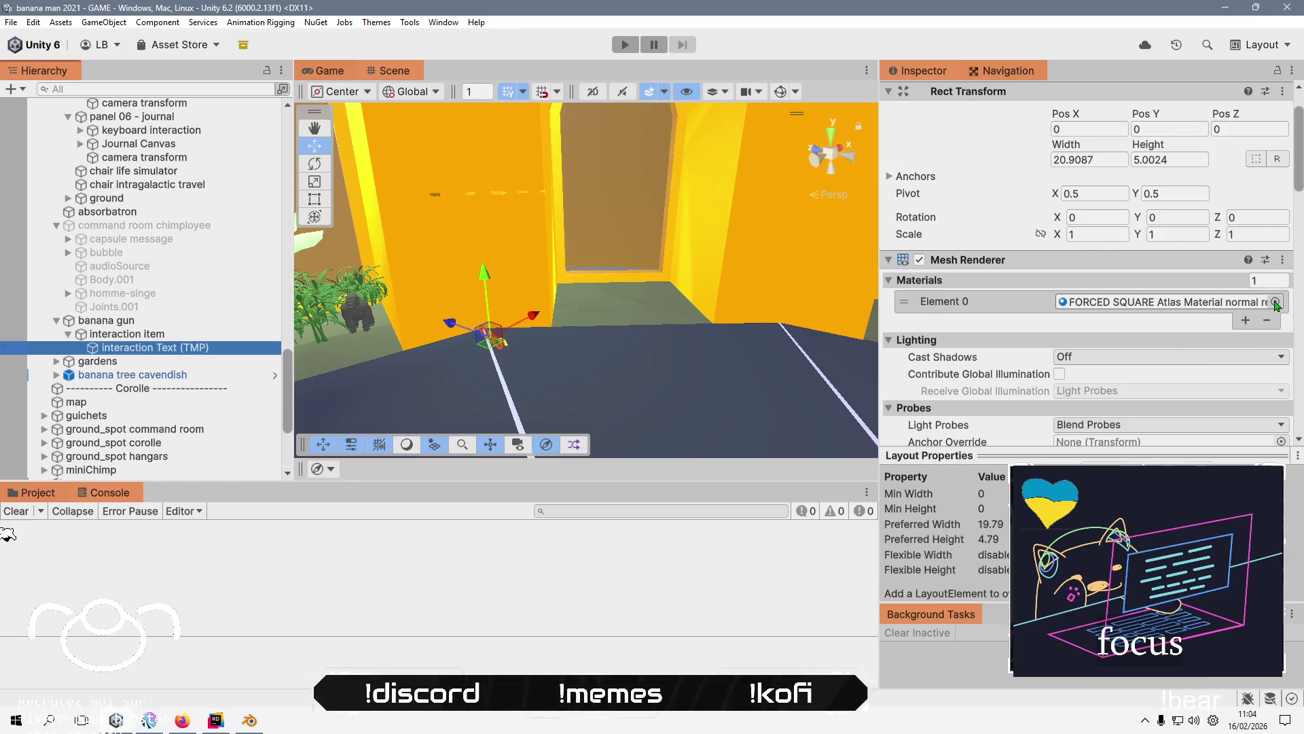
pyautogui.click(1174, 304)
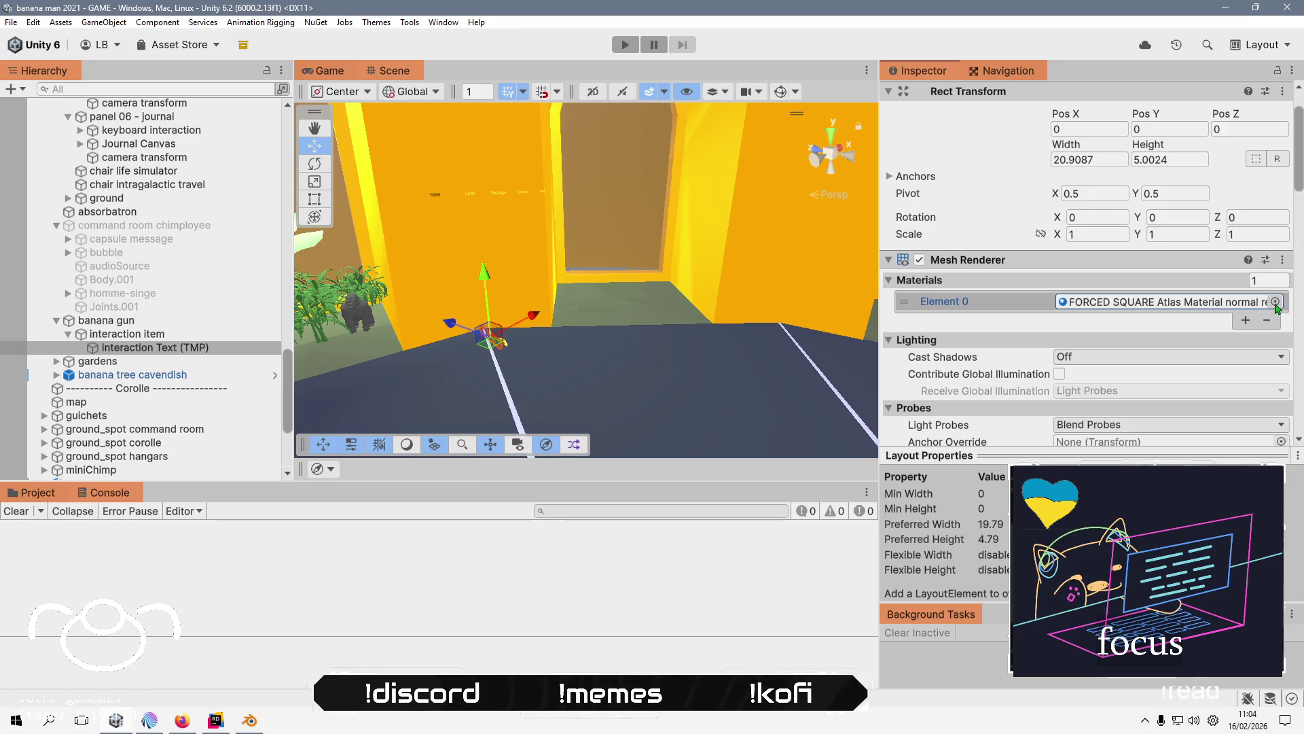
pyautogui.scroll(5, 523, 343)
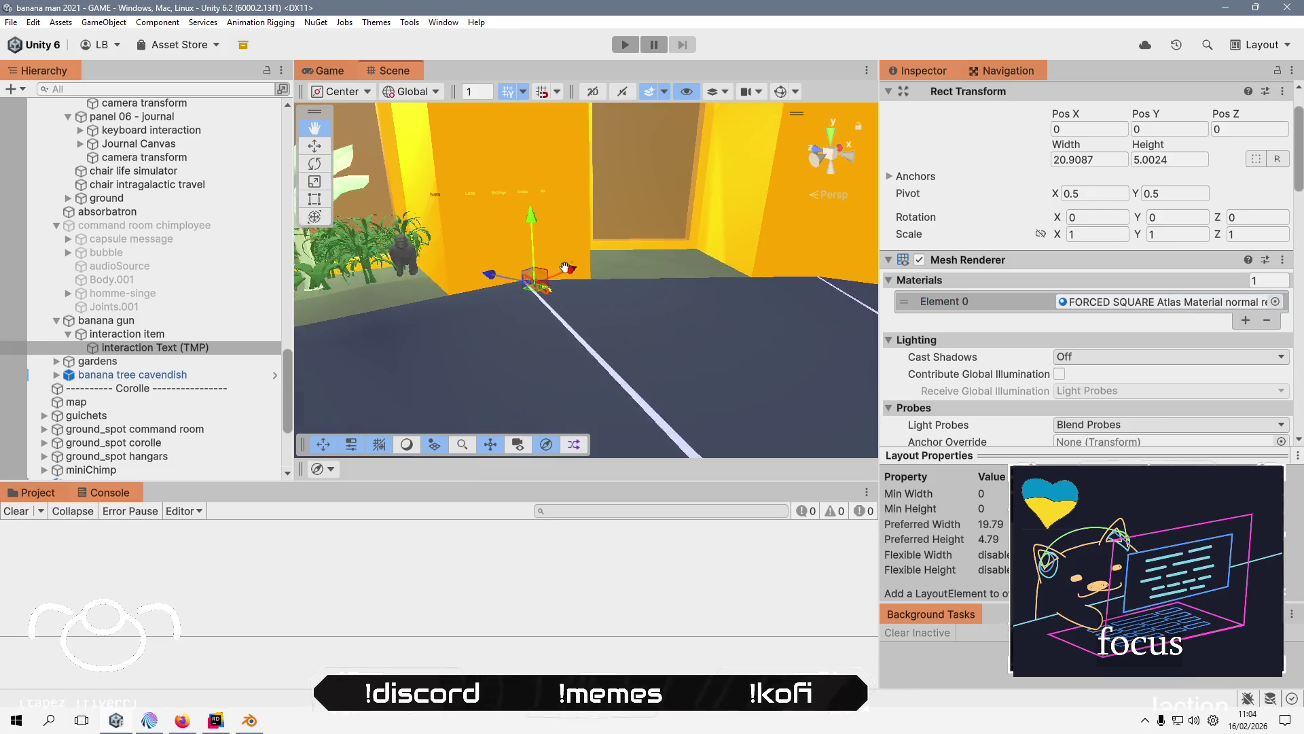
pyautogui.moveTo(641, 310)
pyautogui.mouseDown()
pyautogui.moveTo(631, 136)
pyautogui.moveTo(813, 218)
pyautogui.moveTo(863, 197)
pyautogui.moveTo(870, 170)
pyautogui.moveTo(615, 213)
pyautogui.moveTo(504, 387)
pyautogui.mouseUp()
pyautogui.press('w')
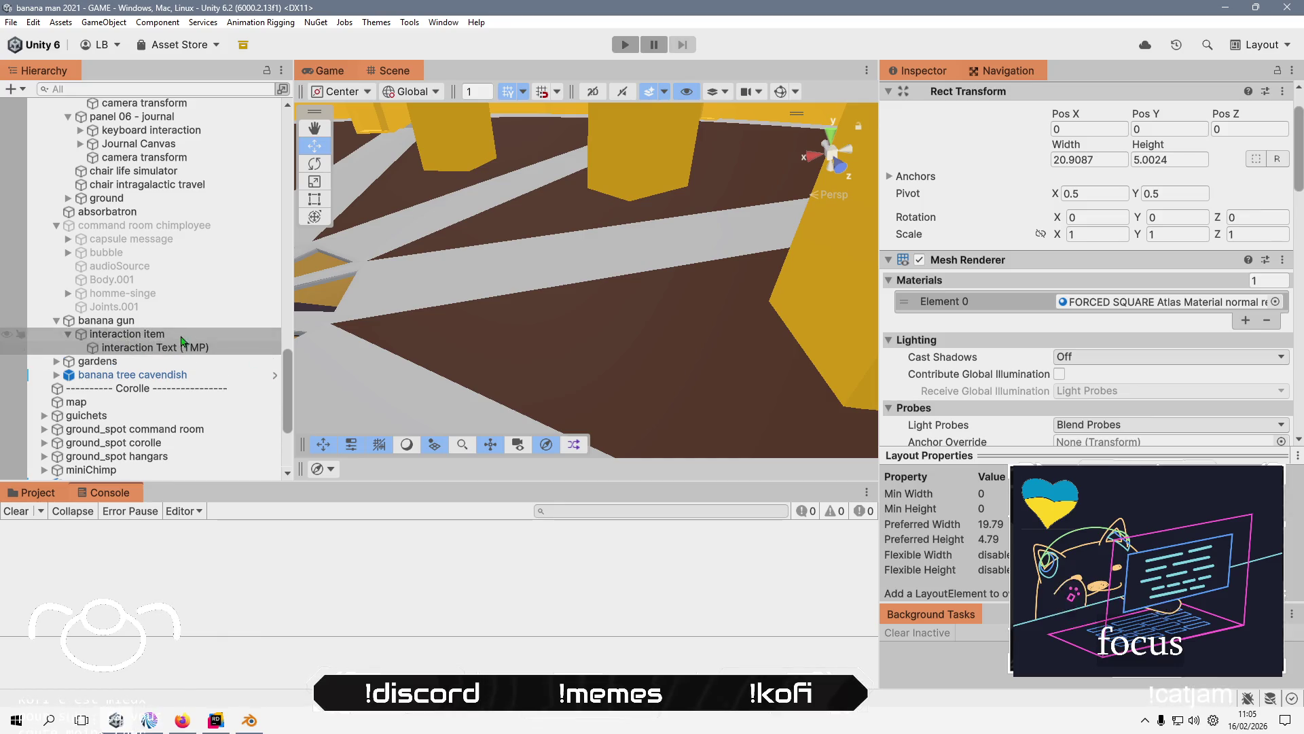
pyautogui.click(188, 325)
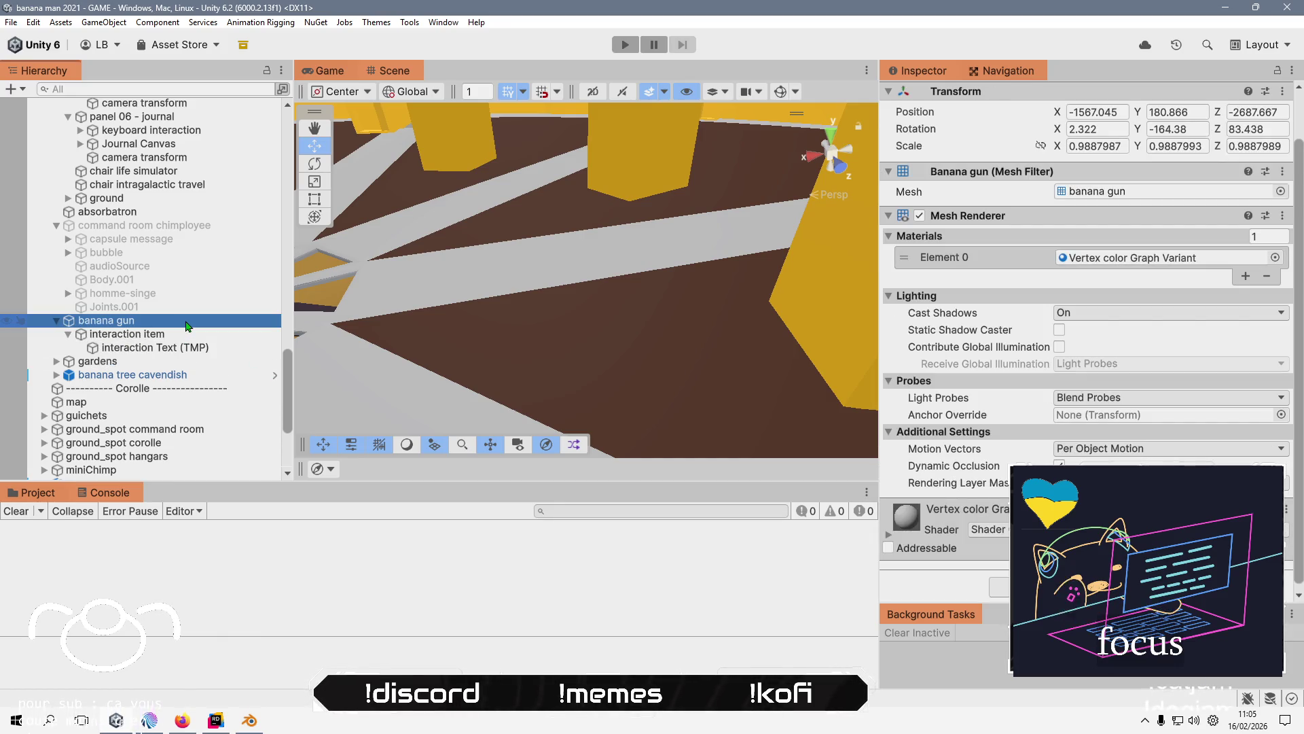
# - In Blender, orbit onto the star-shaped floor and select the command room ground objects
pyautogui.click(258, 725)
pyautogui.rightClick(287, 371)
pyautogui.scroll(5, 505, 336)
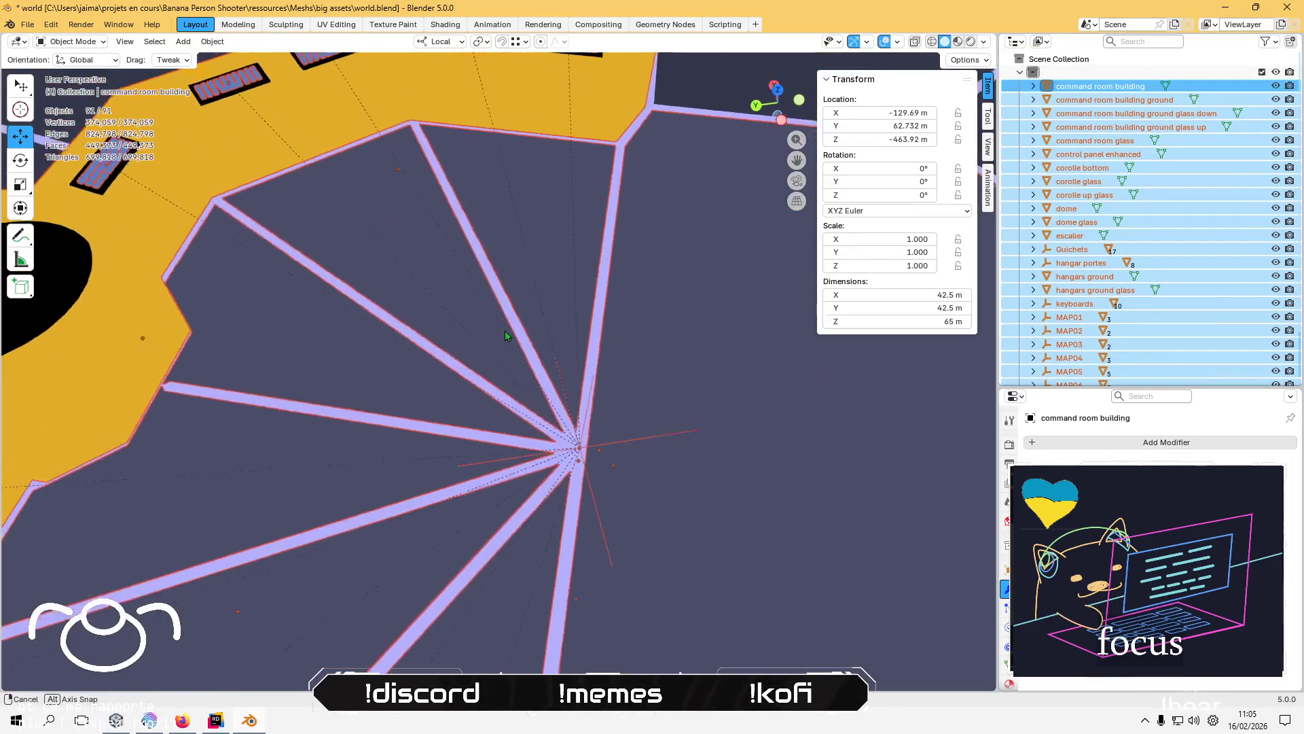
pyautogui.moveTo(505, 335); pyautogui.dragTo(482, 271)
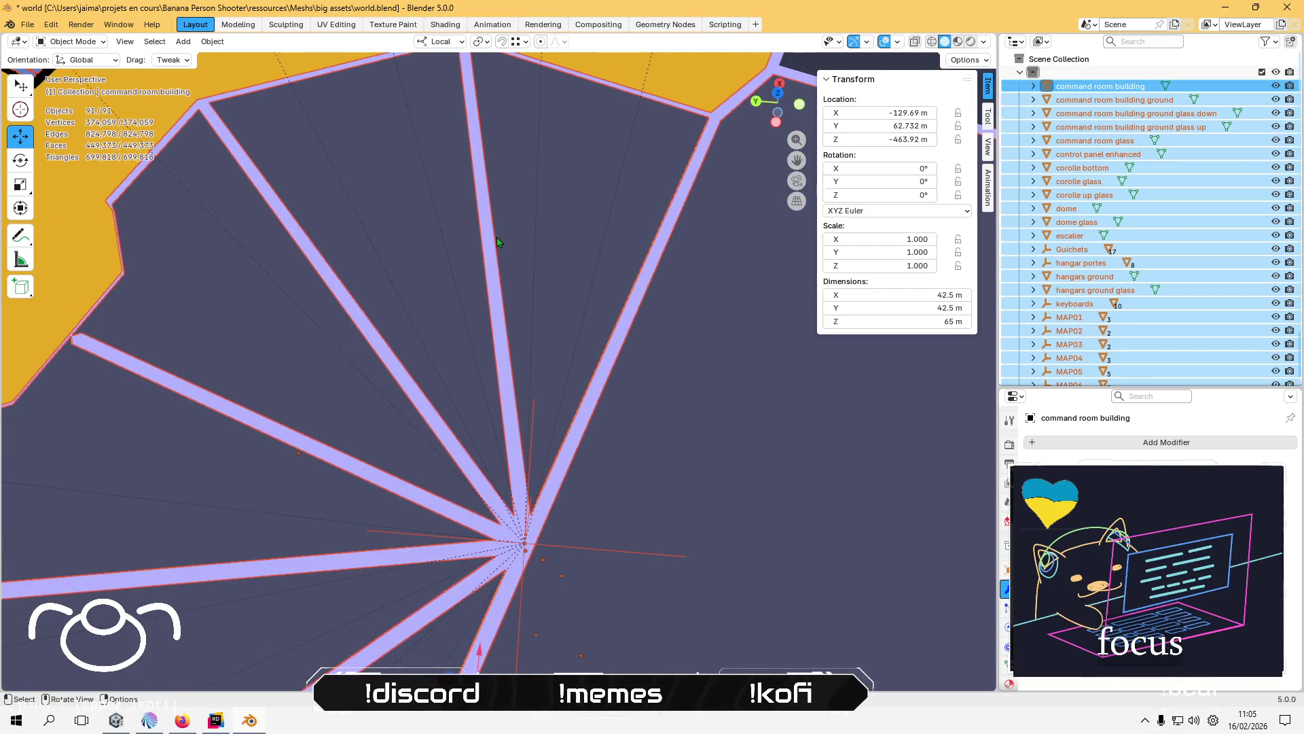
pyautogui.click(1121, 129)
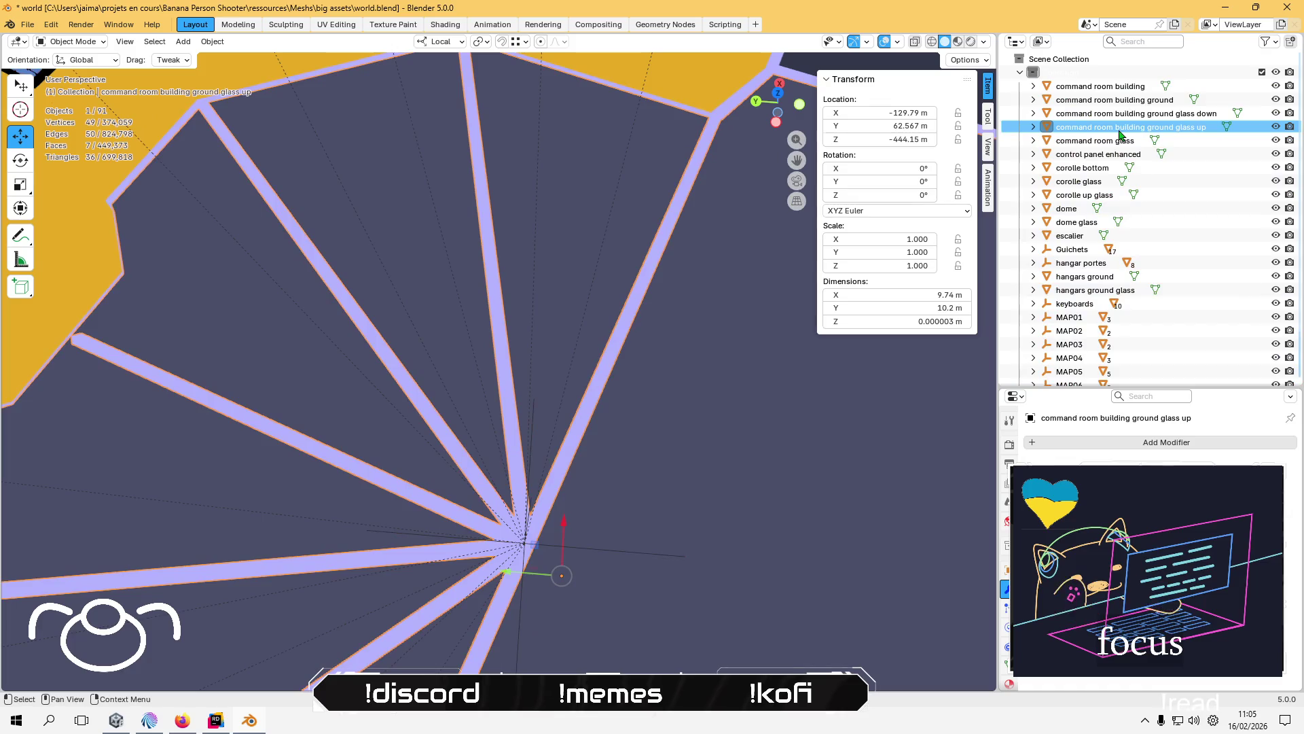
pyautogui.click(1101, 142)
pyautogui.click(1122, 101)
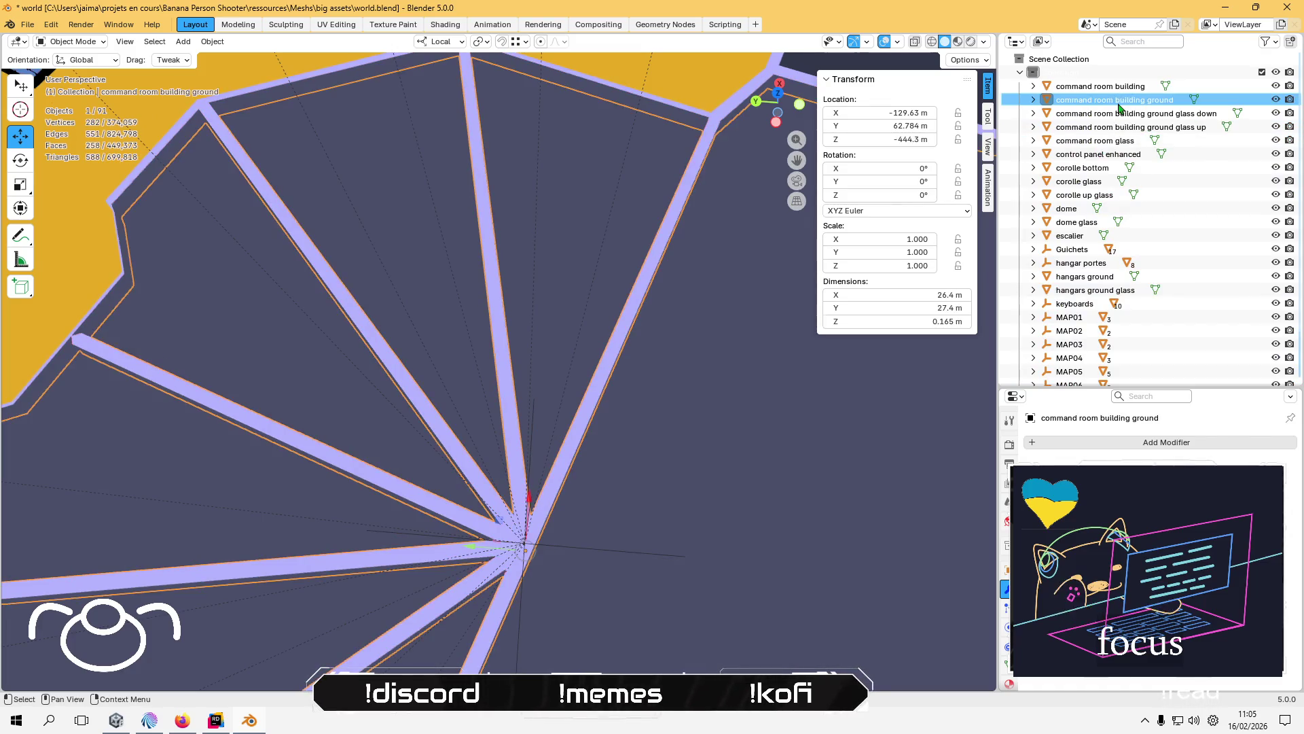
pyautogui.moveTo(527, 231)
pyautogui.mouseDown()
pyautogui.moveTo(479, 302)
pyautogui.moveTo(292, 218)
pyautogui.moveTo(324, 191)
pyautogui.moveTo(299, 201)
pyautogui.mouseUp()
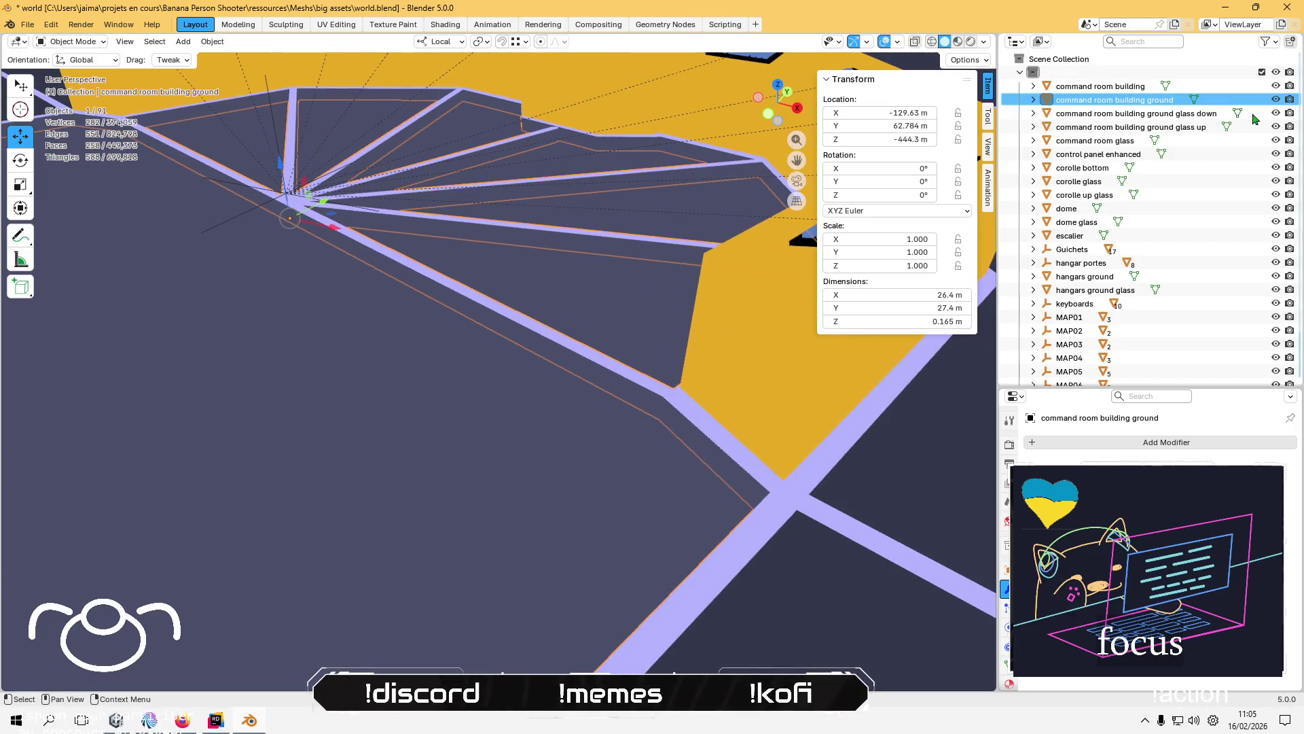
# - Briefly hide the building ground, then hide the ground glass up and glass down objects
pyautogui.click(1274, 101)
pyautogui.moveTo(598, 231)
pyautogui.mouseDown()
pyautogui.moveTo(584, 234)
pyautogui.moveTo(645, 209)
pyautogui.moveTo(610, 218)
pyautogui.moveTo(602, 170)
pyautogui.moveTo(579, 233)
pyautogui.mouseUp()
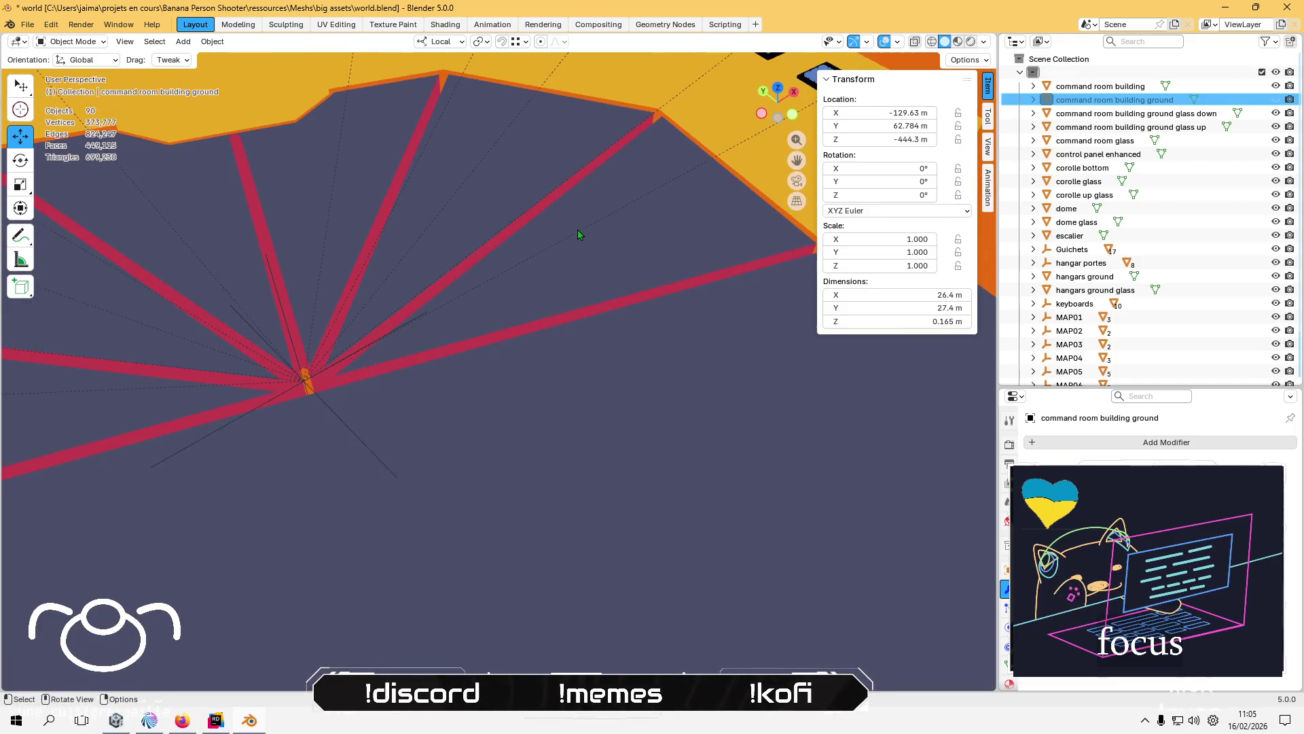
pyautogui.click(1275, 101)
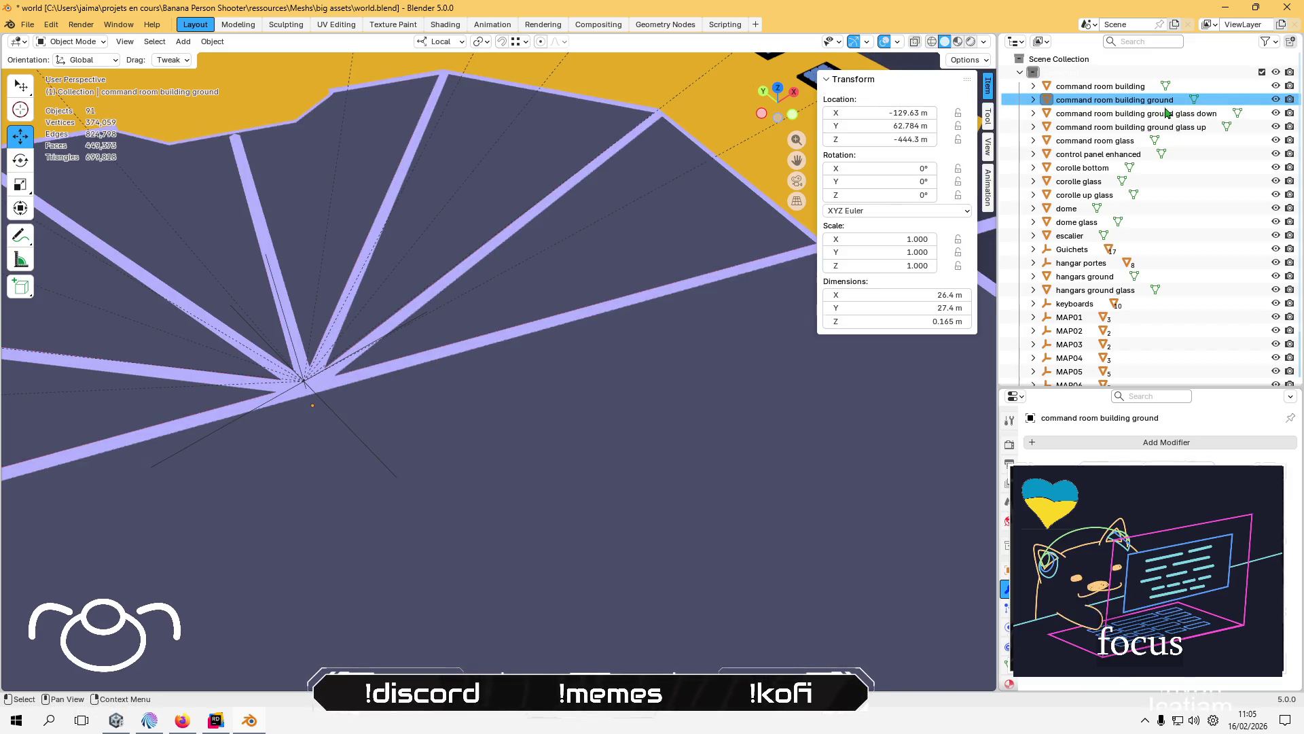
pyautogui.click(1188, 128)
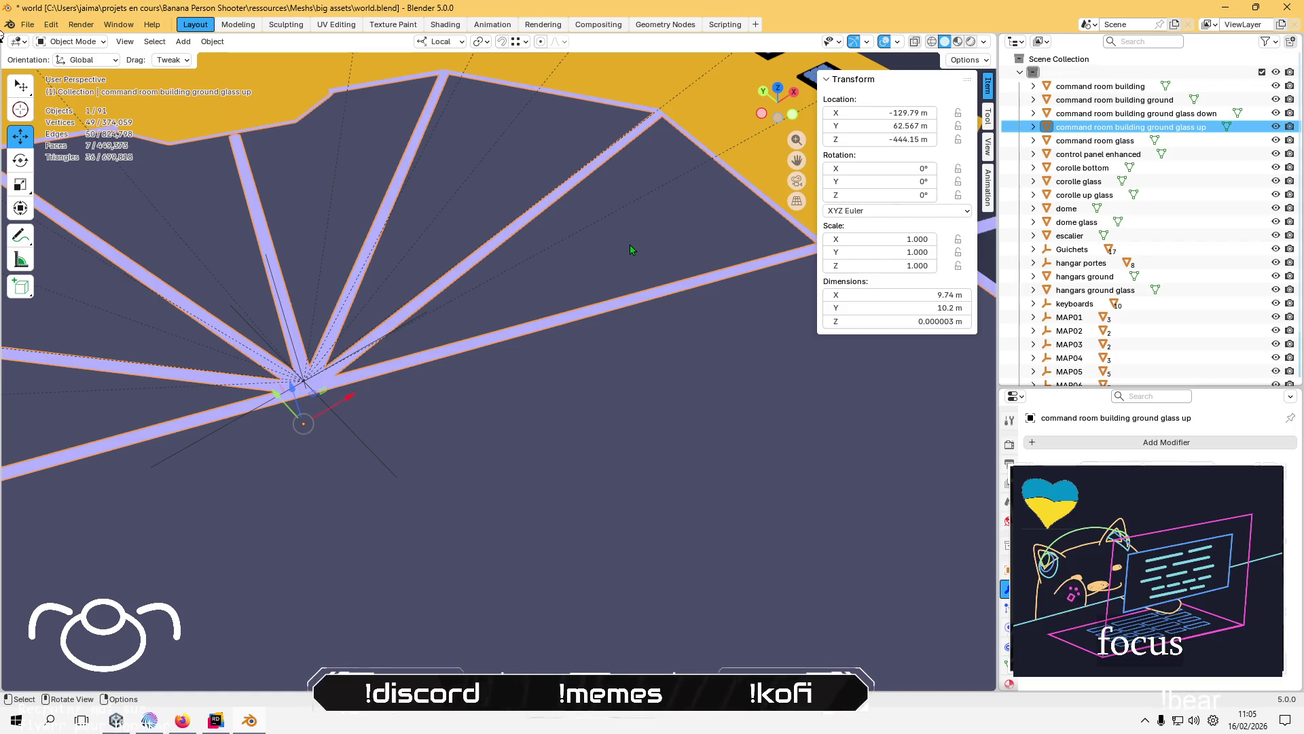
pyautogui.press('h')
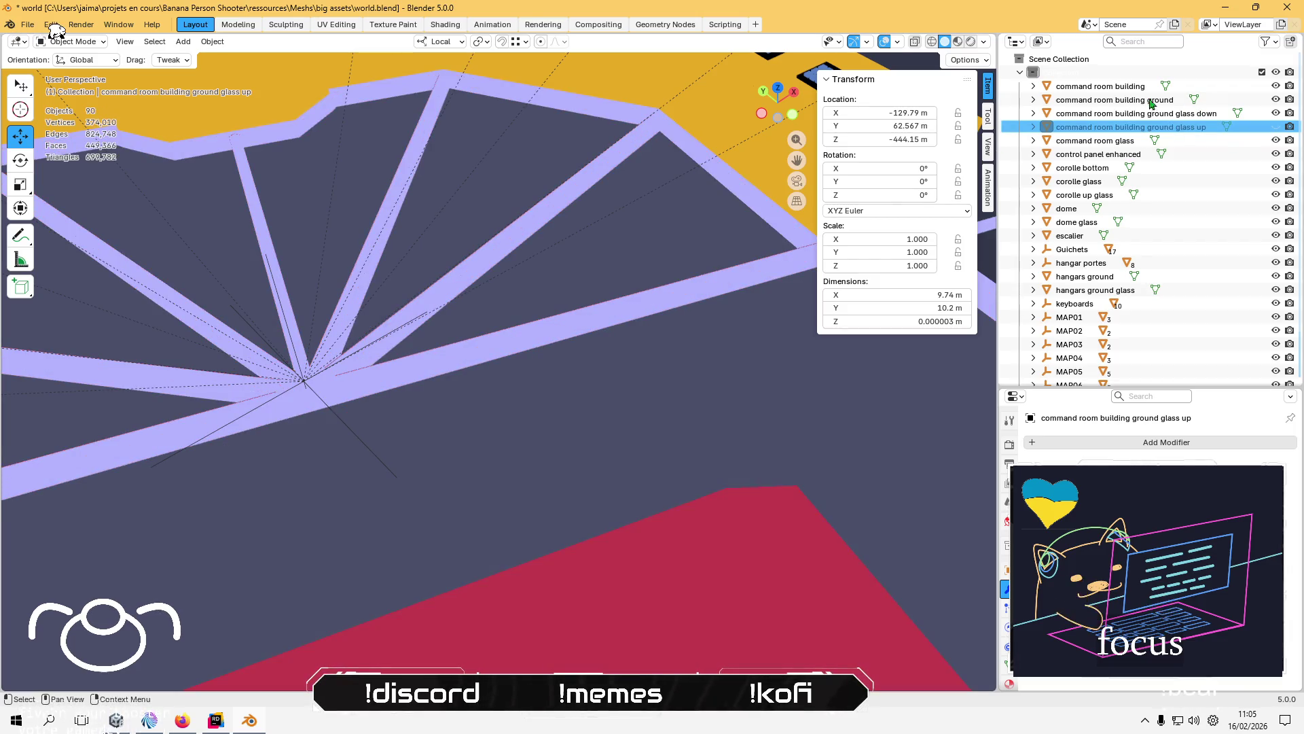
pyautogui.click(1145, 102)
pyautogui.click(1276, 113)
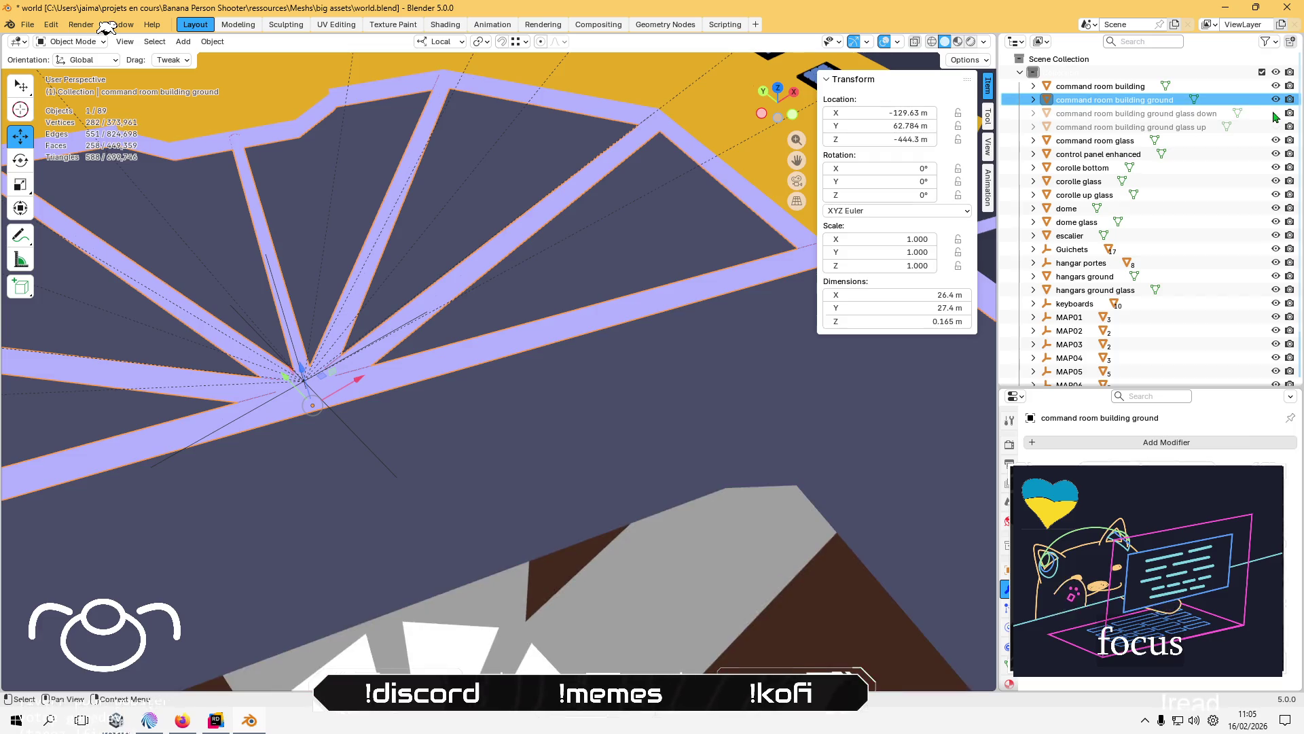
# - Frame the stair fan from above and enter Edit Mode on the building ground mesh
pyautogui.scroll(-8, 520, 264)
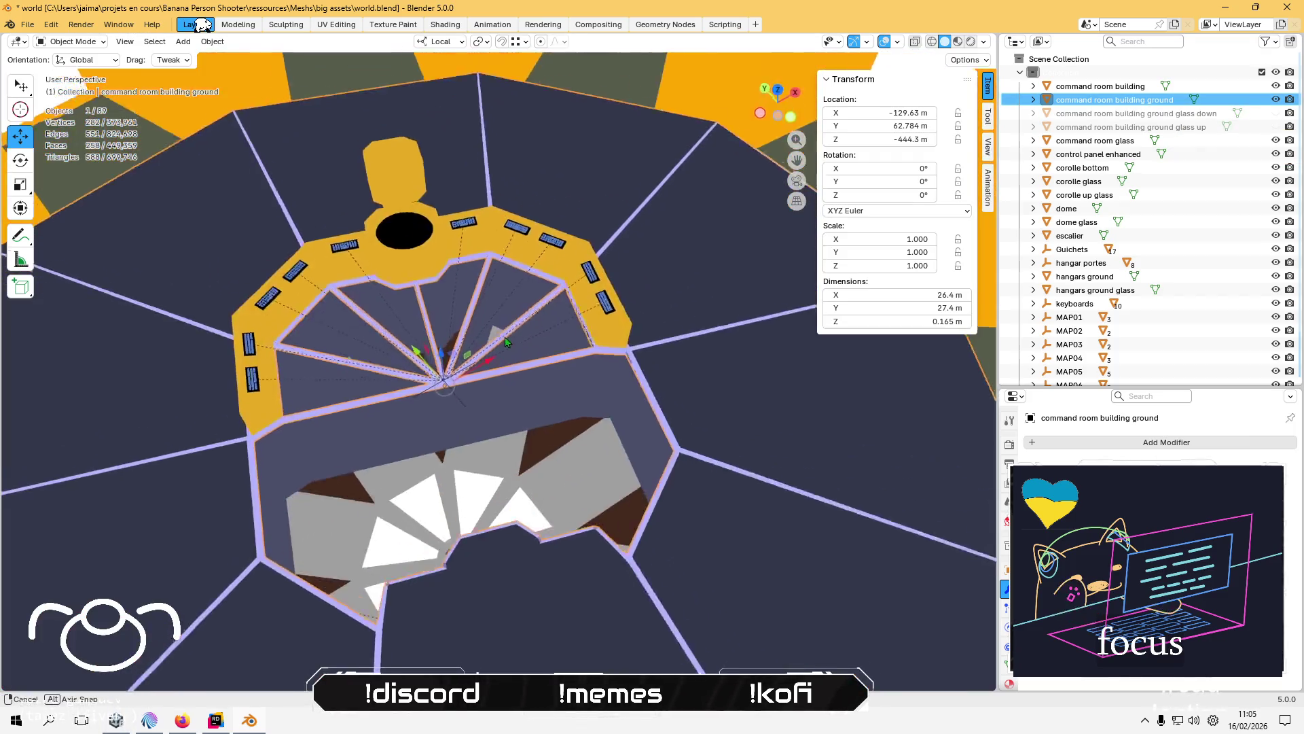
pyautogui.moveTo(505, 341); pyautogui.dragTo(651, 340)
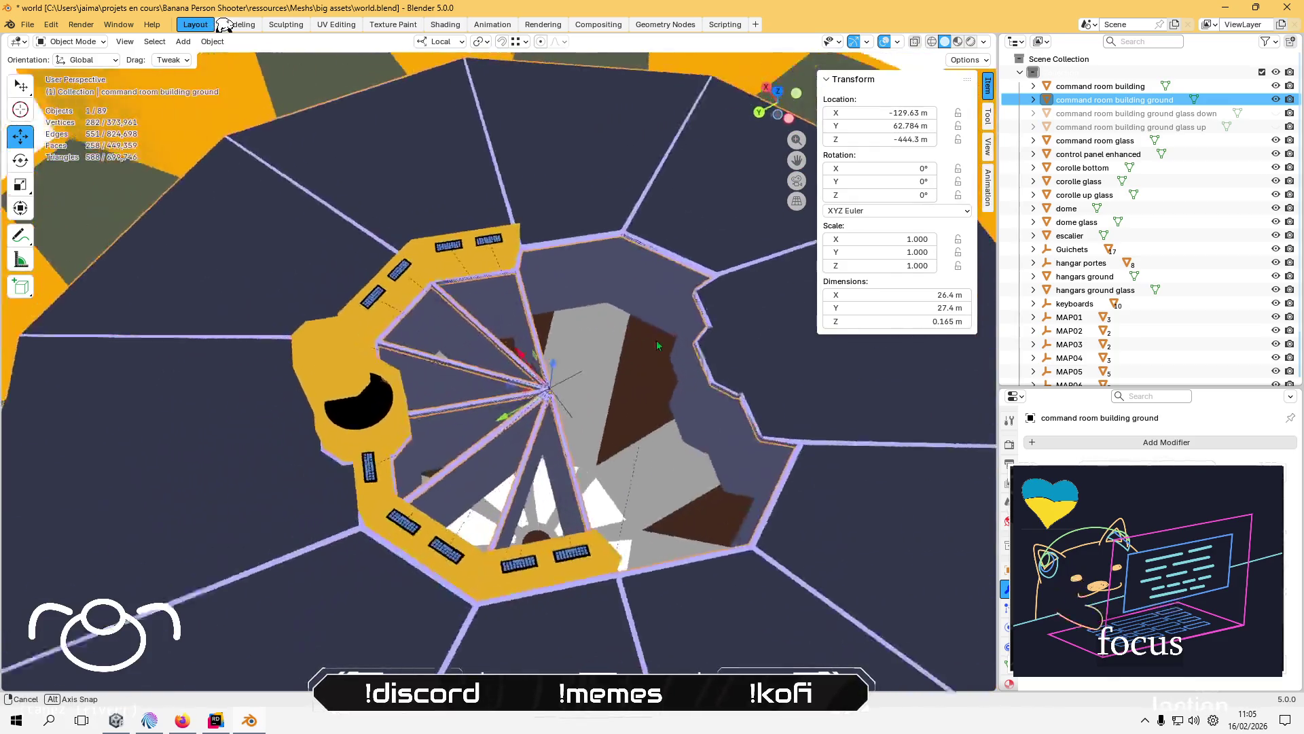
pyautogui.scroll(5, 651, 340)
pyautogui.moveTo(512, 271); pyautogui.dragTo(392, 254)
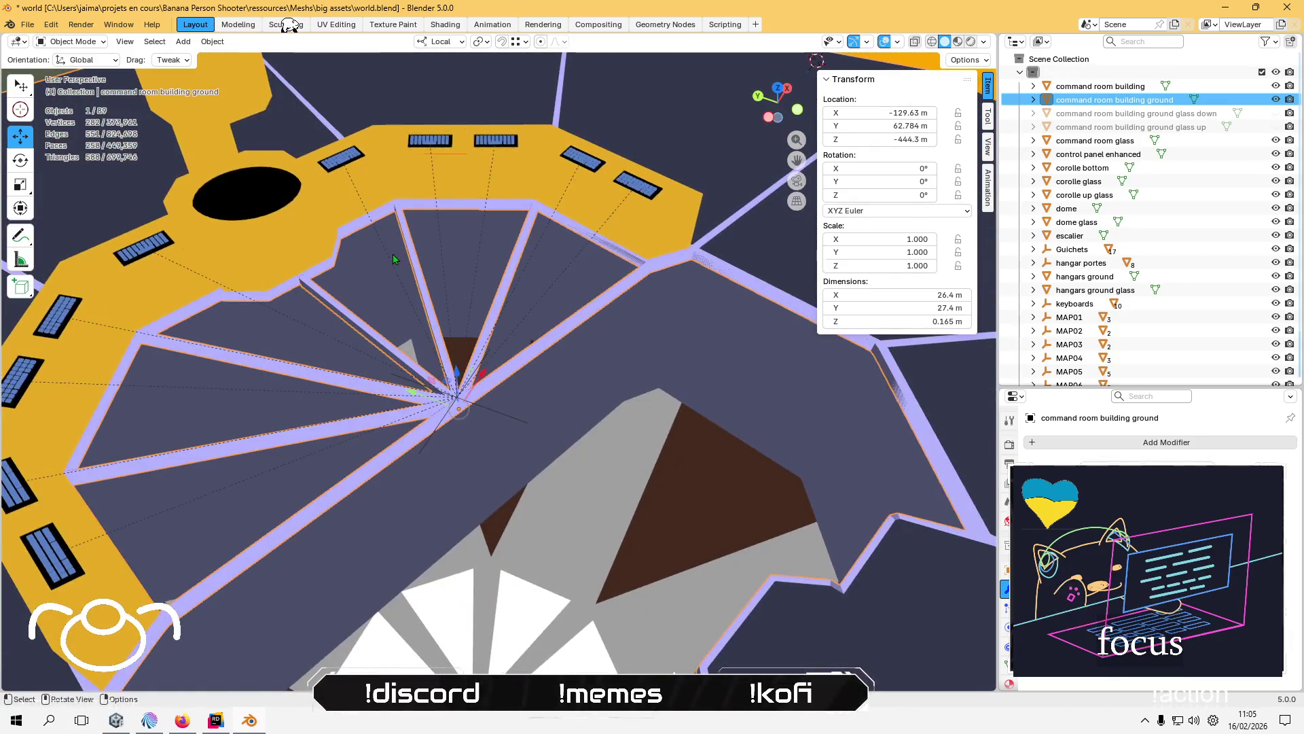
pyautogui.press('Tab')
# - Clear the mesh selection and select the first wall-top strip faces along the edge
pyautogui.scroll(6, 393, 254)
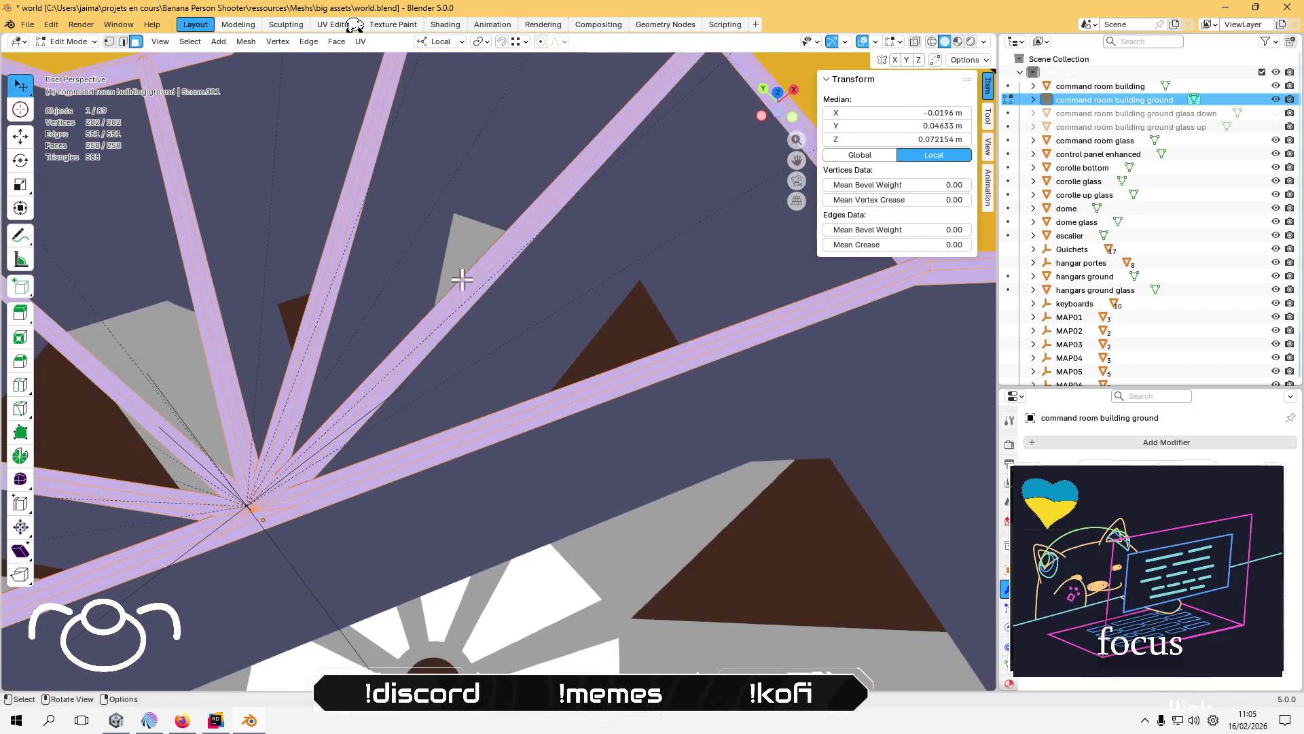
pyautogui.scroll(-3, 474, 248)
pyautogui.hotkey('alt', 'a')
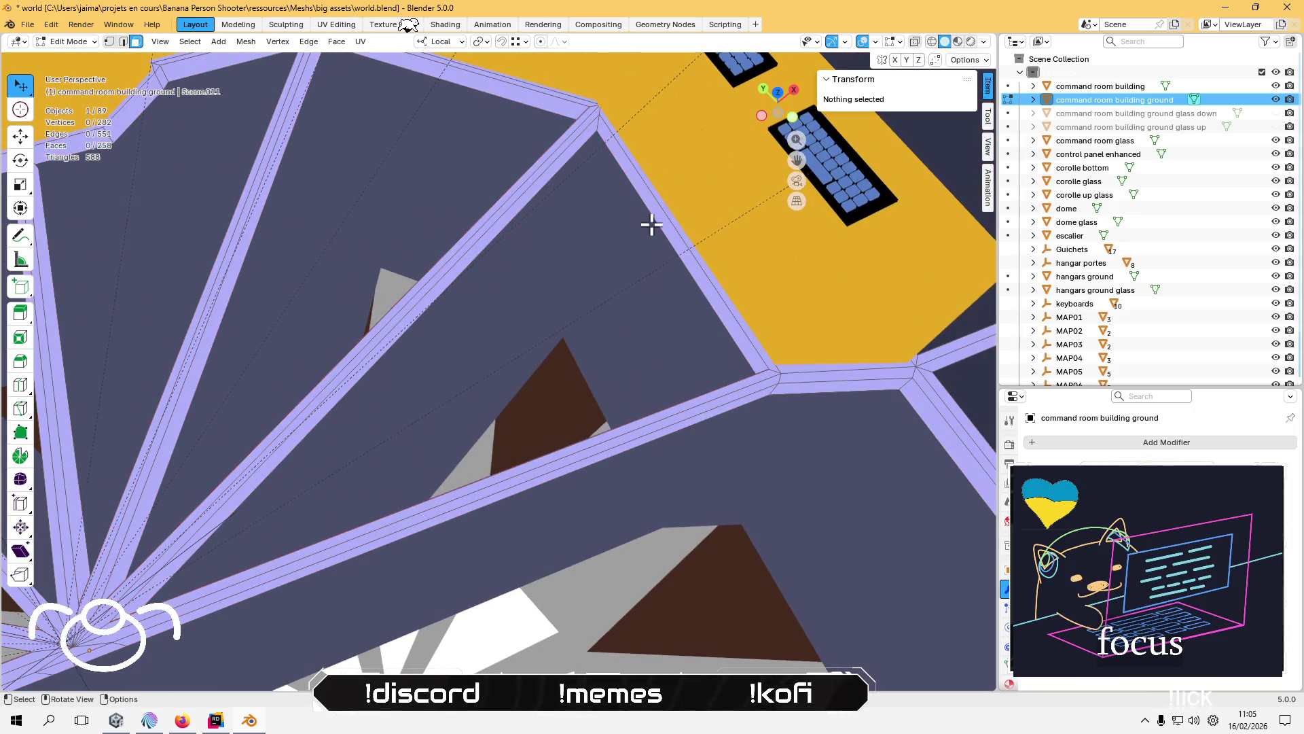
pyautogui.click(666, 219)
pyautogui.keyDown('shift'); pyautogui.click(674, 218); pyautogui.keyUp('shift')
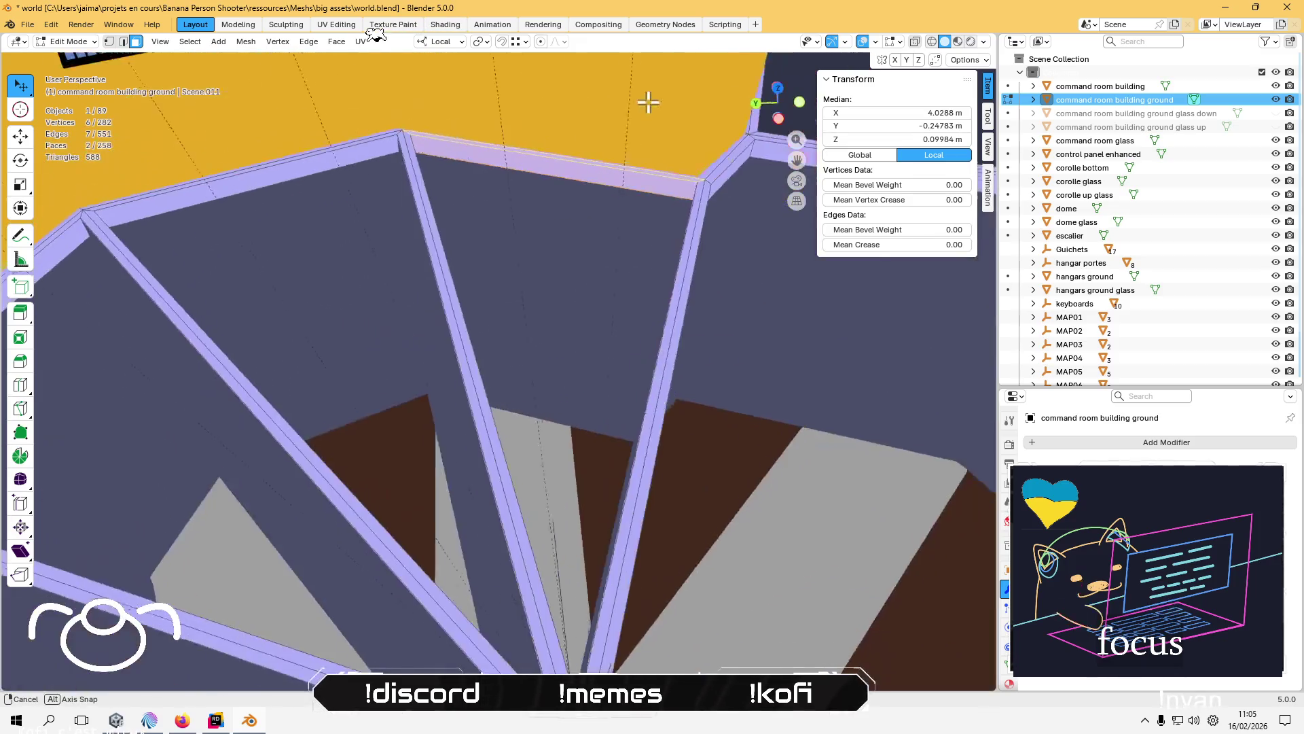
pyautogui.moveTo(572, 139); pyautogui.dragTo(381, 136)
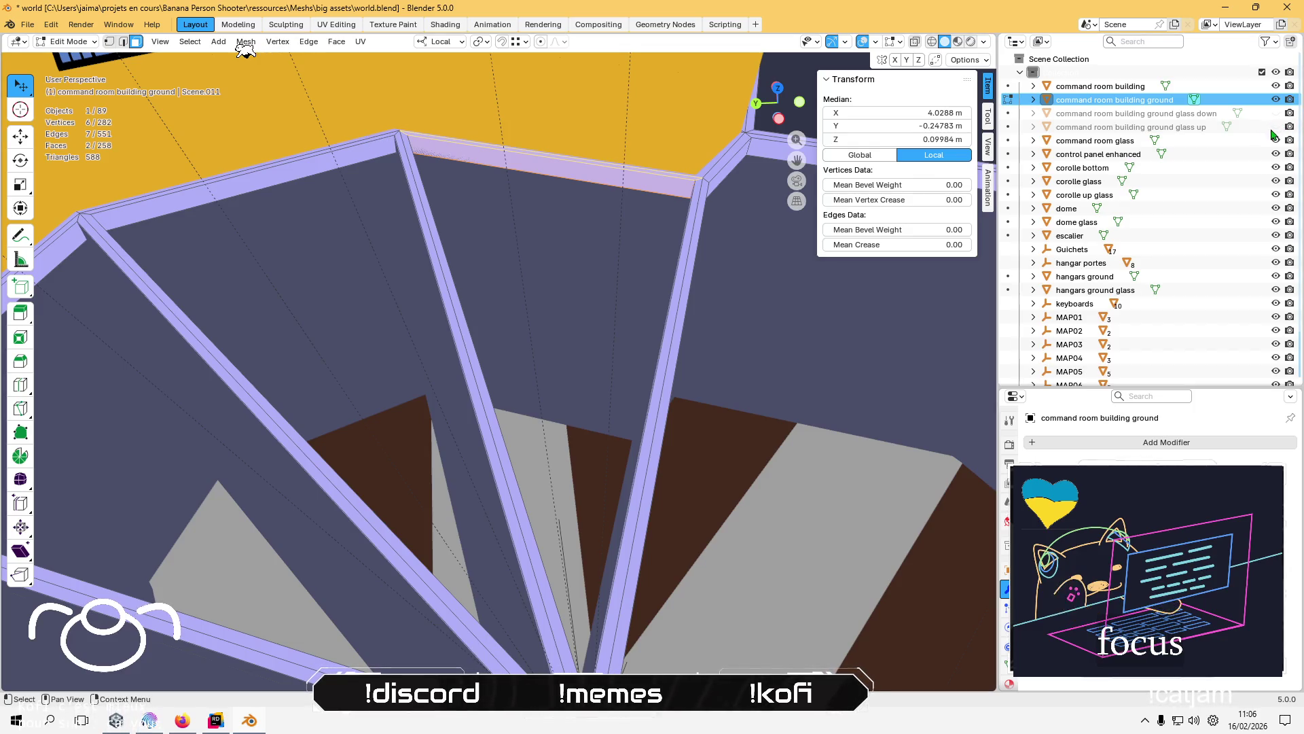
pyautogui.moveTo(523, 158)
pyautogui.mouseDown()
pyautogui.moveTo(431, 166)
pyautogui.moveTo(416, 134)
pyautogui.moveTo(435, 178)
pyautogui.moveTo(380, 129)
pyautogui.moveTo(306, 117)
pyautogui.moveTo(496, 184)
pyautogui.moveTo(422, 160)
pyautogui.mouseUp()
pyautogui.click(489, 154)
pyautogui.keyDown('shift'); pyautogui.click(414, 139); pyautogui.keyUp('shift')
pyautogui.keyDown('shift'); pyautogui.click(274, 123); pyautogui.keyUp('shift')
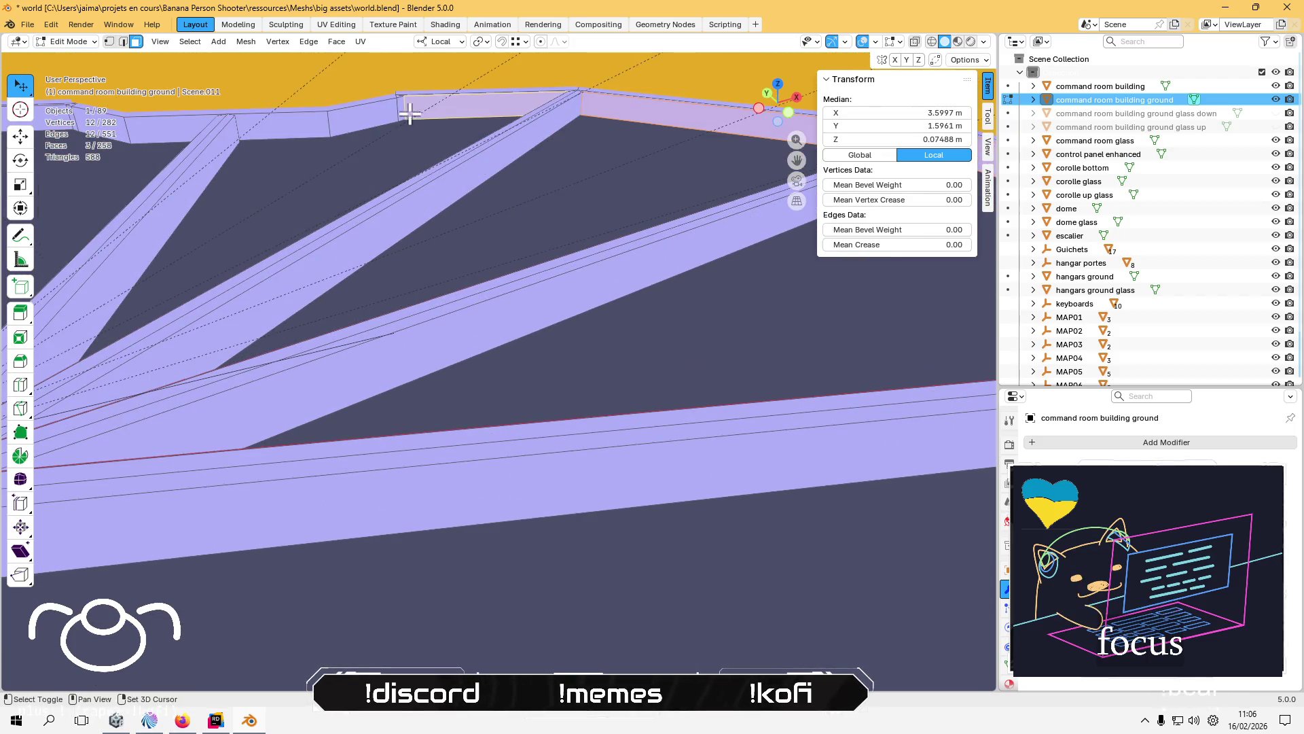
pyautogui.keyDown('shift'); pyautogui.click(378, 110); pyautogui.keyUp('shift')
pyautogui.keyDown('shift'); pyautogui.click(281, 123); pyautogui.keyUp('shift')
# - Orbit over the building ground and add more wall-top strip faces to the selection
pyautogui.moveTo(401, 145)
pyautogui.mouseDown()
pyautogui.moveTo(599, 131)
pyautogui.moveTo(291, 282)
pyautogui.moveTo(526, 215)
pyautogui.mouseUp()
pyautogui.scroll(6, 526, 214)
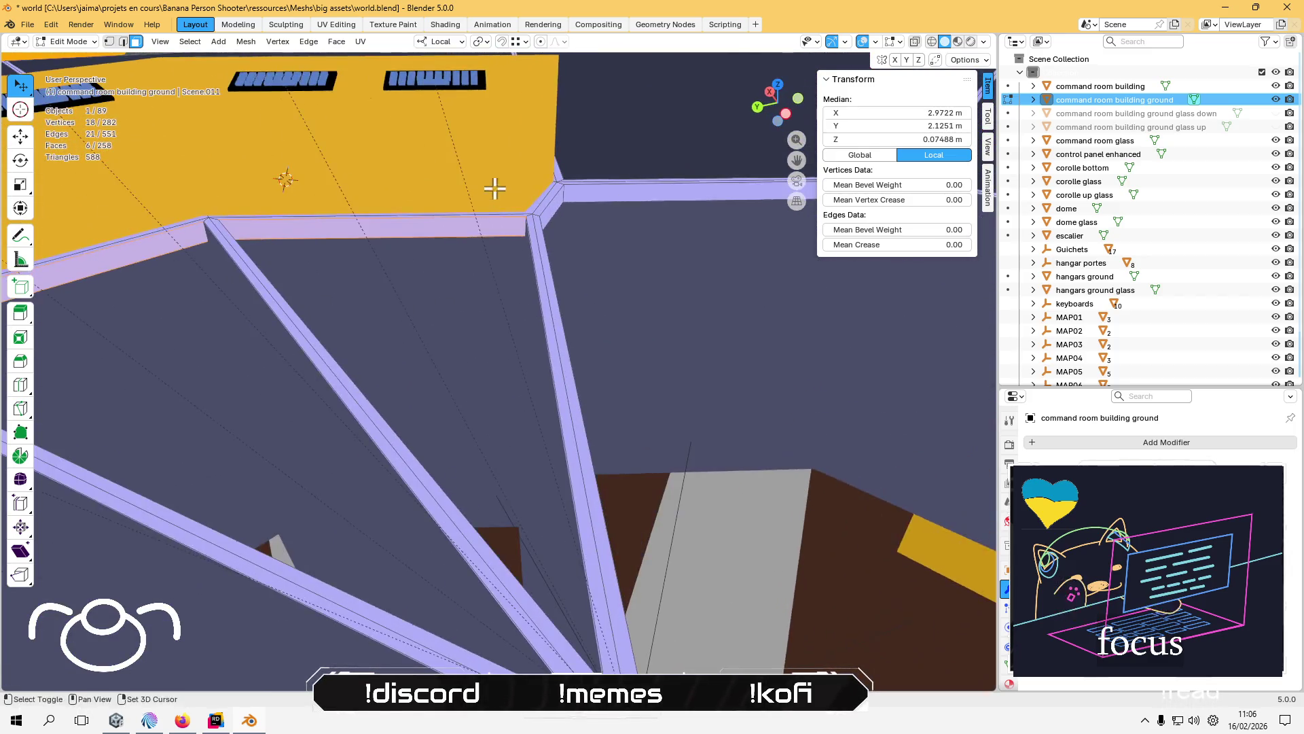
pyautogui.moveTo(276, 203)
pyautogui.mouseDown()
pyautogui.moveTo(367, 197)
pyautogui.moveTo(352, 212)
pyautogui.mouseUp()
pyautogui.scroll(2, 393, 236)
pyautogui.keyDown('shift'); pyautogui.click(628, 171); pyautogui.keyUp('shift')
pyautogui.keyDown('shift'); pyautogui.click(483, 182); pyautogui.keyUp('shift')
pyautogui.moveTo(437, 197)
pyautogui.mouseDown()
pyautogui.moveTo(507, 221)
pyautogui.moveTo(475, 192)
pyautogui.mouseUp()
pyautogui.keyDown('shift'); pyautogui.click(491, 201); pyautogui.keyUp('shift')
# - Continue along the wall, adding the next strip faces including the small angled one
pyautogui.keyDown('shift'); pyautogui.click(570, 208); pyautogui.keyUp('shift')
pyautogui.keyDown('shift'); pyautogui.click(620, 212); pyautogui.keyUp('shift')
pyautogui.keyDown('shift'); pyautogui.click(722, 216); pyautogui.keyUp('shift')
pyautogui.keyDown('shift'); pyautogui.click(420, 192); pyautogui.keyUp('shift')
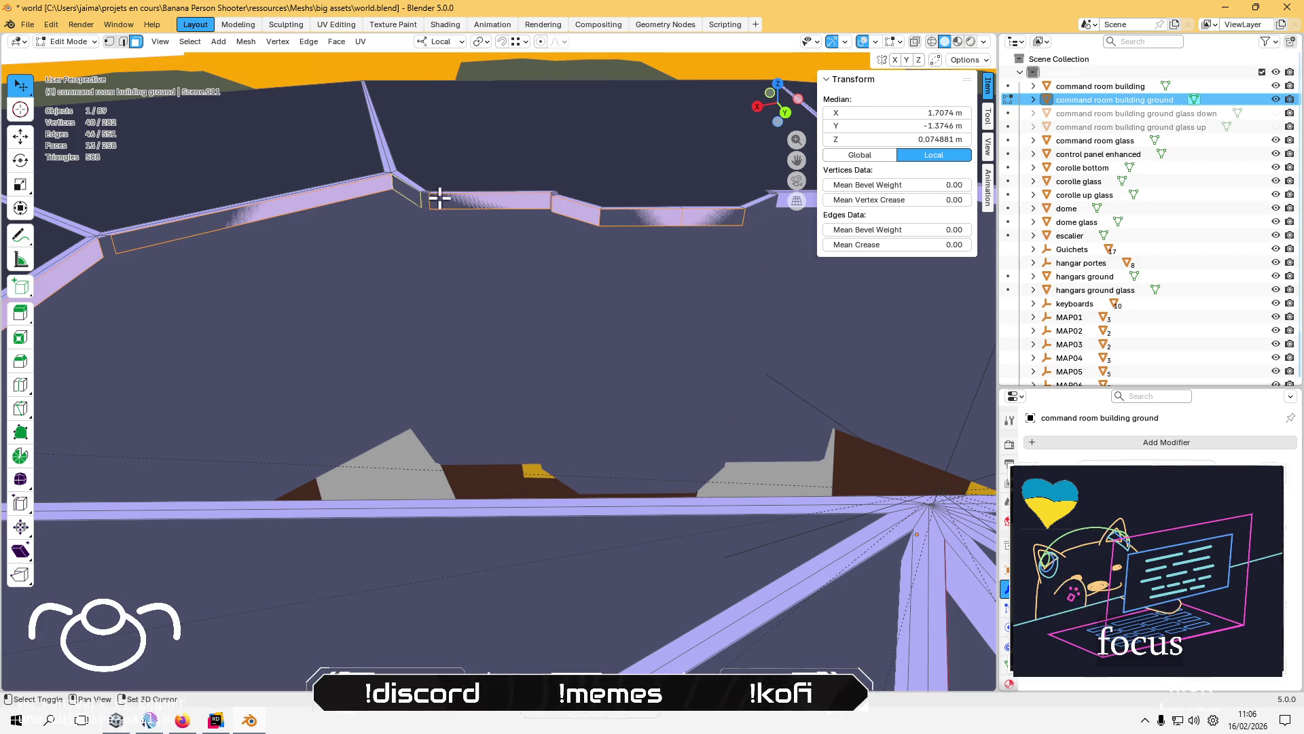
pyautogui.moveTo(556, 211); pyautogui.dragTo(627, 216)
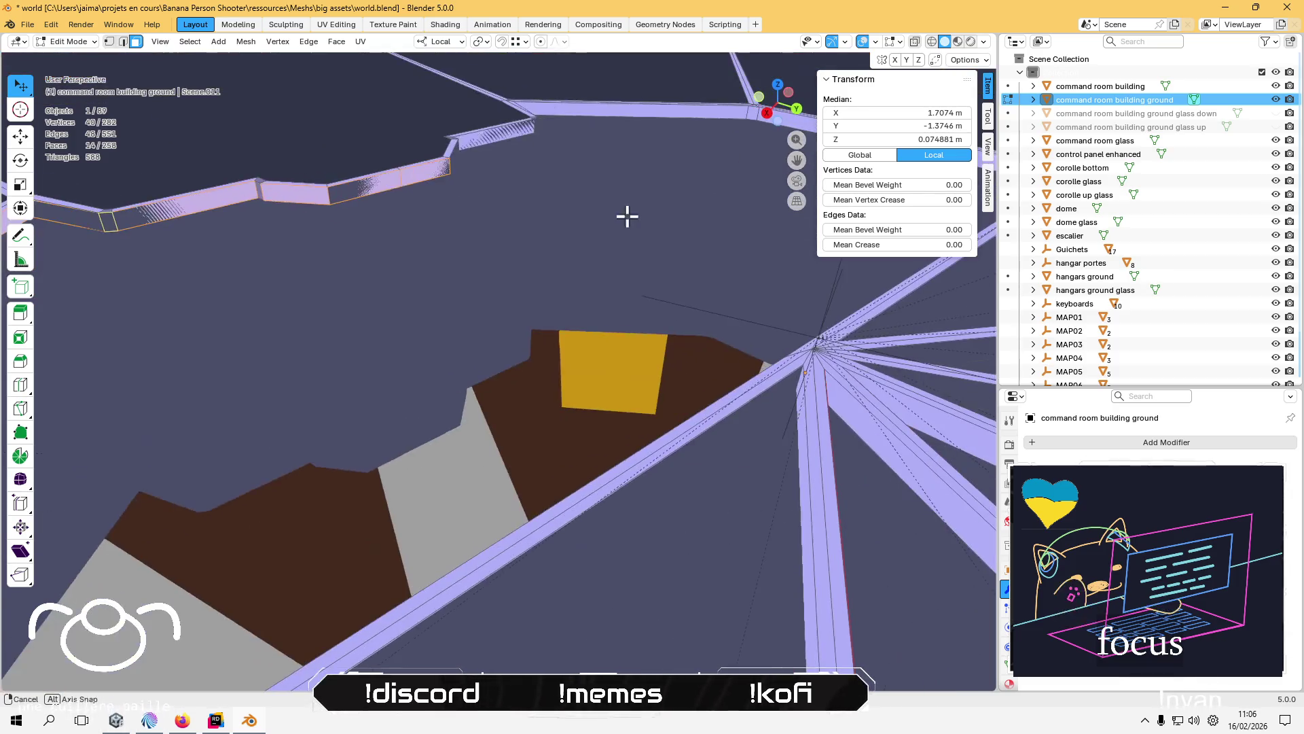
pyautogui.keyDown('shift'); pyautogui.click(430, 178); pyautogui.keyUp('shift')
pyautogui.moveTo(431, 183)
pyautogui.mouseDown()
pyautogui.moveTo(320, 169)
pyautogui.moveTo(597, 305)
pyautogui.moveTo(181, 276)
pyautogui.mouseUp()
# - Add the next run of rim wall faces, up to the face at the wall end
pyautogui.keyDown('shift'); pyautogui.click(486, 285); pyautogui.keyUp('shift')
pyautogui.moveTo(469, 304)
pyautogui.mouseDown()
pyautogui.moveTo(844, 306)
pyautogui.moveTo(801, 328)
pyautogui.moveTo(820, 327)
pyautogui.mouseUp()
pyautogui.keyDown('shift'); pyautogui.click(550, 293); pyautogui.keyUp('shift')
pyautogui.keyDown('shift'); pyautogui.click(557, 291); pyautogui.keyUp('shift')
pyautogui.keyDown('shift'); pyautogui.click(725, 324); pyautogui.keyUp('shift')
pyautogui.keyDown('shift'); pyautogui.click(748, 324); pyautogui.keyUp('shift')
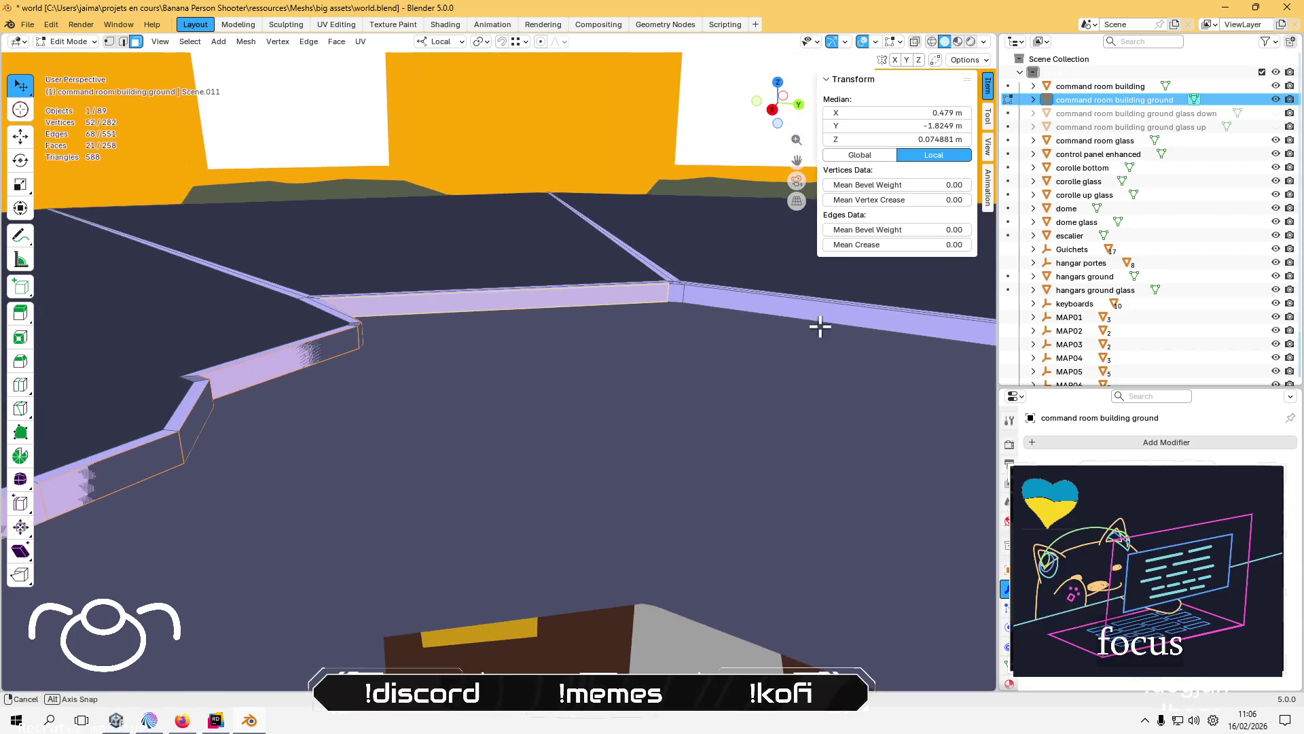
pyautogui.keyDown('shift'); pyautogui.click(669, 289); pyautogui.keyUp('shift')
pyautogui.keyDown('shift'); pyautogui.click(676, 289); pyautogui.keyUp('shift')
pyautogui.moveTo(603, 300); pyautogui.dragTo(800, 305)
pyautogui.keyDown('shift'); pyautogui.click(630, 279); pyautogui.keyUp('shift')
pyautogui.keyDown('shift'); pyautogui.click(672, 289); pyautogui.keyUp('shift')
pyautogui.keyDown('shift'); pyautogui.click(707, 299); pyautogui.keyUp('shift')
pyautogui.keyDown('shift'); pyautogui.click(734, 303); pyautogui.keyUp('shift')
pyautogui.keyDown('shift'); pyautogui.click(783, 256); pyautogui.keyUp('shift')
# - Orbit near the star-shaped roof frame and add the corner face and further rim faces
pyautogui.moveTo(475, 260)
pyautogui.mouseDown()
pyautogui.moveTo(317, 282)
pyautogui.moveTo(703, 252)
pyautogui.moveTo(617, 265)
pyautogui.moveTo(512, 407)
pyautogui.mouseUp()
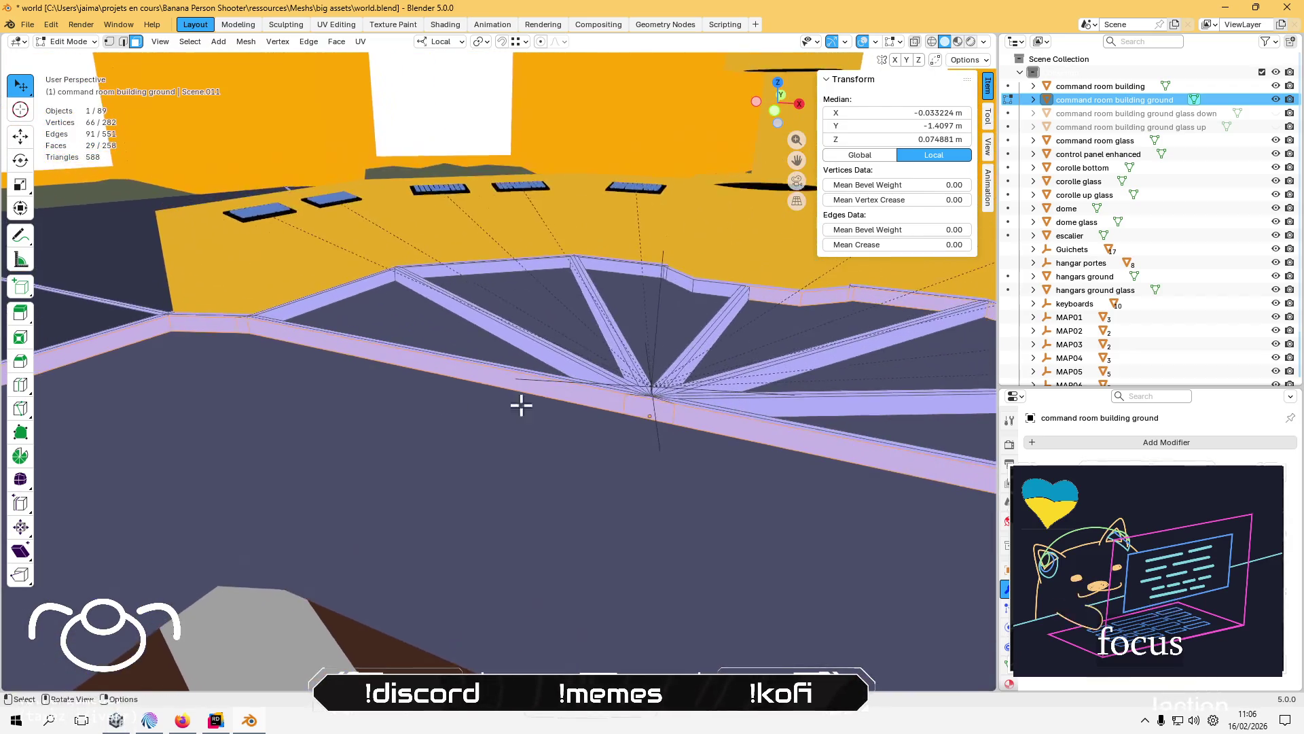
pyautogui.scroll(2, 516, 401)
pyautogui.moveTo(752, 353)
pyautogui.mouseDown()
pyautogui.moveTo(754, 320)
pyautogui.moveTo(251, 390)
pyautogui.moveTo(483, 312)
pyautogui.moveTo(452, 326)
pyautogui.mouseUp()
pyautogui.keyDown('shift'); pyautogui.click(397, 305); pyautogui.keyUp('shift')
pyautogui.moveTo(300, 334)
pyautogui.mouseDown()
pyautogui.moveTo(742, 341)
pyautogui.moveTo(259, 346)
pyautogui.moveTo(681, 285)
pyautogui.moveTo(675, 227)
pyautogui.moveTo(762, 238)
pyautogui.mouseUp()
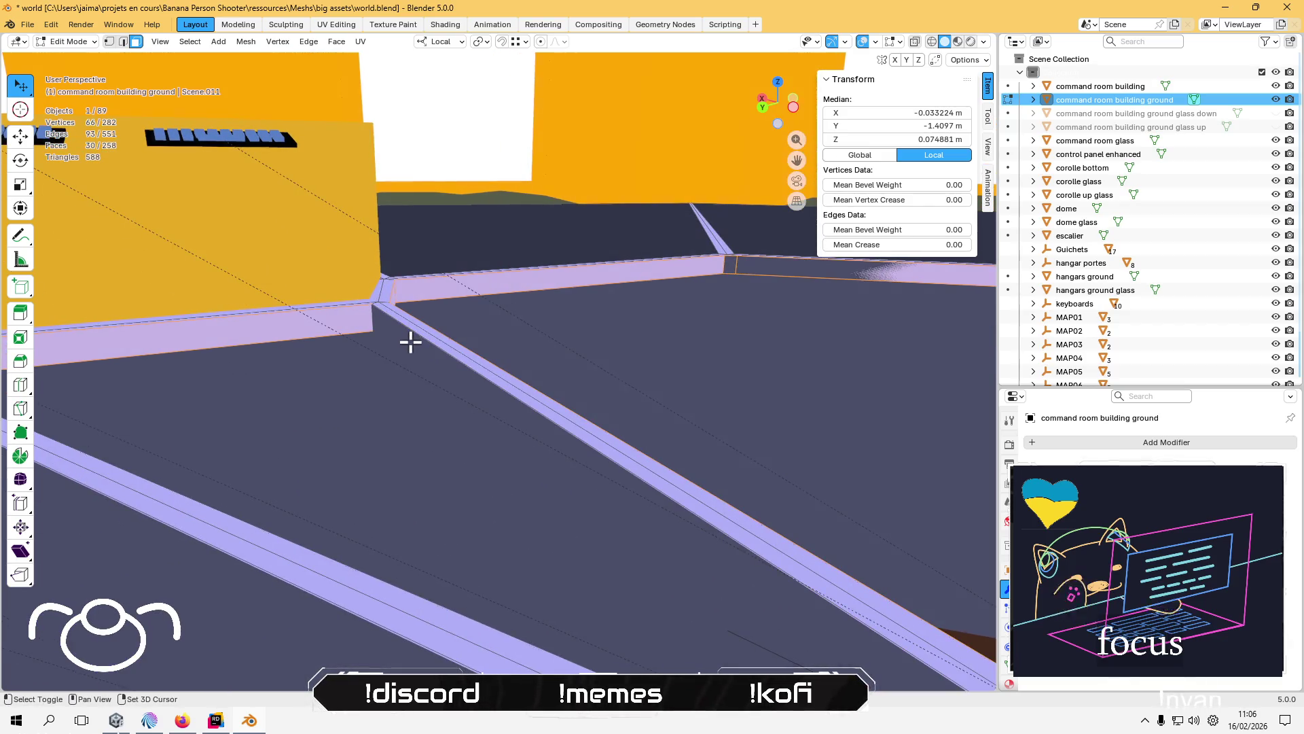
pyautogui.moveTo(450, 304)
pyautogui.mouseDown()
pyautogui.moveTo(326, 288)
pyautogui.moveTo(251, 311)
pyautogui.moveTo(181, 294)
pyautogui.mouseUp()
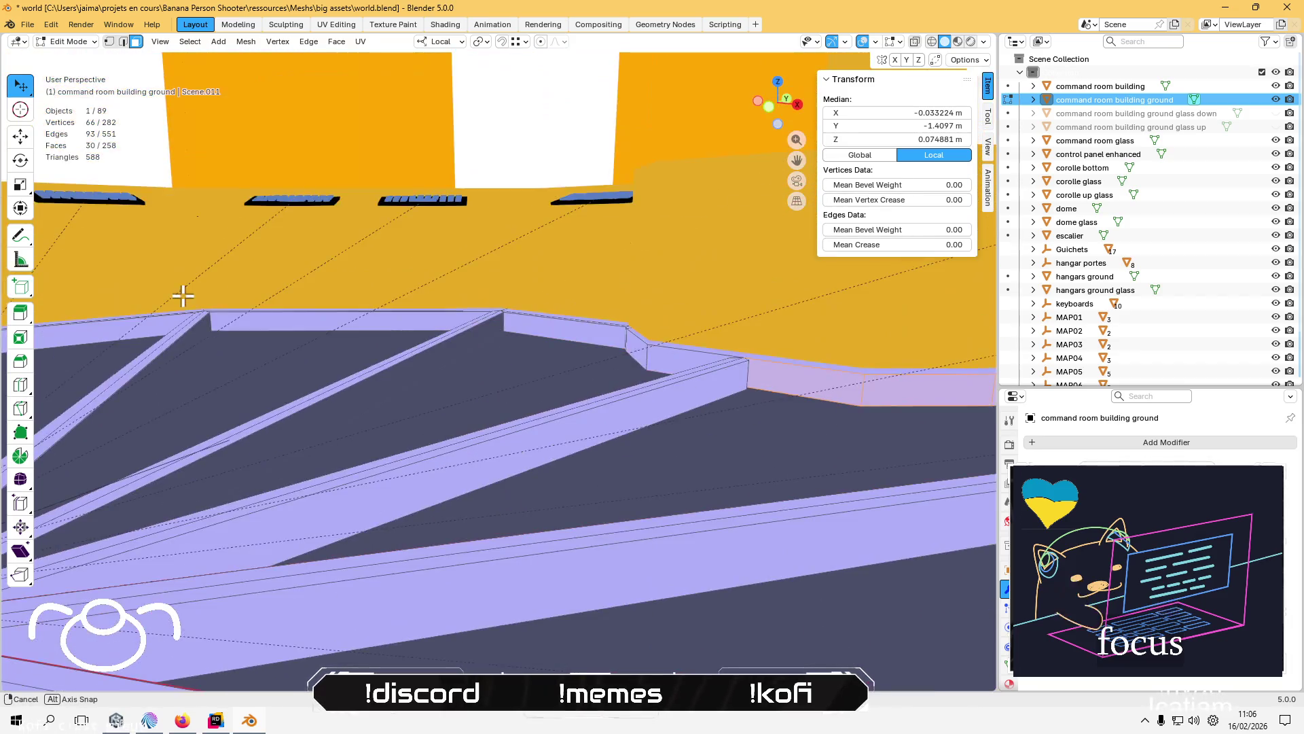
pyautogui.moveTo(394, 305); pyautogui.dragTo(294, 312)
pyautogui.keyDown('shift'); pyautogui.click(384, 279); pyautogui.keyUp('shift')
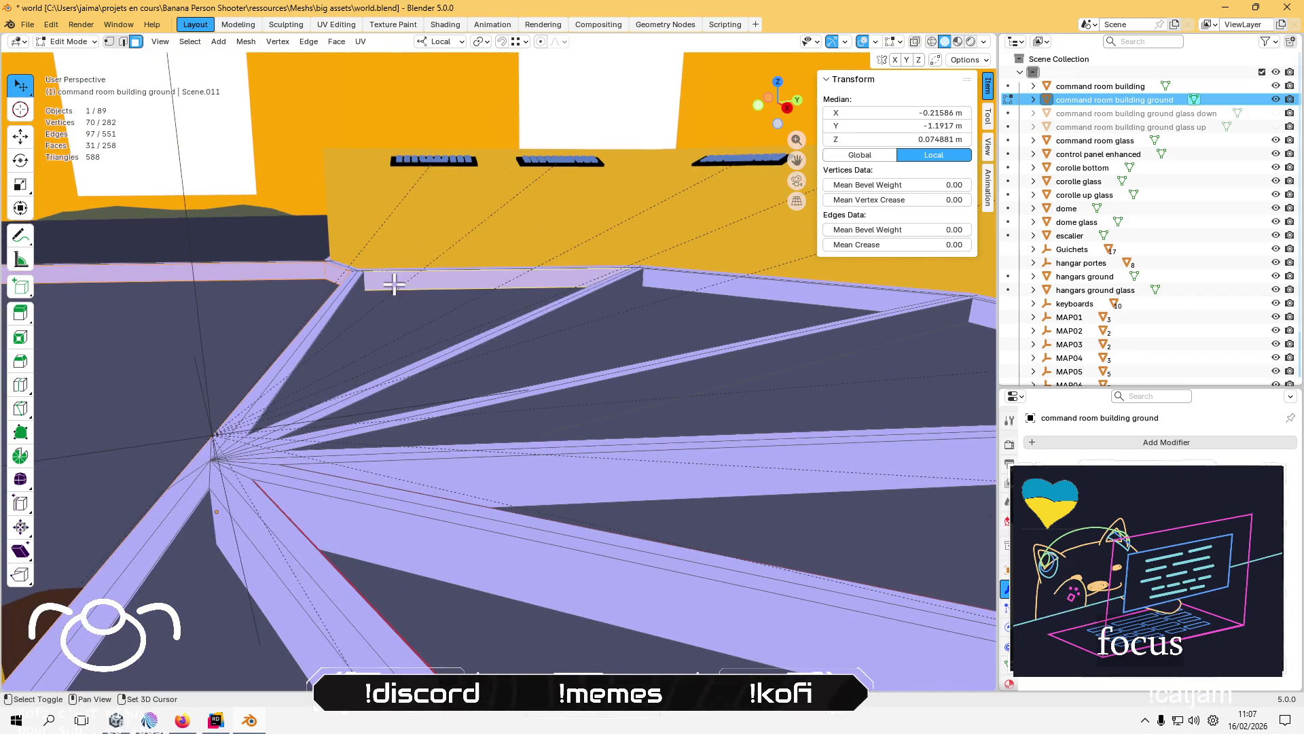
pyautogui.keyDown('shift'); pyautogui.click(690, 283); pyautogui.keyUp('shift')
# - Add the last rim wall faces and bring up the delete options for them
pyautogui.moveTo(571, 314); pyautogui.dragTo(506, 306)
pyautogui.keyDown('shift'); pyautogui.click(486, 288); pyautogui.keyUp('shift')
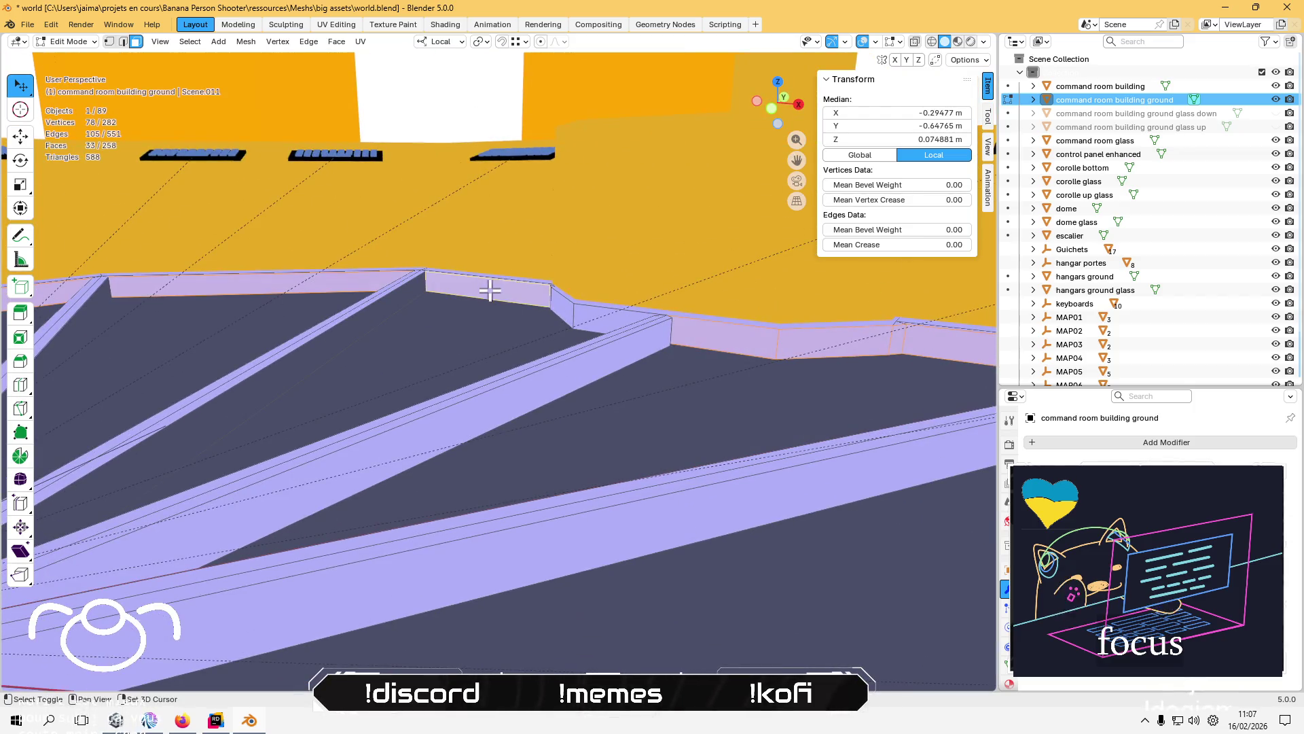
pyautogui.keyDown('shift'); pyautogui.click(558, 310); pyautogui.keyUp('shift')
pyautogui.keyDown('shift'); pyautogui.click(596, 312); pyautogui.keyUp('shift')
pyautogui.moveTo(596, 311)
pyautogui.mouseDown()
pyautogui.moveTo(552, 329)
pyautogui.moveTo(207, 353)
pyautogui.moveTo(475, 326)
pyautogui.moveTo(692, 329)
pyautogui.moveTo(315, 381)
pyautogui.moveTo(419, 338)
pyautogui.moveTo(230, 334)
pyautogui.mouseUp()
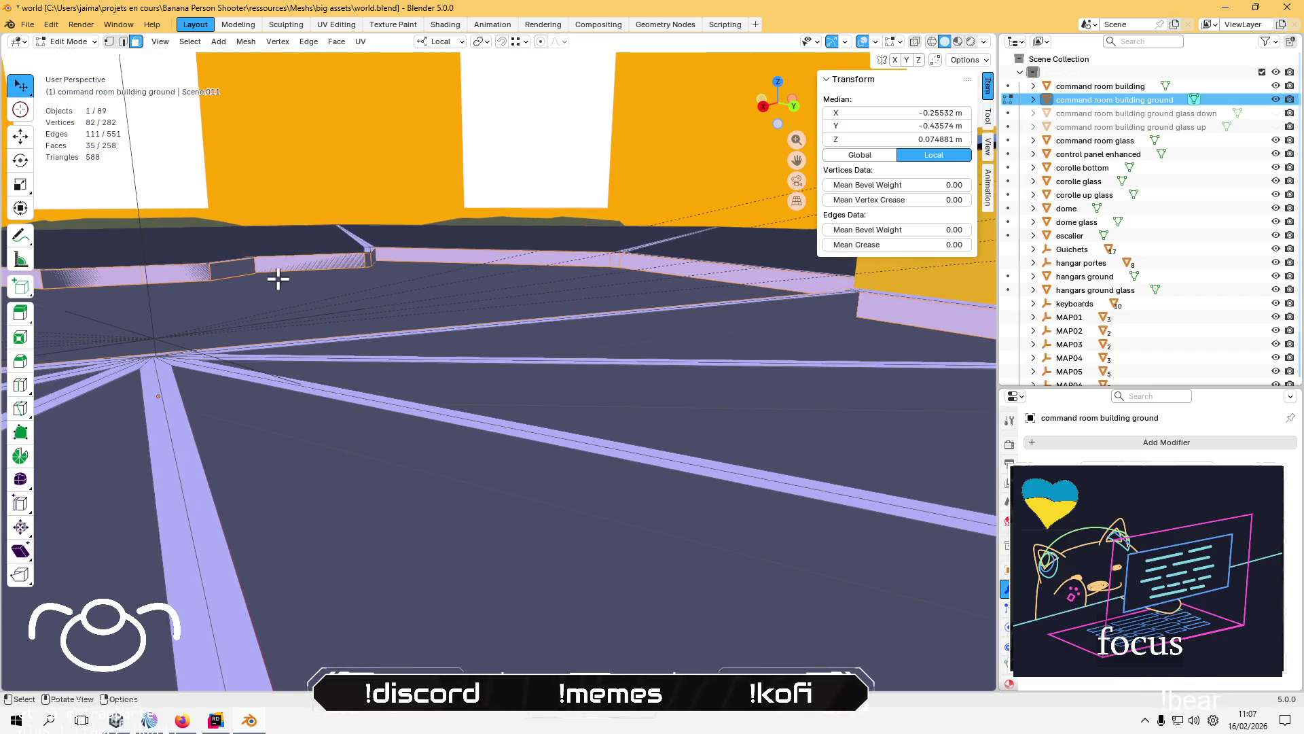
pyautogui.press('x')
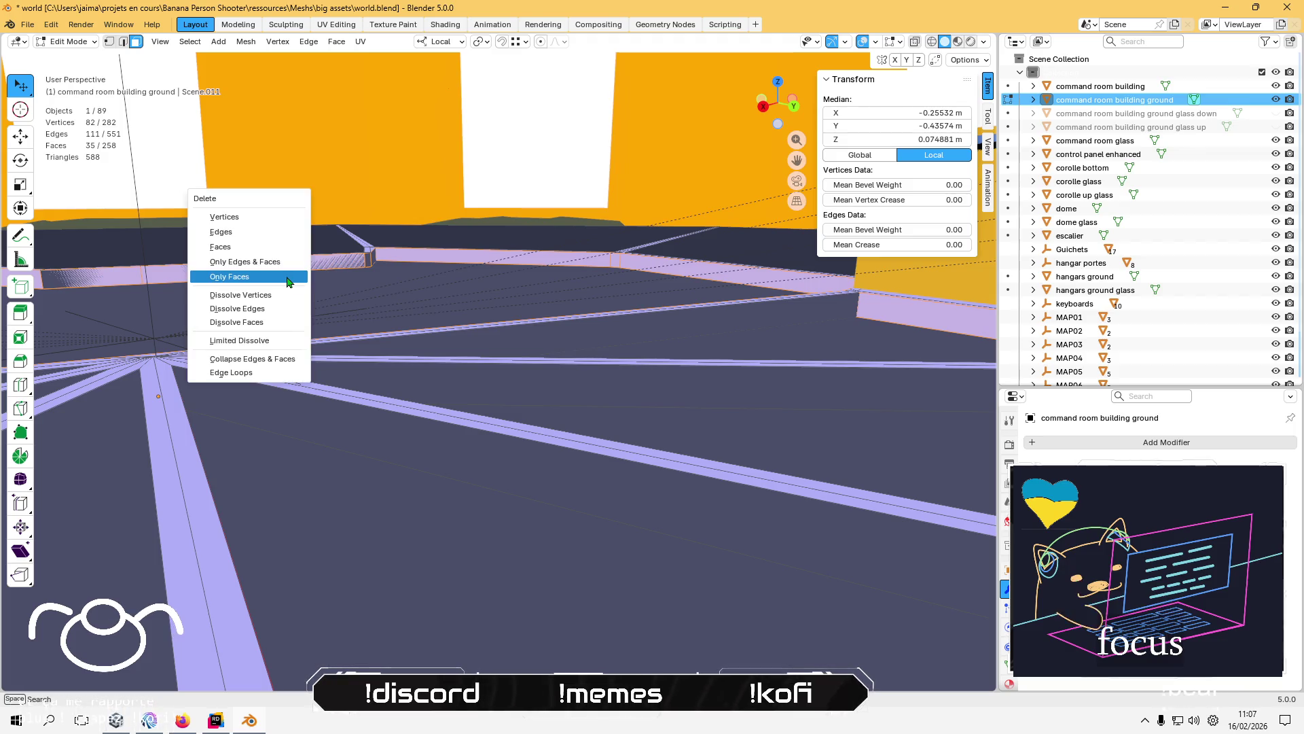
pyautogui.click(287, 275)
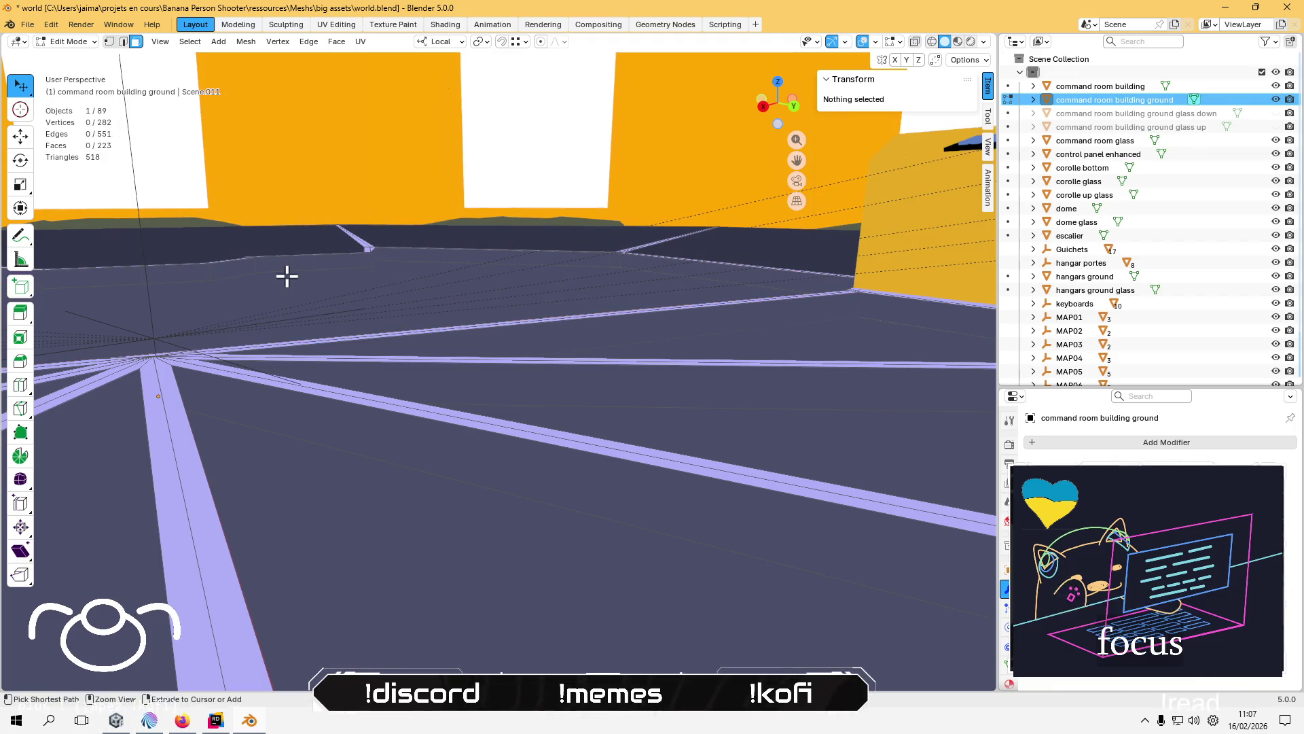
pyautogui.hotkey('ctrl', 'z')
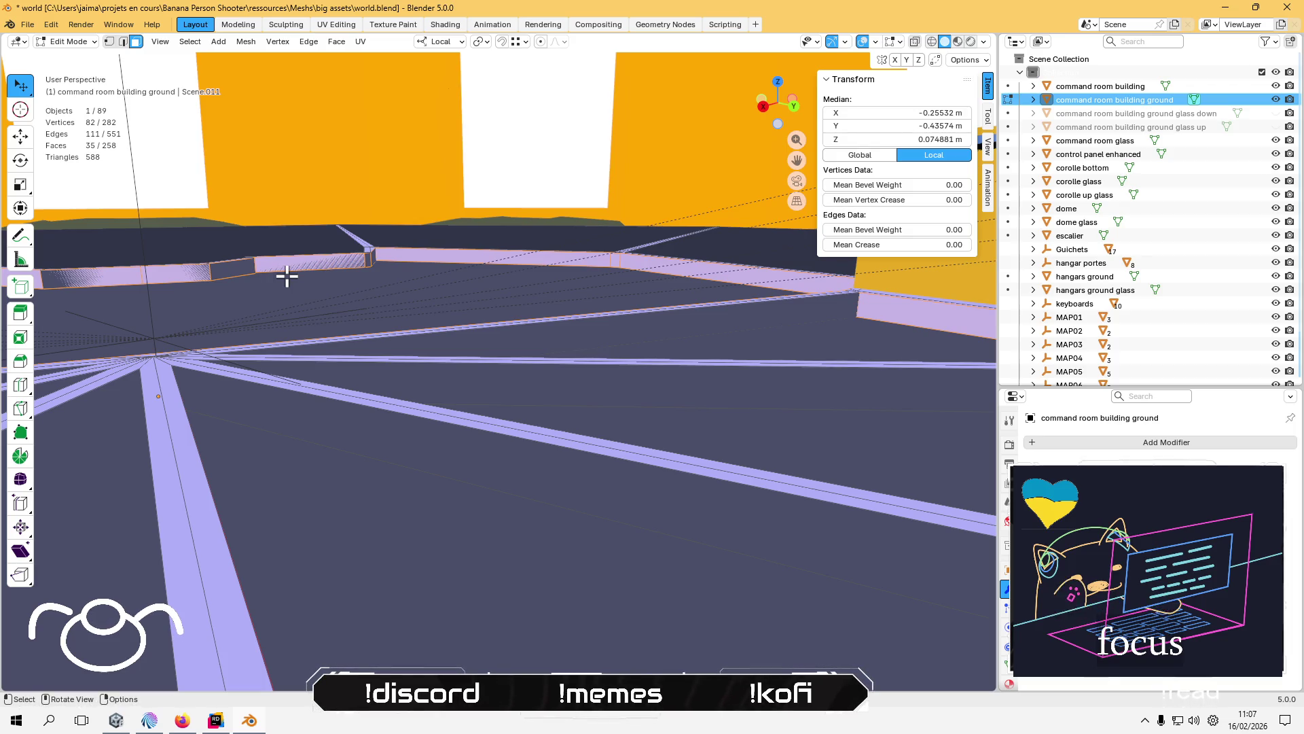
pyautogui.press('x')
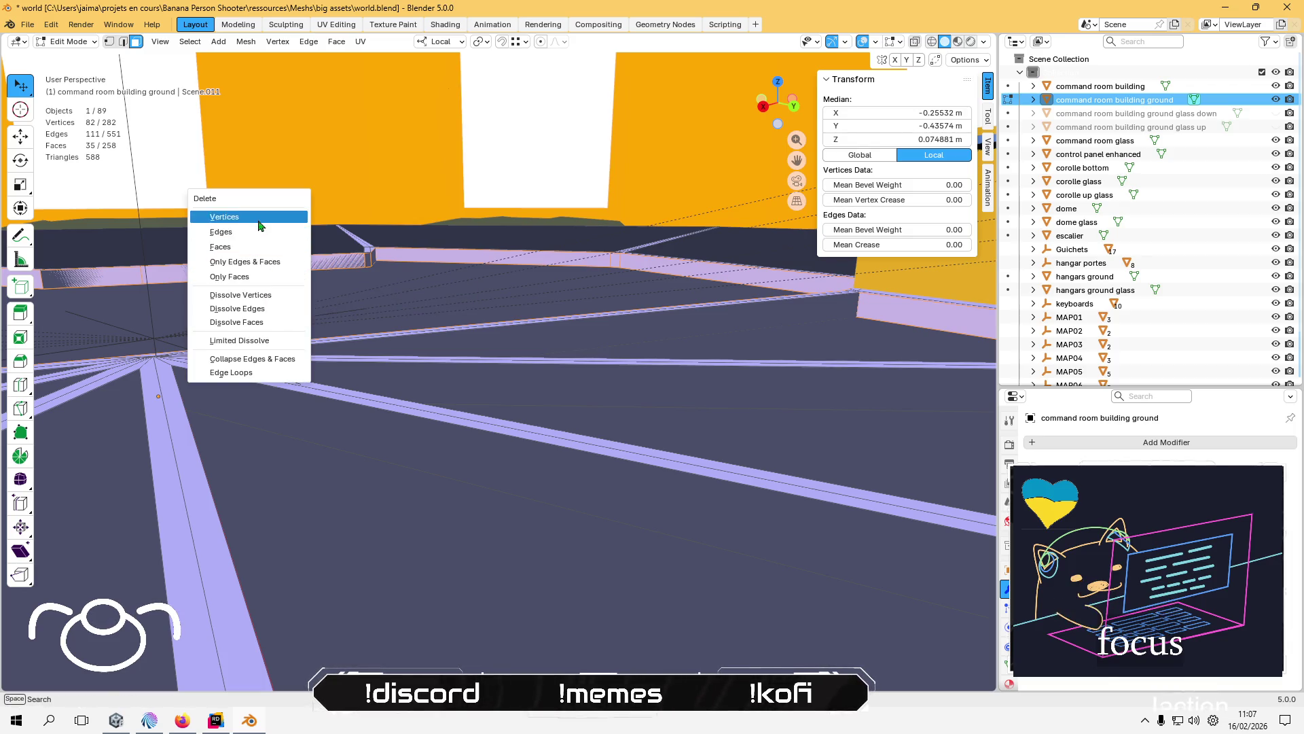
pyautogui.click(256, 233)
pyautogui.moveTo(275, 235)
pyautogui.mouseDown()
pyautogui.moveTo(344, 294)
pyautogui.moveTo(271, 291)
pyautogui.moveTo(483, 323)
pyautogui.moveTo(371, 317)
pyautogui.moveTo(500, 335)
pyautogui.moveTo(552, 405)
pyautogui.moveTo(617, 297)
pyautogui.moveTo(544, 283)
pyautogui.moveTo(498, 373)
pyautogui.moveTo(525, 405)
pyautogui.moveTo(550, 381)
pyautogui.moveTo(571, 395)
pyautogui.mouseUp()
pyautogui.hotkey('ctrl', 'z')
pyautogui.moveTo(499, 344); pyautogui.dragTo(521, 267)
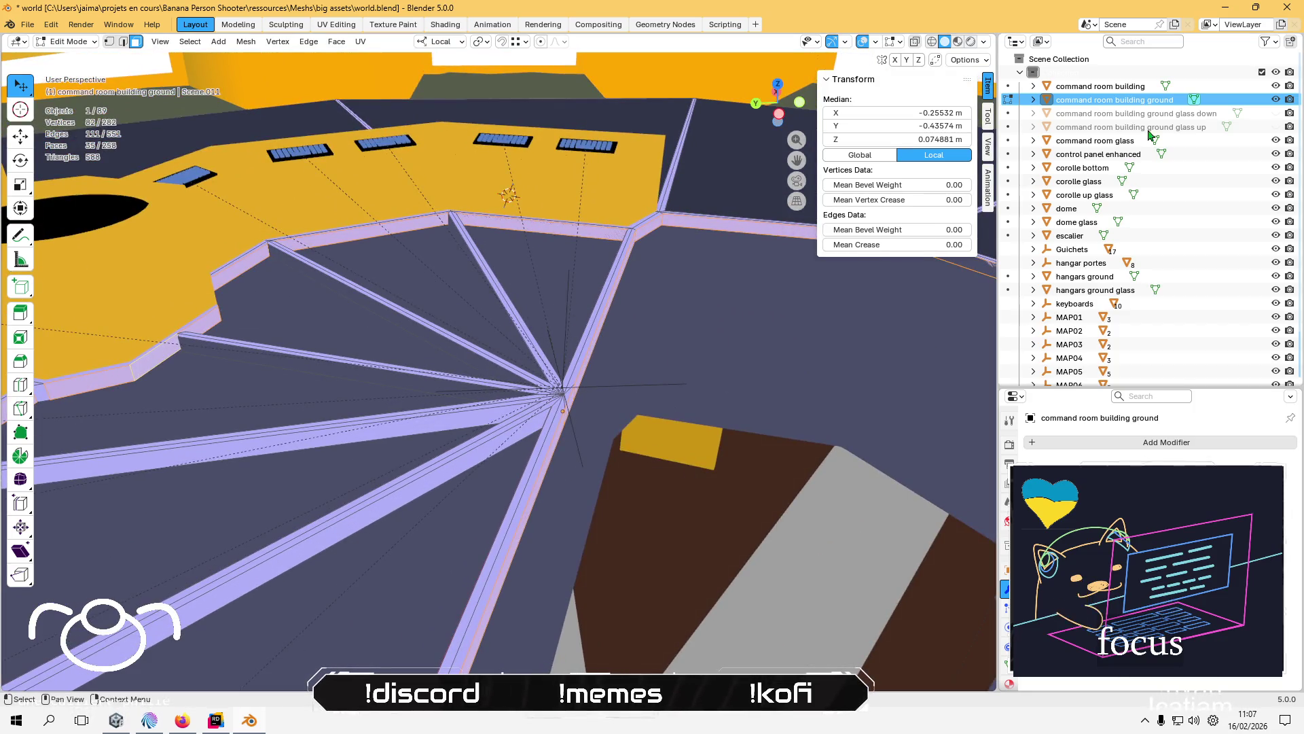
# - Toggle the building ground and ground glass up visibility to compare the layers
pyautogui.click(1273, 101)
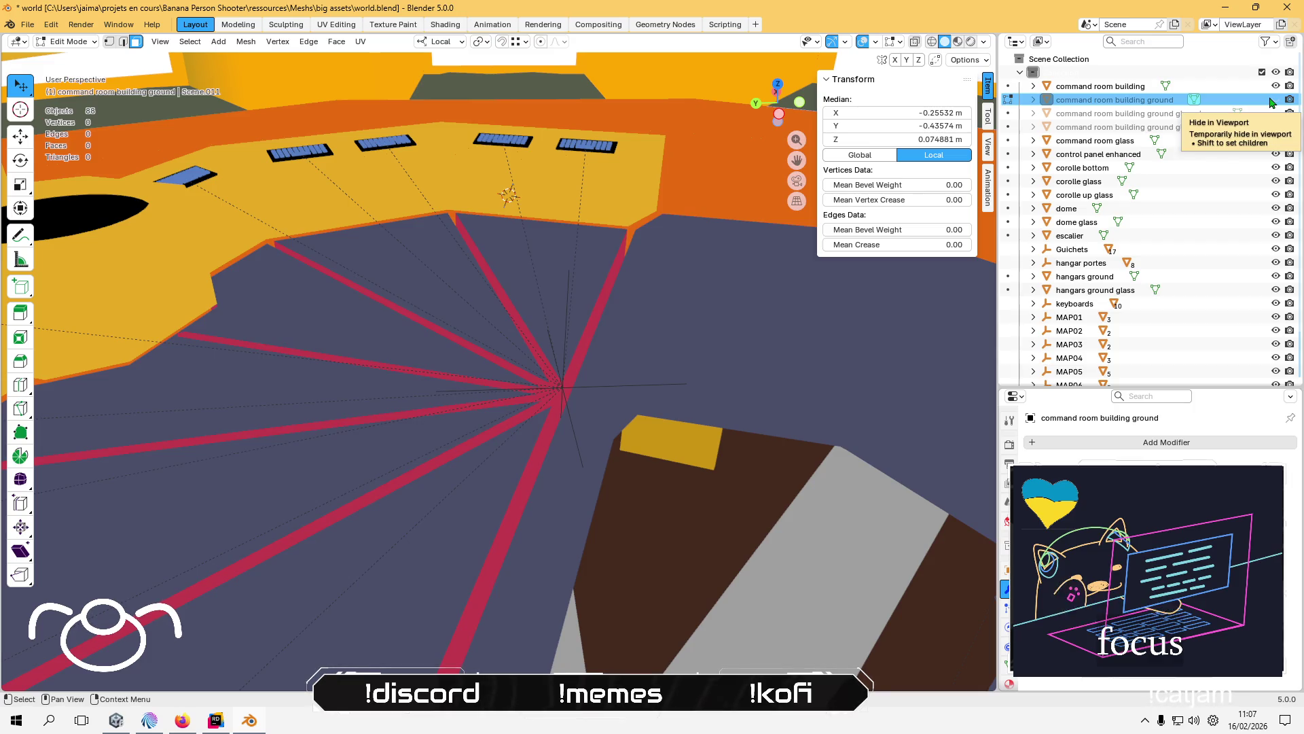
pyautogui.click(1275, 127)
pyautogui.click(1275, 127)
pyautogui.click(1275, 127)
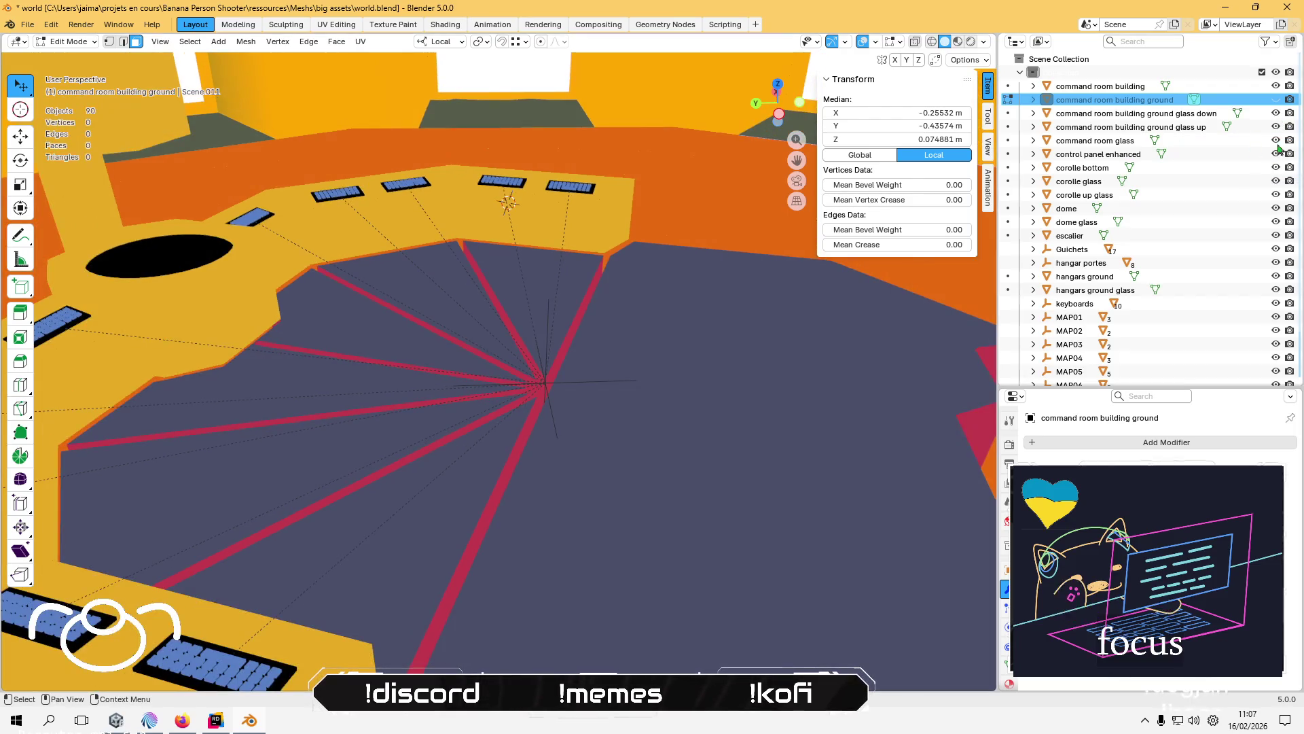
pyautogui.press('l')
pyautogui.scroll(3, 495, 287)
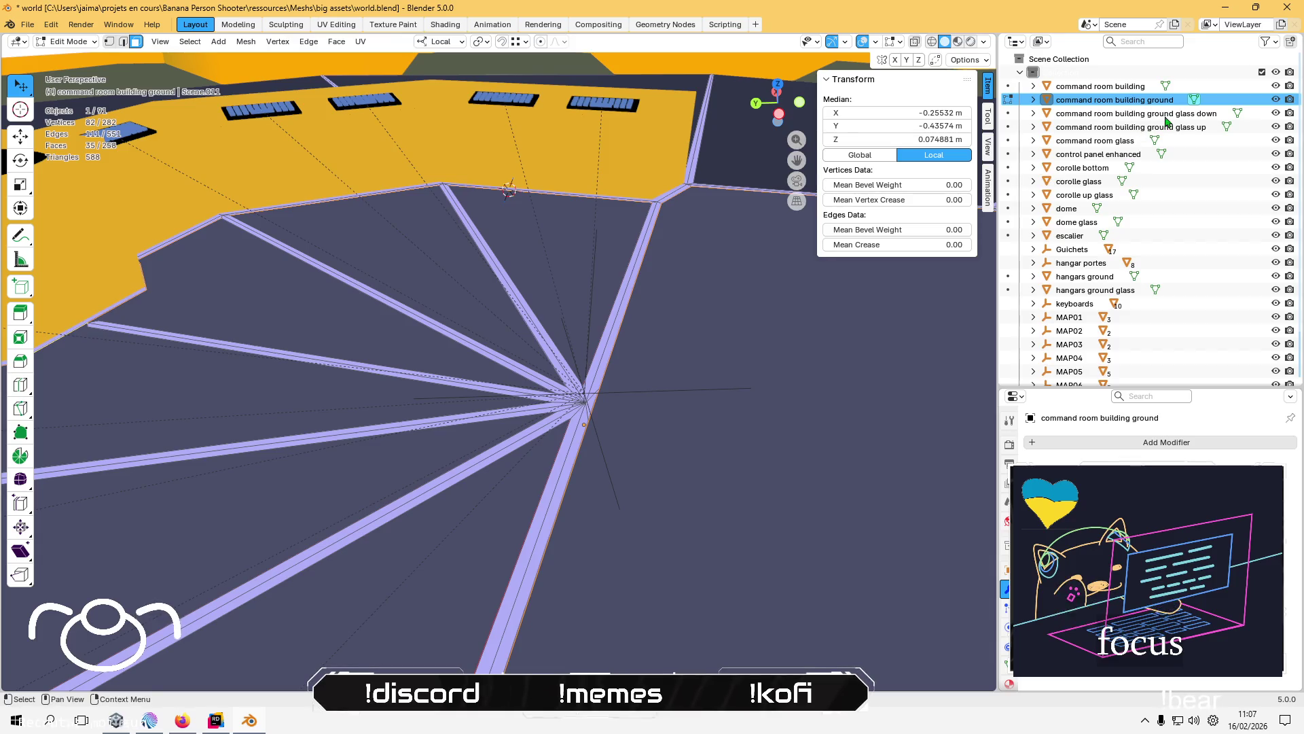
pyautogui.click(1277, 100)
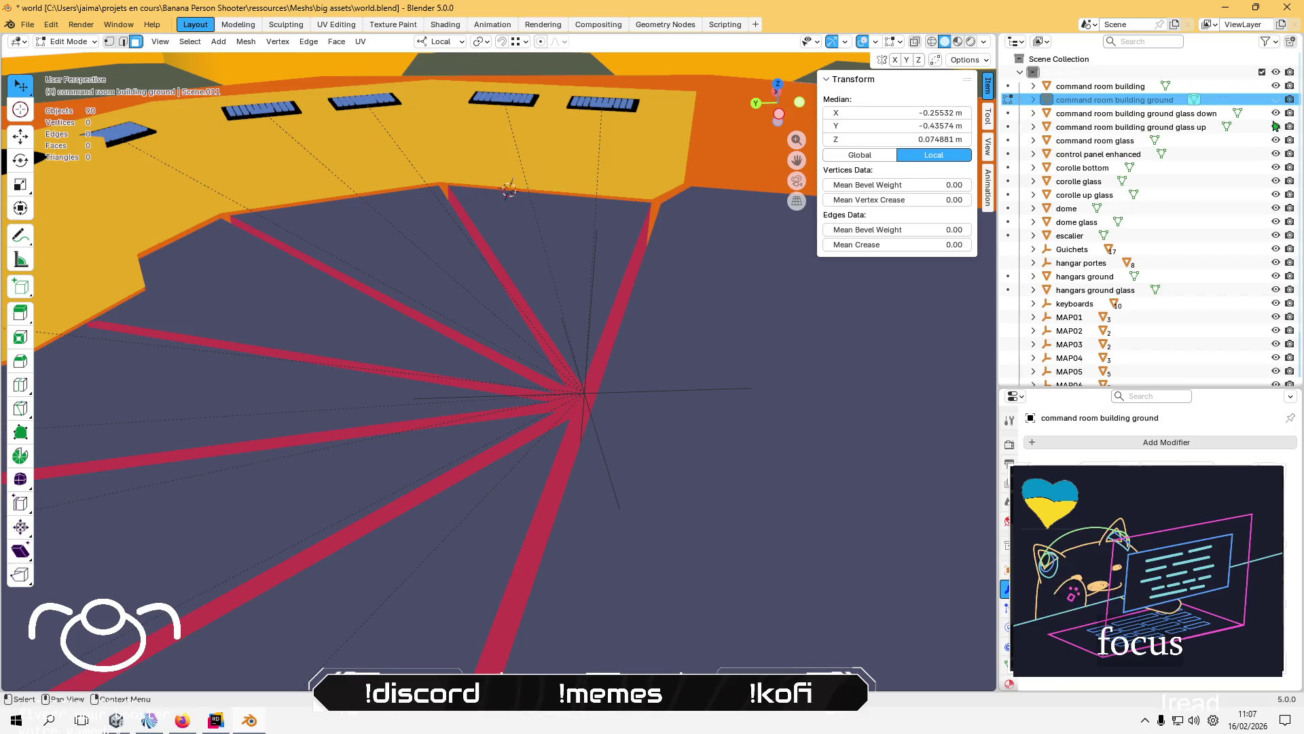
pyautogui.click(1276, 100)
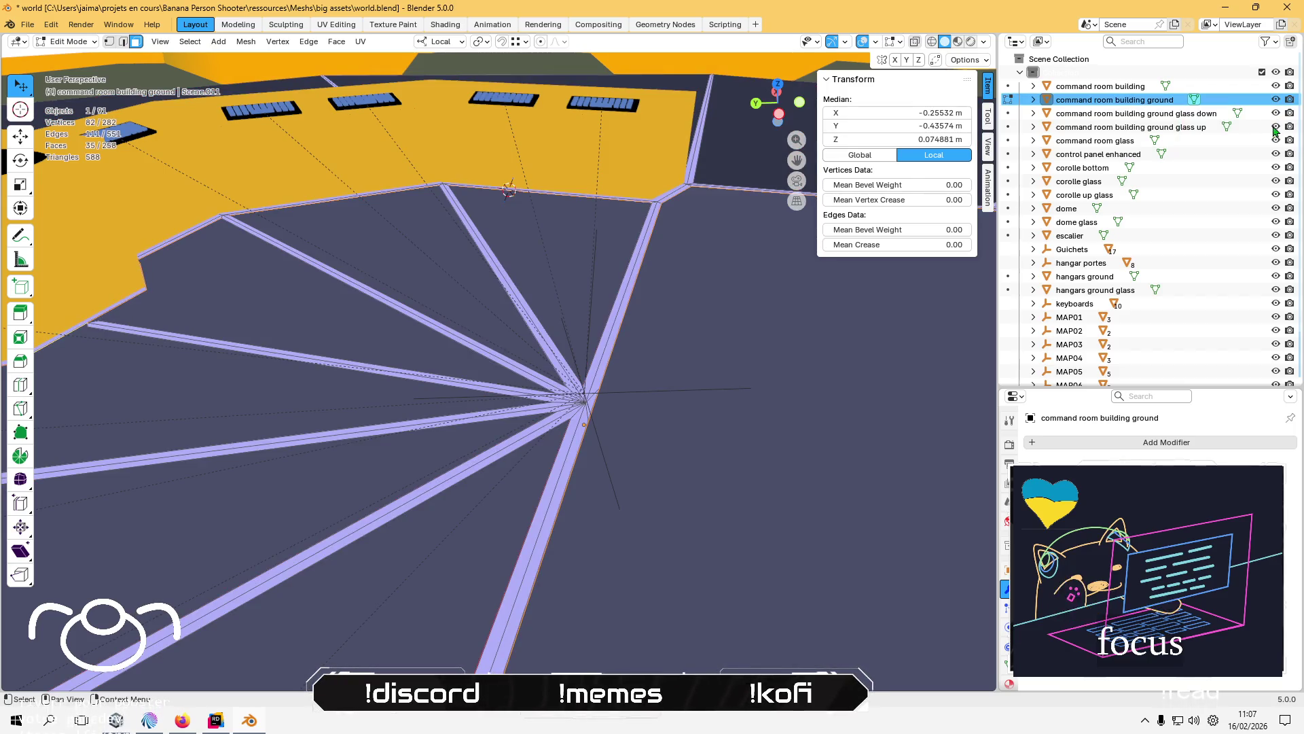
# - Orbit around the floor hub and hide the ground glass up object
pyautogui.moveTo(679, 258)
pyautogui.mouseDown()
pyautogui.moveTo(584, 245)
pyautogui.moveTo(751, 218)
pyautogui.moveTo(698, 251)
pyautogui.mouseUp()
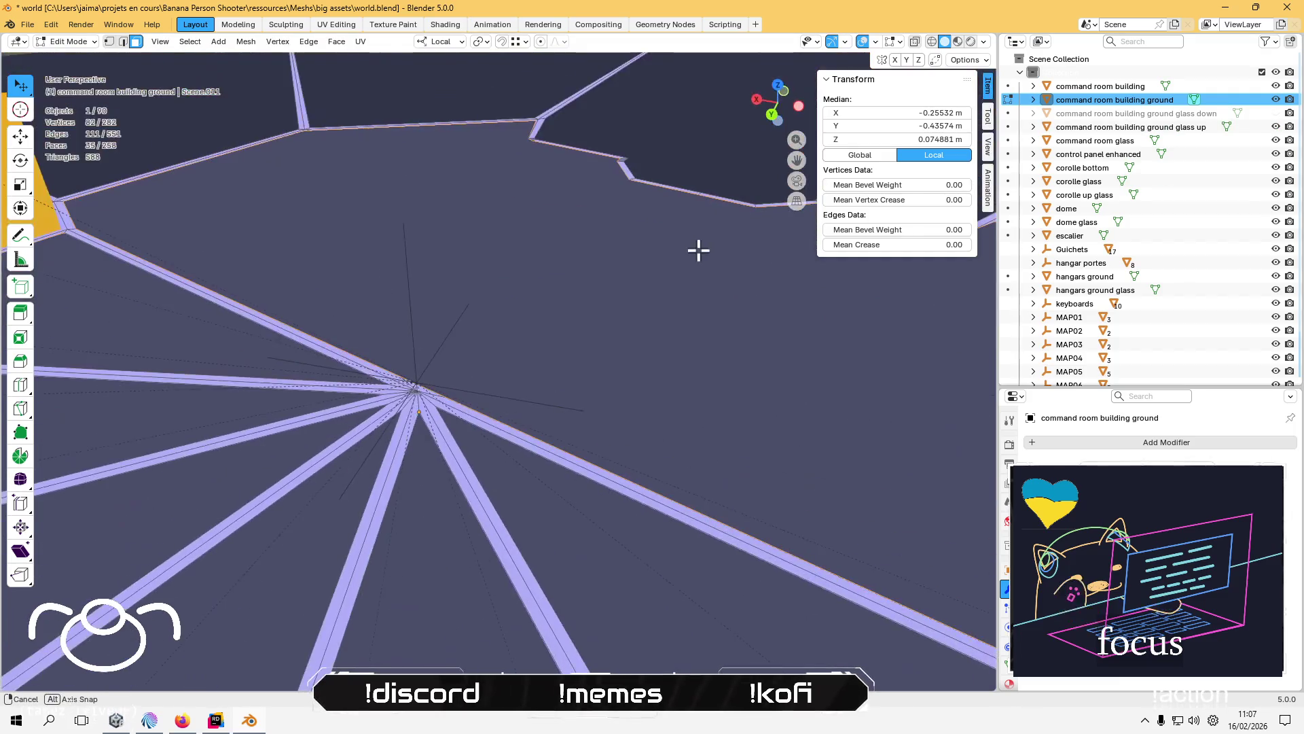
pyautogui.moveTo(713, 198); pyautogui.dragTo(705, 179)
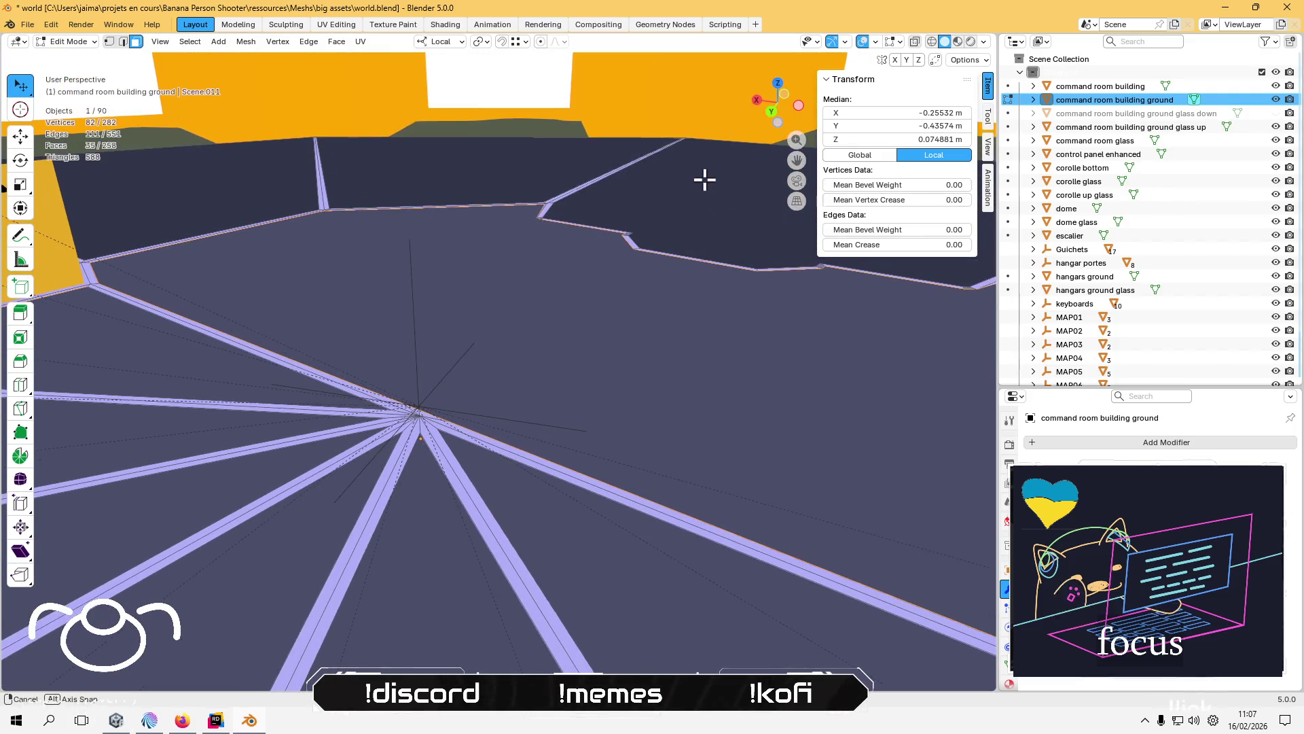
pyautogui.moveTo(528, 225)
pyautogui.mouseDown()
pyautogui.moveTo(552, 163)
pyautogui.moveTo(551, 272)
pyautogui.moveTo(378, 193)
pyautogui.moveTo(422, 221)
pyautogui.moveTo(436, 265)
pyautogui.moveTo(396, 294)
pyautogui.moveTo(513, 364)
pyautogui.moveTo(292, 273)
pyautogui.moveTo(345, 275)
pyautogui.mouseUp()
pyautogui.scroll(-3, 344, 276)
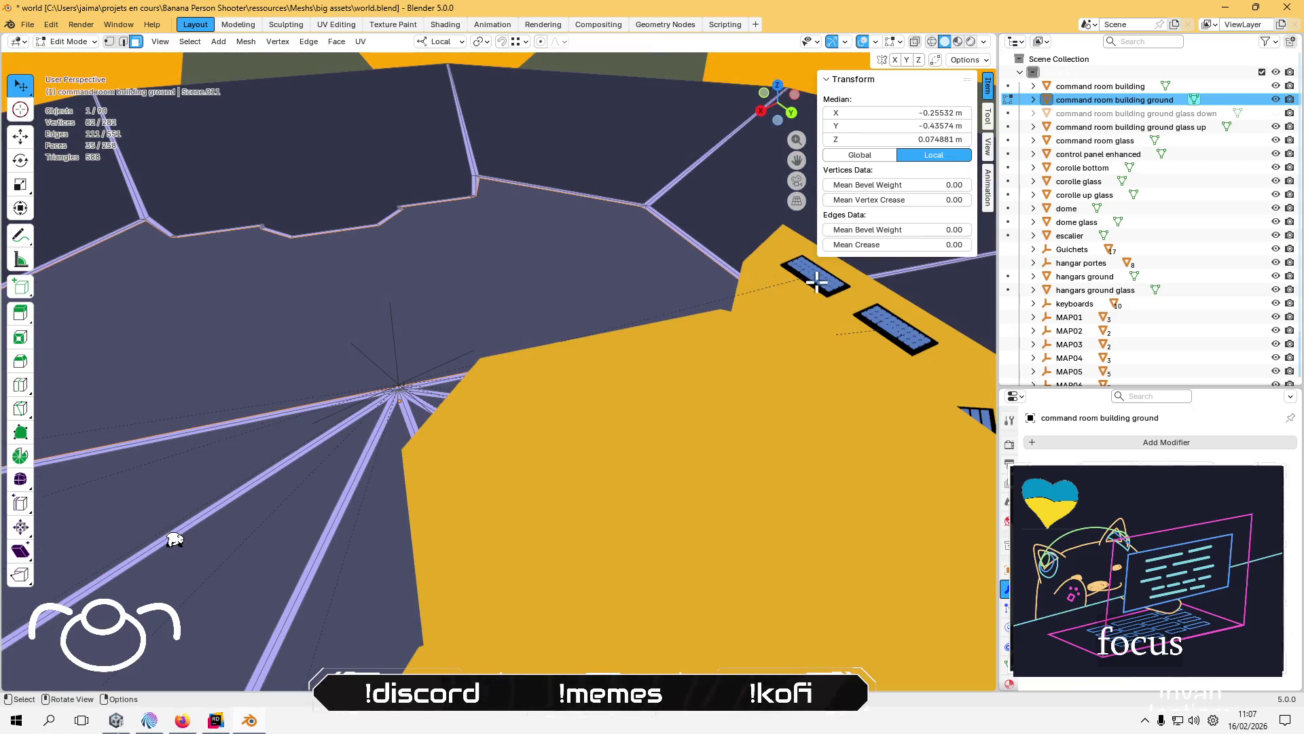
pyautogui.click(1275, 127)
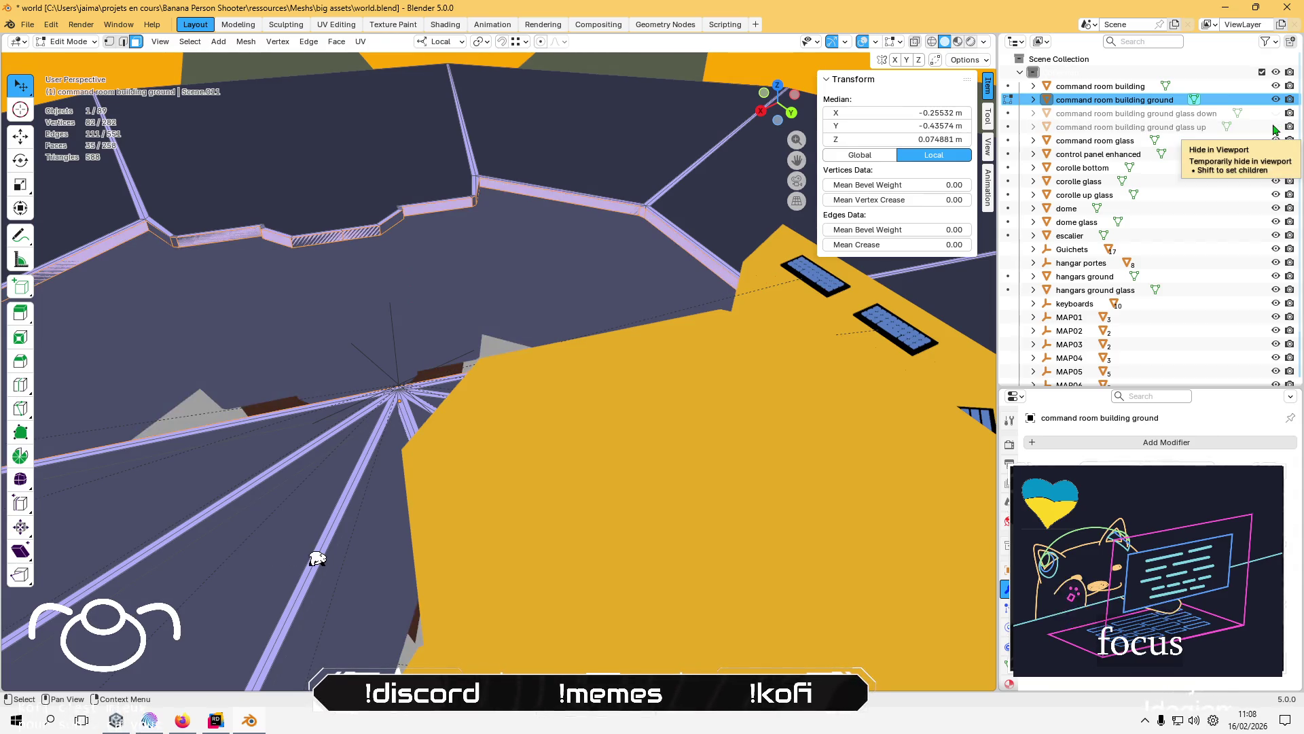
pyautogui.moveTo(435, 285)
pyautogui.mouseDown()
pyautogui.moveTo(387, 204)
pyautogui.moveTo(551, 316)
pyautogui.moveTo(552, 272)
pyautogui.moveTo(532, 306)
pyautogui.moveTo(451, 329)
pyautogui.moveTo(483, 341)
pyautogui.moveTo(392, 339)
pyautogui.moveTo(396, 355)
pyautogui.moveTo(469, 263)
pyautogui.moveTo(469, 297)
pyautogui.moveTo(434, 358)
pyautogui.moveTo(591, 407)
pyautogui.moveTo(422, 268)
pyautogui.mouseUp()
# - Select a wall-base vertex, move it, and add another rim vertex to the selection
pyautogui.click(470, 310)
pyautogui.press('KP_Decimal')
pyautogui.moveTo(383, 417)
pyautogui.mouseDown()
pyautogui.moveTo(620, 283)
pyautogui.moveTo(358, 376)
pyautogui.moveTo(501, 284)
pyautogui.mouseUp()
pyautogui.keyDown('shift'); pyautogui.click(392, 279); pyautogui.keyUp('shift')
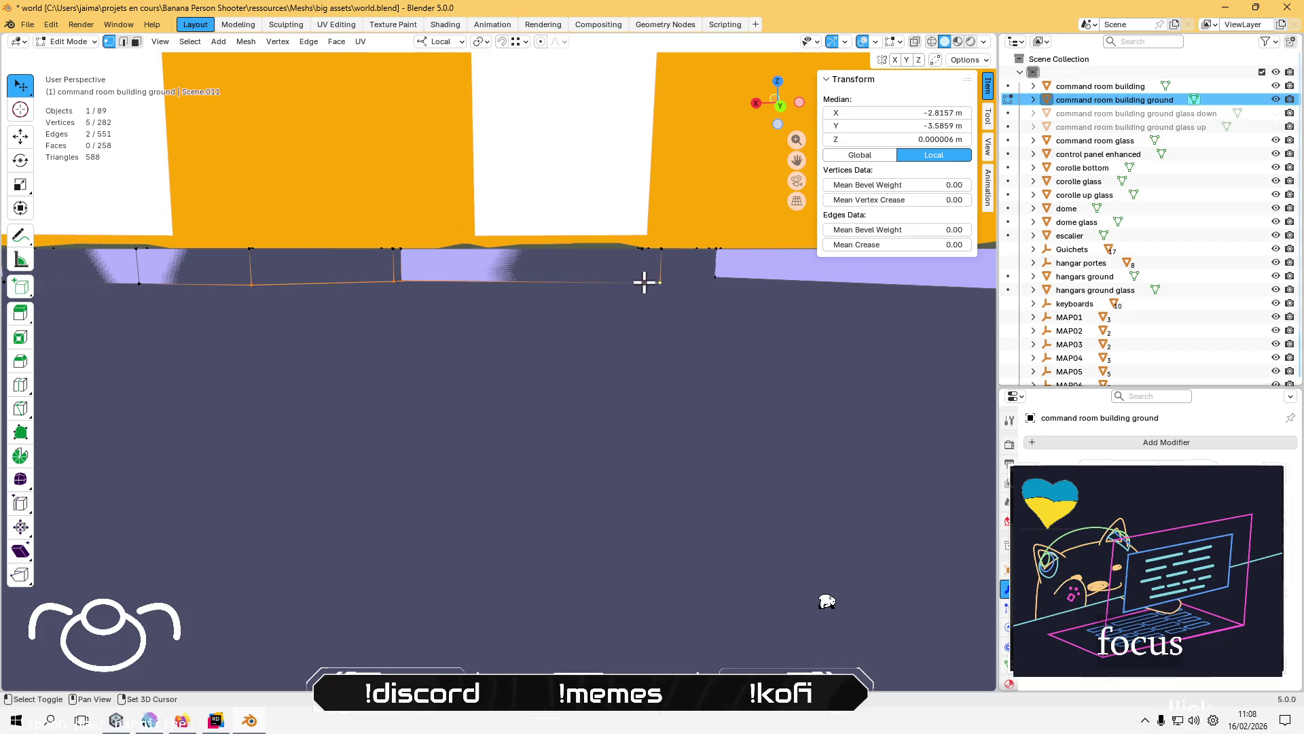
# - Add three more wall-base vertices to the selection along the rim wall
pyautogui.keyDown('shift'); pyautogui.click(712, 274); pyautogui.keyUp('shift')
pyautogui.moveTo(712, 274)
pyautogui.mouseDown()
pyautogui.moveTo(669, 309)
pyautogui.moveTo(751, 321)
pyautogui.moveTo(673, 324)
pyautogui.mouseUp()
pyautogui.keyDown('shift'); pyautogui.click(633, 245); pyautogui.keyUp('shift')
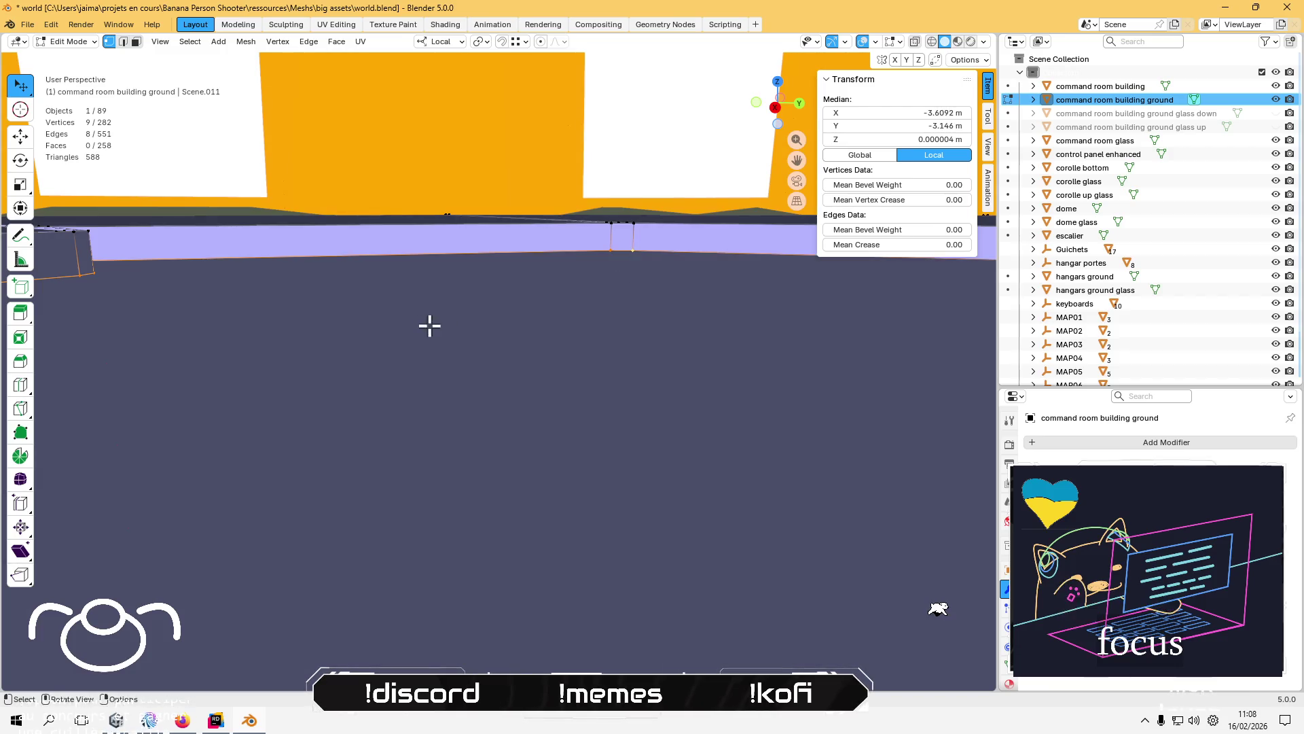
pyautogui.moveTo(425, 326); pyautogui.dragTo(608, 300)
pyautogui.keyDown('shift'); pyautogui.click(639, 255); pyautogui.keyUp('shift')
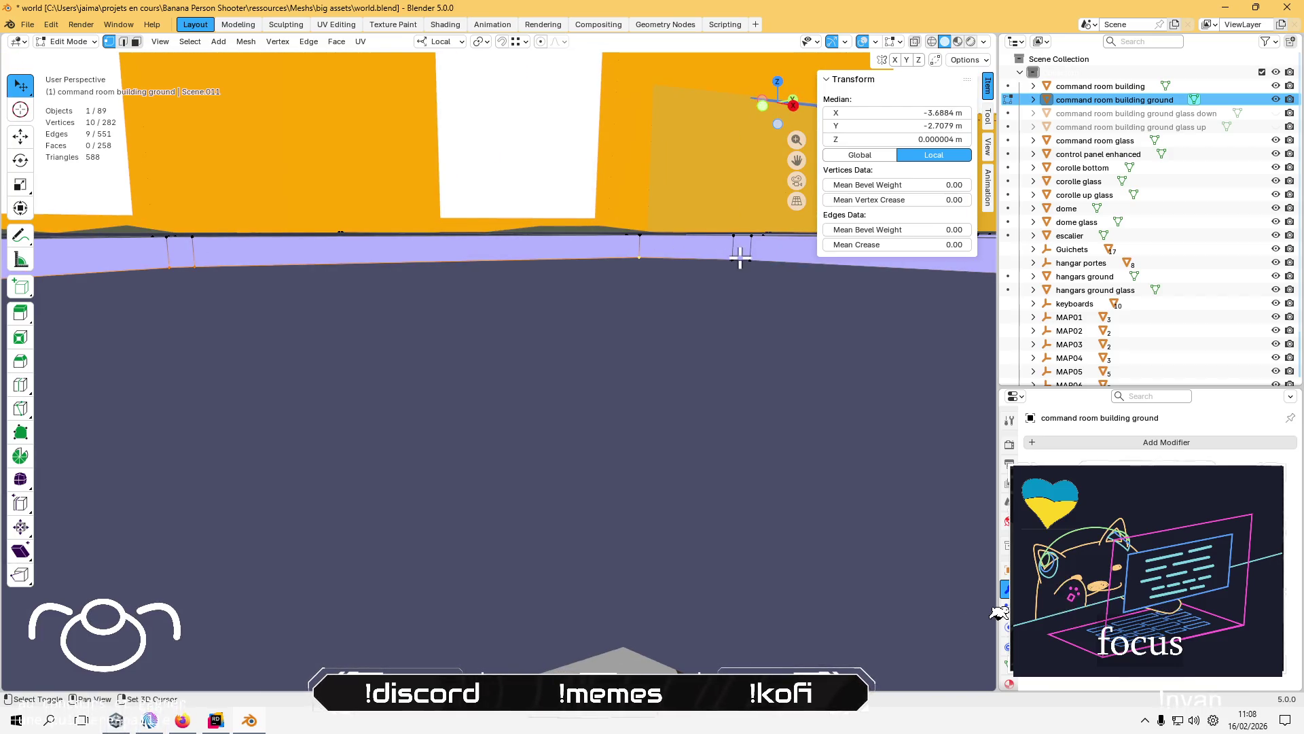
# - Orbit around the truss and beam hub and add another wall vertex to the selection
pyautogui.moveTo(548, 387)
pyautogui.mouseDown()
pyautogui.moveTo(606, 384)
pyautogui.moveTo(489, 326)
pyautogui.mouseUp()
pyautogui.moveTo(410, 302)
pyautogui.mouseDown()
pyautogui.moveTo(352, 294)
pyautogui.moveTo(502, 274)
pyautogui.moveTo(658, 282)
pyautogui.moveTo(447, 245)
pyautogui.mouseUp()
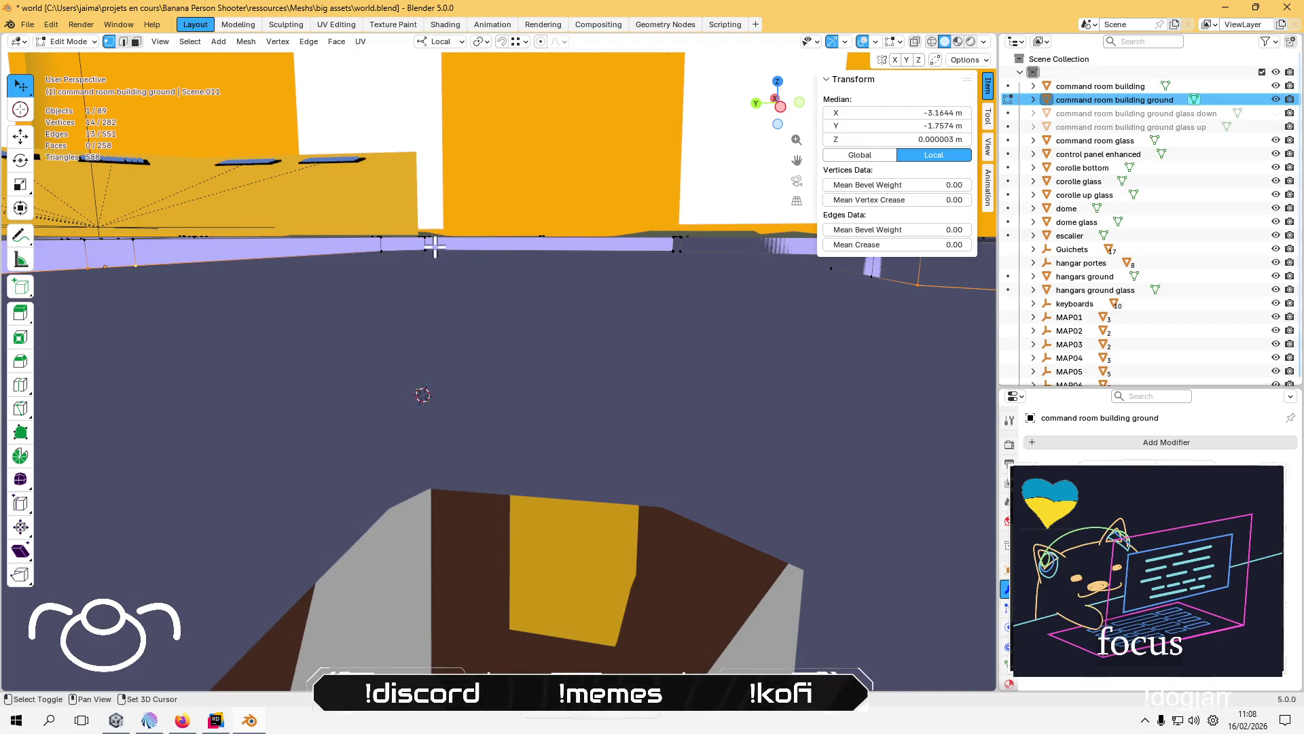
pyautogui.moveTo(378, 252)
pyautogui.mouseDown()
pyautogui.moveTo(373, 271)
pyautogui.moveTo(279, 297)
pyautogui.moveTo(584, 288)
pyautogui.moveTo(276, 406)
pyautogui.moveTo(710, 369)
pyautogui.moveTo(646, 358)
pyautogui.moveTo(427, 365)
pyautogui.moveTo(431, 335)
pyautogui.moveTo(506, 322)
pyautogui.moveTo(495, 376)
pyautogui.moveTo(146, 369)
pyautogui.moveTo(155, 356)
pyautogui.moveTo(316, 373)
pyautogui.moveTo(268, 399)
pyautogui.moveTo(256, 357)
pyautogui.moveTo(570, 279)
pyautogui.moveTo(286, 390)
pyautogui.moveTo(495, 197)
pyautogui.moveTo(358, 323)
pyautogui.moveTo(299, 327)
pyautogui.moveTo(279, 320)
pyautogui.moveTo(279, 296)
pyautogui.moveTo(300, 367)
pyautogui.moveTo(473, 217)
pyautogui.moveTo(120, 431)
pyautogui.moveTo(529, 305)
pyautogui.mouseUp()
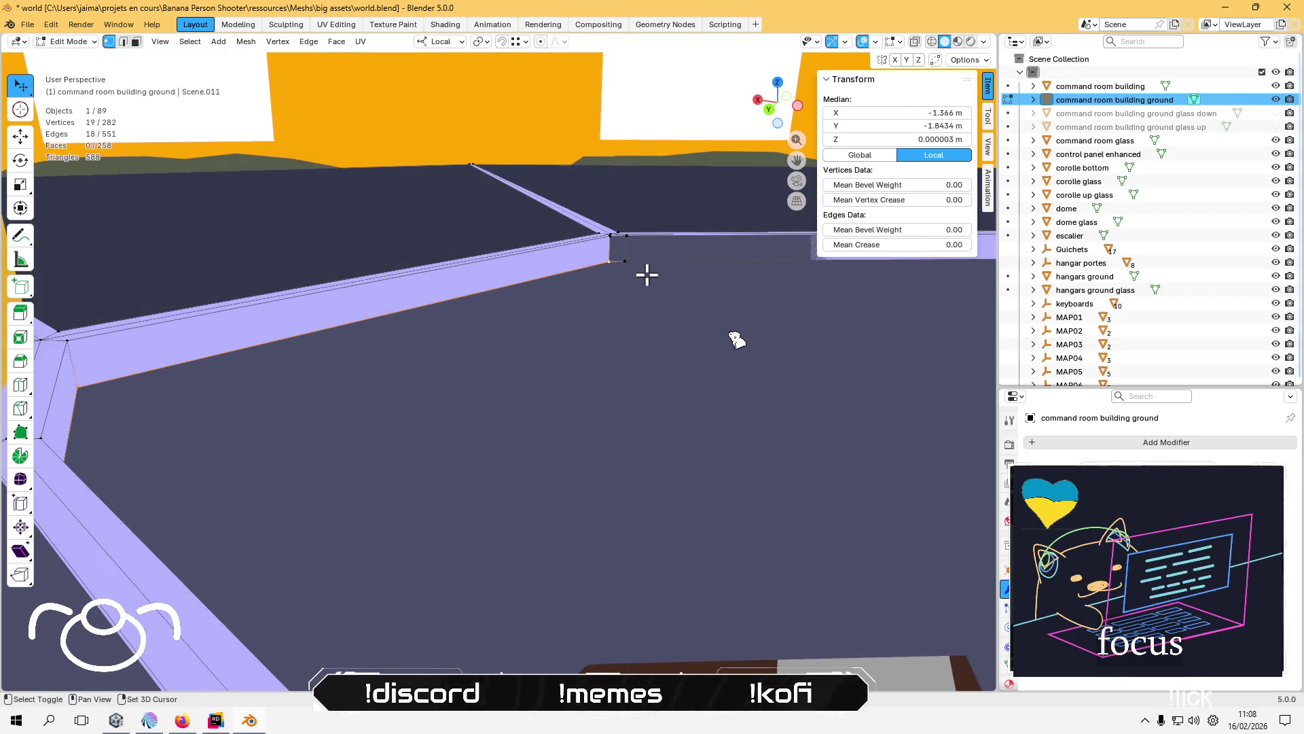
pyautogui.moveTo(550, 317)
pyautogui.mouseDown()
pyautogui.moveTo(242, 430)
pyautogui.moveTo(424, 381)
pyautogui.mouseUp()
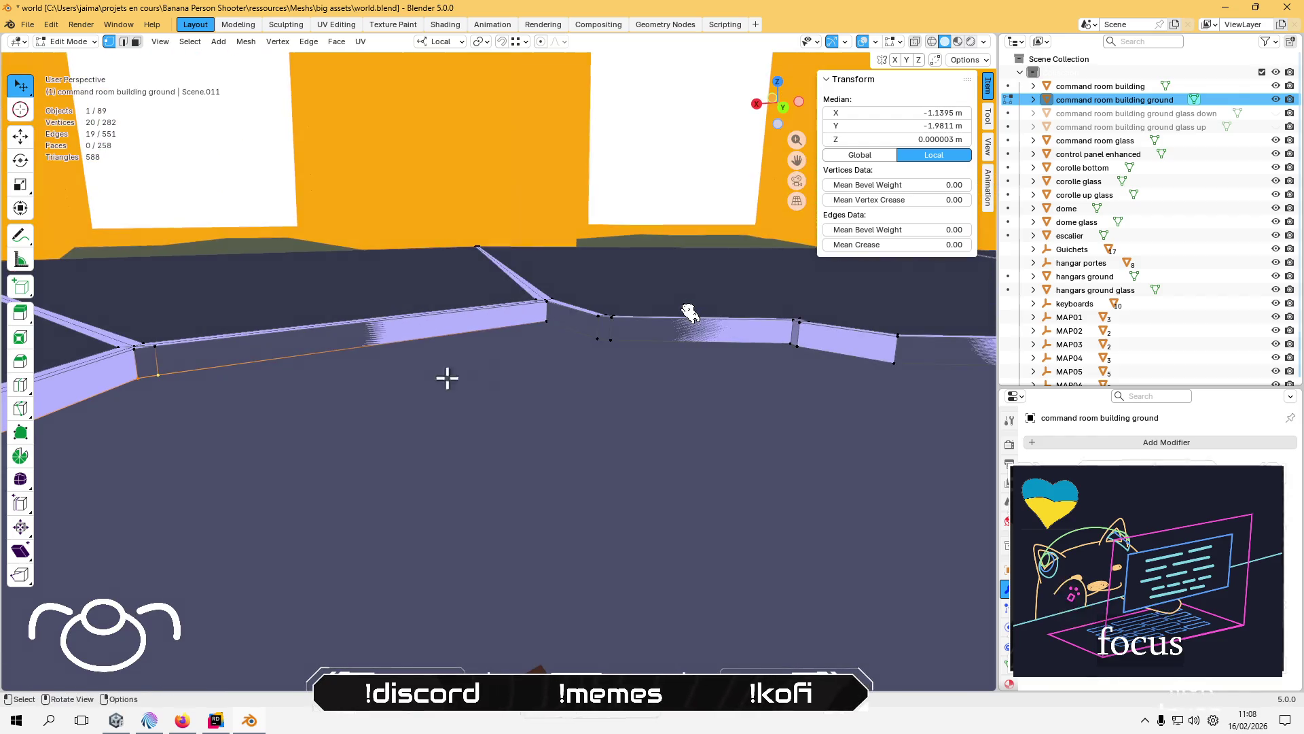
pyautogui.moveTo(632, 280); pyautogui.dragTo(604, 262)
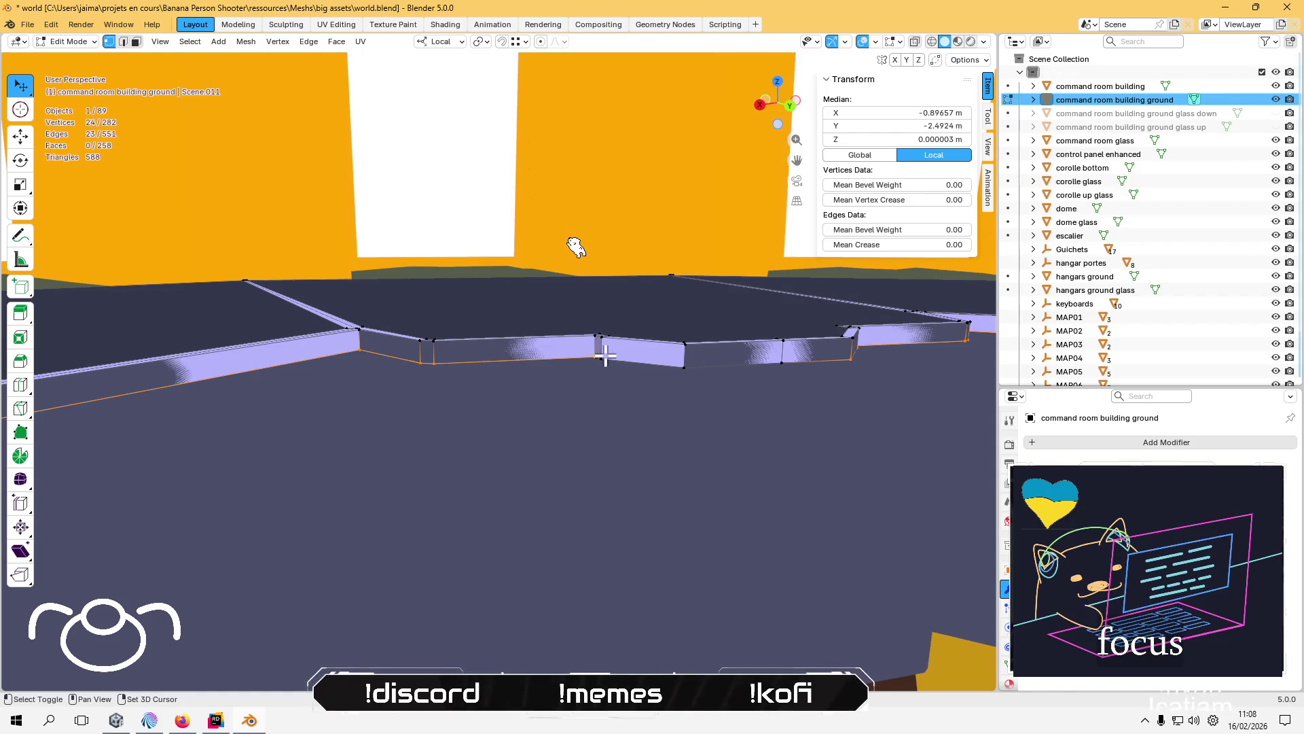
pyautogui.moveTo(772, 365)
pyautogui.mouseDown()
pyautogui.moveTo(259, 425)
pyautogui.moveTo(527, 445)
pyautogui.moveTo(564, 430)
pyautogui.moveTo(253, 436)
pyautogui.moveTo(451, 434)
pyautogui.moveTo(322, 444)
pyautogui.mouseUp()
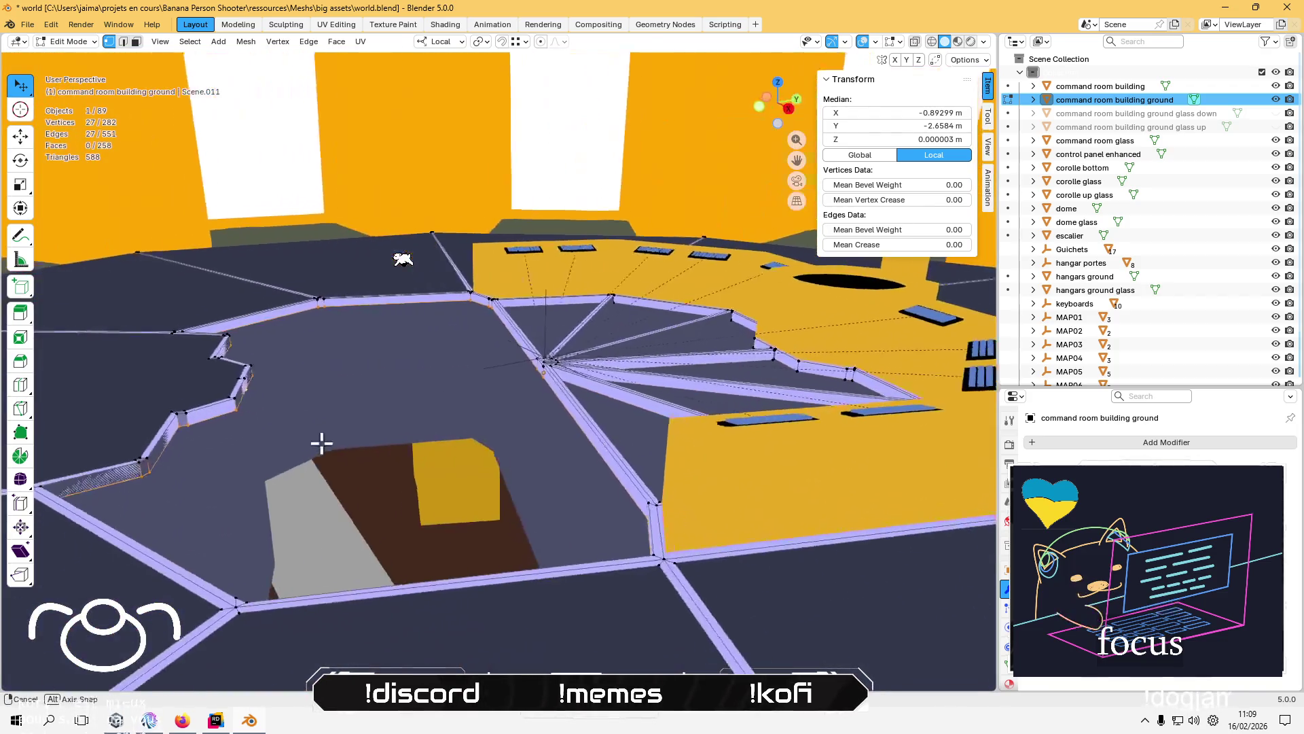
pyautogui.scroll(2, 513, 372)
pyautogui.scroll(3, 498, 319)
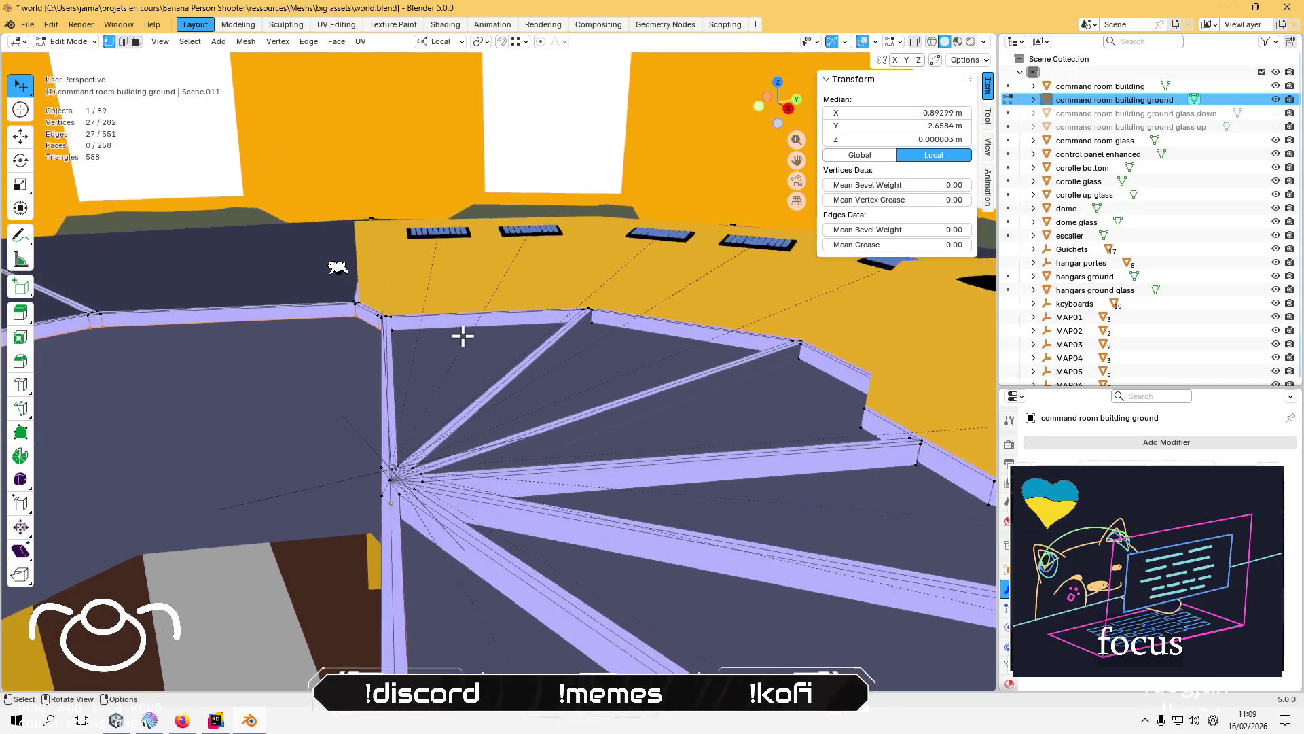
pyautogui.moveTo(410, 355)
pyautogui.mouseDown()
pyautogui.moveTo(312, 387)
pyautogui.moveTo(349, 393)
pyautogui.moveTo(265, 408)
pyautogui.mouseUp()
pyautogui.moveTo(147, 354)
pyautogui.mouseDown()
pyautogui.moveTo(219, 333)
pyautogui.moveTo(410, 366)
pyautogui.moveTo(410, 378)
pyautogui.moveTo(632, 384)
pyautogui.moveTo(754, 368)
pyautogui.moveTo(733, 398)
pyautogui.moveTo(486, 406)
pyautogui.mouseUp()
pyautogui.keyDown('shift'); pyautogui.click(214, 319); pyautogui.keyUp('shift')
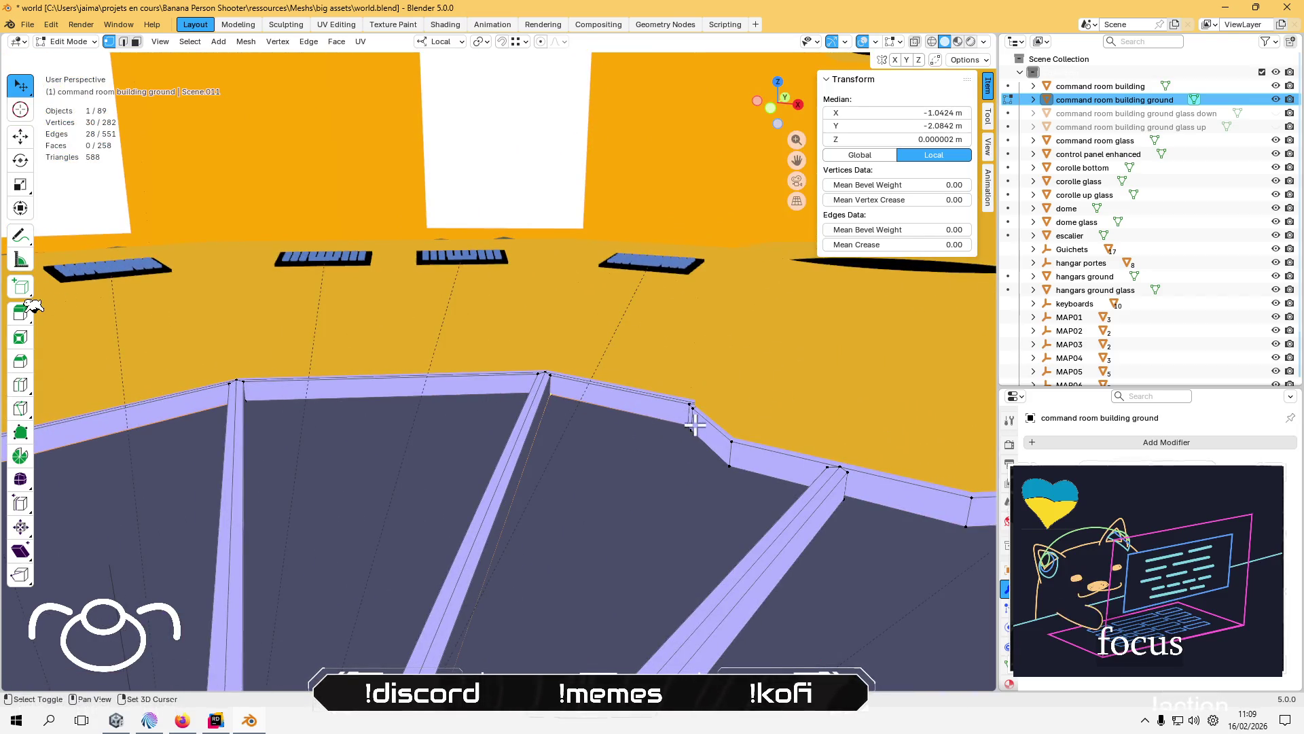
# - Orbit around the rim walls and radiating floor edges to inspect the selection
pyautogui.moveTo(534, 424)
pyautogui.mouseDown()
pyautogui.moveTo(489, 446)
pyautogui.moveTo(365, 427)
pyautogui.moveTo(330, 367)
pyautogui.moveTo(455, 425)
pyautogui.moveTo(182, 400)
pyautogui.mouseUp()
pyautogui.moveTo(430, 386)
pyautogui.mouseDown()
pyautogui.moveTo(607, 394)
pyautogui.moveTo(294, 413)
pyautogui.moveTo(524, 416)
pyautogui.mouseUp()
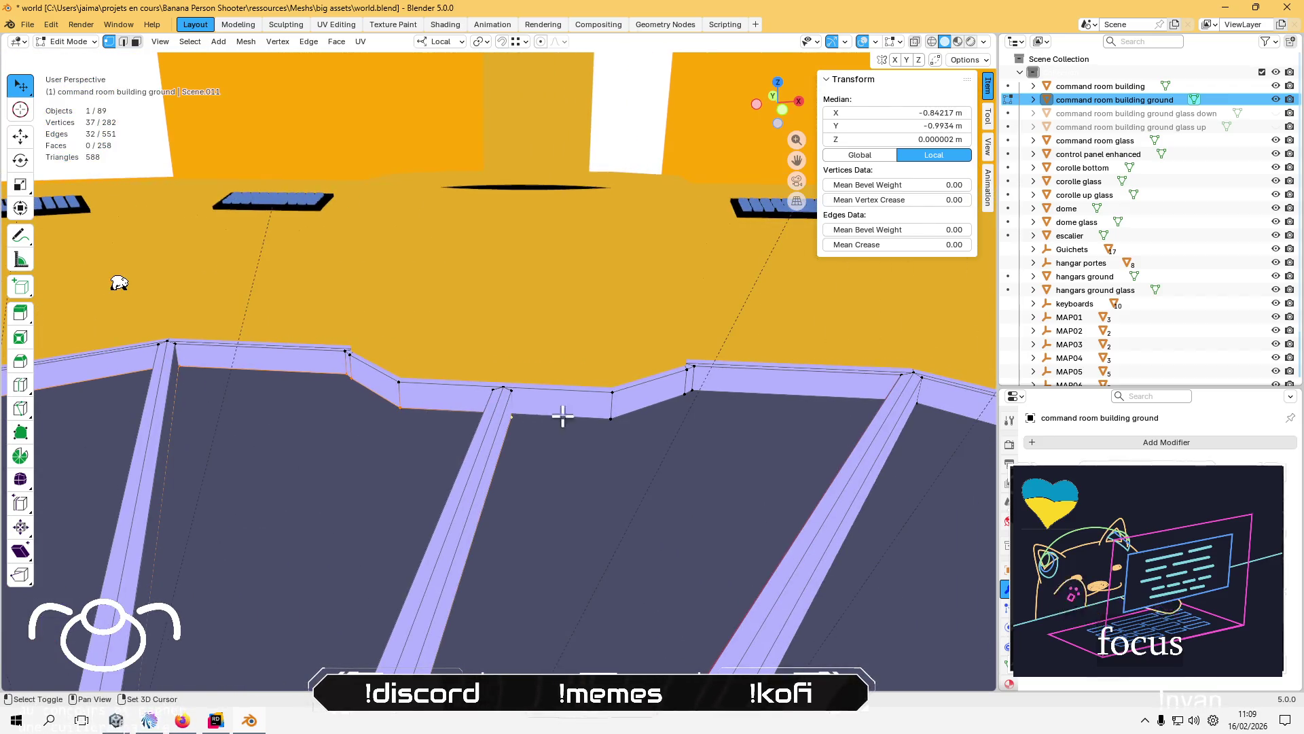
pyautogui.moveTo(670, 402)
pyautogui.mouseDown()
pyautogui.moveTo(818, 419)
pyautogui.moveTo(670, 496)
pyautogui.moveTo(335, 430)
pyautogui.moveTo(275, 354)
pyautogui.mouseUp()
pyautogui.moveTo(360, 354)
pyautogui.mouseDown()
pyautogui.moveTo(501, 428)
pyautogui.moveTo(556, 370)
pyautogui.mouseUp()
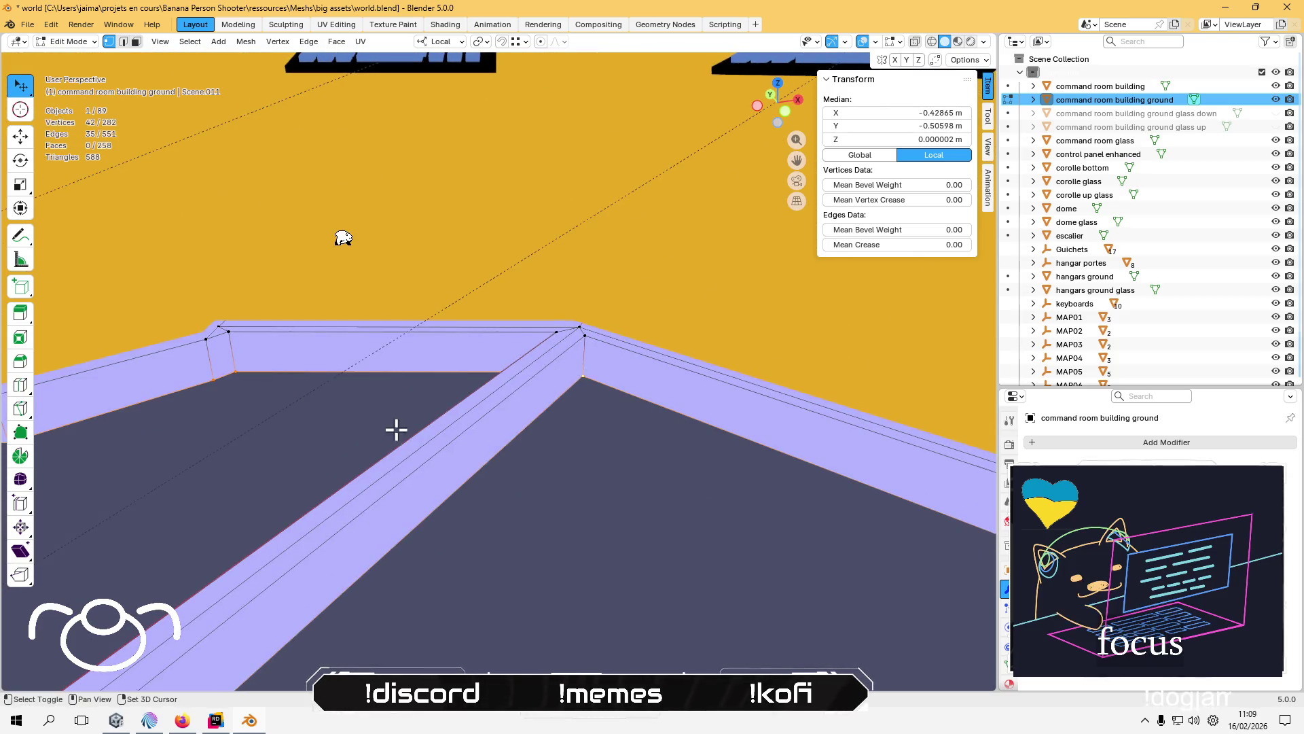
pyautogui.moveTo(413, 428); pyautogui.dragTo(612, 403)
pyautogui.moveTo(452, 372)
pyautogui.mouseDown()
pyautogui.moveTo(632, 410)
pyautogui.moveTo(486, 428)
pyautogui.moveTo(537, 442)
pyautogui.moveTo(612, 406)
pyautogui.mouseUp()
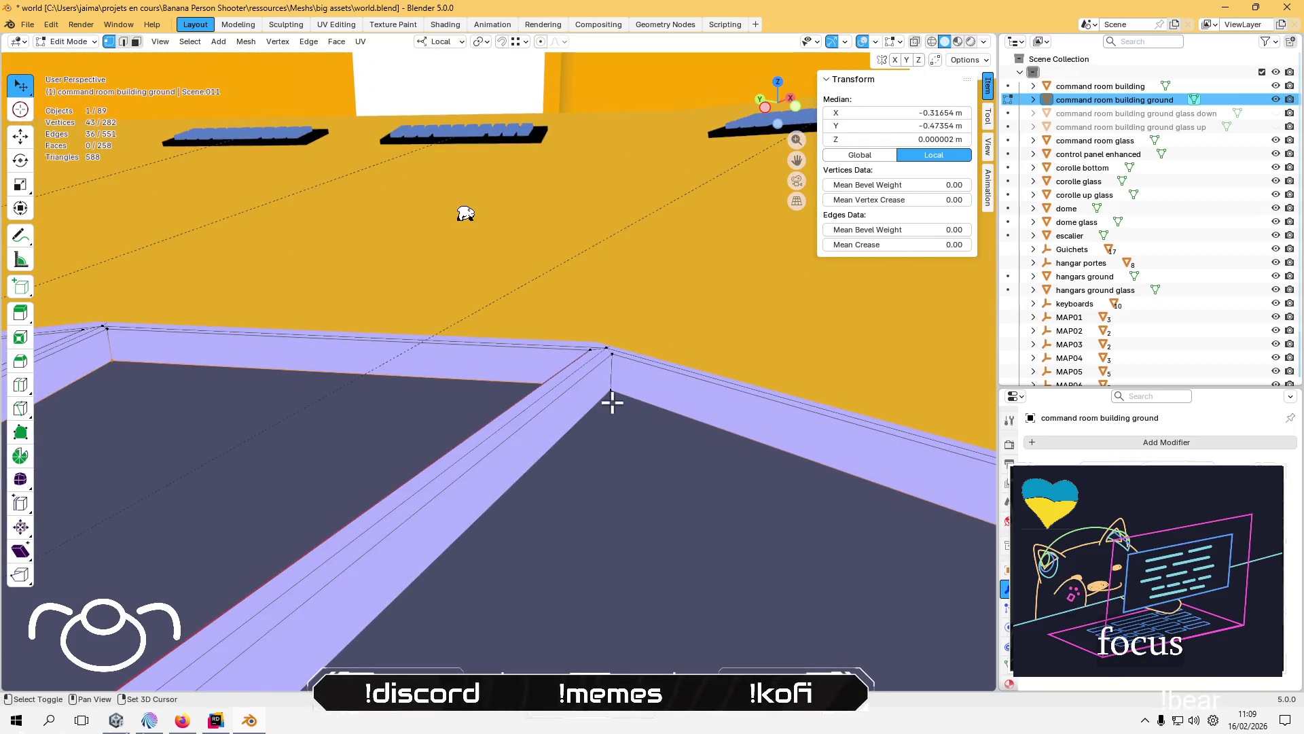
pyautogui.moveTo(530, 440); pyautogui.dragTo(777, 432)
pyautogui.moveTo(541, 425)
pyautogui.mouseDown()
pyautogui.moveTo(527, 466)
pyautogui.moveTo(605, 474)
pyautogui.moveTo(387, 431)
pyautogui.moveTo(410, 427)
pyautogui.mouseUp()
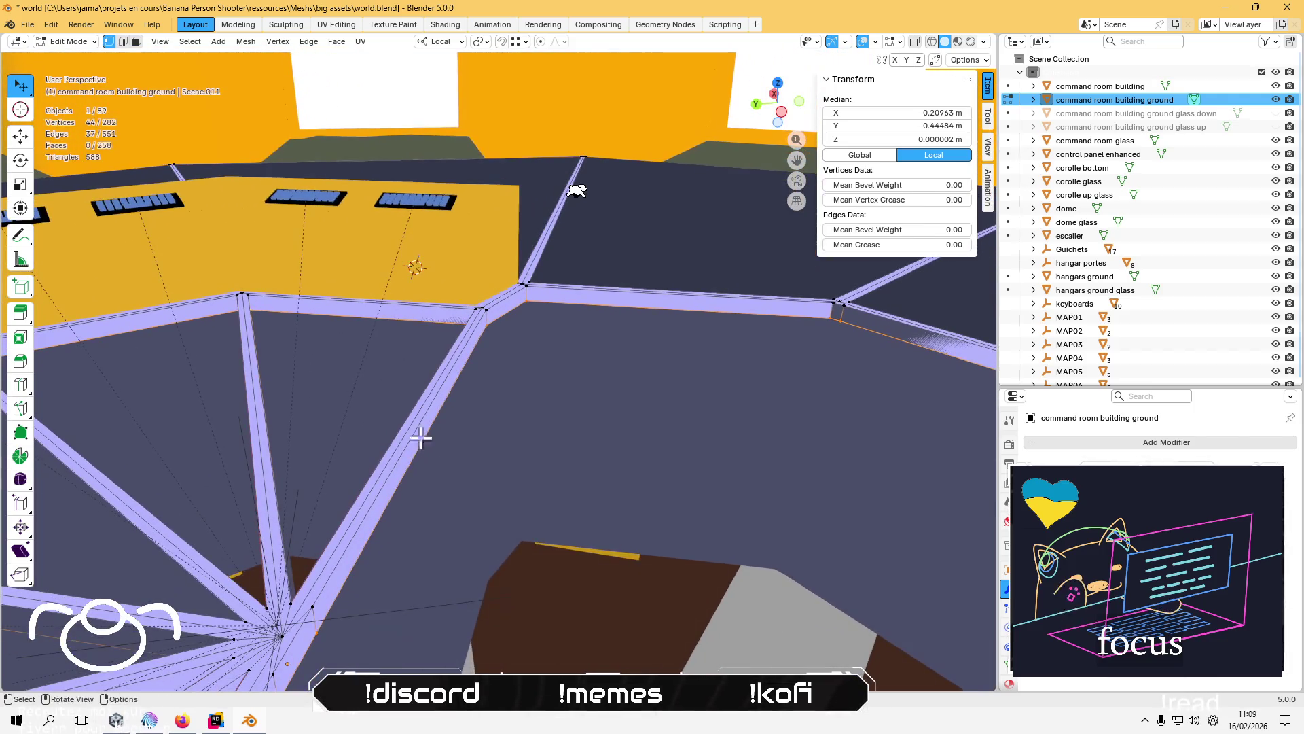
pyautogui.moveTo(461, 472)
pyautogui.mouseDown()
pyautogui.moveTo(390, 527)
pyautogui.moveTo(591, 451)
pyautogui.moveTo(323, 527)
pyautogui.moveTo(451, 484)
pyautogui.moveTo(455, 451)
pyautogui.moveTo(518, 457)
pyautogui.moveTo(450, 378)
pyautogui.moveTo(457, 410)
pyautogui.moveTo(516, 373)
pyautogui.moveTo(511, 411)
pyautogui.moveTo(440, 416)
pyautogui.moveTo(474, 442)
pyautogui.moveTo(387, 315)
pyautogui.moveTo(426, 223)
pyautogui.moveTo(466, 326)
pyautogui.moveTo(442, 427)
pyautogui.moveTo(527, 416)
pyautogui.moveTo(462, 462)
pyautogui.moveTo(515, 466)
pyautogui.moveTo(457, 428)
pyautogui.moveTo(457, 466)
pyautogui.moveTo(564, 471)
pyautogui.mouseUp()
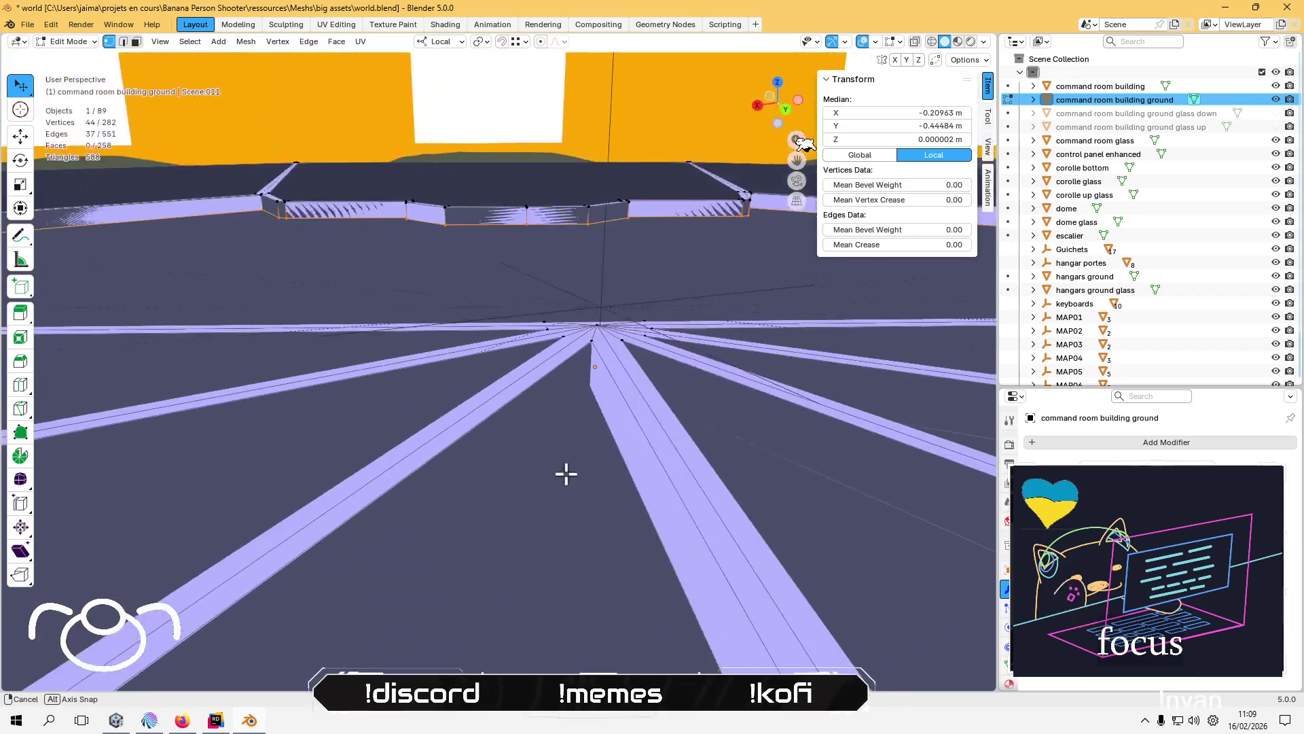
# - Delete the 44 selected vertices, leaving the mesh with 238
pyautogui.press('x')
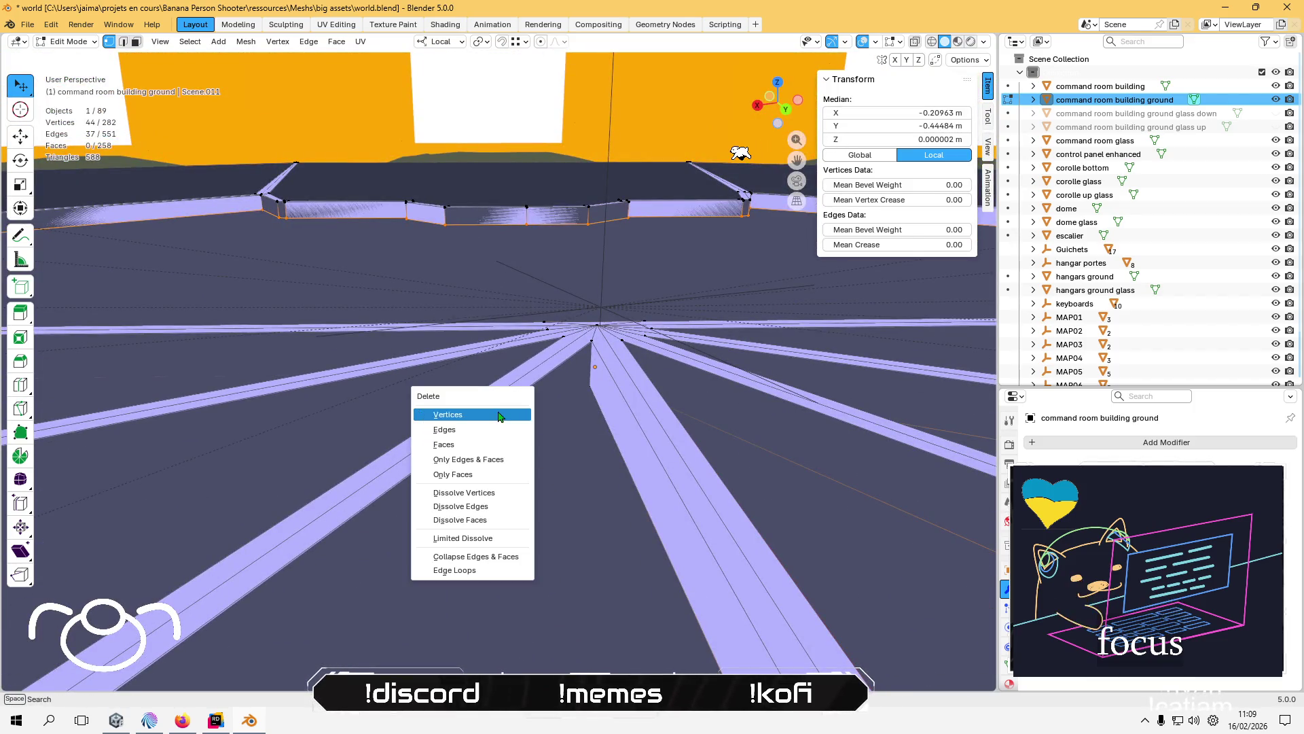
pyautogui.click(498, 414)
pyautogui.moveTo(498, 410)
pyautogui.mouseDown()
pyautogui.moveTo(509, 402)
pyautogui.moveTo(638, 483)
pyautogui.moveTo(450, 487)
pyautogui.moveTo(531, 464)
pyautogui.moveTo(568, 416)
pyautogui.moveTo(486, 440)
pyautogui.mouseUp()
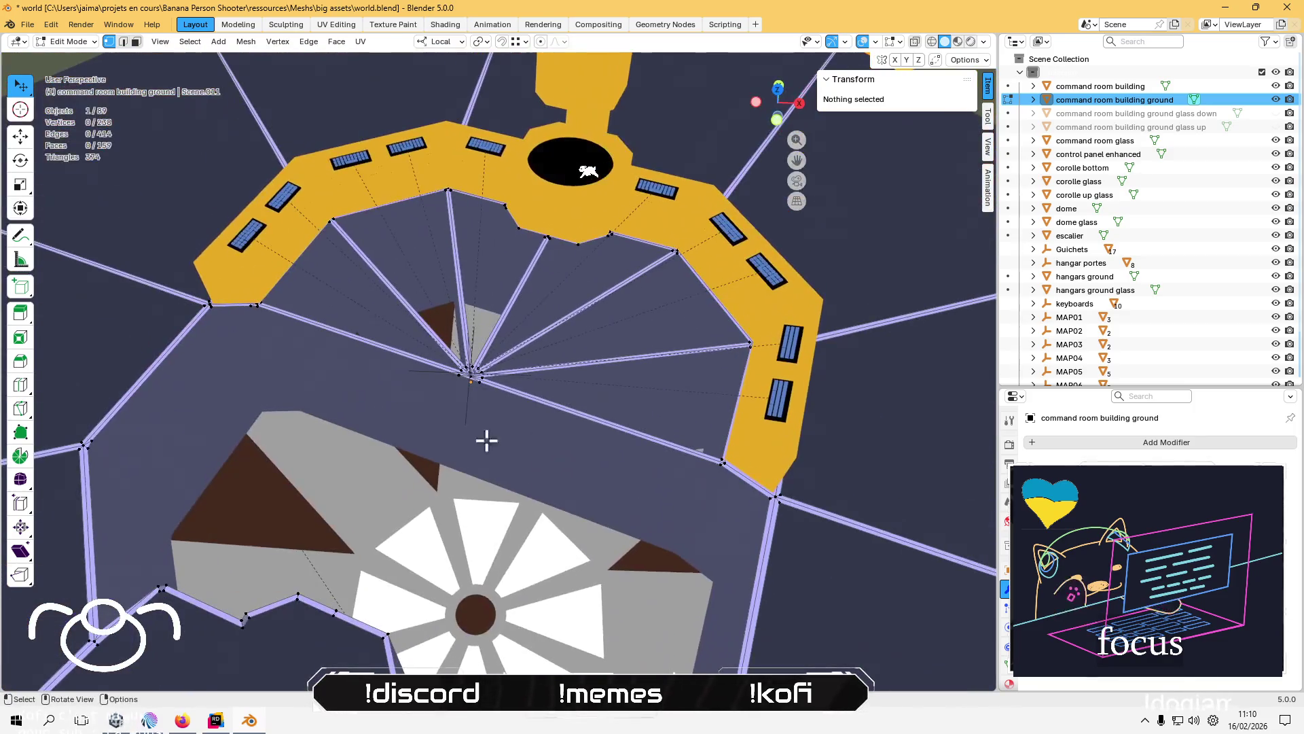
# - Toggle the ground glass up and down objects to inspect the floor, leaving both visible
pyautogui.click(1275, 130)
pyautogui.click(1274, 130)
pyautogui.click(1275, 129)
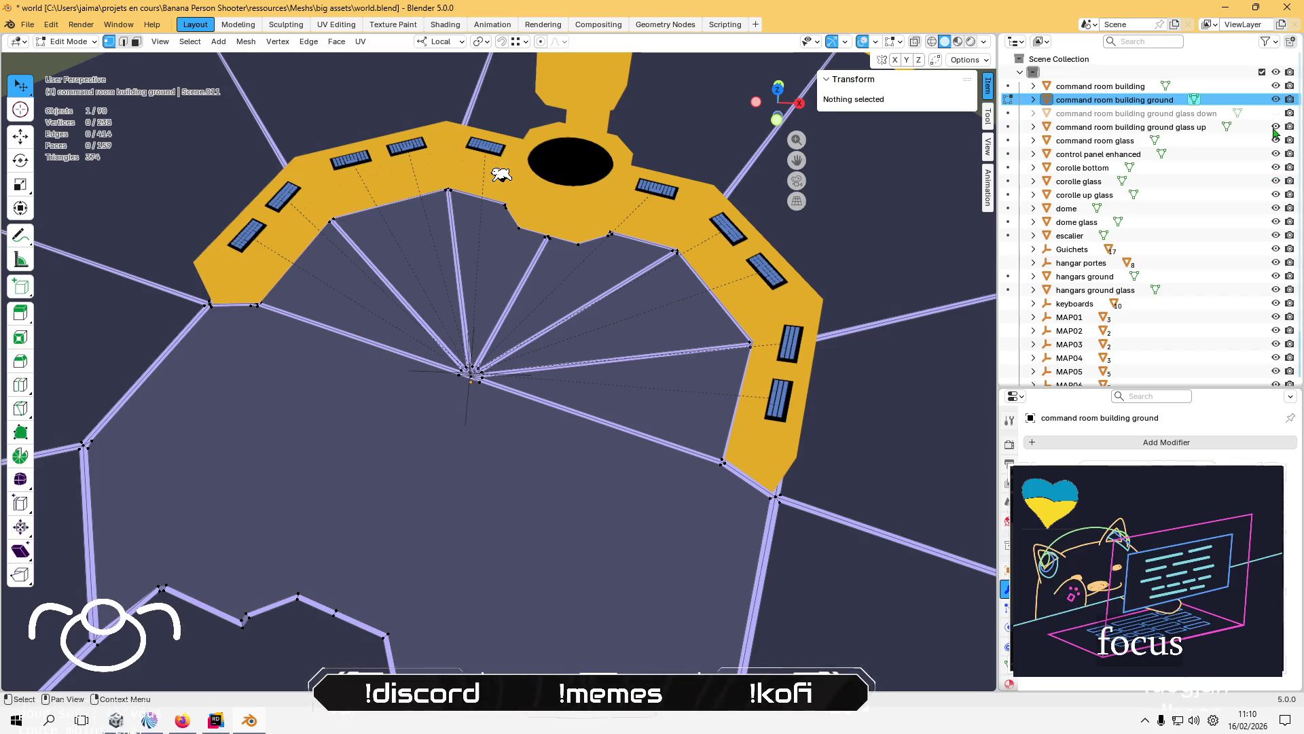
pyautogui.click(1275, 128)
pyautogui.click(1275, 114)
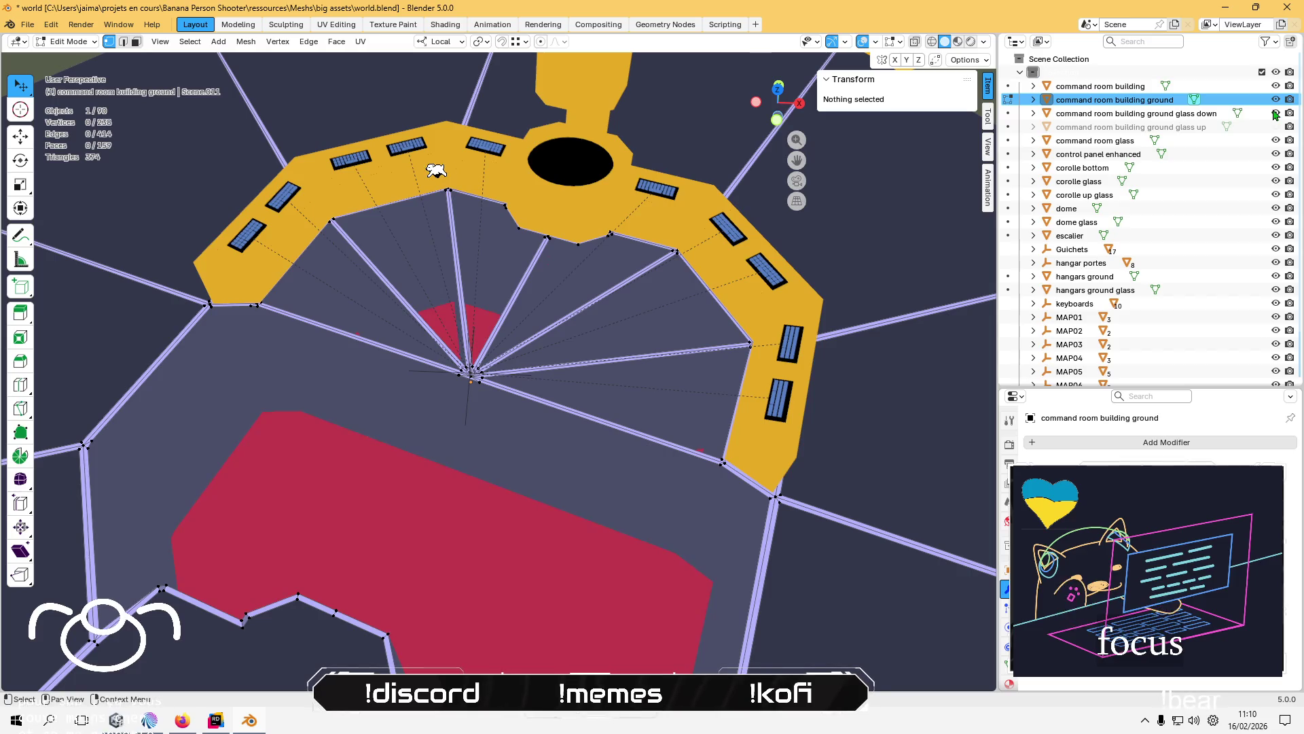
pyautogui.moveTo(611, 263); pyautogui.dragTo(1248, 135)
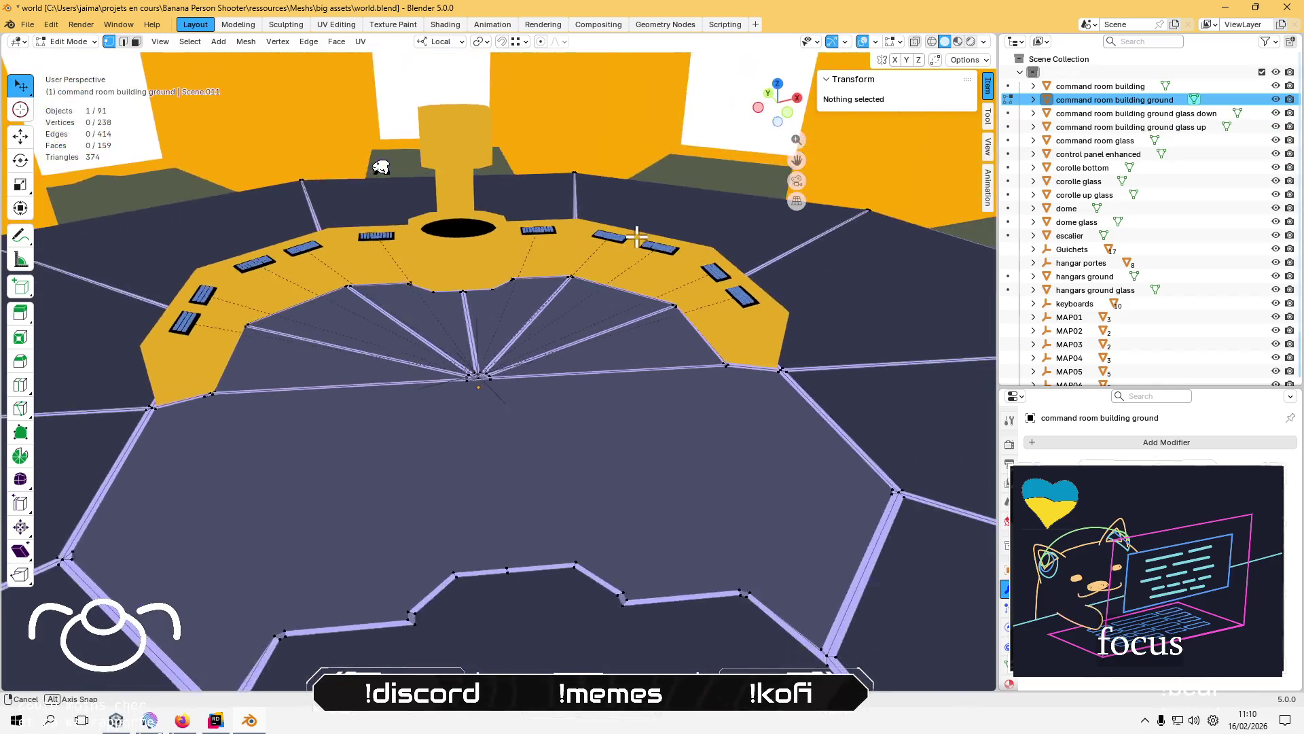
pyautogui.click(1275, 128)
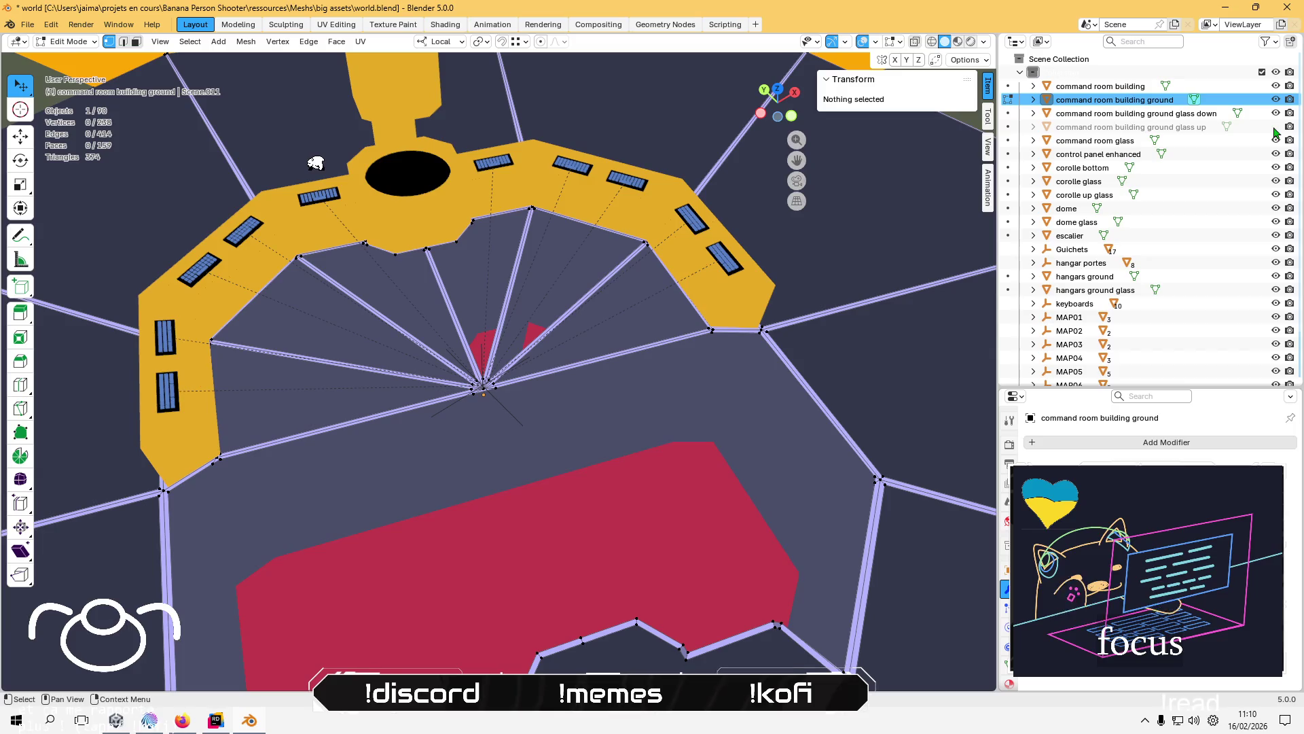
pyautogui.moveTo(612, 204)
pyautogui.mouseDown()
pyautogui.moveTo(634, 192)
pyautogui.moveTo(641, 216)
pyautogui.mouseUp()
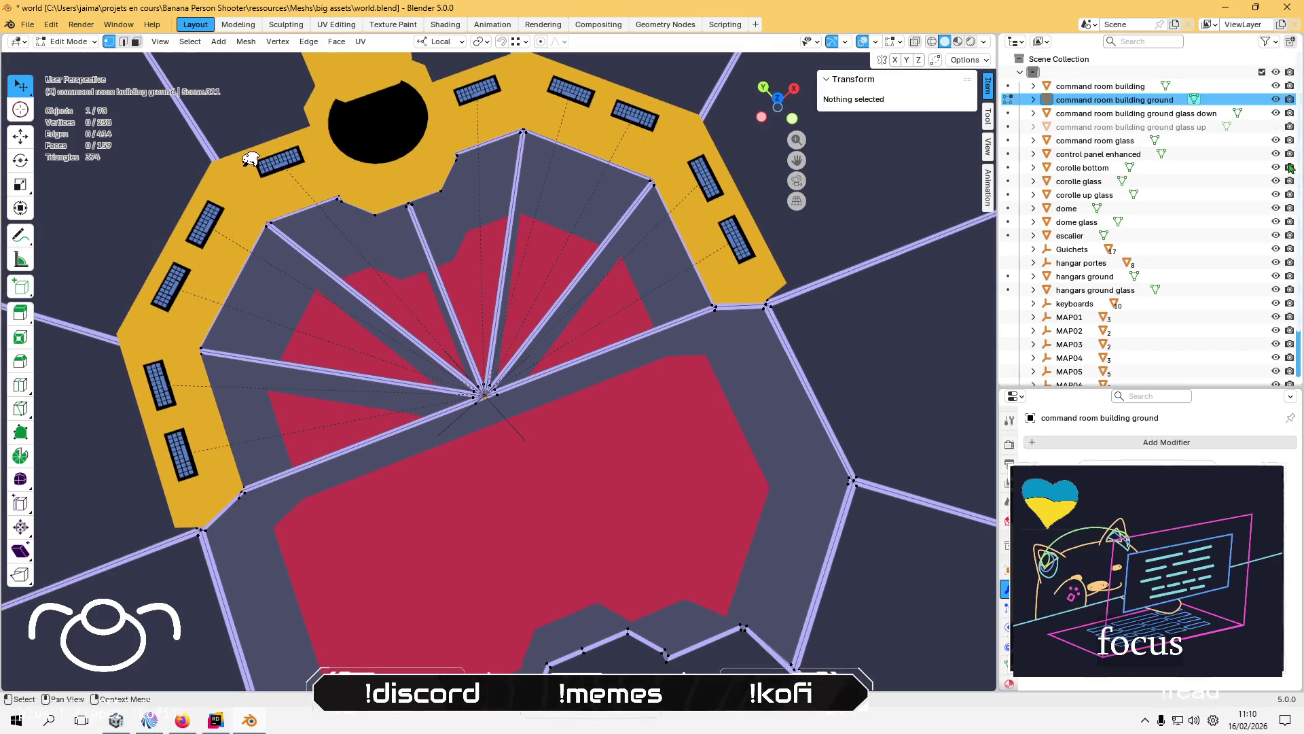
pyautogui.click(1275, 128)
pyautogui.click(1275, 128)
pyautogui.click(1274, 128)
pyautogui.moveTo(701, 320); pyautogui.dragTo(711, 286)
# - Save world.blend and select all vertices of the ground mesh
pyautogui.hotkey('ctrl', 's')
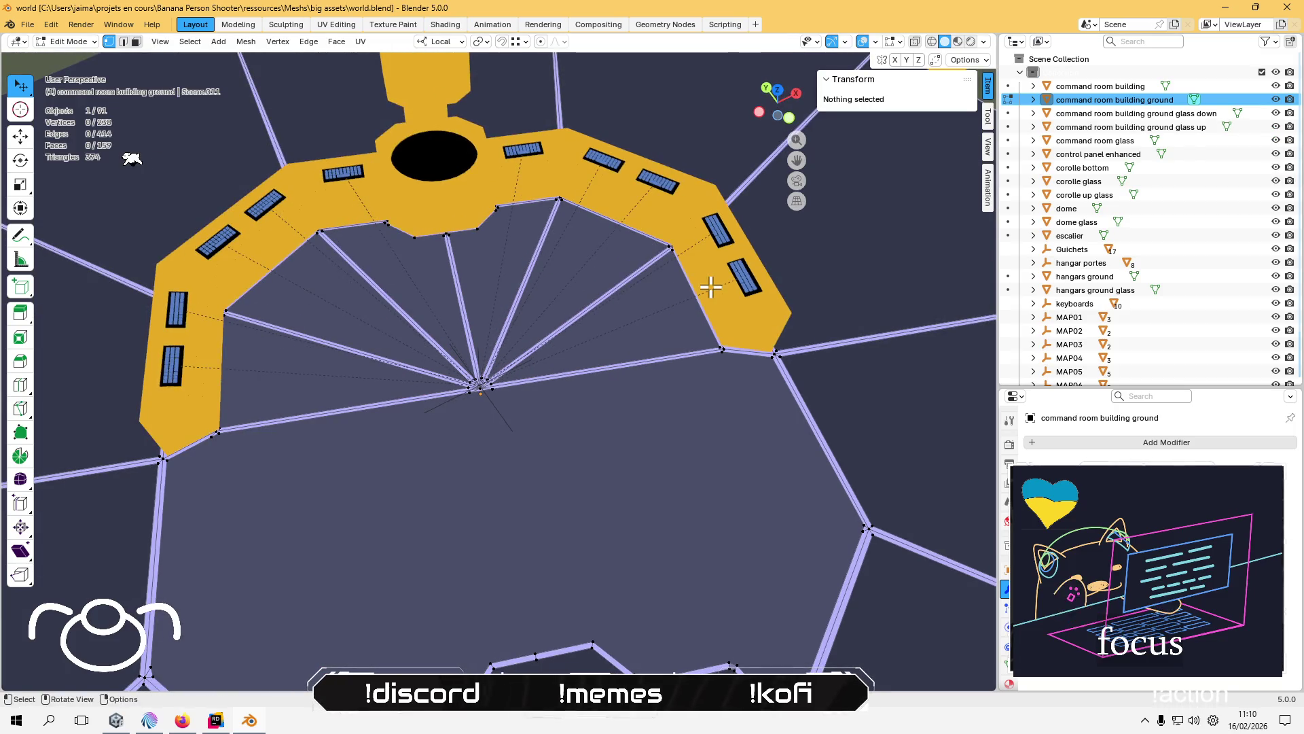
pyautogui.press('a')
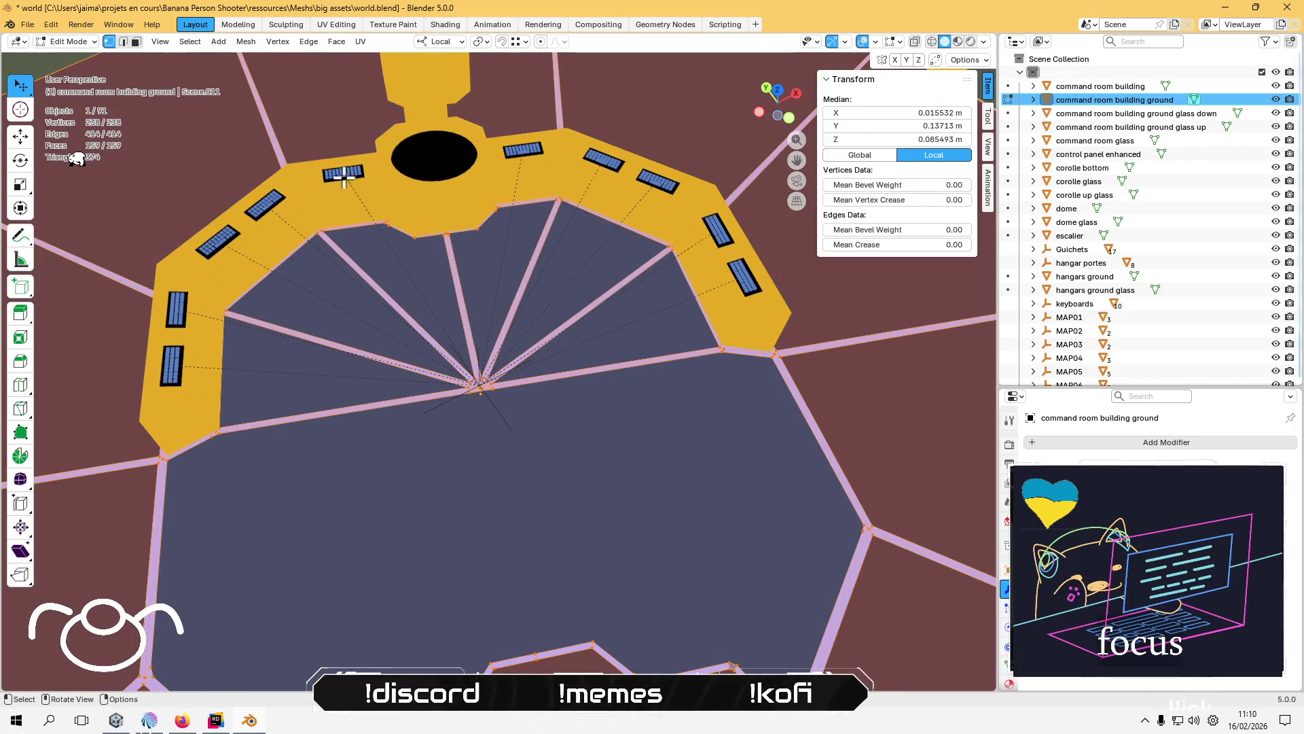
pyautogui.click(68, 41)
# - Select all objects in Object Mode, export them over world.fbx, then switch to Unity
pyautogui.click(65, 47)
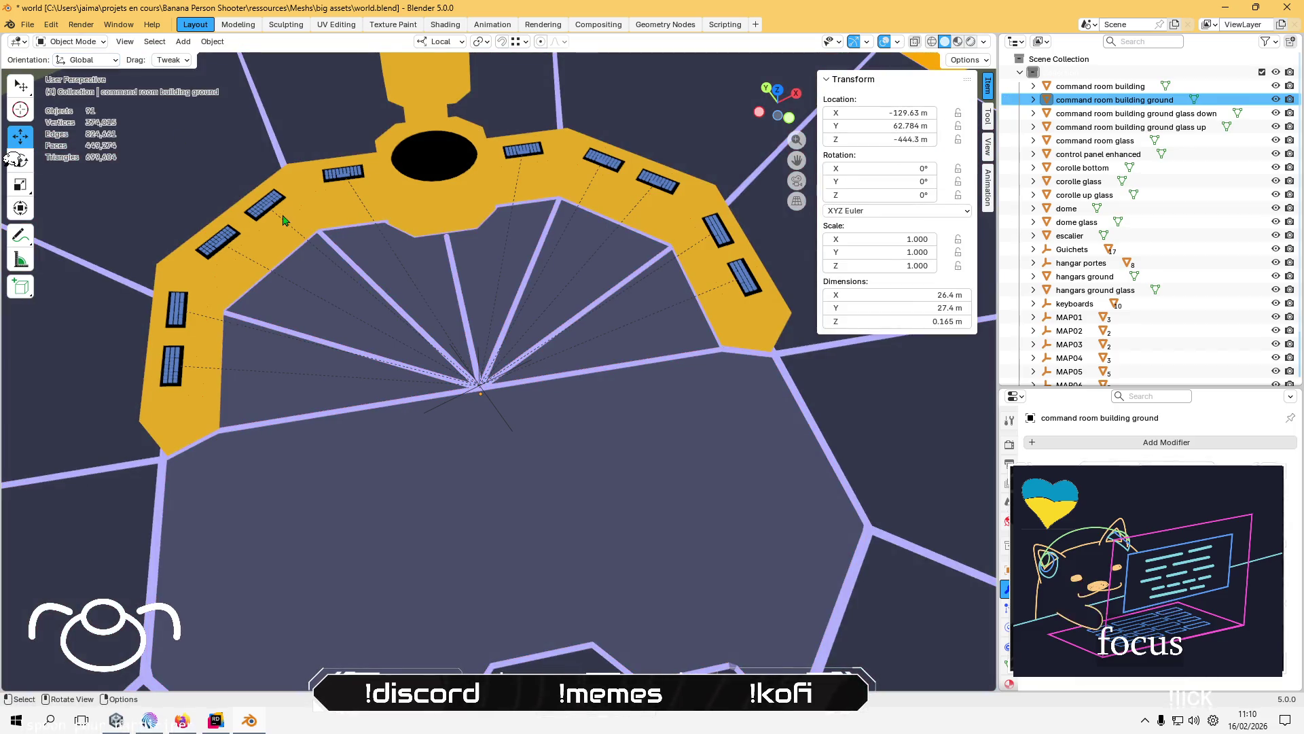
pyautogui.press('a')
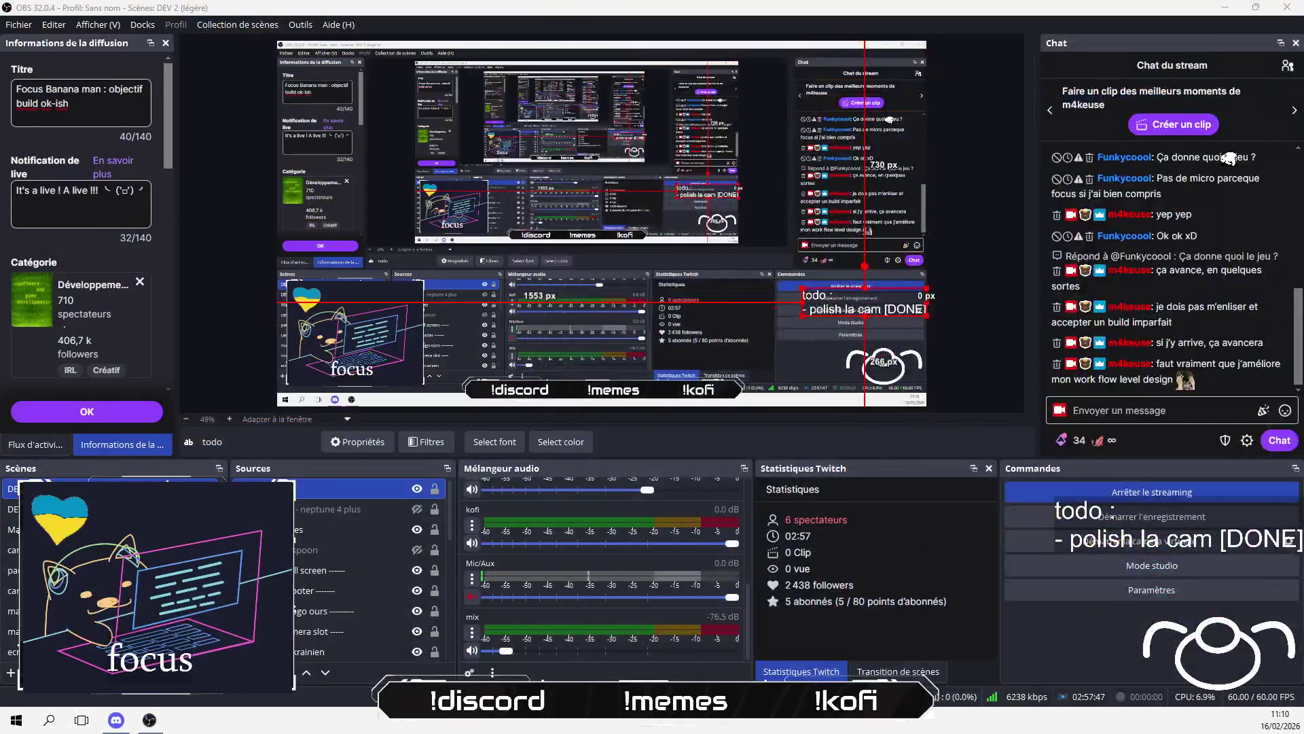
pyautogui.click(44, 26)
pyautogui.moveTo(28, 24)
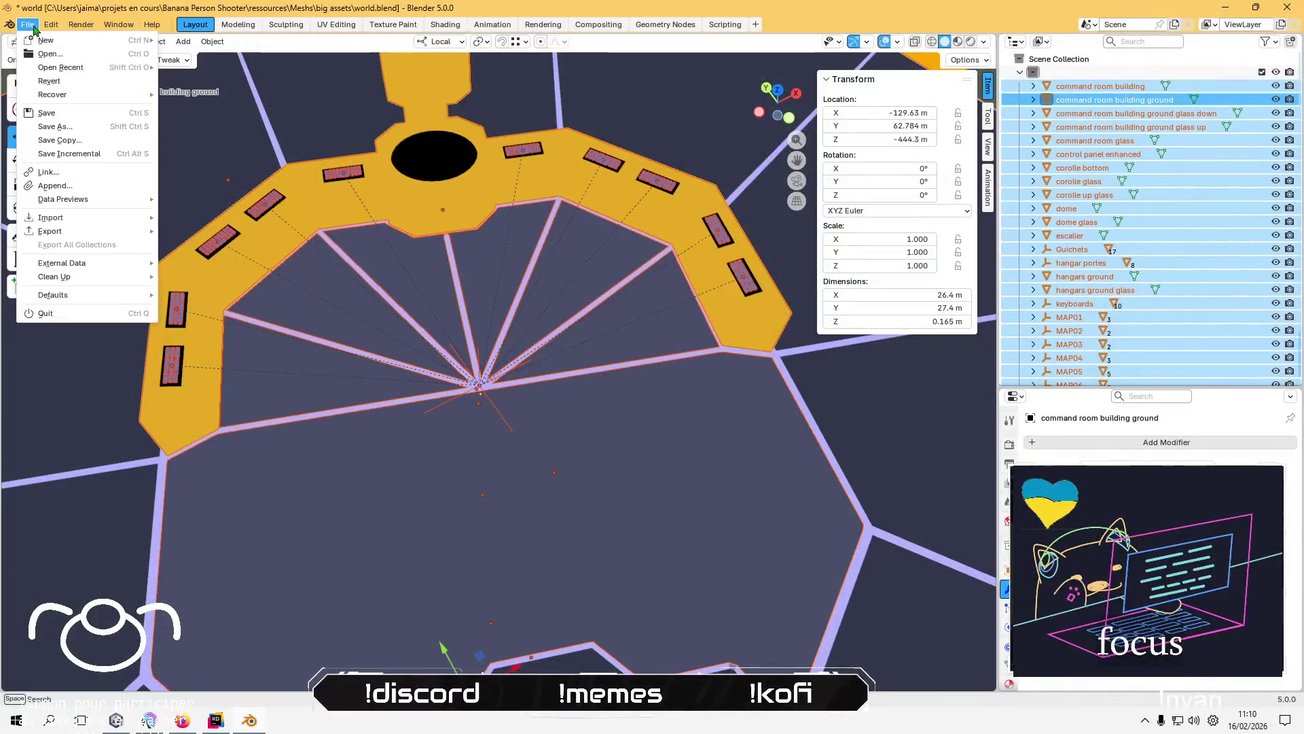
pyautogui.moveTo(102, 230)
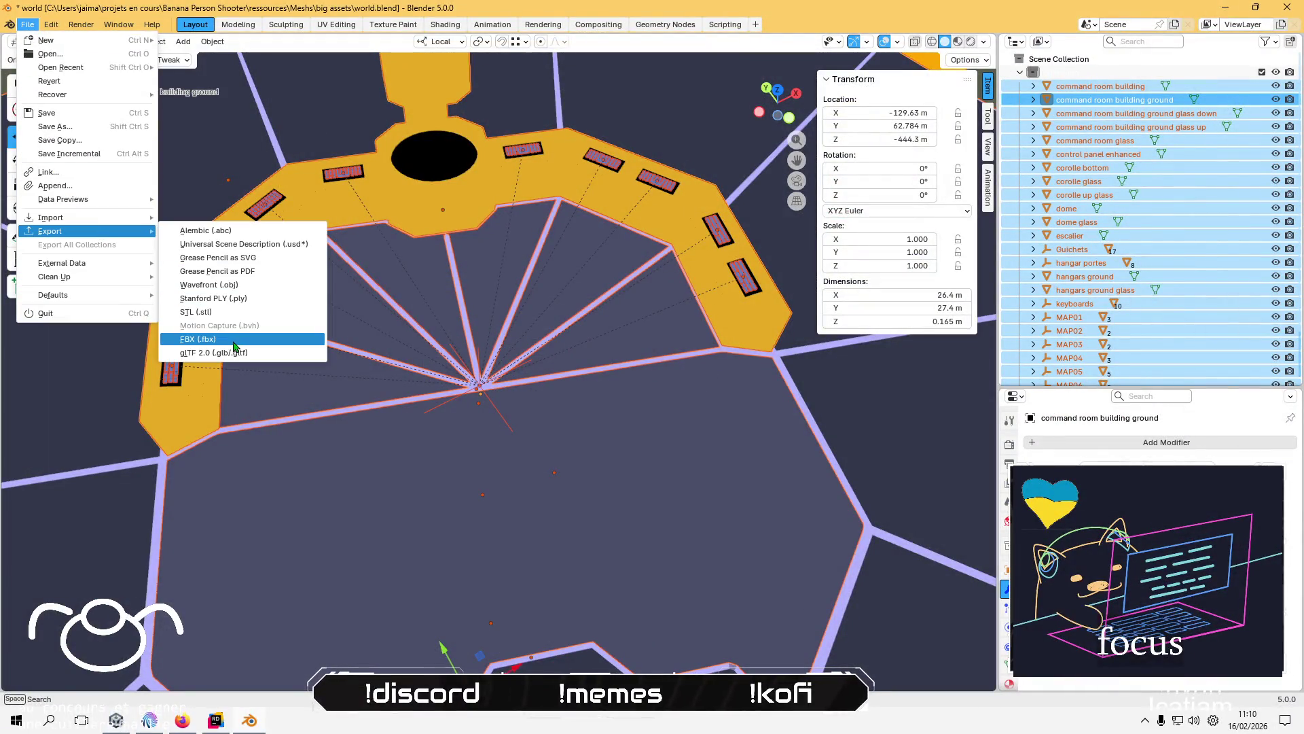
pyautogui.click(233, 339)
pyautogui.click(268, 260)
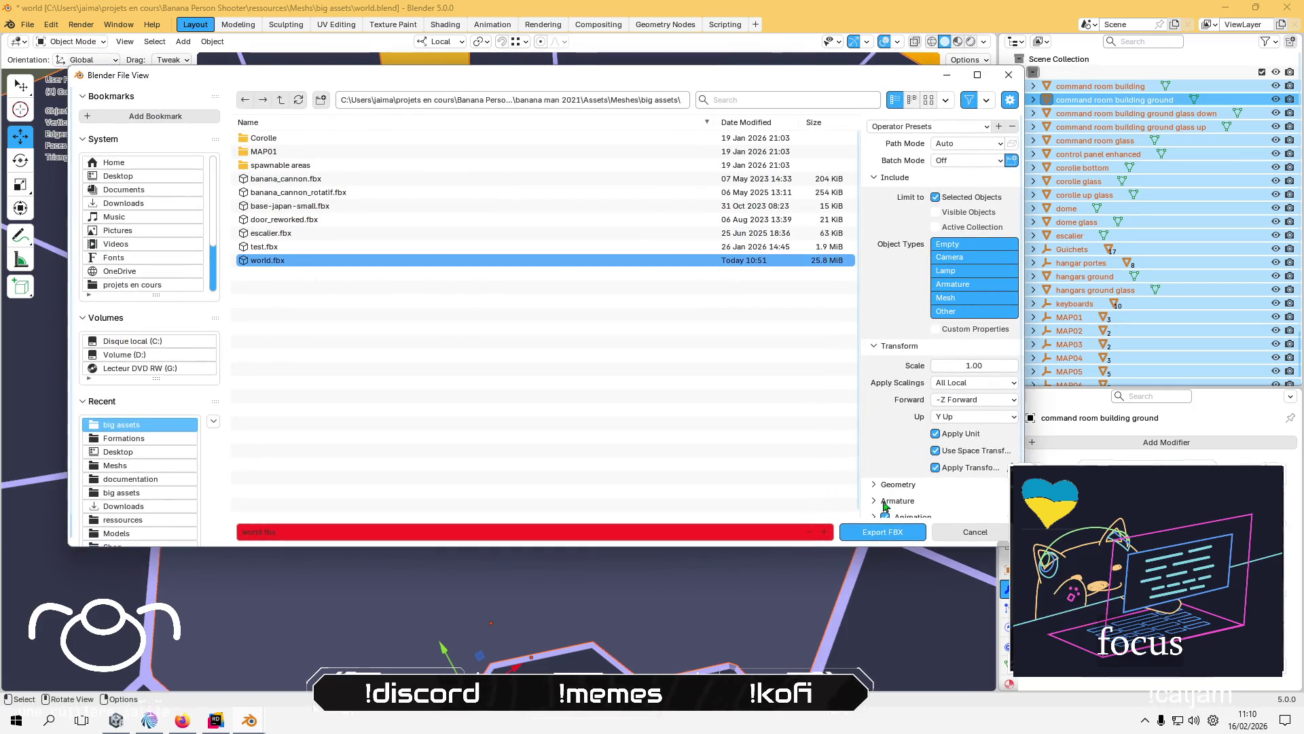
pyautogui.click(893, 538)
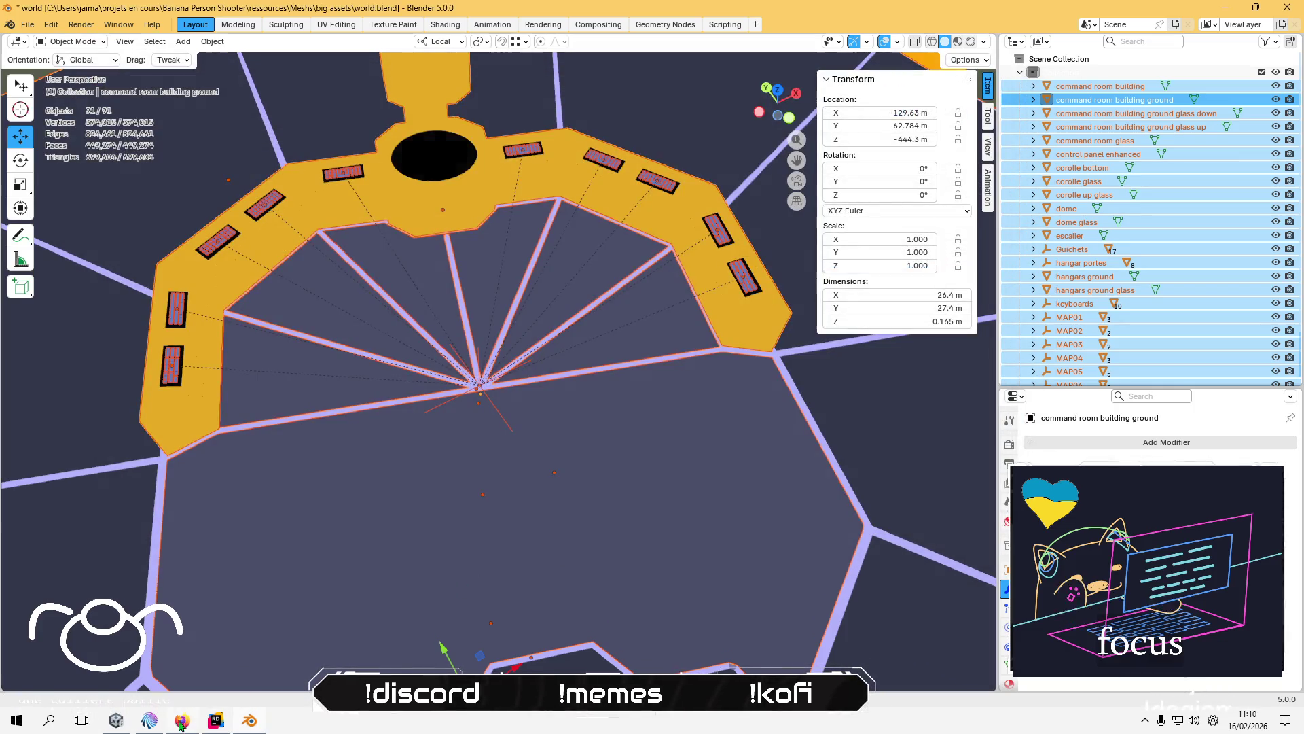
pyautogui.click(120, 724)
# - Fly the Scene view over the command room and clear the console's import warnings
pyautogui.press('f')
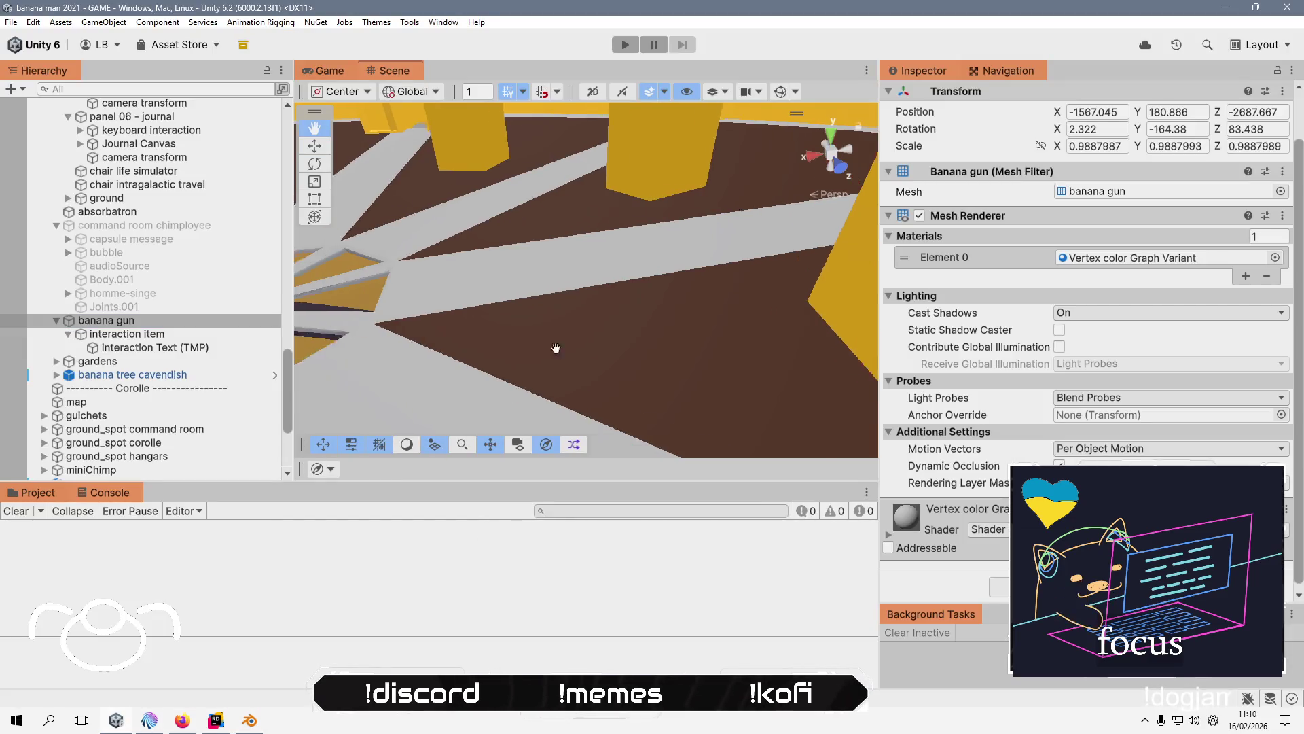
pyautogui.moveTo(503, 365); pyautogui.dragTo(633, 297)
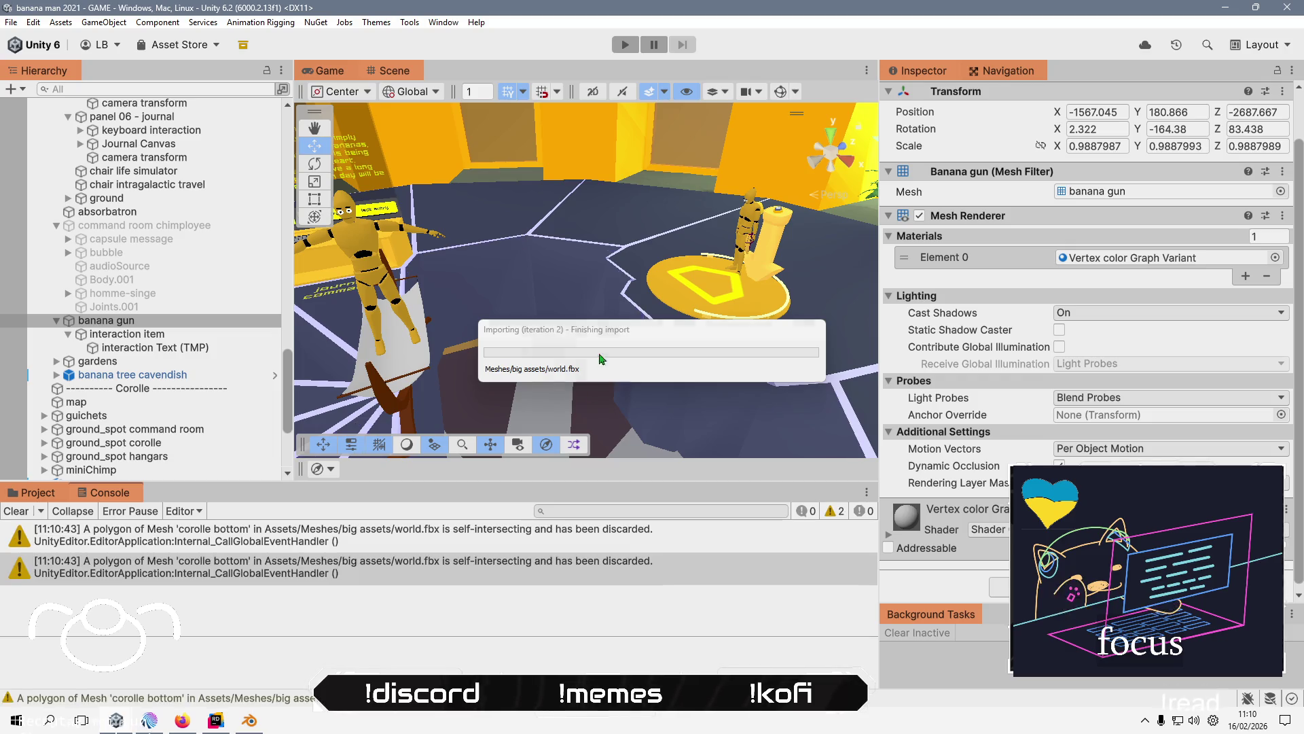
pyautogui.moveTo(631, 333)
pyautogui.mouseDown()
pyautogui.moveTo(334, 241)
pyautogui.moveTo(695, 350)
pyautogui.moveTo(600, 410)
pyautogui.mouseUp()
pyautogui.moveTo(706, 388); pyautogui.dragTo(700, 273)
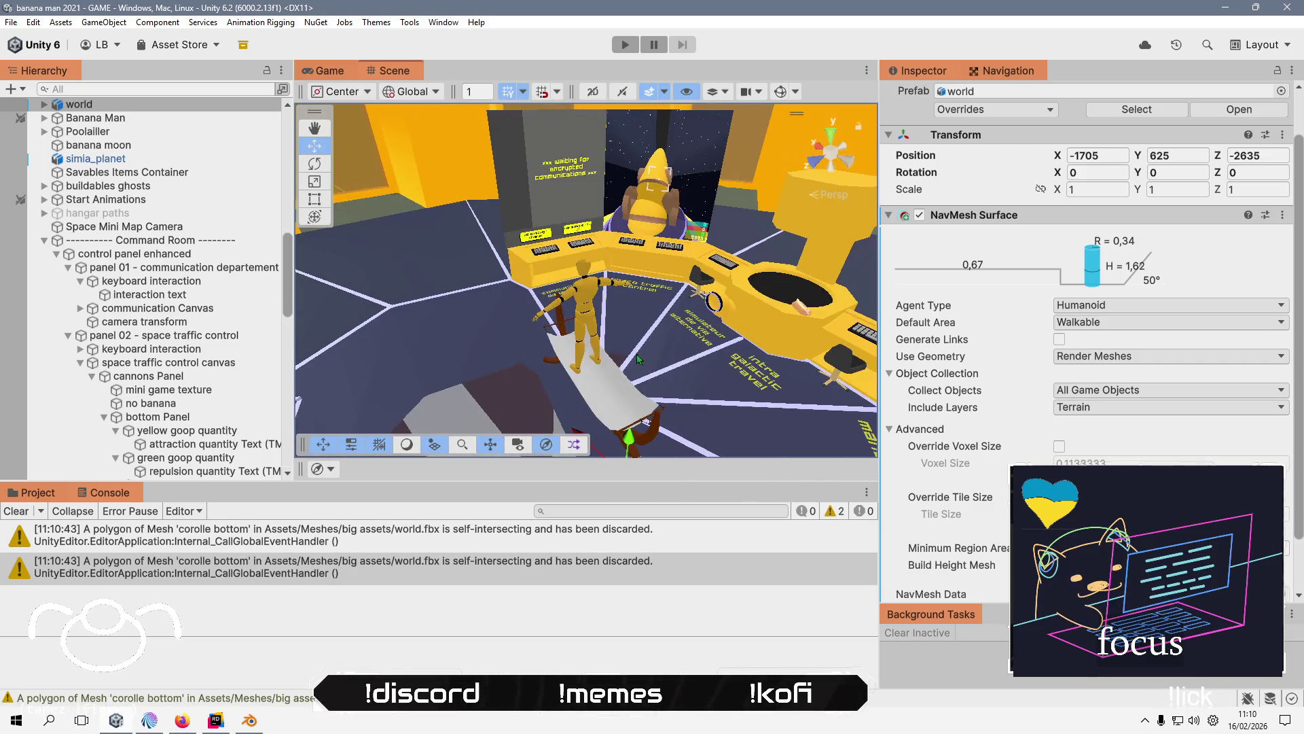
pyautogui.click(16, 511)
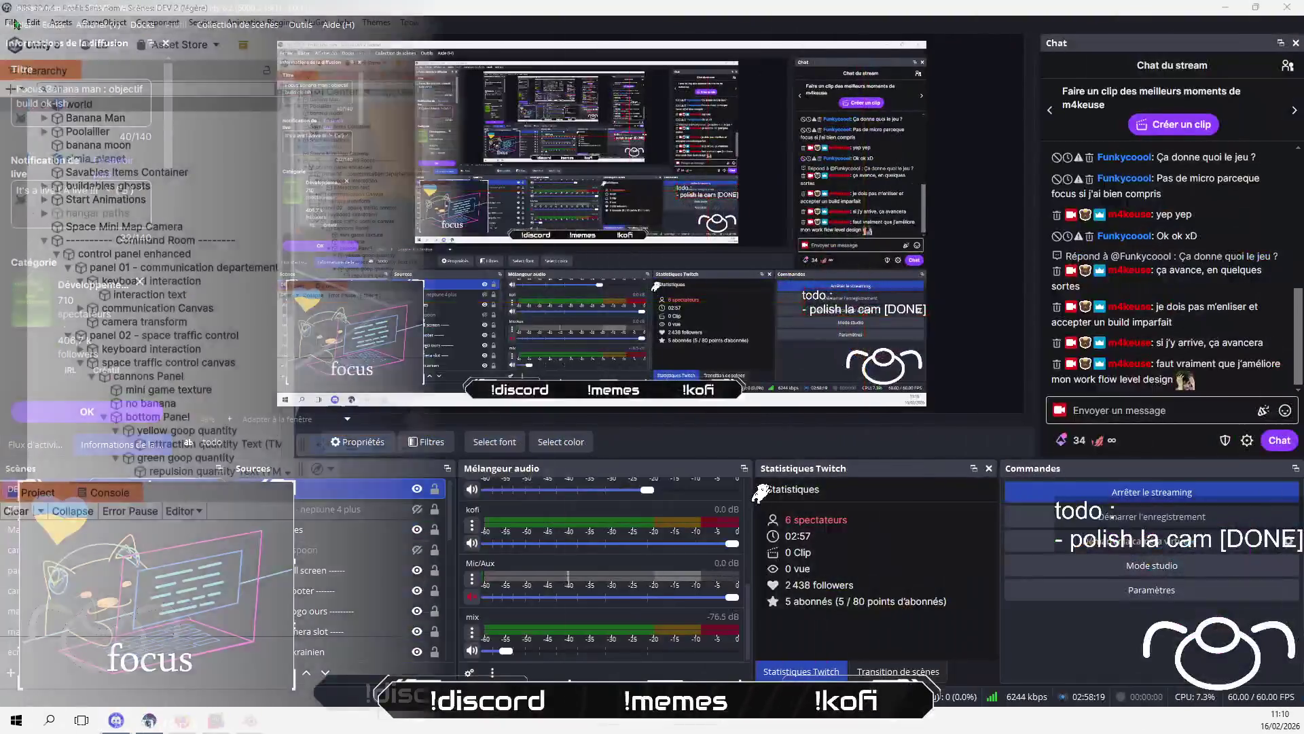
# - Glance at the File menu, then launch the game in Play mode from the Game view
pyautogui.click(13, 23)
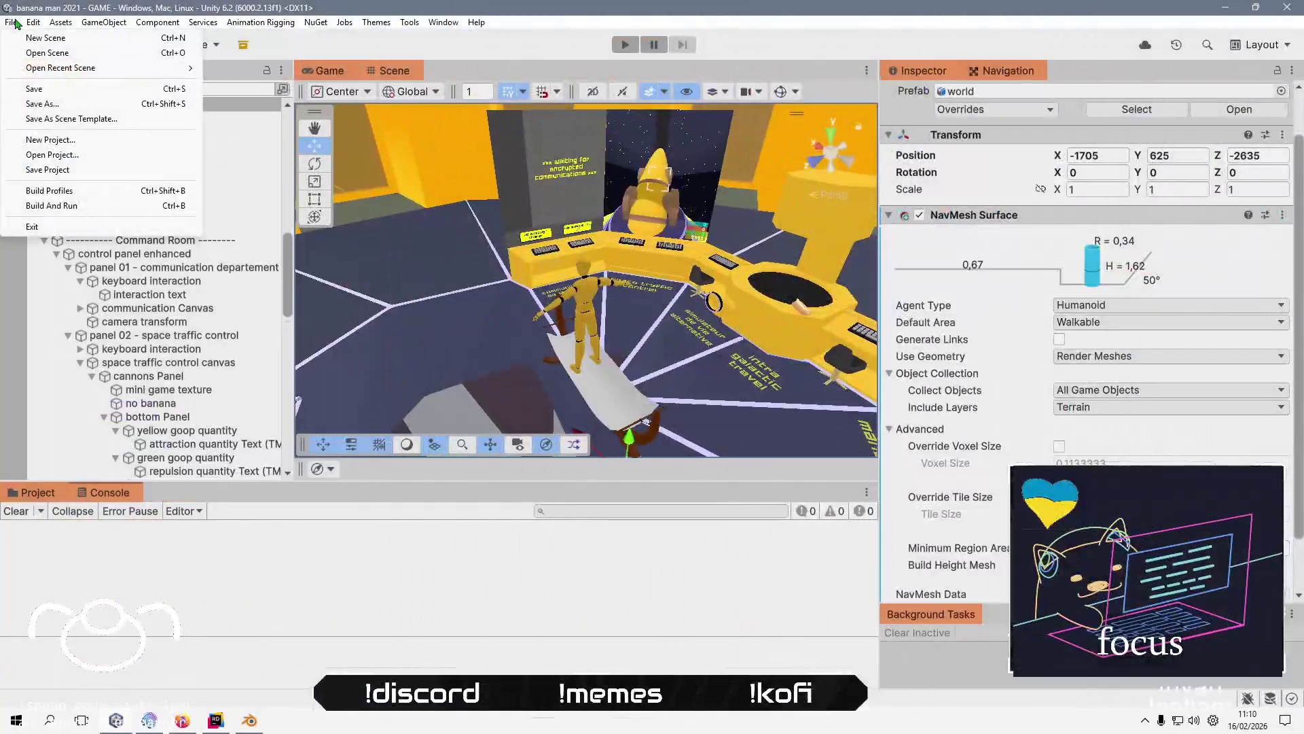
pyautogui.click(13, 23)
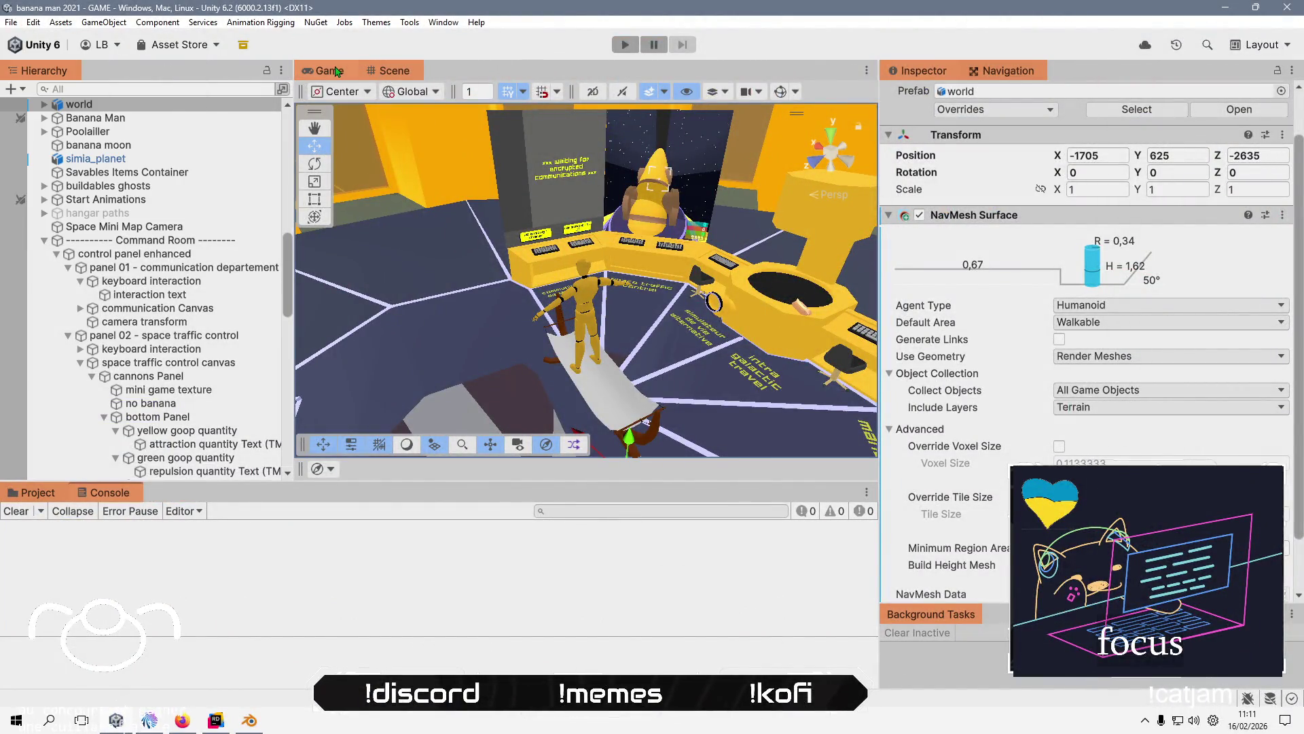
pyautogui.click(329, 71)
pyautogui.click(626, 45)
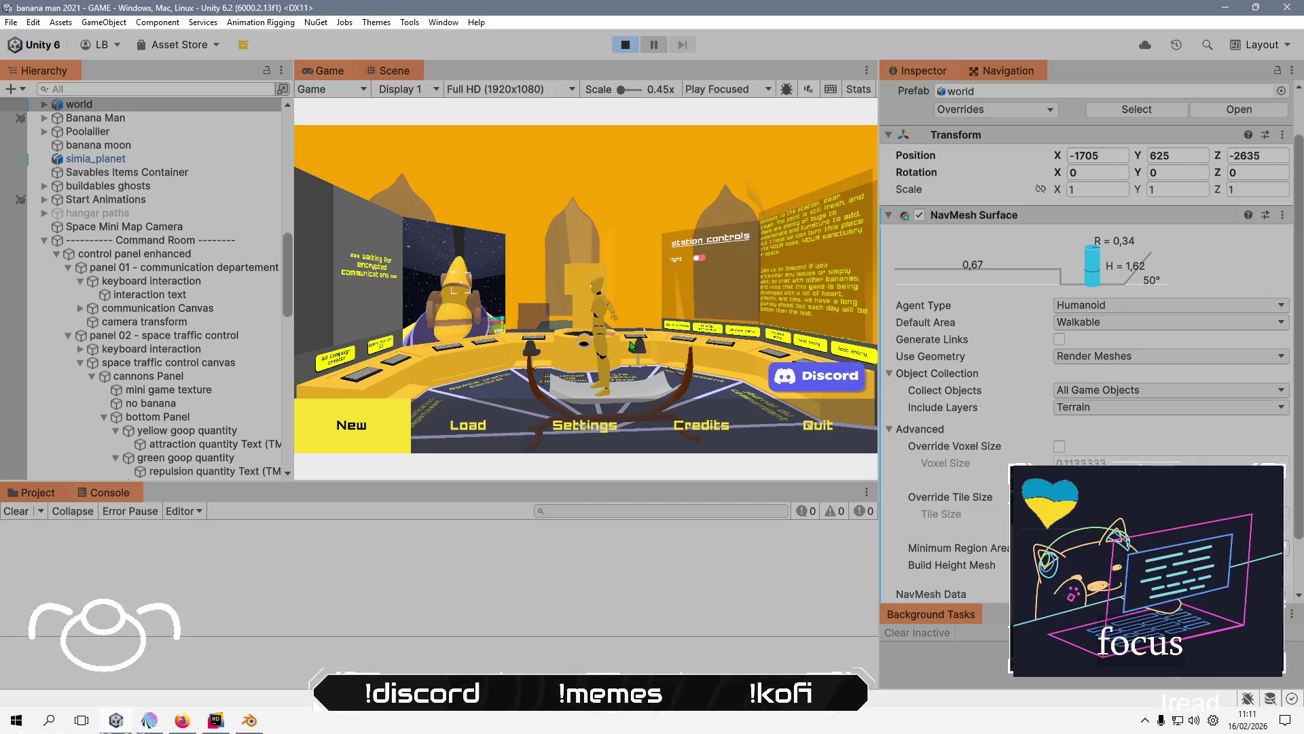
# - Start a new game from the main menu, skip the intro, and walk into the command room
pyautogui.click(465, 434)
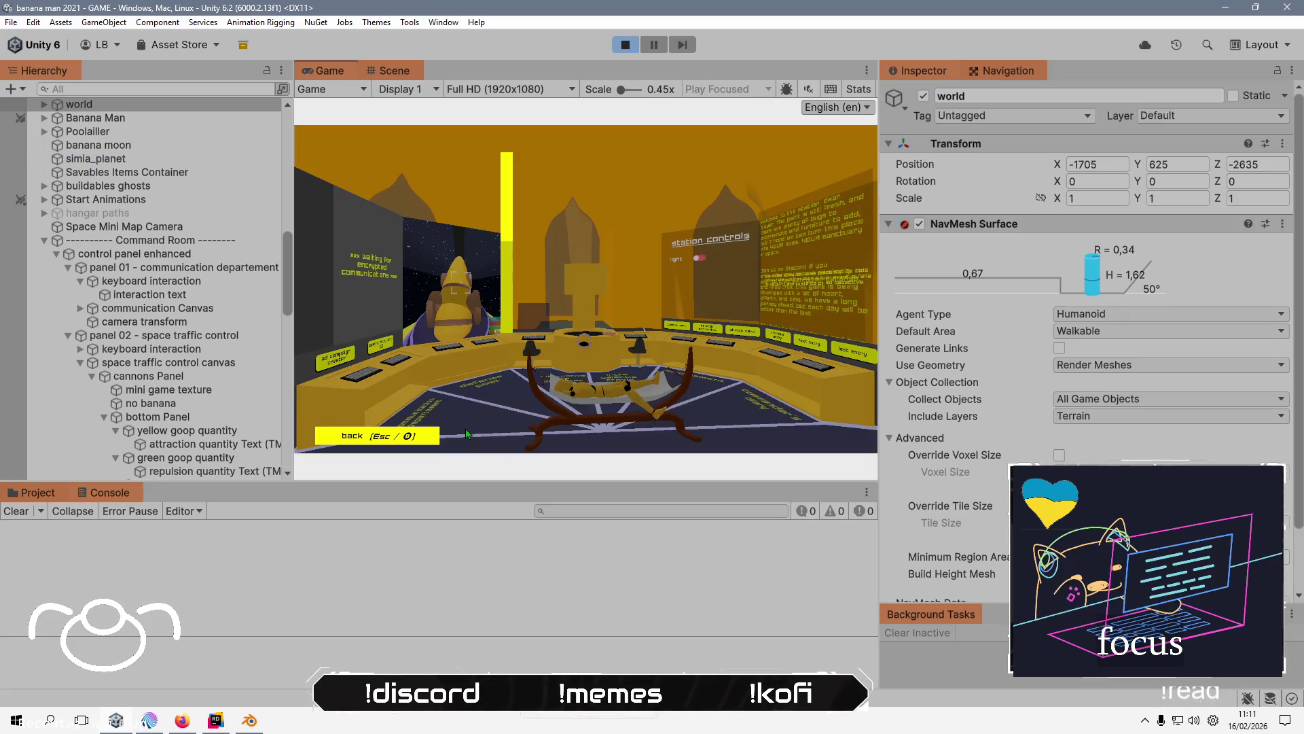
pyautogui.click(370, 436)
pyautogui.click(351, 431)
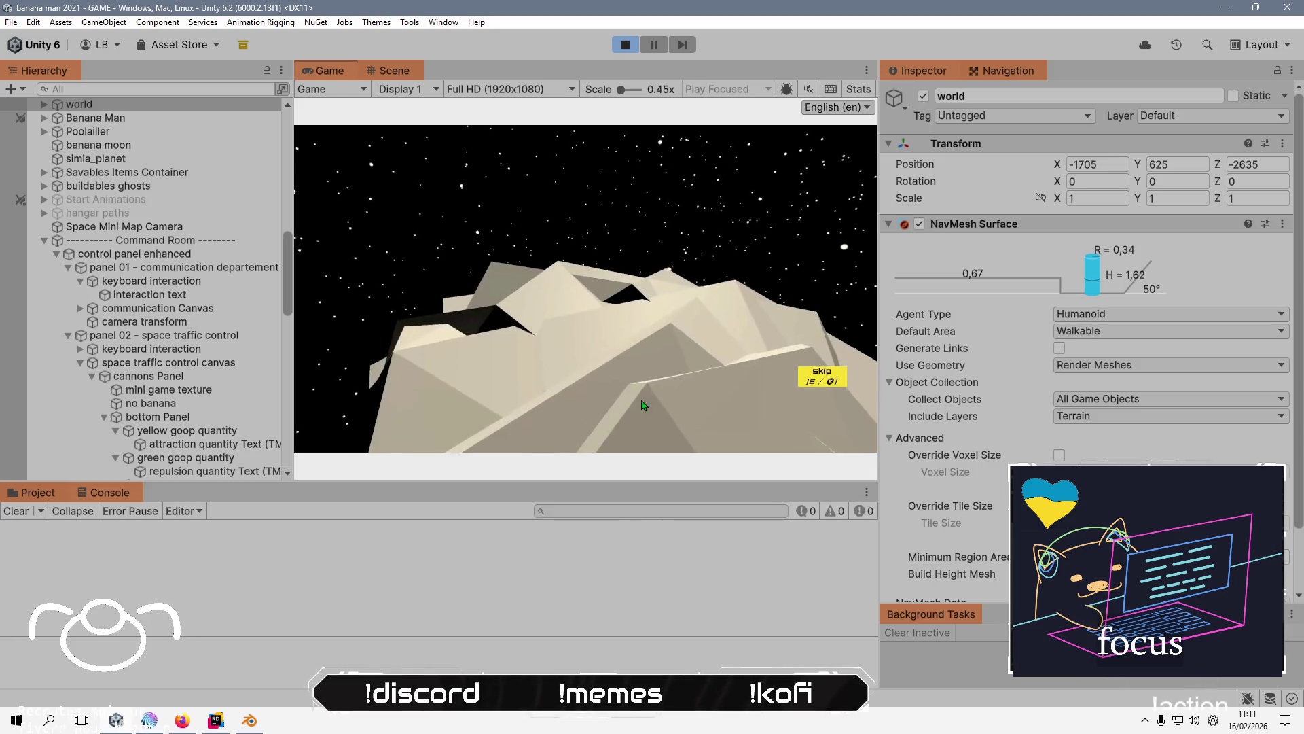
pyautogui.click(815, 382)
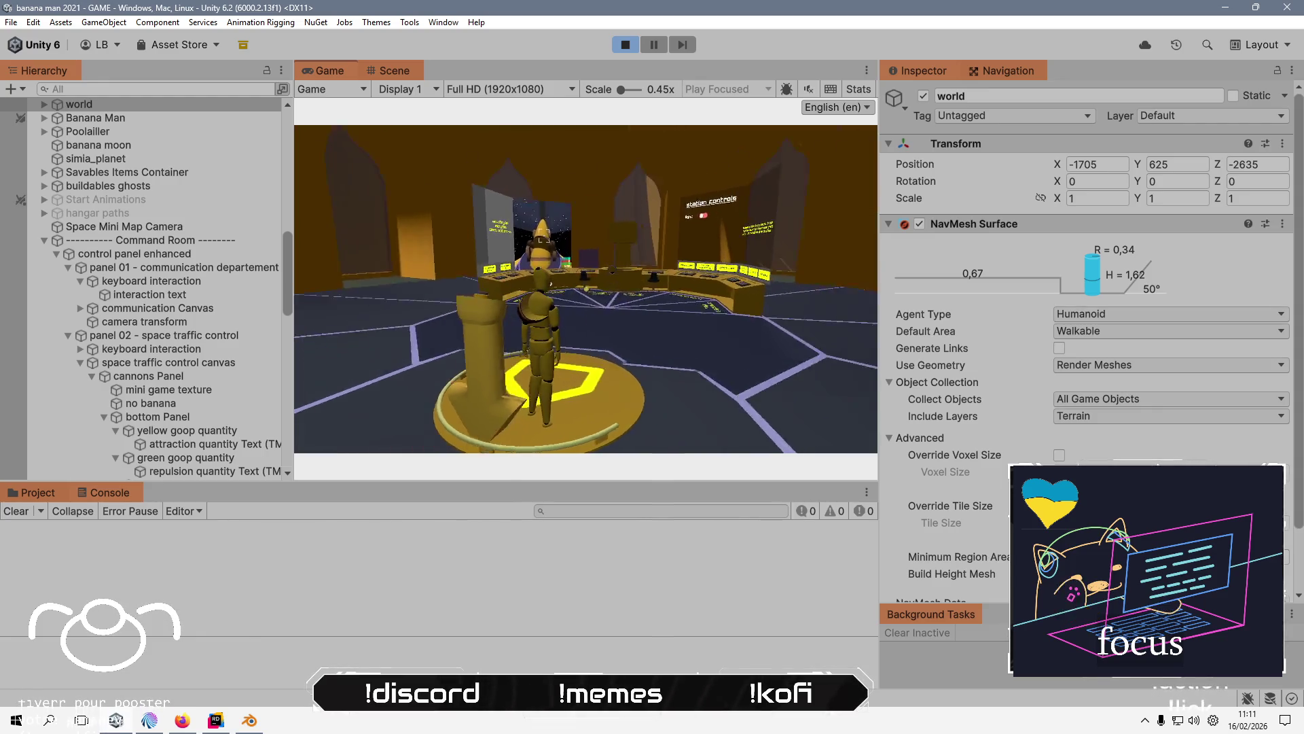
pyautogui.press('w')
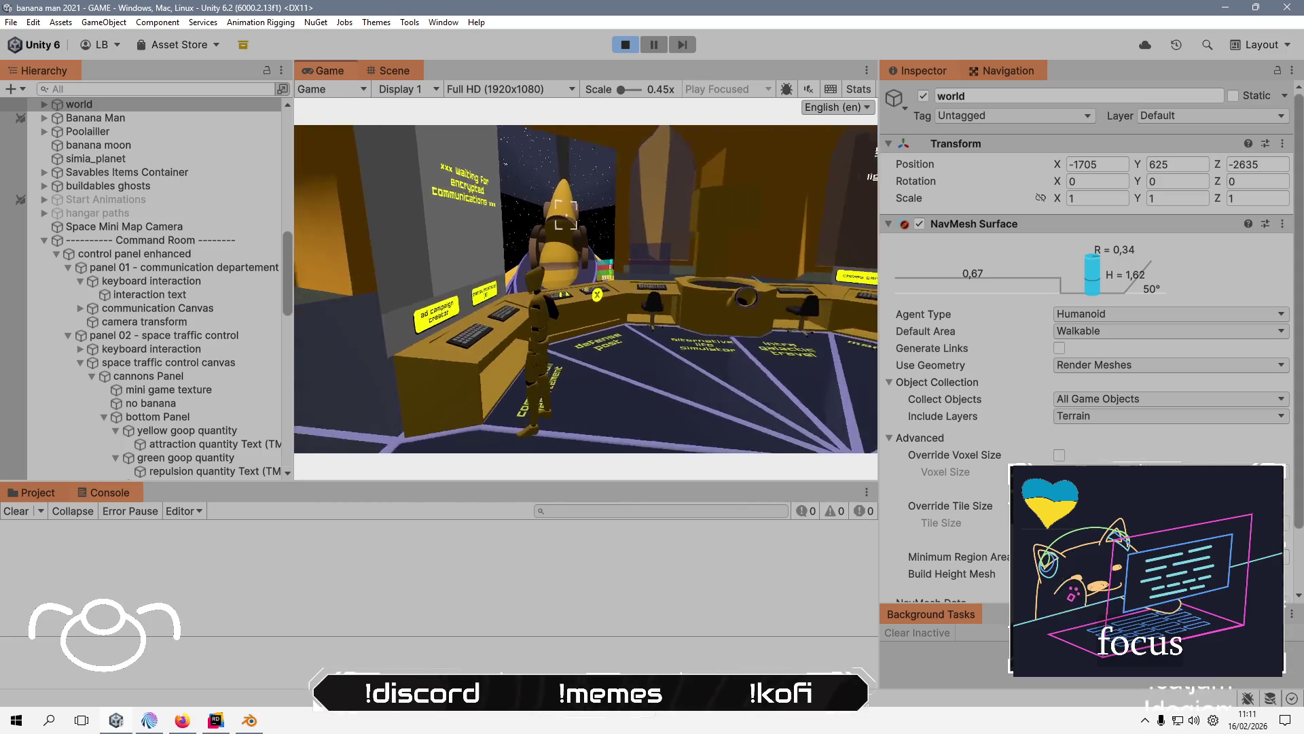
# - Briefly switch to Blender and back, then leave the Game view for the Scene view
pyautogui.hotkey('alt', 'Tab')
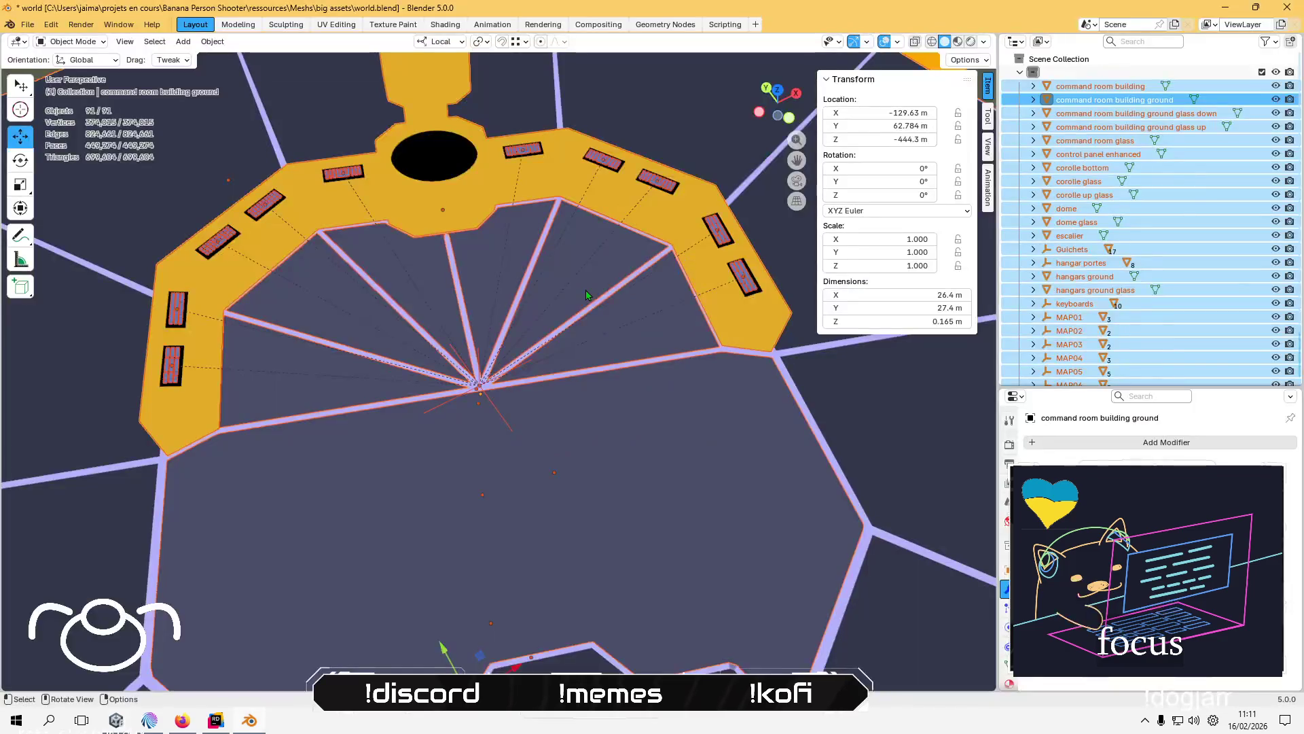
pyautogui.hotkey('alt', 'Tab')
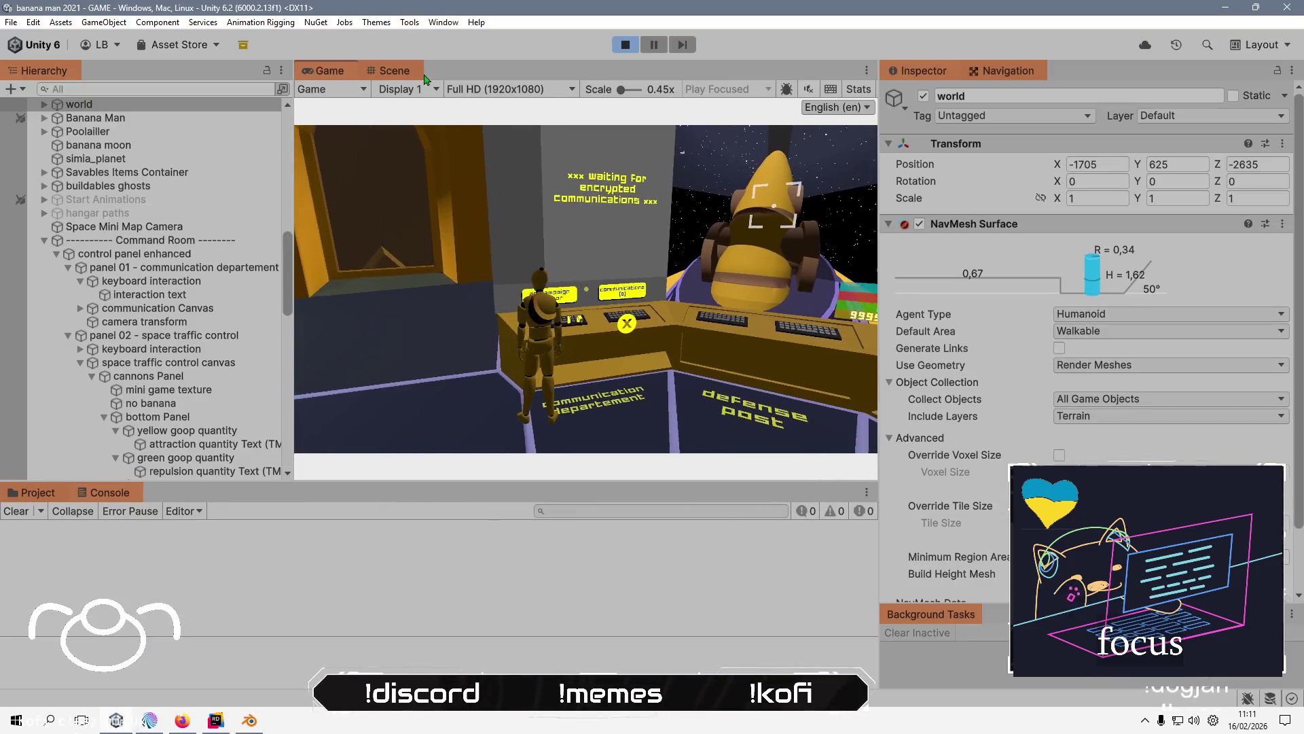
pyautogui.click(393, 75)
# - Orbit and zoom toward the control desk, then inspect and collapse the Command Room object
pyautogui.moveTo(417, 325)
pyautogui.mouseDown()
pyautogui.moveTo(498, 308)
pyautogui.moveTo(448, 198)
pyautogui.moveTo(549, 263)
pyautogui.mouseUp()
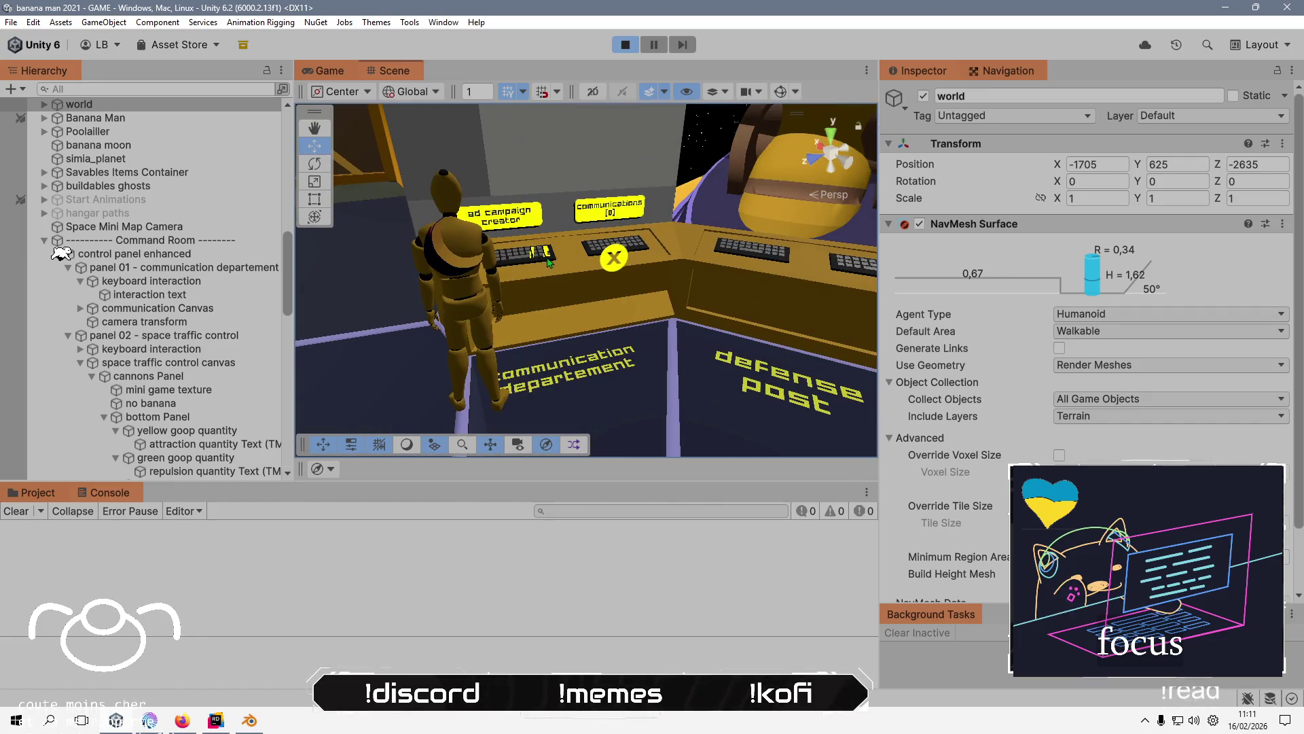
pyautogui.scroll(5, 541, 263)
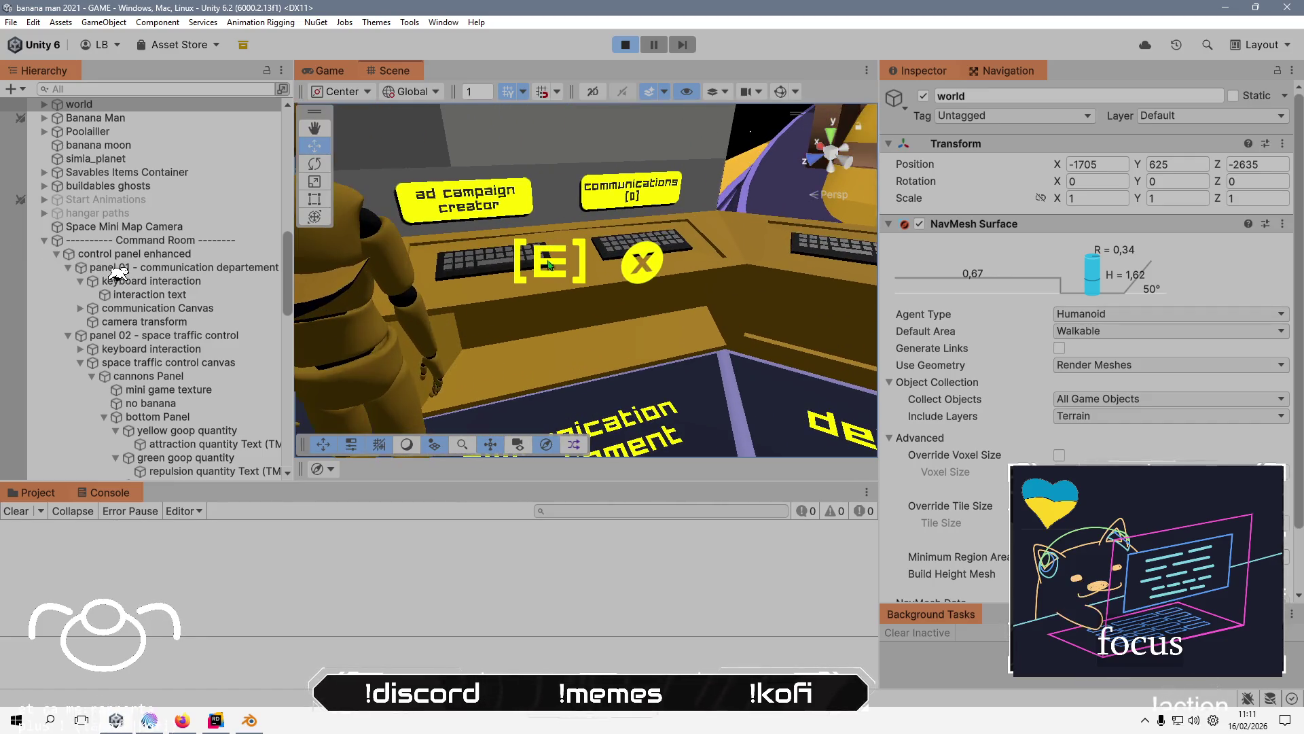
pyautogui.scroll(-3, 549, 263)
pyautogui.scroll(4, 549, 263)
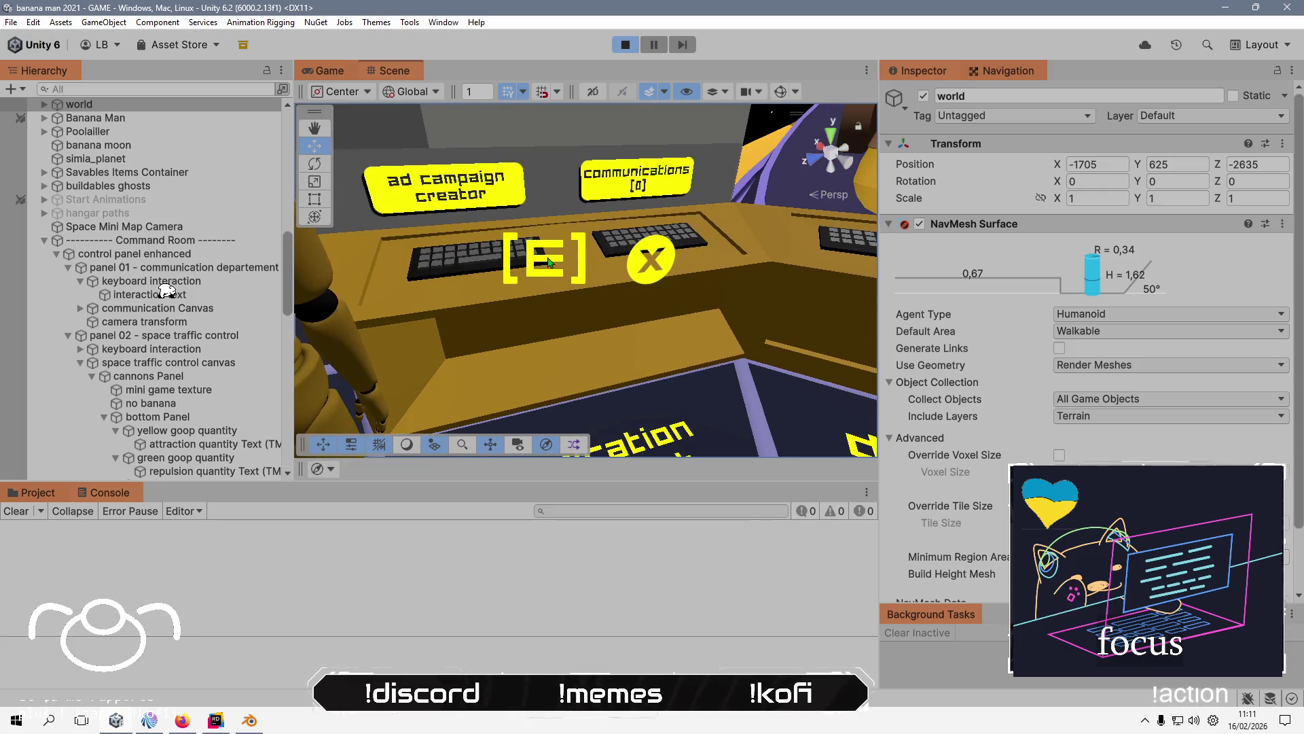
pyautogui.scroll(-5, 549, 263)
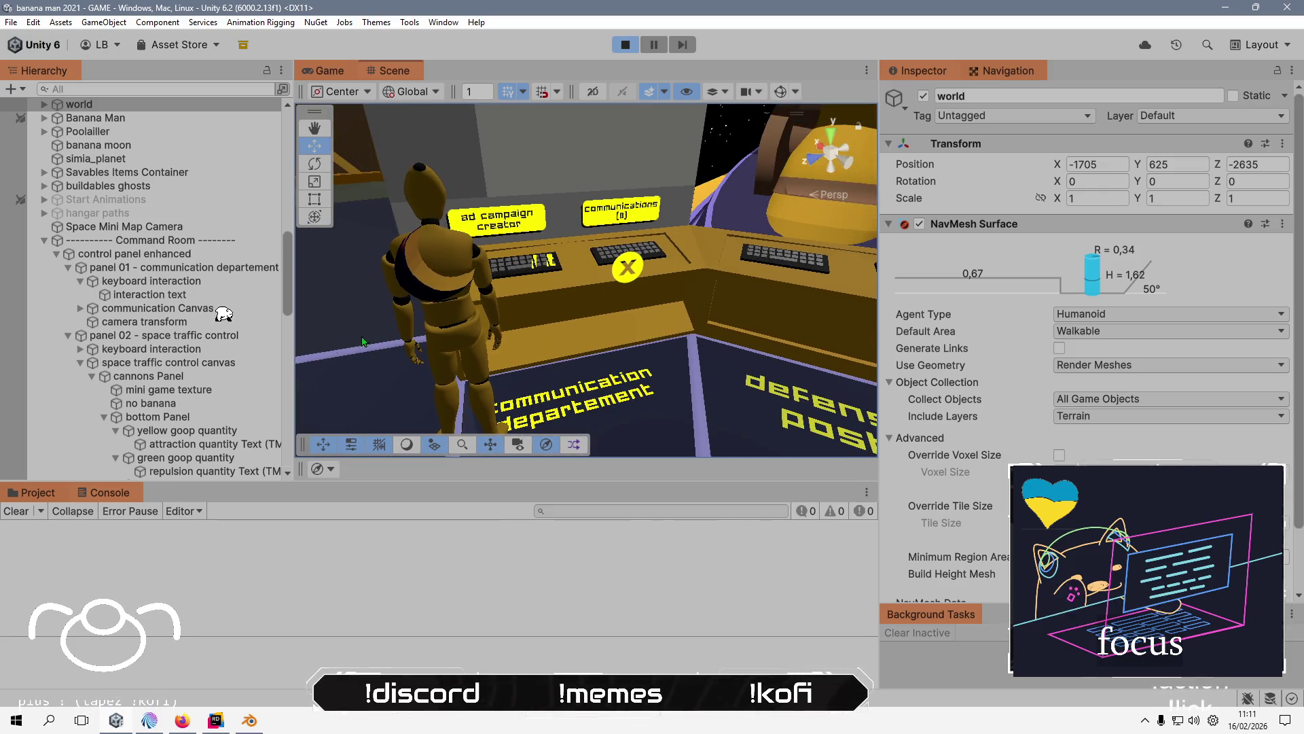
pyautogui.click(46, 242)
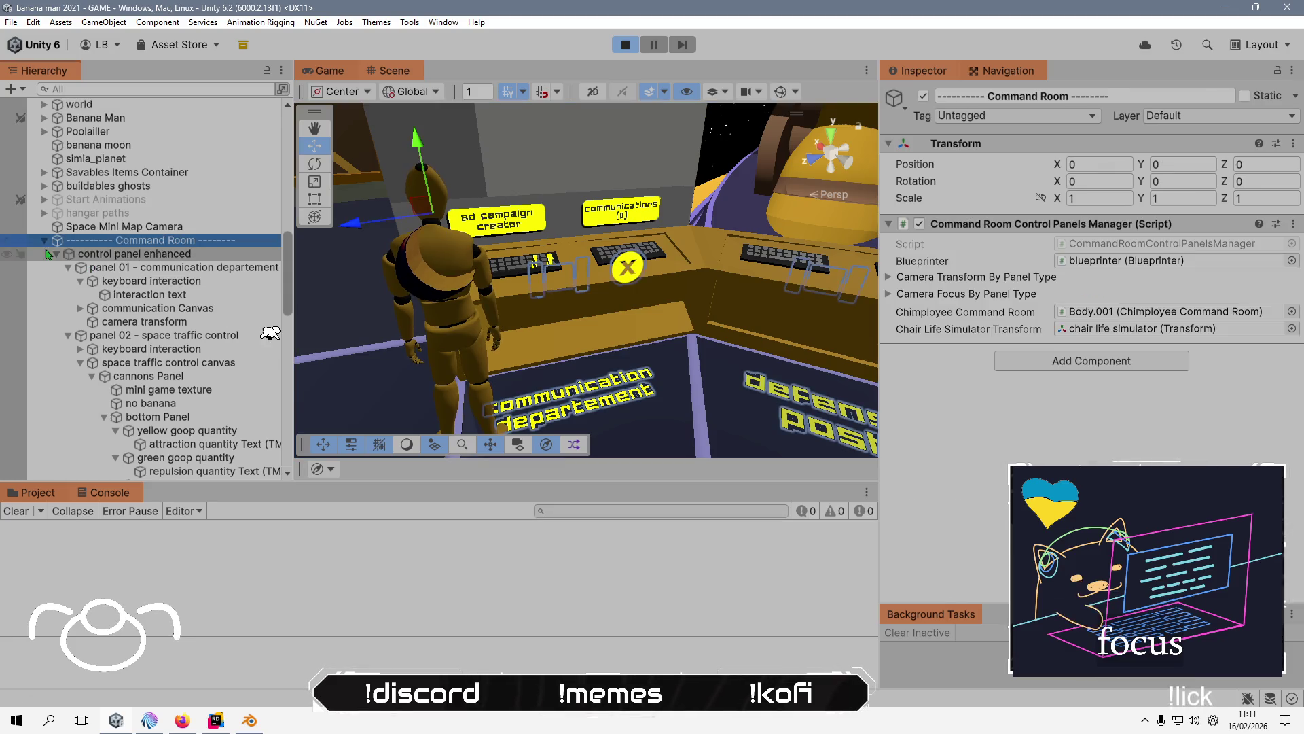
pyautogui.click(45, 242)
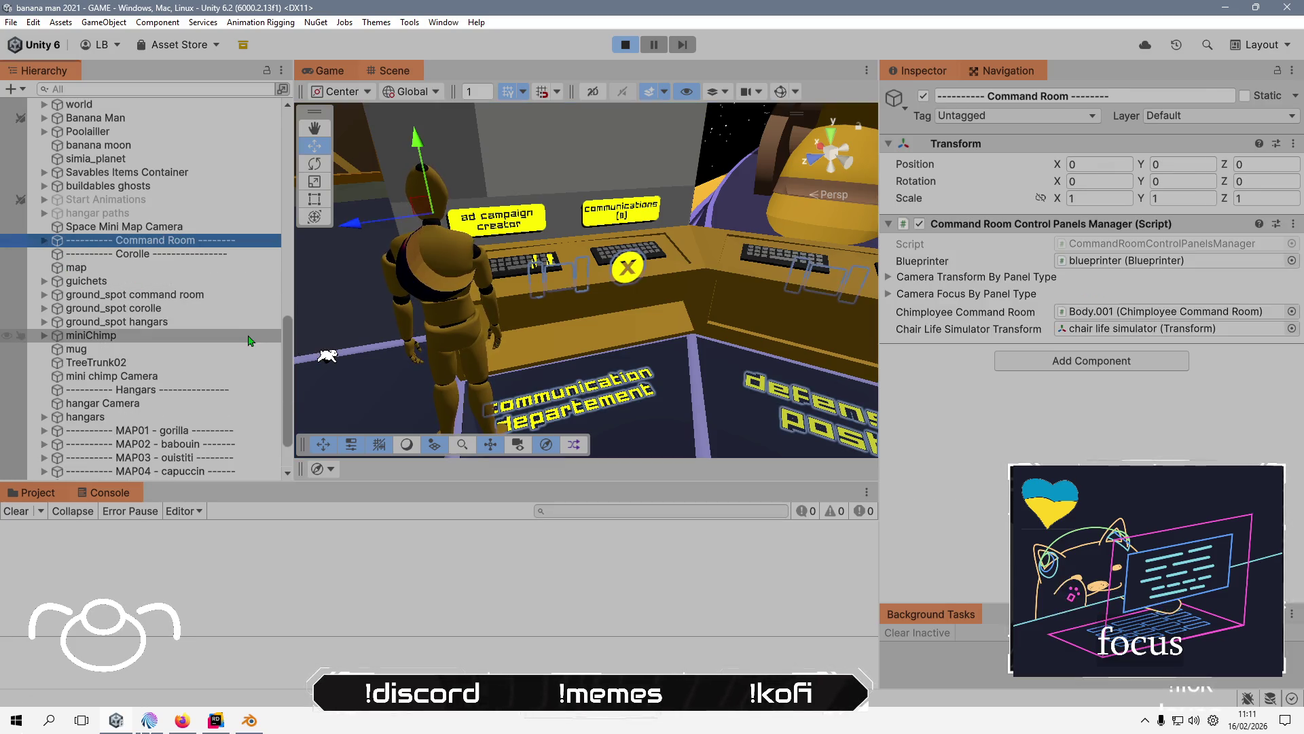
# - Identify the desk, left keyboard and command room building ground, then collapse the world group
pyautogui.click(631, 274)
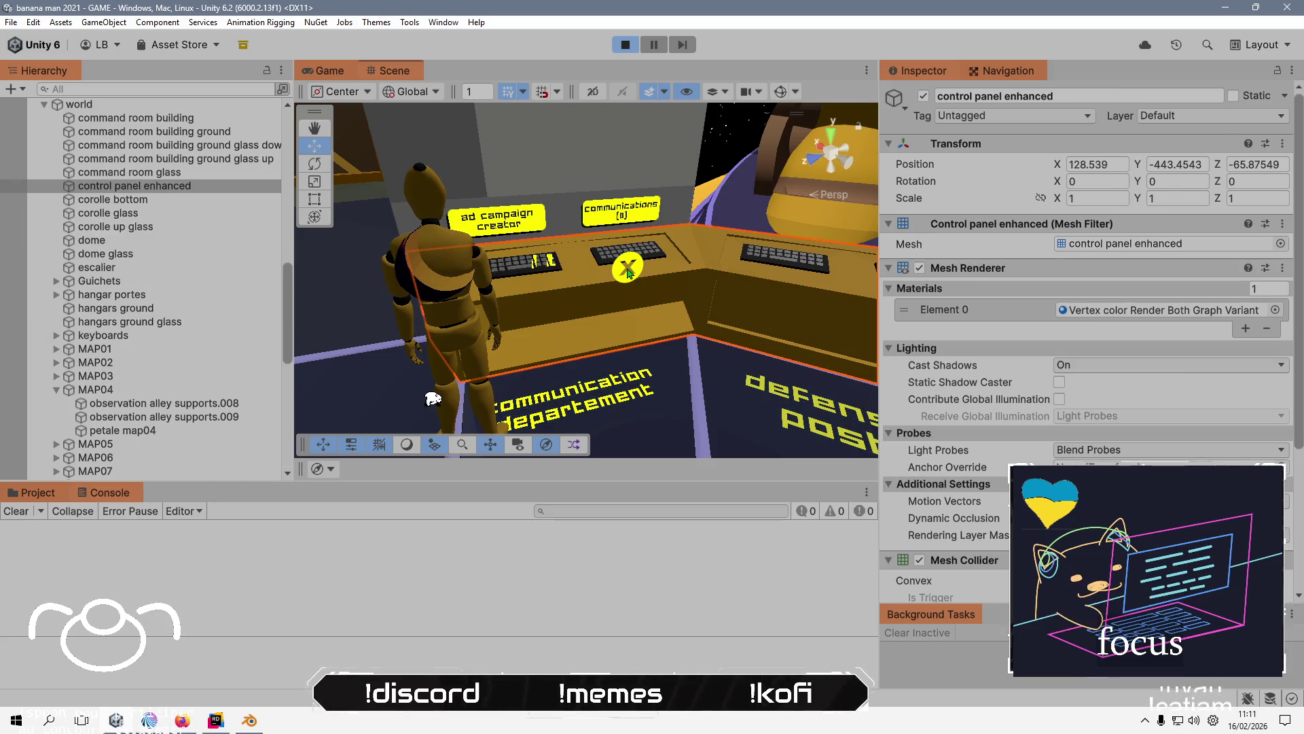
pyautogui.click(546, 263)
pyautogui.click(545, 264)
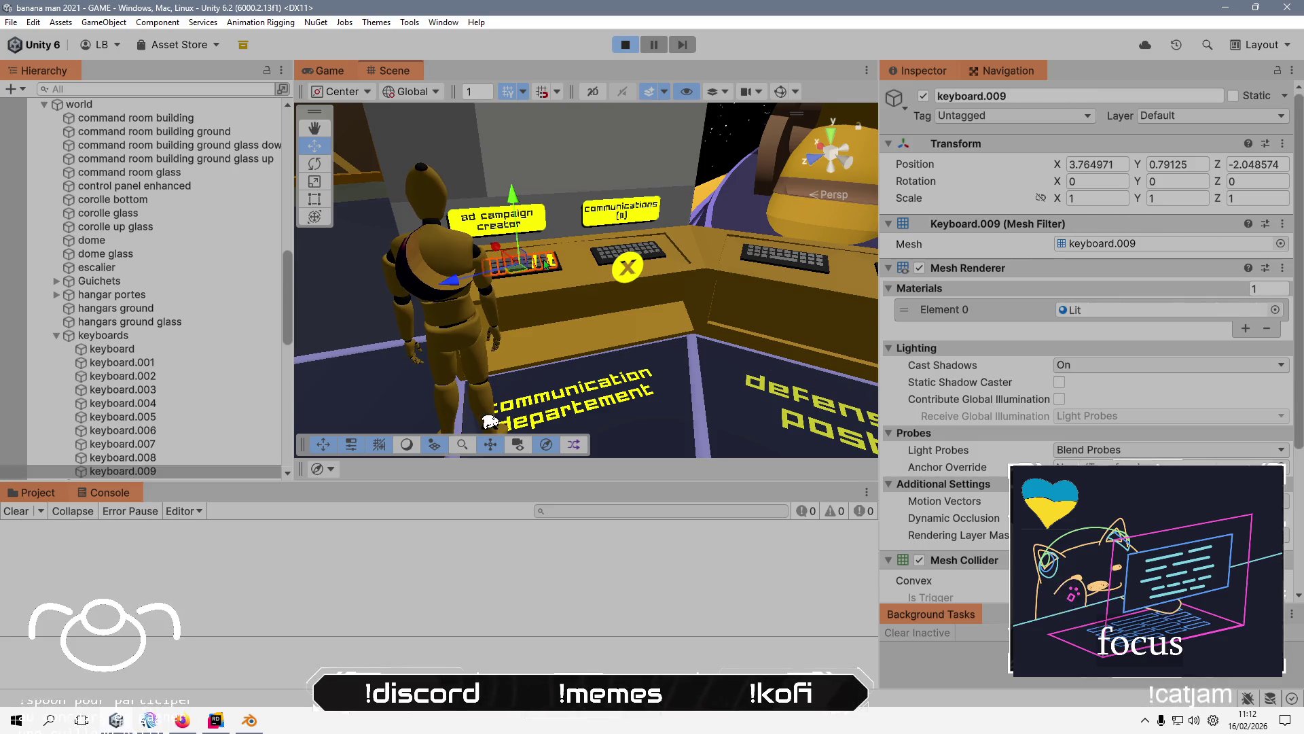
pyautogui.click(609, 269)
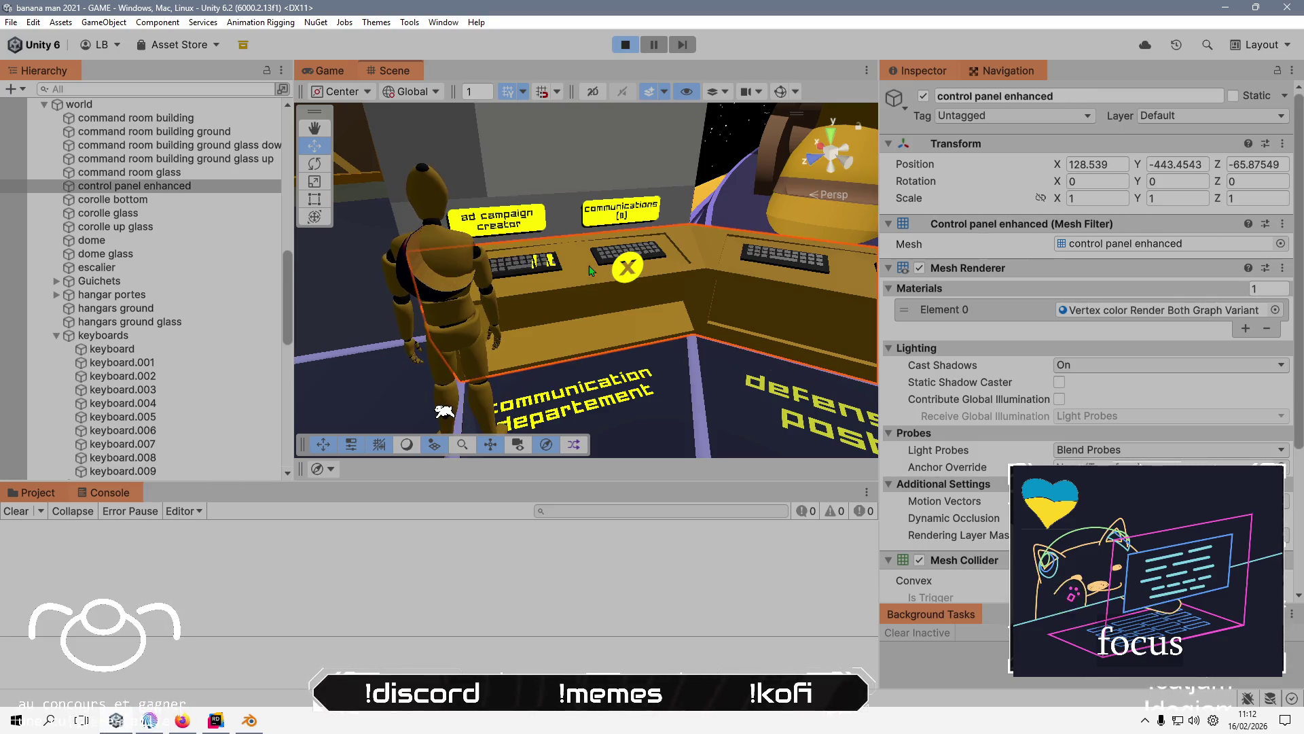
pyautogui.click(609, 269)
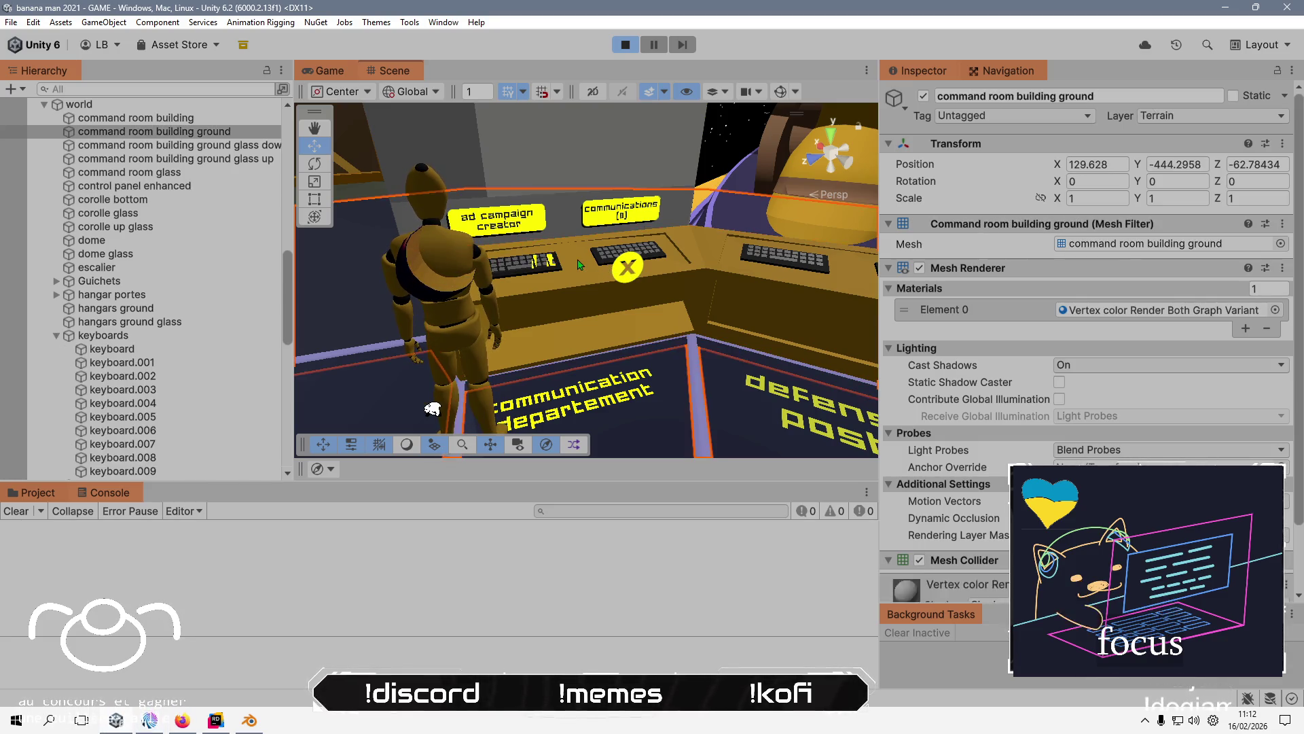
pyautogui.click(44, 104)
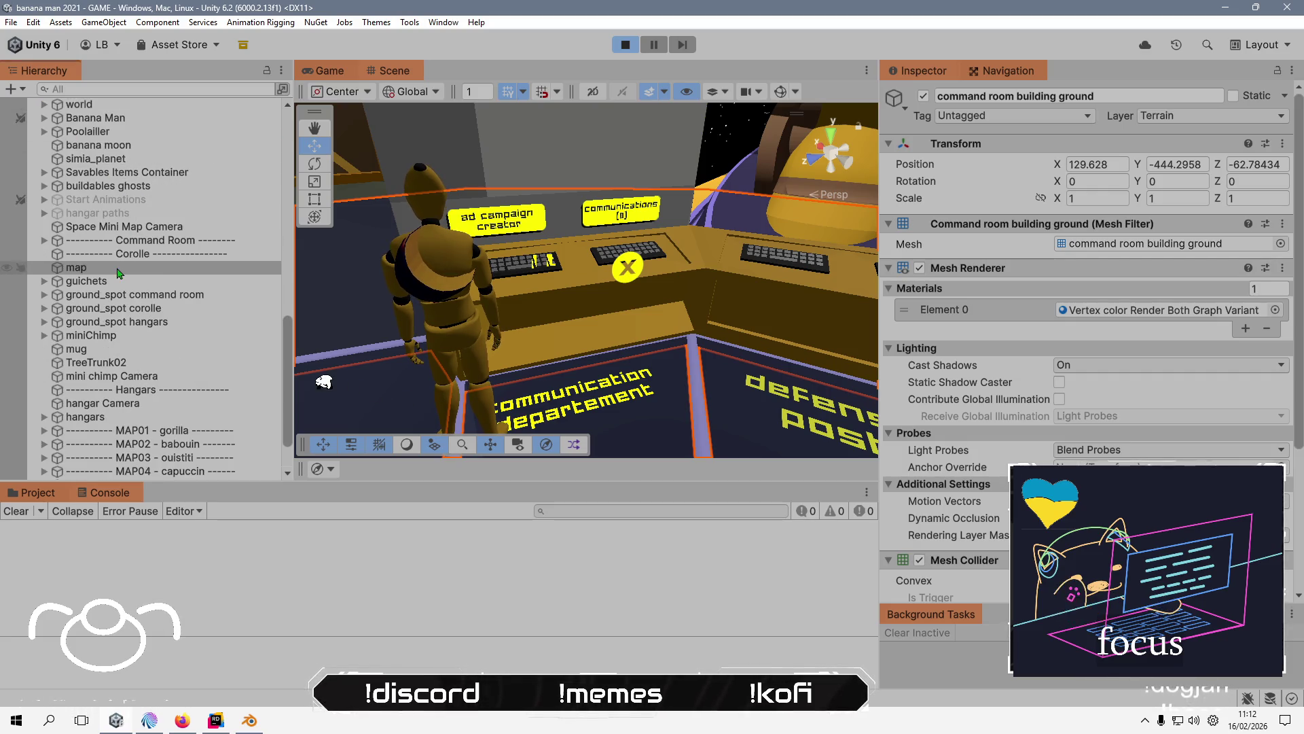
pyautogui.scroll(4, 82, 258)
pyautogui.scroll(-5, 105, 276)
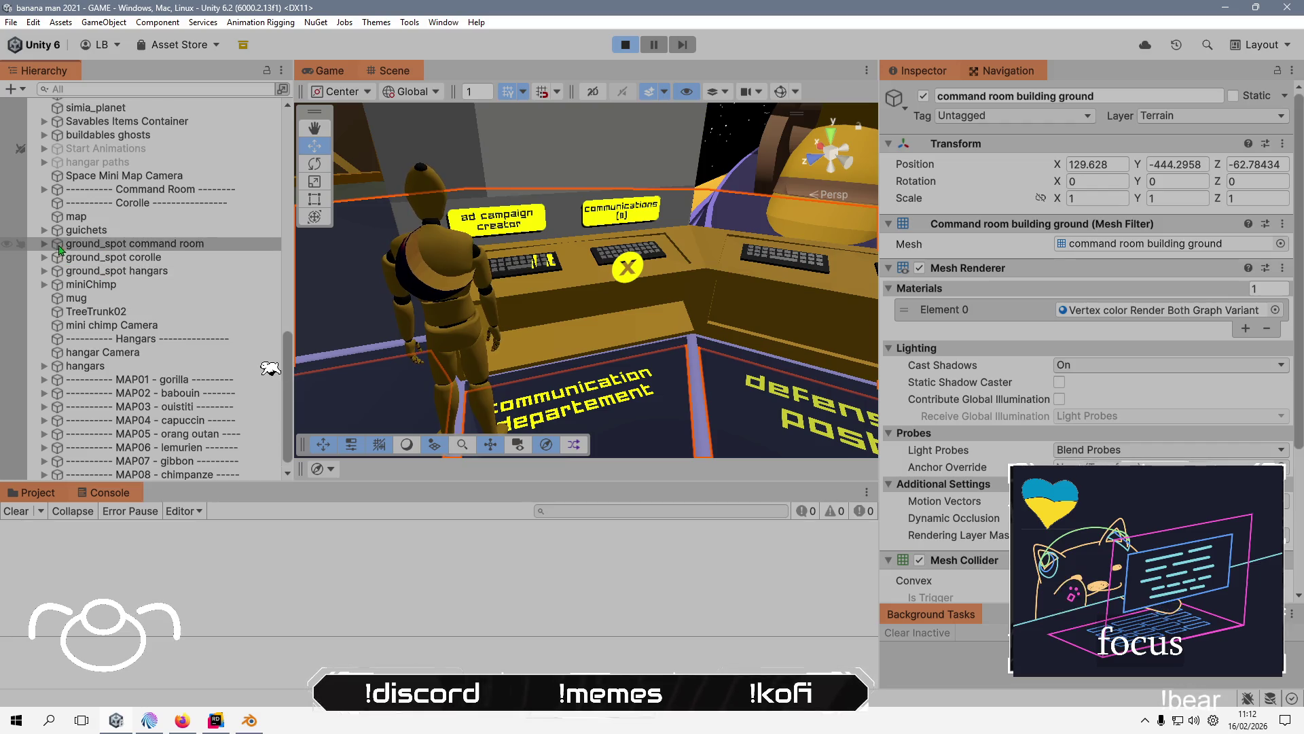
# - Follow panel 01's keyboard interaction Element 0 reference to its interaction text and select it
pyautogui.click(44, 188)
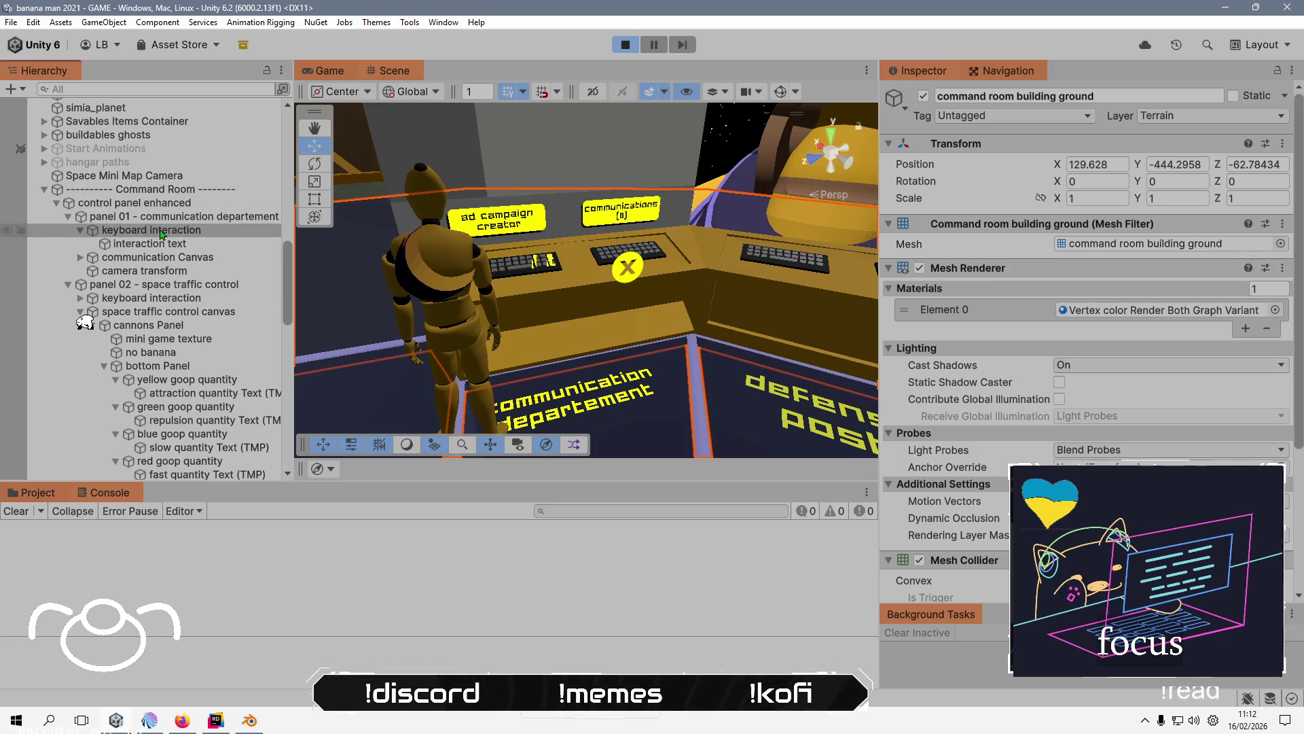
pyautogui.click(162, 231)
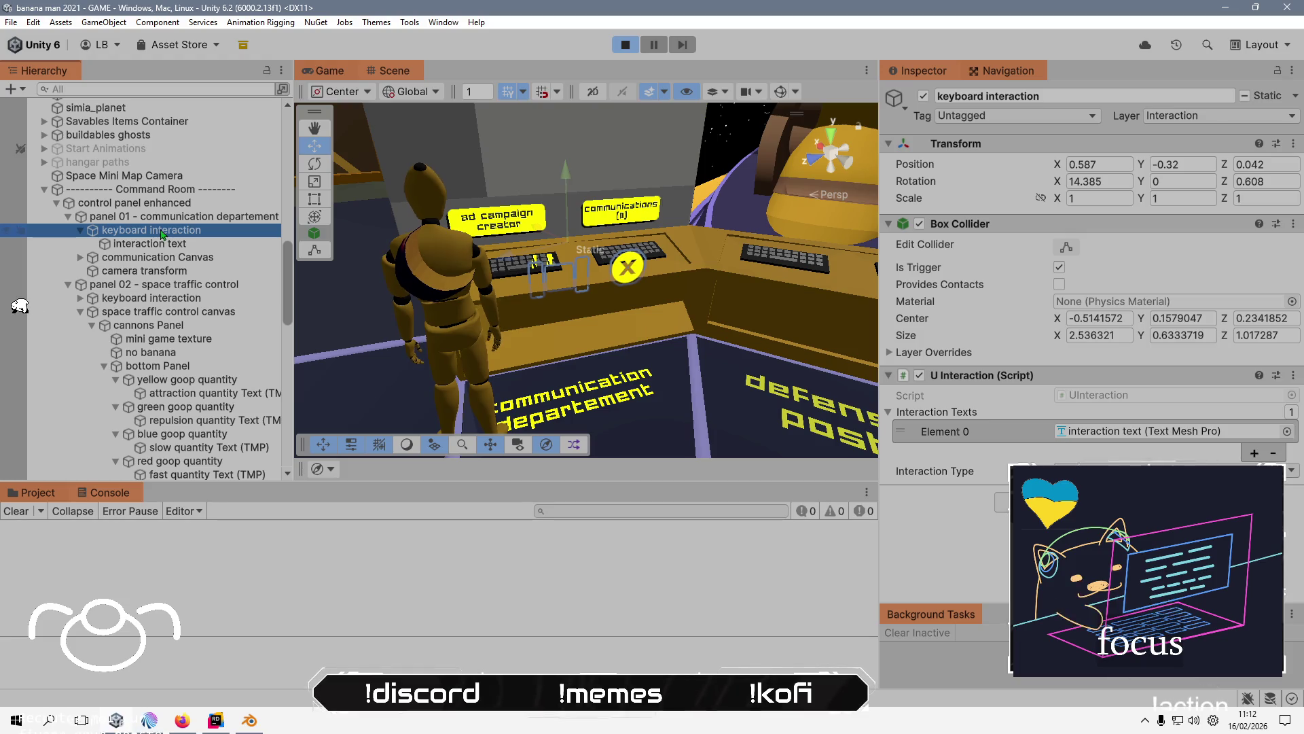
pyautogui.click(1168, 431)
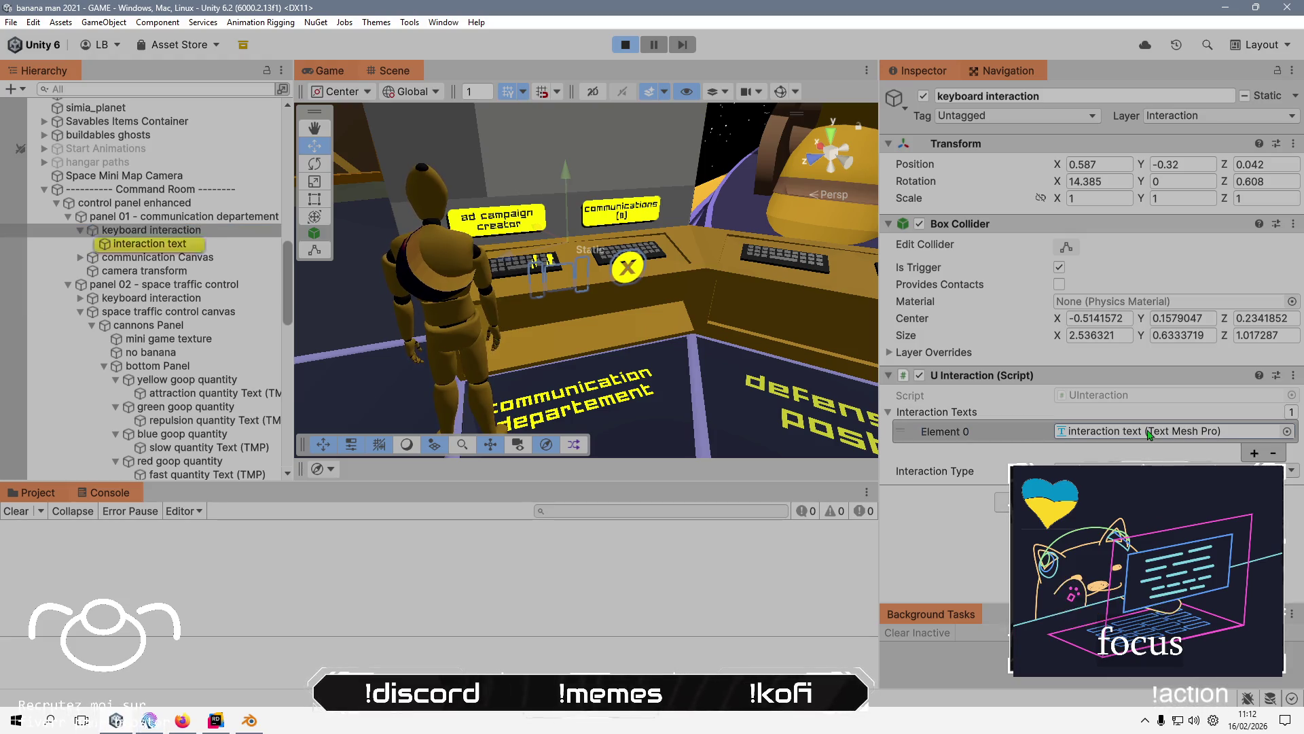
pyautogui.click(180, 246)
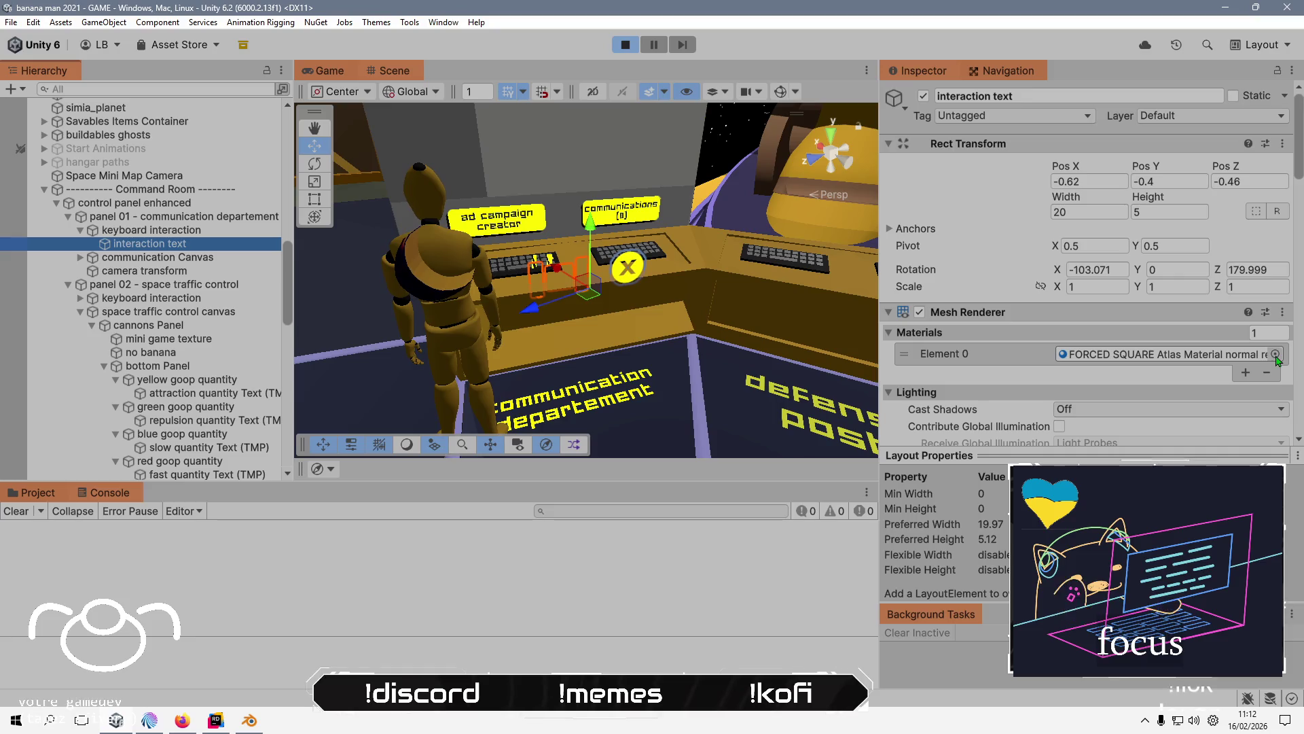
# - Assign the FORCED SQUARE Atlas Material normal rendering Billboard to the interaction text
pyautogui.click(1273, 355)
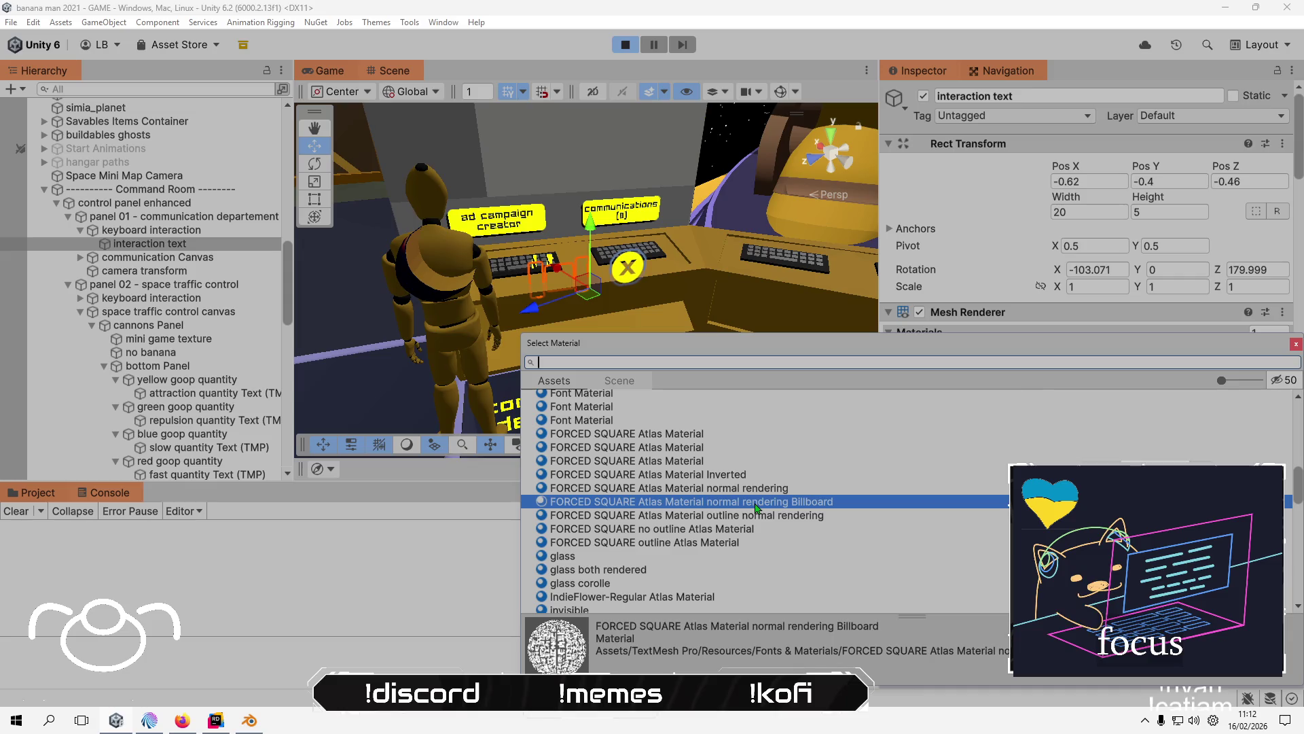
pyautogui.doubleClick(756, 508)
pyautogui.scroll(-3, 1034, 355)
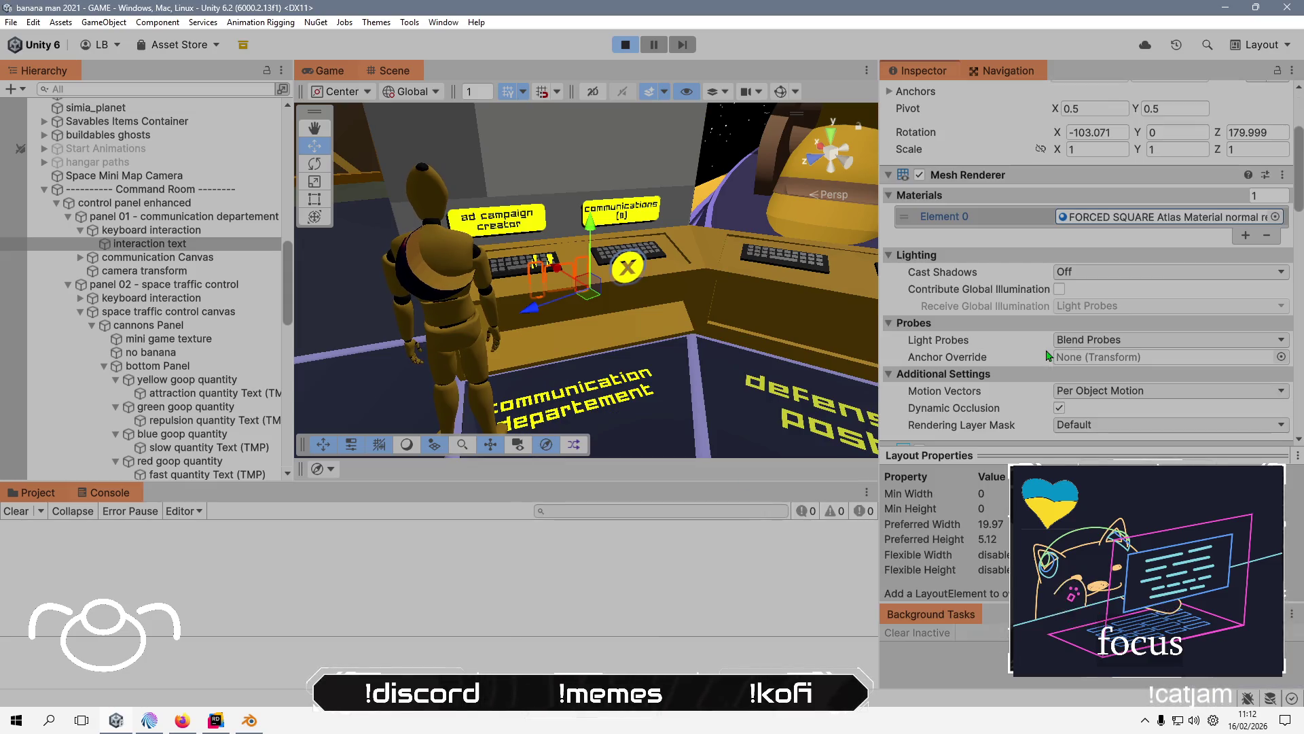
# - Locate that material in TextMesh Pro's Fonts & Materials folder, open its settings, and maximize the Scene view
pyautogui.click(37, 492)
pyautogui.click(1158, 217)
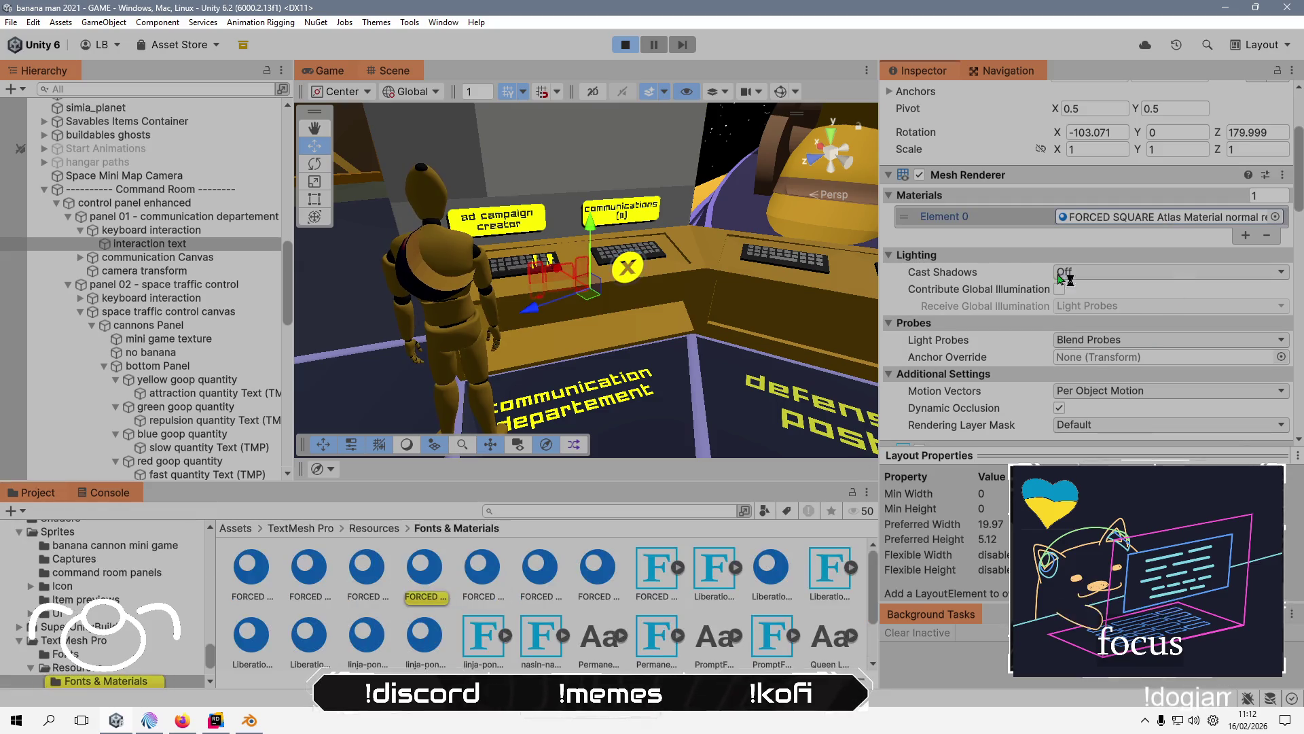
pyautogui.click(425, 570)
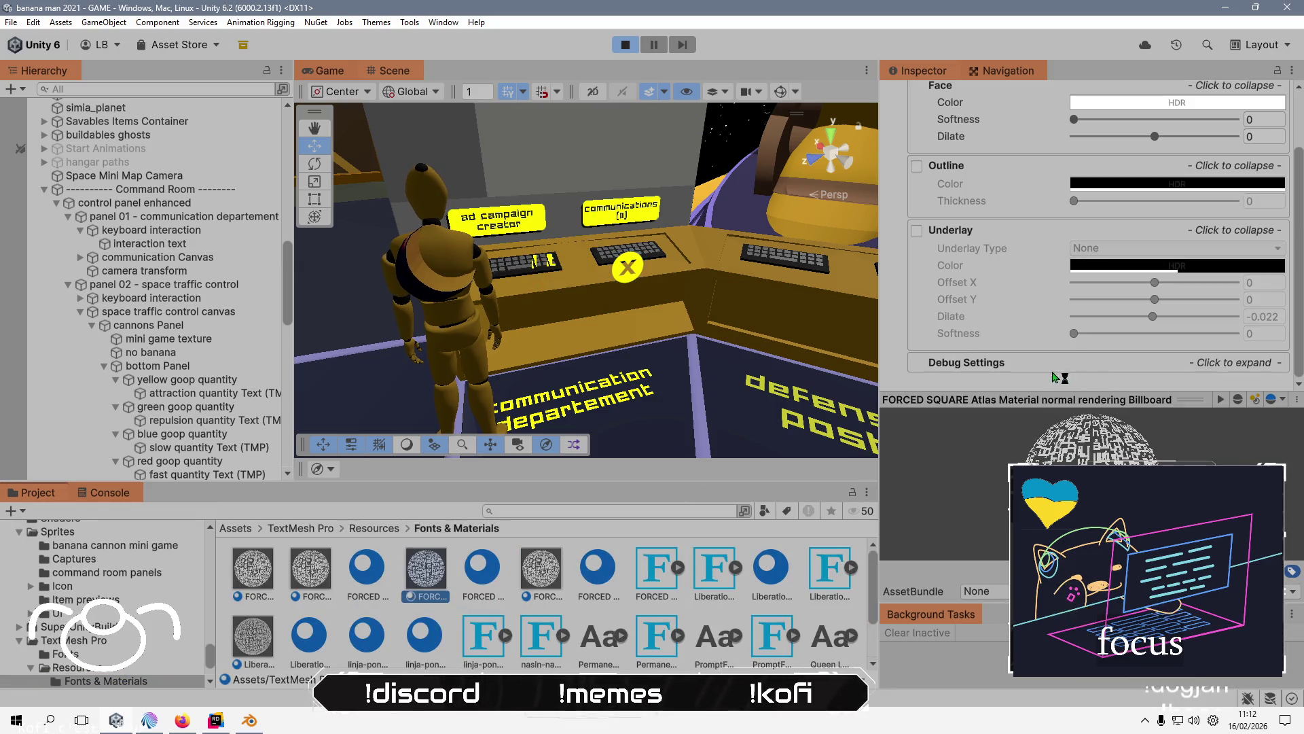
pyautogui.scroll(-2, 998, 309)
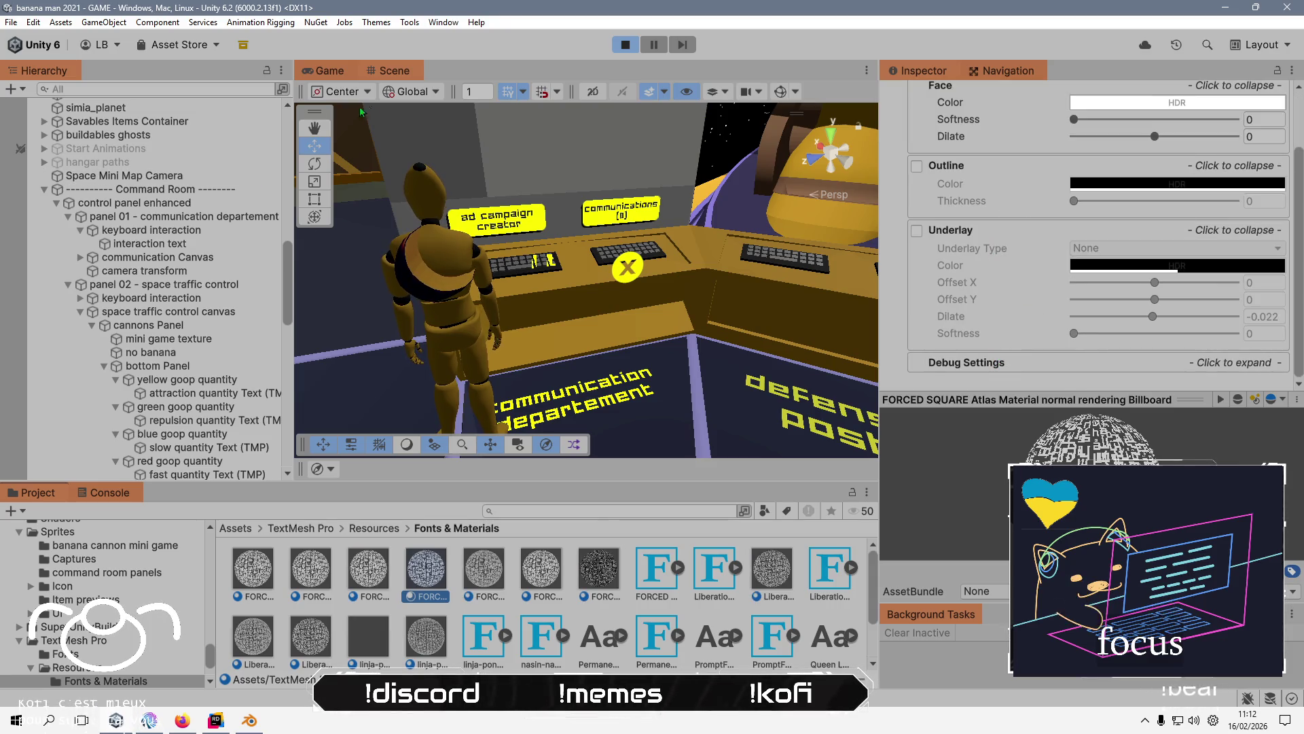
pyautogui.click(395, 77)
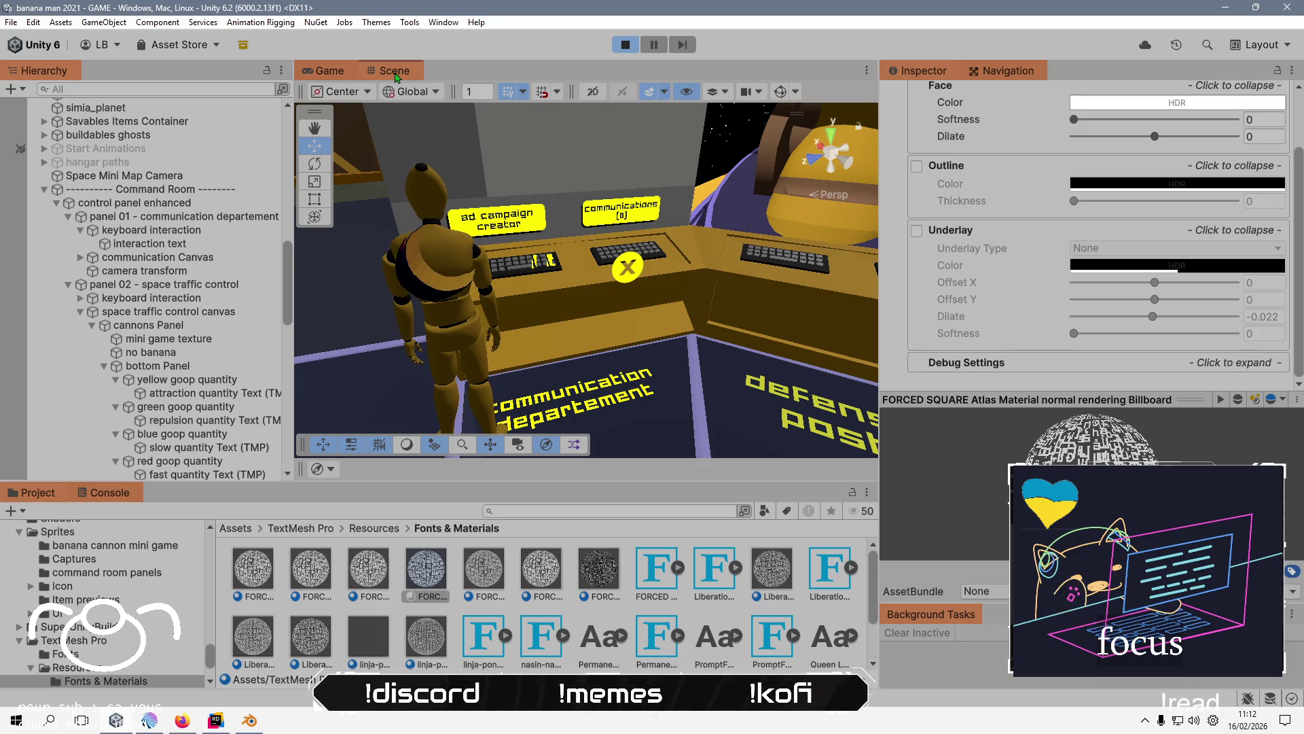
pyautogui.doubleClick(392, 71)
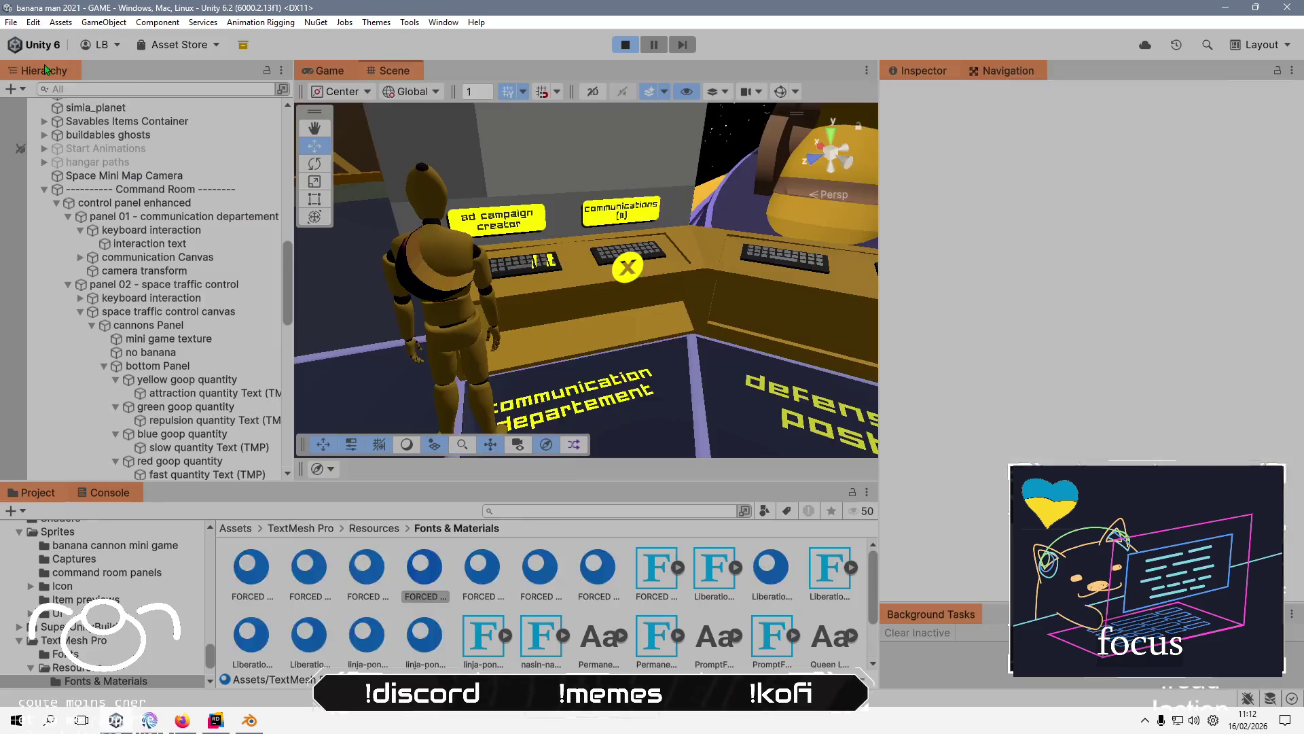
pyautogui.doubleClick(139, 63)
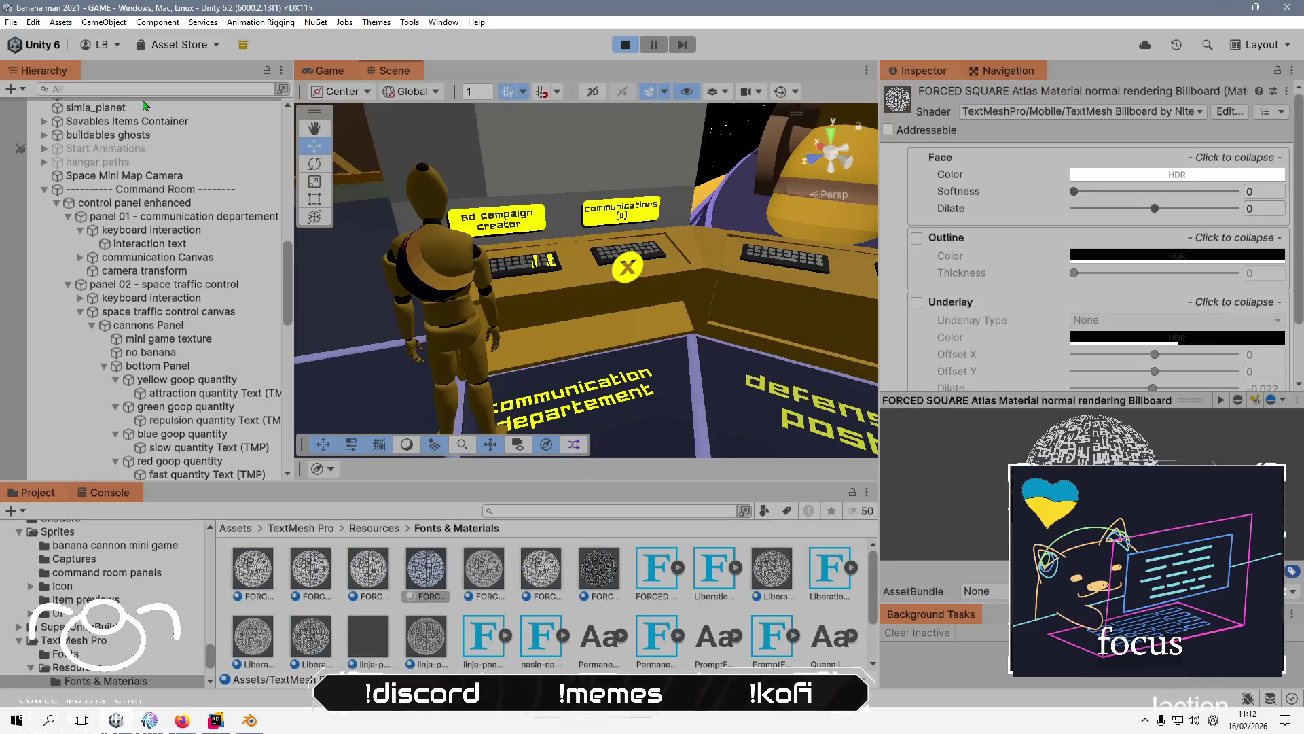
pyautogui.scroll(10, 208, 338)
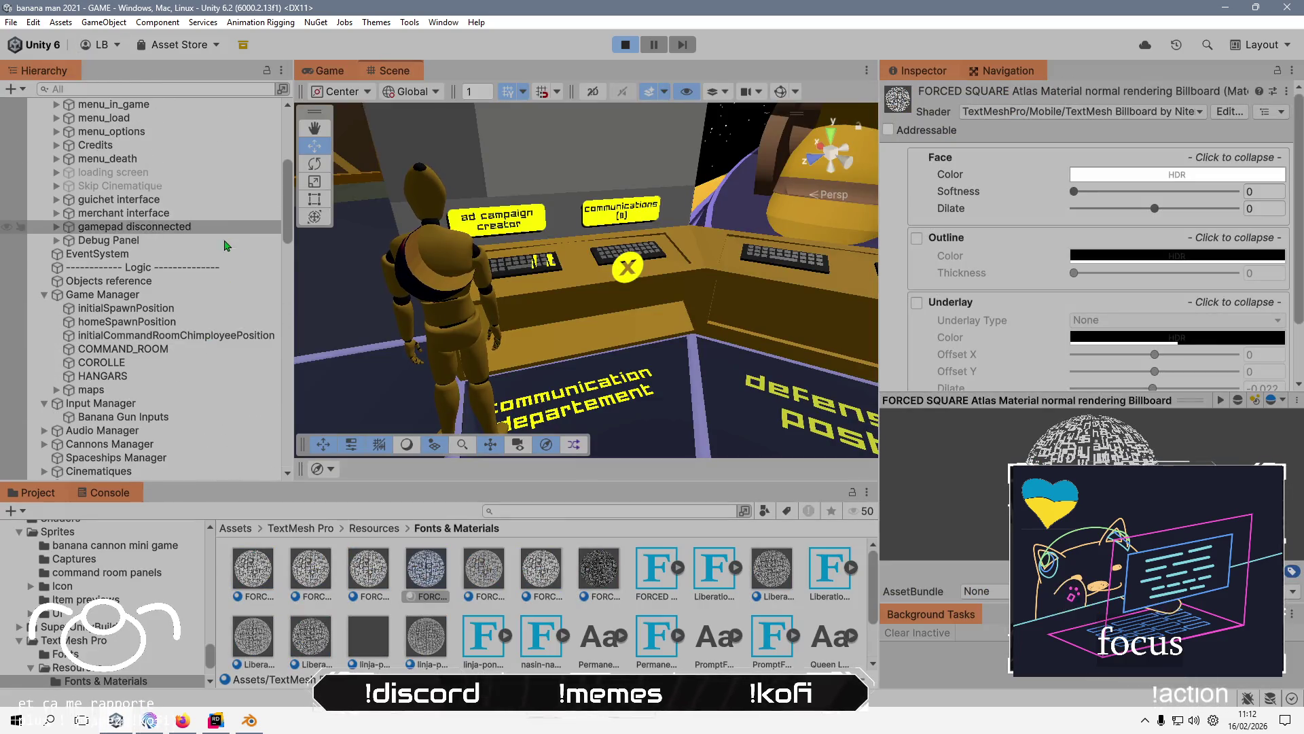
pyautogui.scroll(5, 221, 249)
pyautogui.scroll(-10, 221, 249)
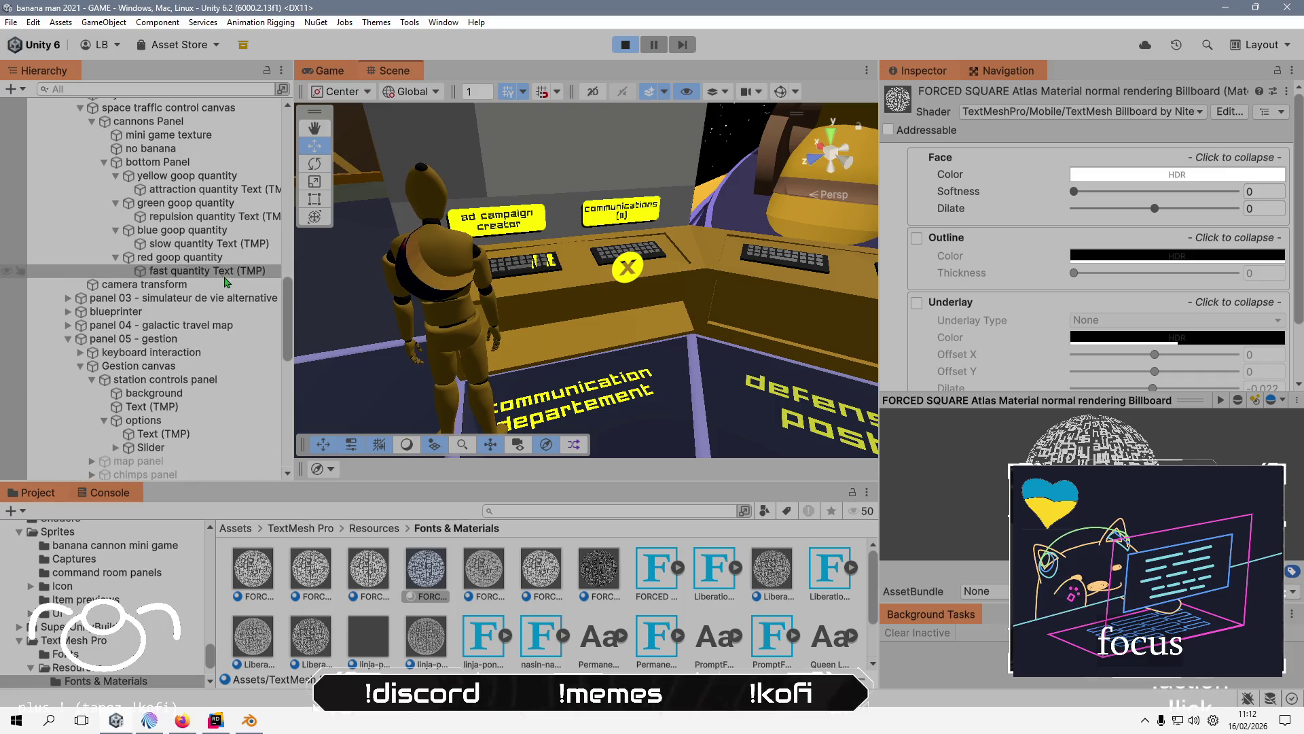
pyautogui.scroll(2, 170, 170)
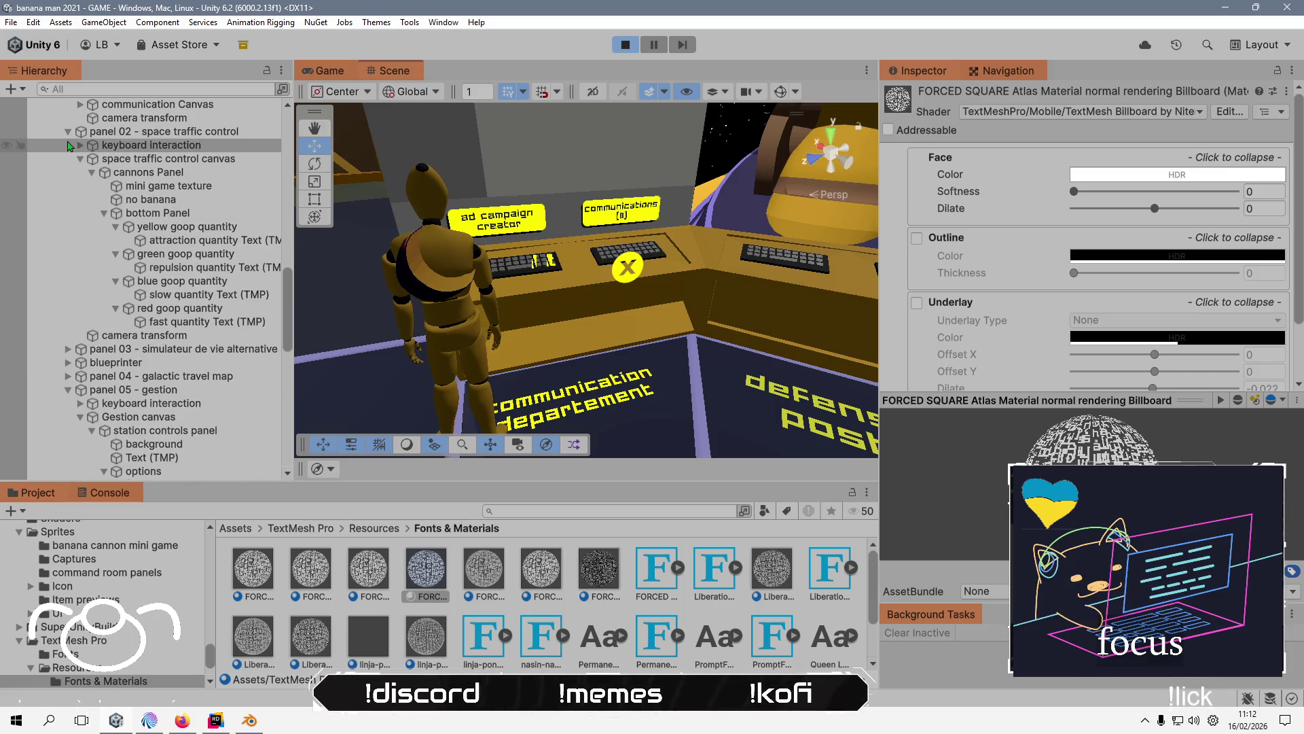
pyautogui.click(68, 132)
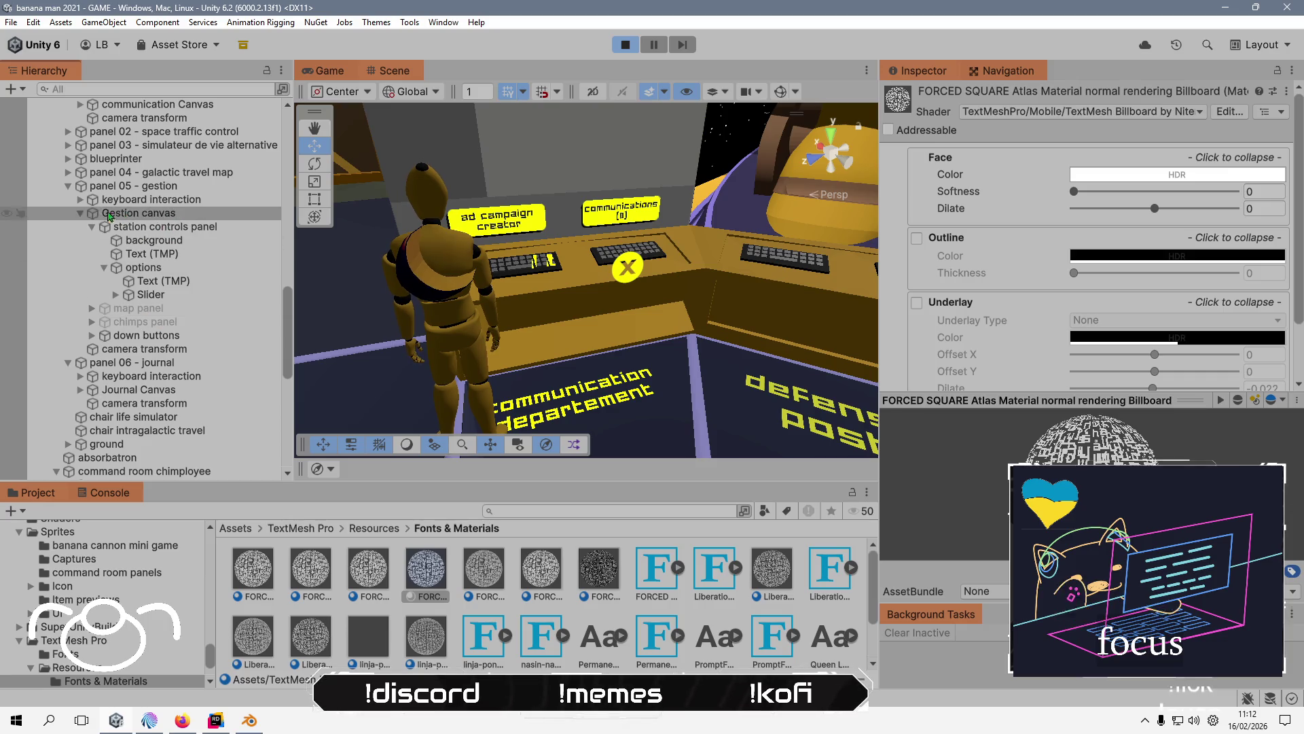
pyautogui.scroll(5, 212, 253)
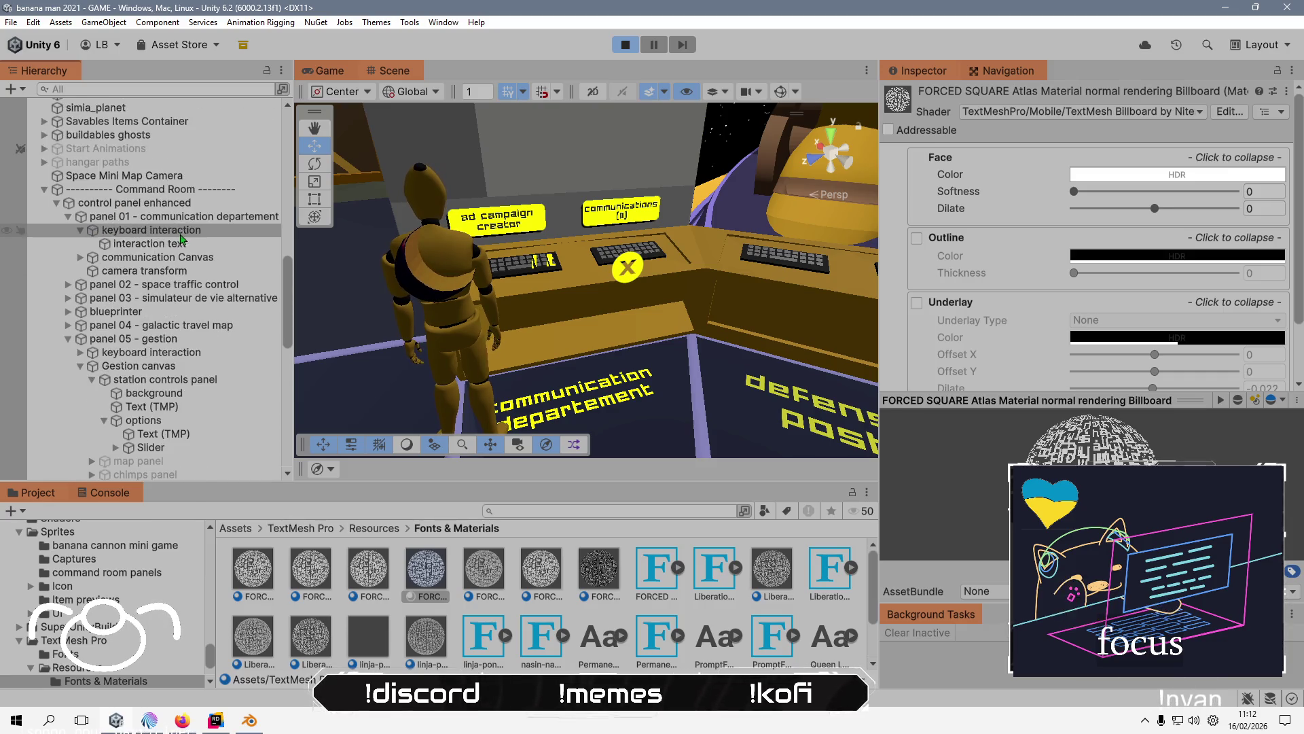
pyautogui.click(212, 246)
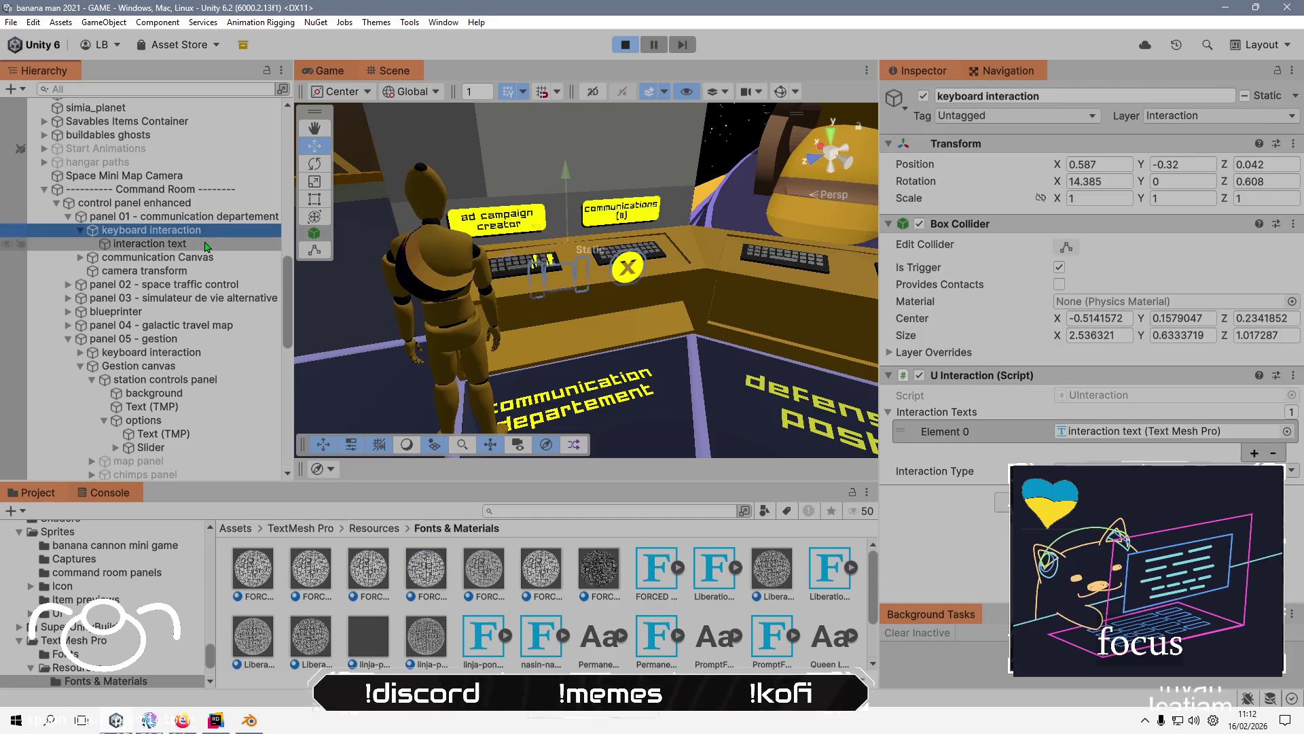
pyautogui.moveTo(593, 304); pyautogui.dragTo(634, 326)
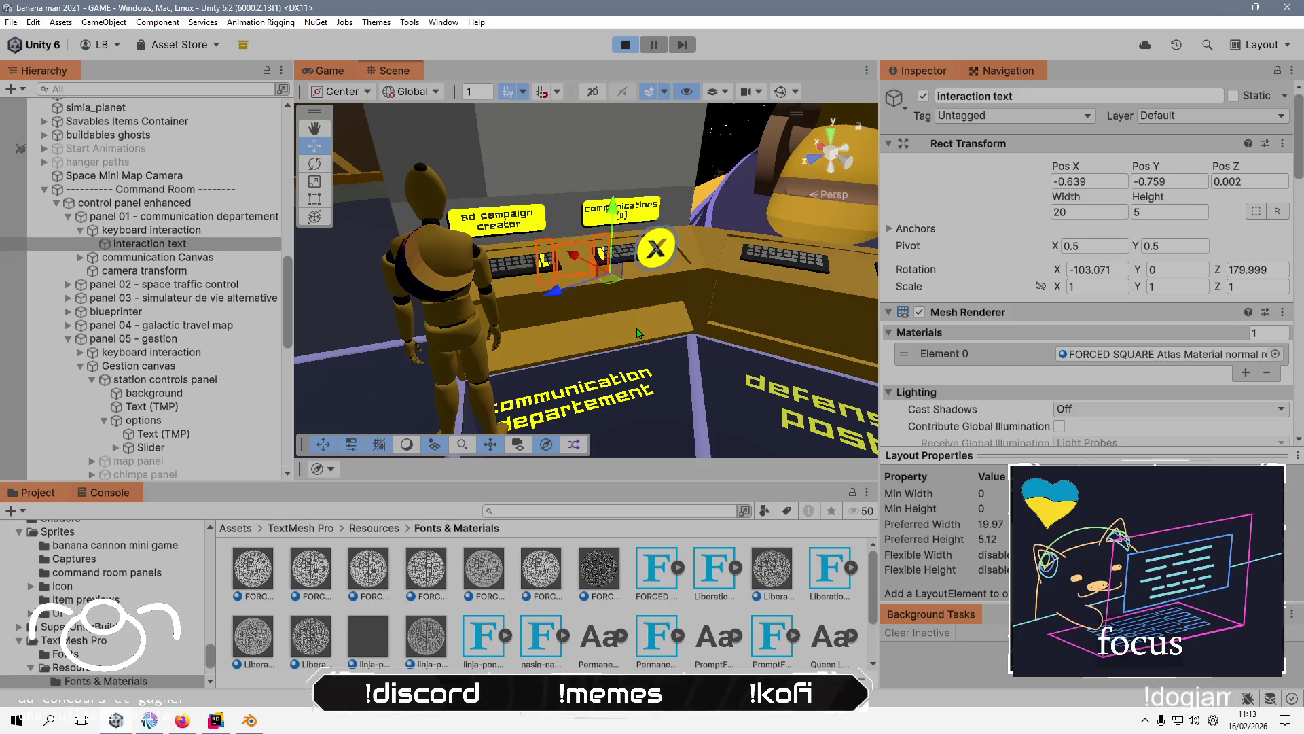
# - Undo the text's move to restore it to -0.62, -0.4, -0.46, then bring up its material list
pyautogui.hotkey('ctrl', 'z')
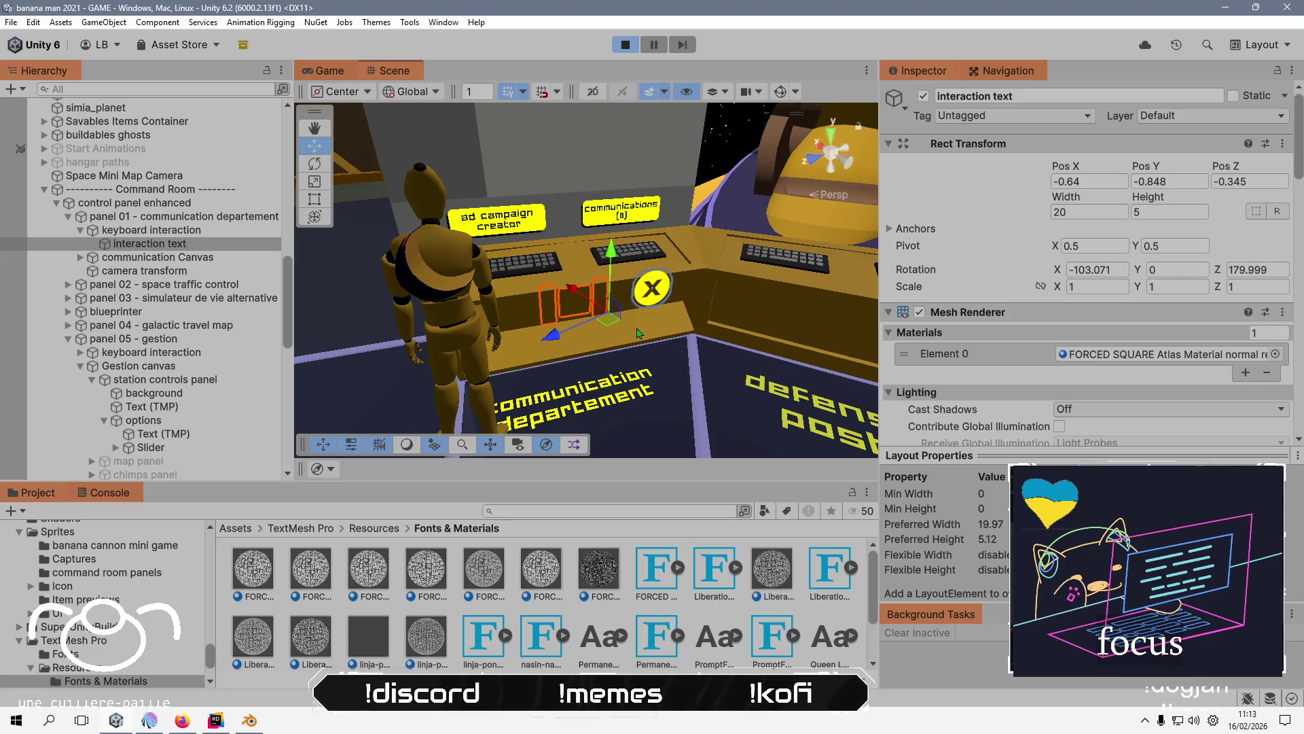
pyautogui.hotkey('ctrl', 'z')
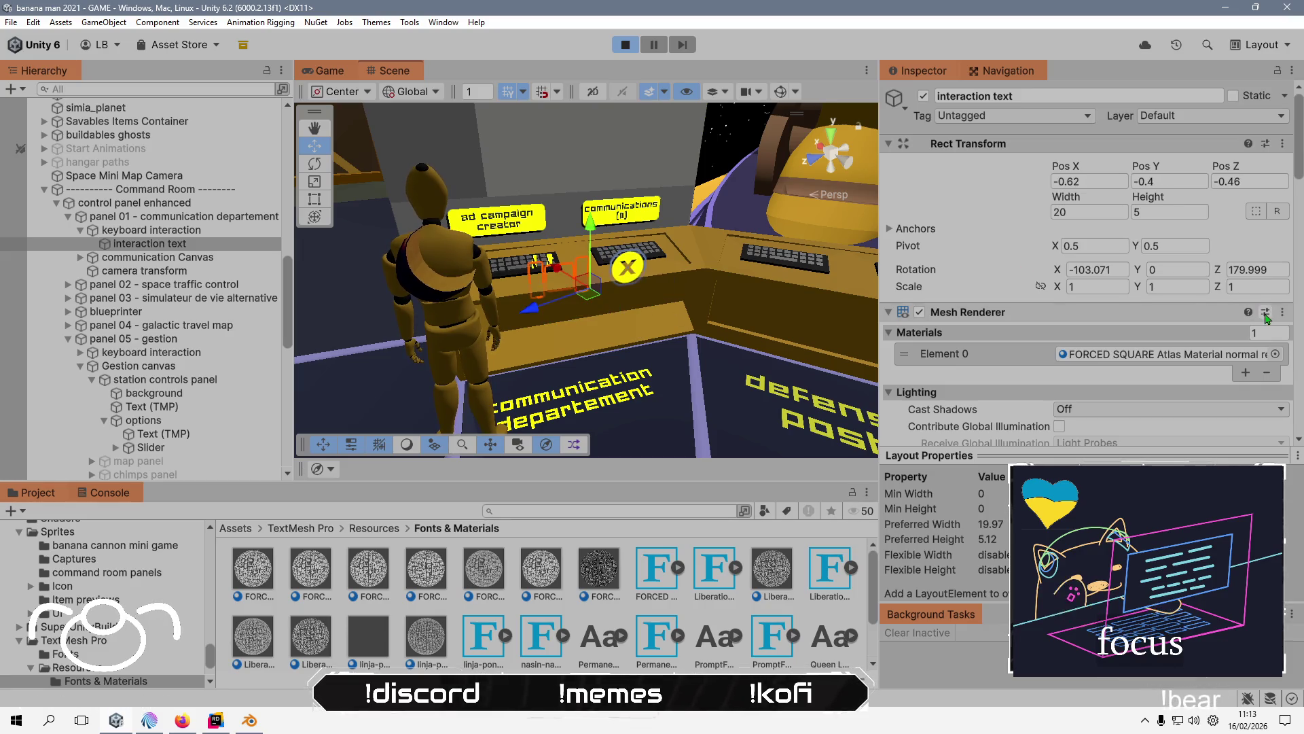
pyautogui.click(1275, 354)
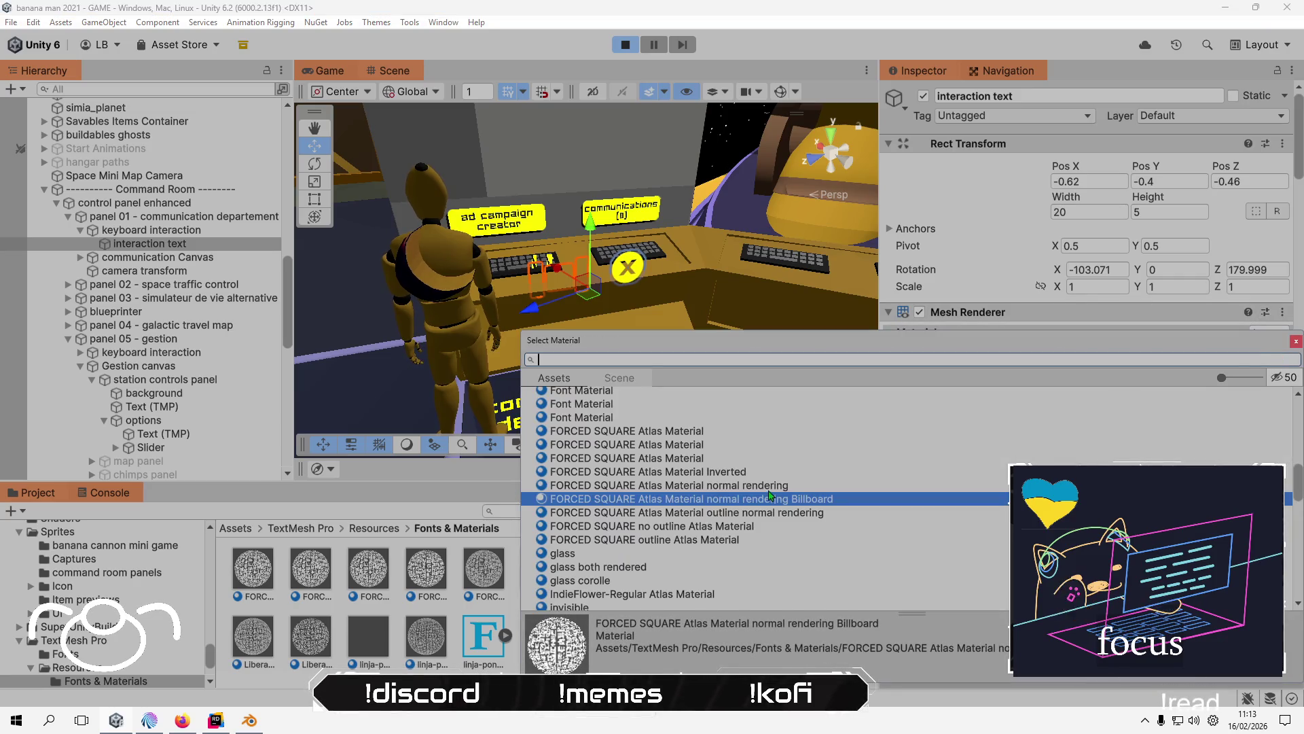
# - Preview the plain, normal rendering, outline and Billboard FORCED SQUARE variants, then apply normal rendering Billboard
pyautogui.click(768, 489)
pyautogui.click(768, 497)
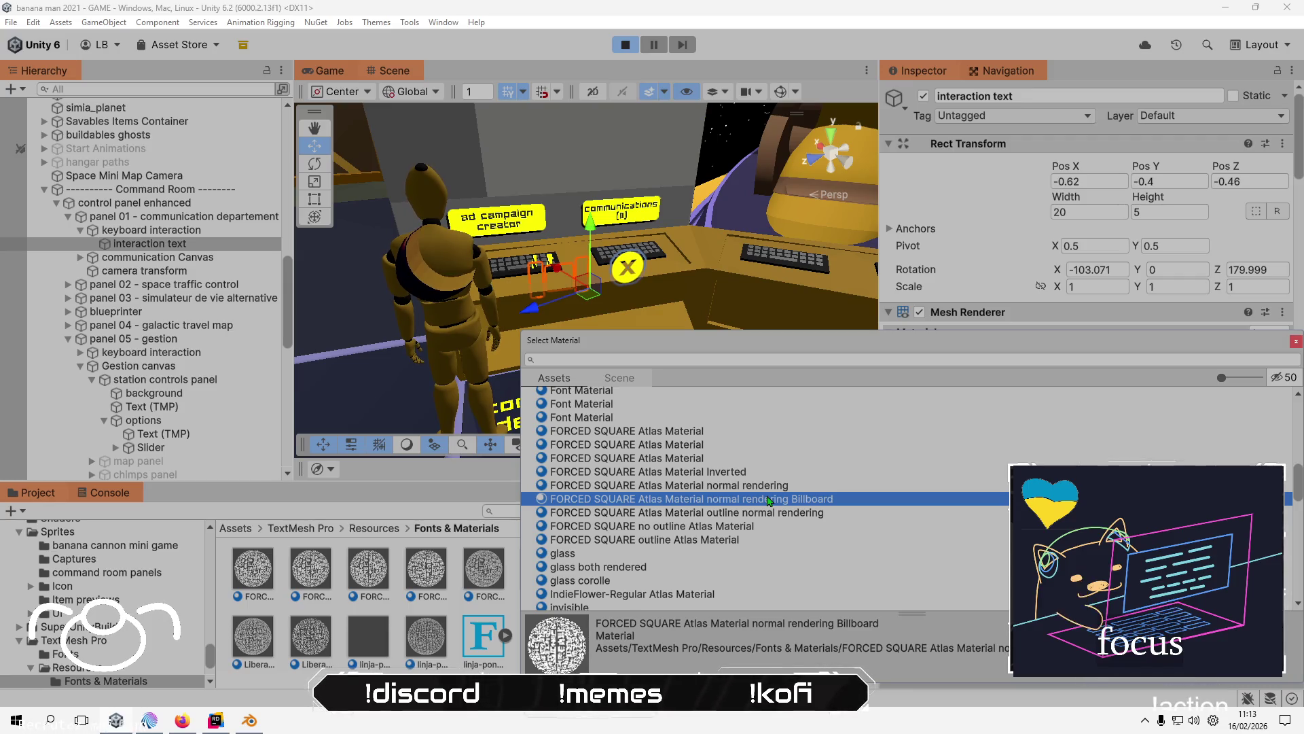
pyautogui.click(676, 436)
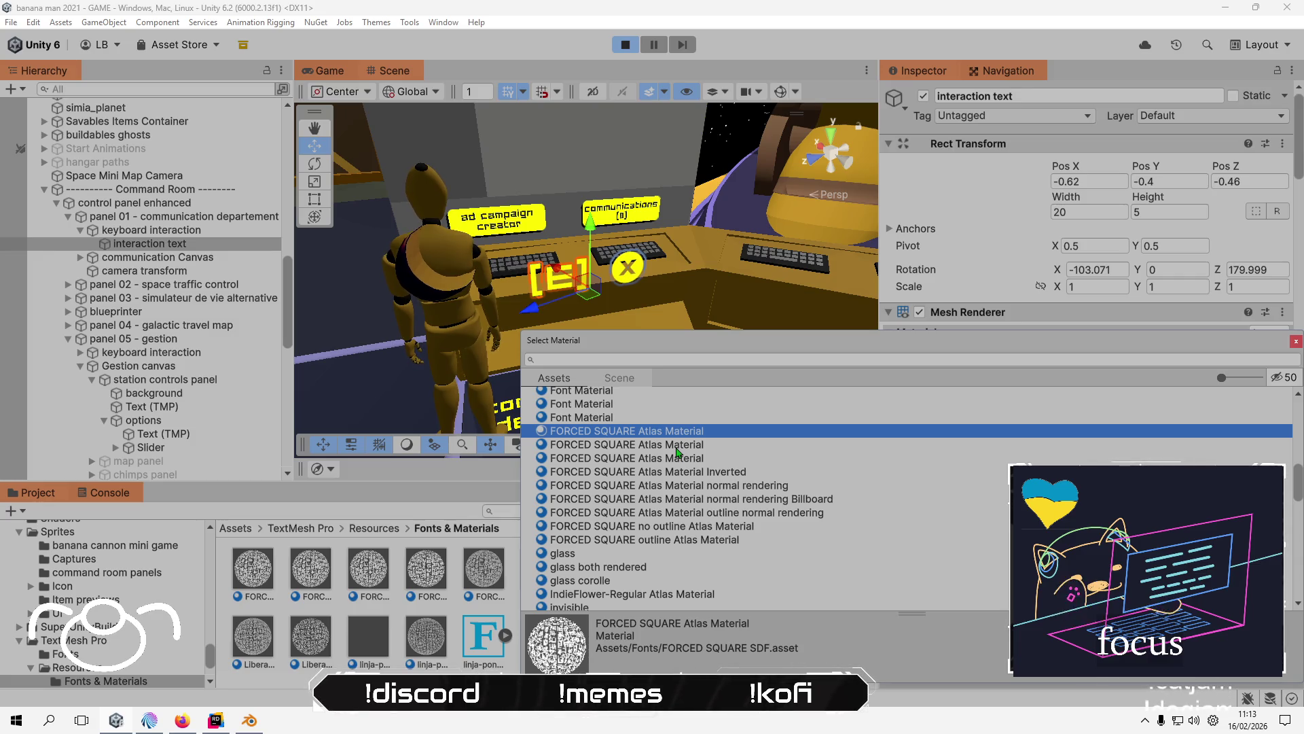
pyautogui.click(727, 485)
pyautogui.click(734, 500)
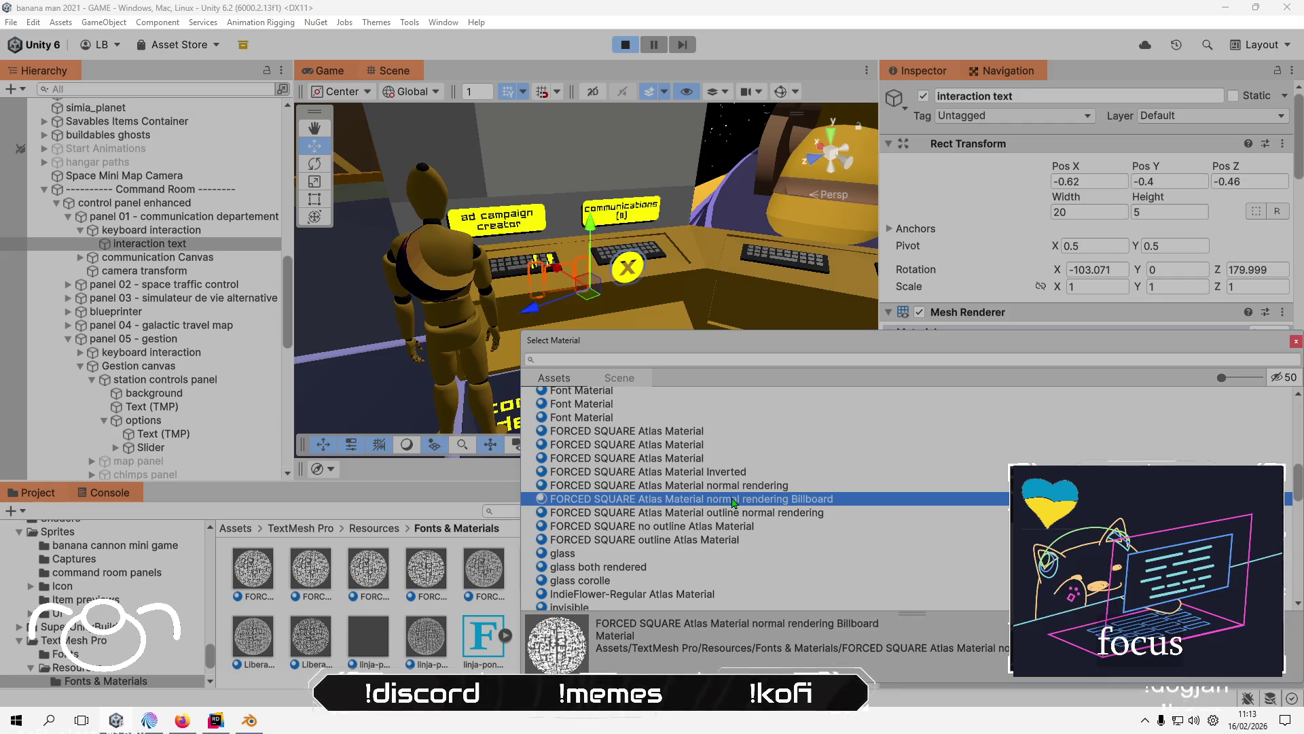
pyautogui.click(738, 517)
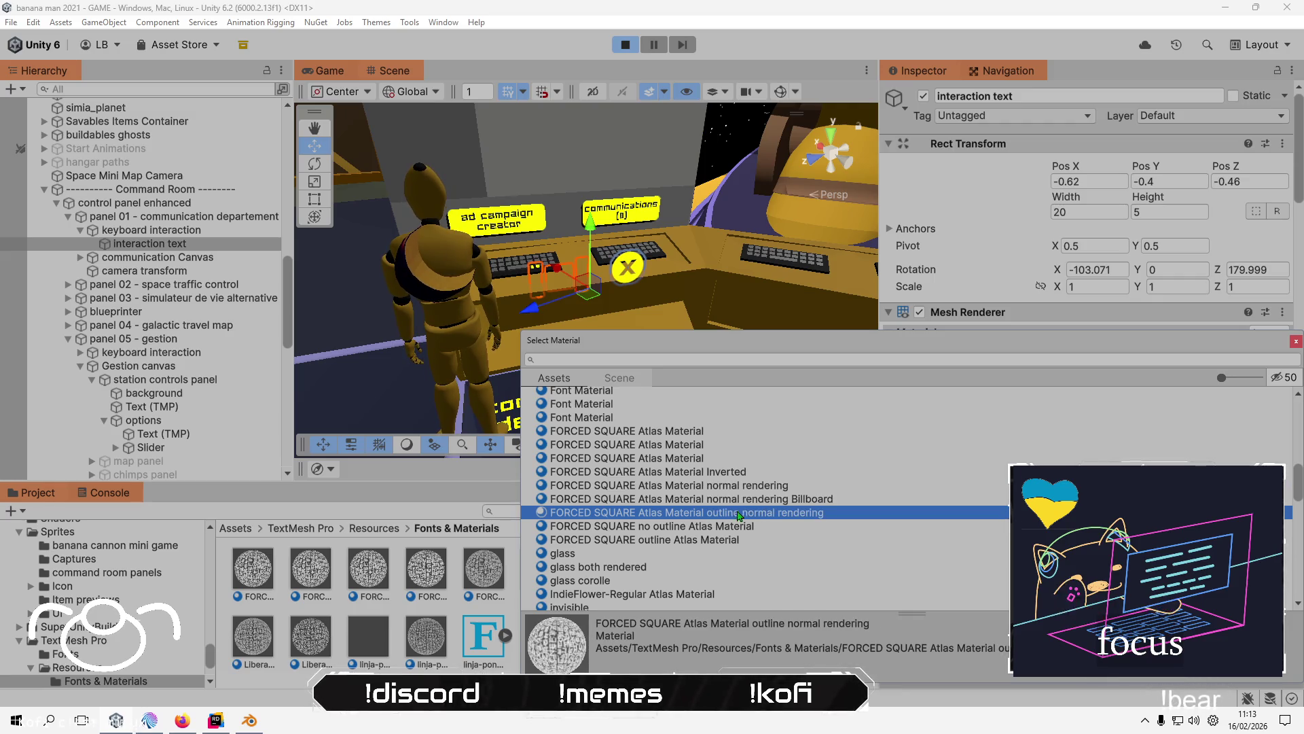
pyautogui.click(741, 491)
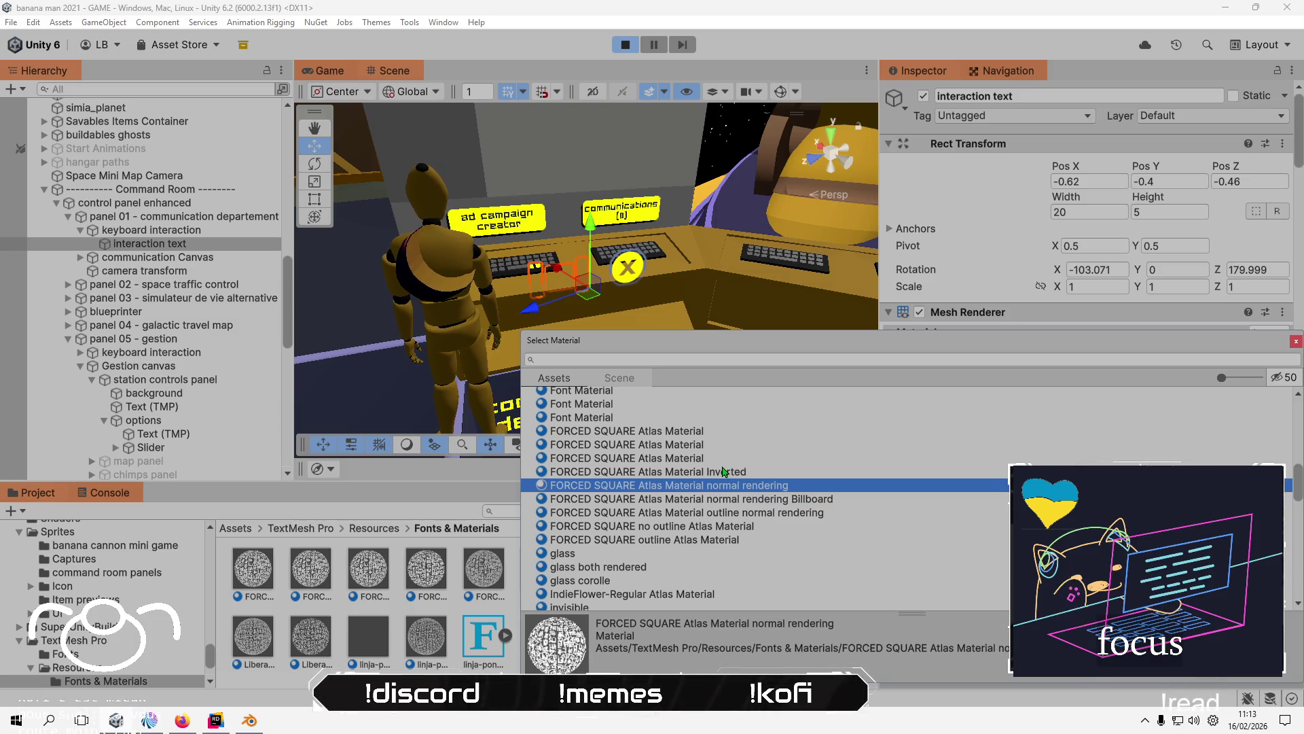
pyautogui.click(730, 472)
pyautogui.click(717, 445)
pyautogui.click(704, 458)
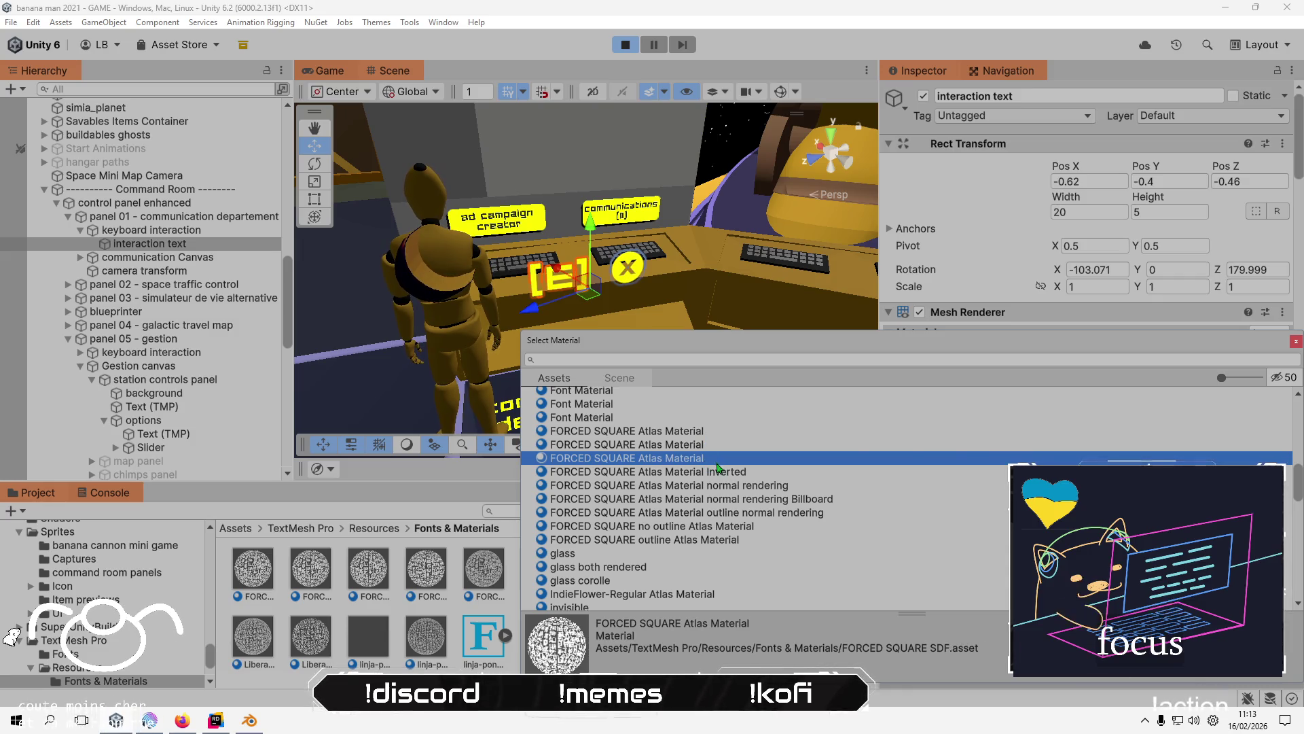
pyautogui.click(753, 500)
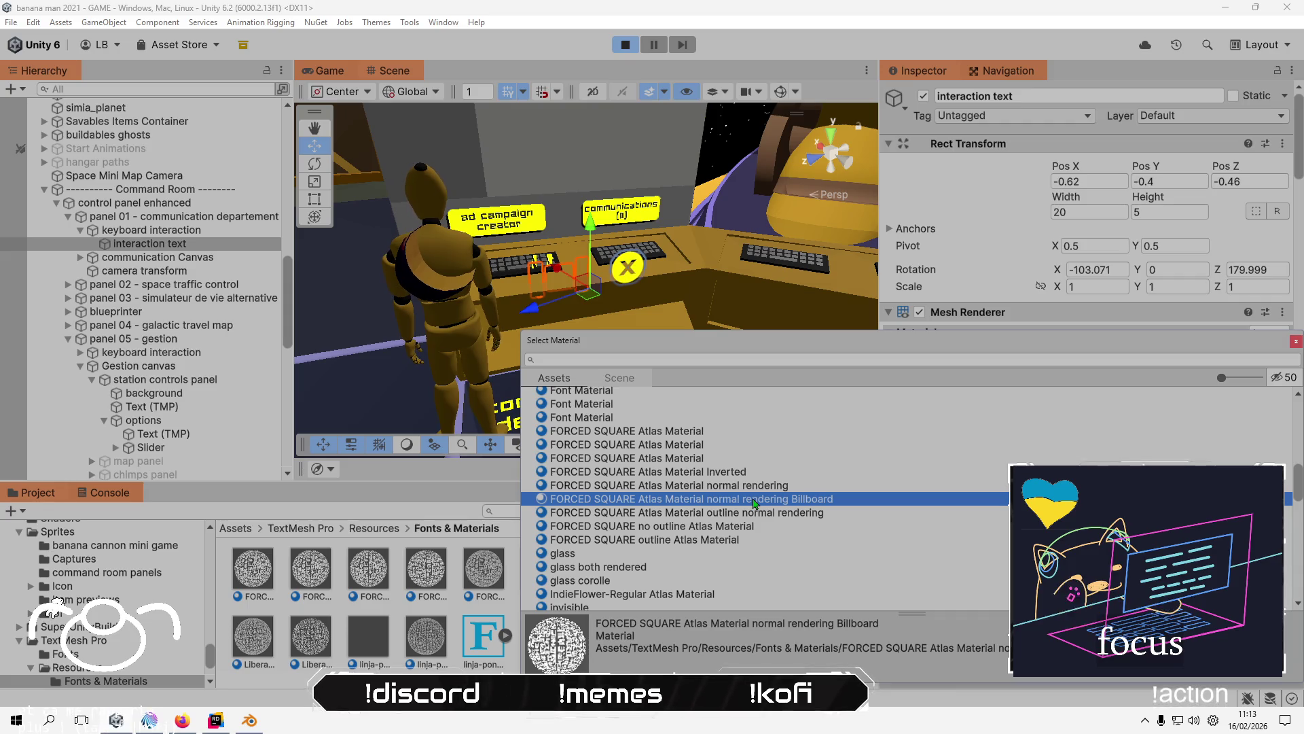
pyautogui.doubleClick(753, 499)
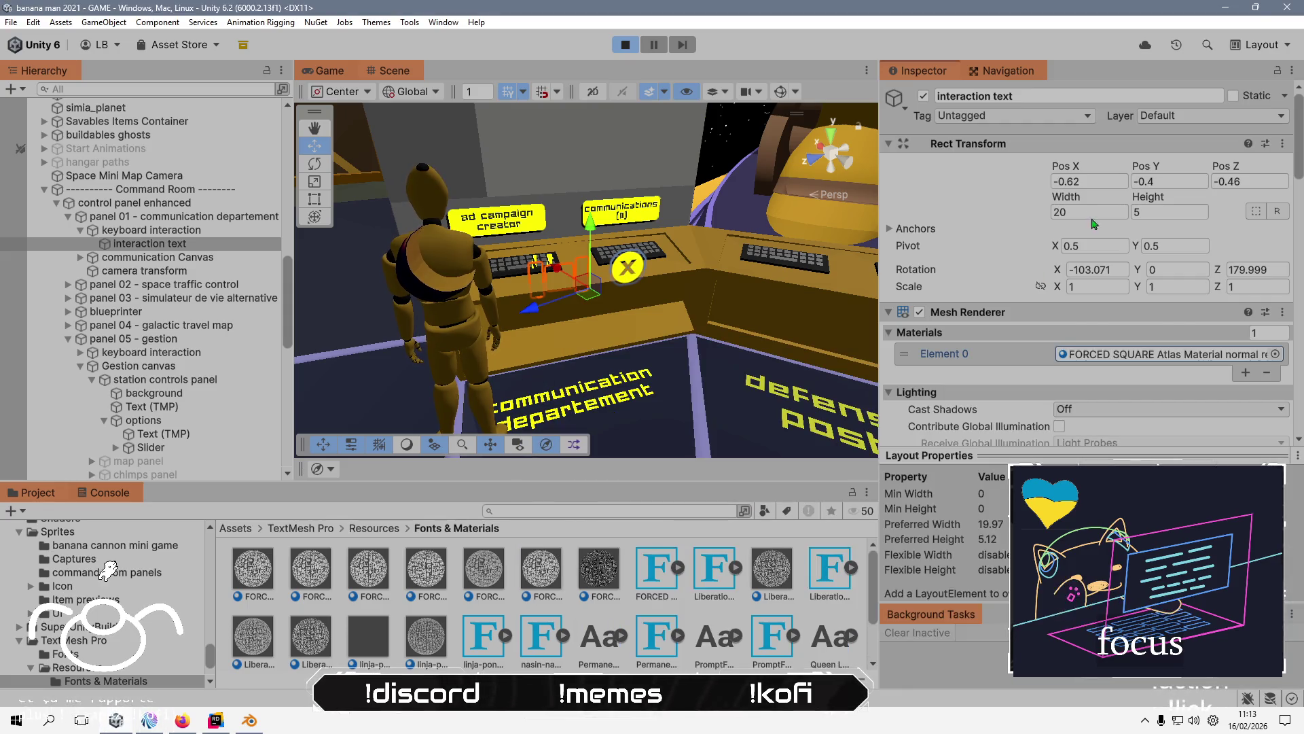
# - Move the interaction text to the UI layer, then back to Default, for this object only
pyautogui.click(1173, 117)
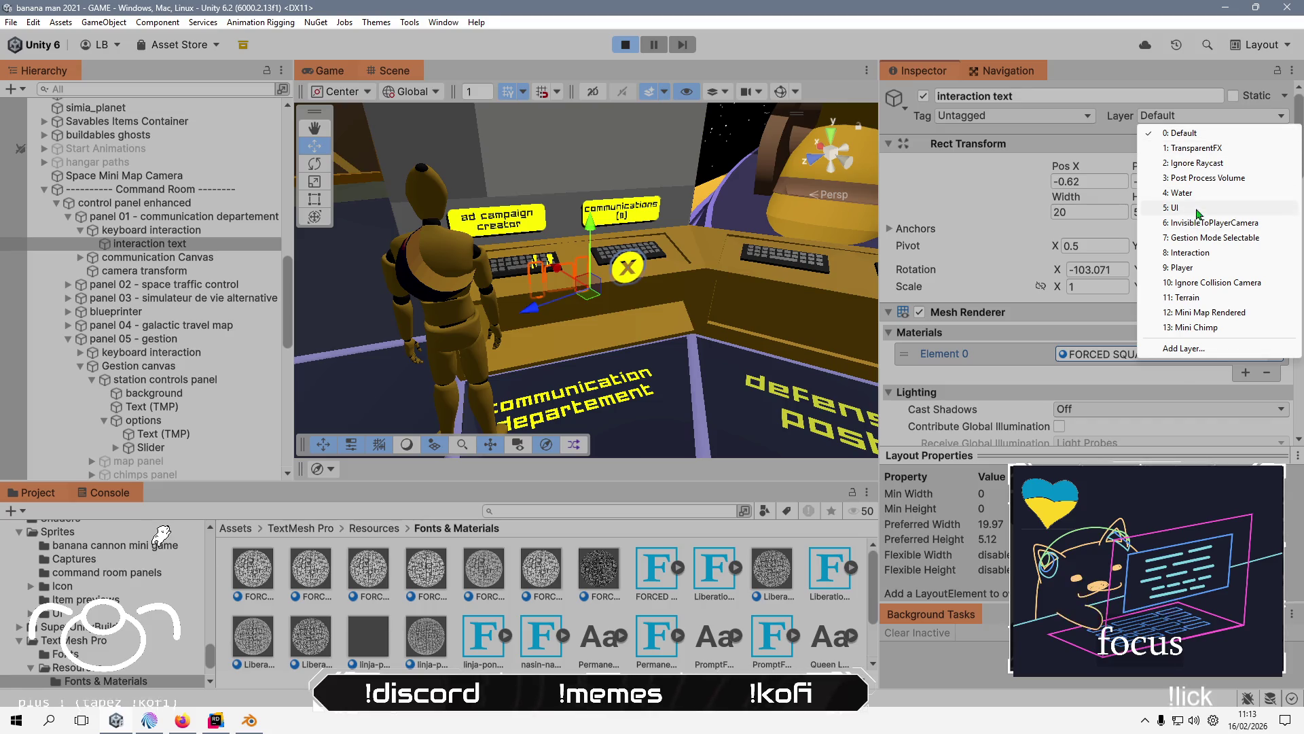
pyautogui.click(1182, 207)
pyautogui.click(679, 383)
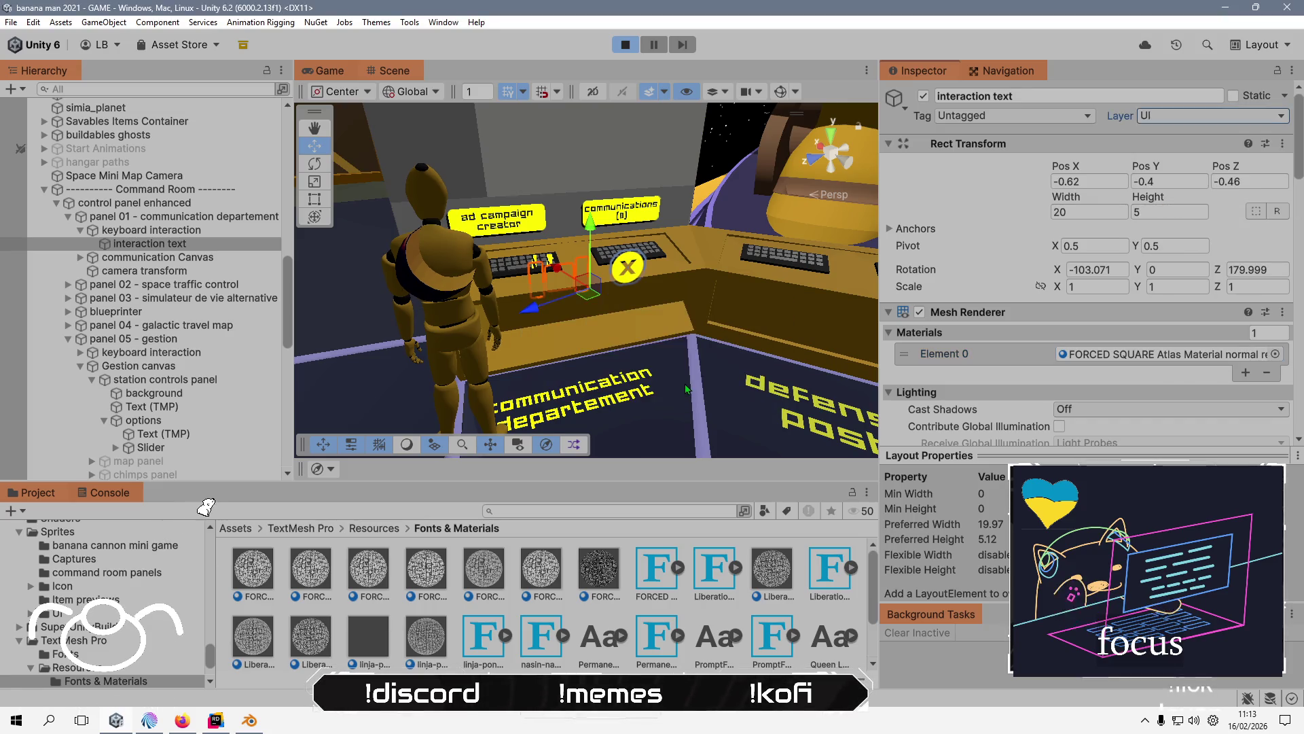
pyautogui.click(200, 231)
pyautogui.click(200, 244)
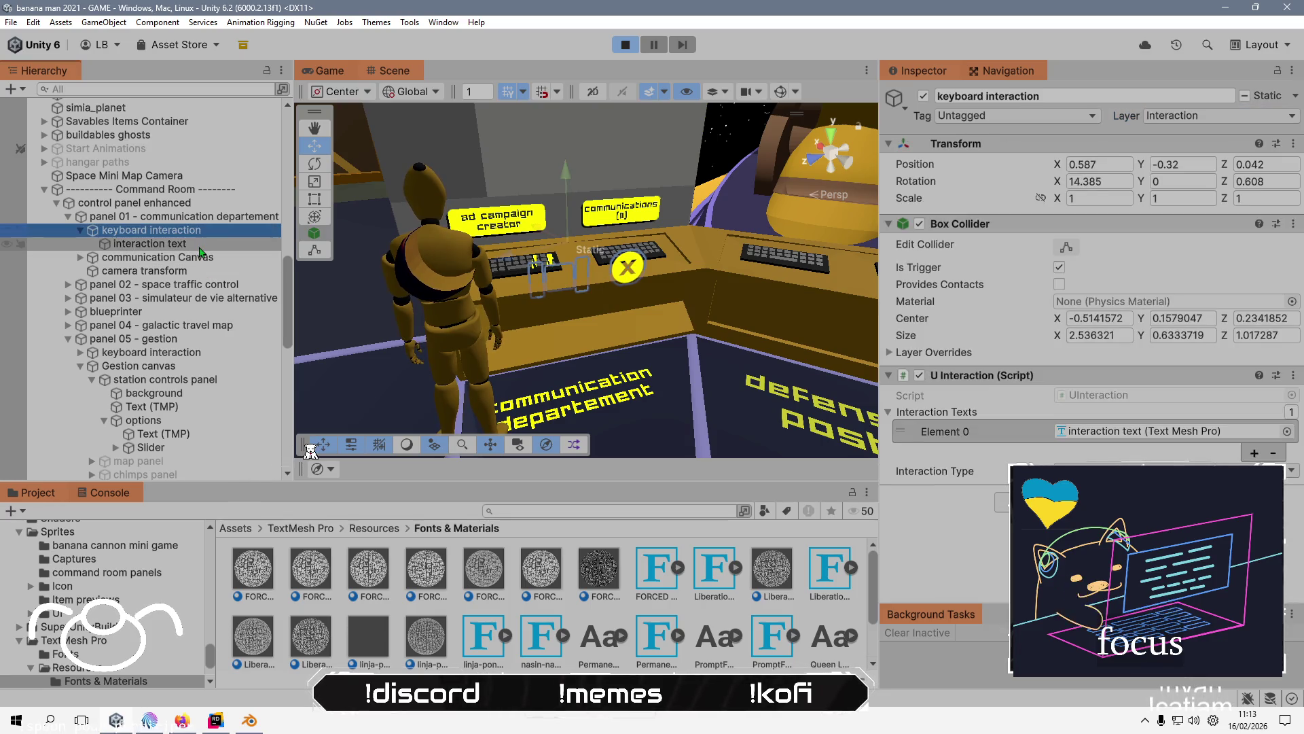
pyautogui.click(1210, 117)
pyautogui.click(1189, 134)
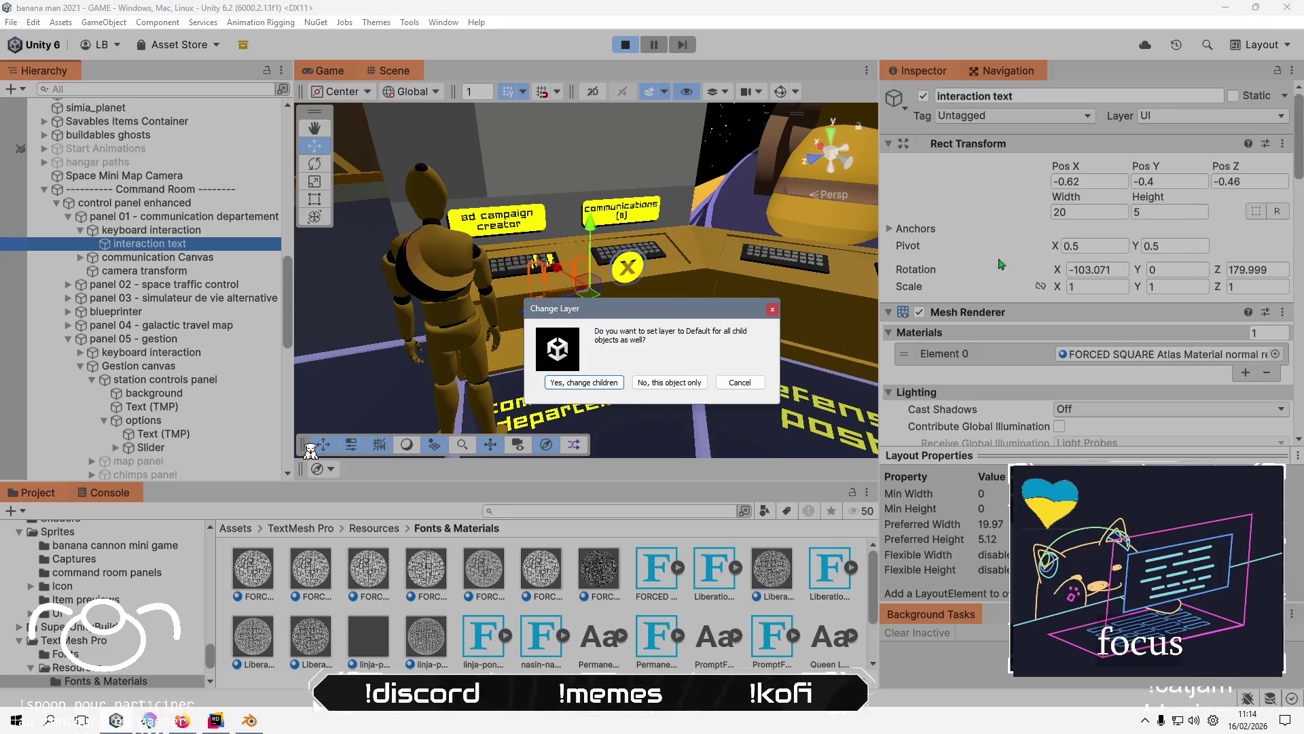
pyautogui.click(693, 382)
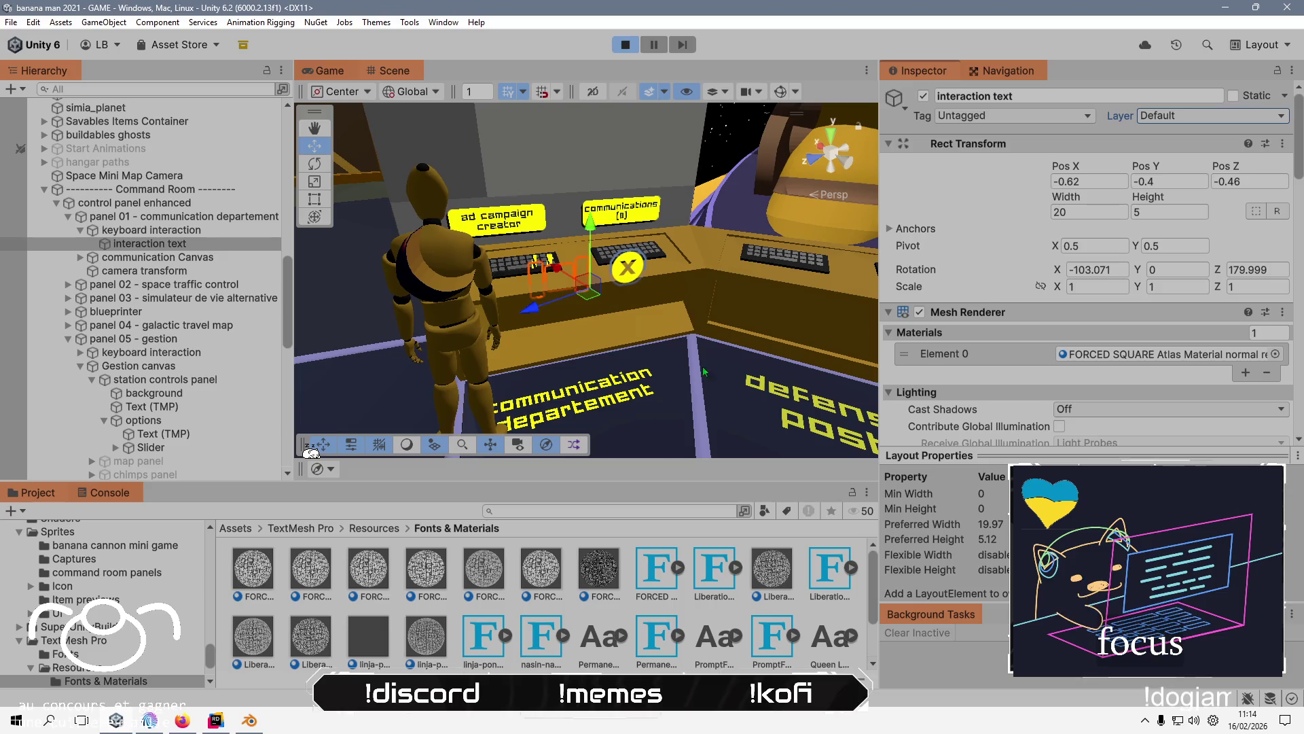
# - Toggle dynamic occlusion, keep the normal rendering material preset, and show the running Game view
pyautogui.scroll(-5, 984, 299)
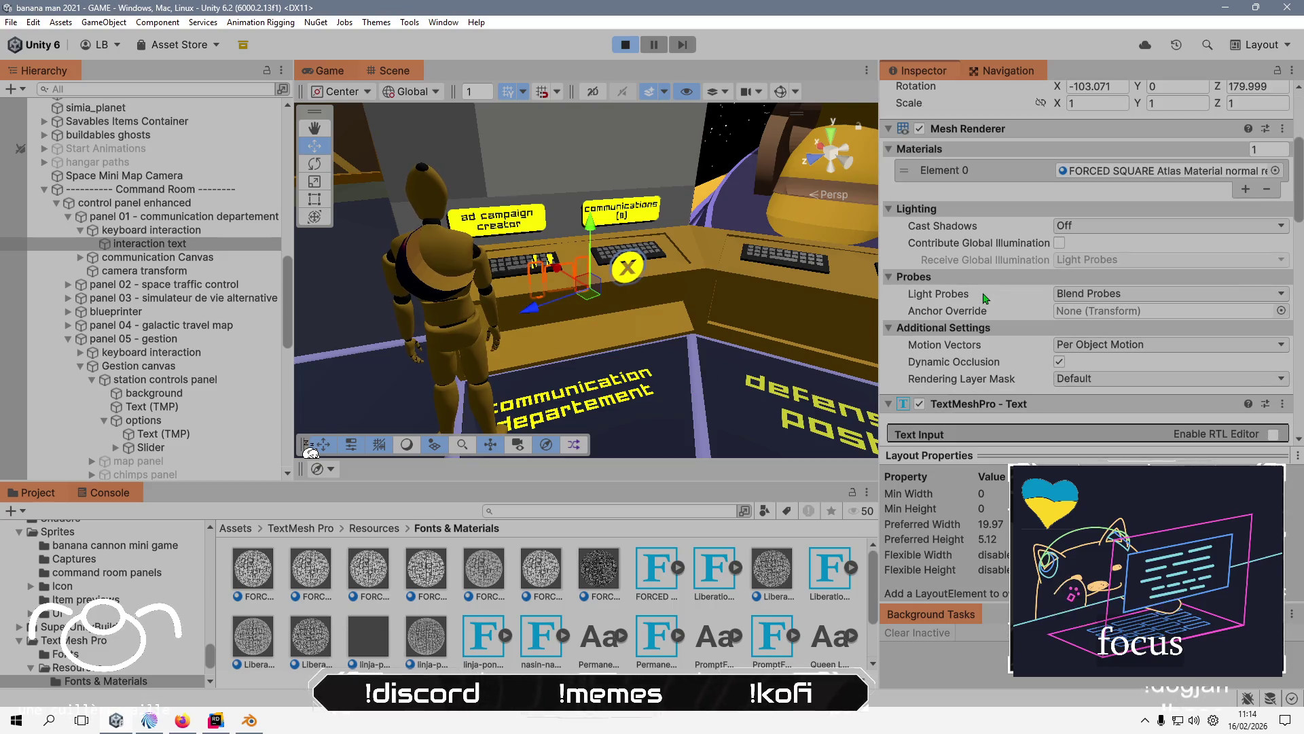
pyautogui.click(1061, 363)
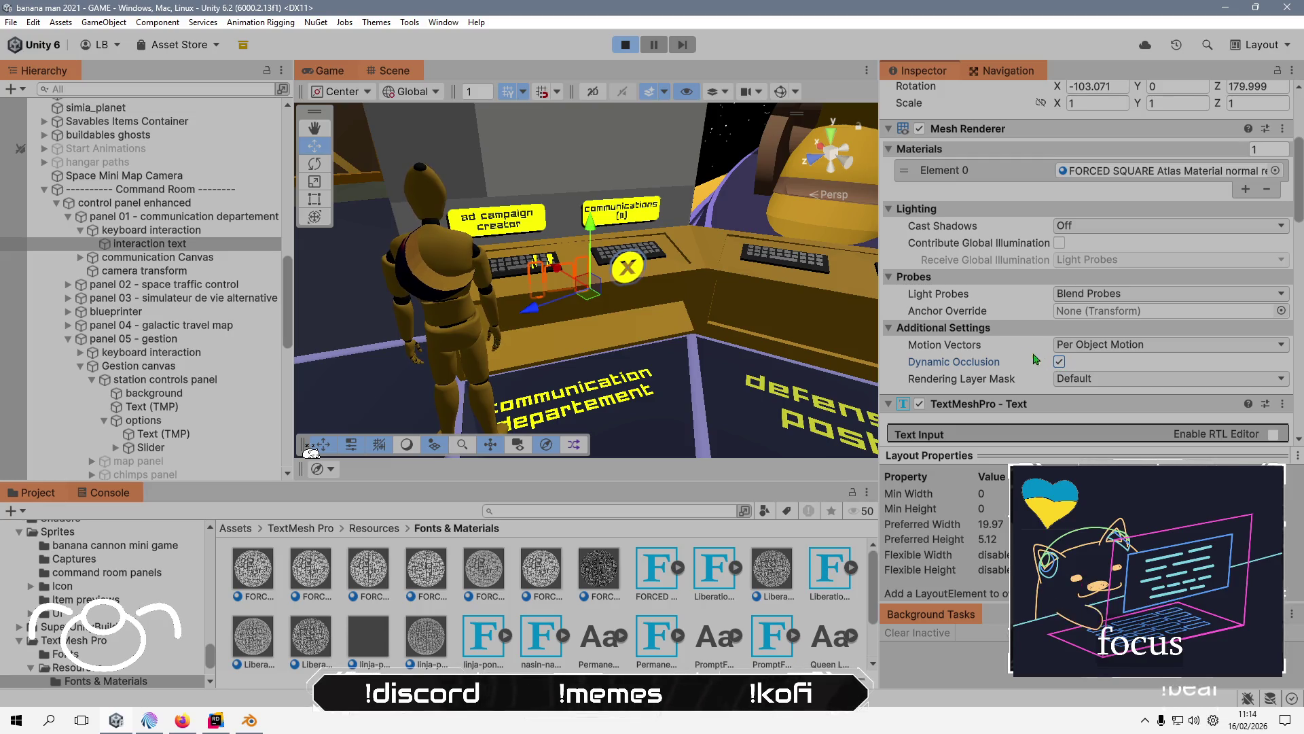
pyautogui.scroll(-5, 1014, 278)
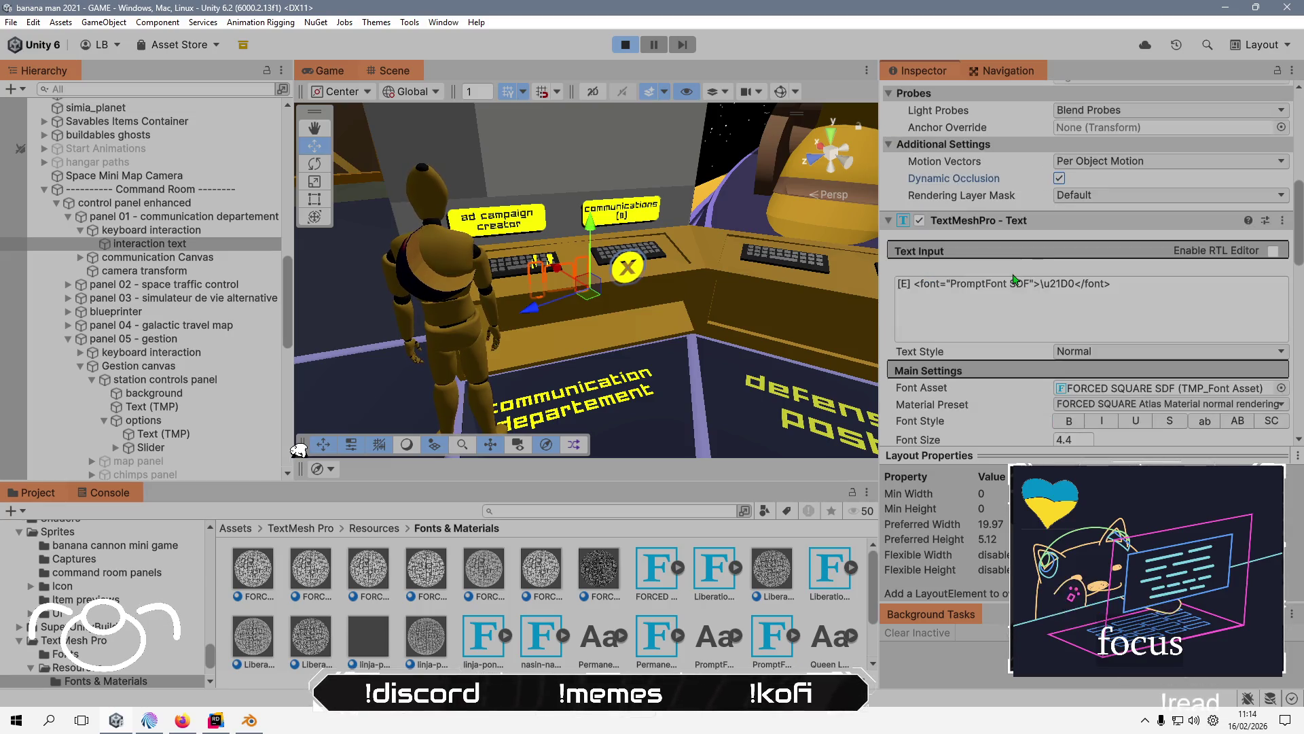
pyautogui.scroll(-4, 1014, 279)
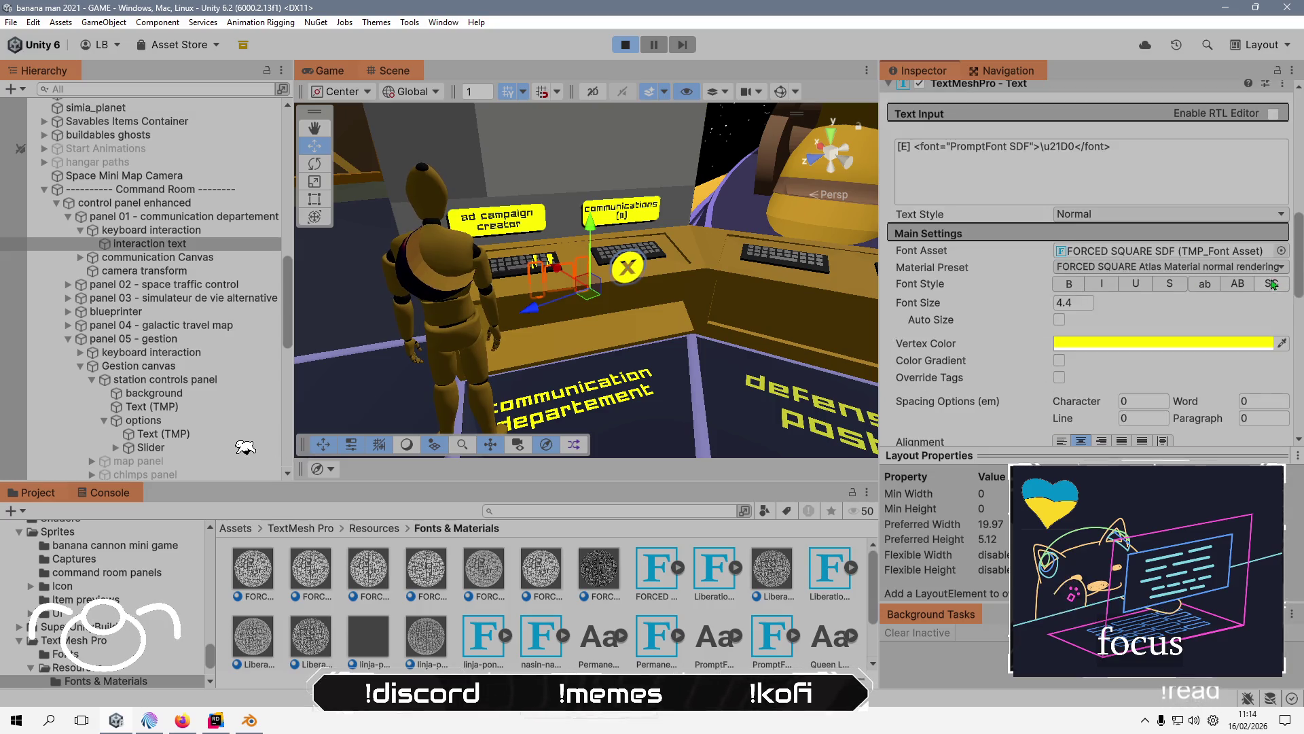
pyautogui.click(1165, 267)
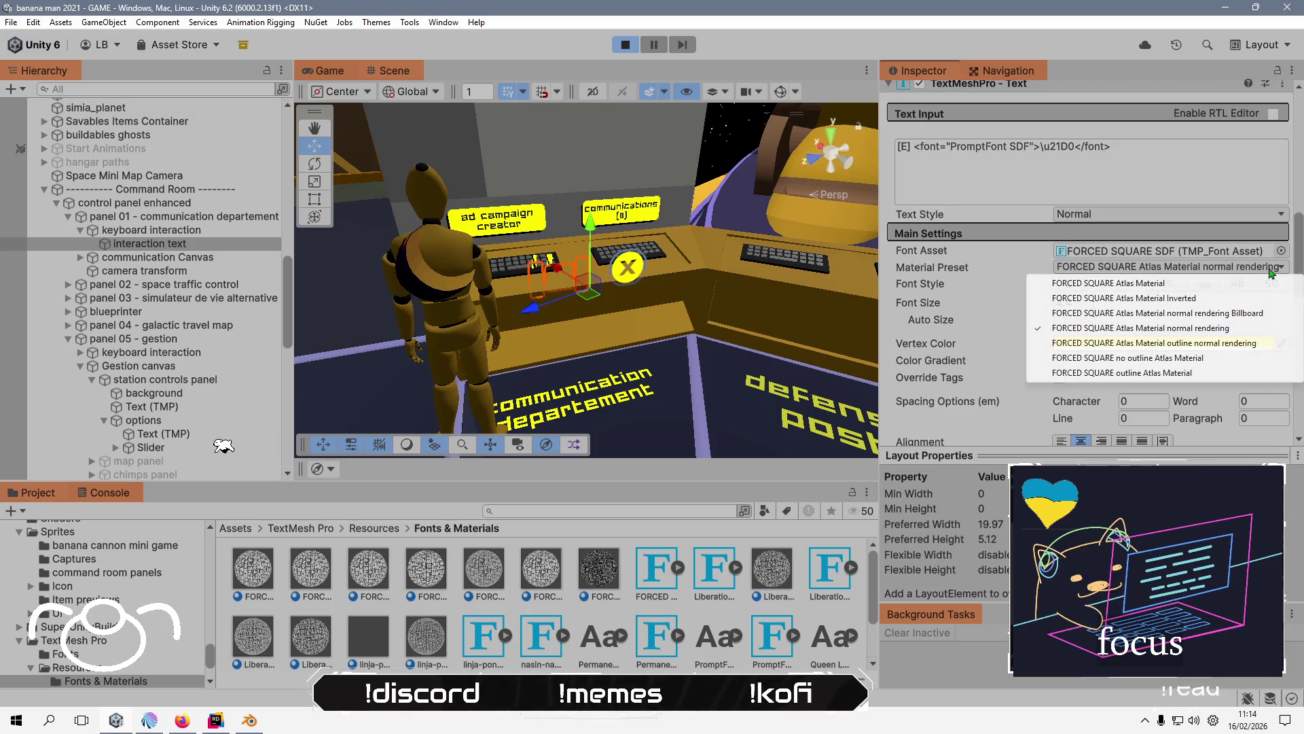
pyautogui.click(1167, 326)
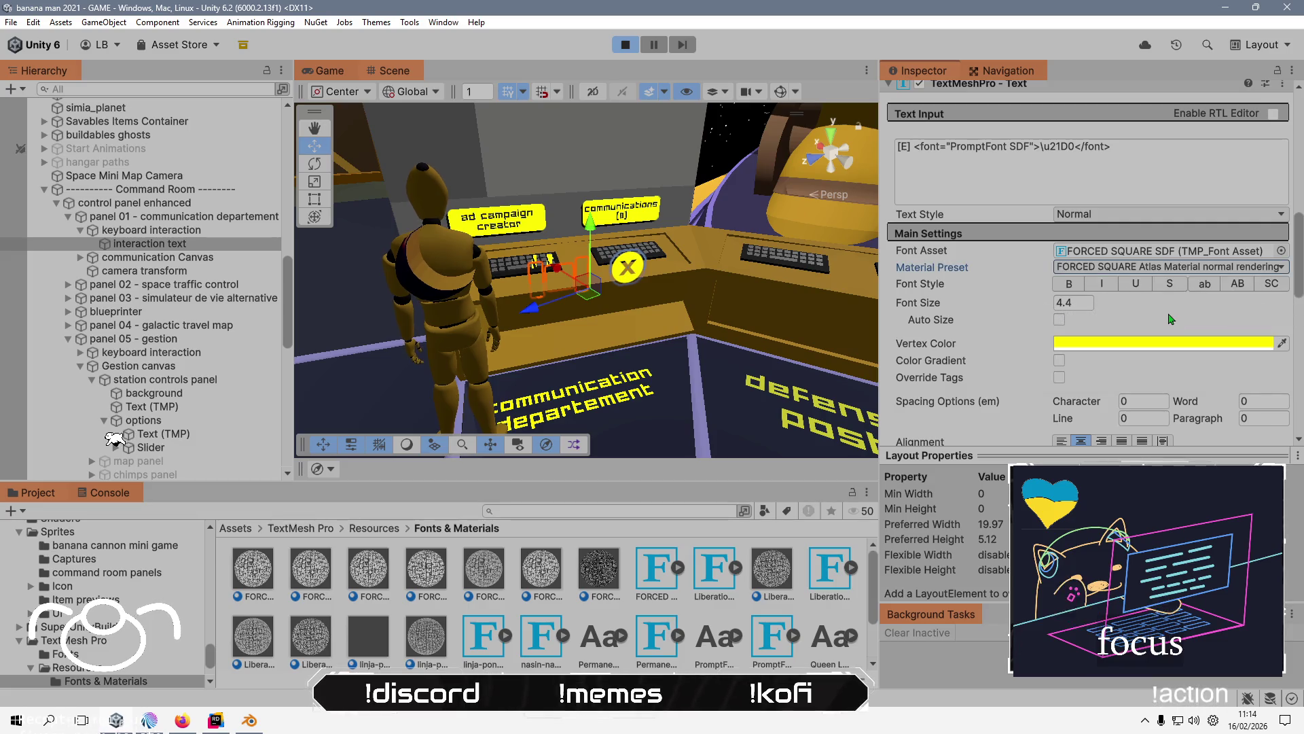
pyautogui.click(325, 71)
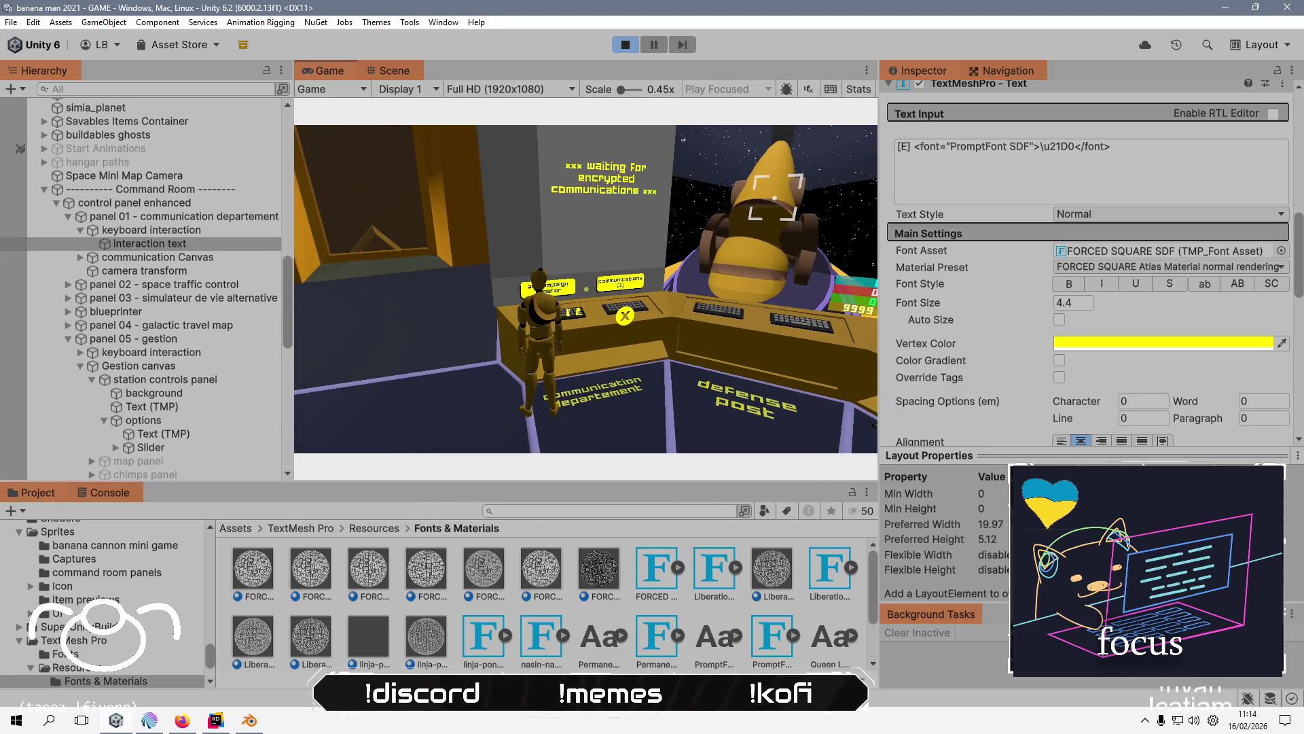
pyautogui.hotkey('alt', 'Tab')
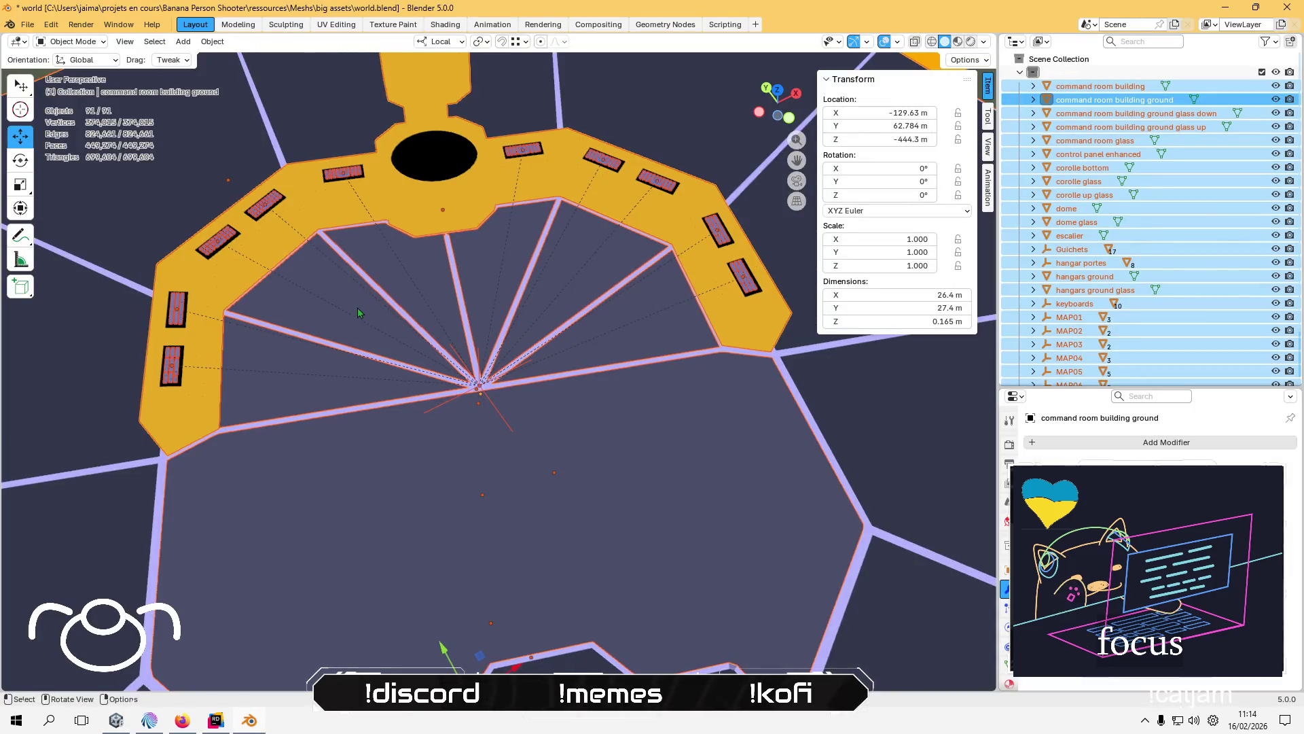
pyautogui.hotkey('alt', 'Tab')
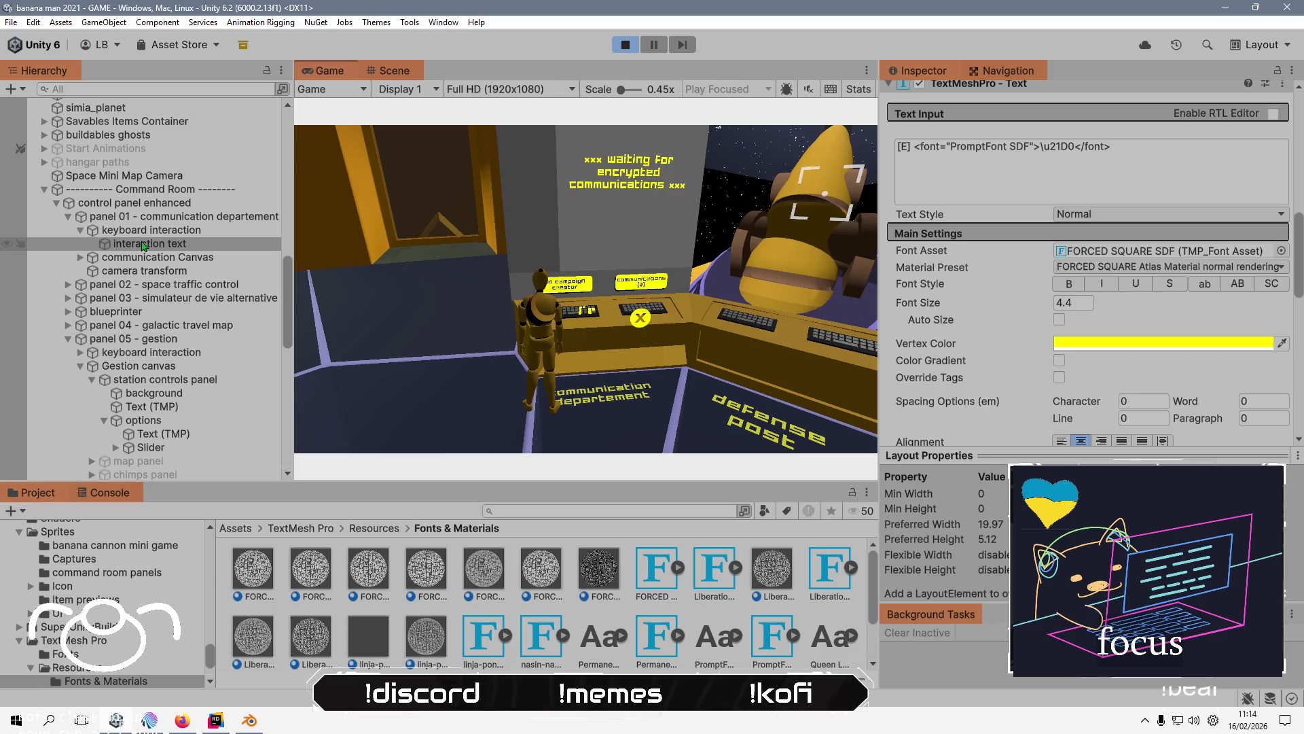
pyautogui.click(1037, 146)
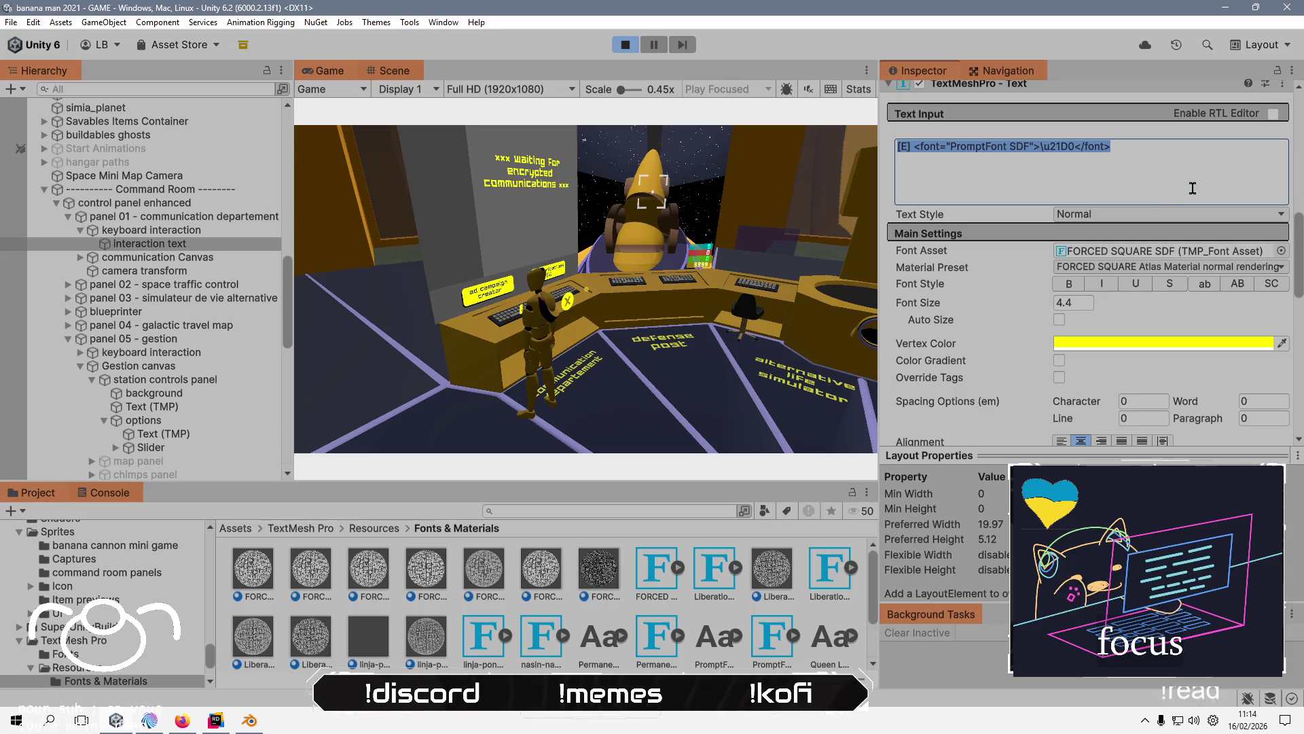
pyautogui.press('Home')
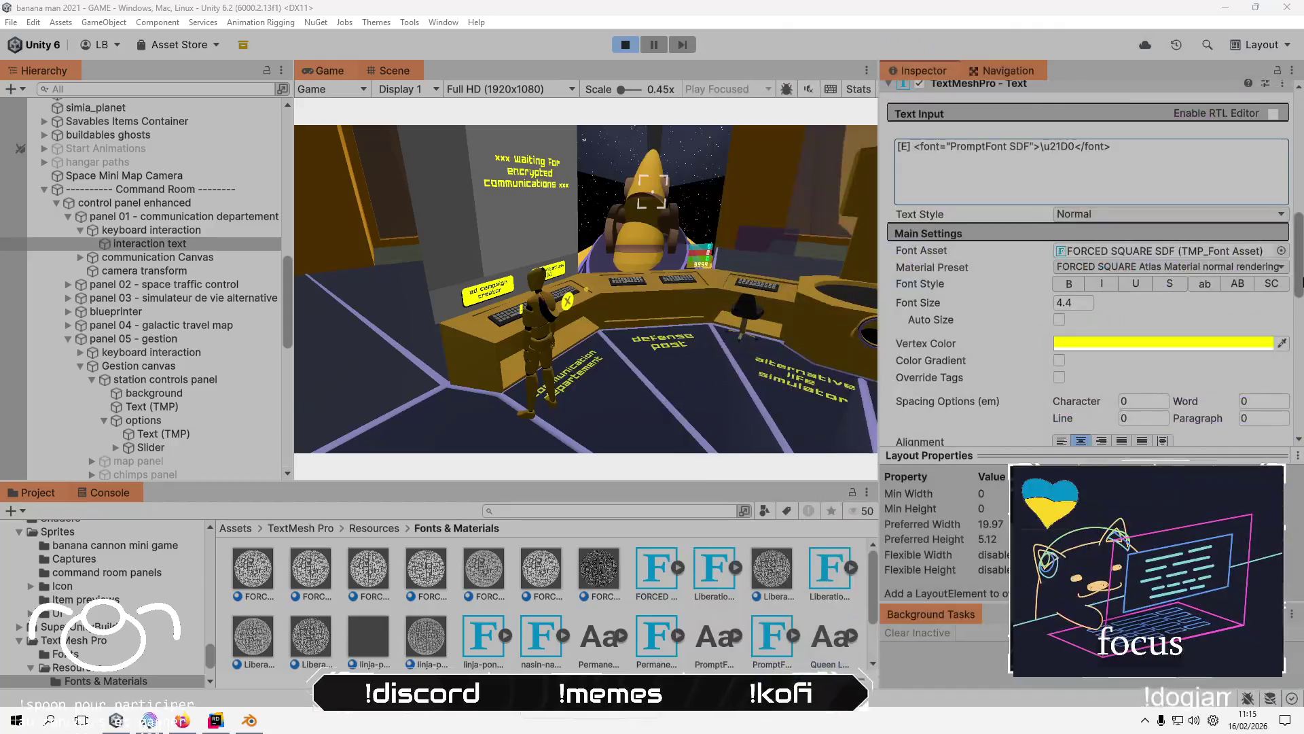
pyautogui.click(1171, 285)
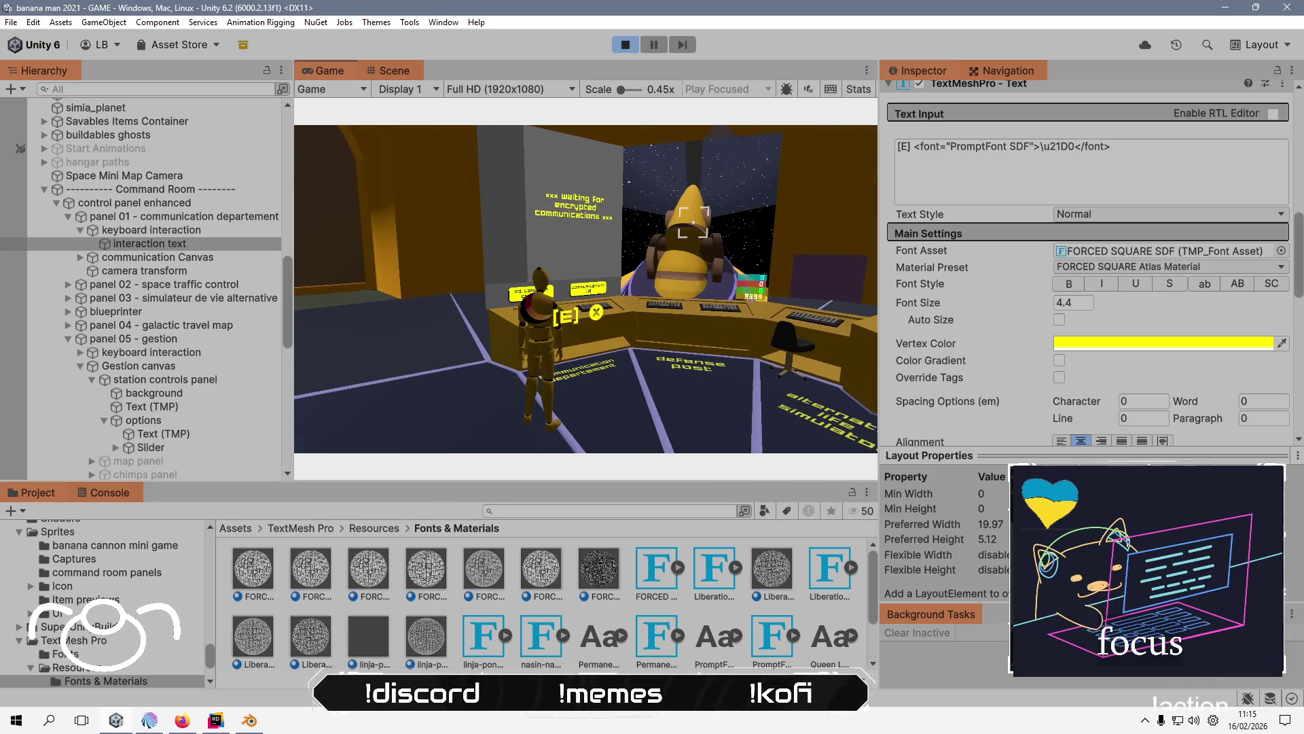
# - Walk the character back to the console desk to check the [E] prompt, then stop Play mode
pyautogui.press('s')
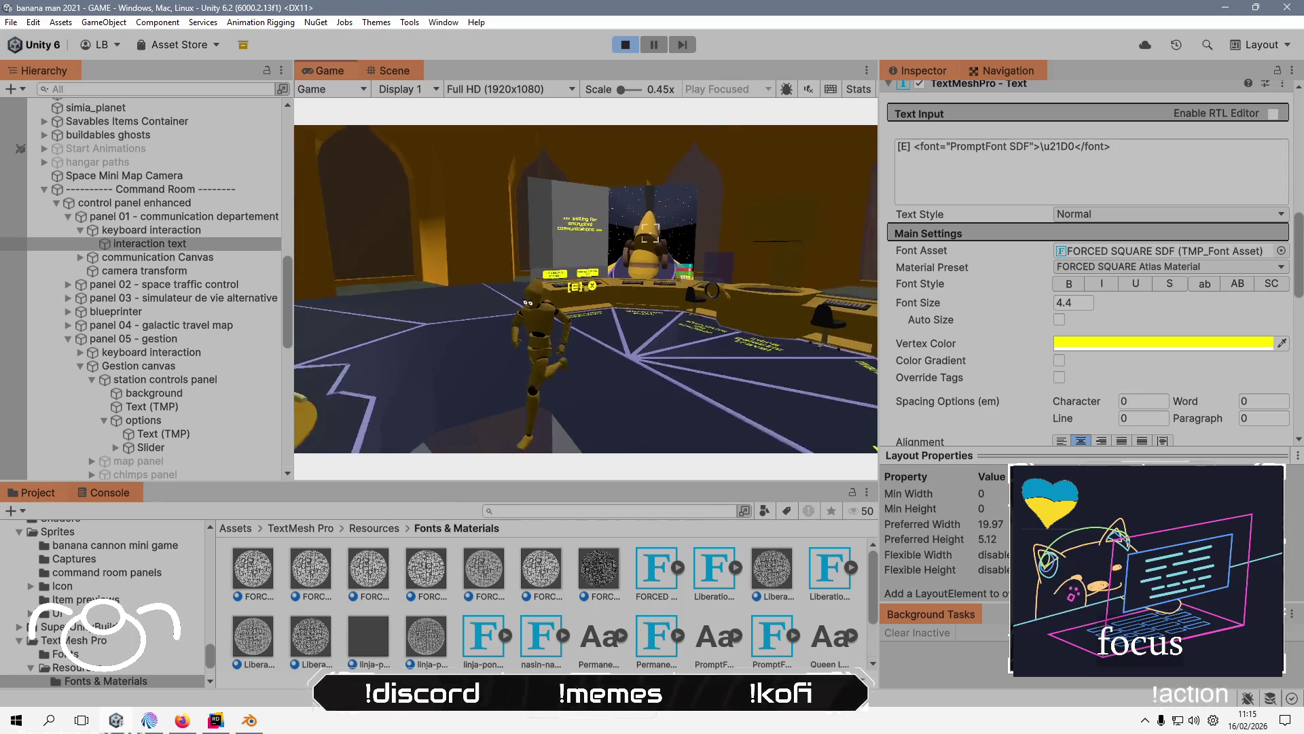
pyautogui.press('w')
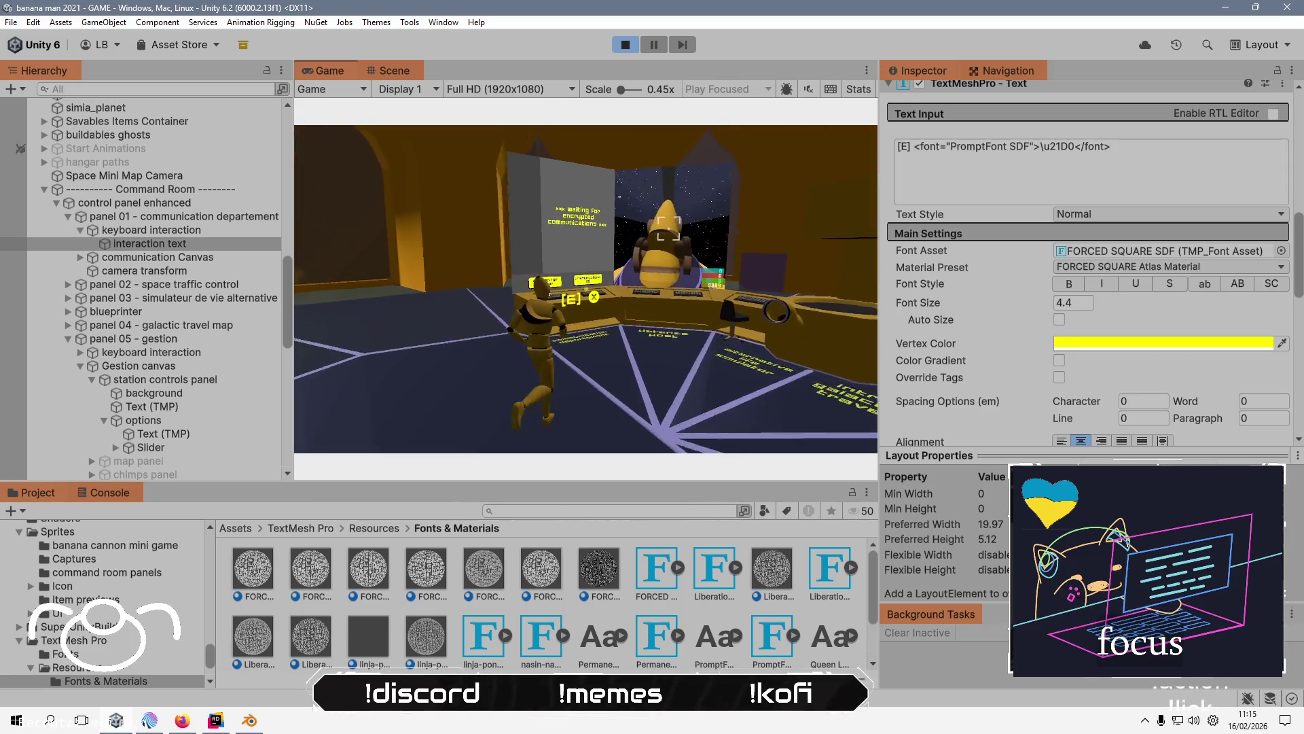
pyautogui.press('w')
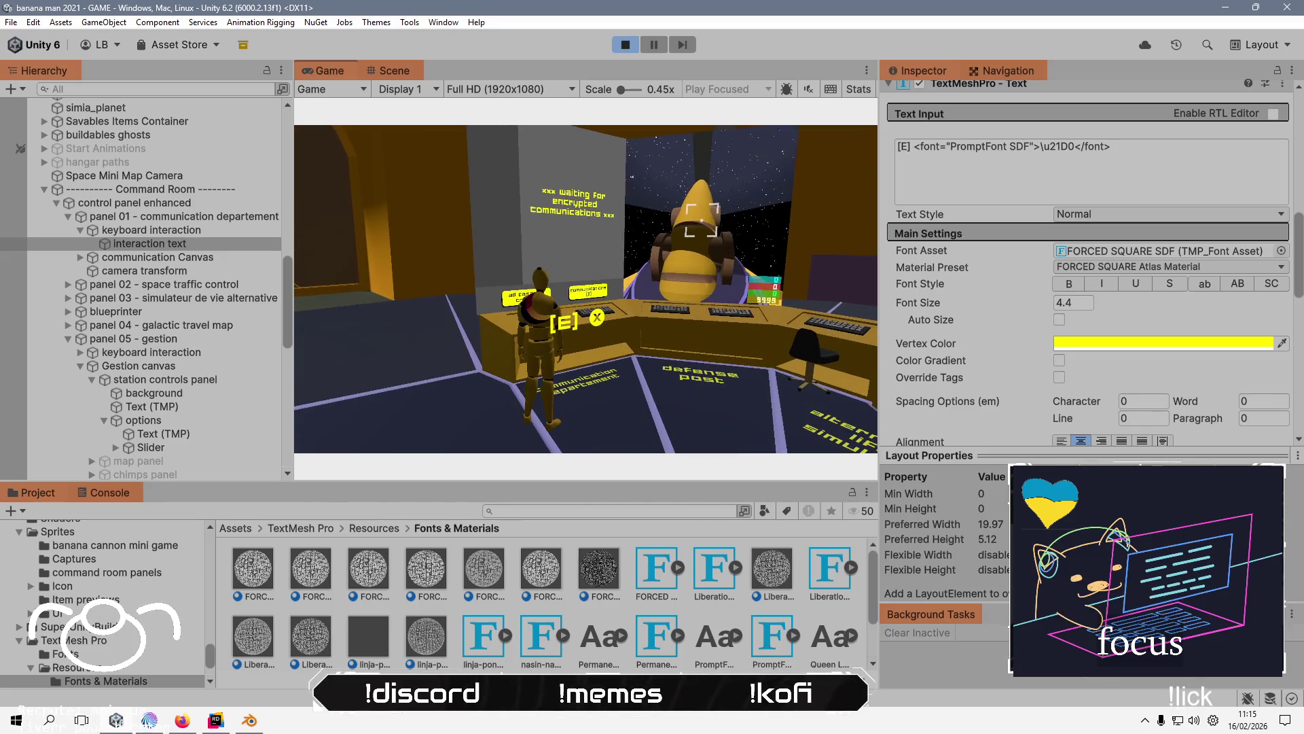
pyautogui.press('Escape')
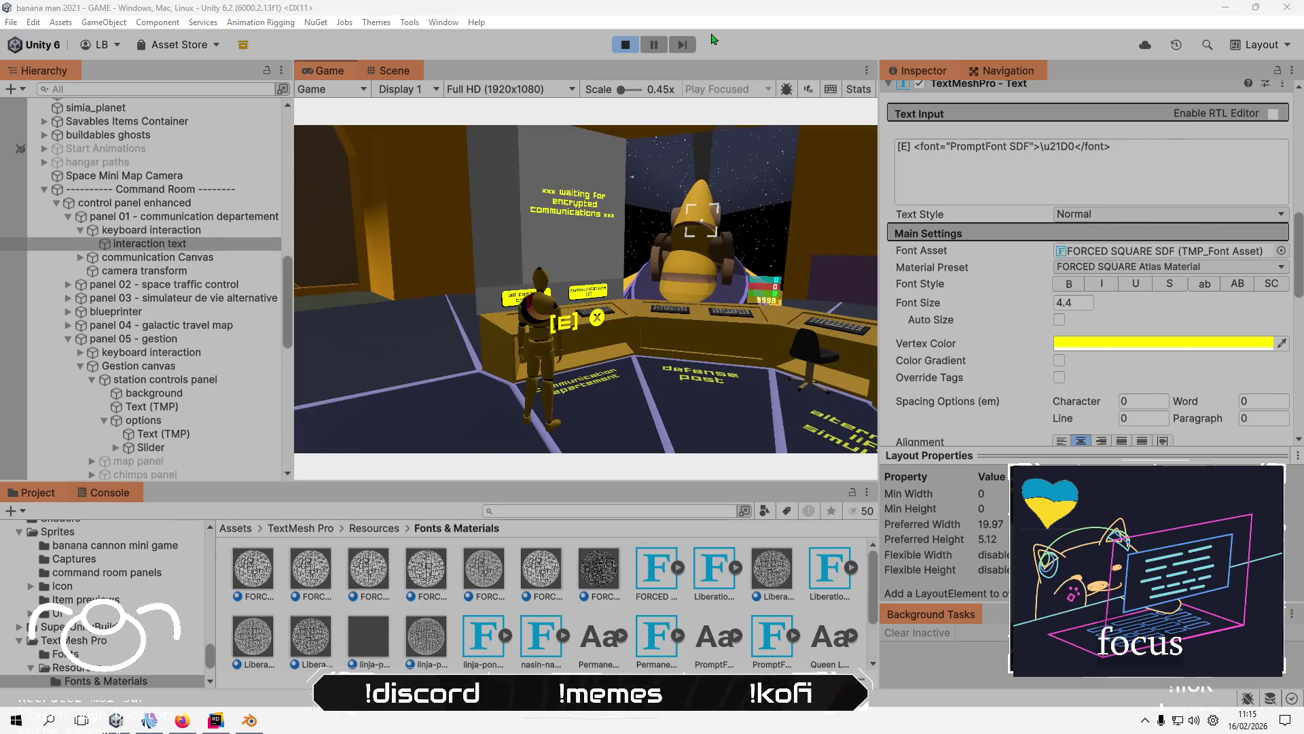
pyautogui.click(625, 47)
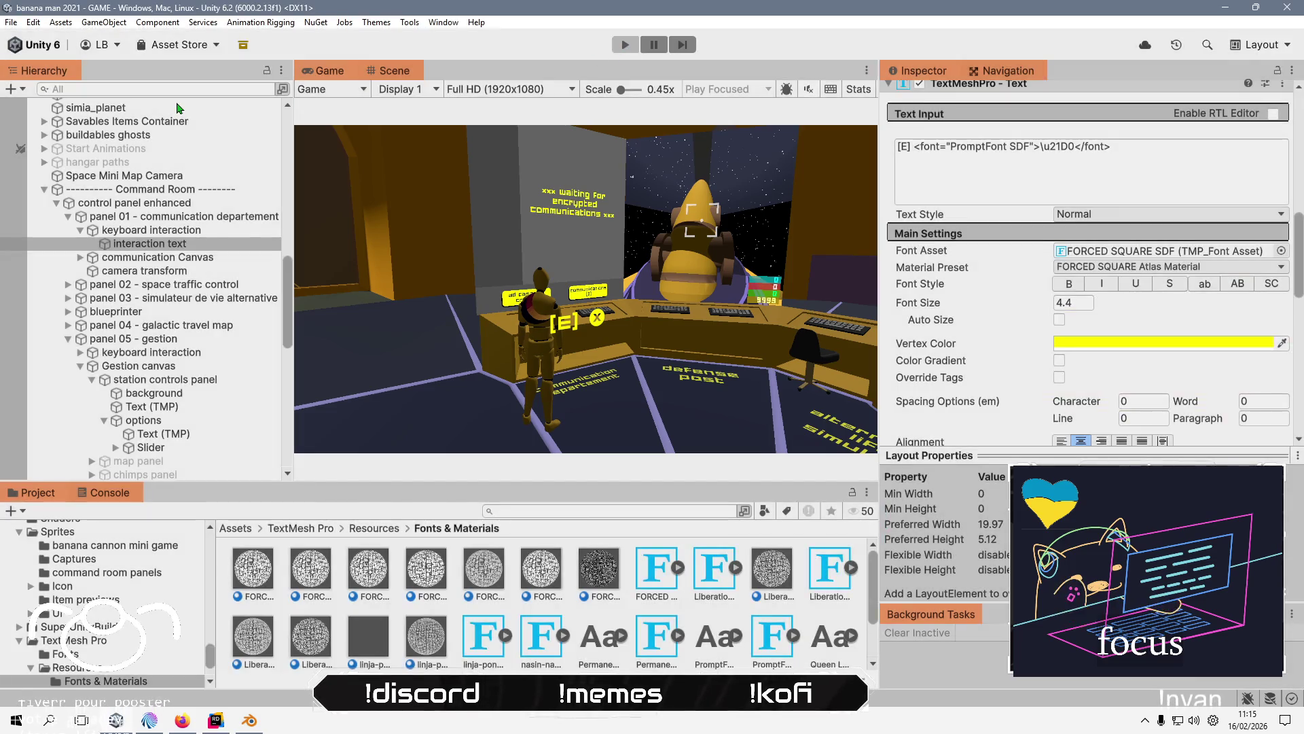
# - Filter the Hierarchy to 'interaction t' and give the first text FORCED SQUARE Atlas Material
pyautogui.click(187, 88)
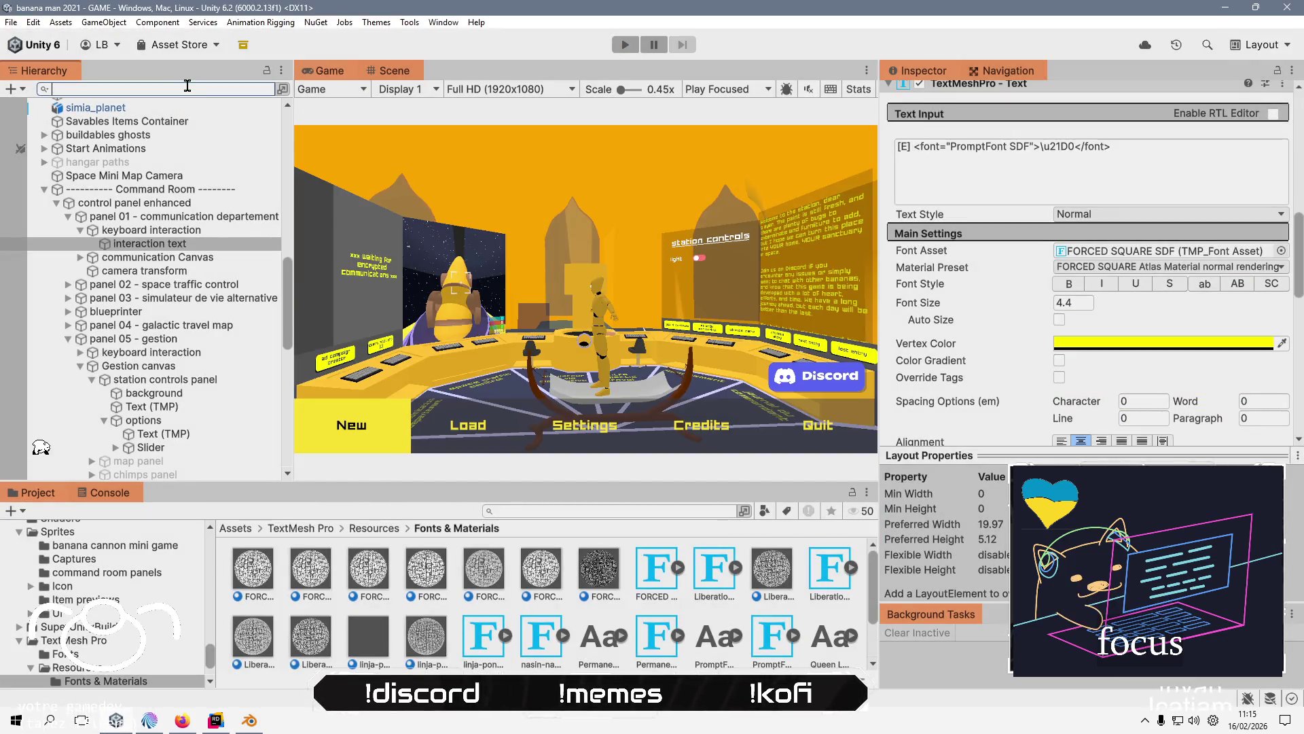
pyautogui.write('interaction ')
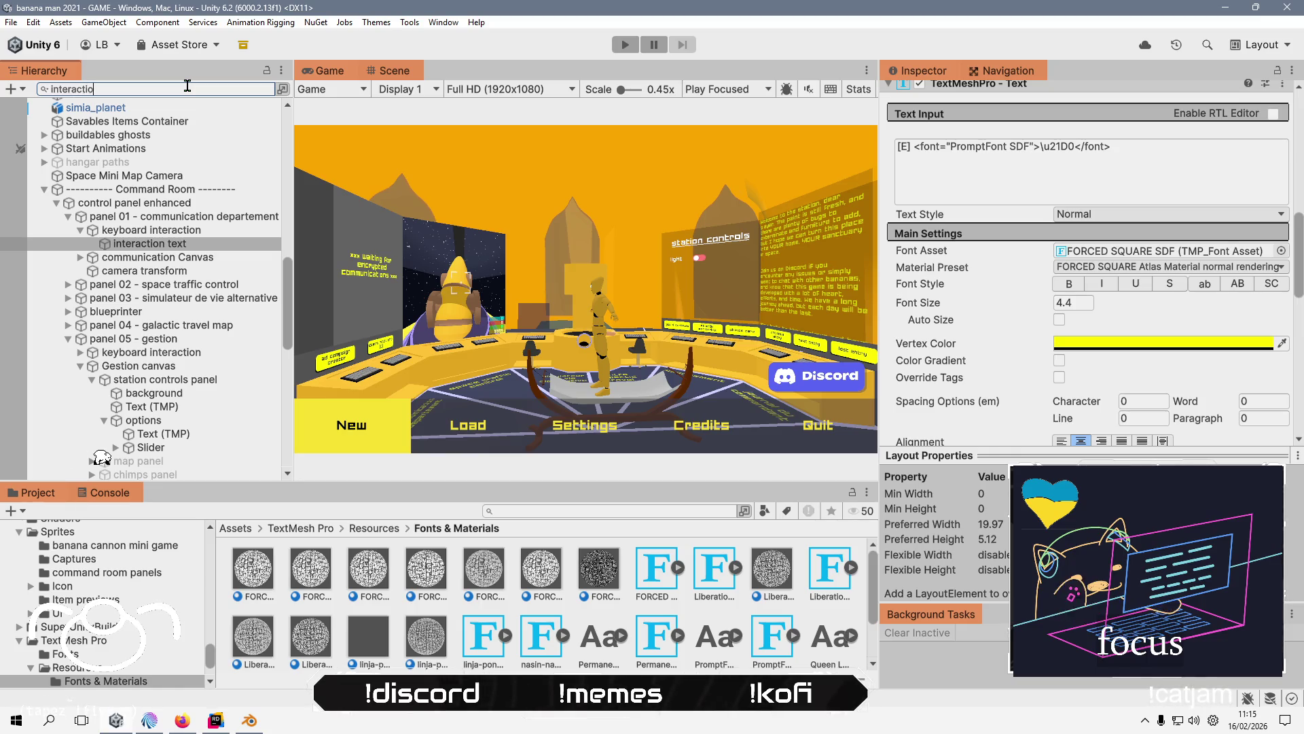
pyautogui.write('text')
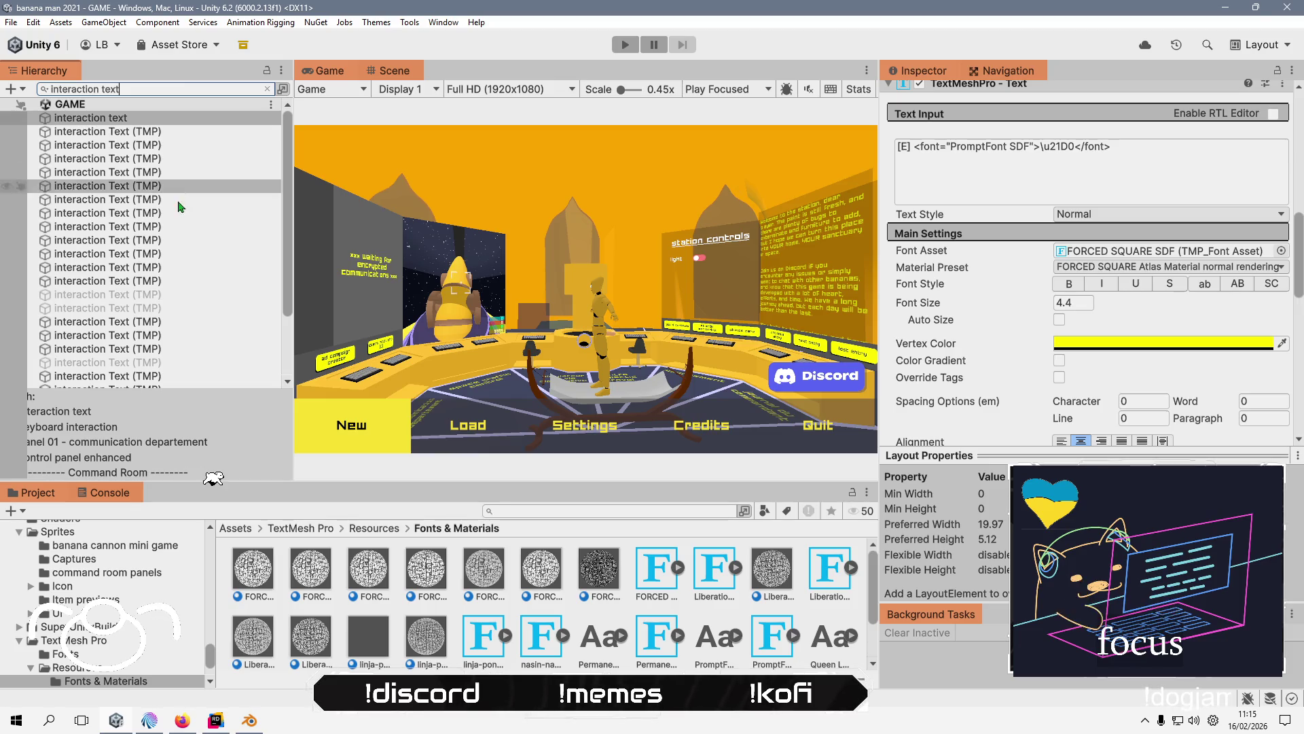
pyautogui.scroll(-3, 189, 330)
pyautogui.hotkey('ctrl', 'a')
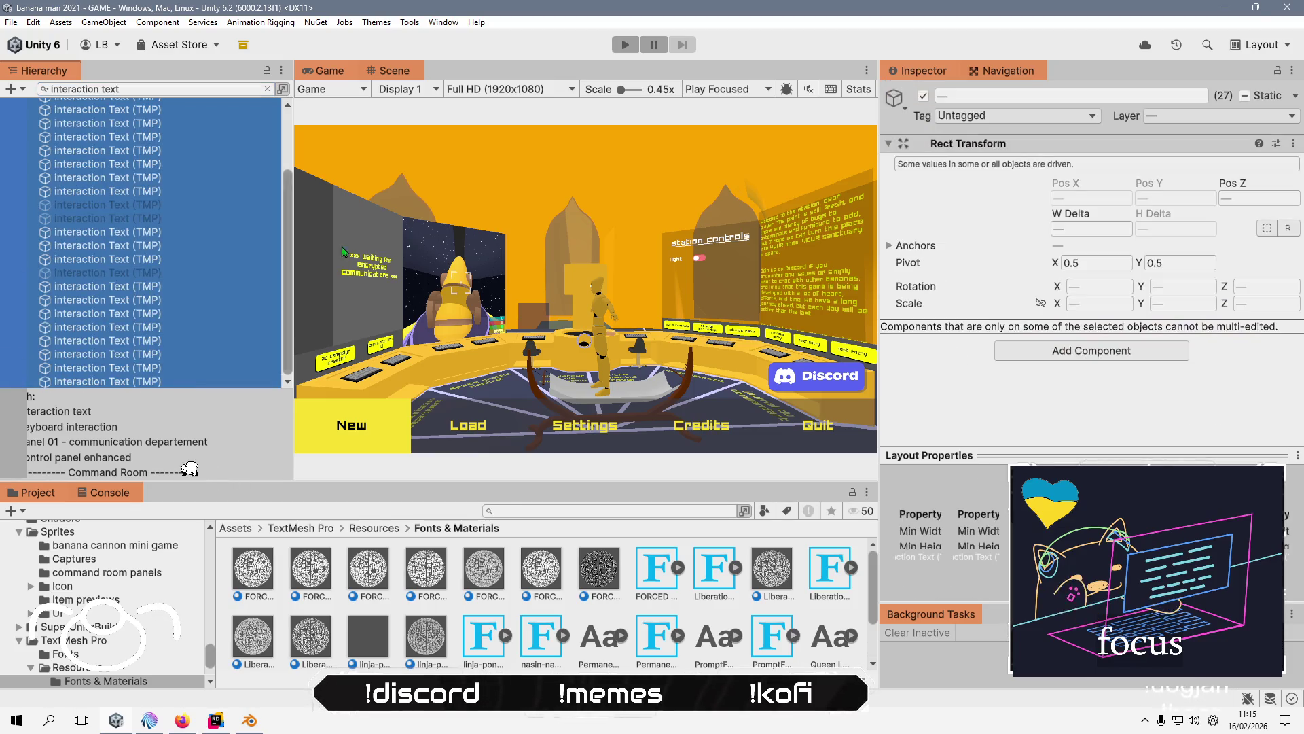
pyautogui.scroll(3, 197, 156)
pyautogui.click(185, 119)
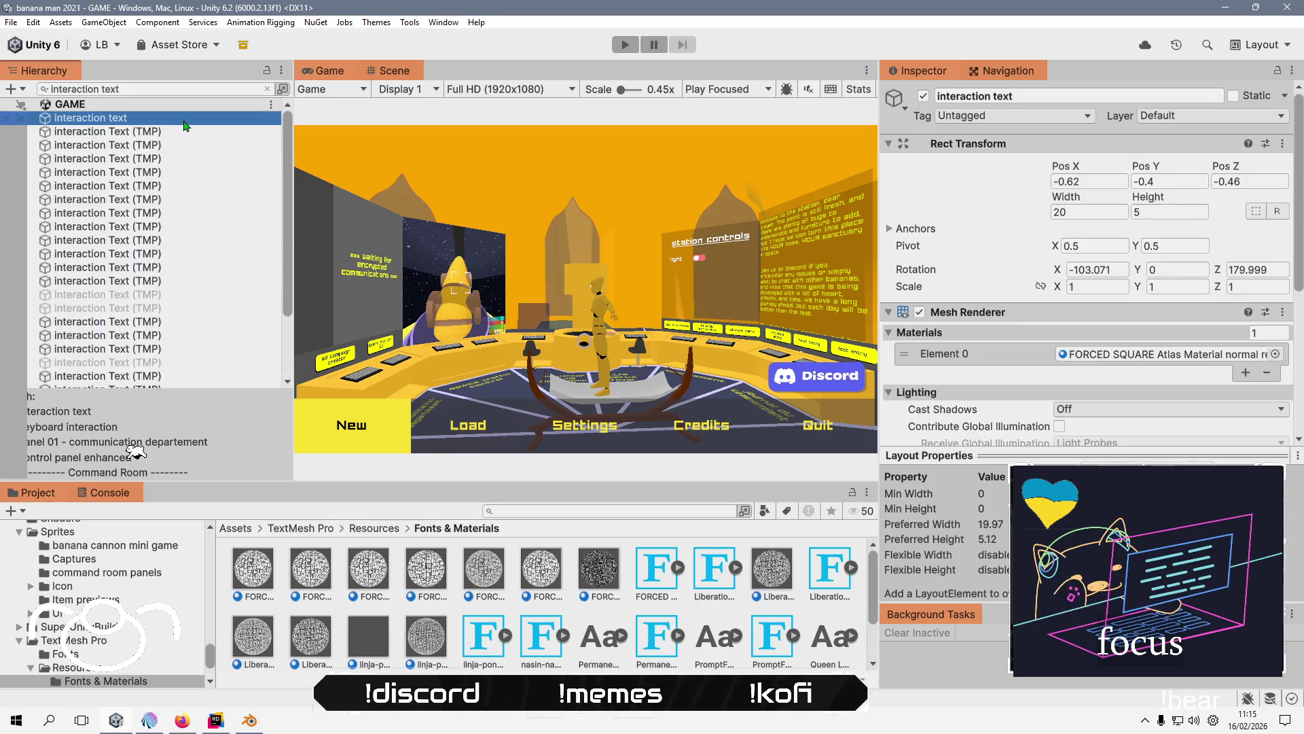
pyautogui.scroll(-3, 1297, 243)
pyautogui.click(1275, 217)
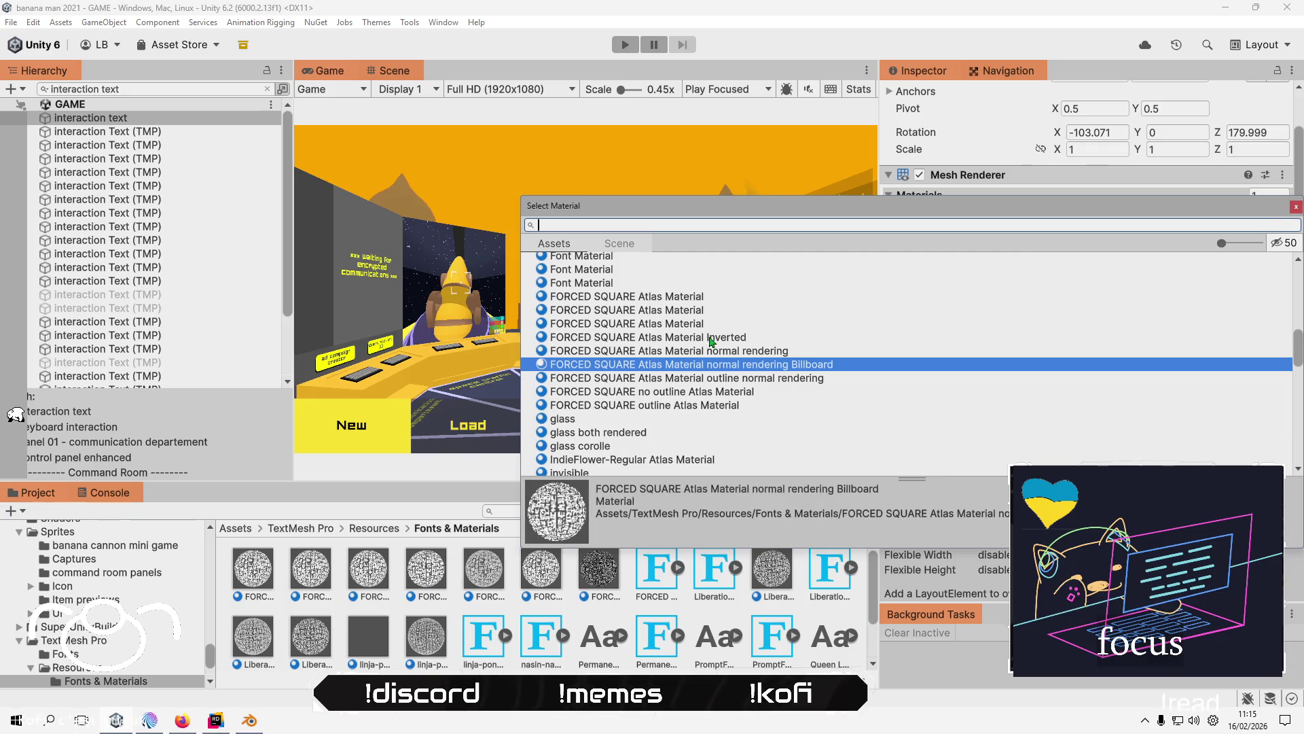
pyautogui.doubleClick(694, 324)
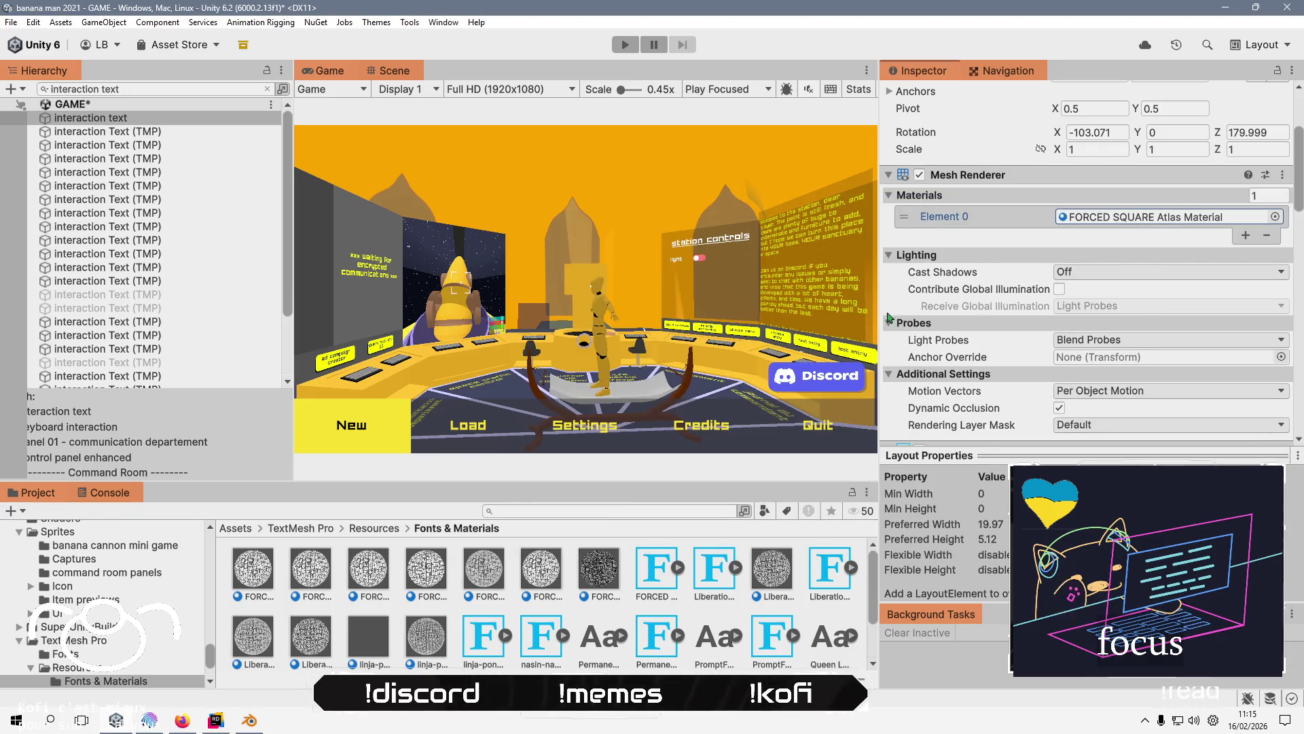
# - Apply FORCED SQUARE Atlas Material to the next two interaction Text (TMP) objects
pyautogui.click(109, 131)
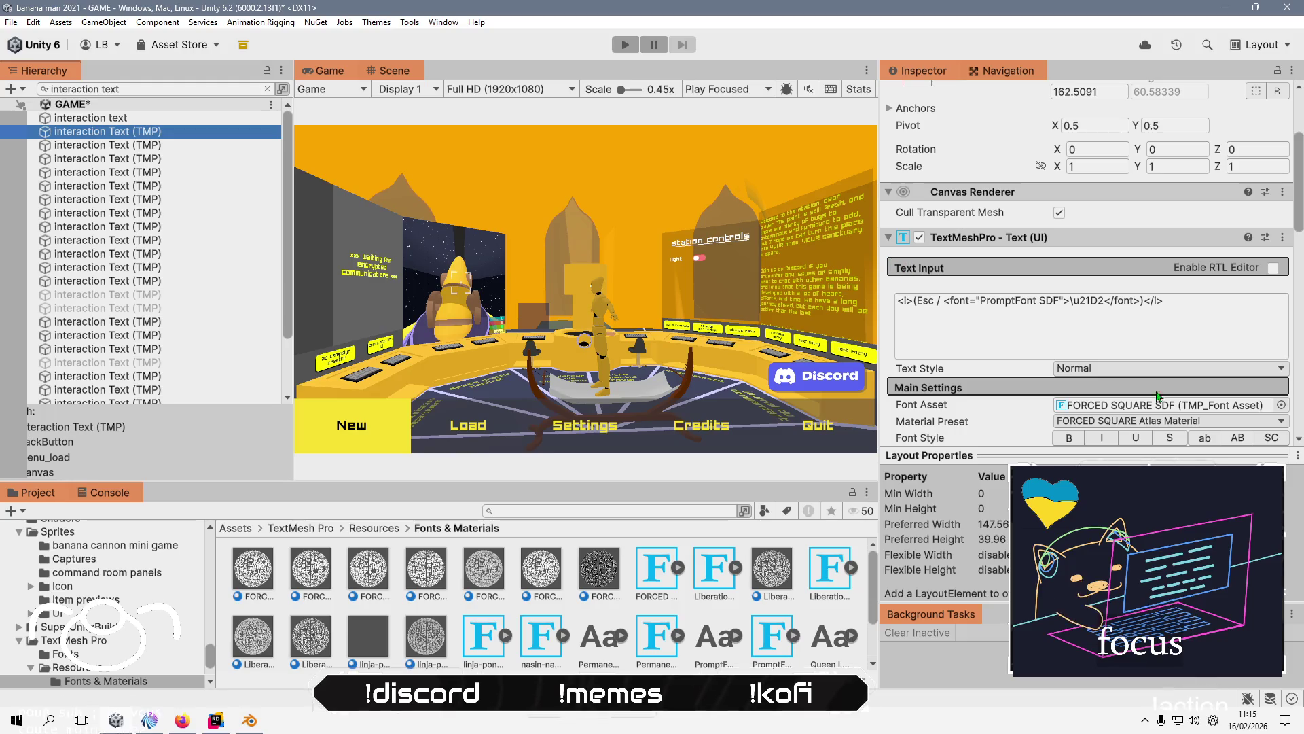
pyautogui.click(182, 145)
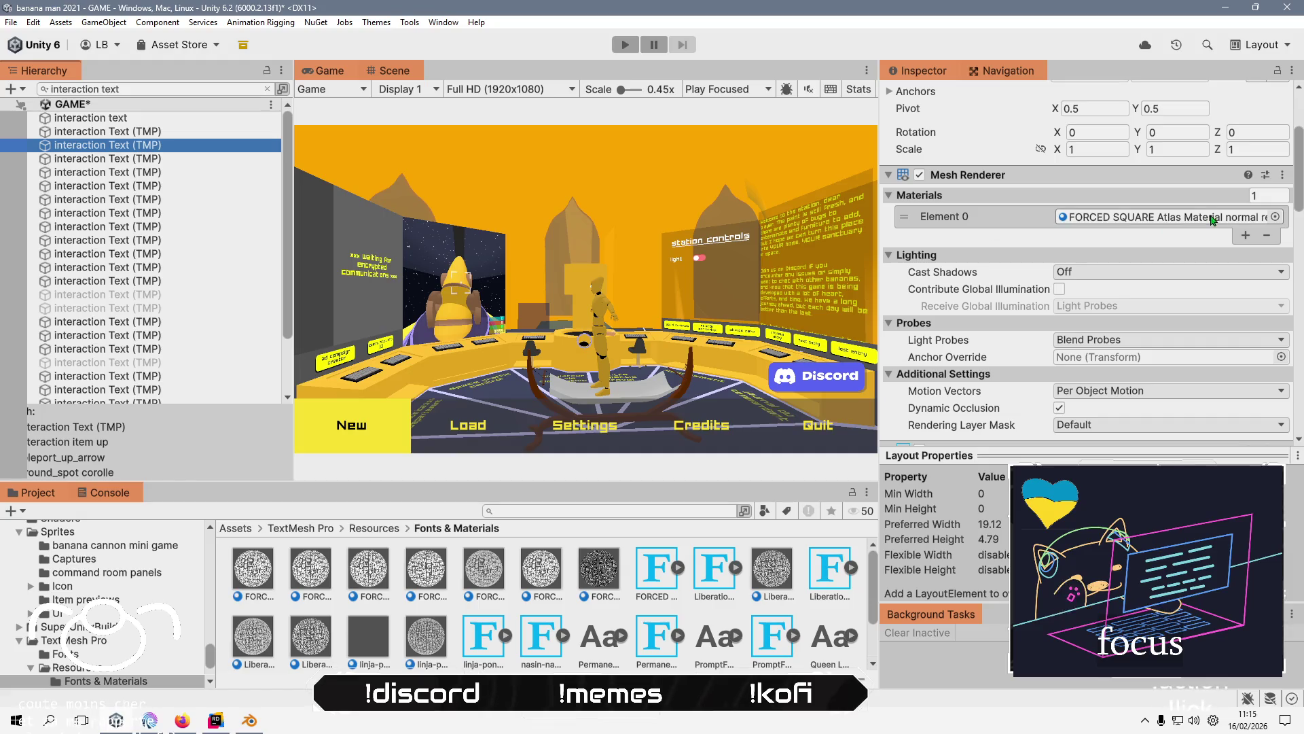
pyautogui.click(1276, 217)
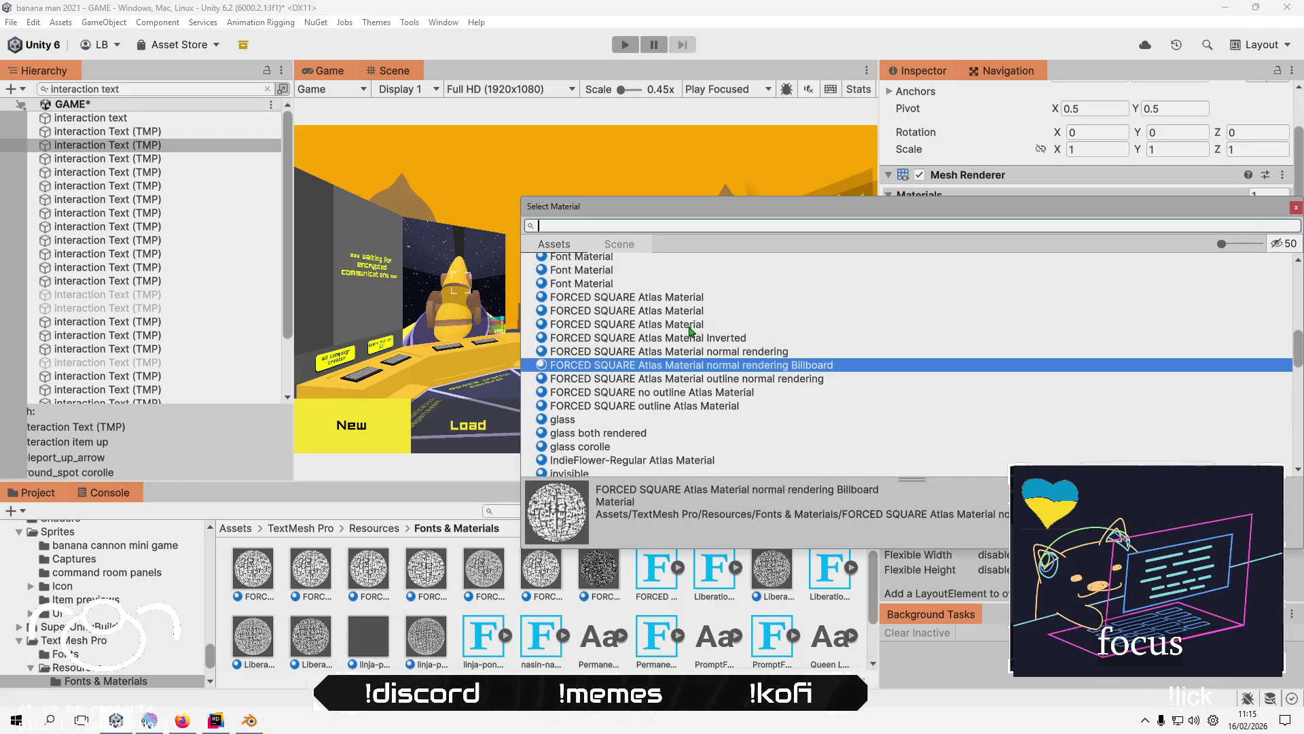
pyautogui.doubleClick(690, 329)
pyautogui.click(125, 160)
pyautogui.click(136, 174)
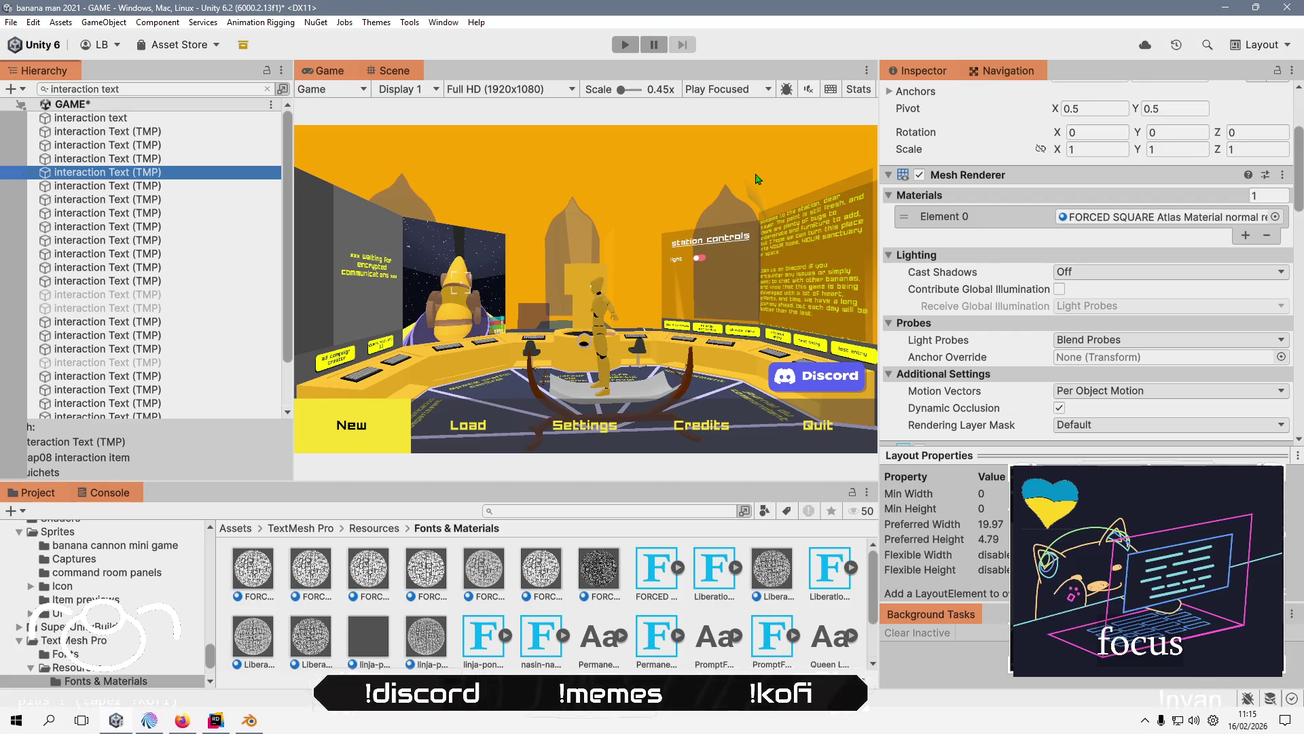
pyautogui.click(1276, 218)
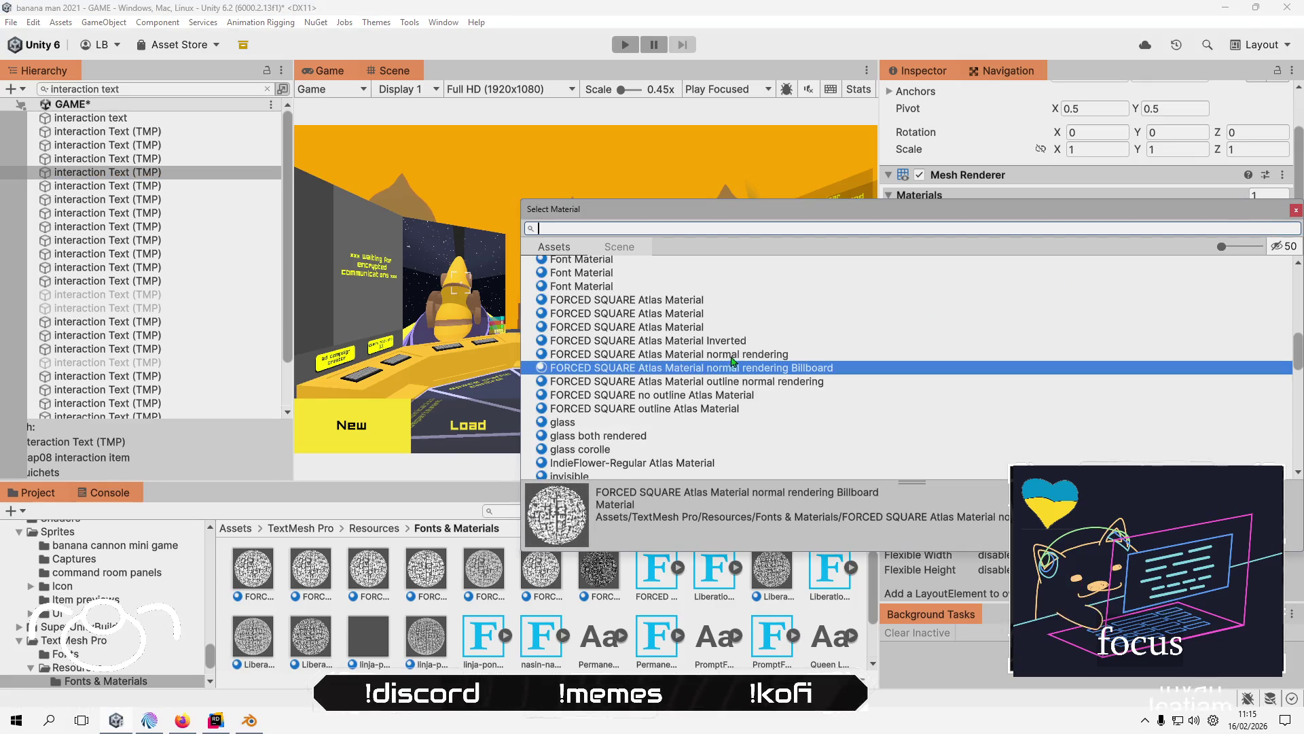
pyautogui.doubleClick(691, 328)
pyautogui.click(104, 187)
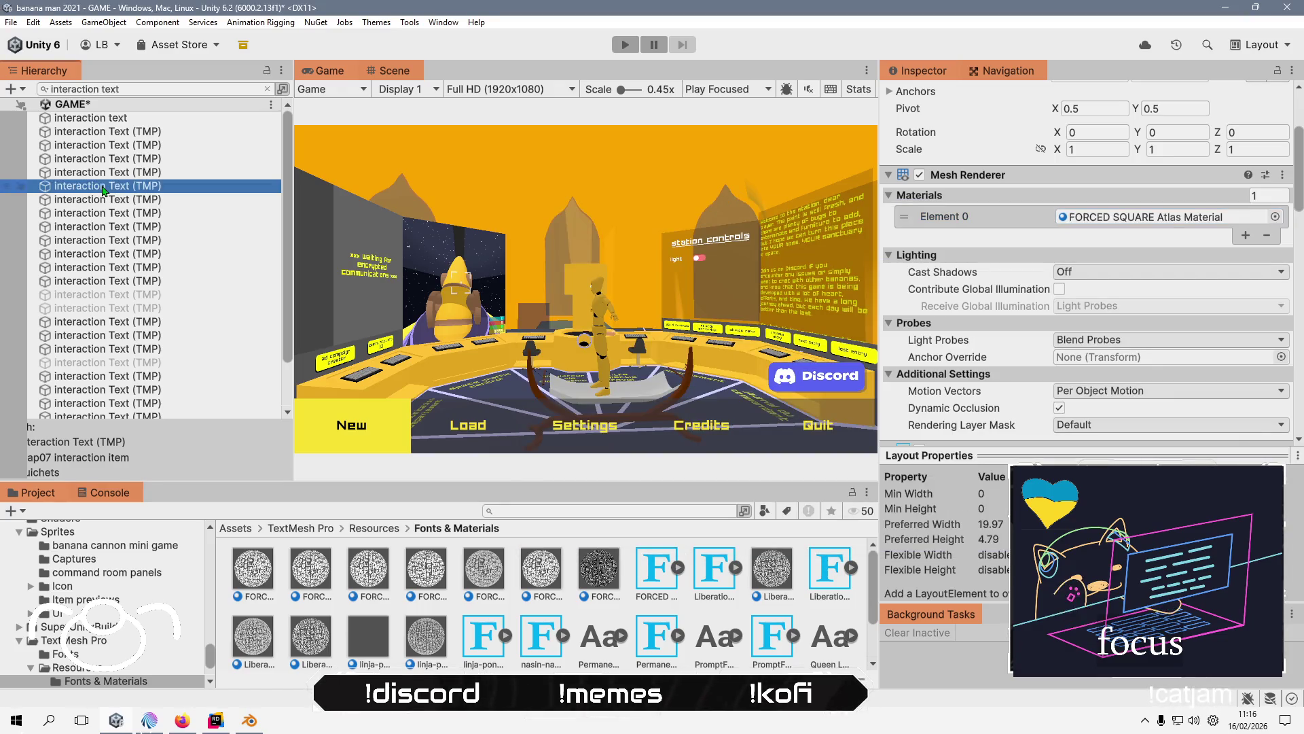
pyautogui.scroll(-3, 158, 282)
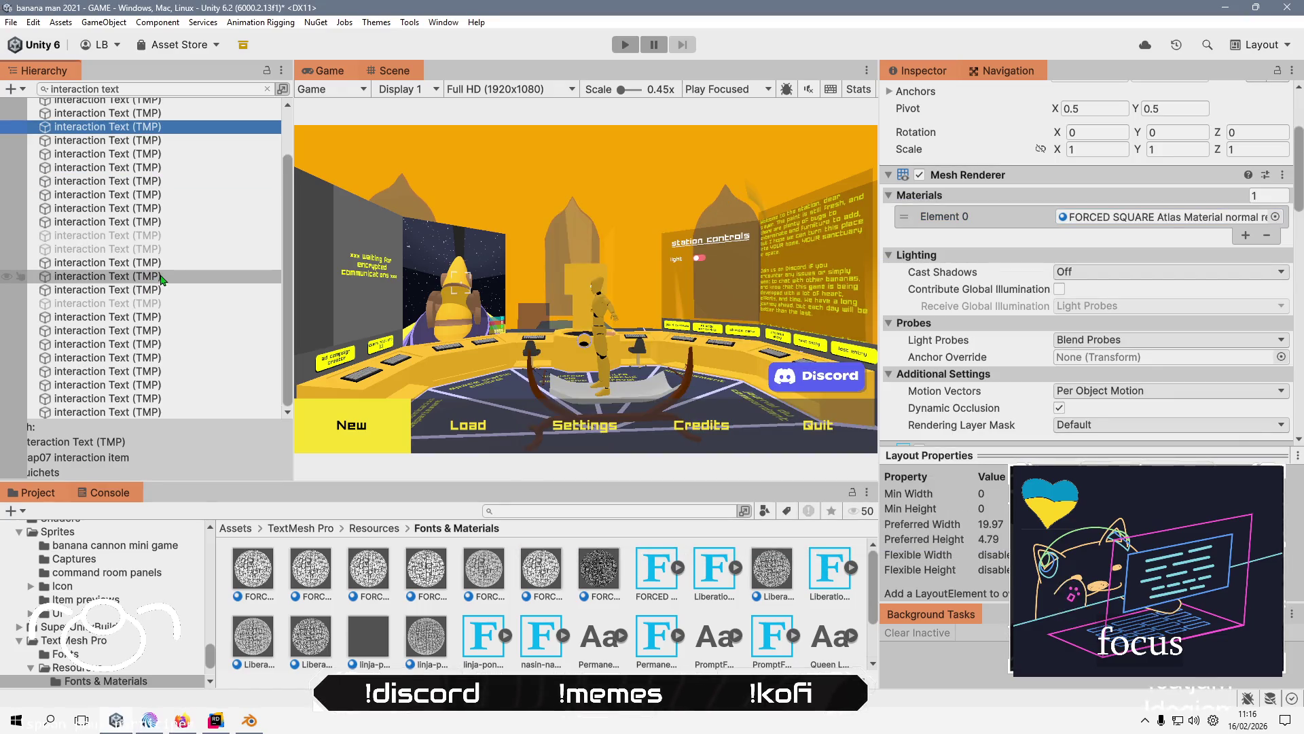
# - Select seven interaction texts and assign them FORCED SQUARE Atlas Material via the 'for' search
pyautogui.moveTo(161, 162)
pyautogui.mouseDown()
pyautogui.moveTo(162, 142)
pyautogui.moveTo(169, 335)
pyautogui.moveTo(182, 301)
pyautogui.mouseUp()
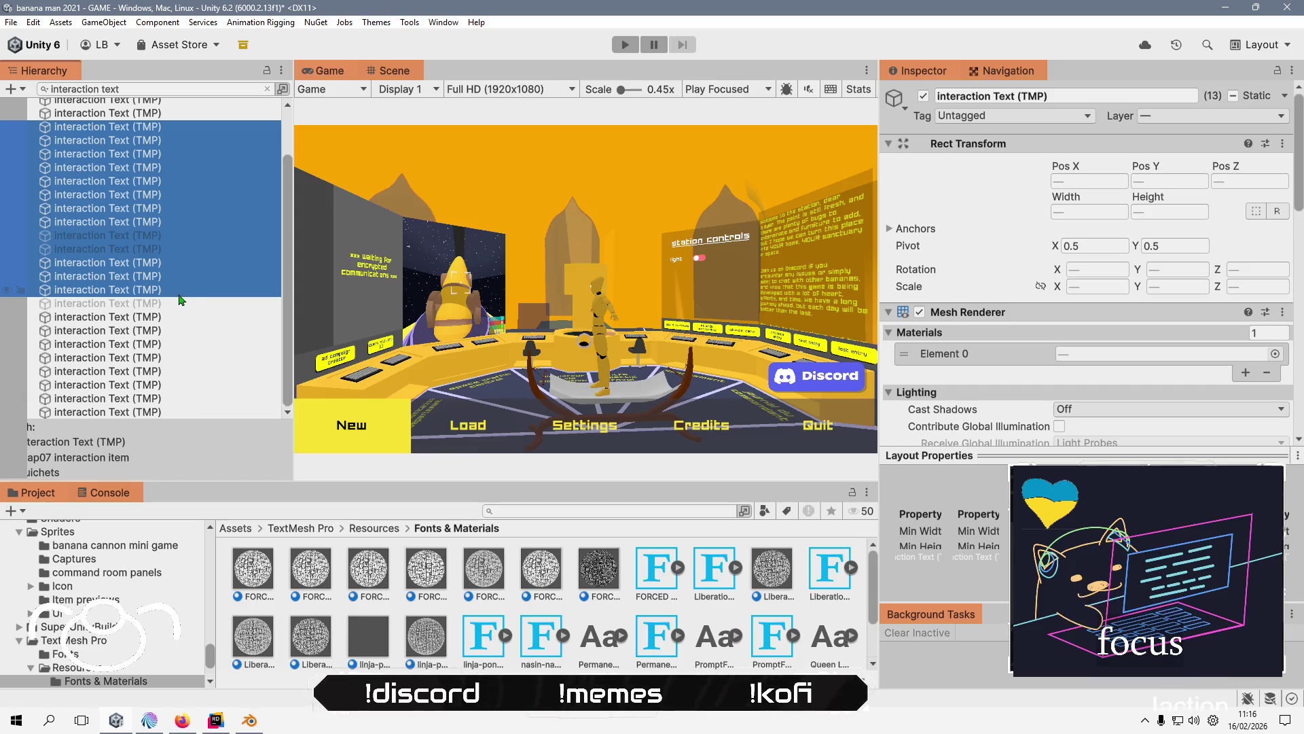
pyautogui.click(1275, 353)
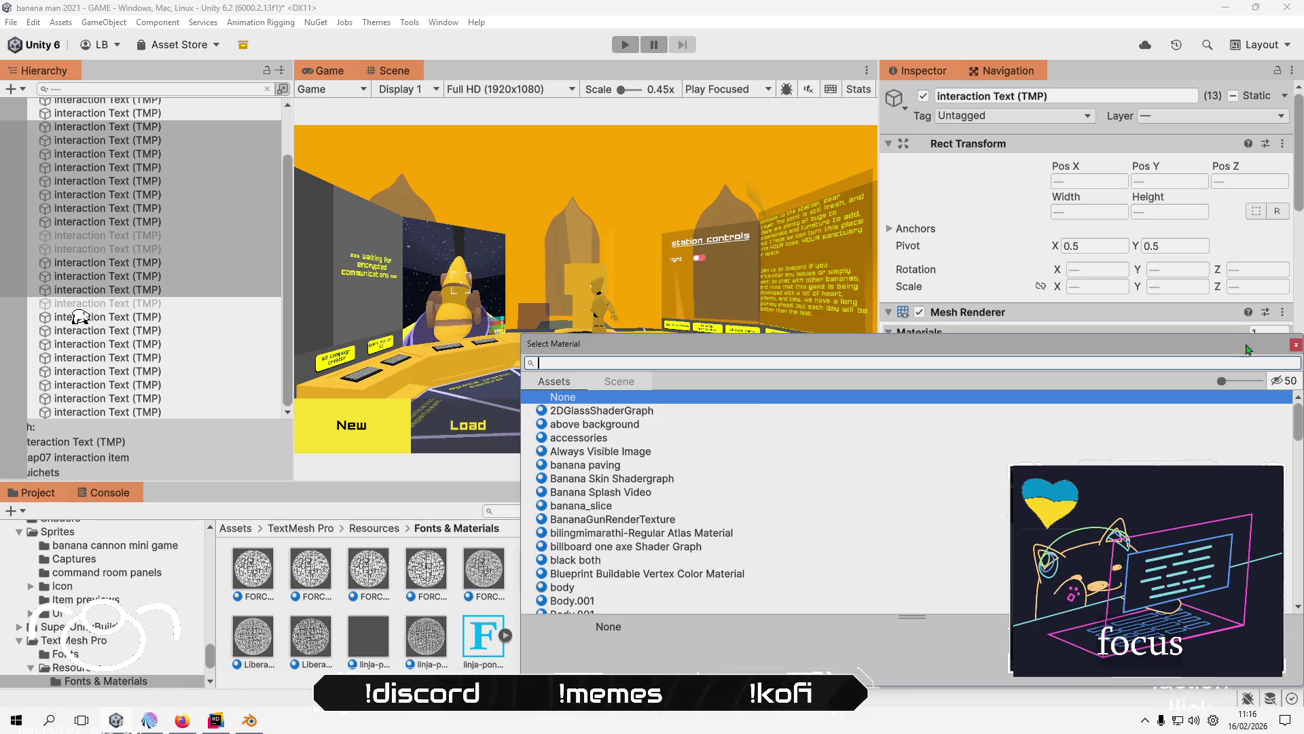
pyautogui.click(1295, 345)
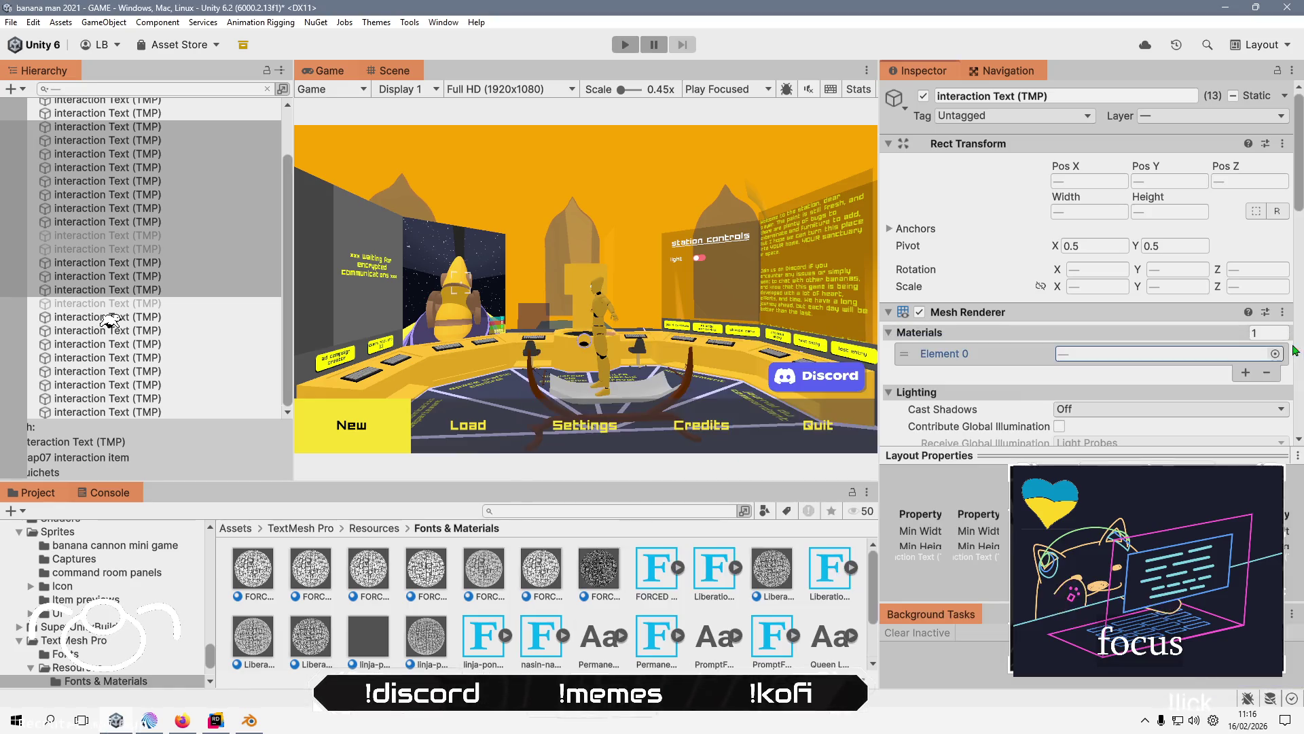
pyautogui.click(166, 297)
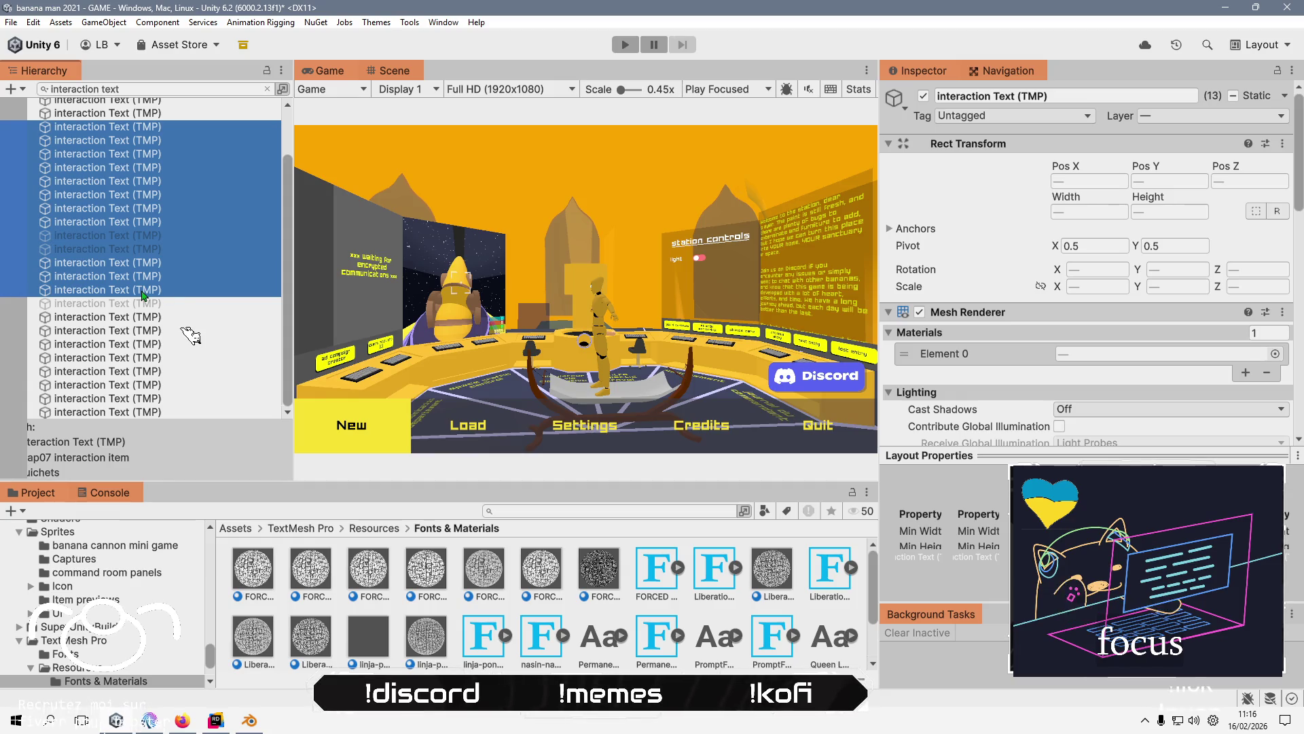
pyautogui.click(145, 290)
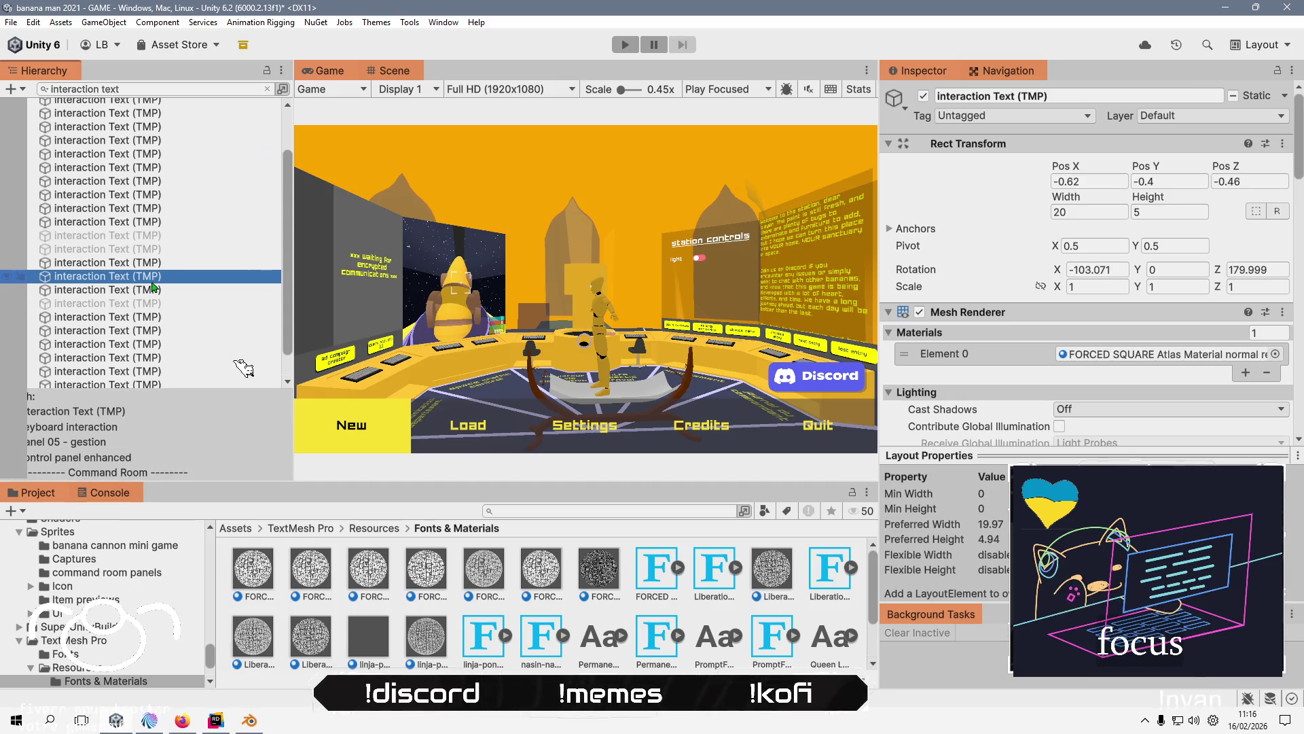
pyautogui.scroll(2, 157, 150)
pyautogui.keyDown('shift'); pyautogui.click(163, 125); pyautogui.keyUp('shift')
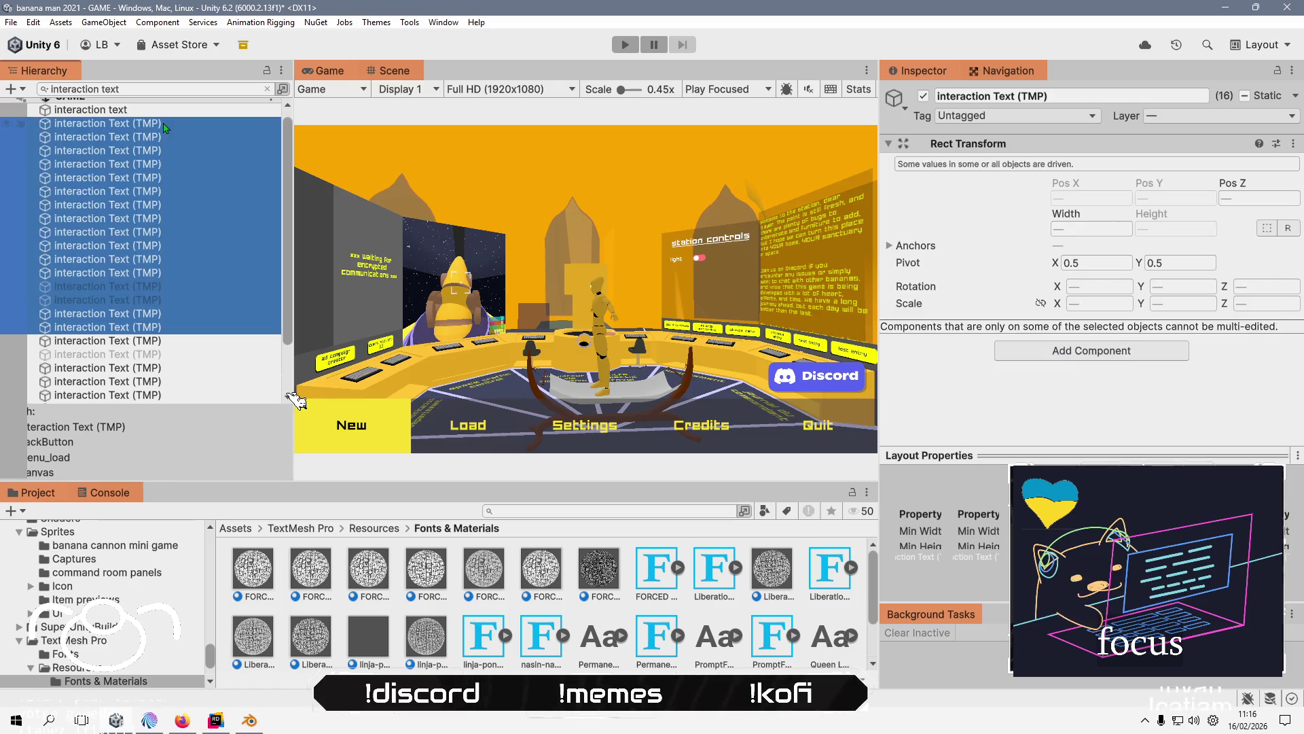
pyautogui.click(175, 330)
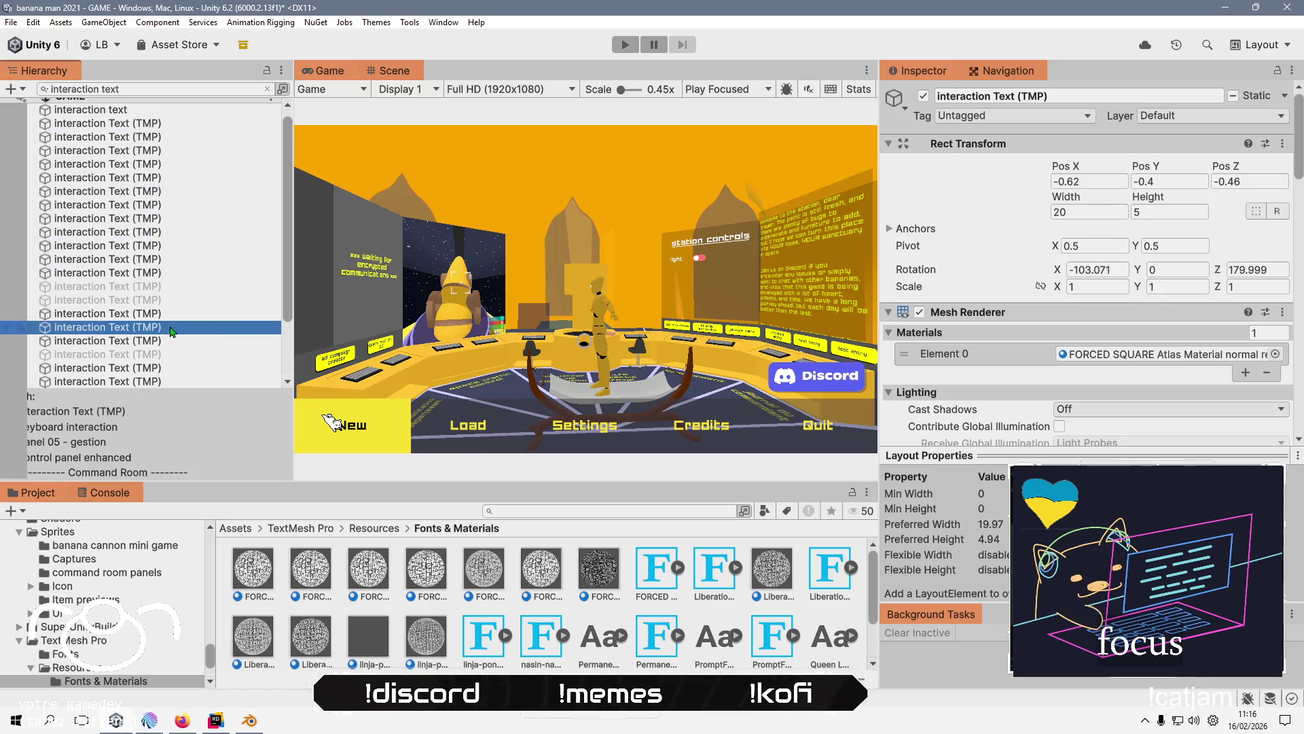
pyautogui.keyDown('shift'); pyautogui.click(175, 253); pyautogui.keyUp('shift')
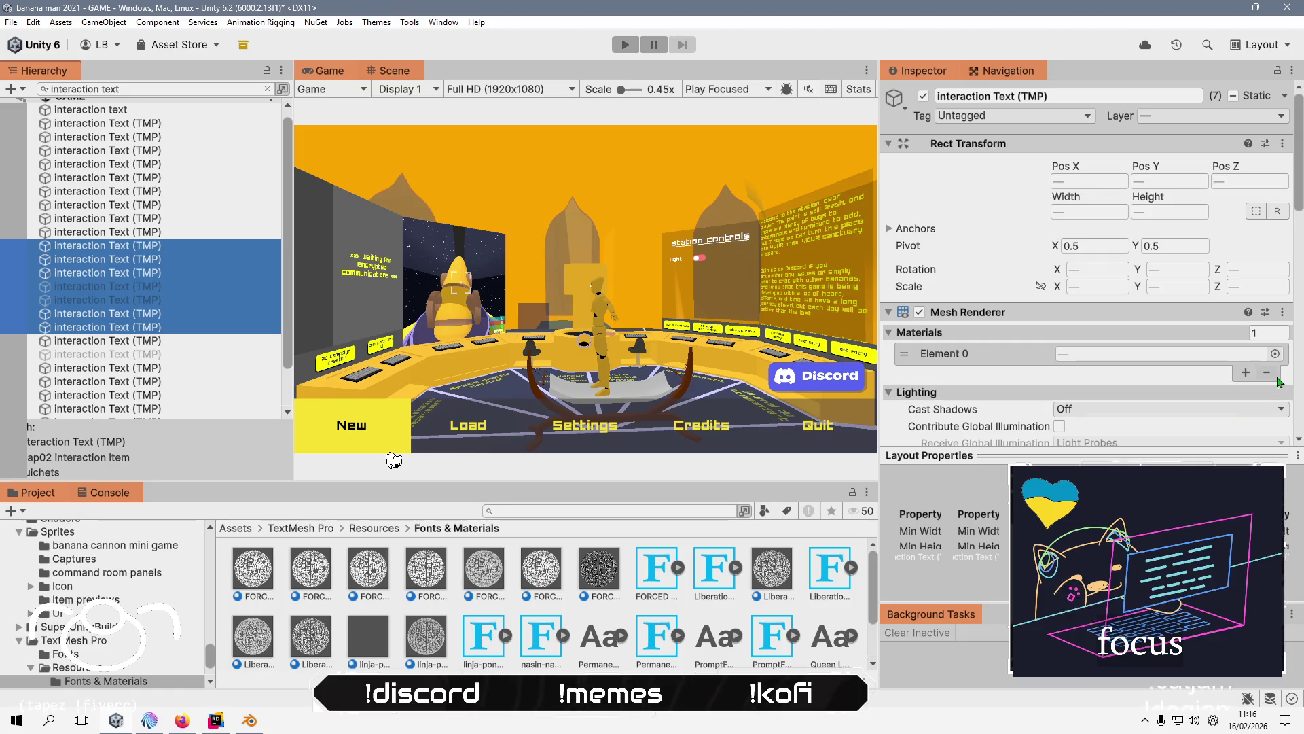
pyautogui.click(1275, 353)
pyautogui.write('for')
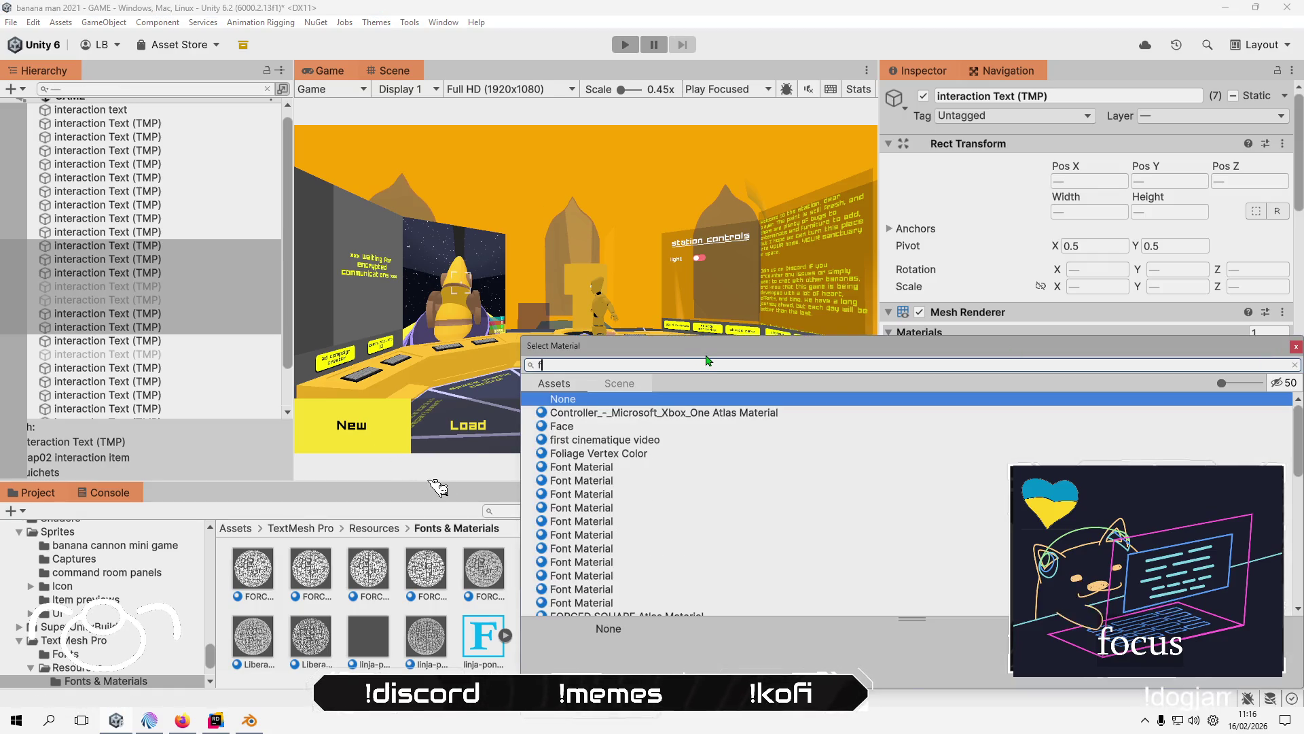
pyautogui.doubleClick(691, 441)
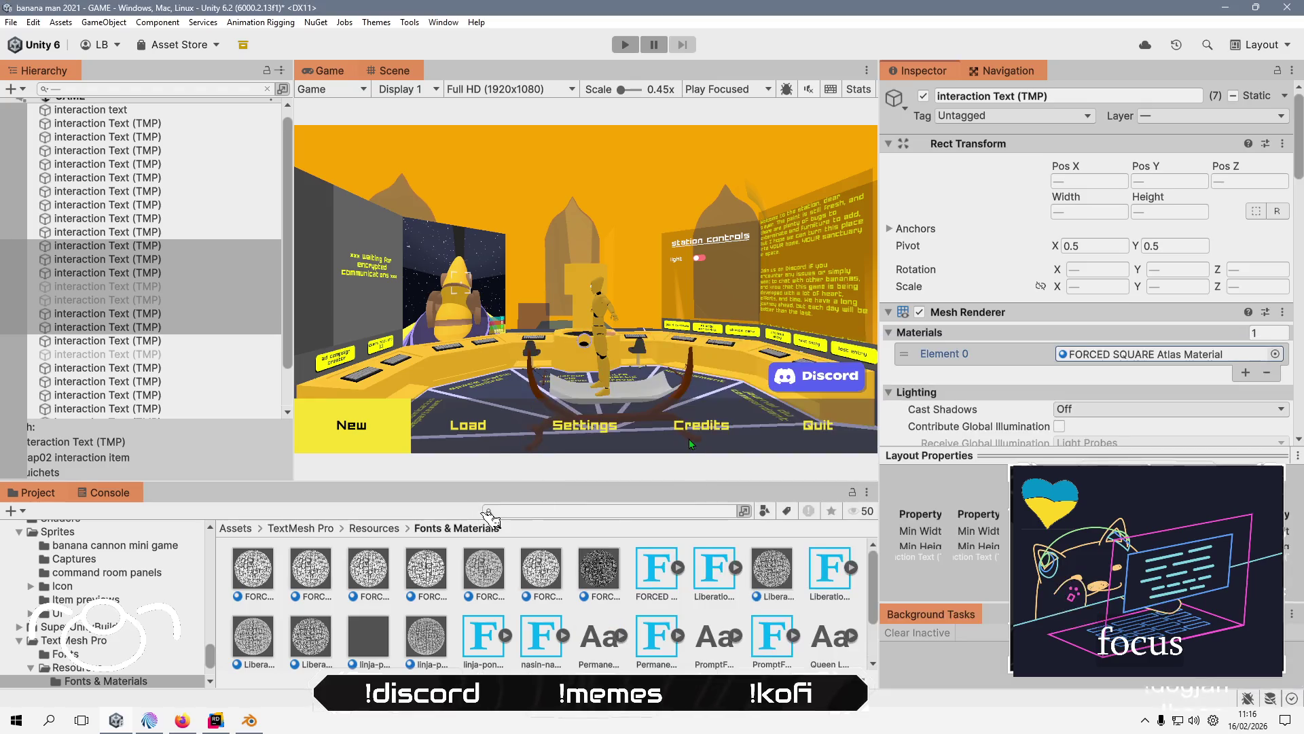
# - Reselect a group of interaction texts and apply FORCED SQUARE Atlas Material, searching 'forc'
pyautogui.click(147, 233)
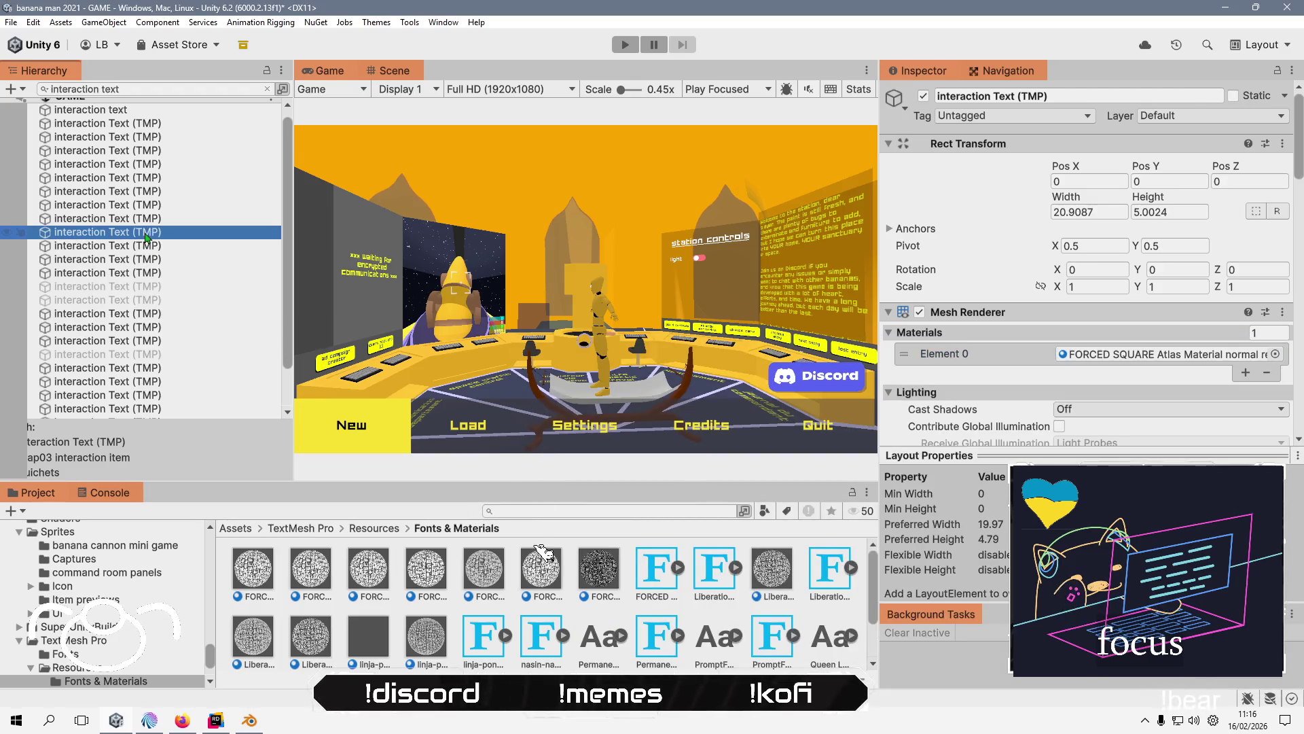
pyautogui.keyDown('shift'); pyautogui.click(151, 192); pyautogui.keyUp('shift')
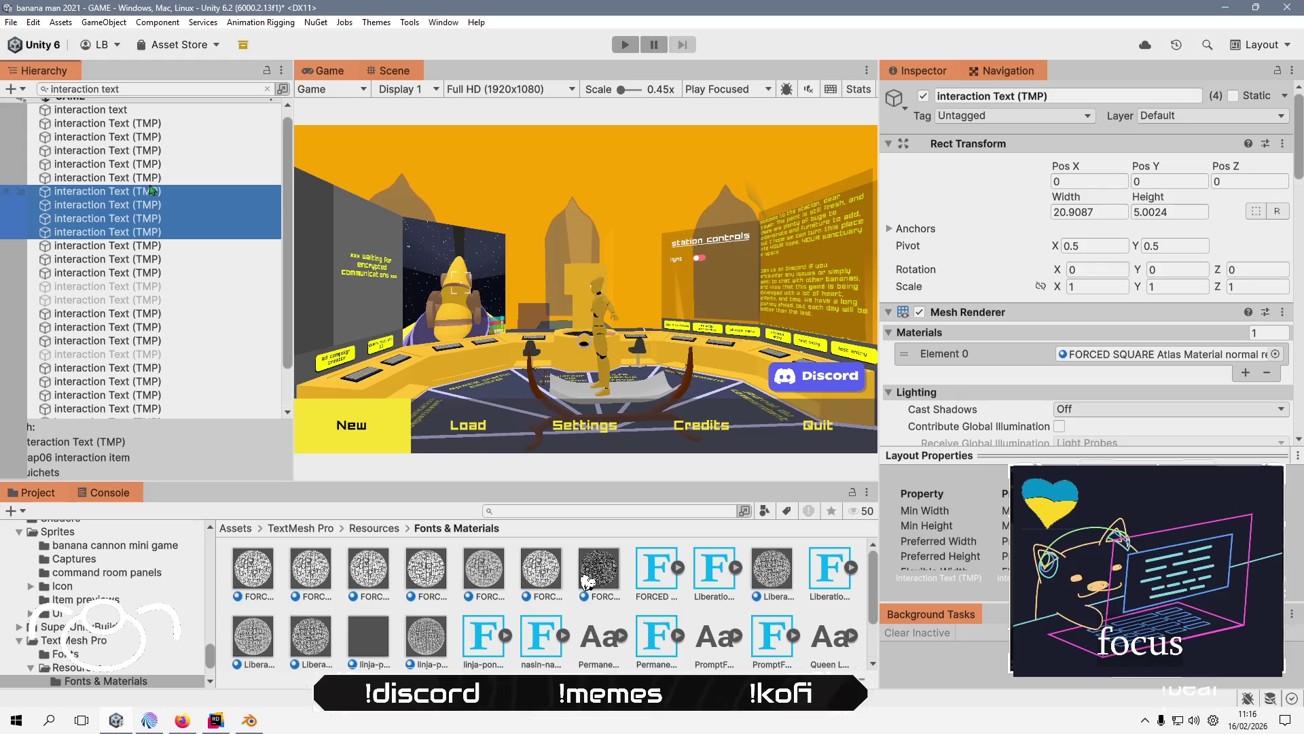
pyautogui.keyDown('shift'); pyautogui.click(174, 156); pyautogui.keyUp('shift')
pyautogui.keyDown('shift'); pyautogui.click(170, 137); pyautogui.keyUp('shift')
pyautogui.keyDown('shift'); pyautogui.click(170, 123); pyautogui.keyUp('shift')
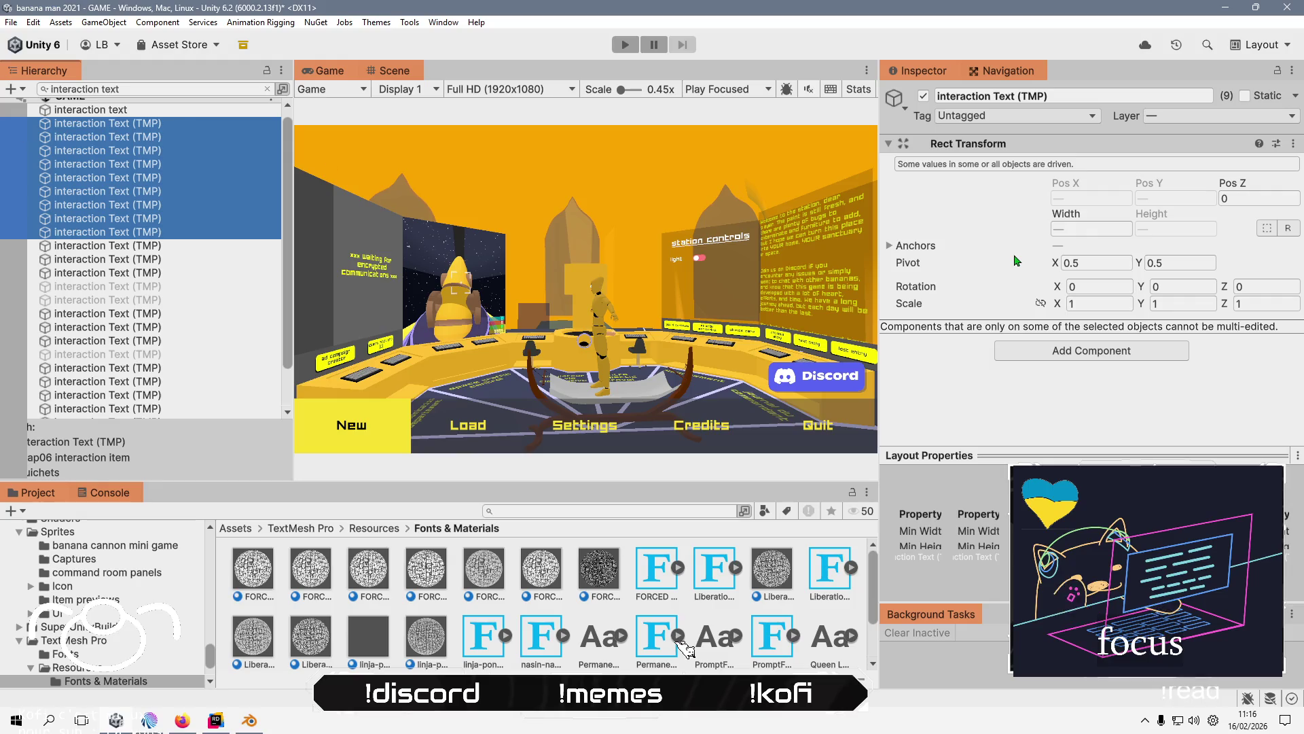
pyautogui.keyDown('shift'); pyautogui.click(154, 114); pyautogui.keyUp('shift')
pyautogui.click(163, 232)
pyautogui.keyDown('shift'); pyautogui.click(163, 151); pyautogui.keyUp('shift')
pyautogui.keyDown('shift'); pyautogui.click(163, 143); pyautogui.keyUp('shift')
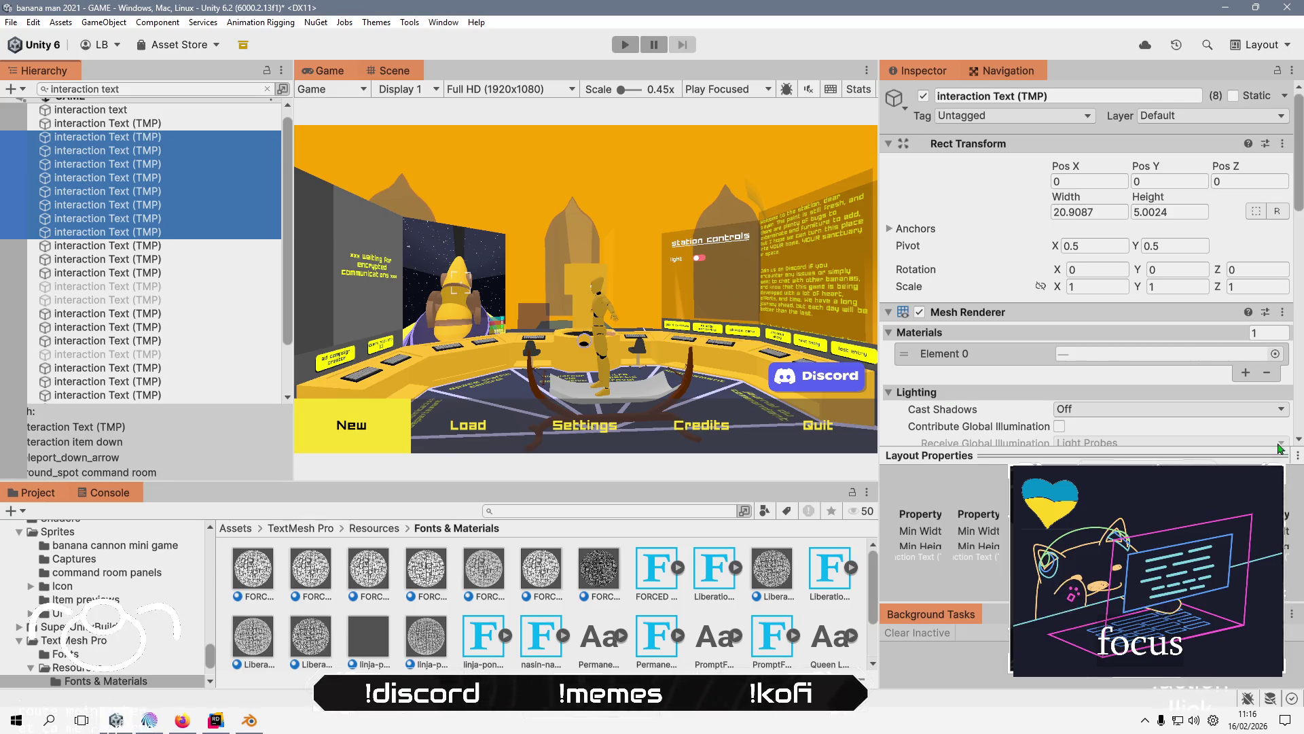
pyautogui.click(1275, 353)
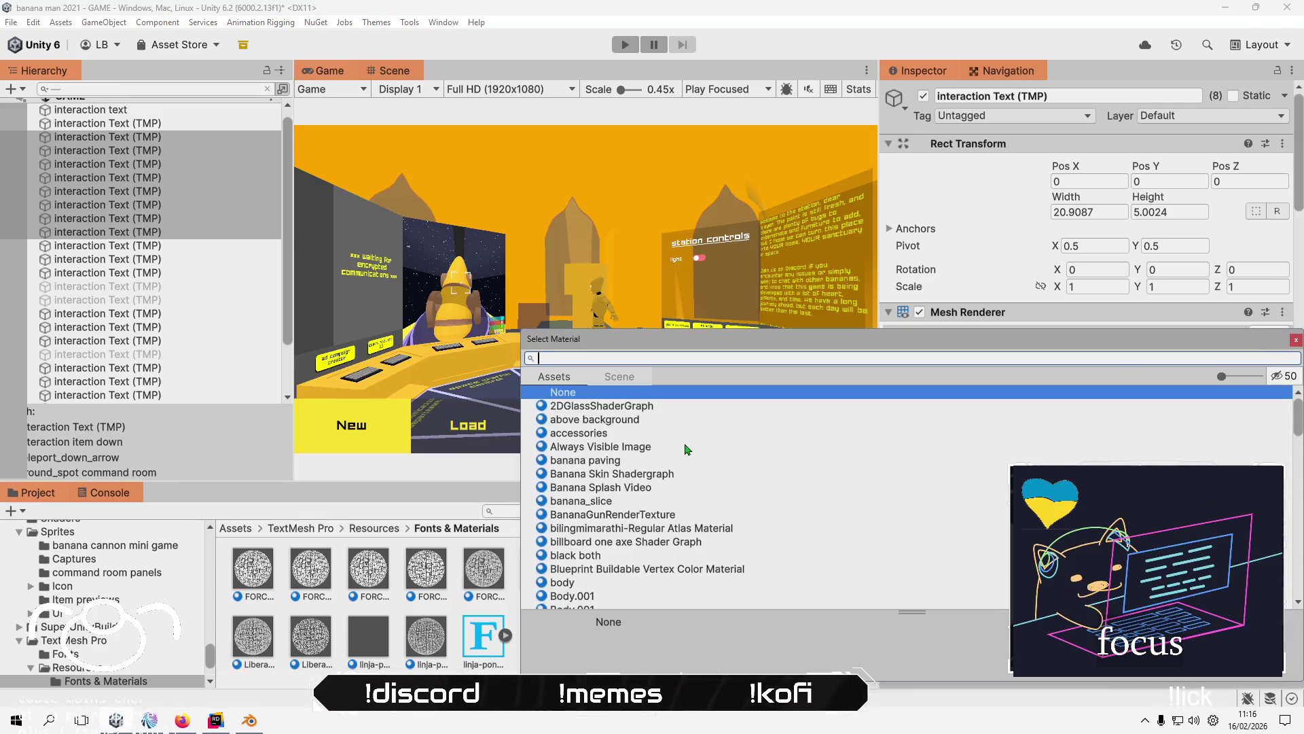
pyautogui.write('f')
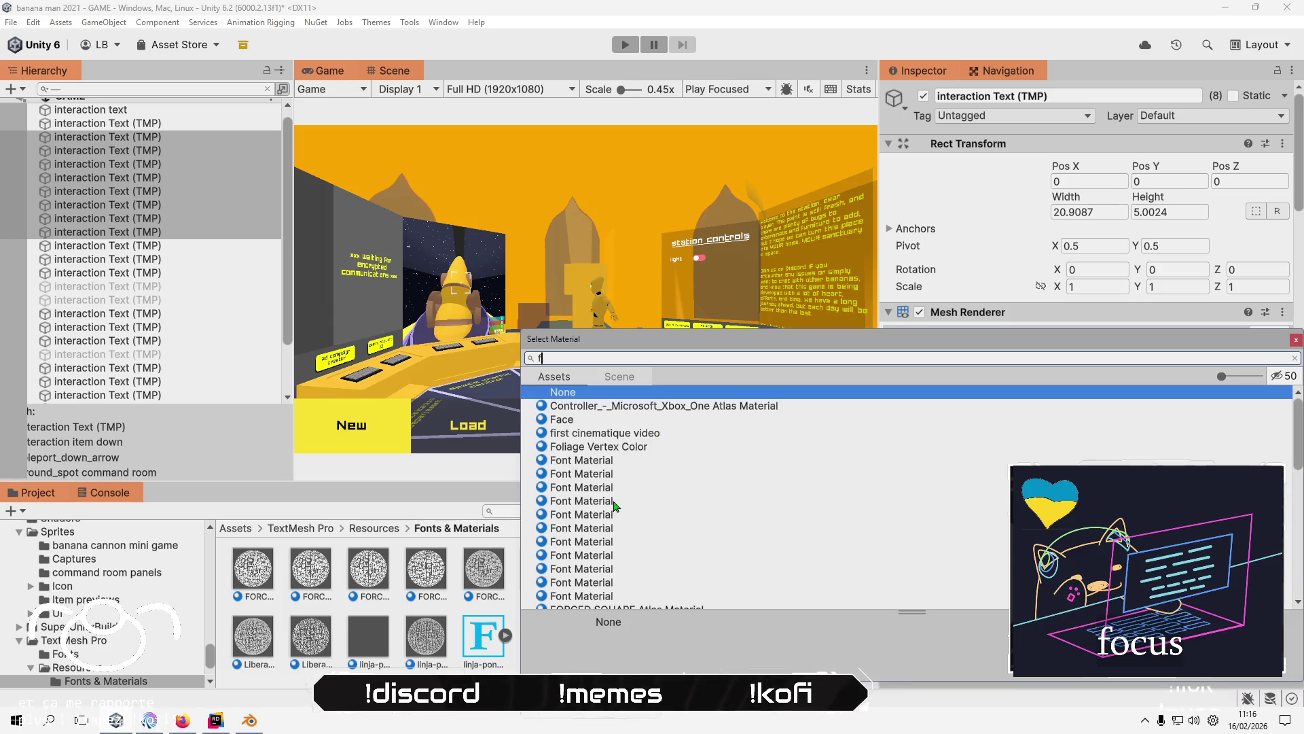
pyautogui.write('orc')
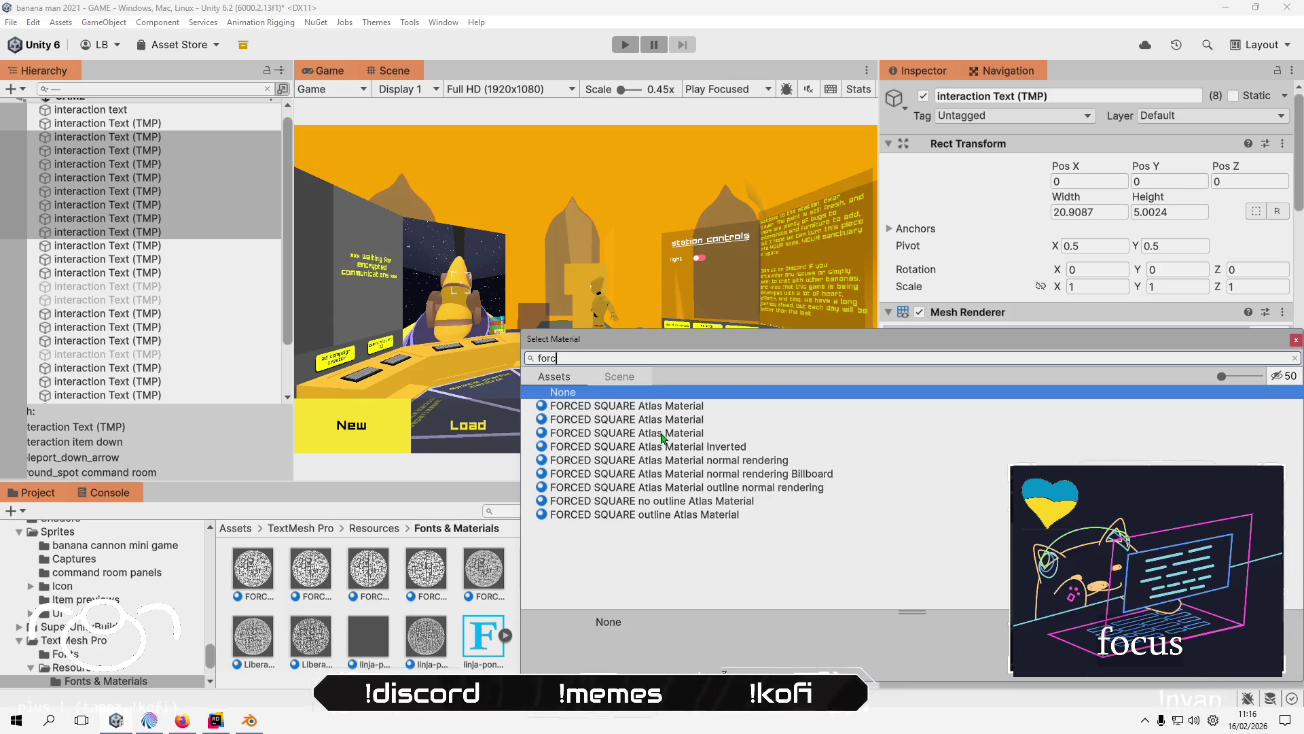
pyautogui.doubleClick(662, 435)
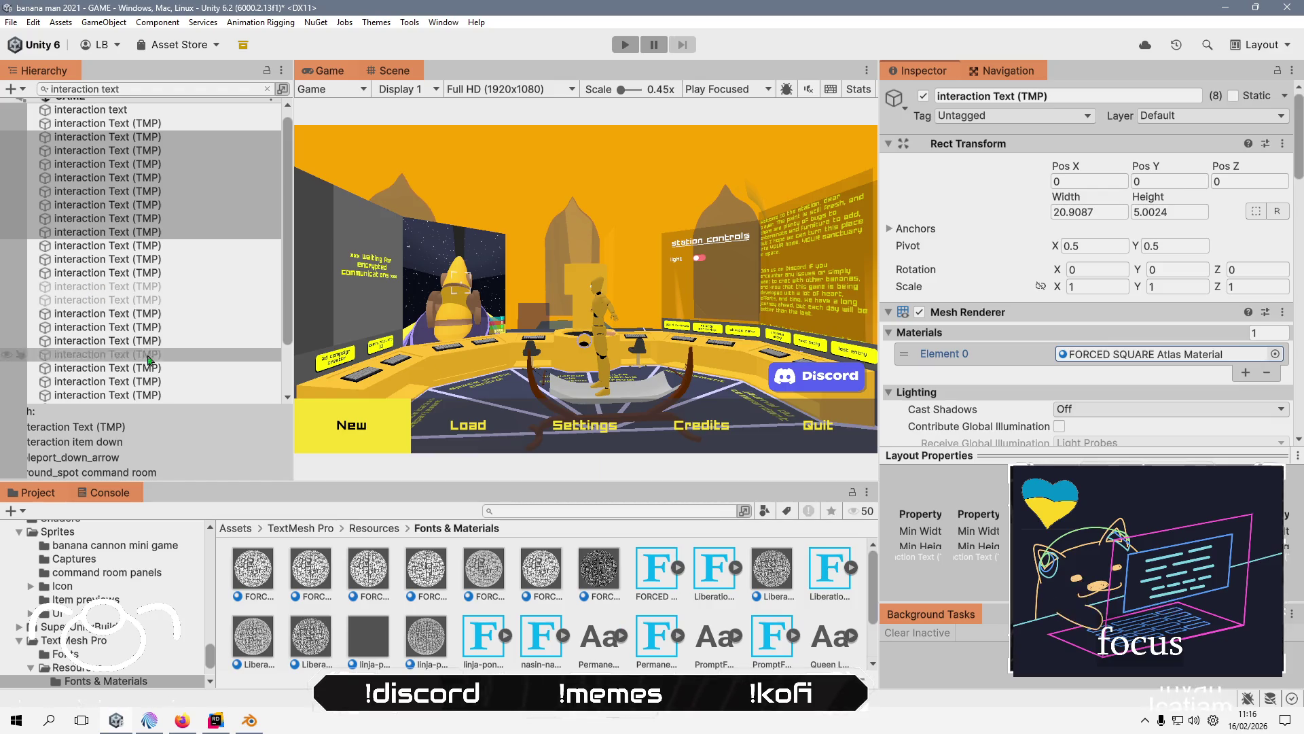
# - Give one of the last interaction texts FORCED SQUARE Atlas Material
pyautogui.scroll(-3, 156, 326)
pyautogui.click(161, 396)
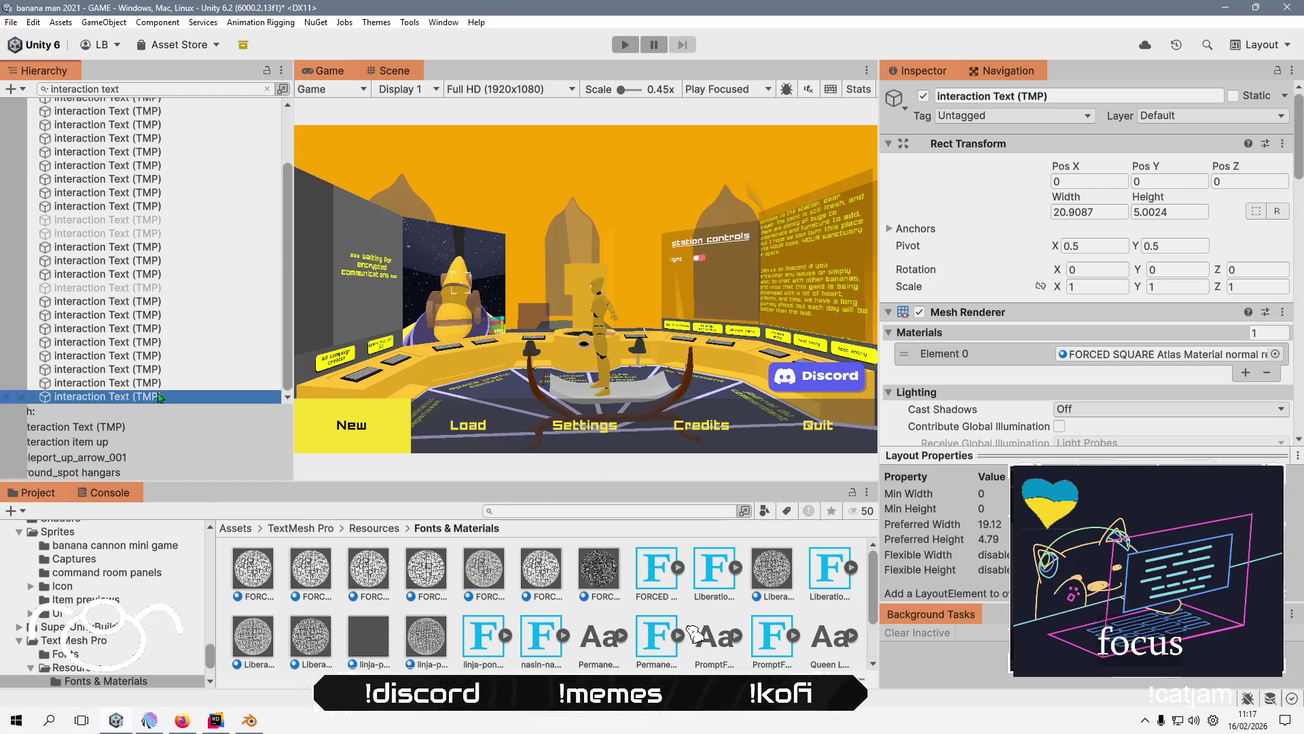
pyautogui.keyDown('shift'); pyautogui.click(166, 331); pyautogui.keyUp('shift')
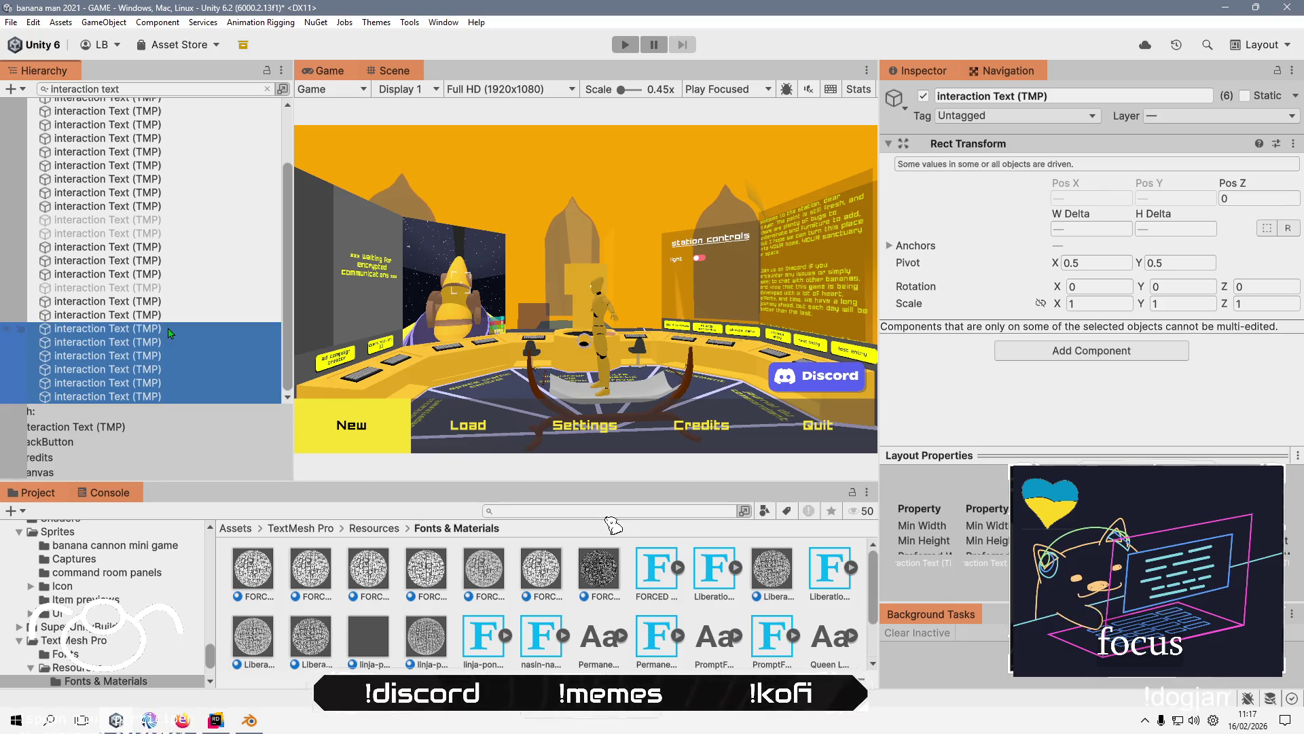
pyautogui.click(158, 399)
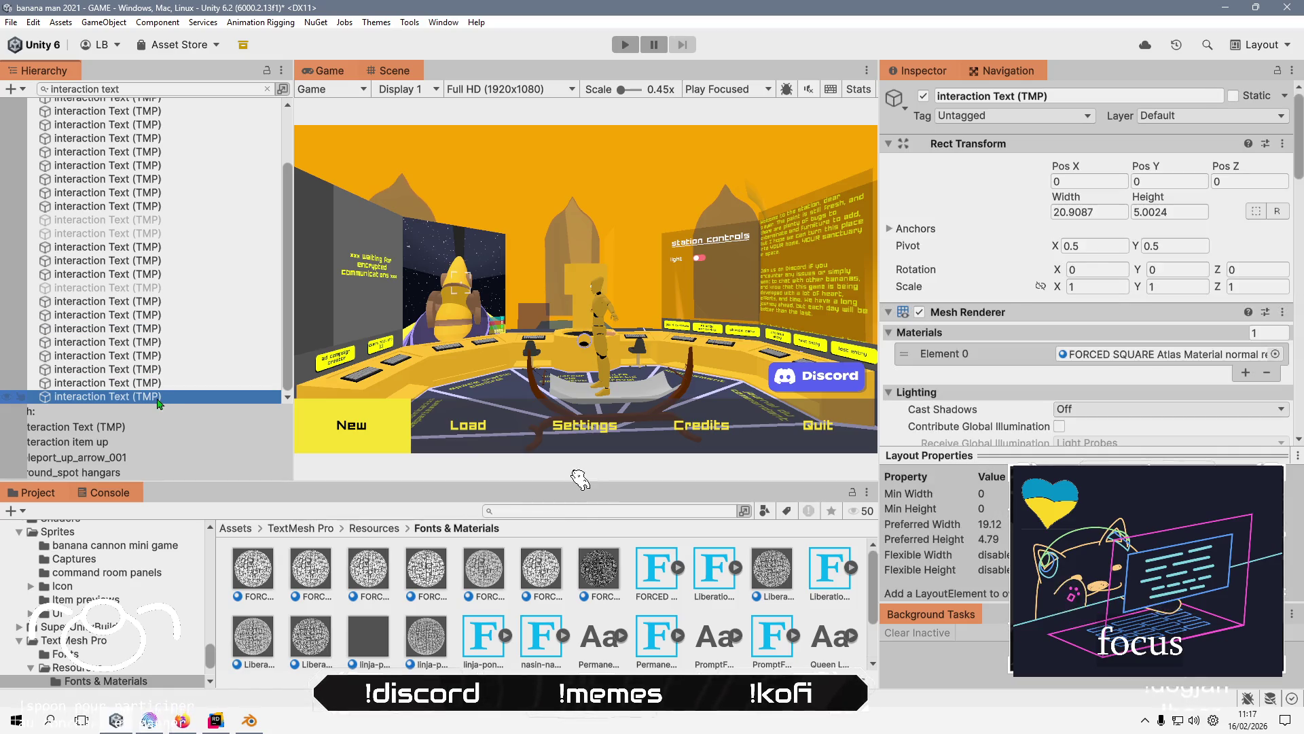
pyautogui.keyDown('shift'); pyautogui.click(163, 330); pyautogui.keyUp('shift')
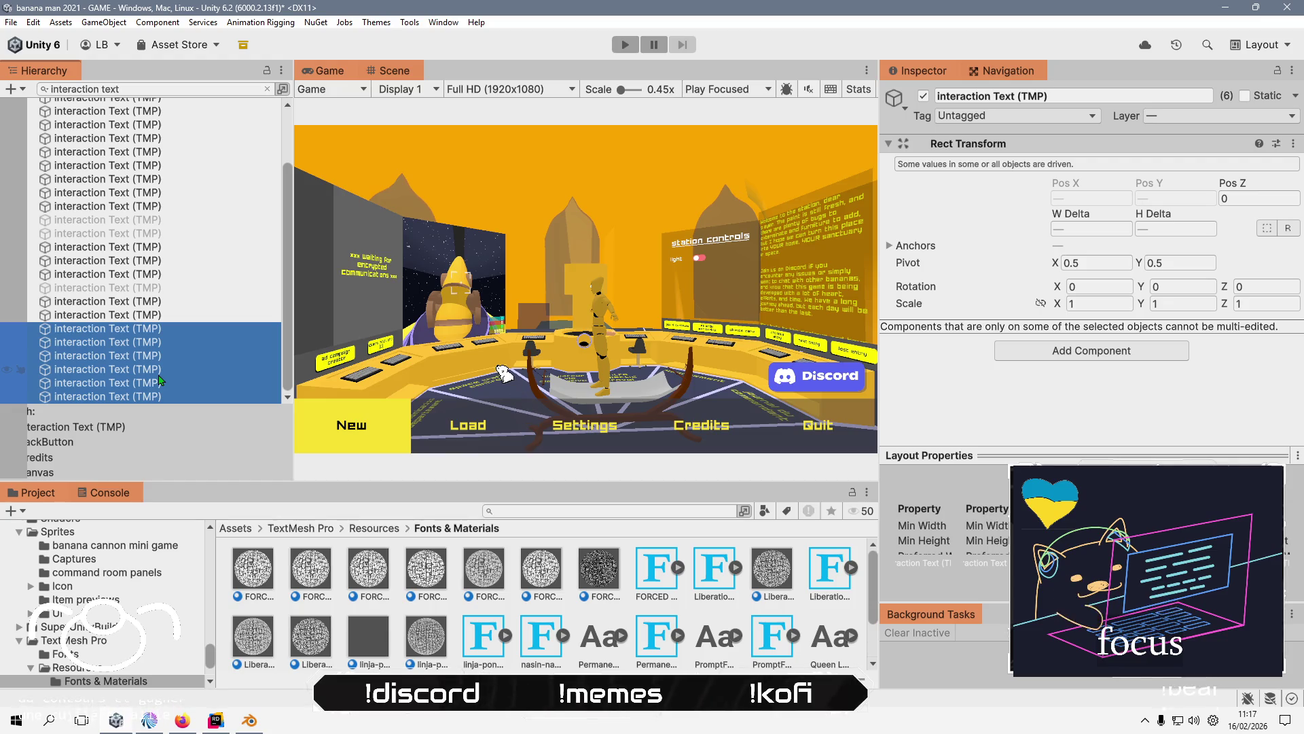
pyautogui.click(159, 397)
pyautogui.click(170, 381)
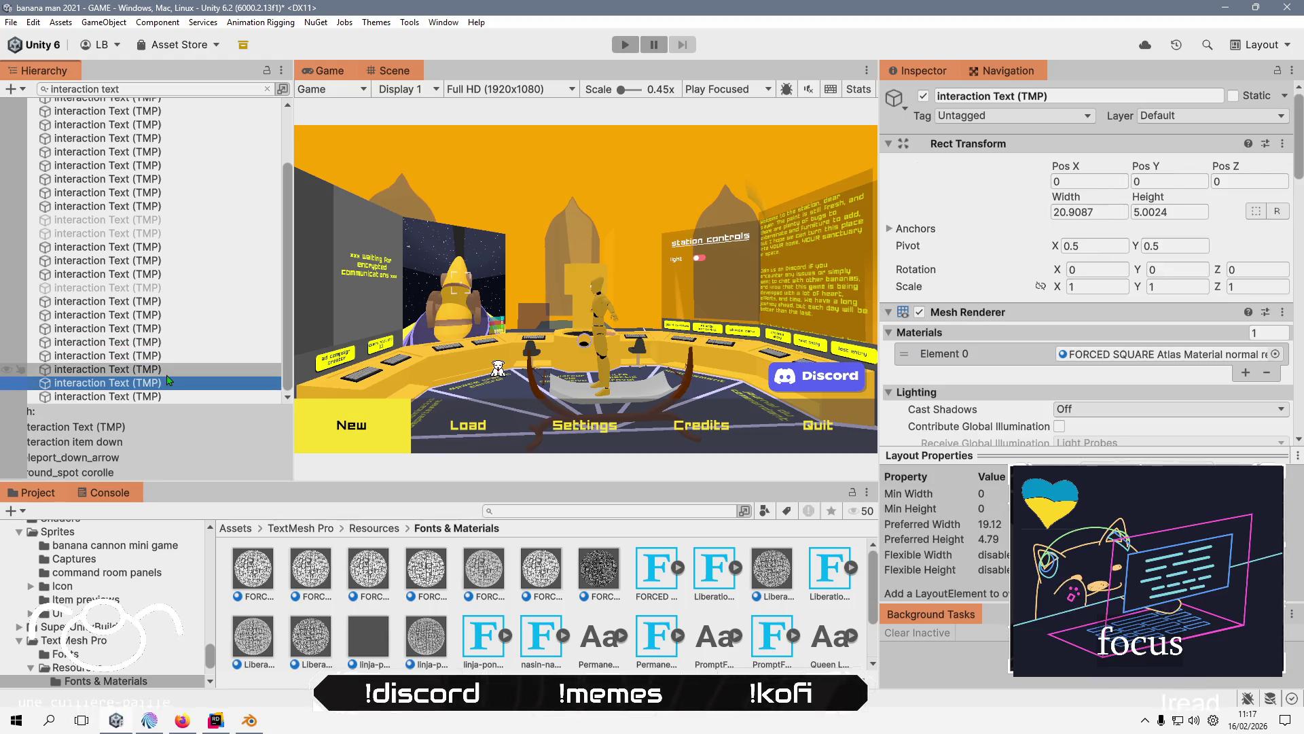
pyautogui.press('Down')
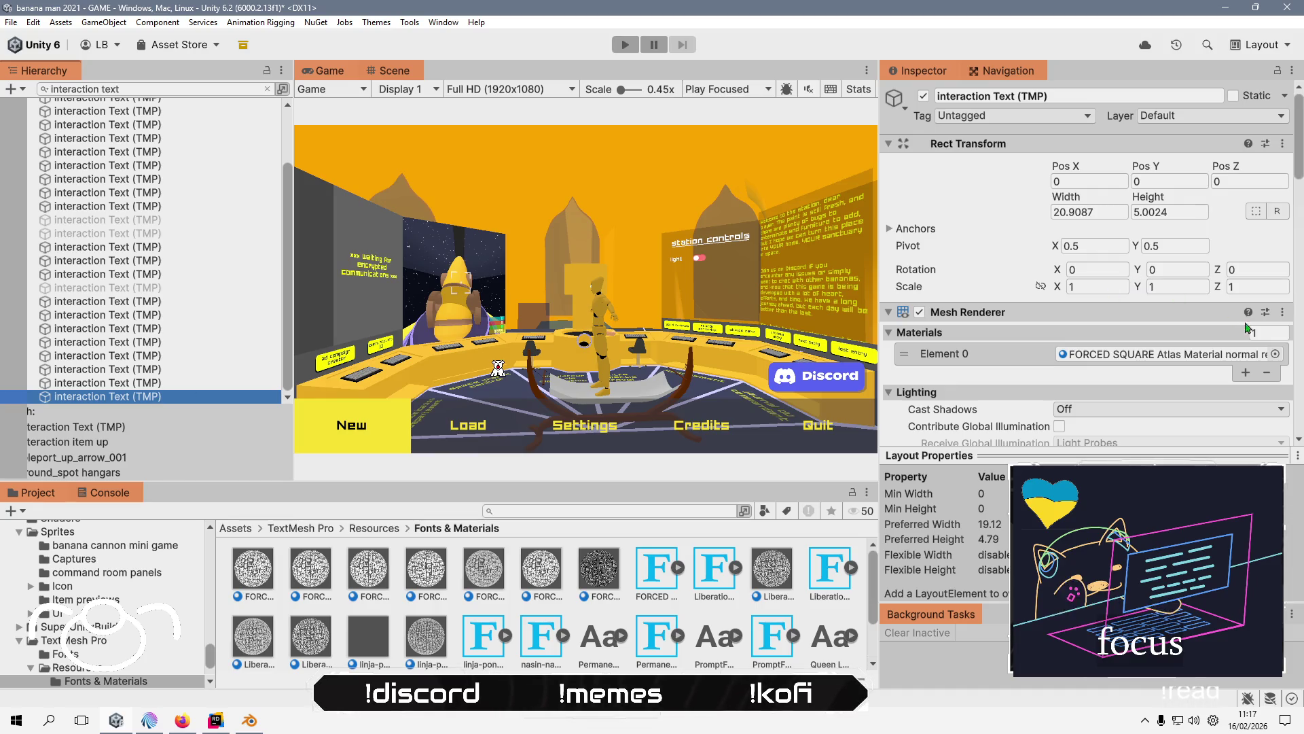
pyautogui.click(1275, 354)
pyautogui.doubleClick(677, 468)
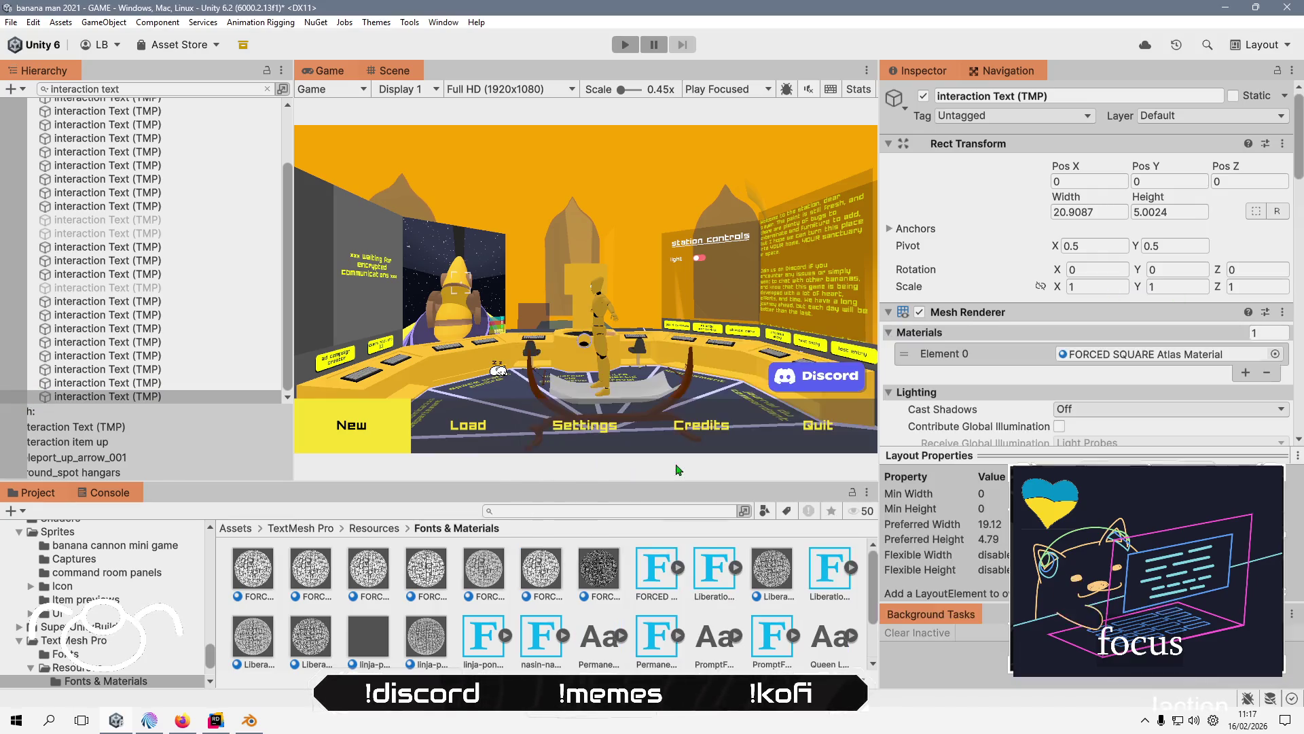
# - Extend a selection over about eight lower interaction texts, then narrow it to one text
pyautogui.click(209, 383)
pyautogui.hotkey('shift', 'Down')
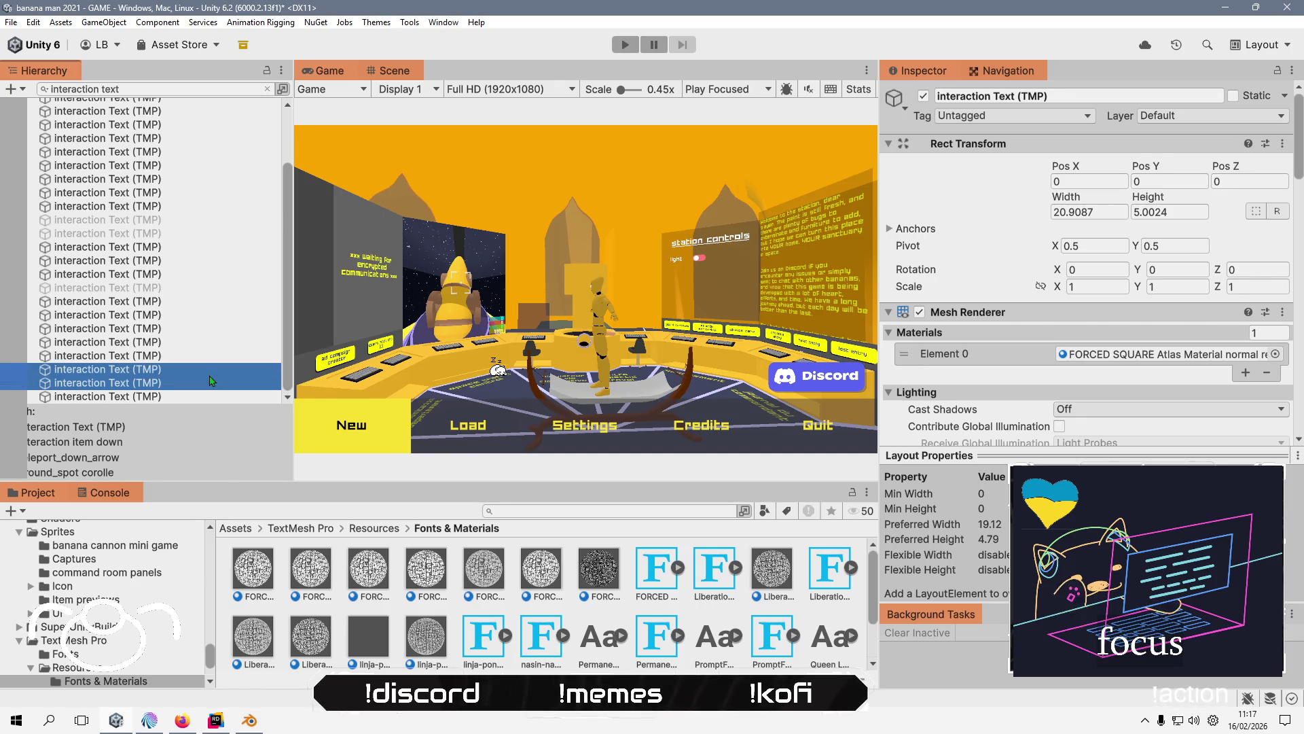
pyautogui.hotkey('shift', 'Up')
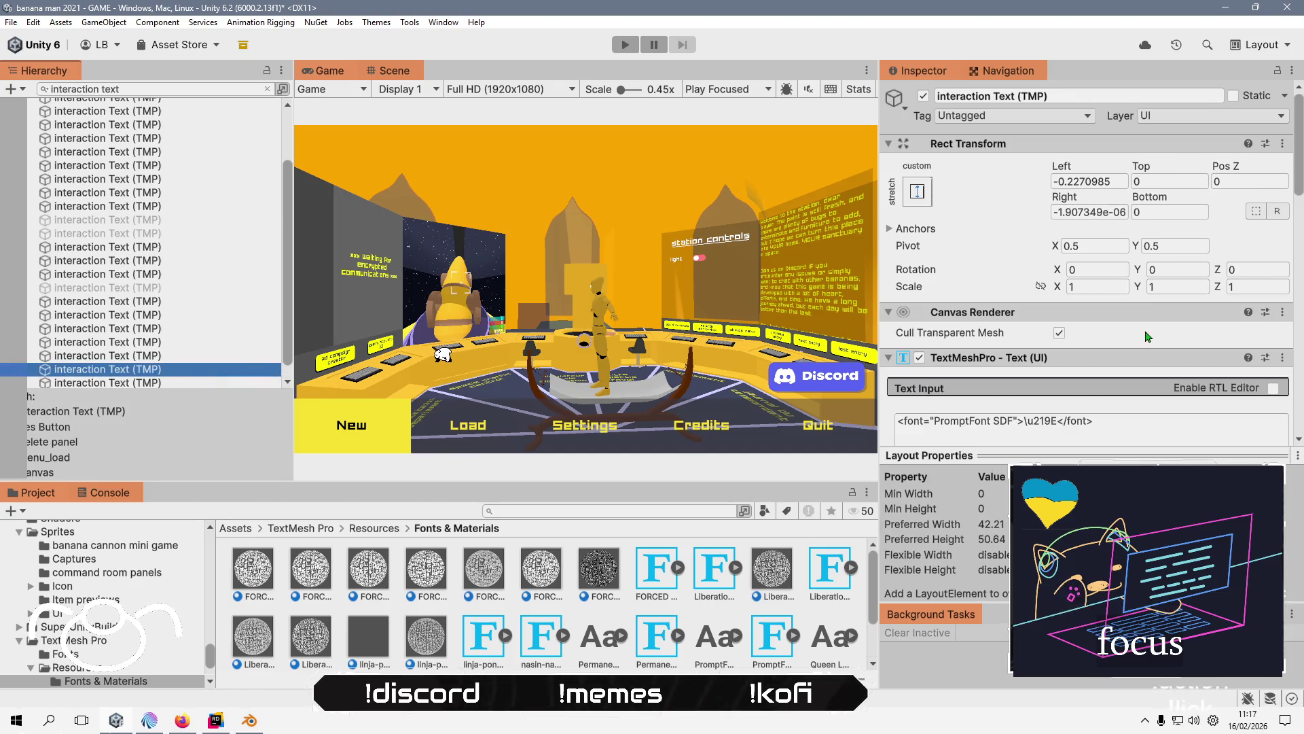
pyautogui.scroll(-5, 1166, 330)
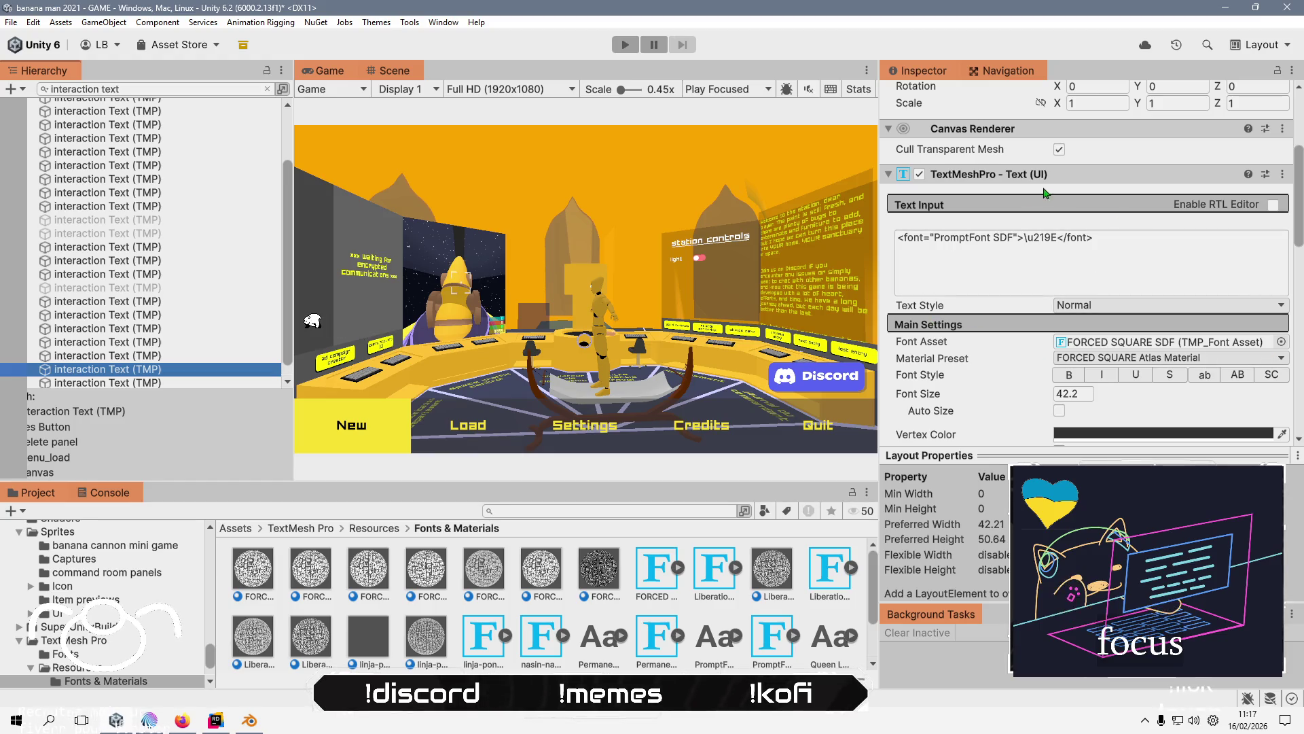
pyautogui.keyDown('ctrl'); pyautogui.click(150, 357); pyautogui.keyUp('ctrl')
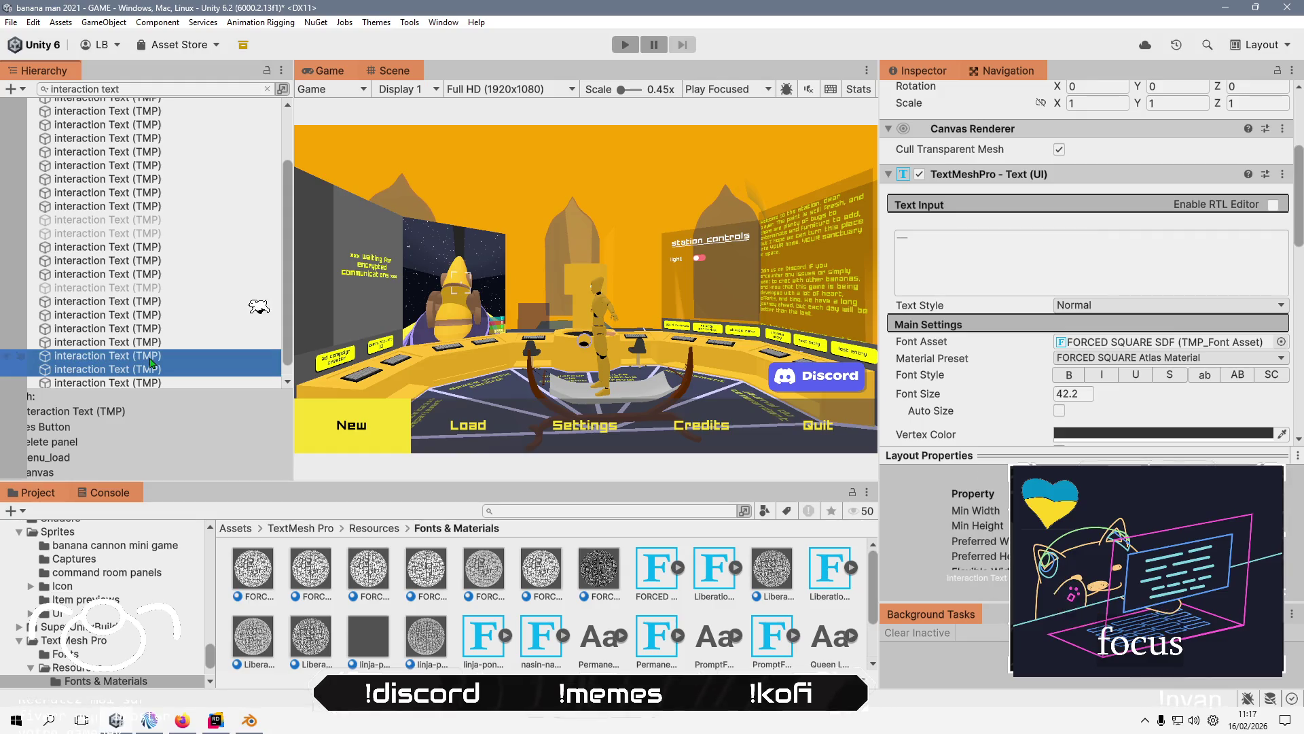
pyautogui.keyDown('ctrl'); pyautogui.click(166, 344); pyautogui.keyUp('ctrl')
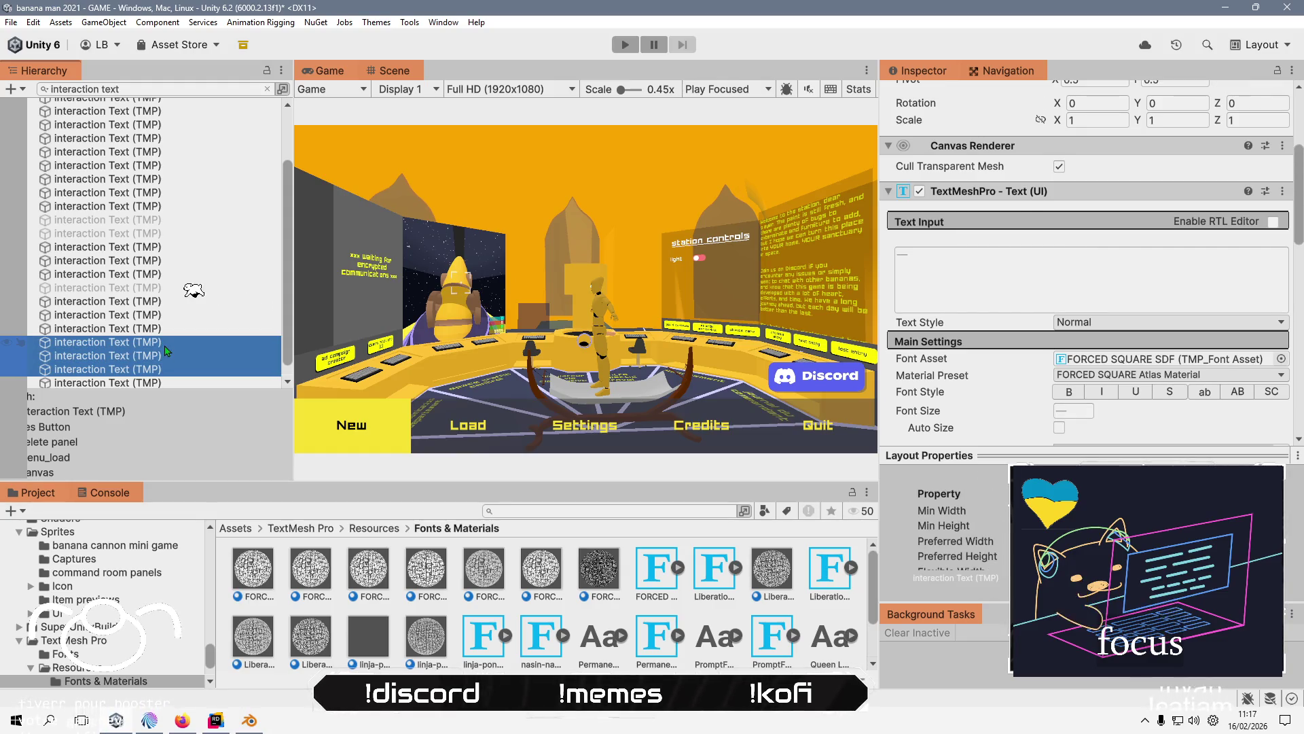
pyautogui.keyDown('ctrl'); pyautogui.click(170, 329); pyautogui.keyUp('ctrl')
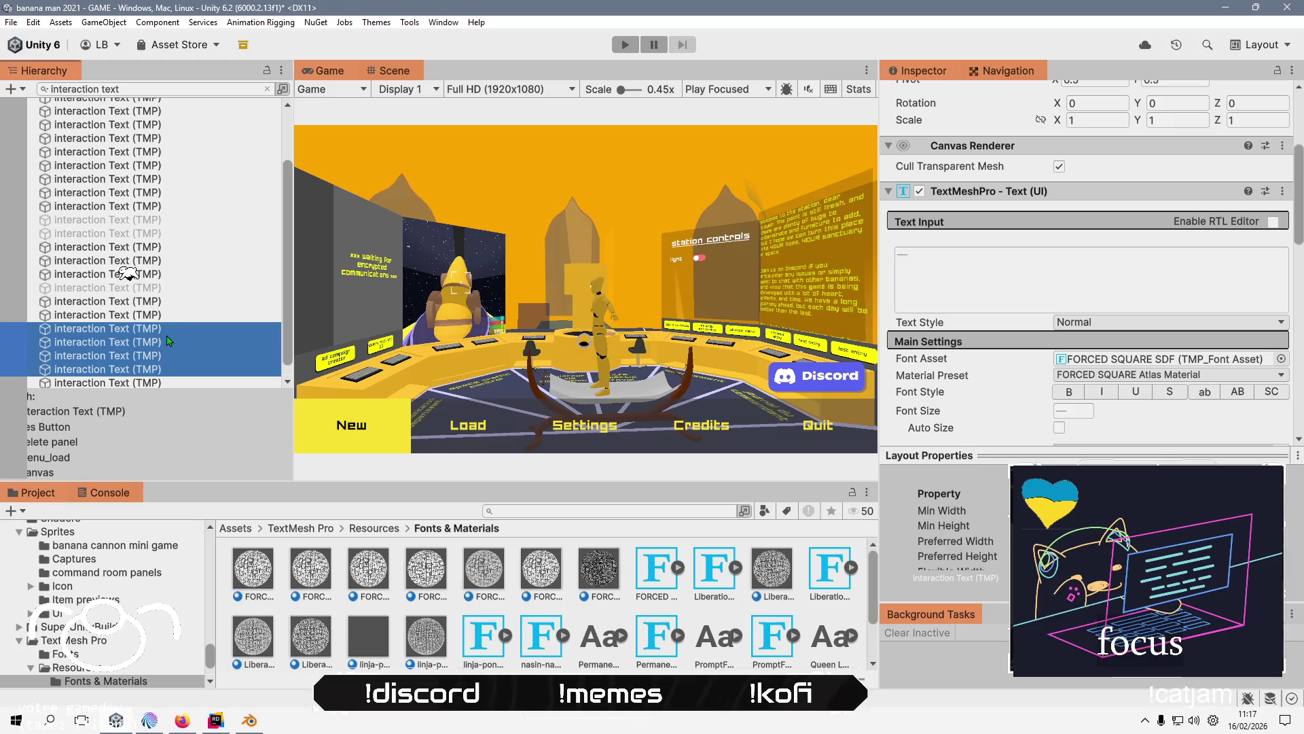
pyautogui.keyDown('ctrl'); pyautogui.click(175, 317); pyautogui.keyUp('ctrl')
pyautogui.keyDown('ctrl'); pyautogui.click(180, 305); pyautogui.keyUp('ctrl')
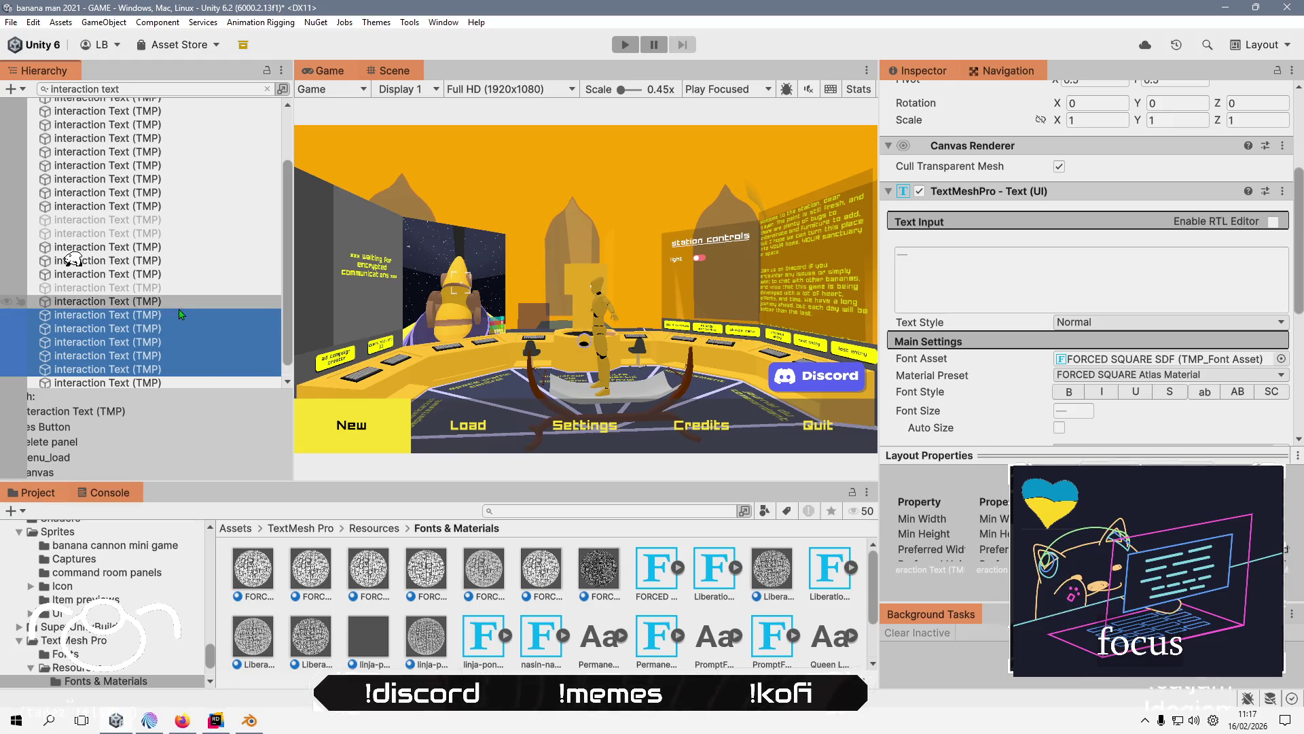
pyautogui.keyDown('shift'); pyautogui.click(179, 293); pyautogui.keyUp('shift')
pyautogui.keyDown('shift'); pyautogui.click(180, 275); pyautogui.keyUp('shift')
pyautogui.keyDown('ctrl'); pyautogui.click(177, 277); pyautogui.keyUp('ctrl')
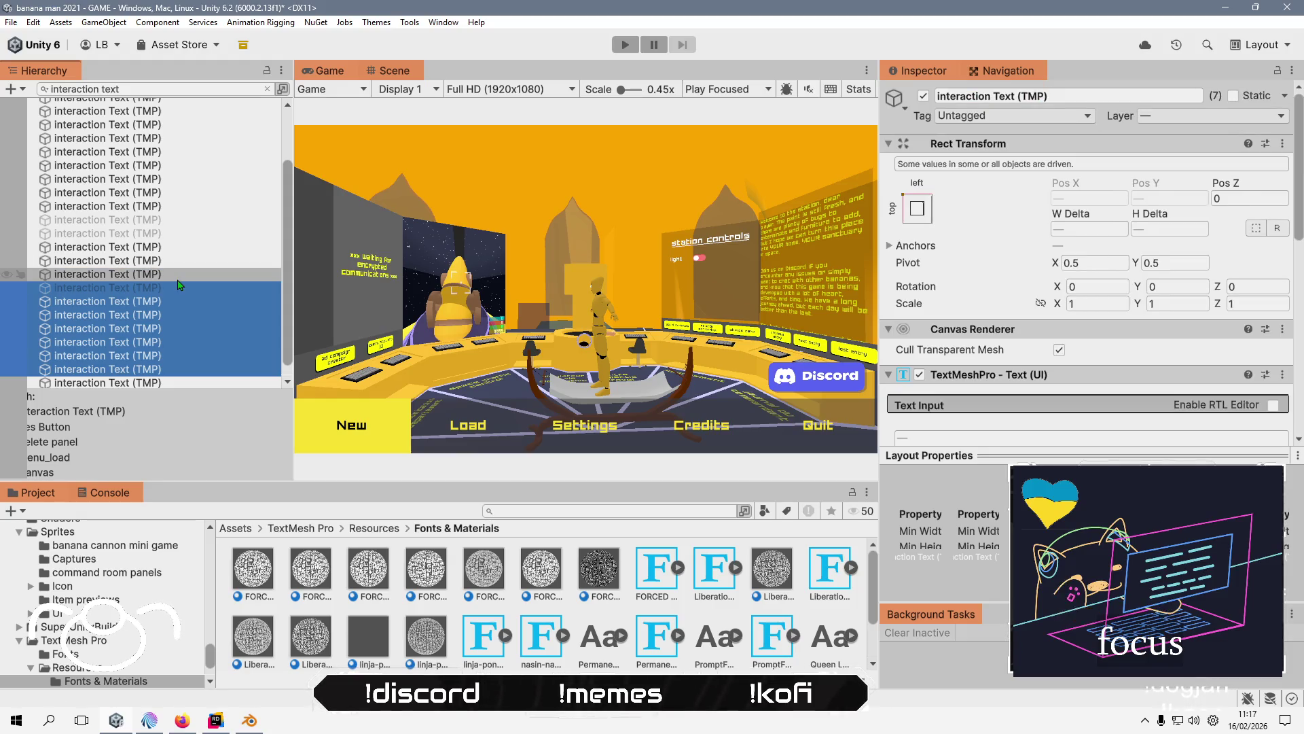
pyautogui.scroll(-3, 974, 338)
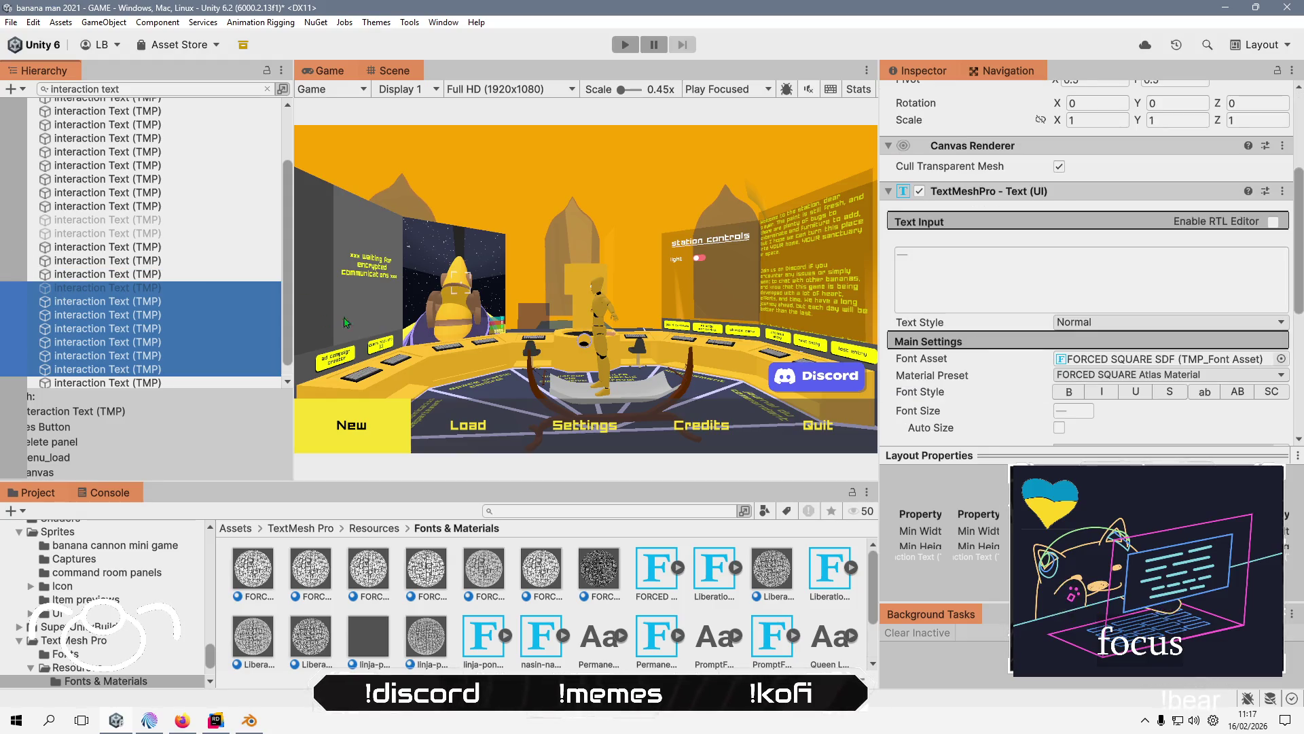
pyautogui.click(146, 275)
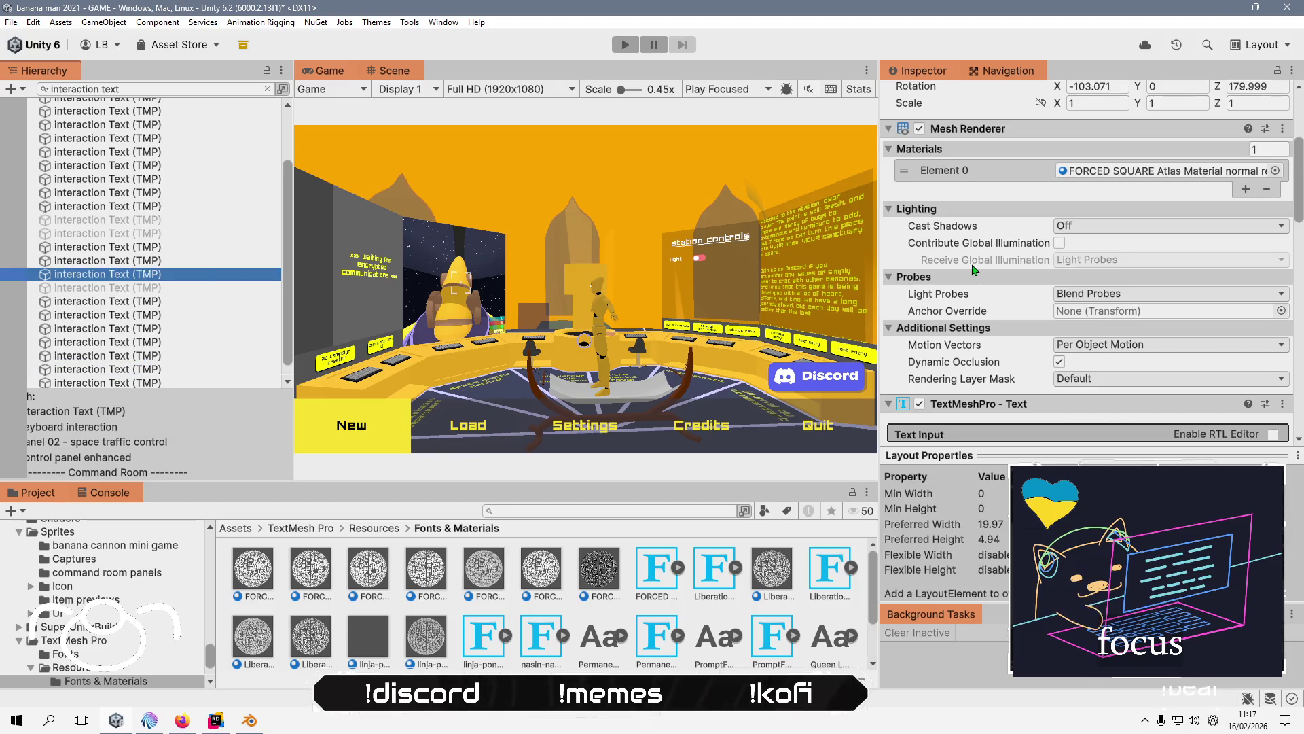
# - Set the Material Preset of two interaction texts to FORCED SQUARE Atlas Material
pyautogui.scroll(-5, 972, 270)
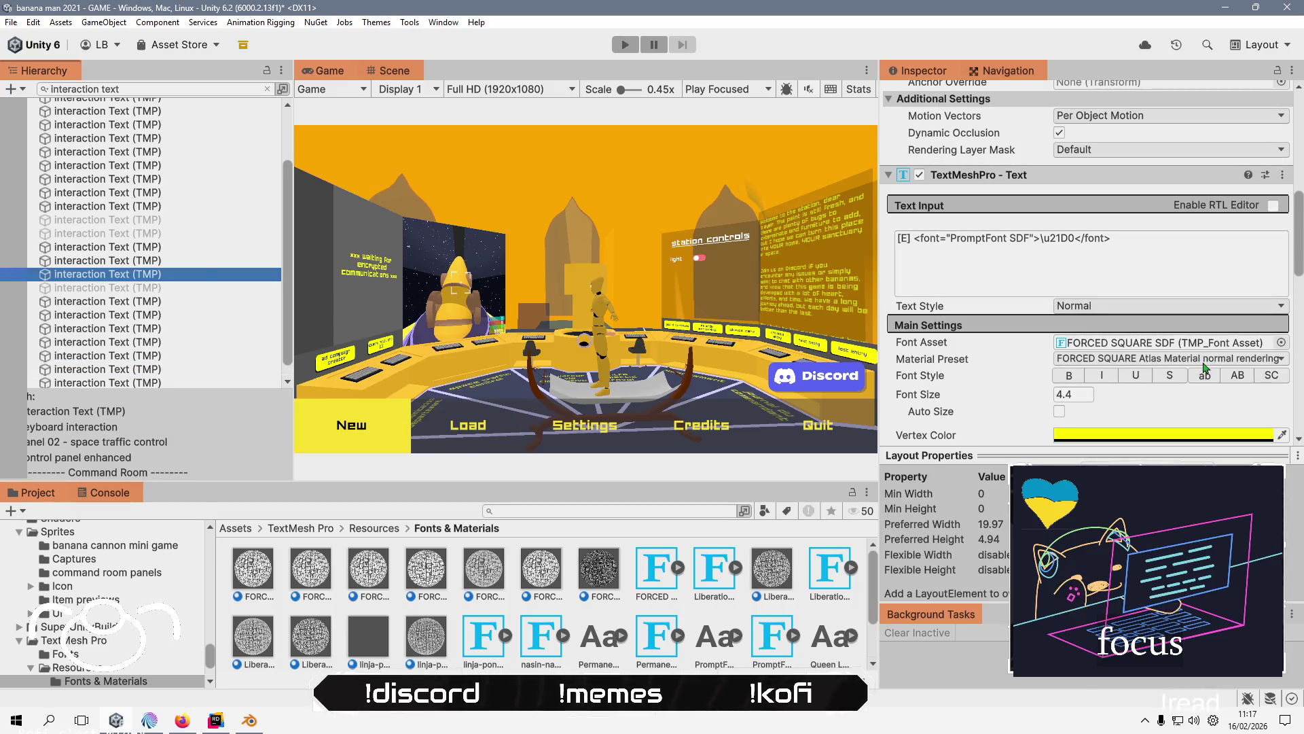
pyautogui.click(1203, 360)
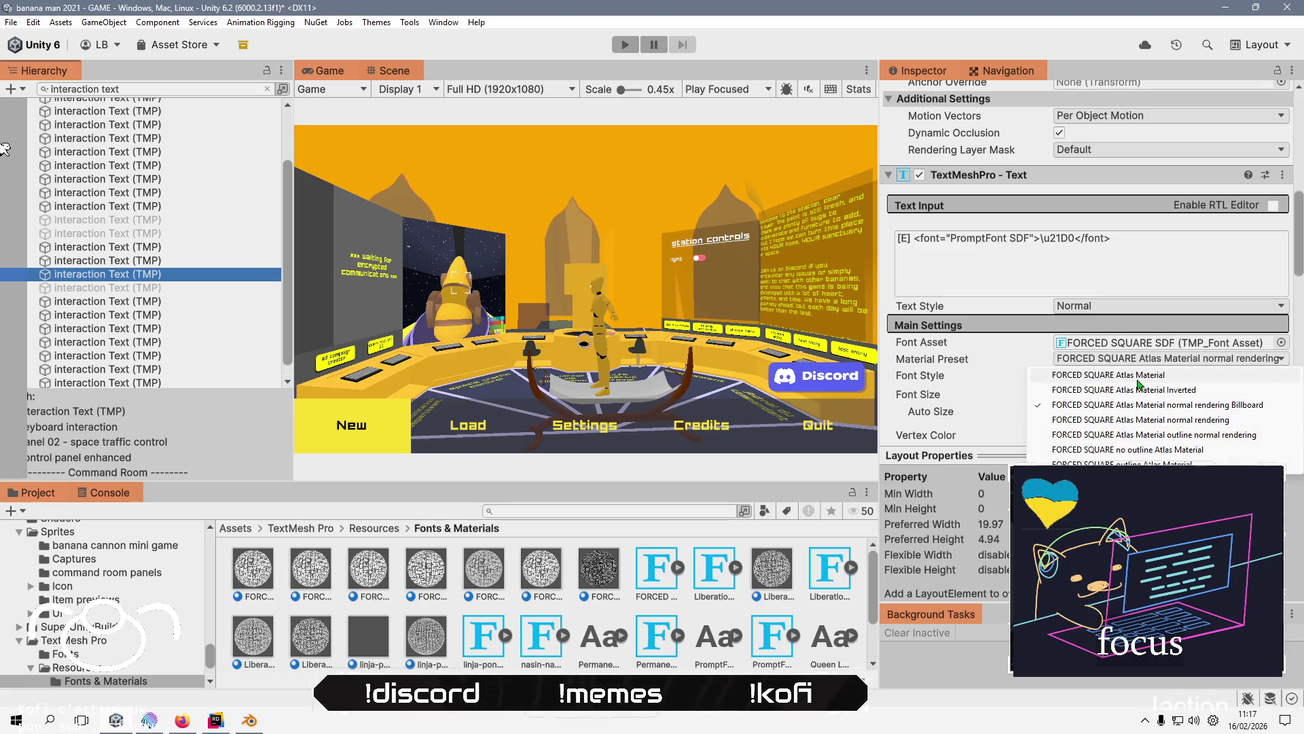
pyautogui.click(1139, 383)
pyautogui.click(205, 263)
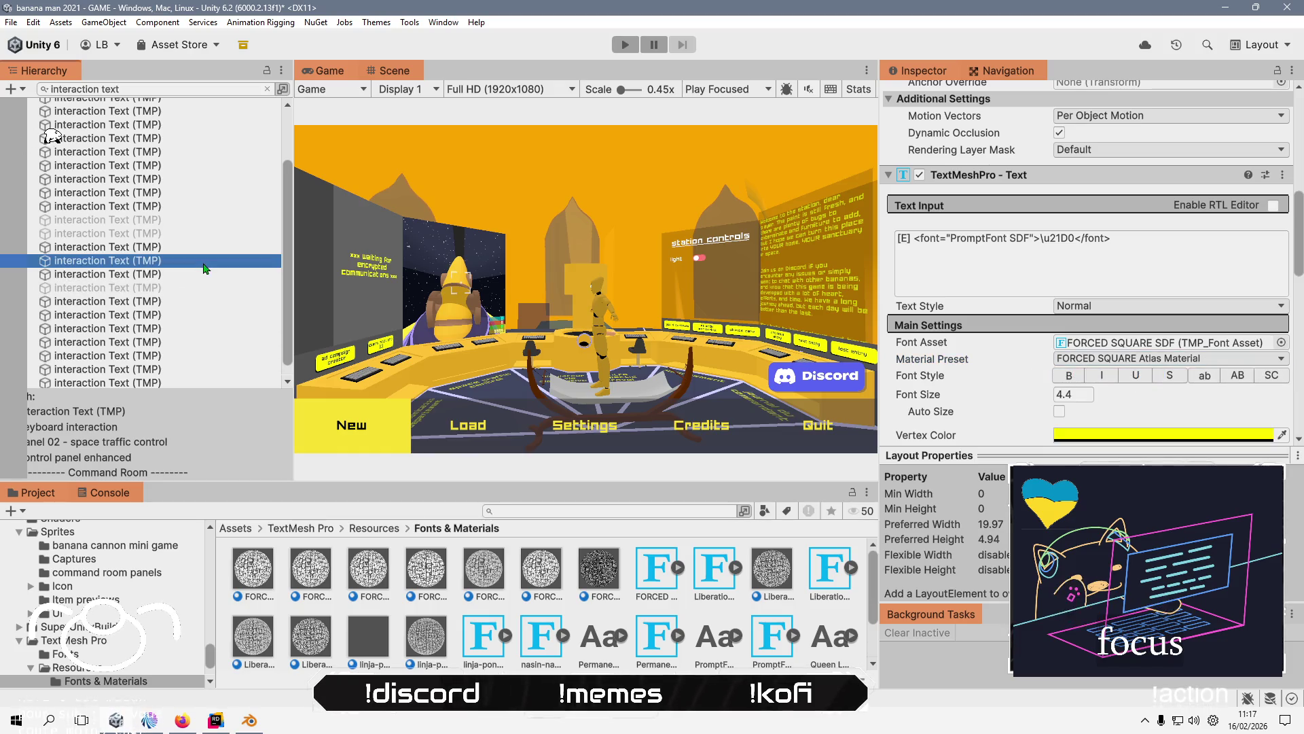
pyautogui.click(1064, 358)
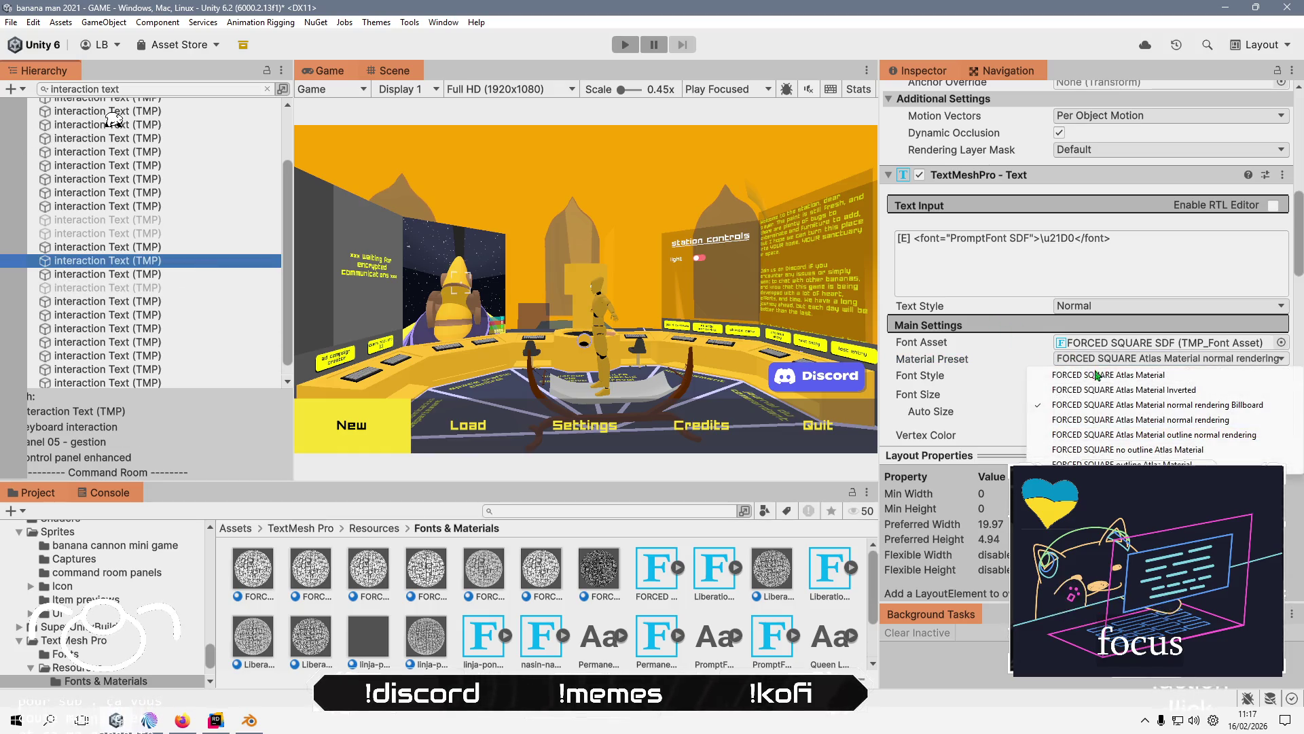
pyautogui.click(1109, 382)
# - Move up through the preceding interaction texts, setting their preset to FORCED SQUARE Atlas Material
pyautogui.click(204, 246)
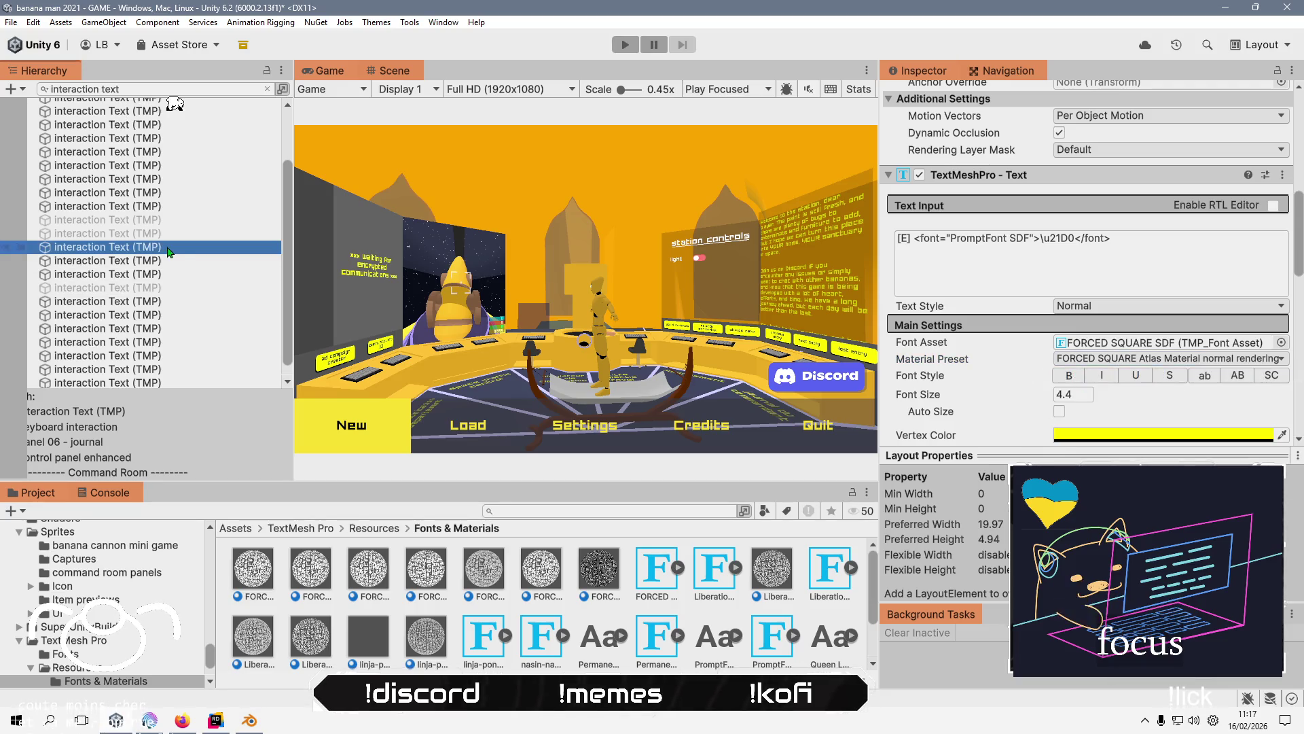
pyautogui.click(1148, 359)
pyautogui.press('Escape')
pyautogui.press('Up')
pyautogui.click(1100, 358)
pyautogui.click(1109, 381)
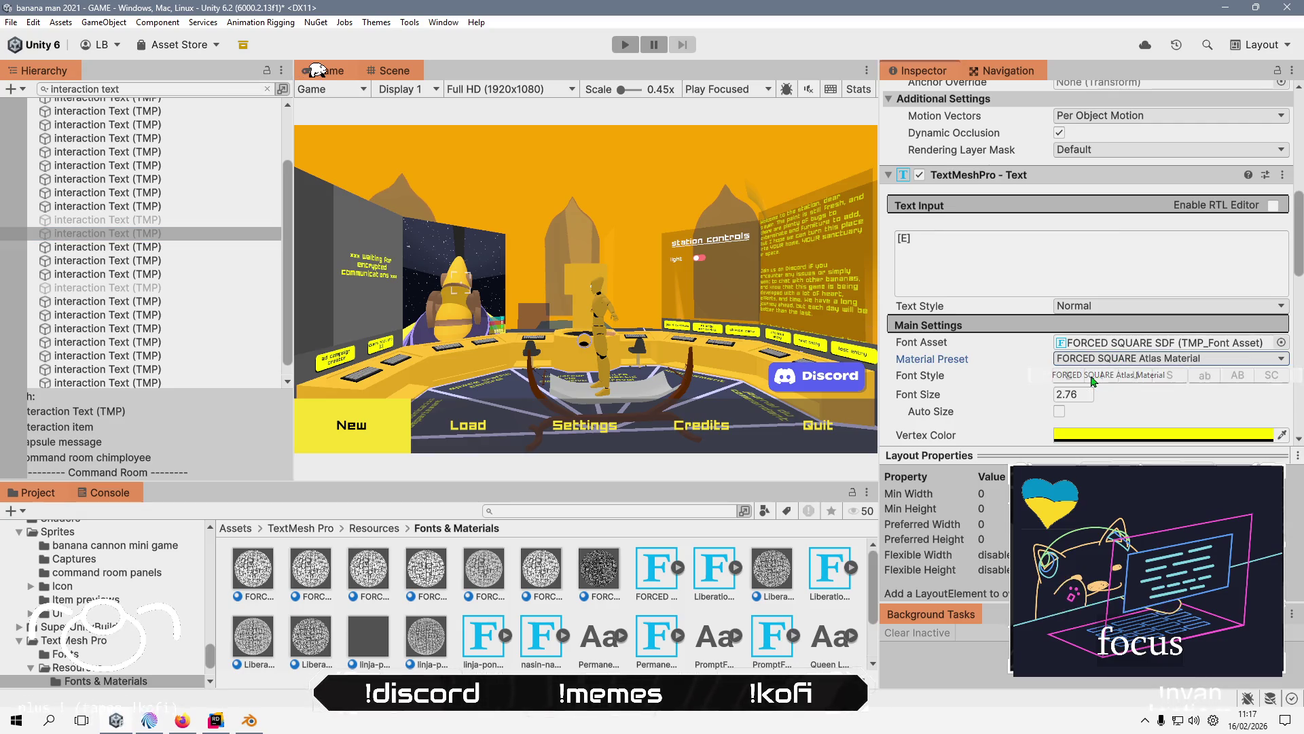
pyautogui.click(169, 220)
pyautogui.click(1107, 360)
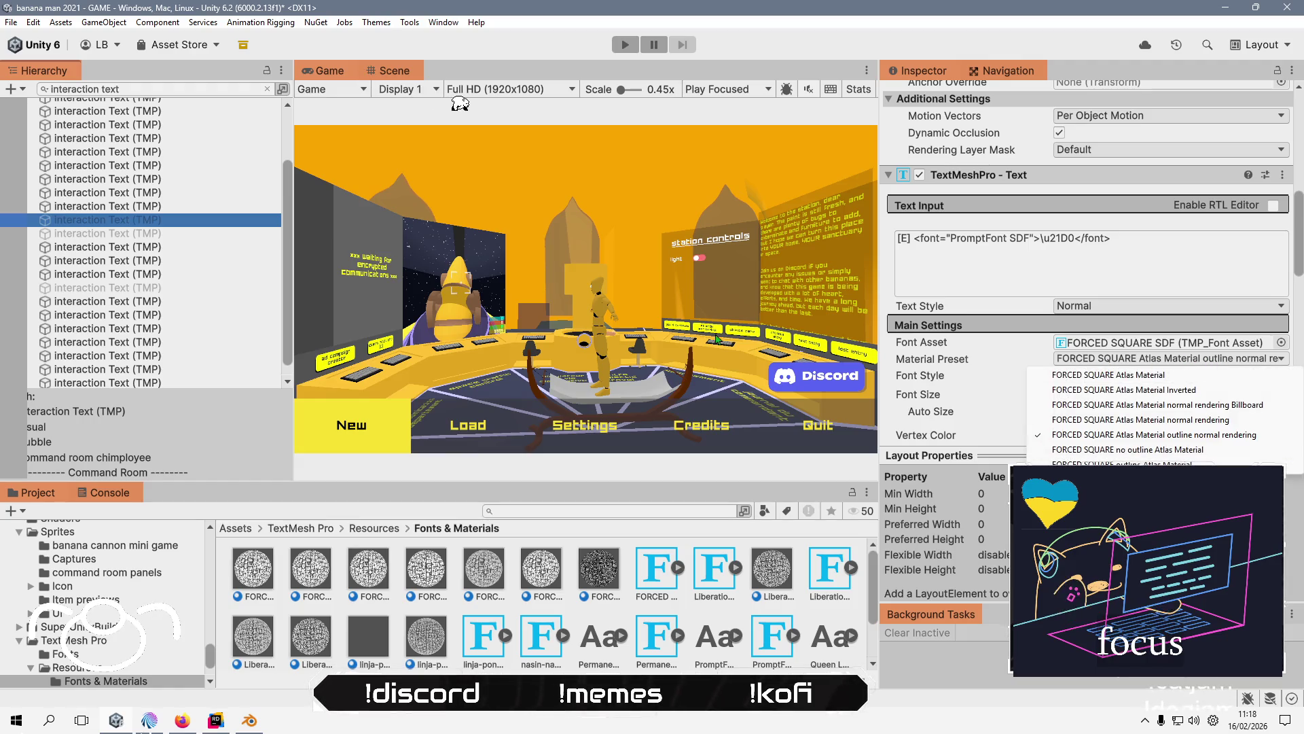
pyautogui.click(117, 249)
# - Frame the PromptFont interaction text and set its preset to FORCED SQUARE Atlas Material
pyautogui.doubleClick(169, 220)
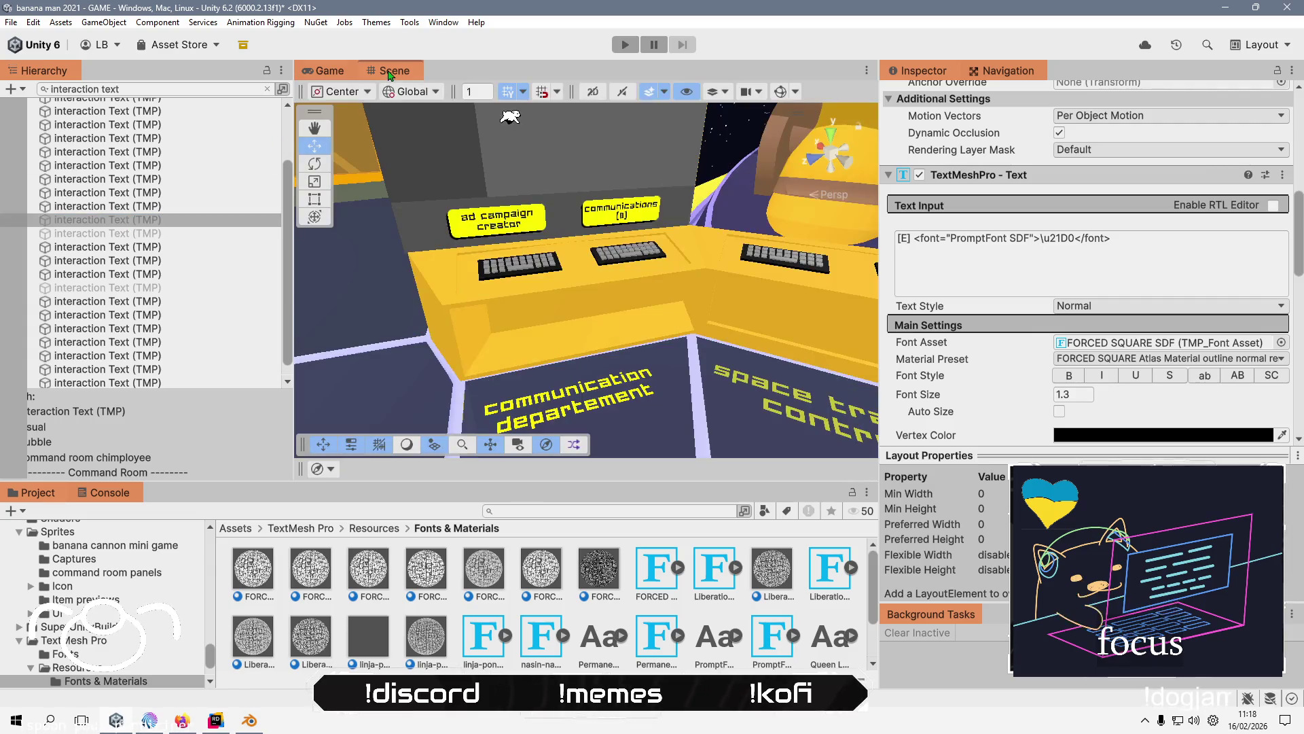
pyautogui.doubleClick(170, 220)
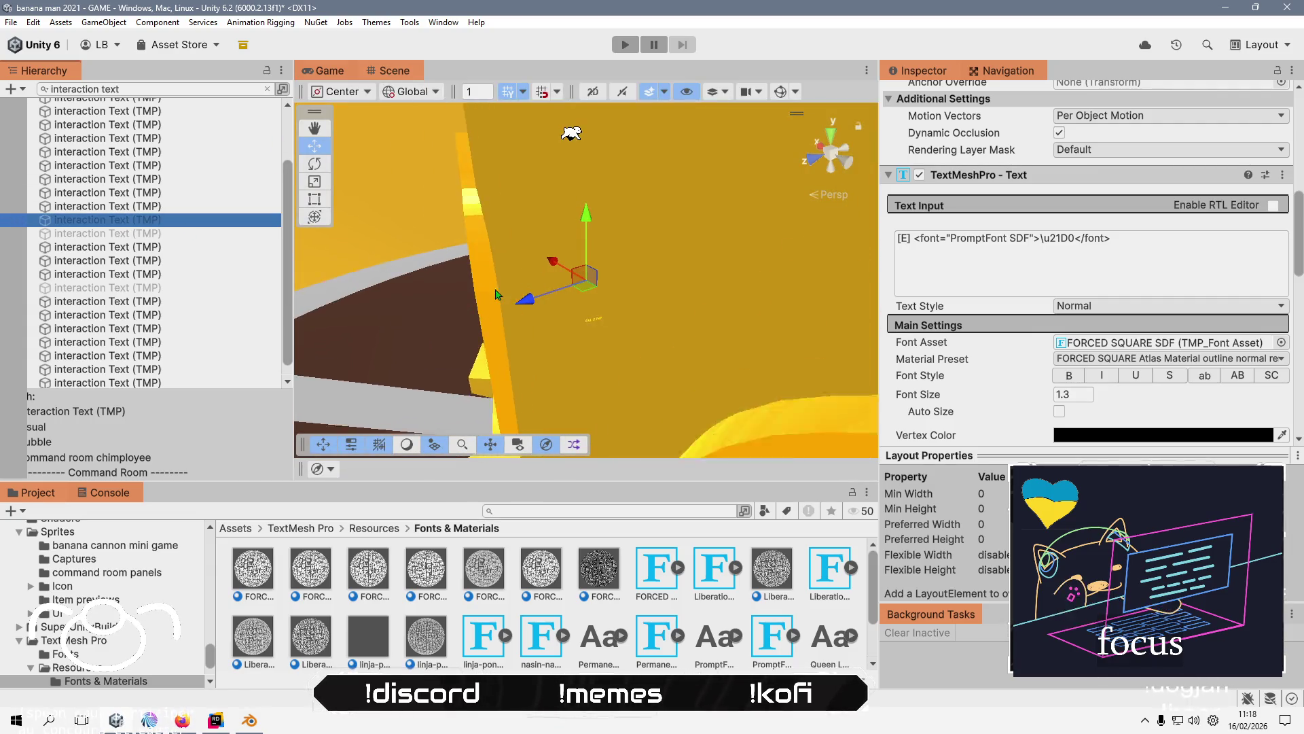
pyautogui.scroll(-5, 497, 294)
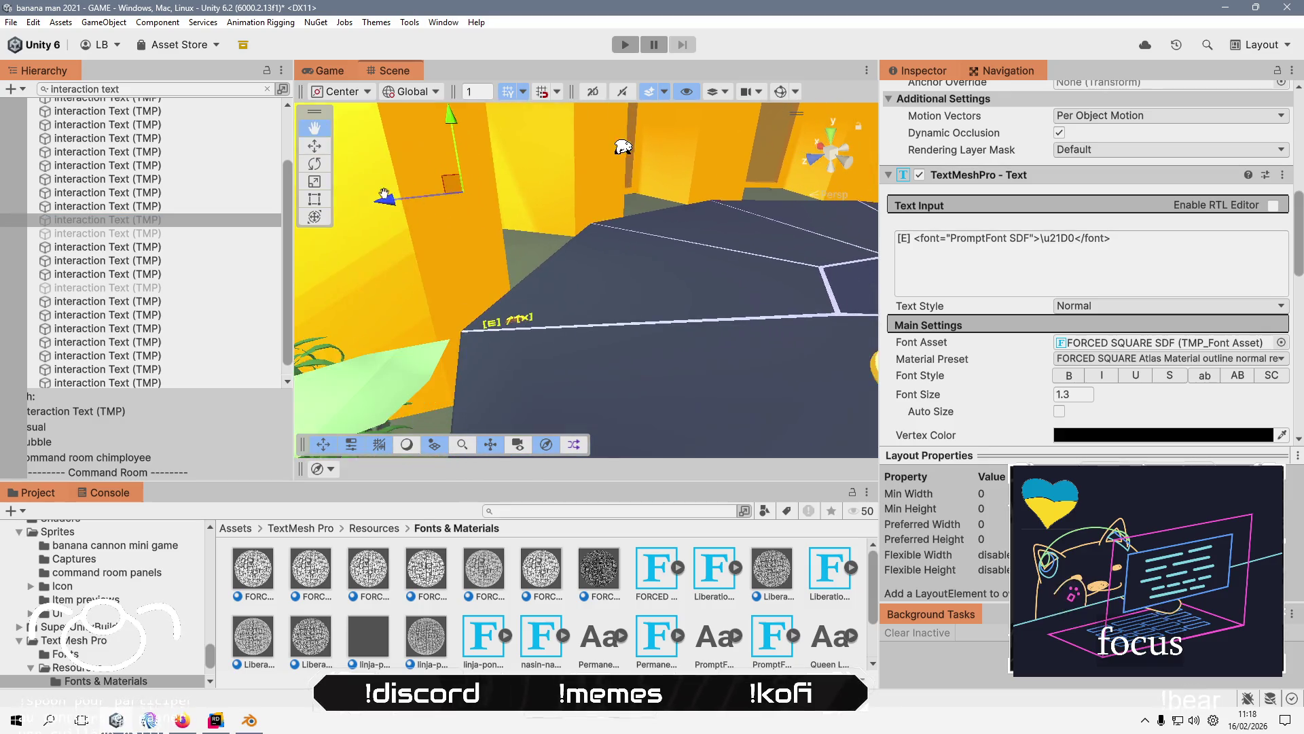
pyautogui.click(1195, 359)
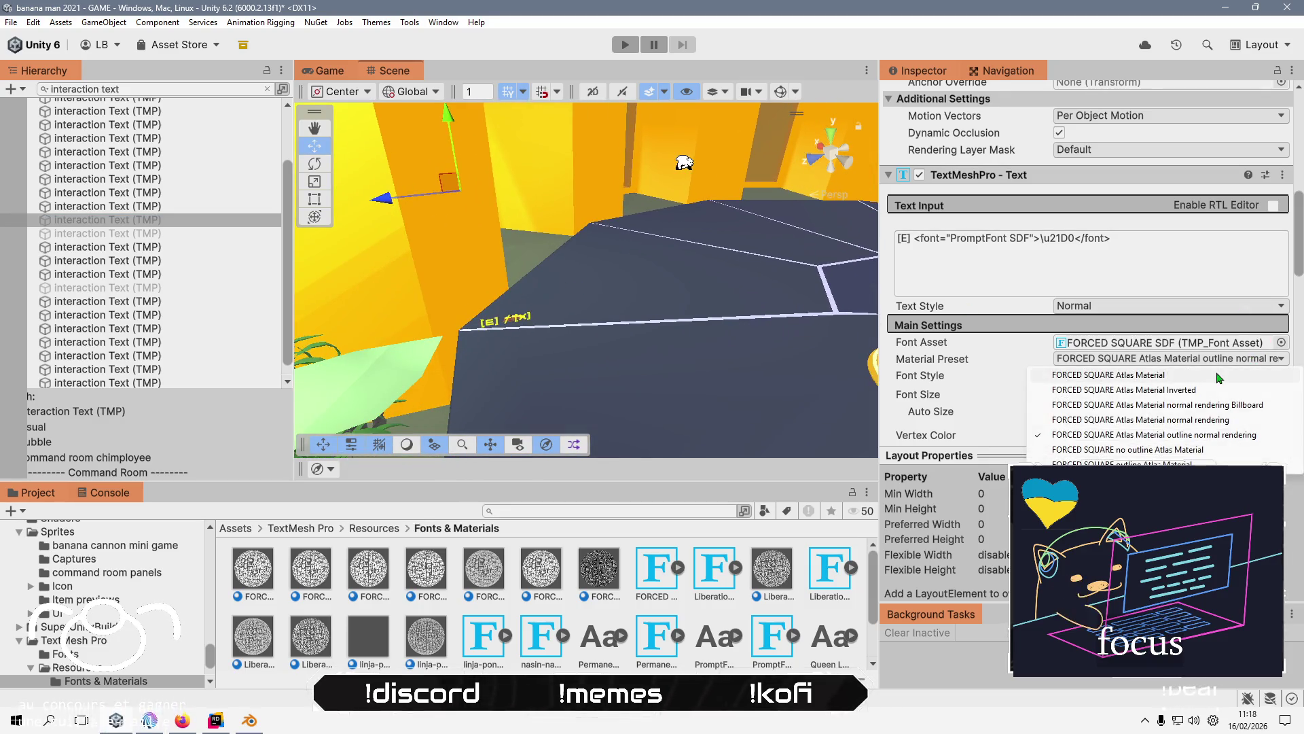
pyautogui.click(1209, 378)
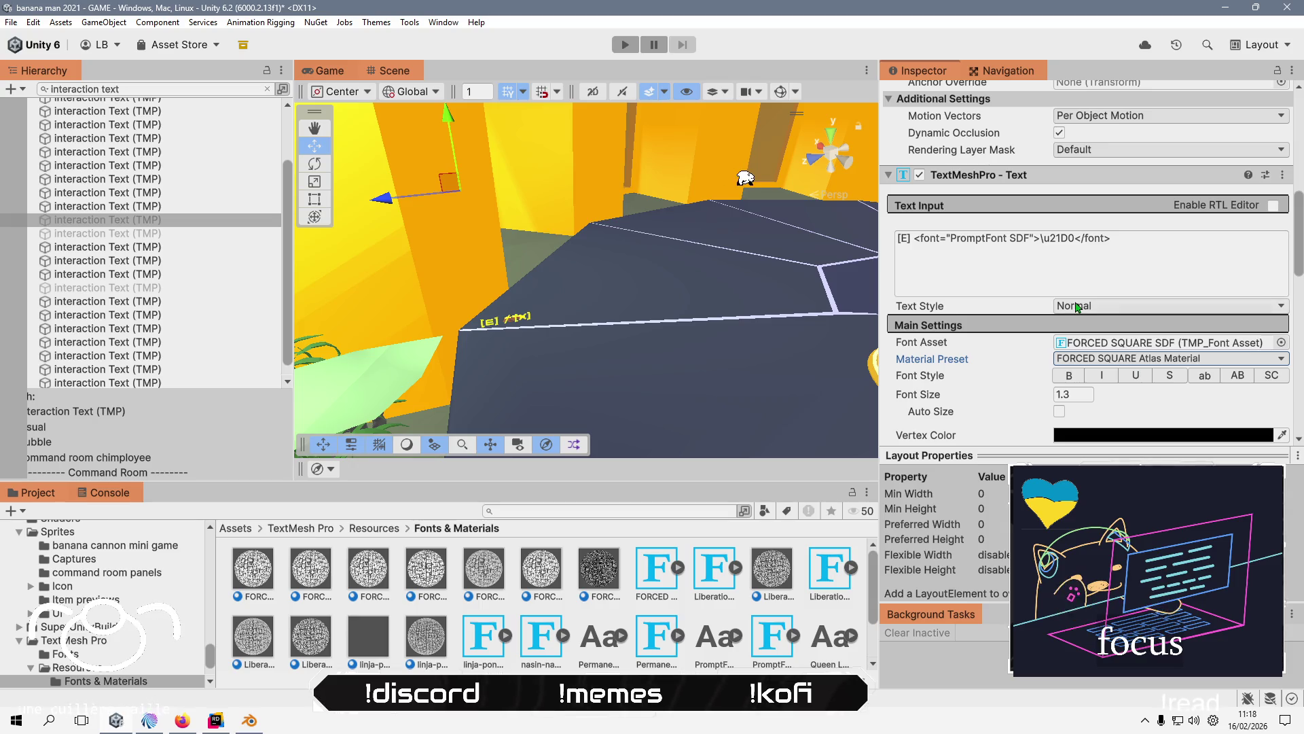
# - Compare the neighbouring [E] / [X] and [E] interaction texts with the PromptFont text
pyautogui.click(189, 210)
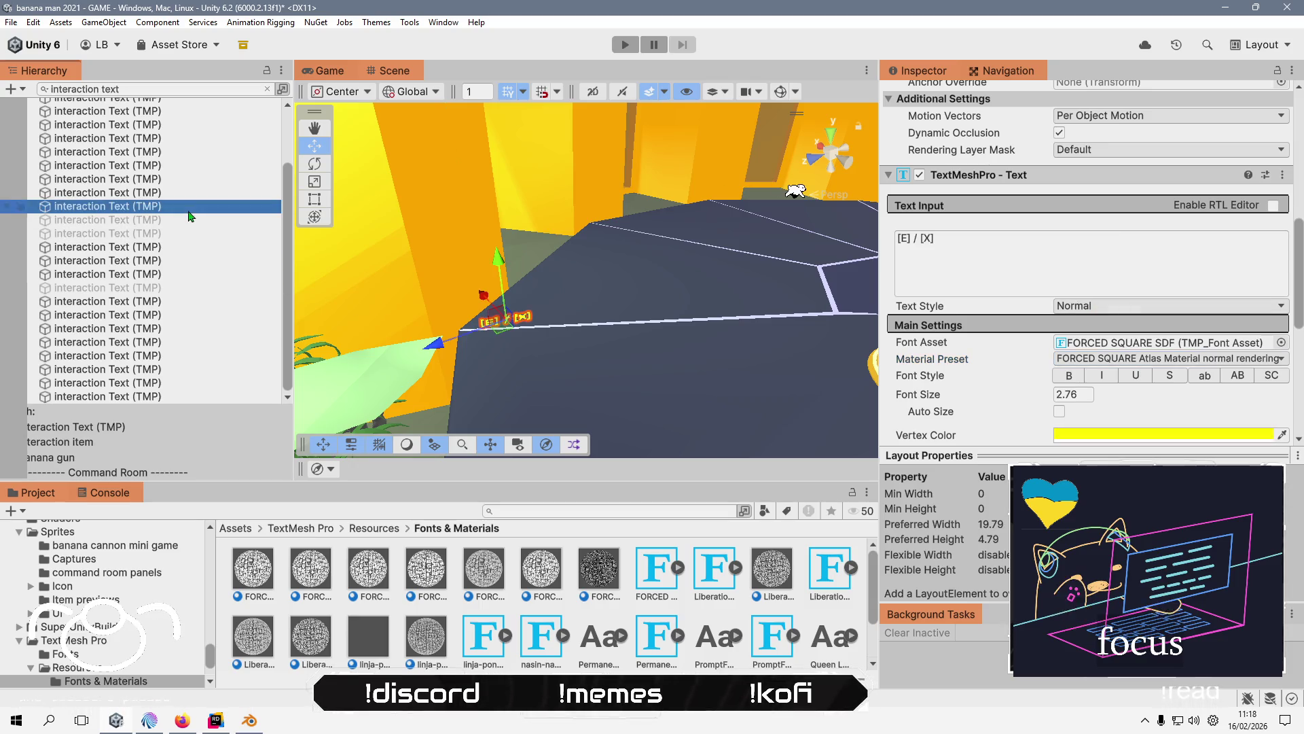
pyautogui.click(184, 221)
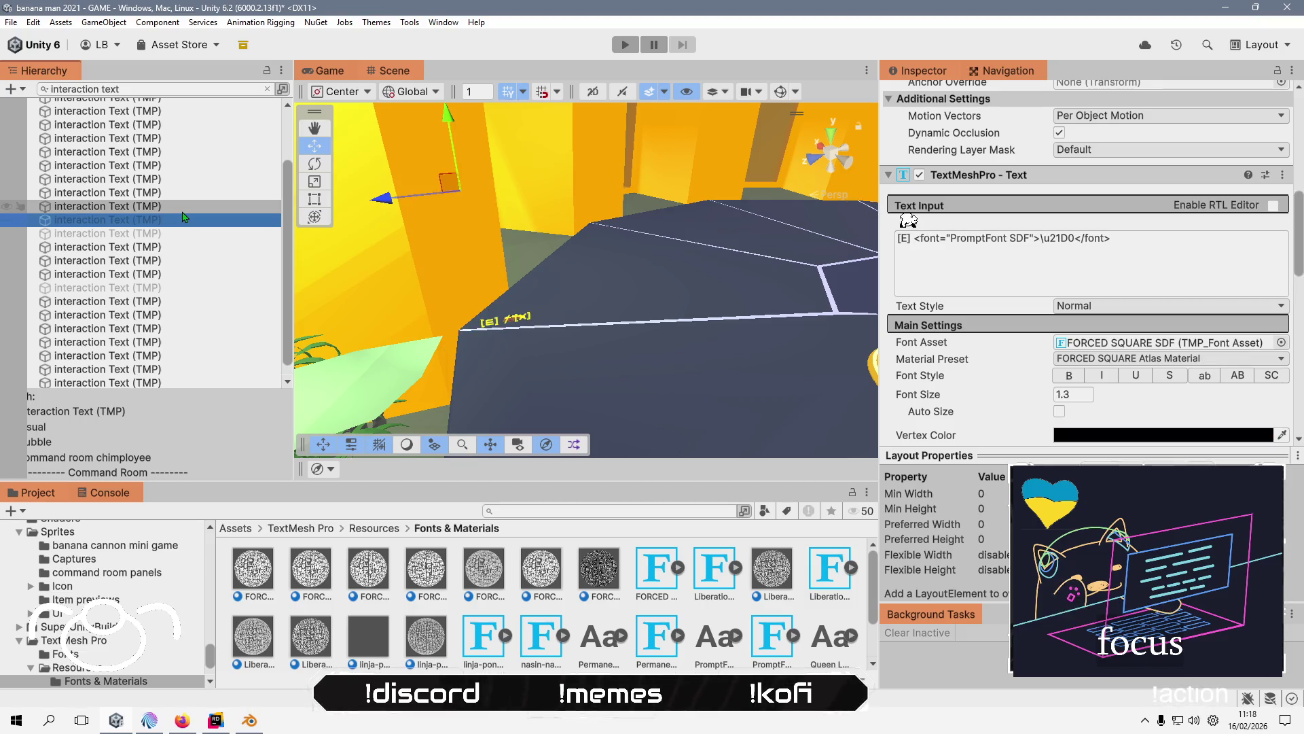
pyautogui.press('Up')
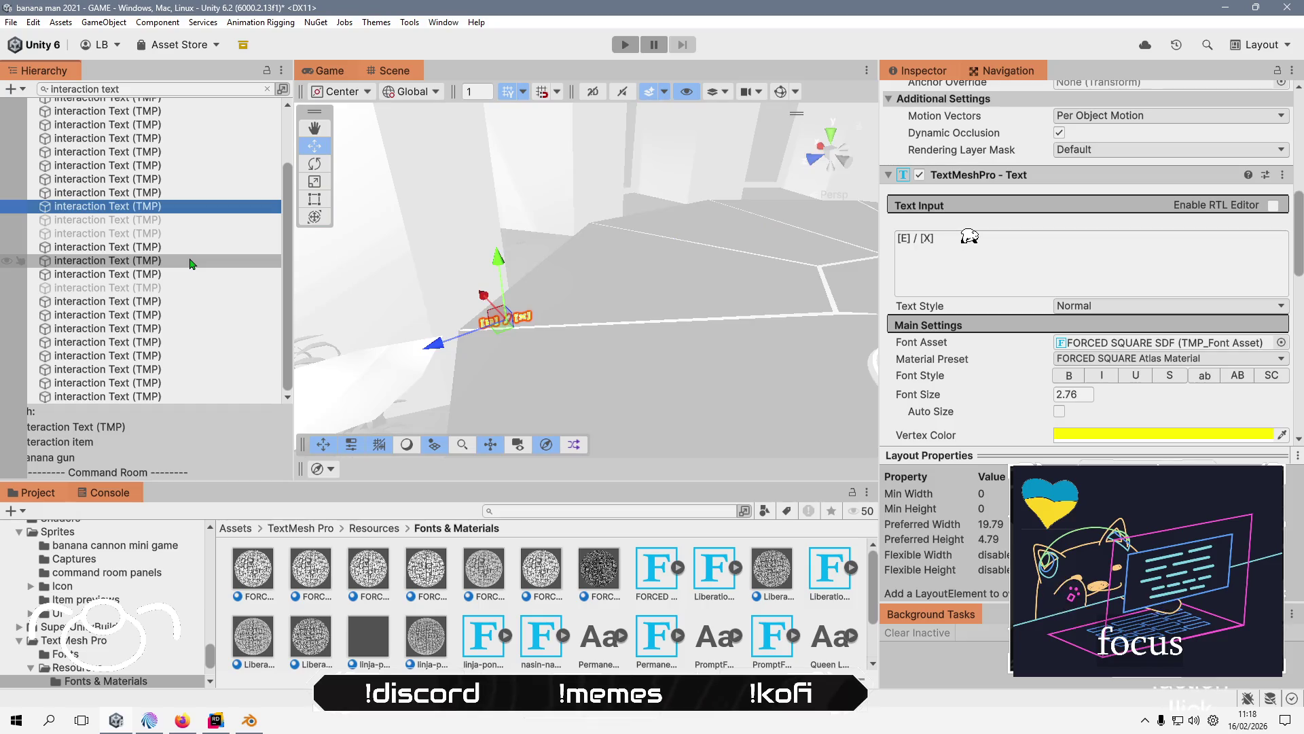
pyautogui.press('Down')
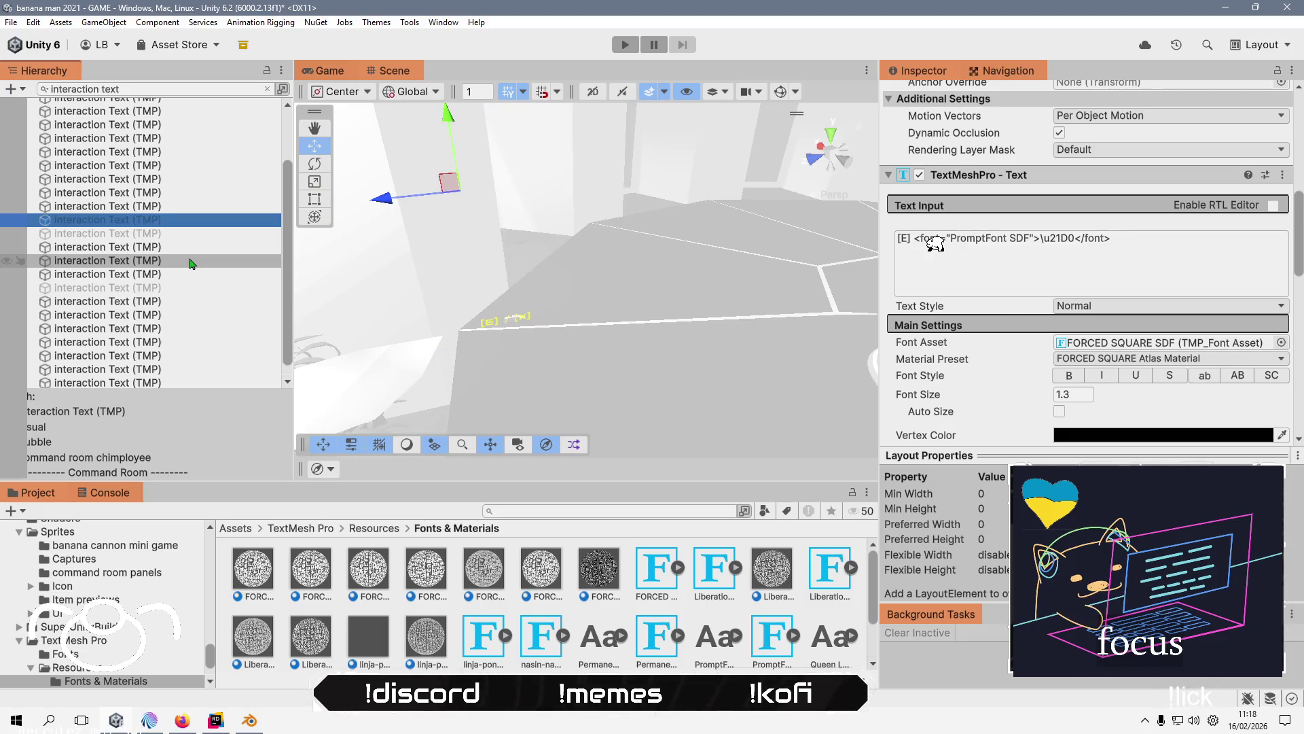
pyautogui.click(193, 237)
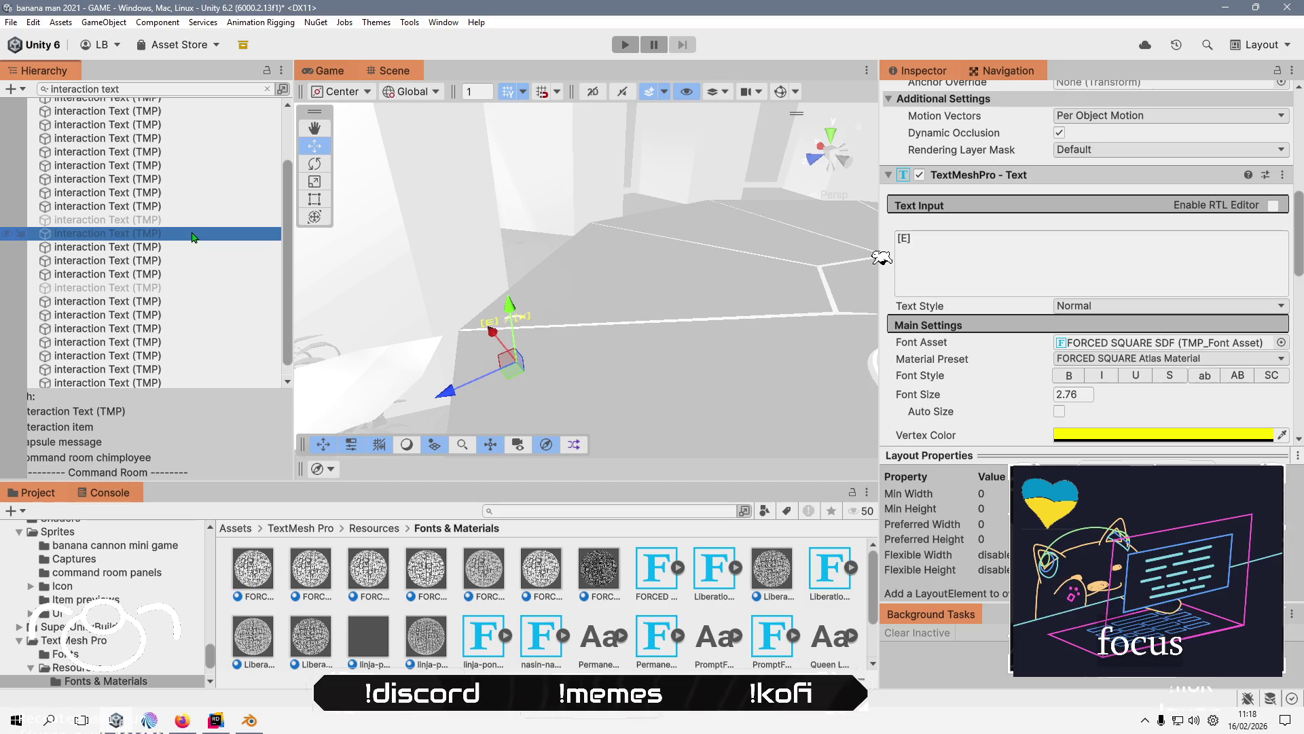
pyautogui.press('Up')
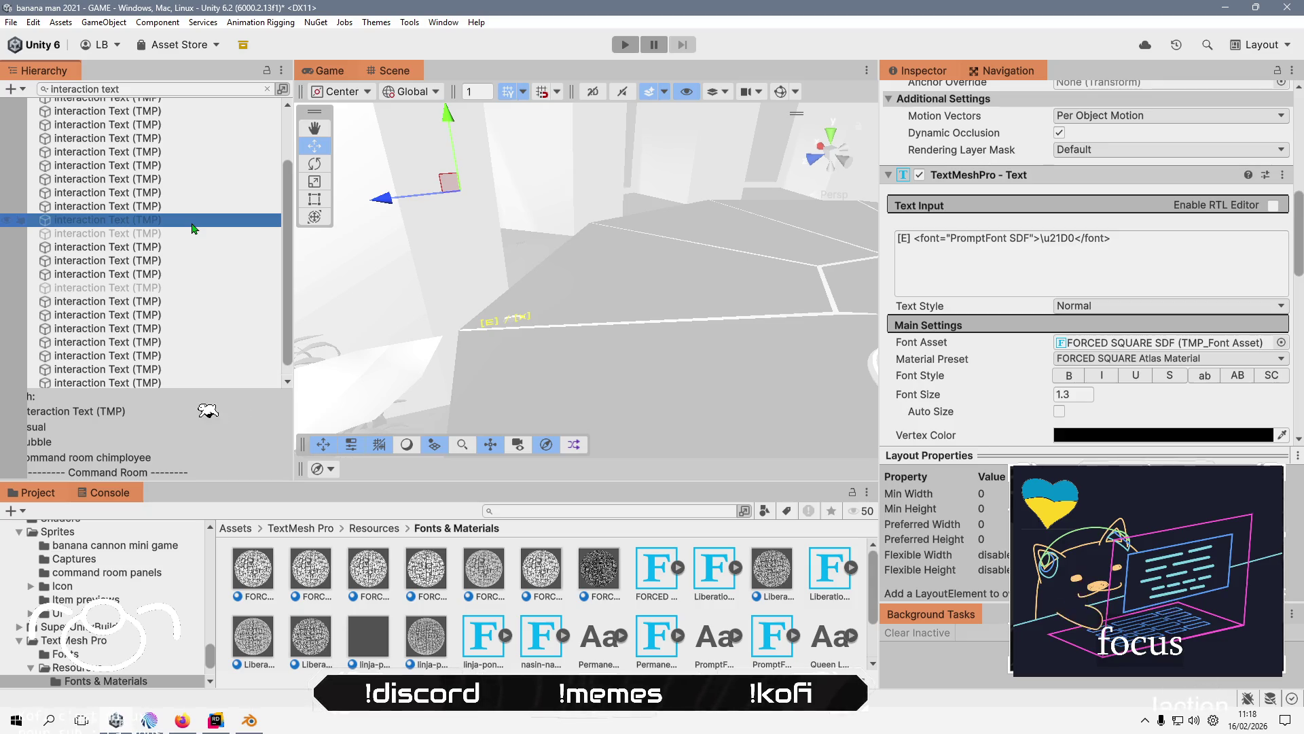
pyautogui.click(204, 194)
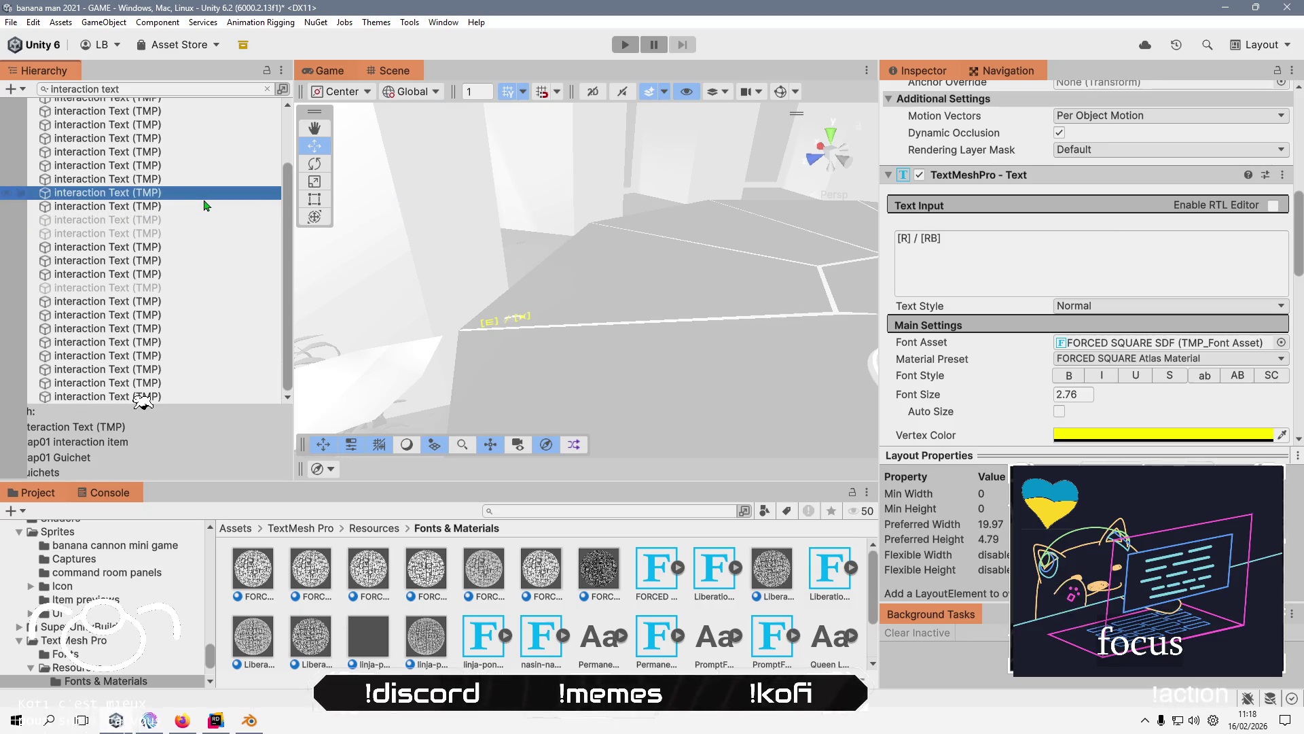
pyautogui.click(155, 233)
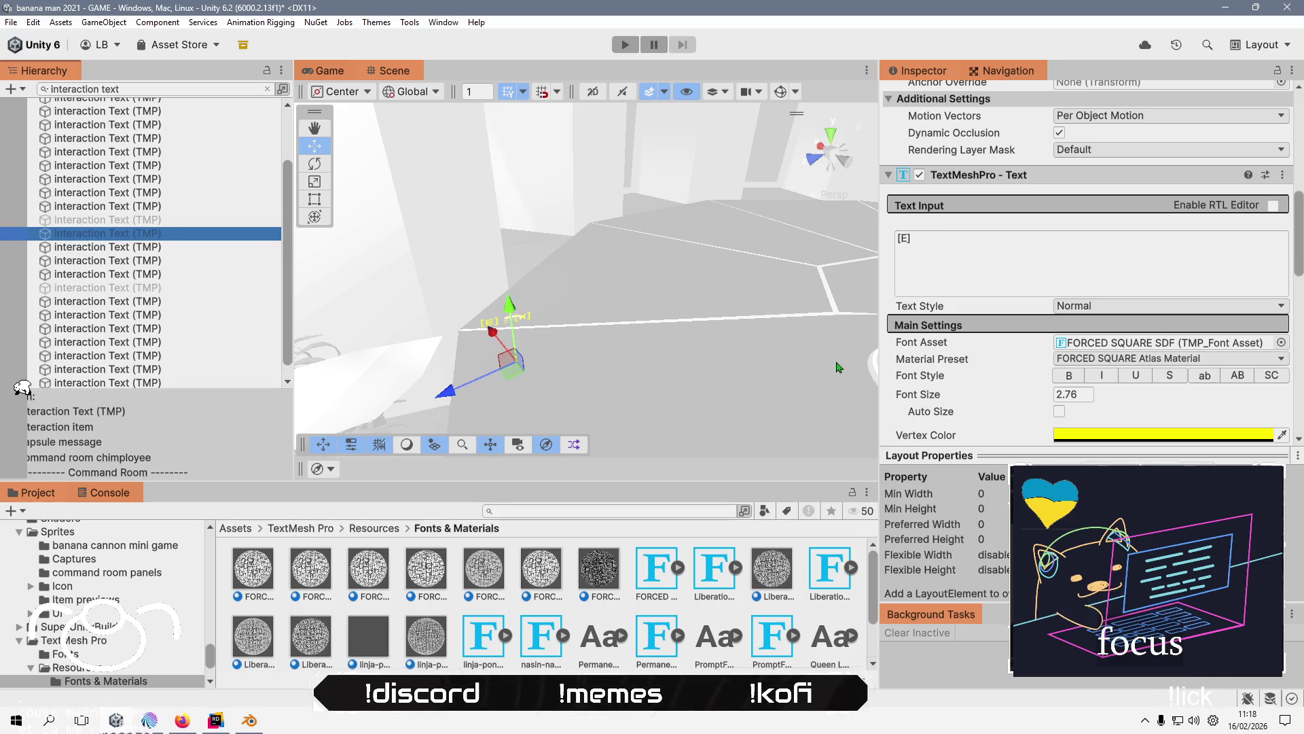
pyautogui.click(1192, 360)
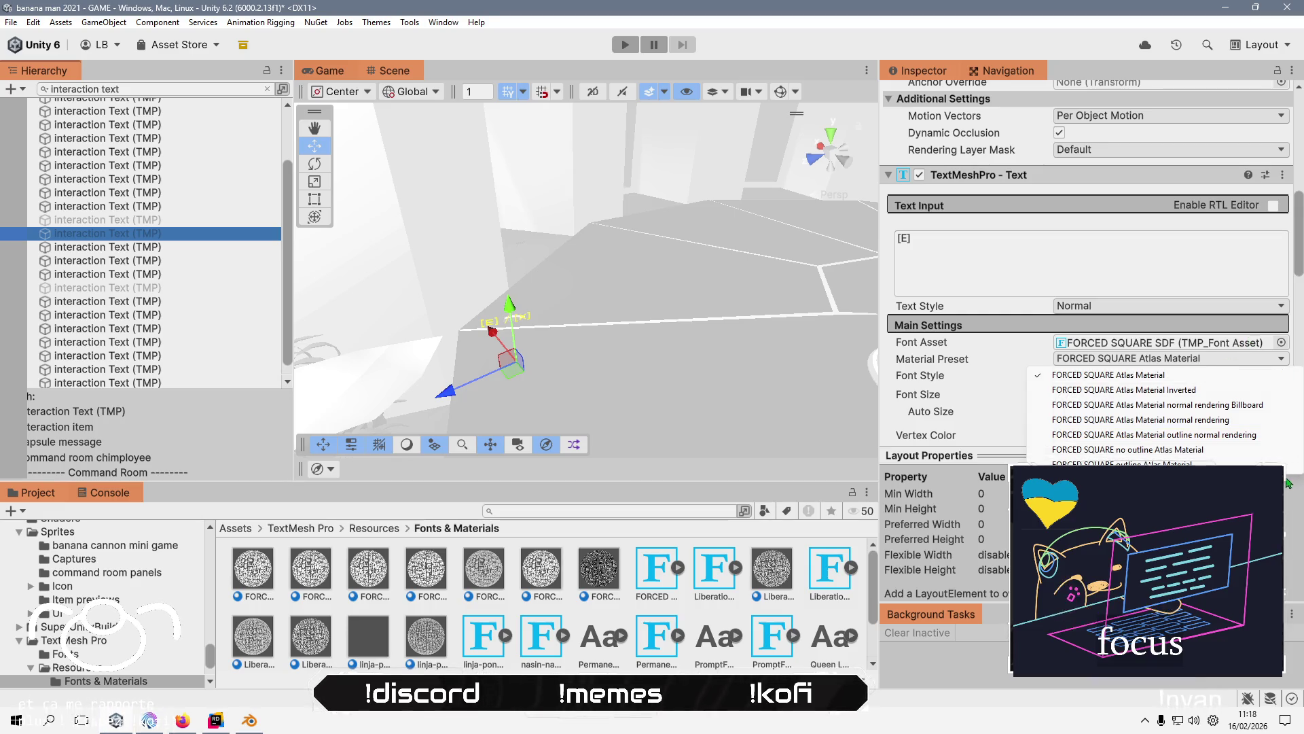
pyautogui.click(146, 219)
pyautogui.click(156, 207)
pyautogui.click(178, 196)
pyautogui.click(187, 180)
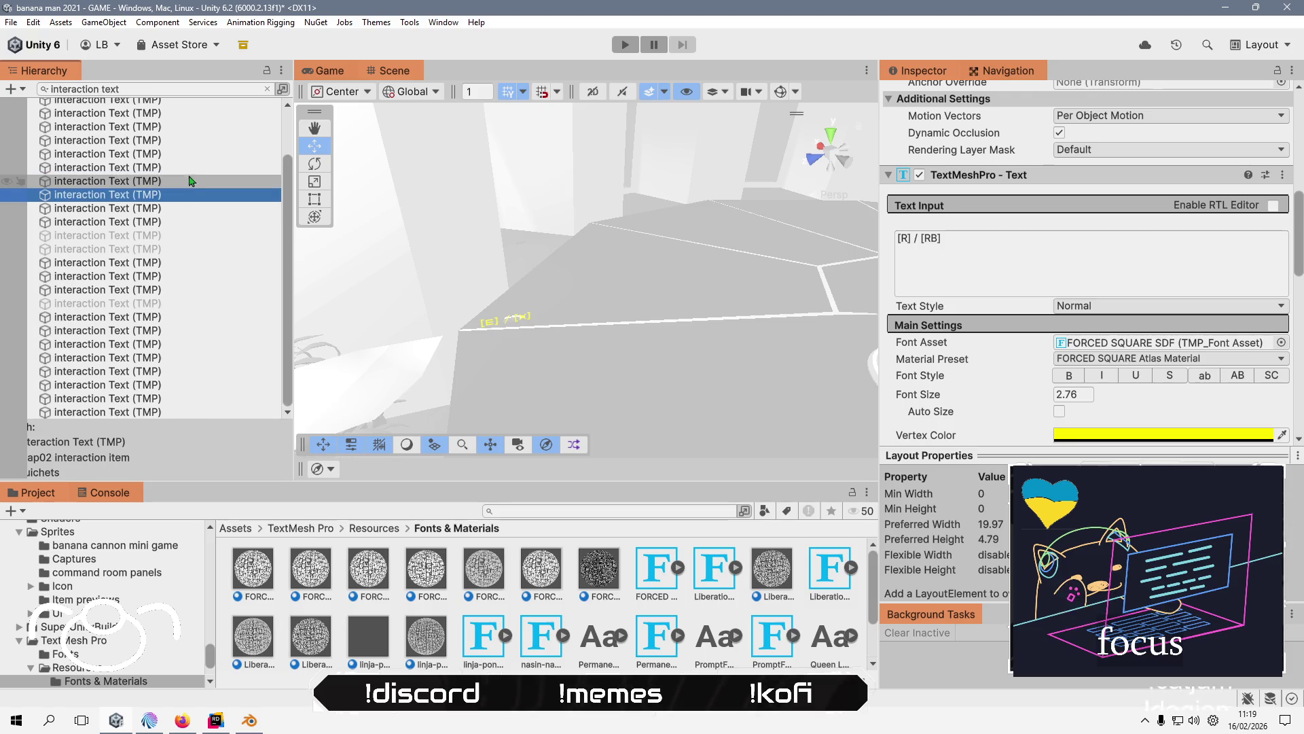
pyautogui.click(195, 169)
pyautogui.click(197, 155)
pyautogui.click(200, 141)
pyautogui.click(197, 128)
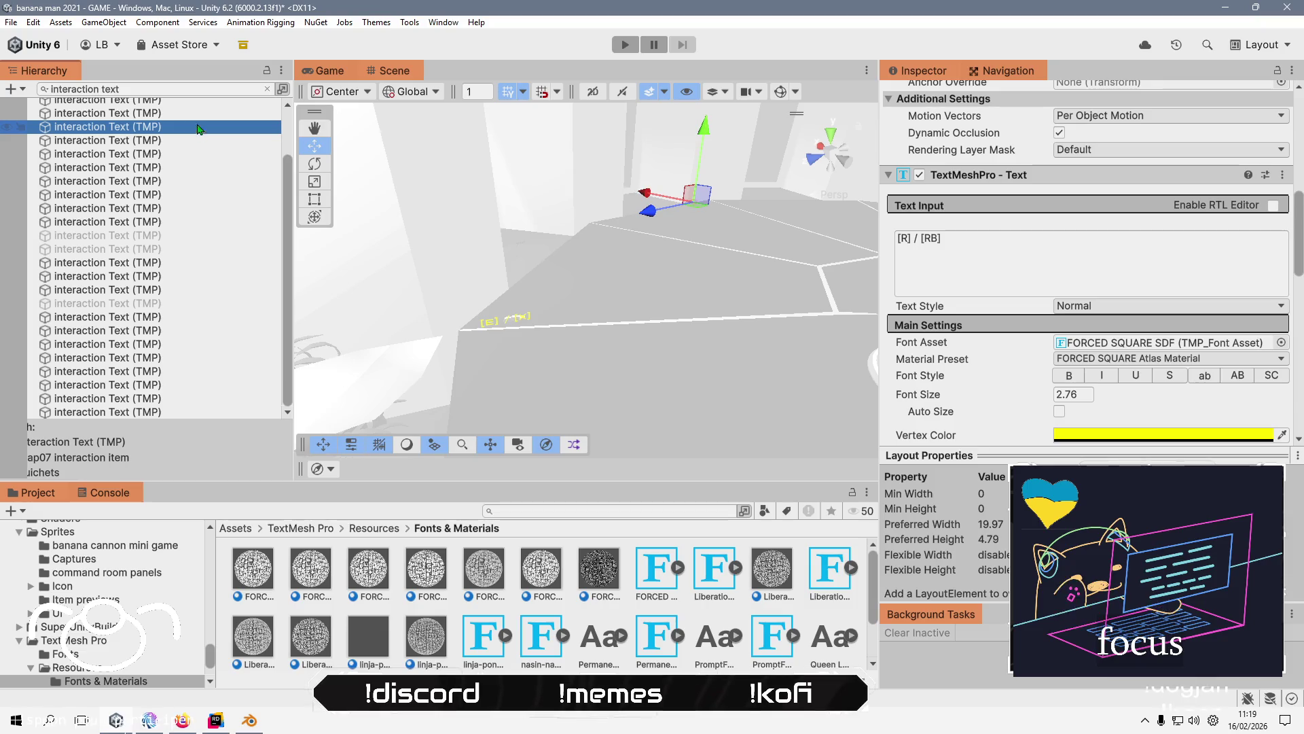
pyautogui.click(197, 119)
pyautogui.scroll(2, 197, 124)
pyautogui.click(190, 158)
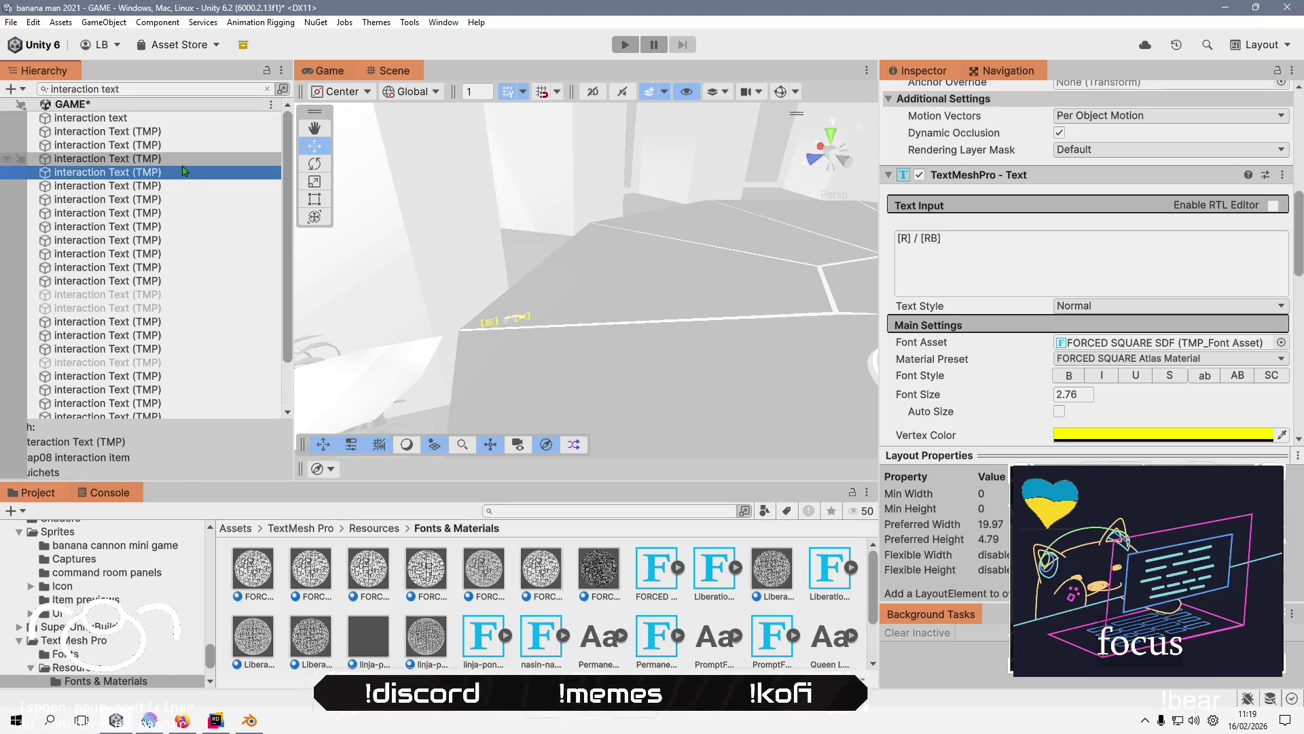
pyautogui.click(190, 145)
pyautogui.click(190, 131)
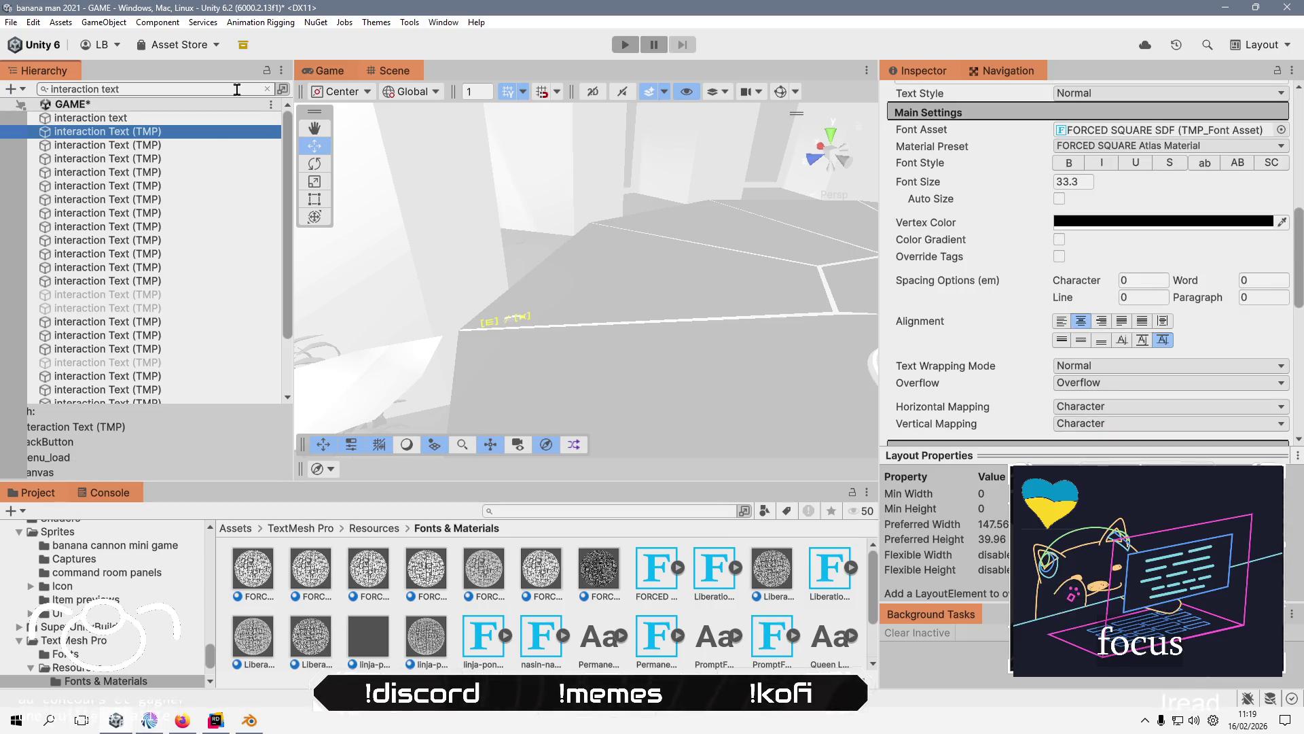
# - Clear the Hierarchy search and enter Play mode to show the game's main menu
pyautogui.click(266, 88)
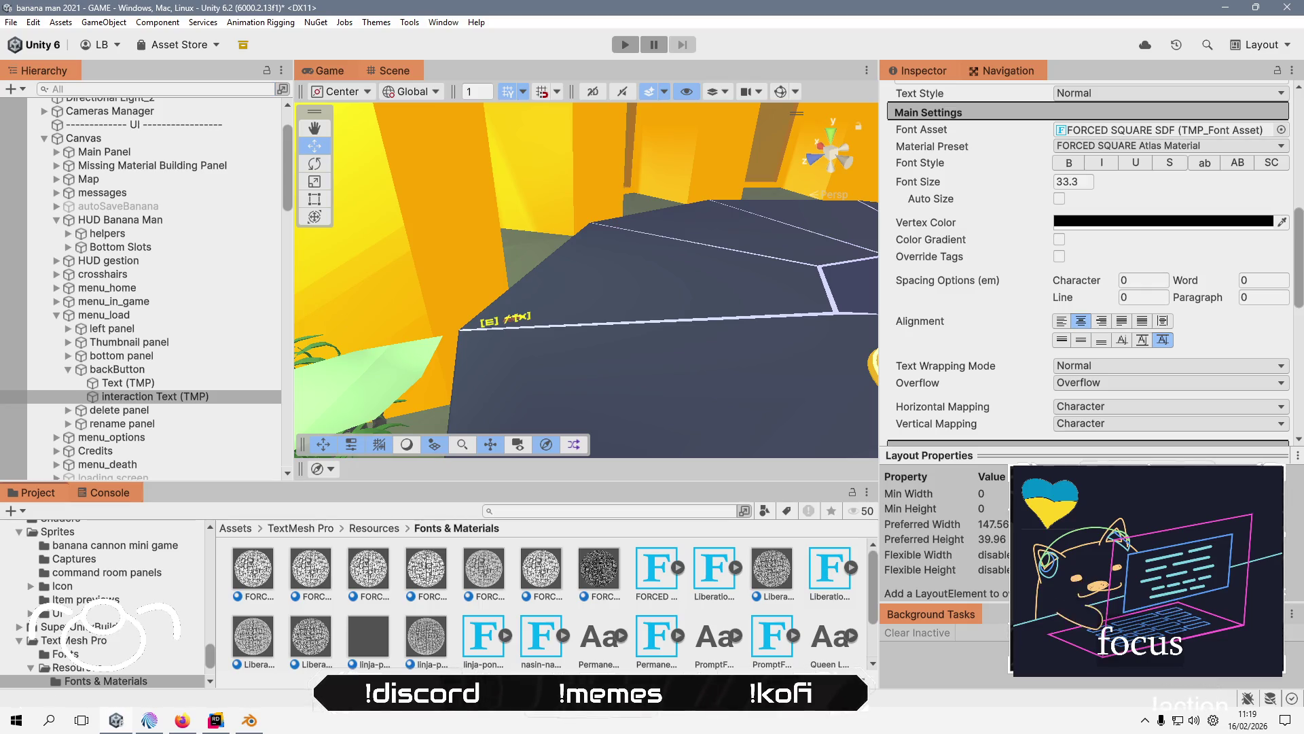
pyautogui.click(625, 45)
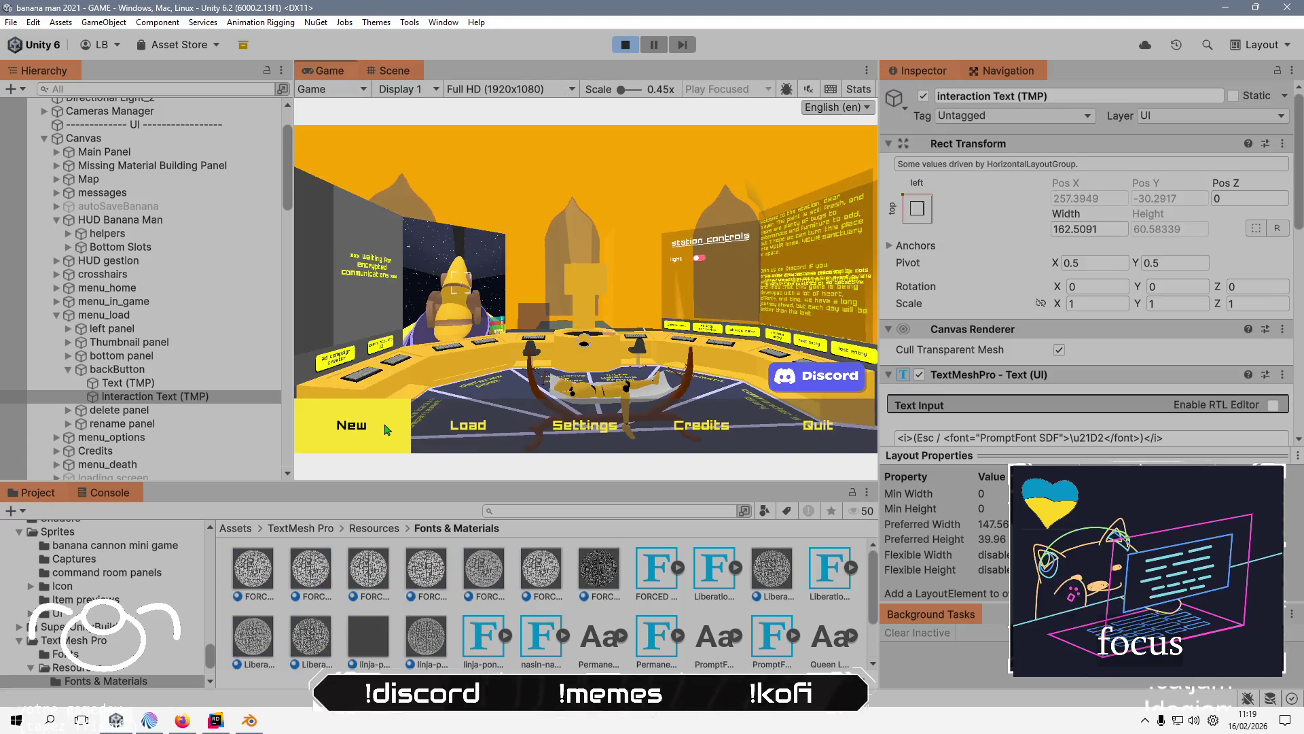
# - Start a New game, skip the Ours Agile Presents intro, and run to the console's [E] prompt
pyautogui.click(394, 429)
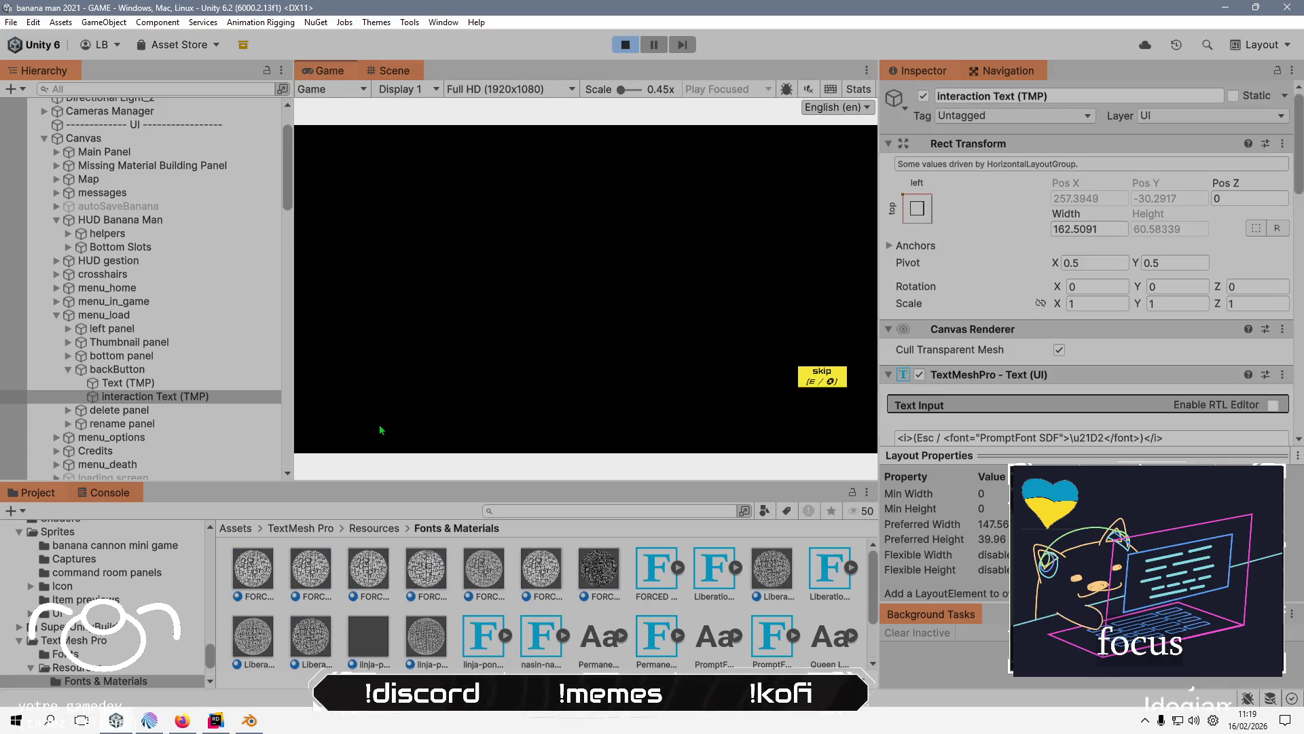
pyautogui.click(826, 377)
pyautogui.press('w')
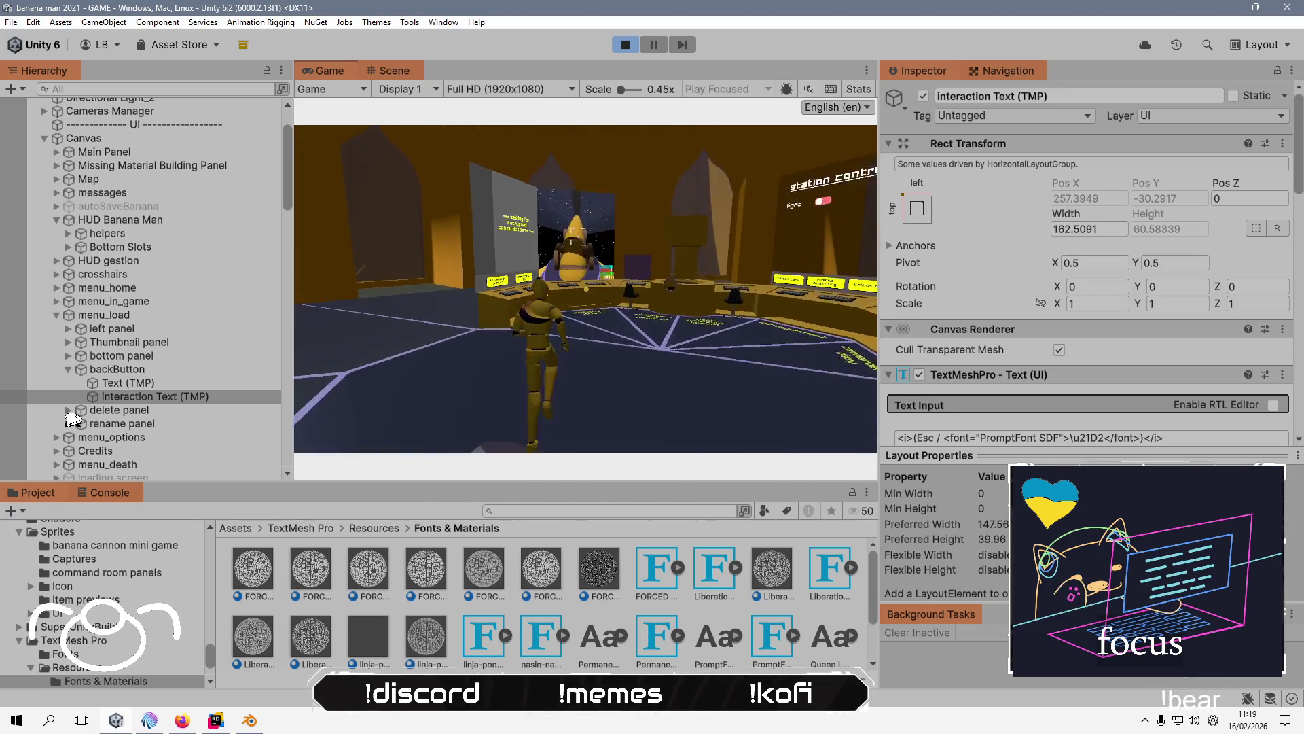
pyautogui.press('w')
pyautogui.press('w')
pyautogui.press('w')
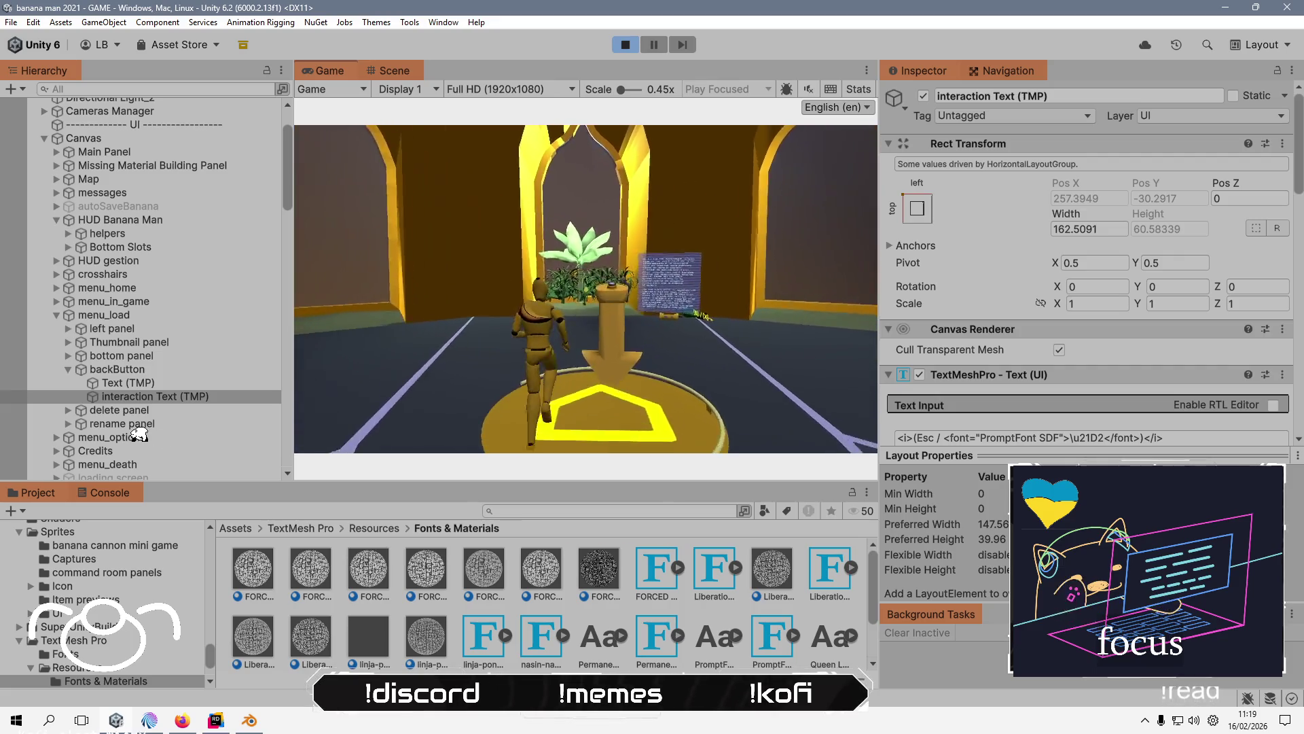
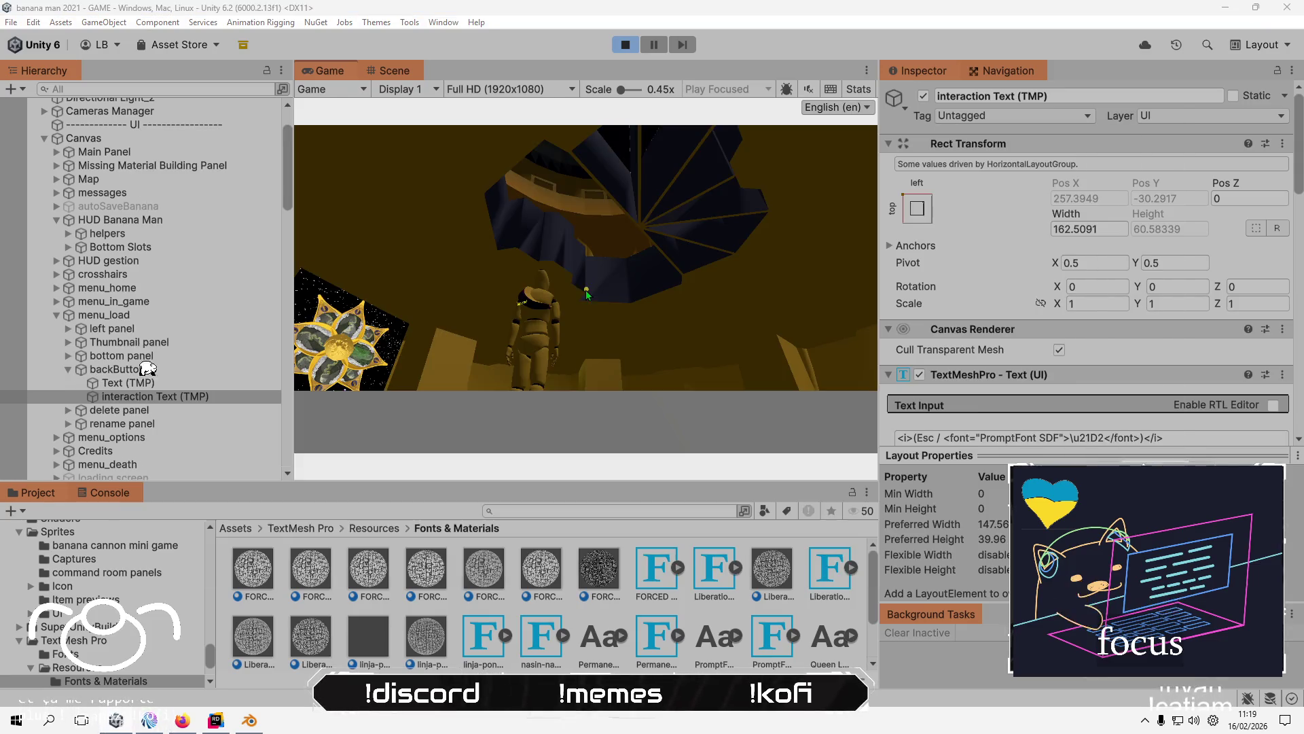
# - Show the Scene view, collapse menu_load, exit play mode and begin a hierarchy search for 'interaction'
pyautogui.click(383, 76)
pyautogui.moveTo(700, 342); pyautogui.dragTo(419, 205)
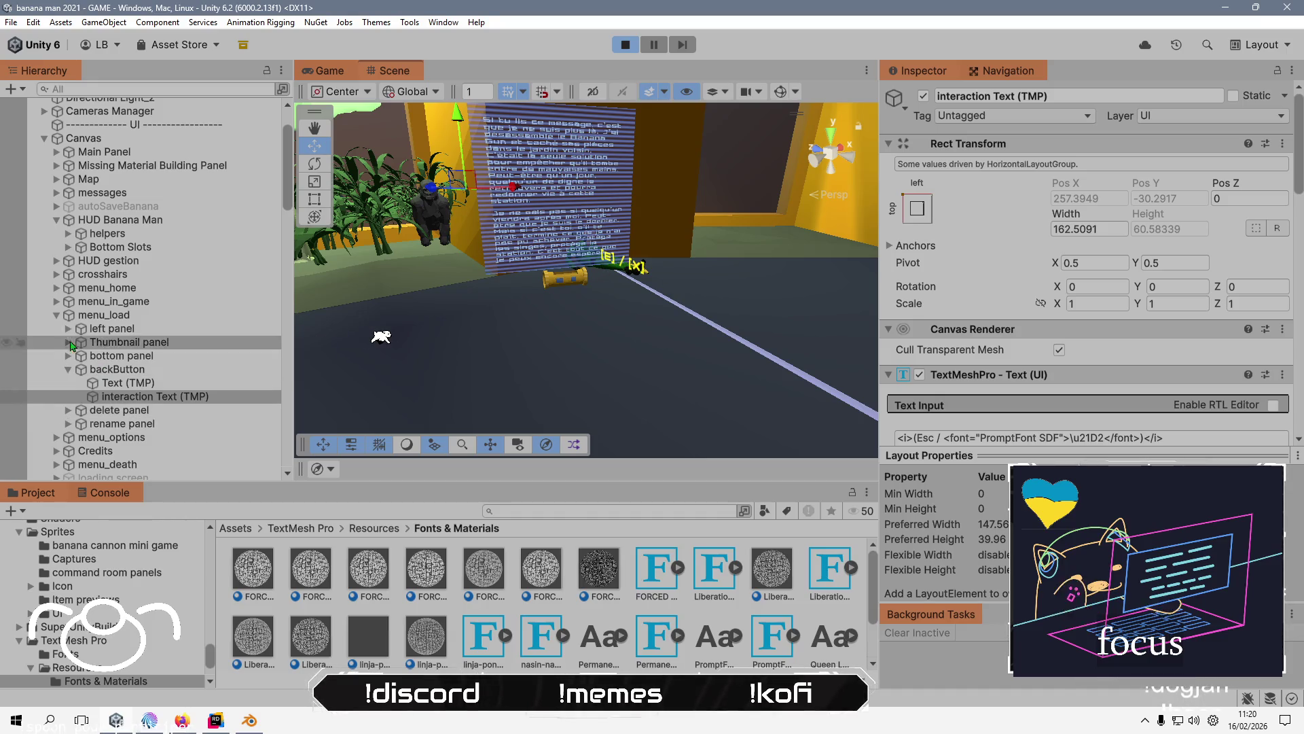
pyautogui.click(56, 316)
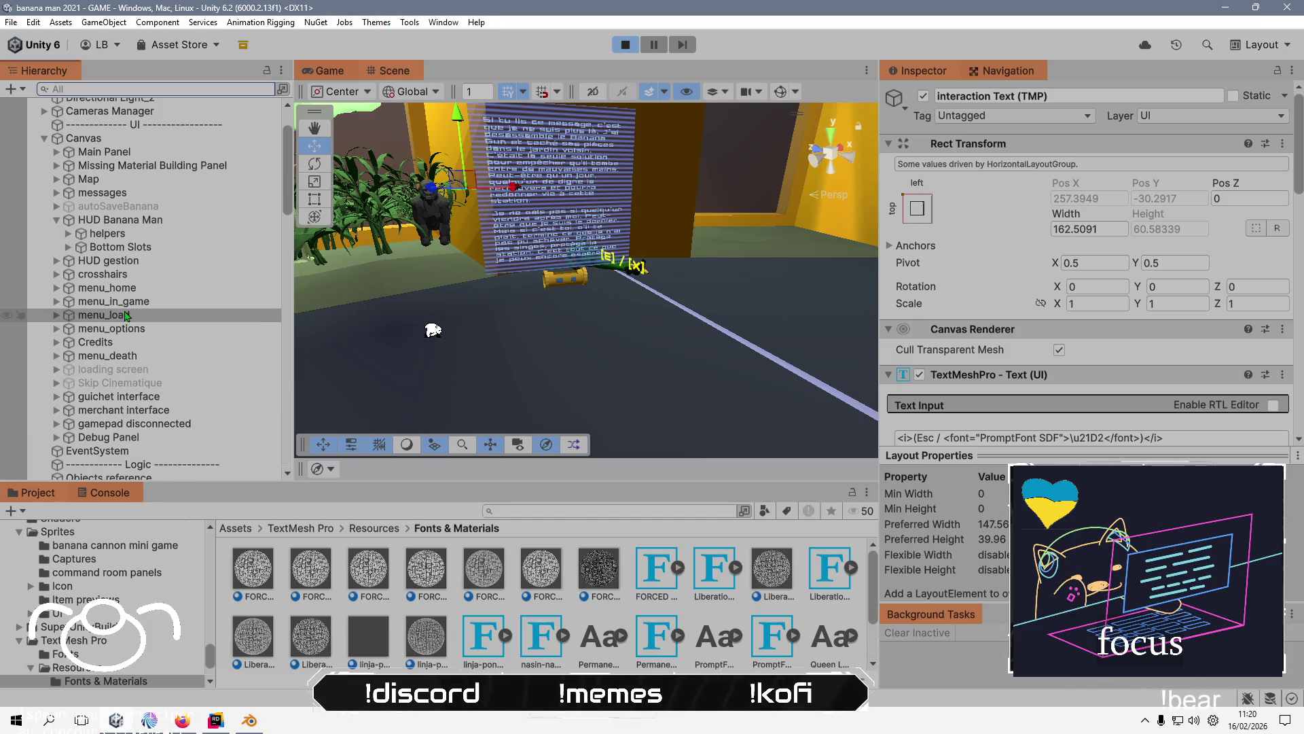
pyautogui.click(625, 44)
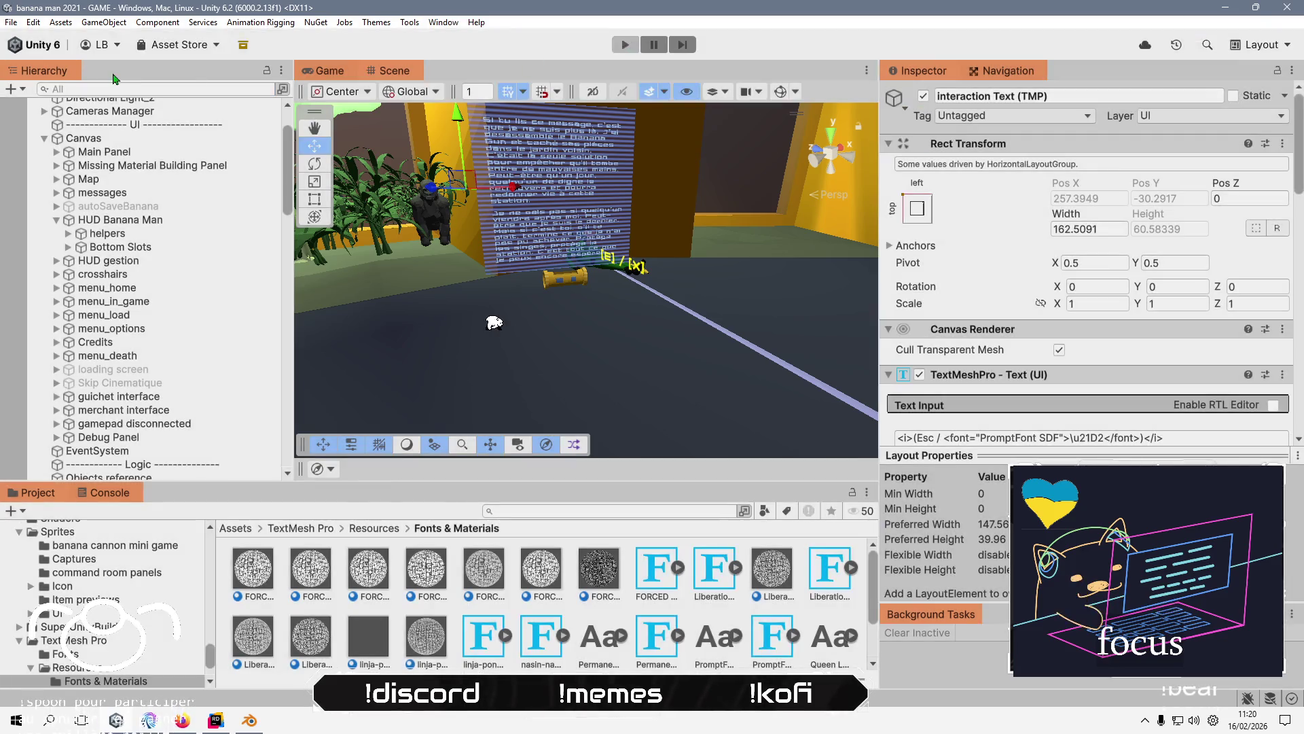
pyautogui.click(170, 89)
pyautogui.write('interaction te')
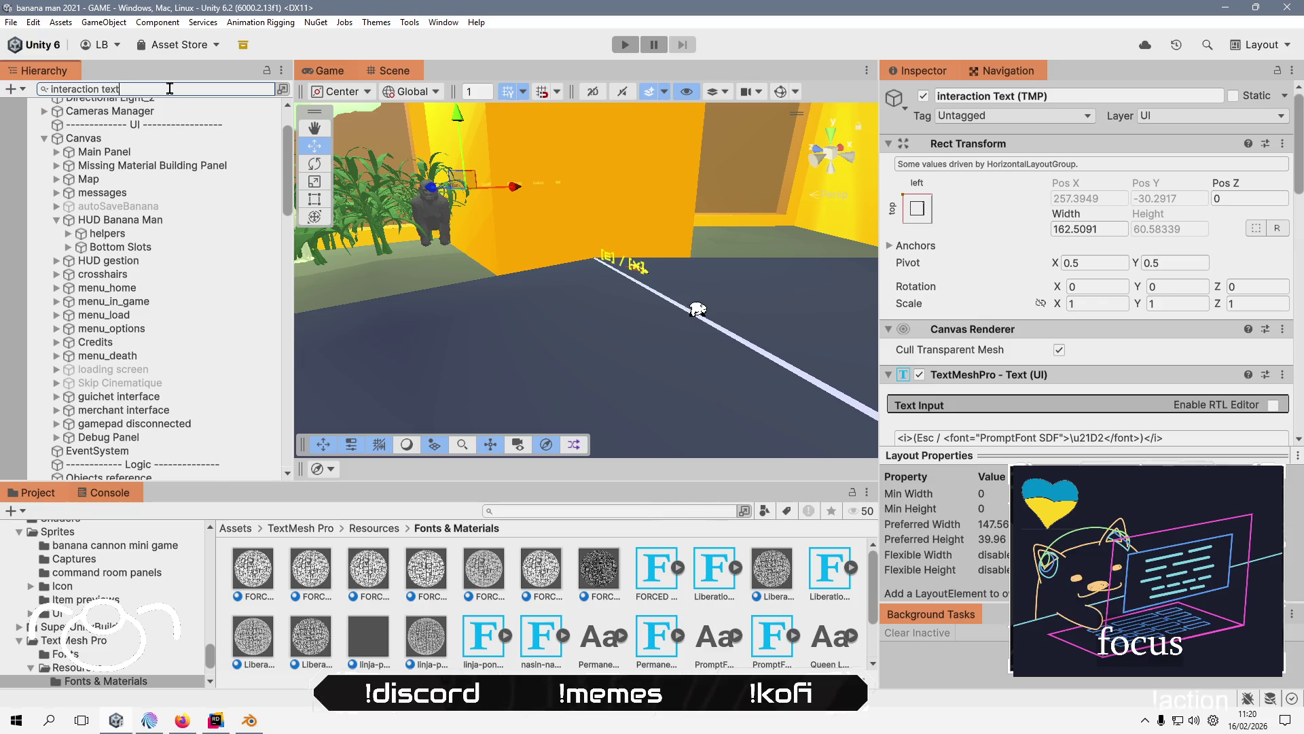
# - Filter the hierarchy to 'interaction text', frame the first result and select the [E] text
pyautogui.write('xt')
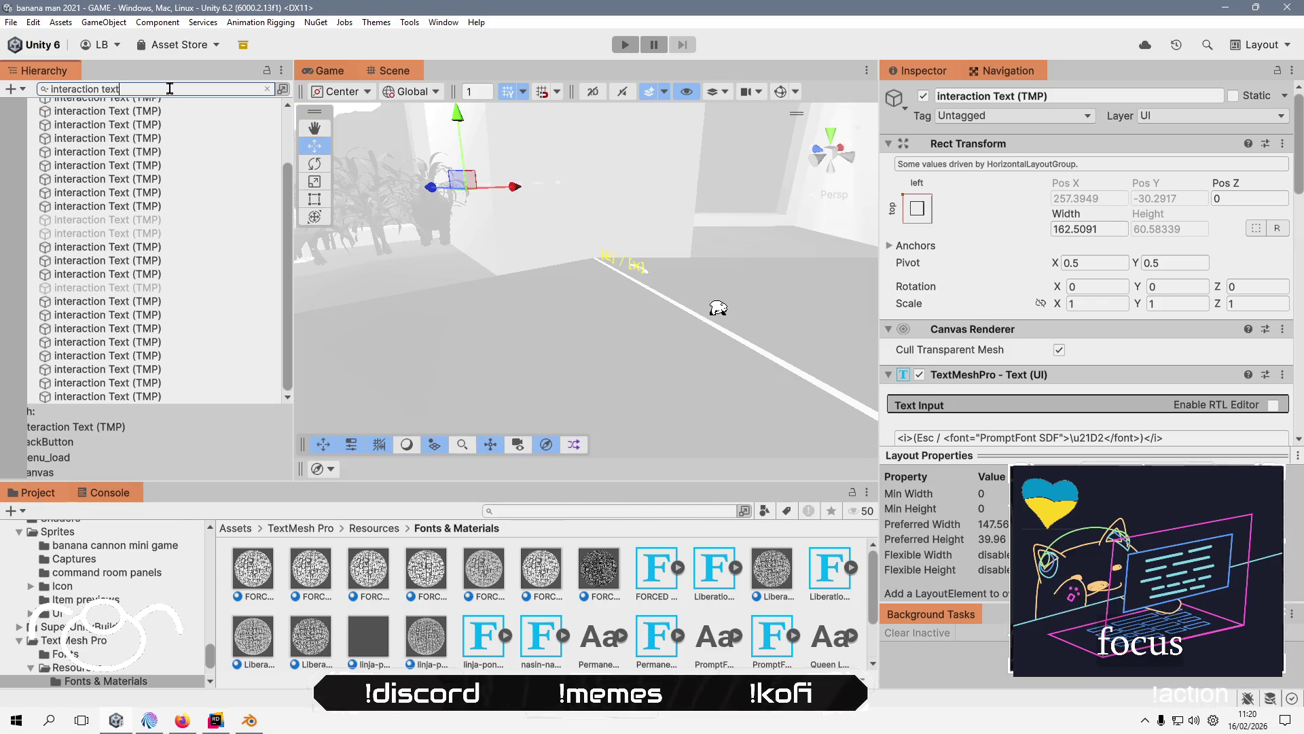
pyautogui.click(628, 267)
pyautogui.scroll(-5, 976, 255)
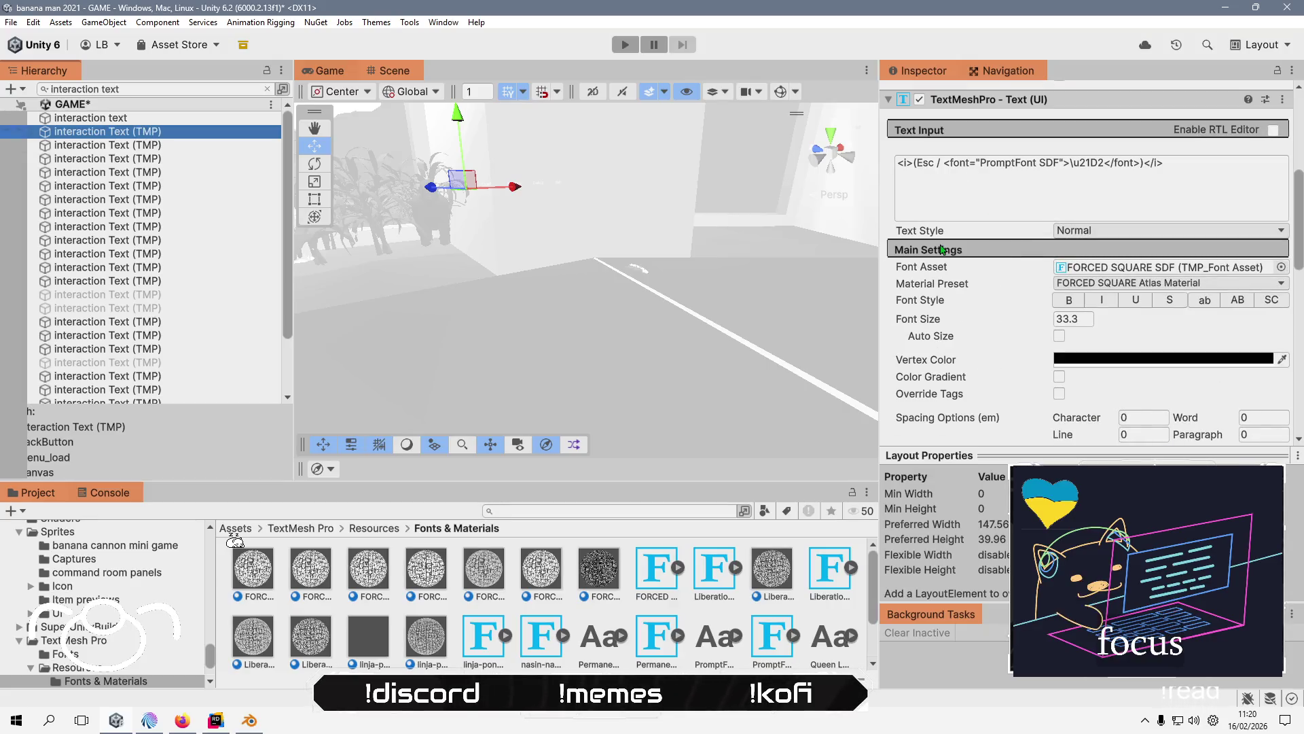
pyautogui.doubleClick(191, 136)
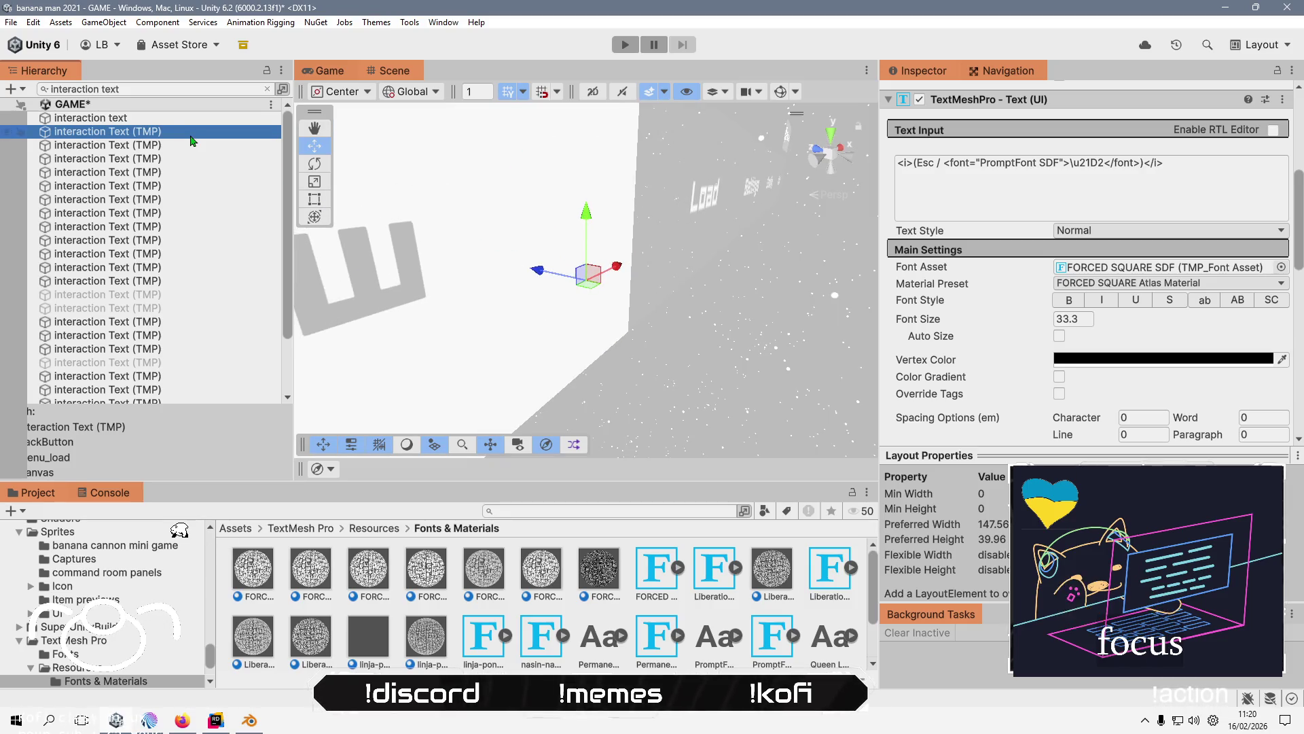
pyautogui.moveTo(524, 245); pyautogui.dragTo(880, 245)
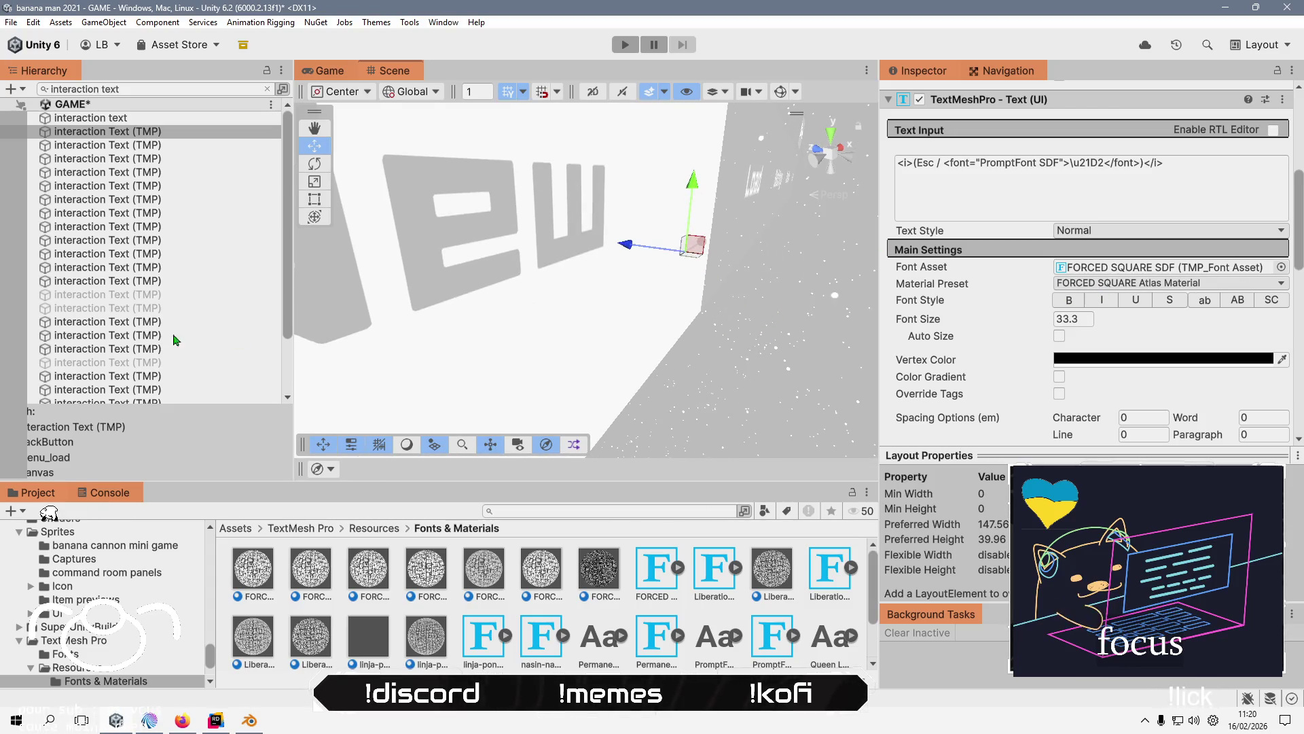
pyautogui.click(152, 145)
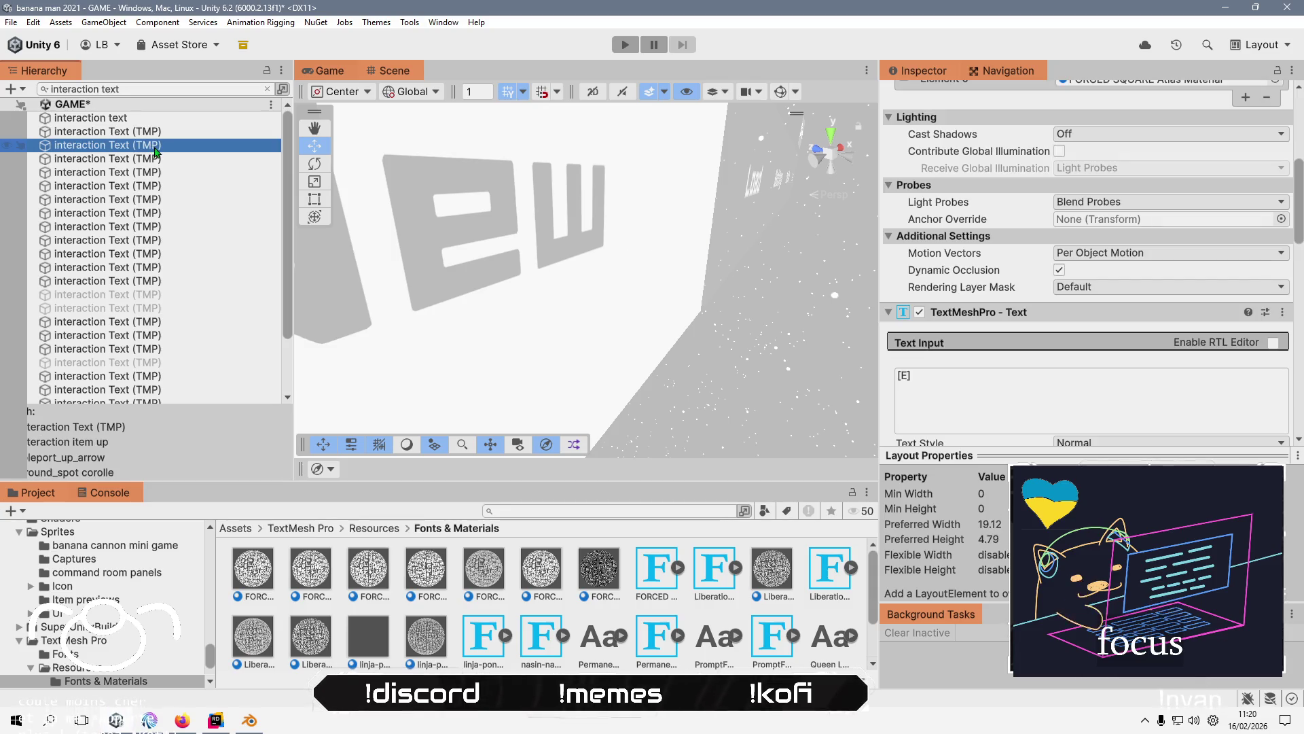
# - Select the first '[R] / [RB]' interaction text, frame it in the scene and select its prompt
pyautogui.click(153, 158)
pyautogui.click(154, 173)
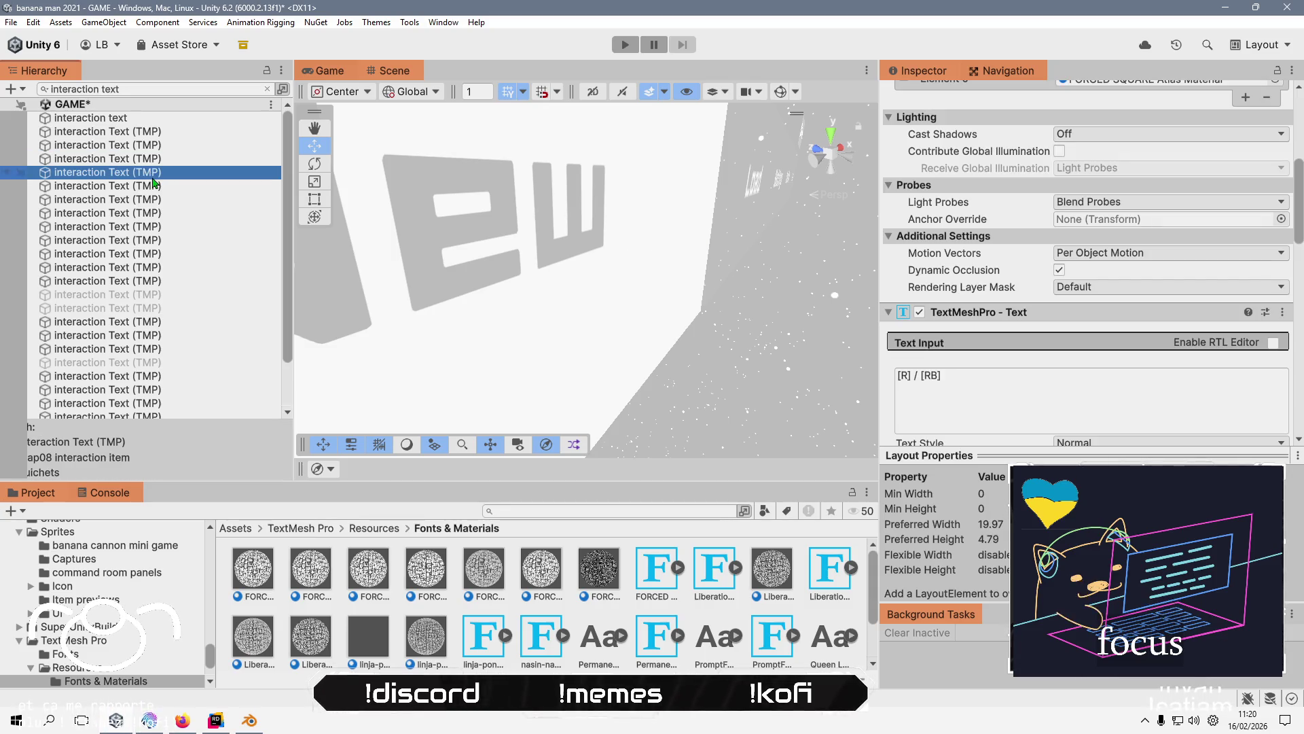
pyautogui.press('f')
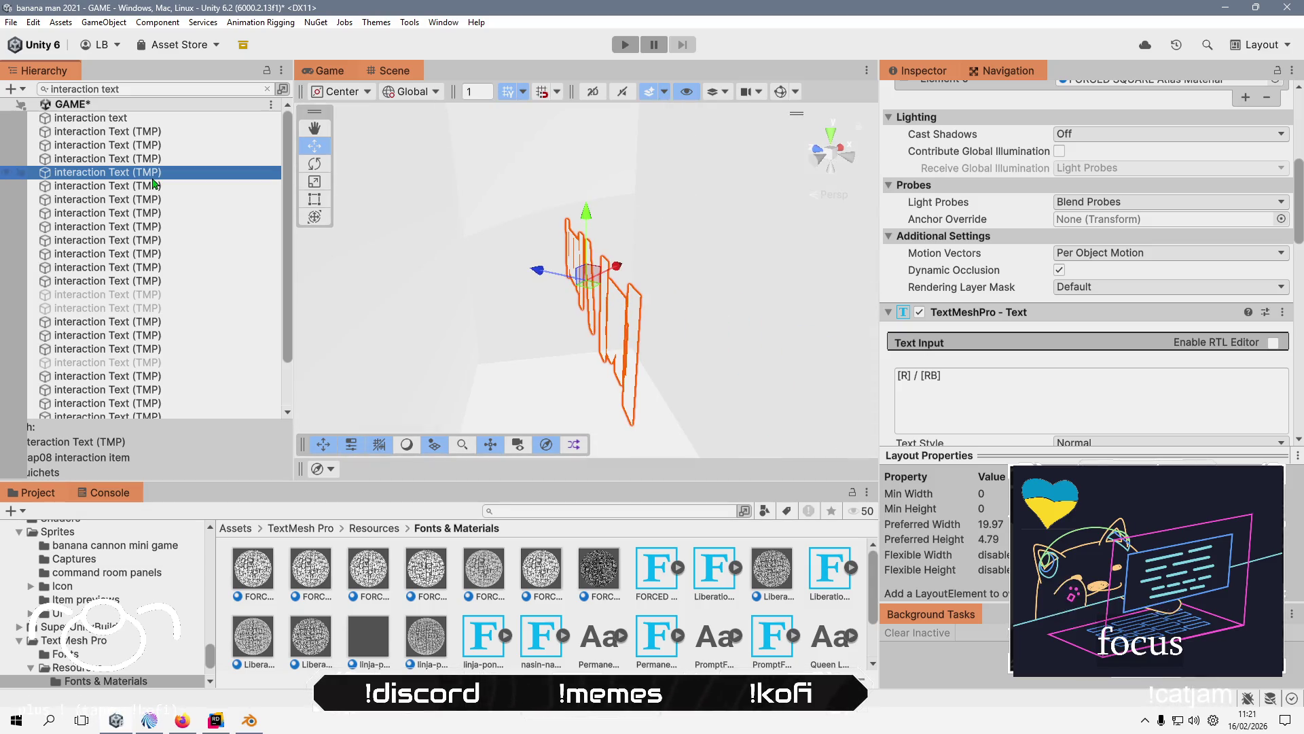
pyautogui.moveTo(414, 278)
pyautogui.mouseDown()
pyautogui.moveTo(640, 281)
pyautogui.moveTo(460, 294)
pyautogui.moveTo(580, 294)
pyautogui.moveTo(674, 227)
pyautogui.moveTo(498, 288)
pyautogui.moveTo(503, 275)
pyautogui.moveTo(486, 279)
pyautogui.moveTo(557, 268)
pyautogui.mouseUp()
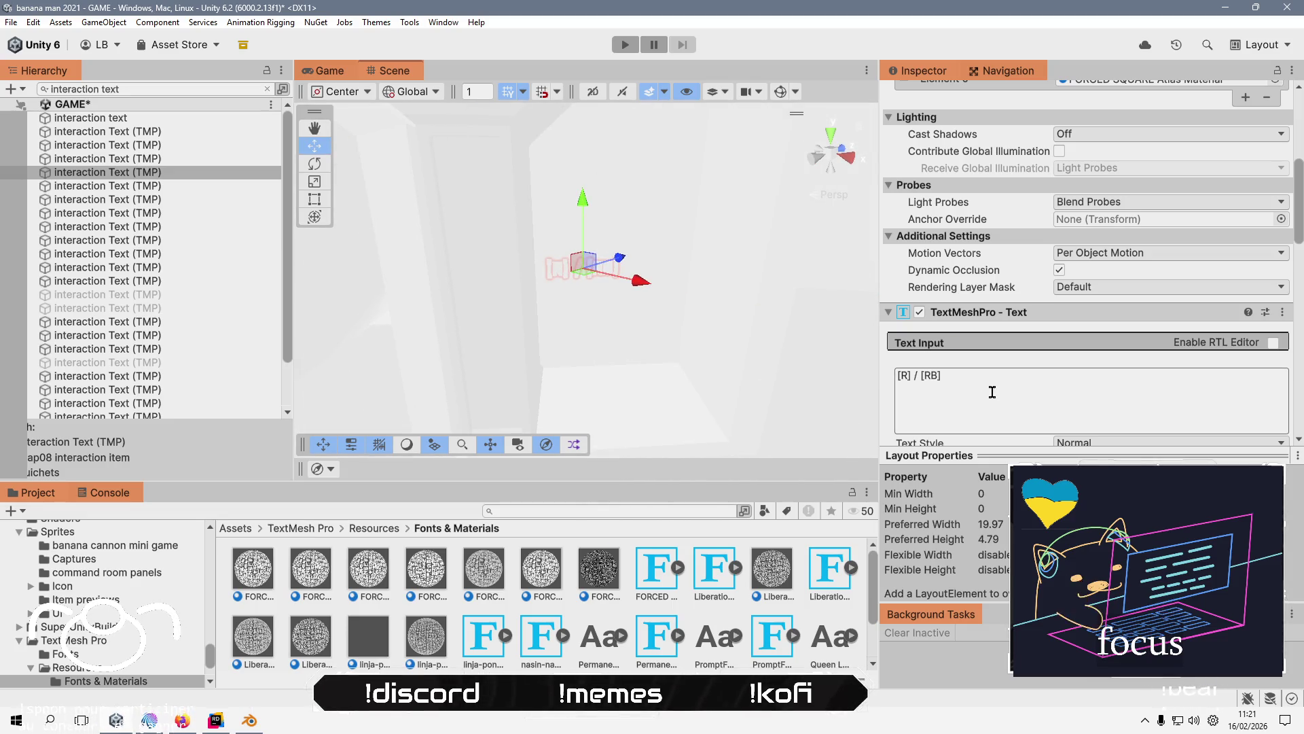
pyautogui.moveTo(603, 335); pyautogui.dragTo(543, 333)
pyautogui.click(910, 374)
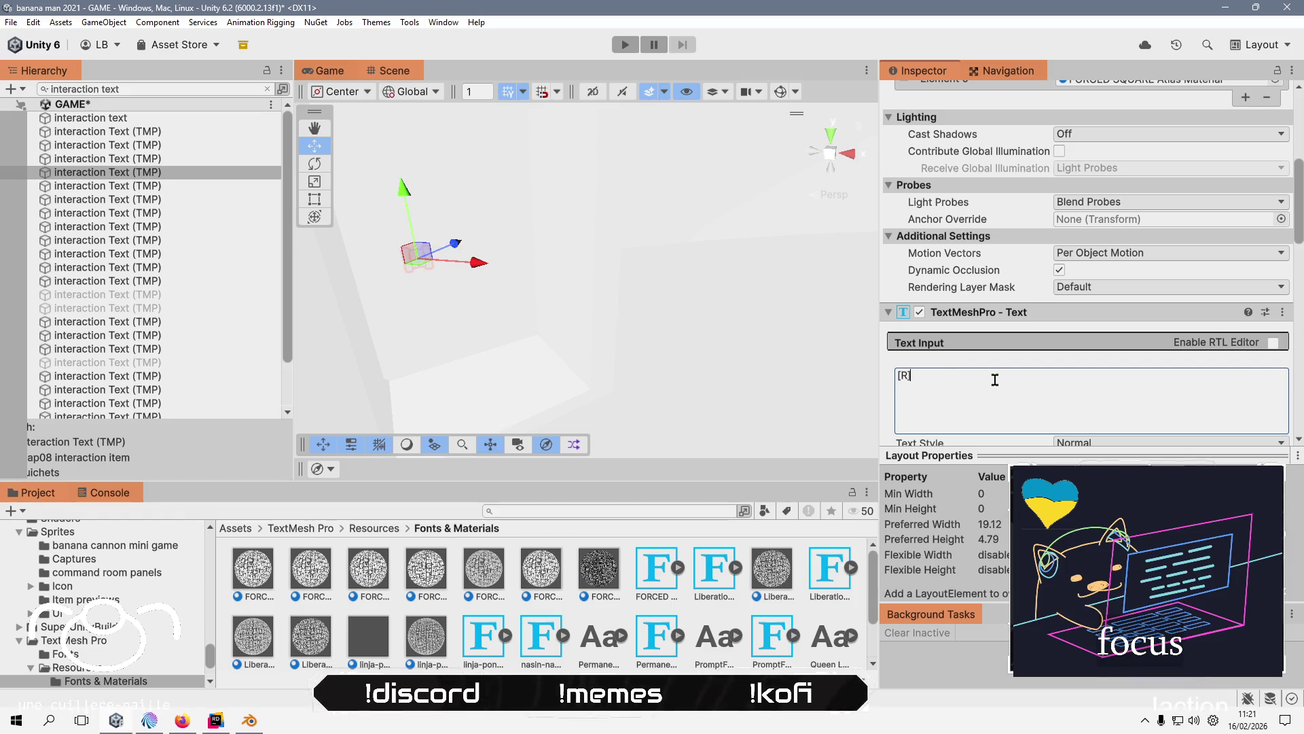
# - Trim the next two interaction prompts from '[R] / [RB]' down to '[R]'
pyautogui.click(146, 189)
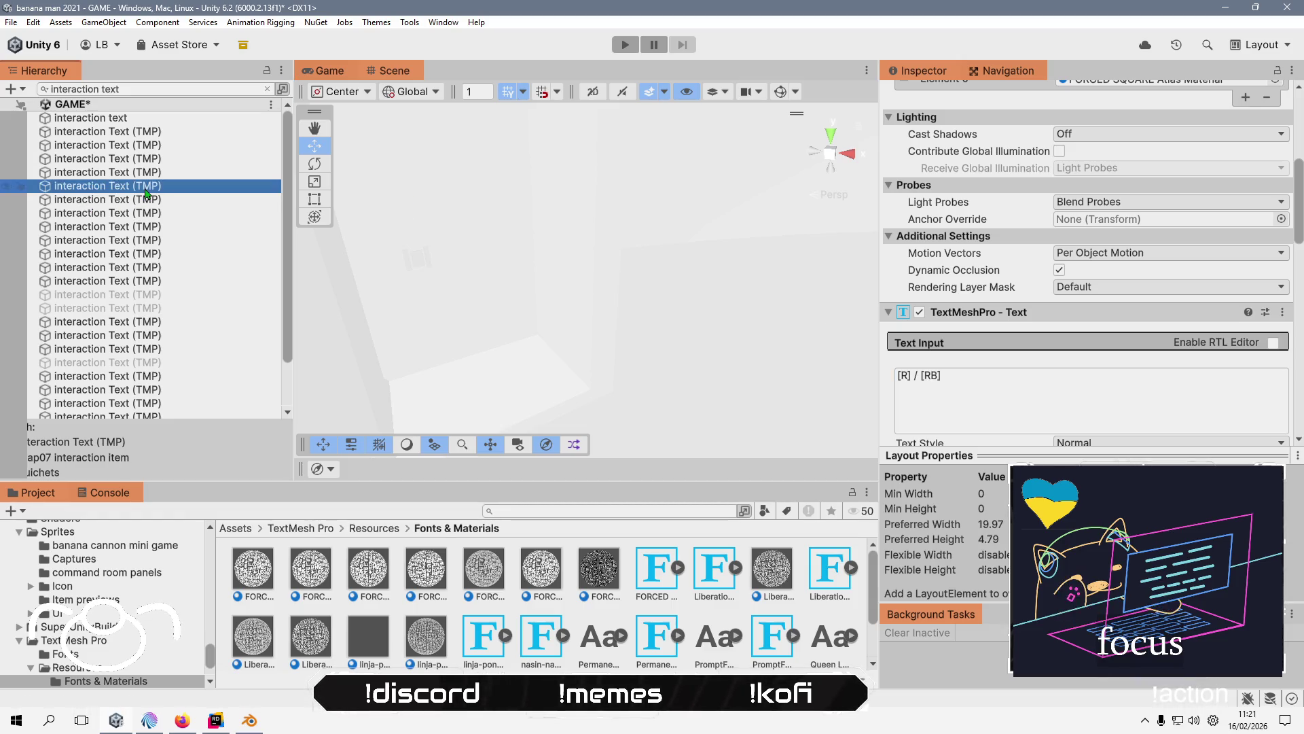
pyautogui.click(975, 424)
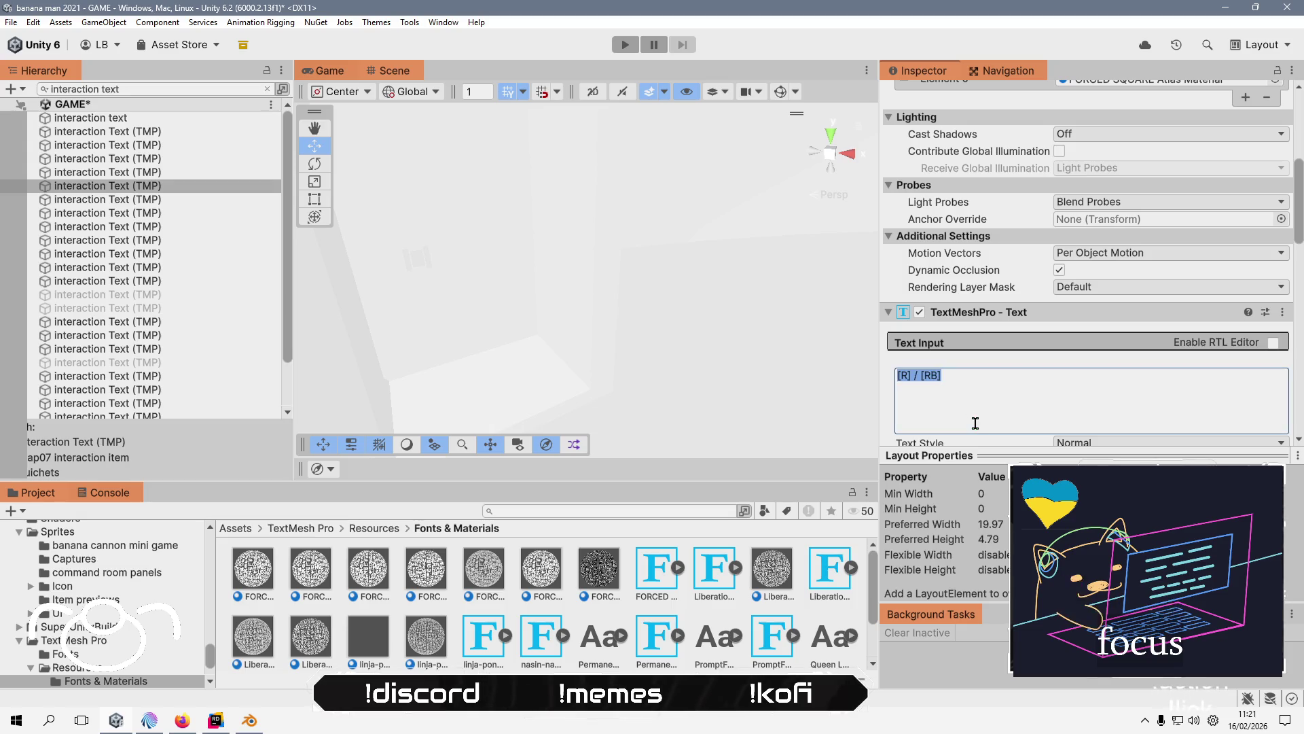
pyautogui.write('[R]')
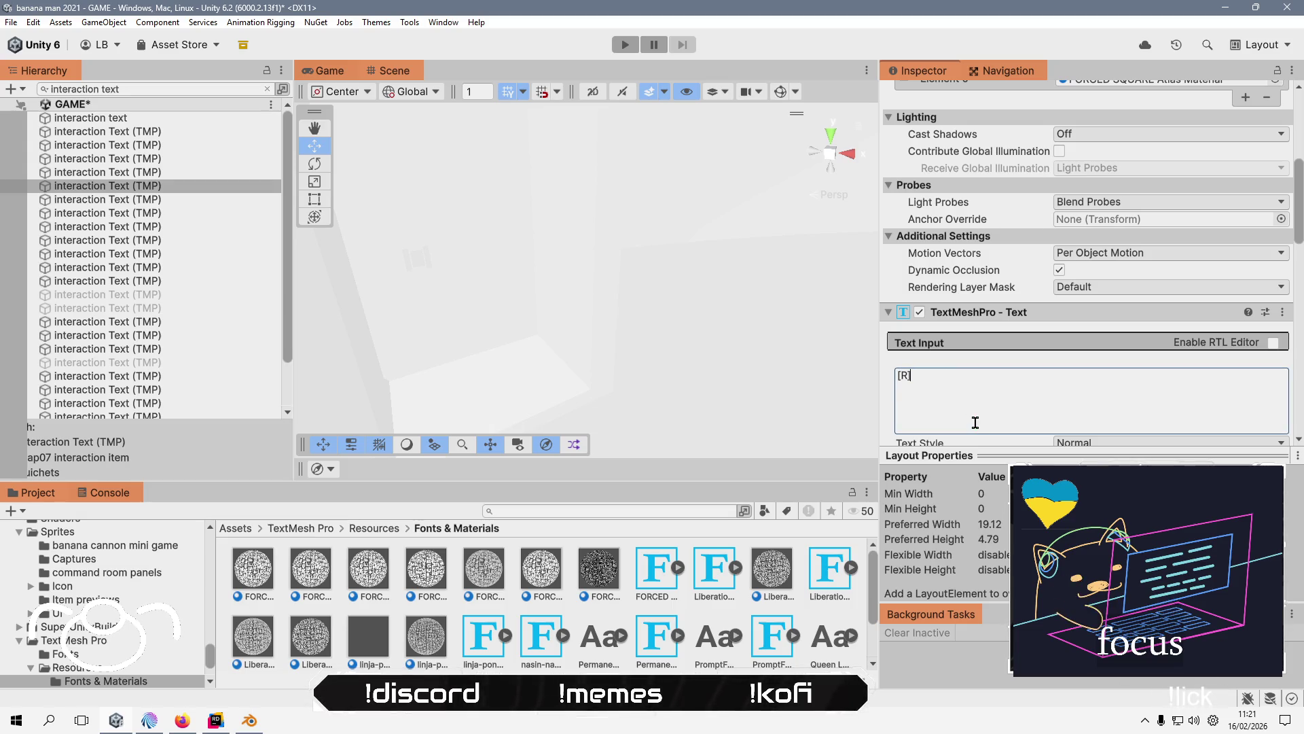
pyautogui.click(170, 201)
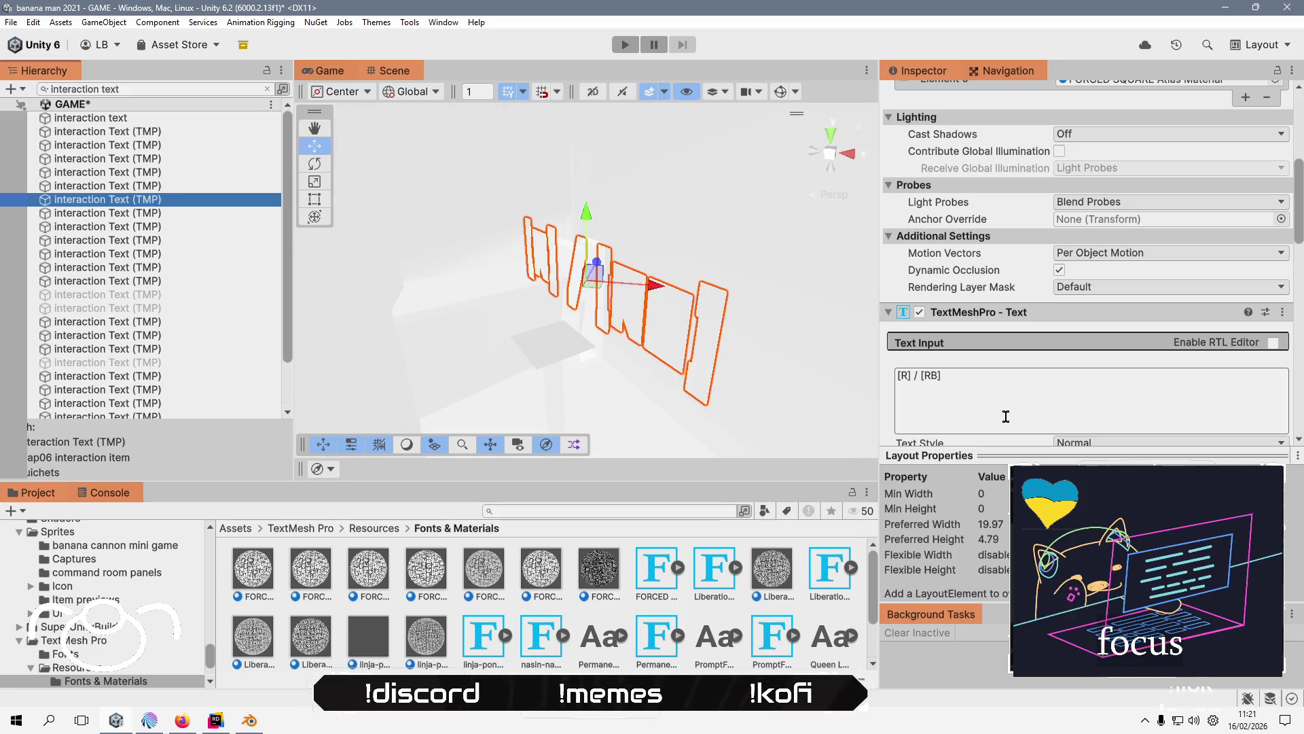
pyautogui.click(1018, 402)
pyautogui.press('End')
pyautogui.hotkey('shift', 'Left')
pyautogui.hotkey('shift', 'Left')
pyautogui.hotkey('shift', 'Left')
pyautogui.press('BackSpace')
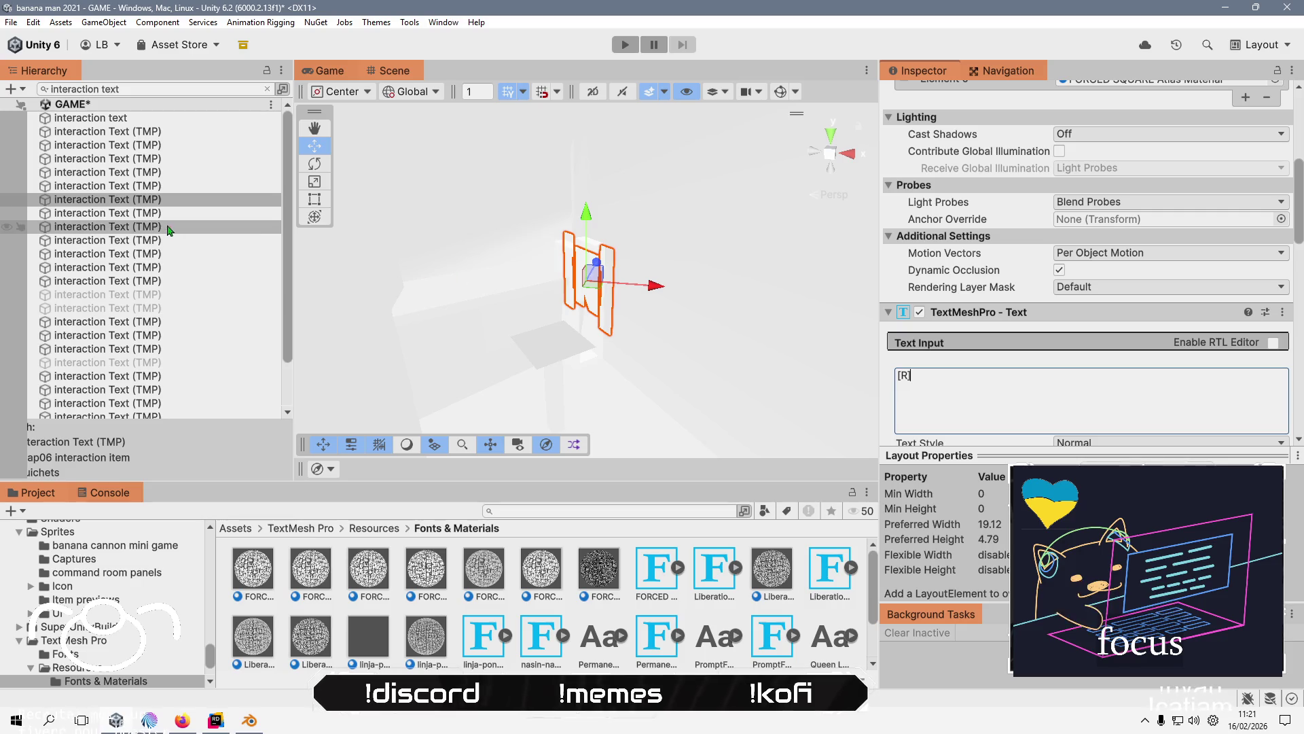
# - Delete ' / [RB]' from two more interaction prompts, leaving '[R]'
pyautogui.click(170, 213)
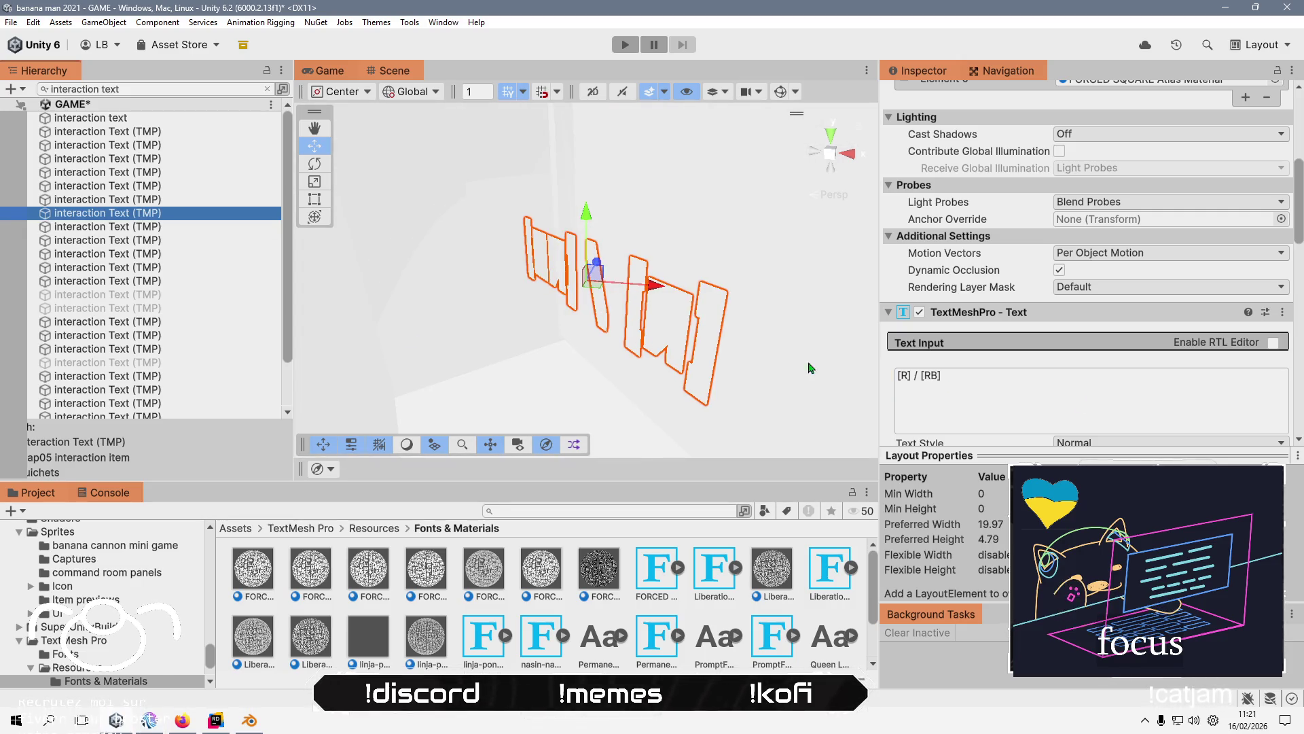
pyautogui.click(916, 376)
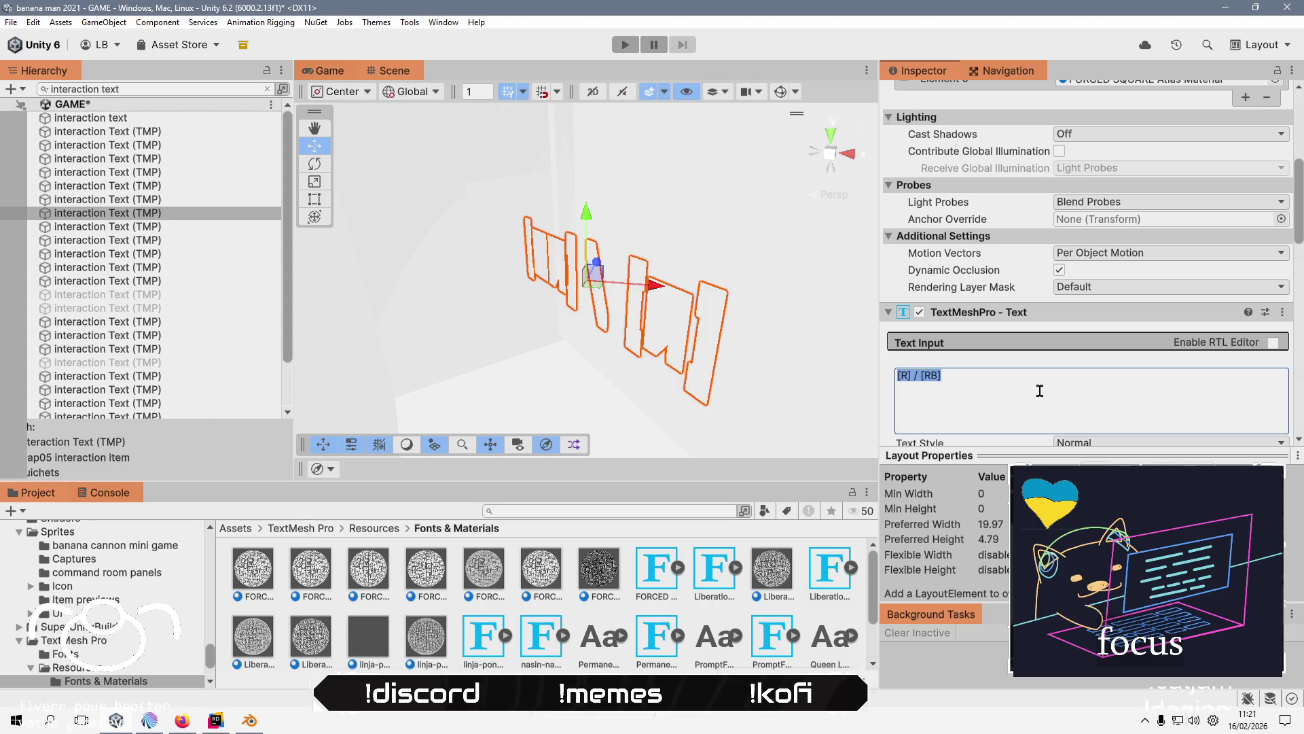
pyautogui.press('BackSpace')
pyautogui.press('BackSpace')
pyautogui.press('BackSpace')
pyautogui.write('[R')
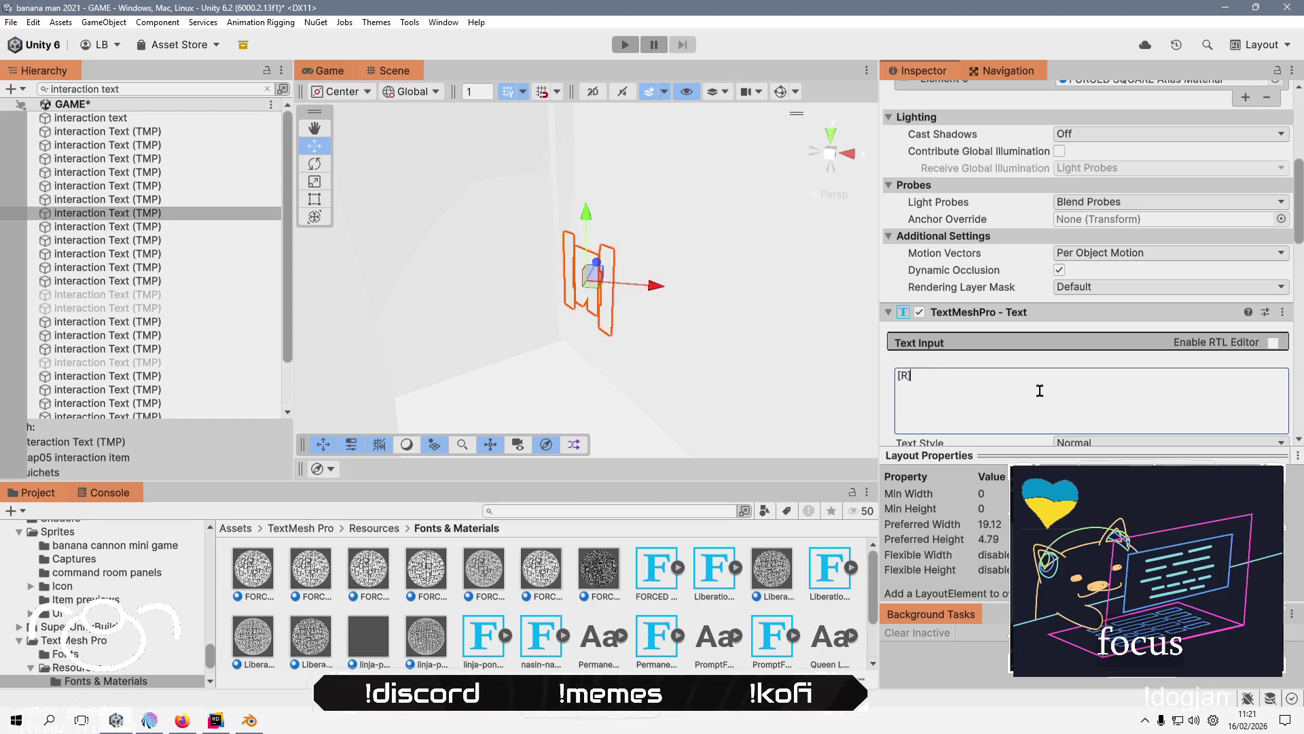
pyautogui.click(160, 228)
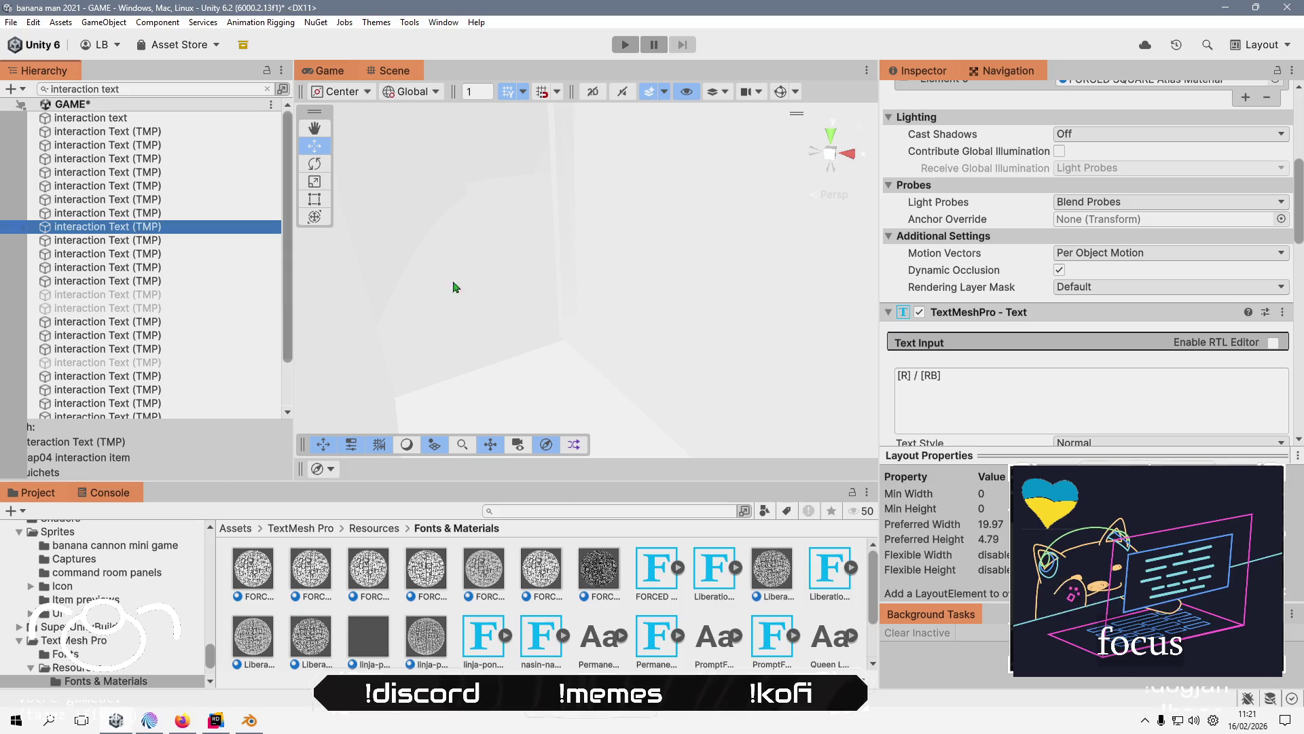
pyautogui.click(1010, 392)
pyautogui.press('End')
pyautogui.hotkey('shift', 'Left')
pyautogui.hotkey('shift', 'Left')
pyautogui.hotkey('shift', 'Left')
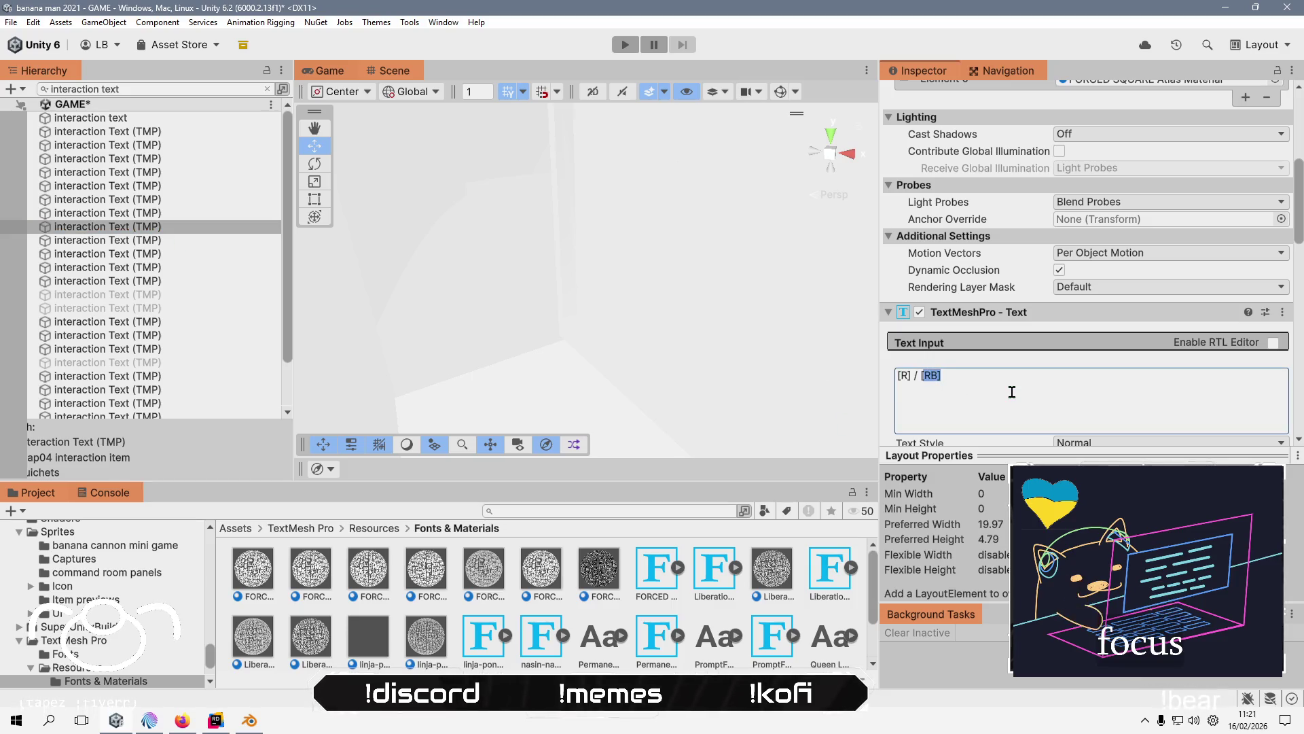
pyautogui.press('BackSpace')
pyautogui.press('BackSpace')
pyautogui.press('BackSpace')
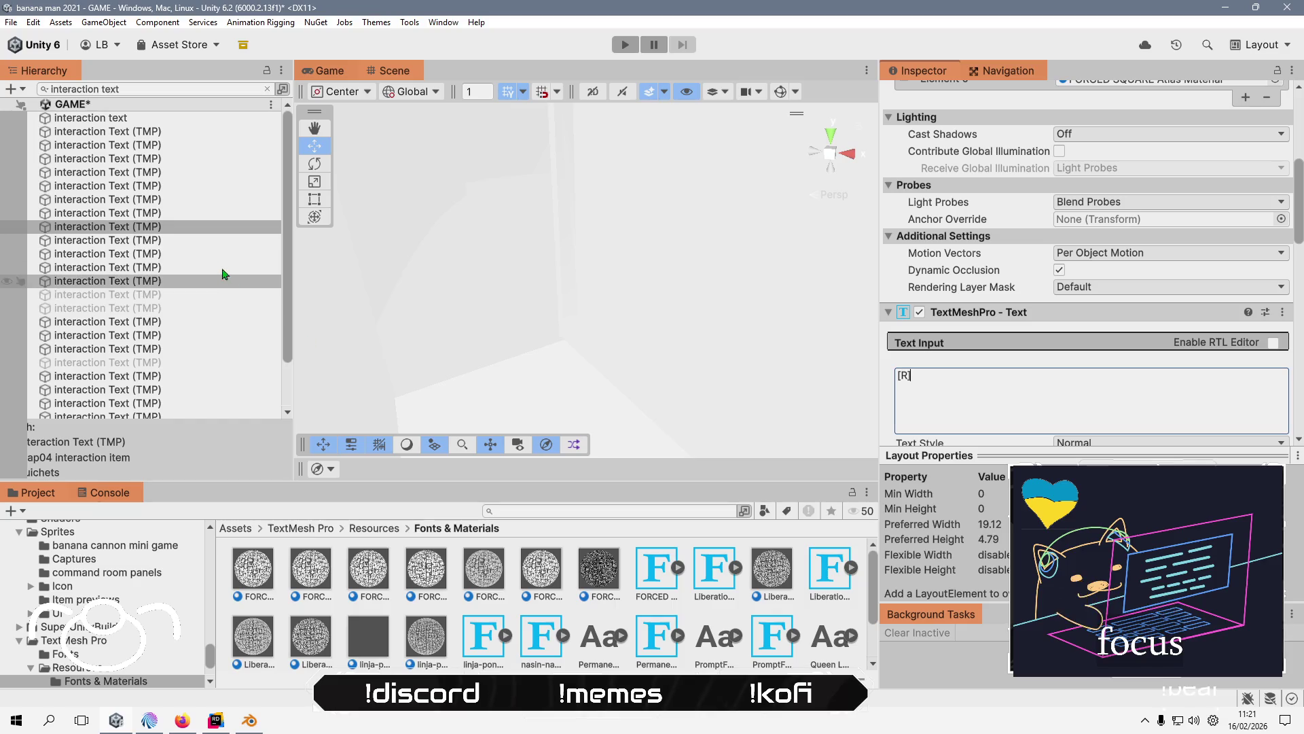
# - Cut the trailing ' / [RB]' from the following two prompts so they read '[R]'
pyautogui.click(209, 241)
pyautogui.click(1010, 376)
pyautogui.press('End')
pyautogui.hotkey('shift', 'Left')
pyautogui.hotkey('shift', 'Left')
pyautogui.hotkey('shift', 'Left')
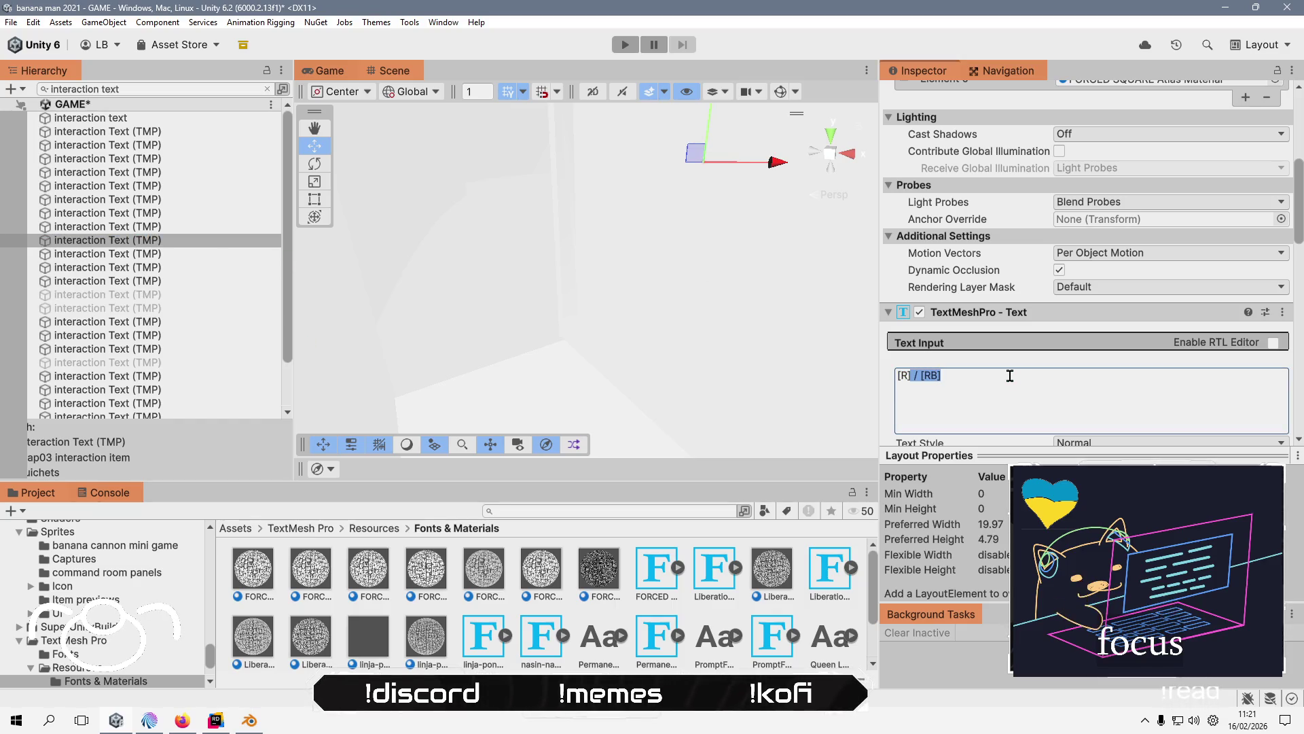
pyautogui.click(139, 253)
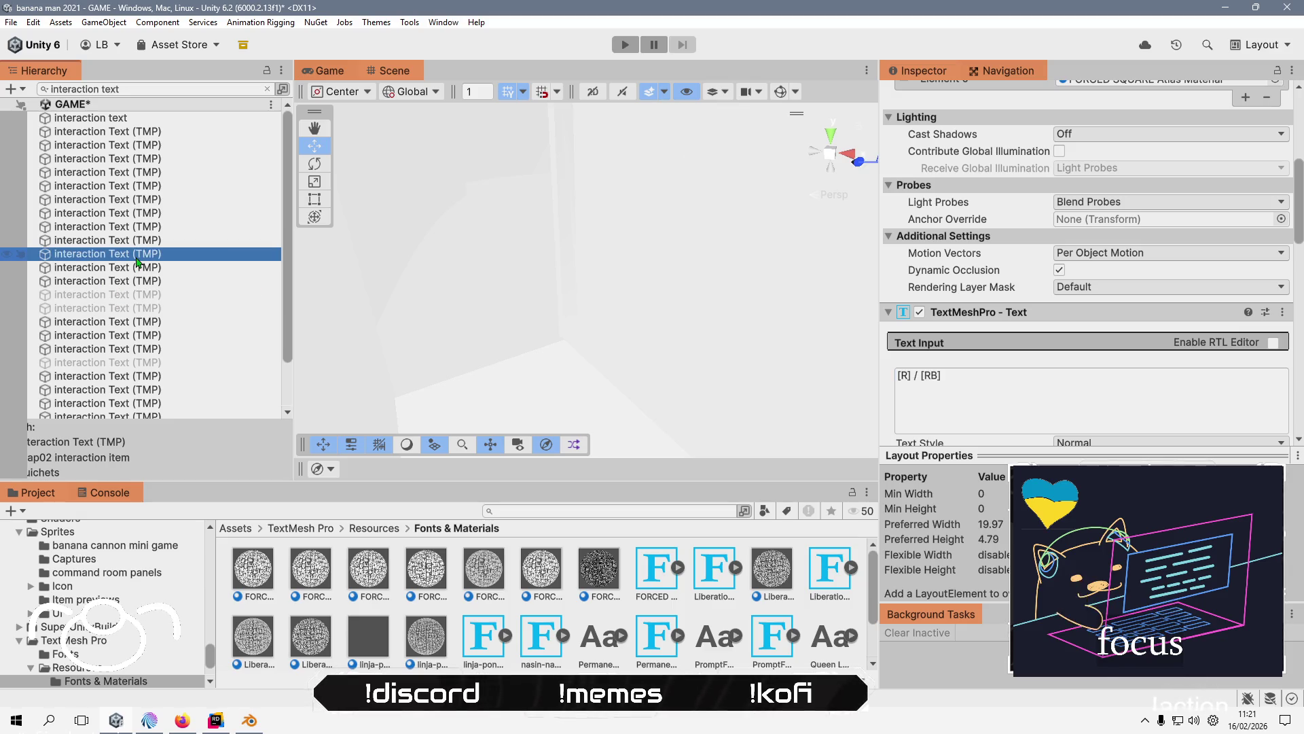
pyautogui.click(1050, 394)
pyautogui.press('End')
pyautogui.hotkey('shift', 'Left')
pyautogui.hotkey('shift', 'Left')
pyautogui.hotkey('shift', 'Left')
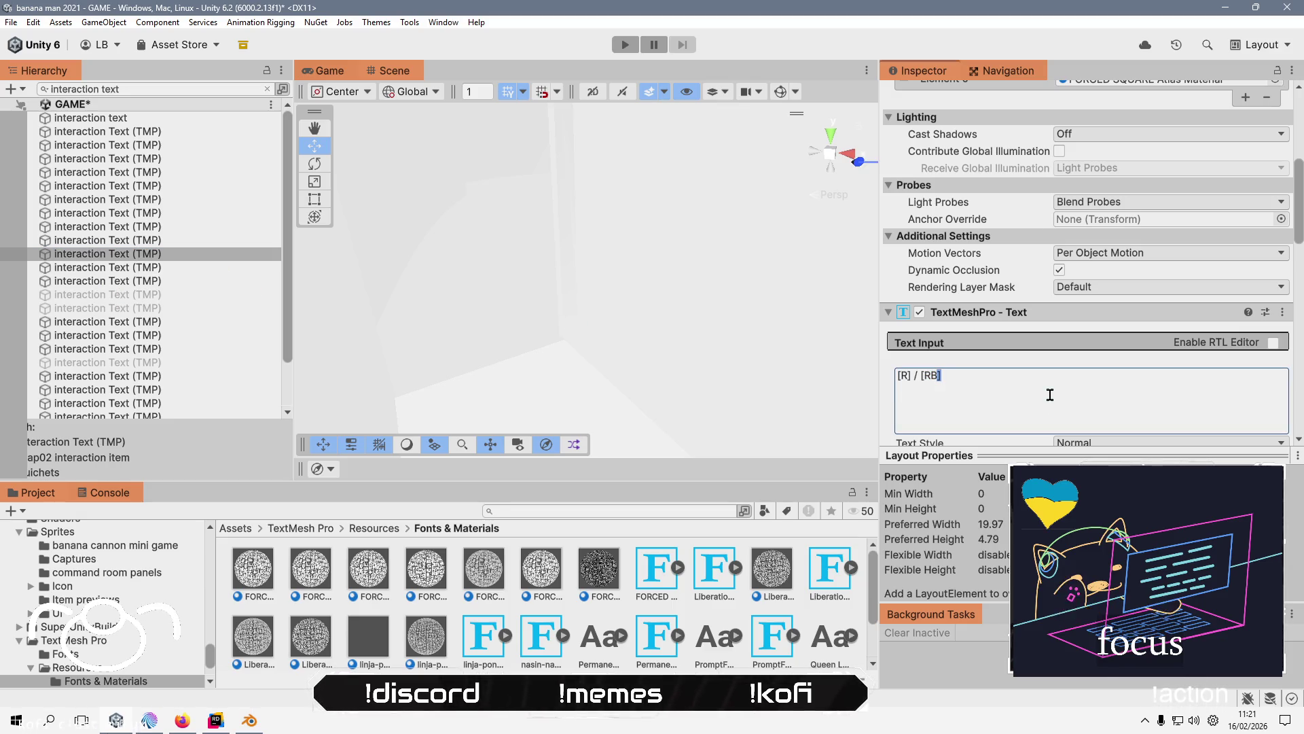
pyautogui.press('BackSpace')
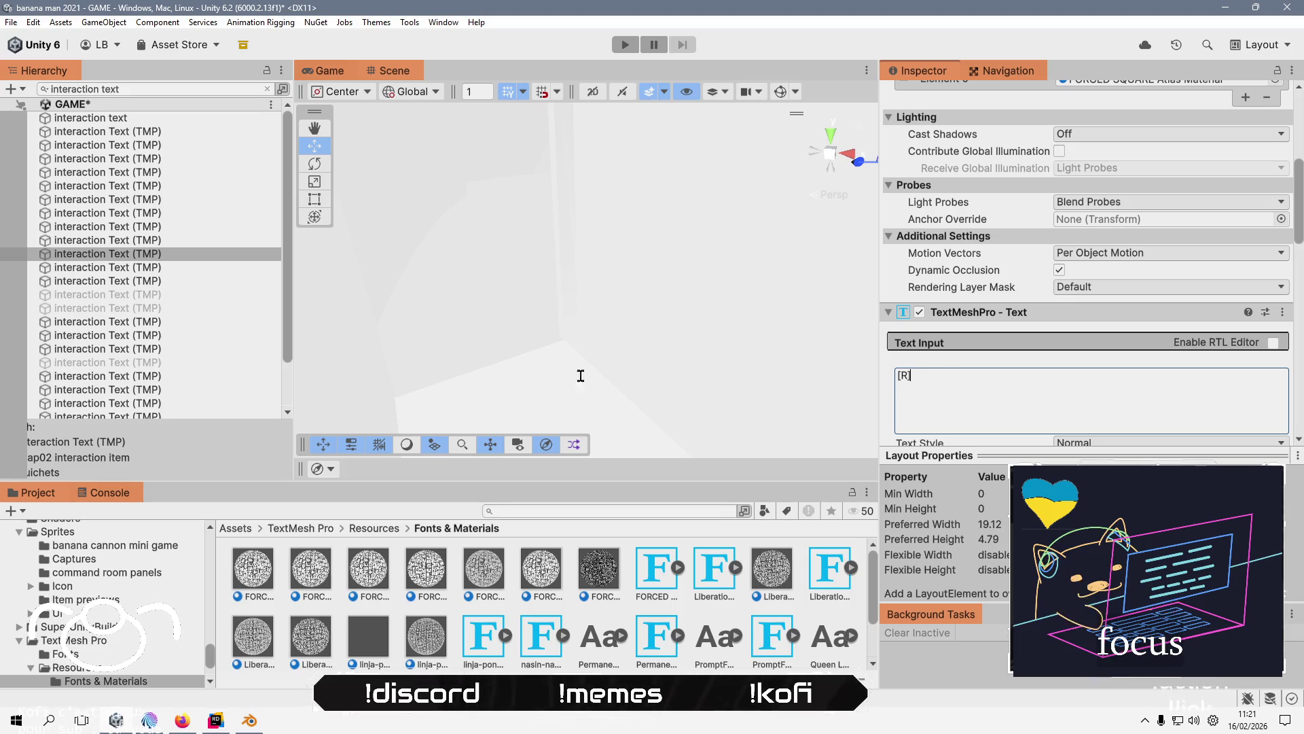
# - Reduce one more prompt to '[R]' and select the '[E] / [X]' interaction text
pyautogui.click(167, 269)
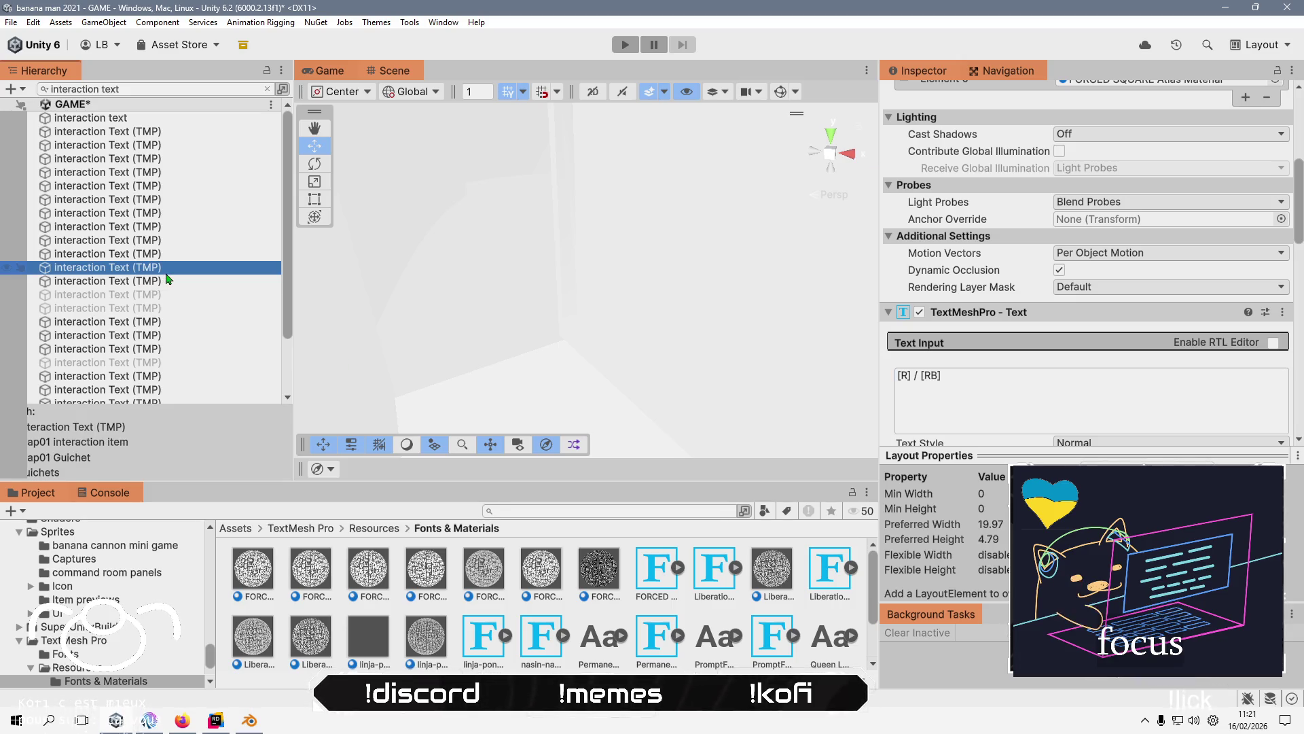
pyautogui.click(1040, 402)
pyautogui.press('End')
pyautogui.hotkey('shift', 'Left')
pyautogui.hotkey('shift', 'Left')
pyautogui.hotkey('shift', 'Left')
pyautogui.press('BackSpace')
pyautogui.click(220, 280)
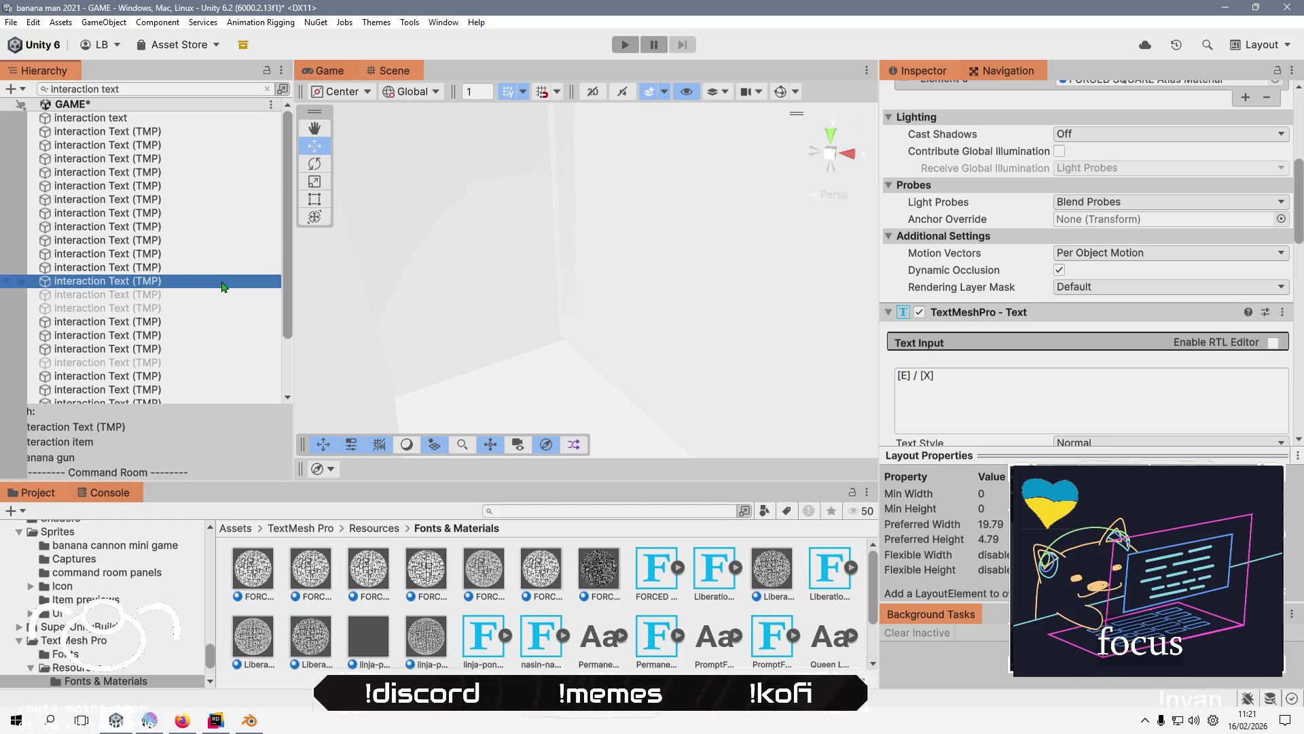
# - Mark the ' / [X]' part of the '[E] / [X]' prompt and cut the next prompt to '[E]'
pyautogui.click(965, 381)
pyautogui.hotkey('shift', 'Left')
pyautogui.hotkey('shift', 'Left')
pyautogui.hotkey('shift', 'Left')
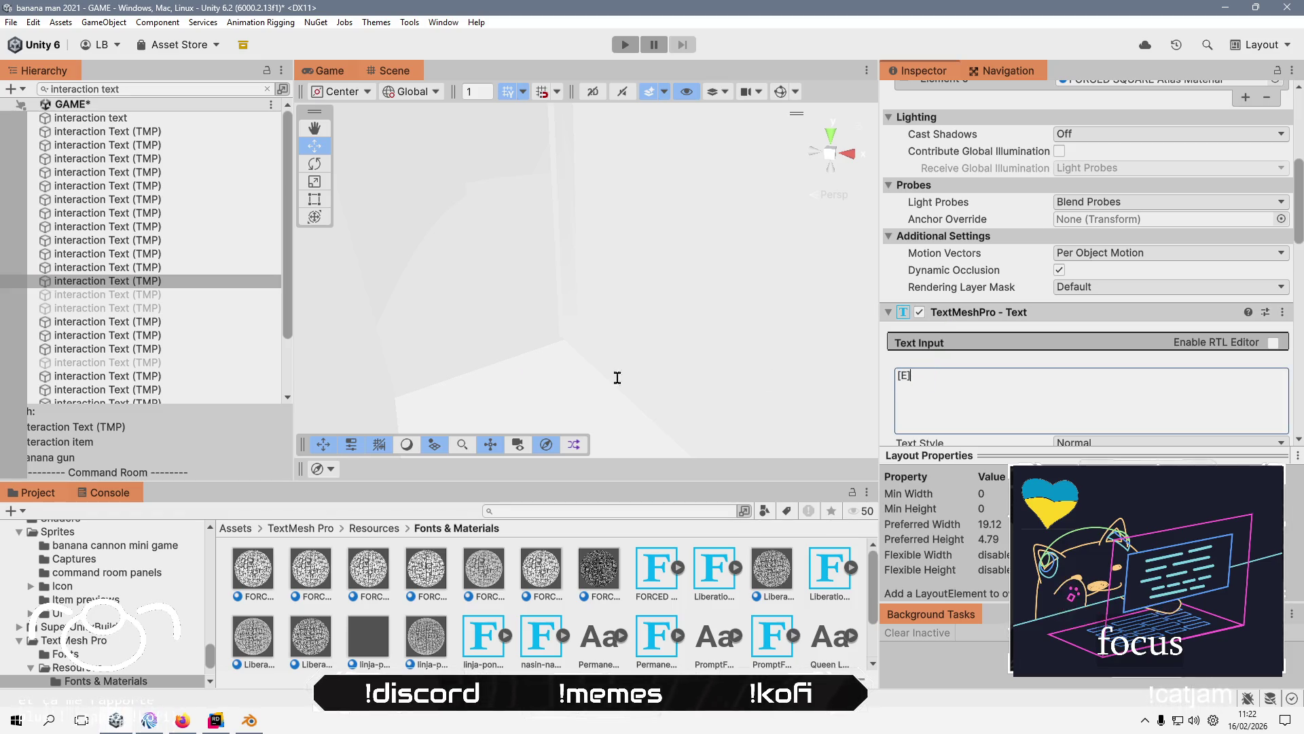
pyautogui.click(189, 296)
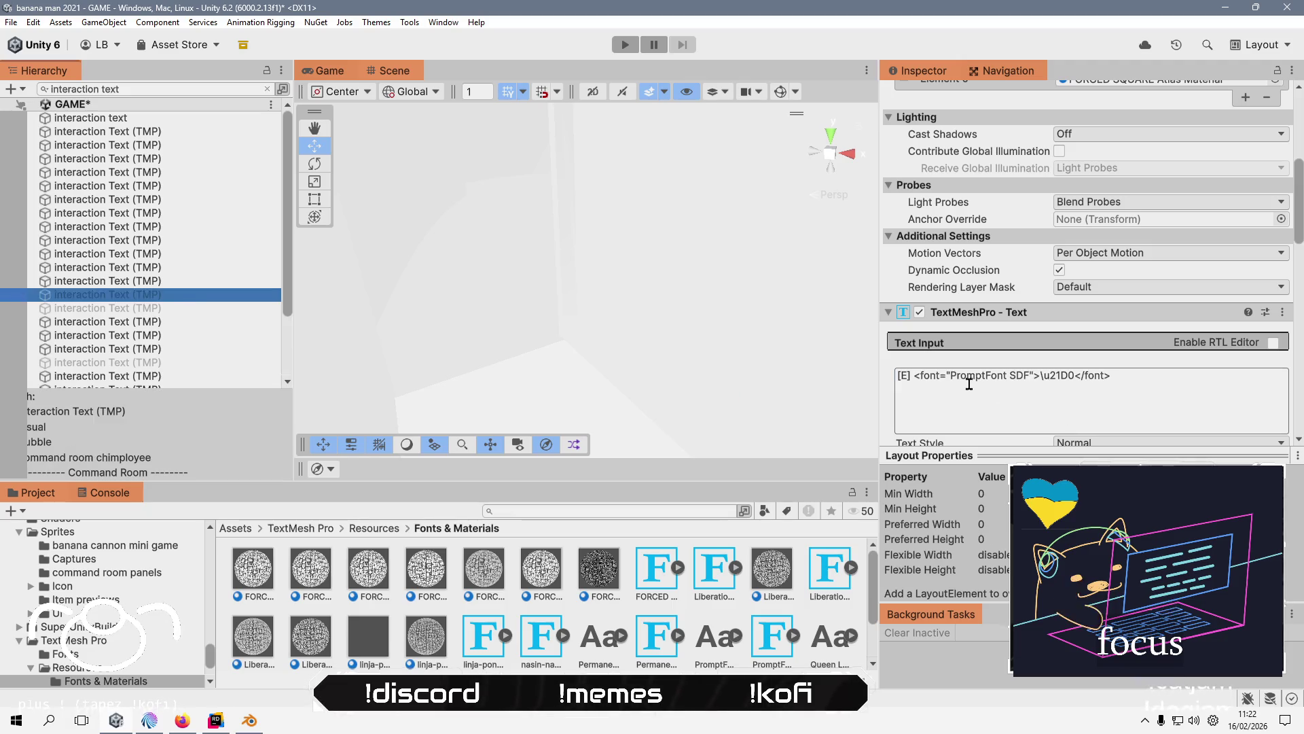
pyautogui.click(1211, 387)
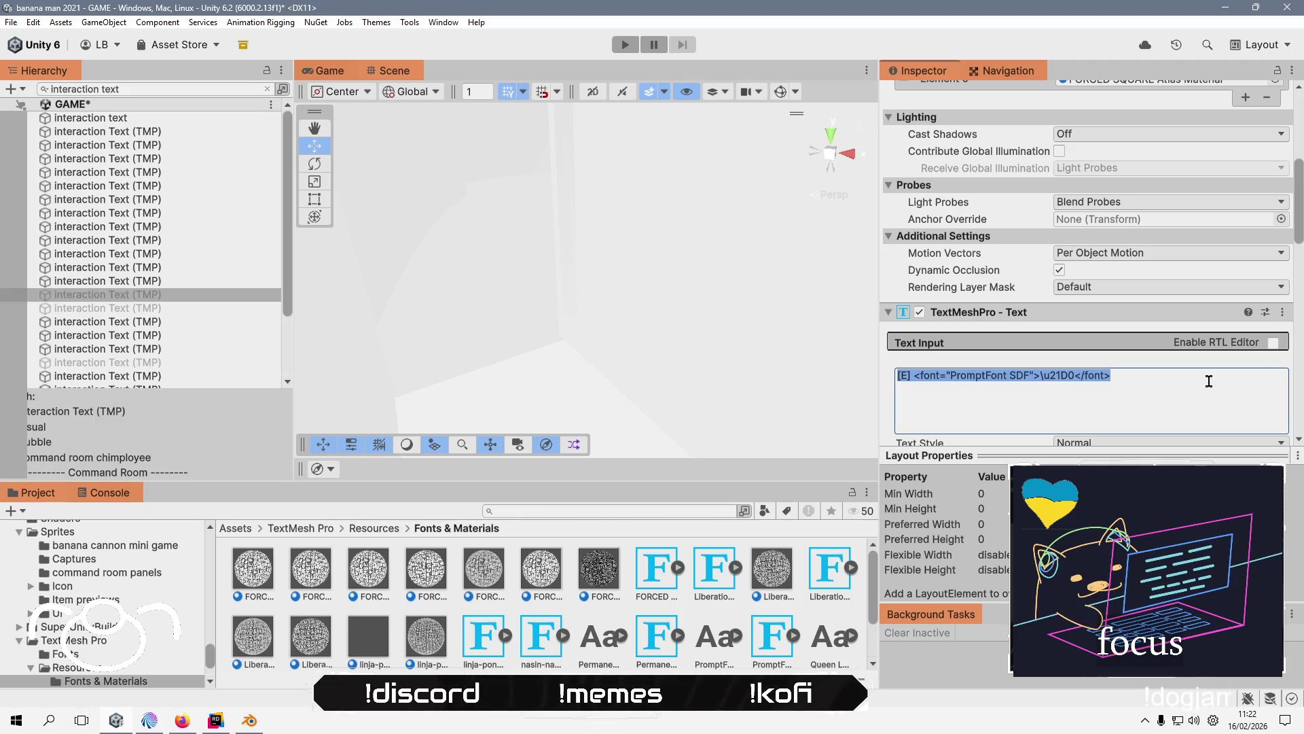
pyautogui.press('Home')
pyautogui.press('Right')
pyautogui.press('Right')
pyautogui.press('Right')
pyautogui.hotkey('shift', 'End')
pyautogui.press('BackSpace')
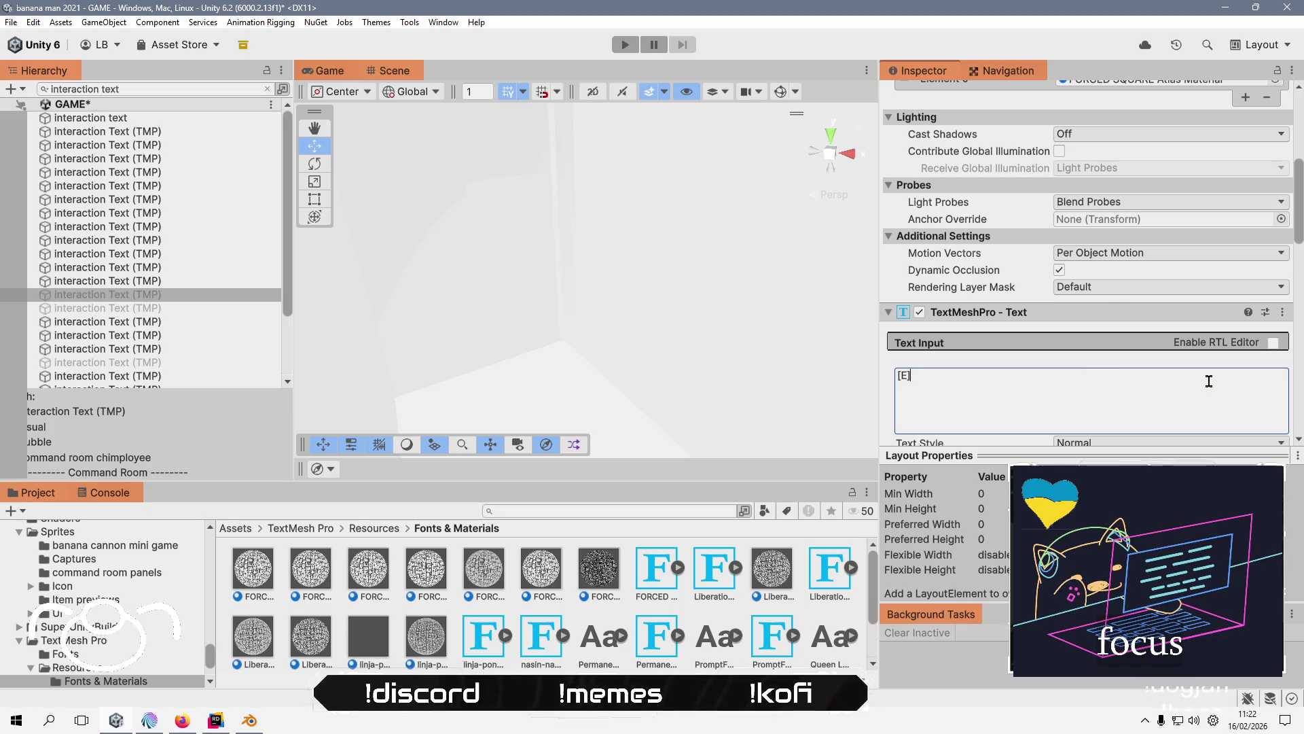
# - Strip the PromptFont arrow glyph markup after '[E]' from the next two prompts
pyautogui.click(231, 307)
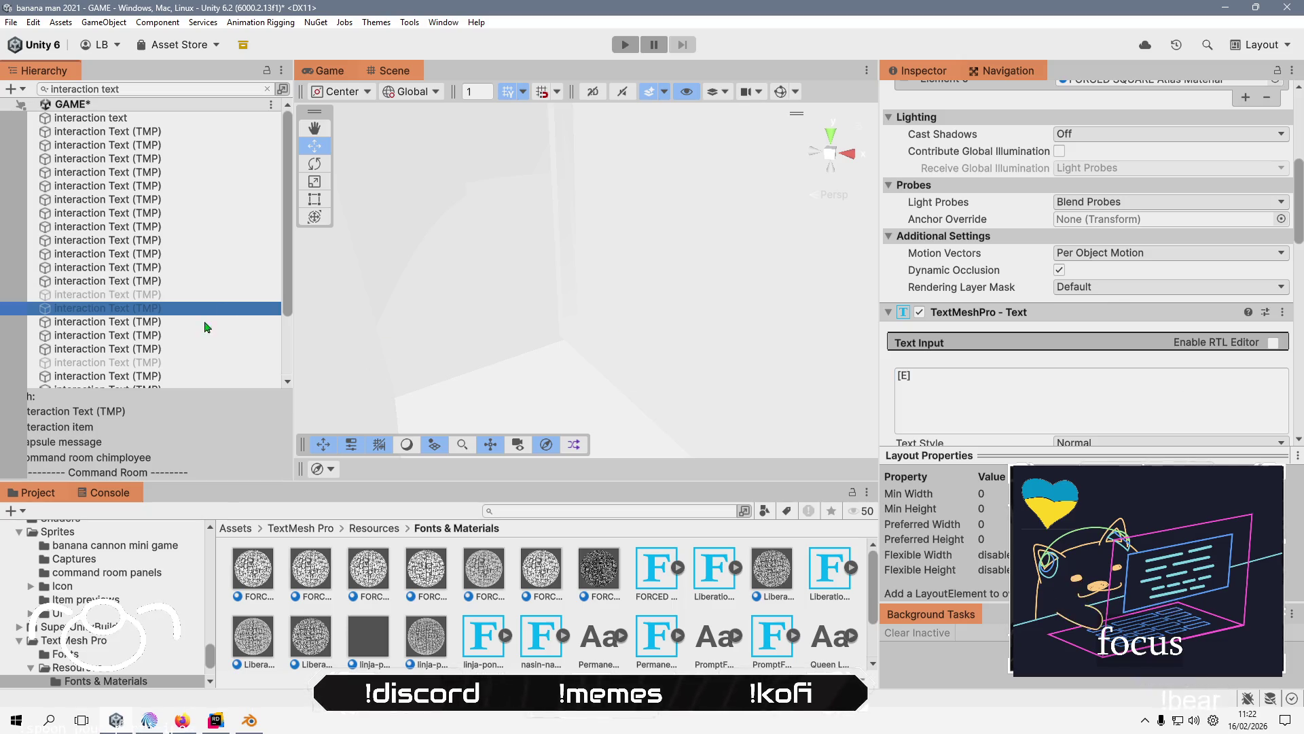
pyautogui.press('Down')
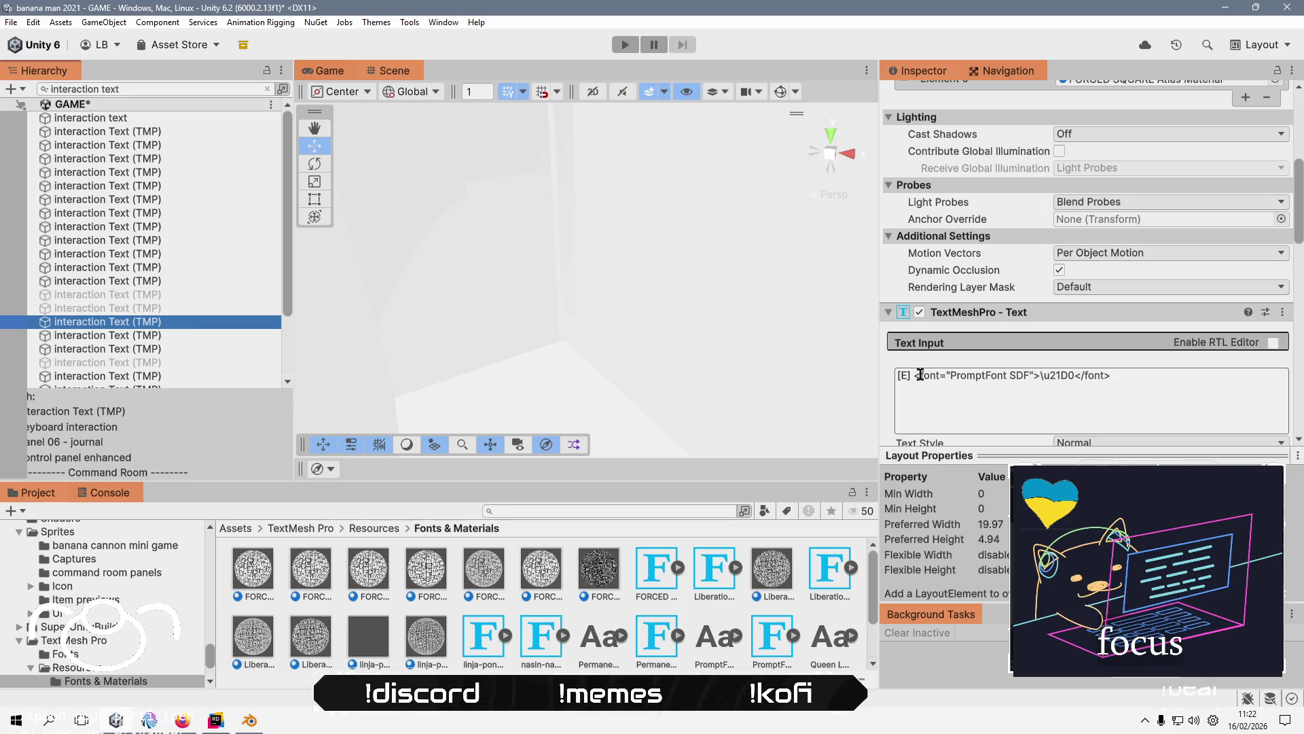
pyautogui.click(921, 375)
pyautogui.press('End')
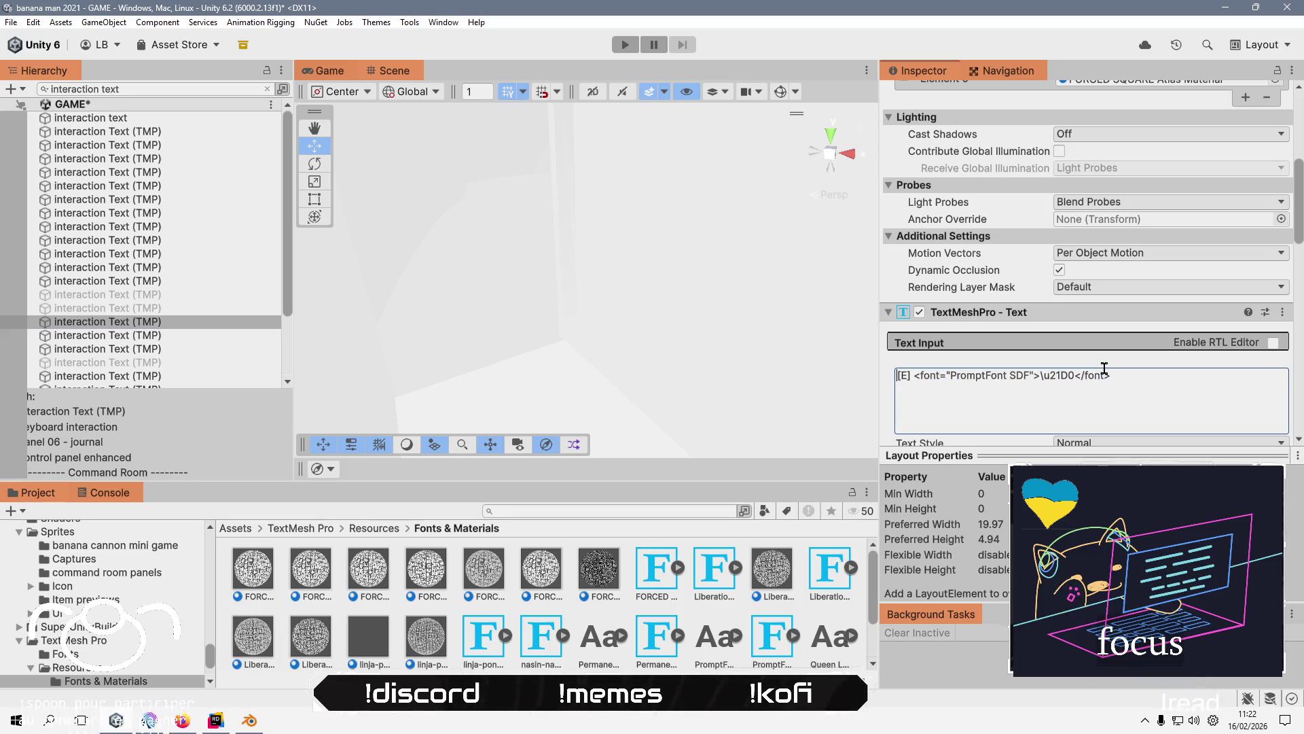
pyautogui.hotkey('ctrl', 'shift', 'Left')
pyautogui.hotkey('ctrl', 'shift', 'Left')
pyautogui.hotkey('ctrl', 'shift', 'Left')
pyautogui.press('BackSpace')
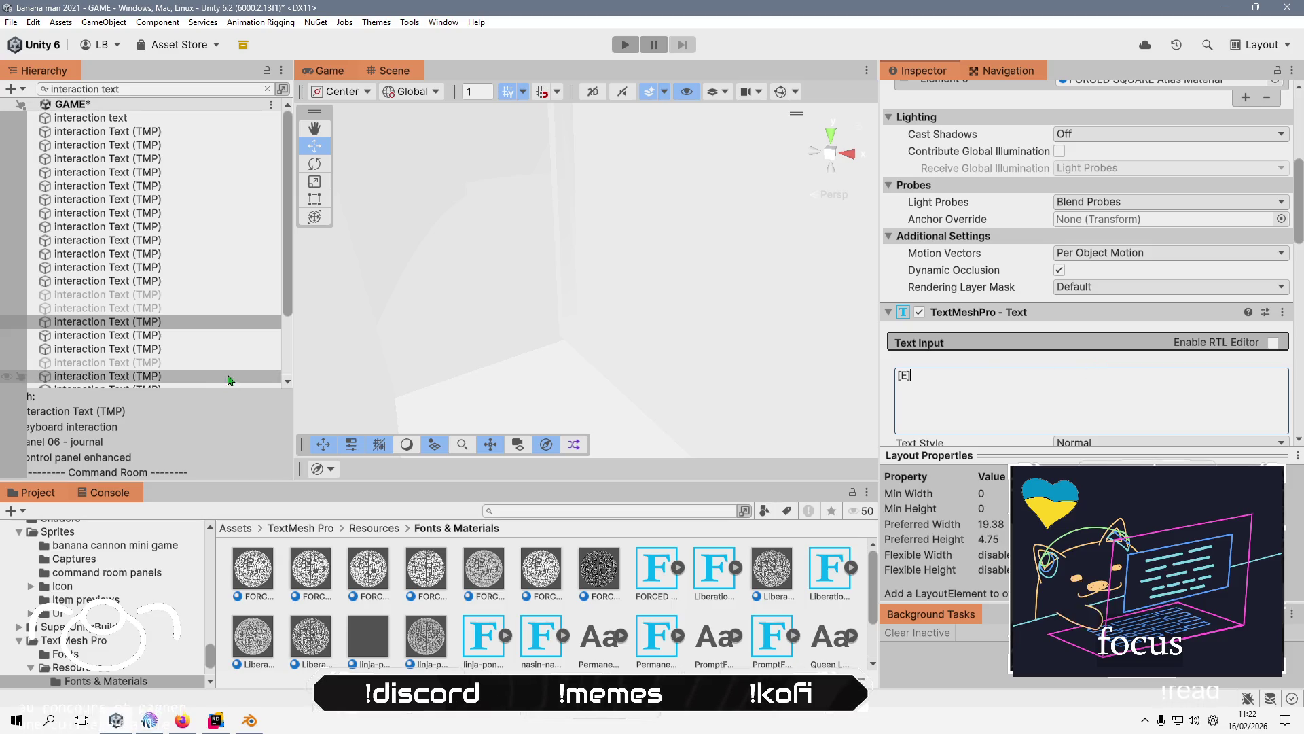
pyautogui.click(216, 334)
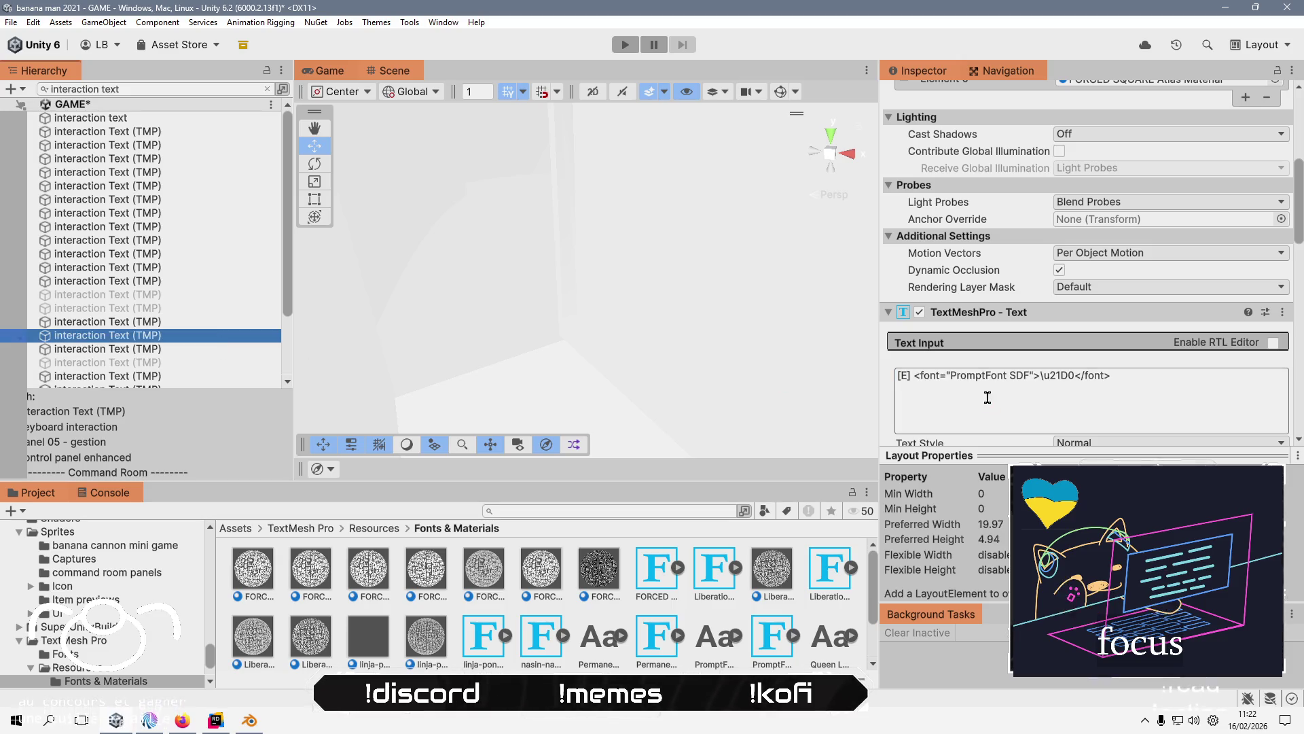
pyautogui.click(915, 375)
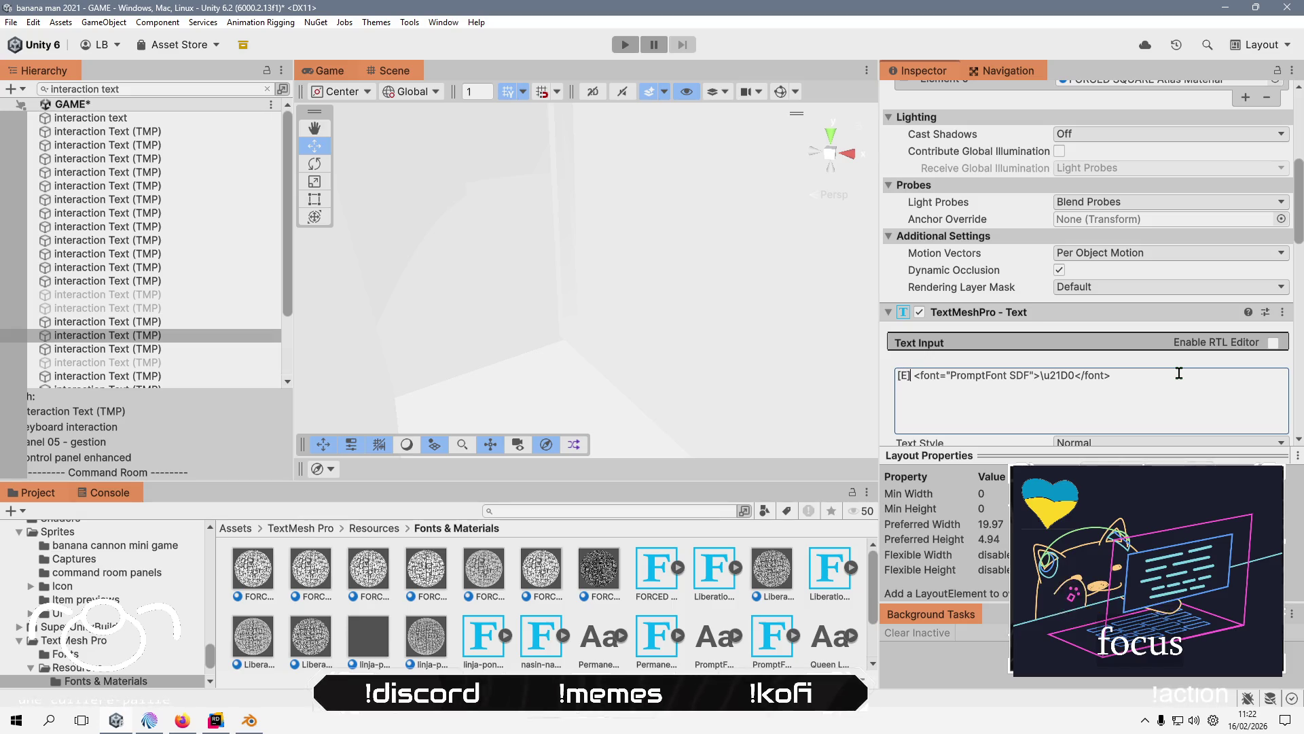
pyautogui.hotkey('shift', 'End')
pyautogui.press('BackSpace')
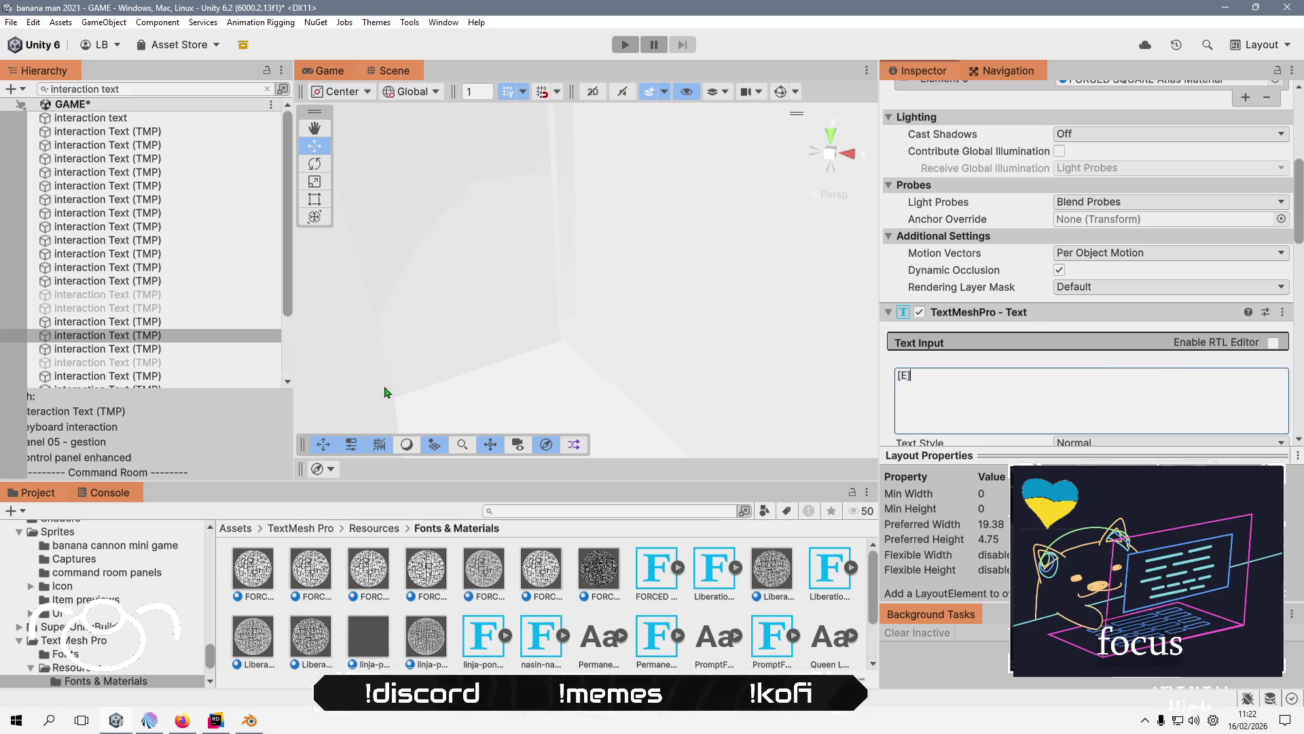
# - Cut another interaction prompt back to just '[E]'
pyautogui.click(185, 349)
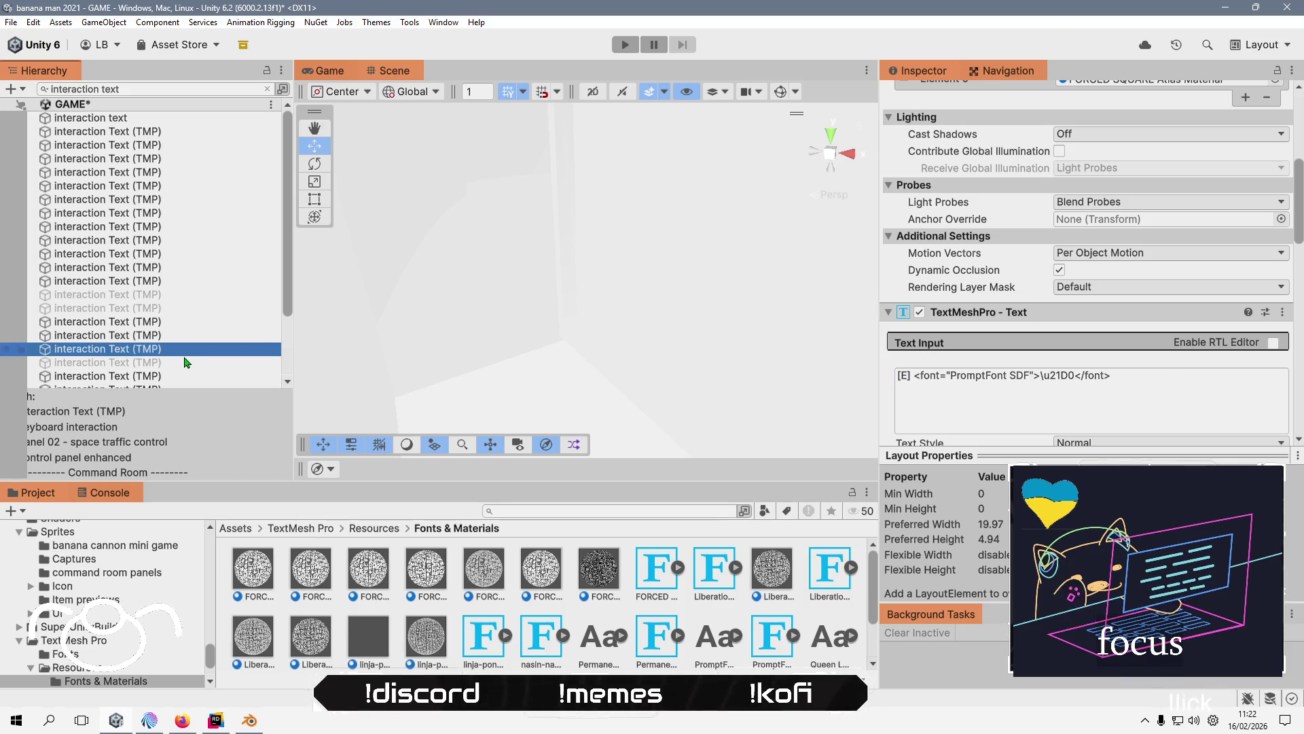
pyautogui.click(920, 373)
pyautogui.press('Home')
pyautogui.press('Right')
pyautogui.press('Right')
pyautogui.press('Right')
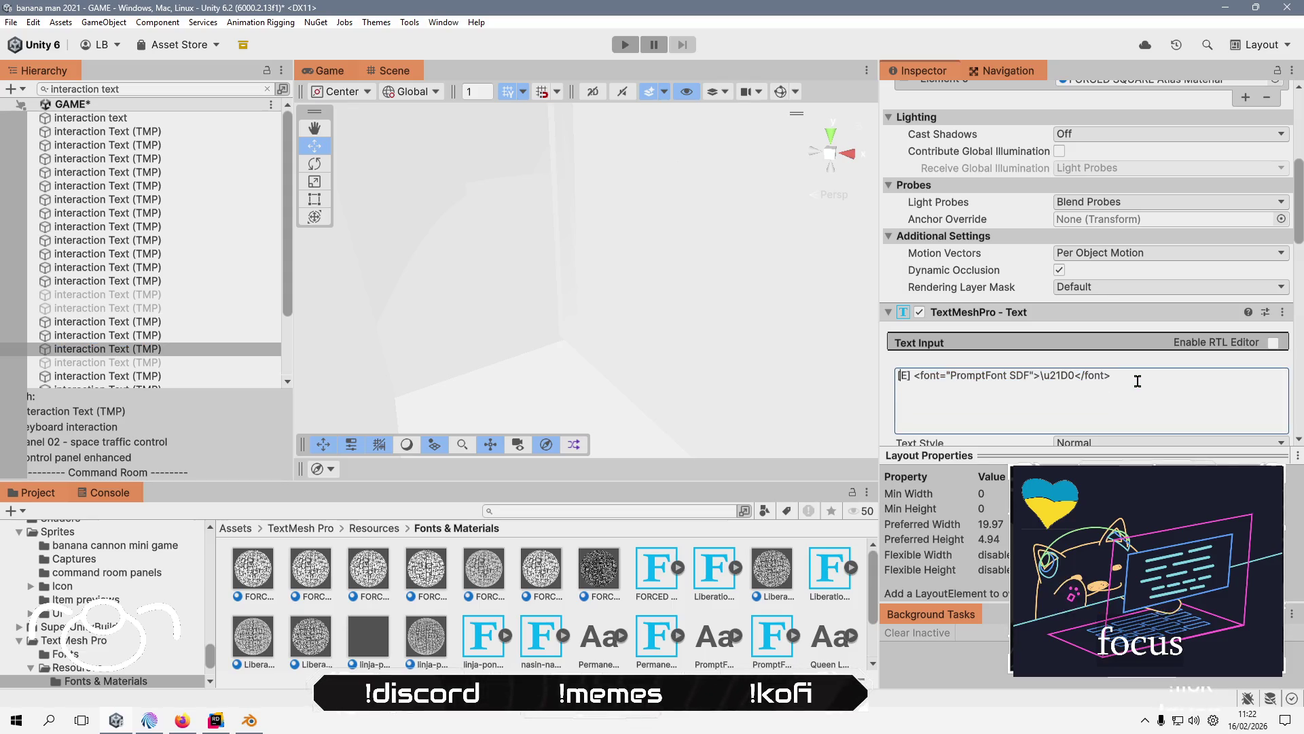
pyautogui.hotkey('shift', 'End')
pyautogui.press('BackSpace')
# - Trim the italic '(E' prompt, deleting the slash, arrow glyph and opening parenthesis
pyautogui.click(206, 365)
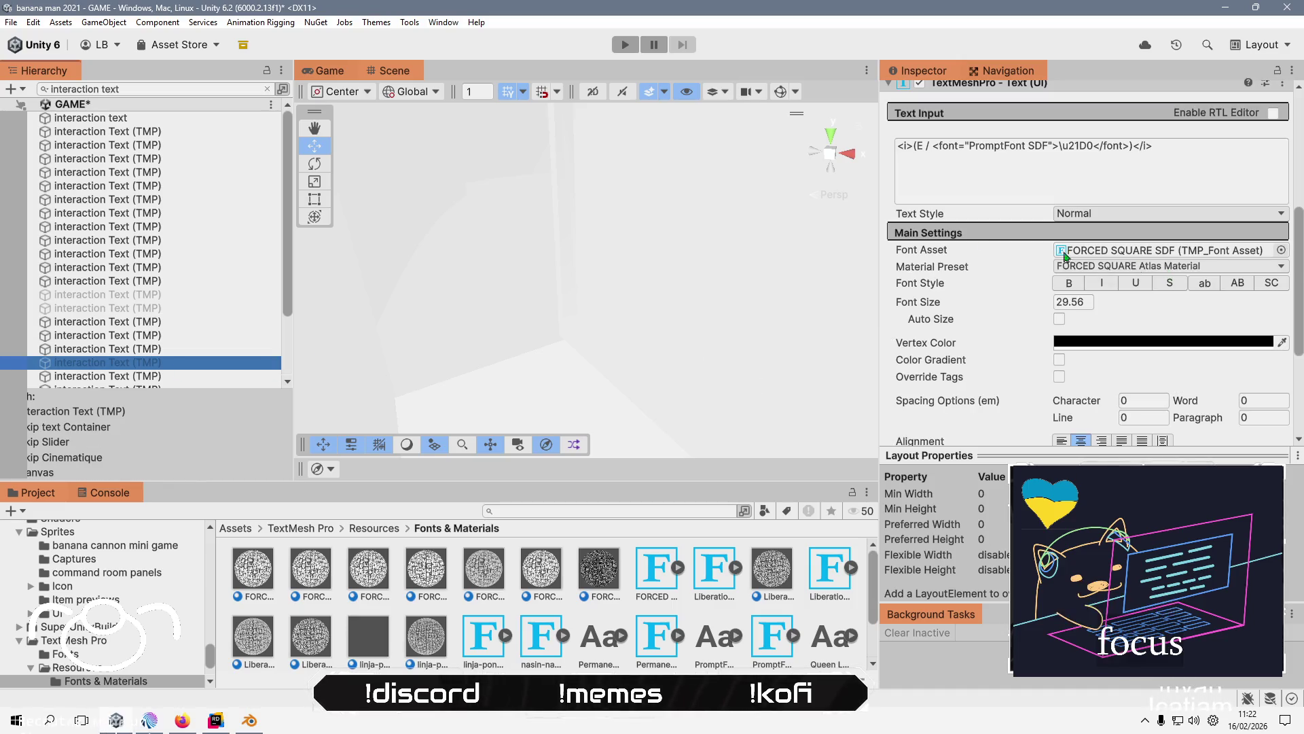
pyautogui.click(943, 151)
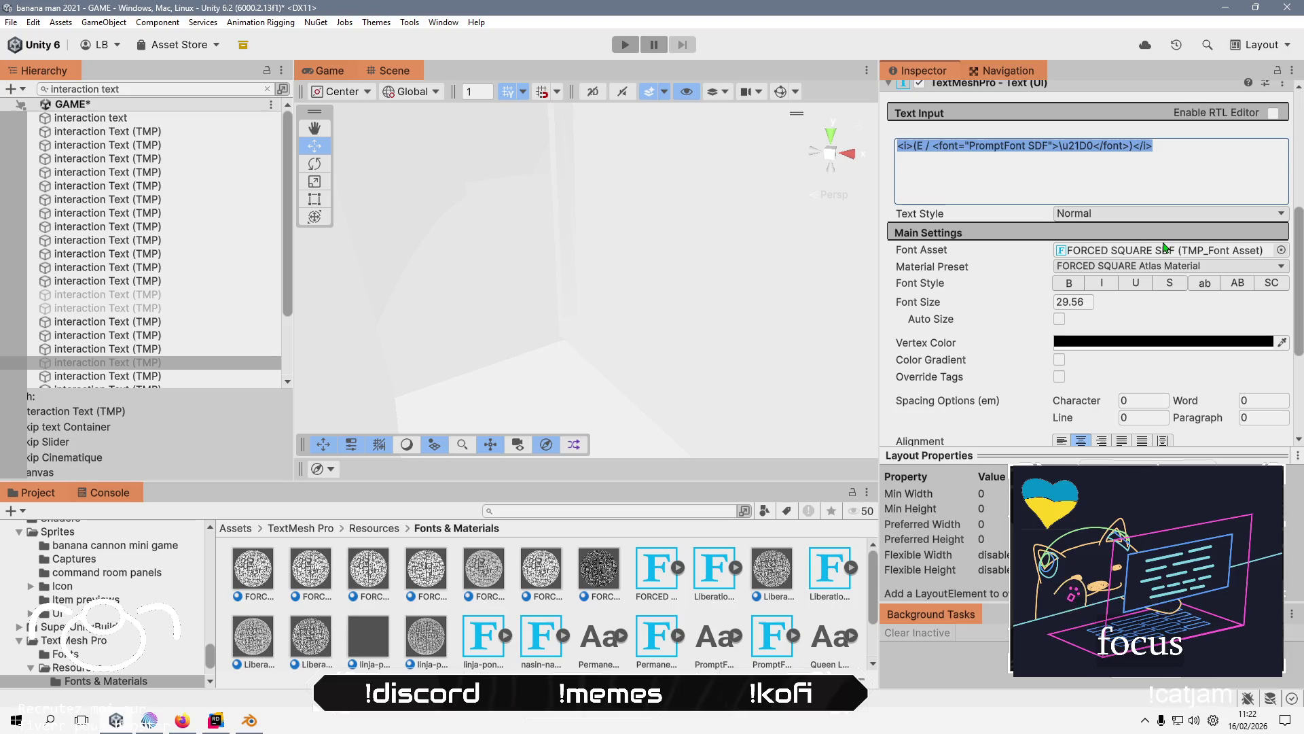
pyautogui.press('Home')
pyautogui.press('Right')
pyautogui.press('Right')
pyautogui.hotkey('shift', 'End')
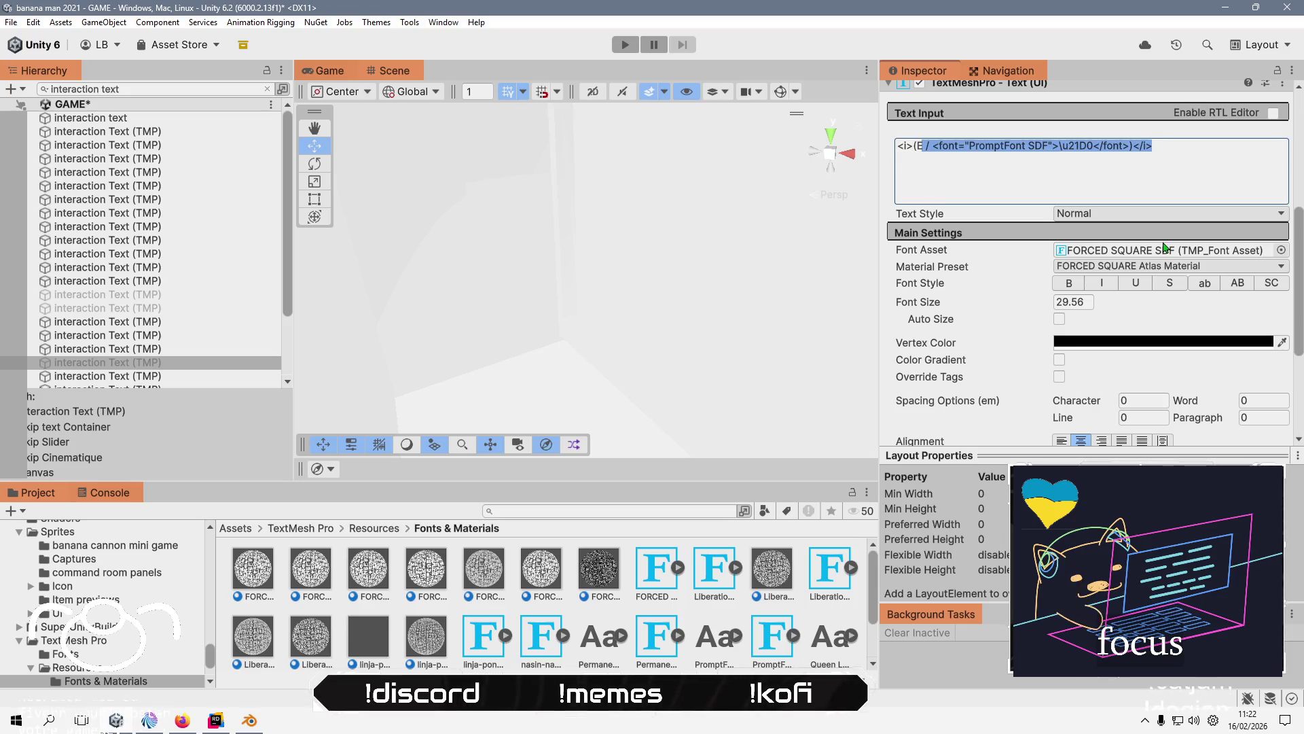
pyautogui.press('Delete')
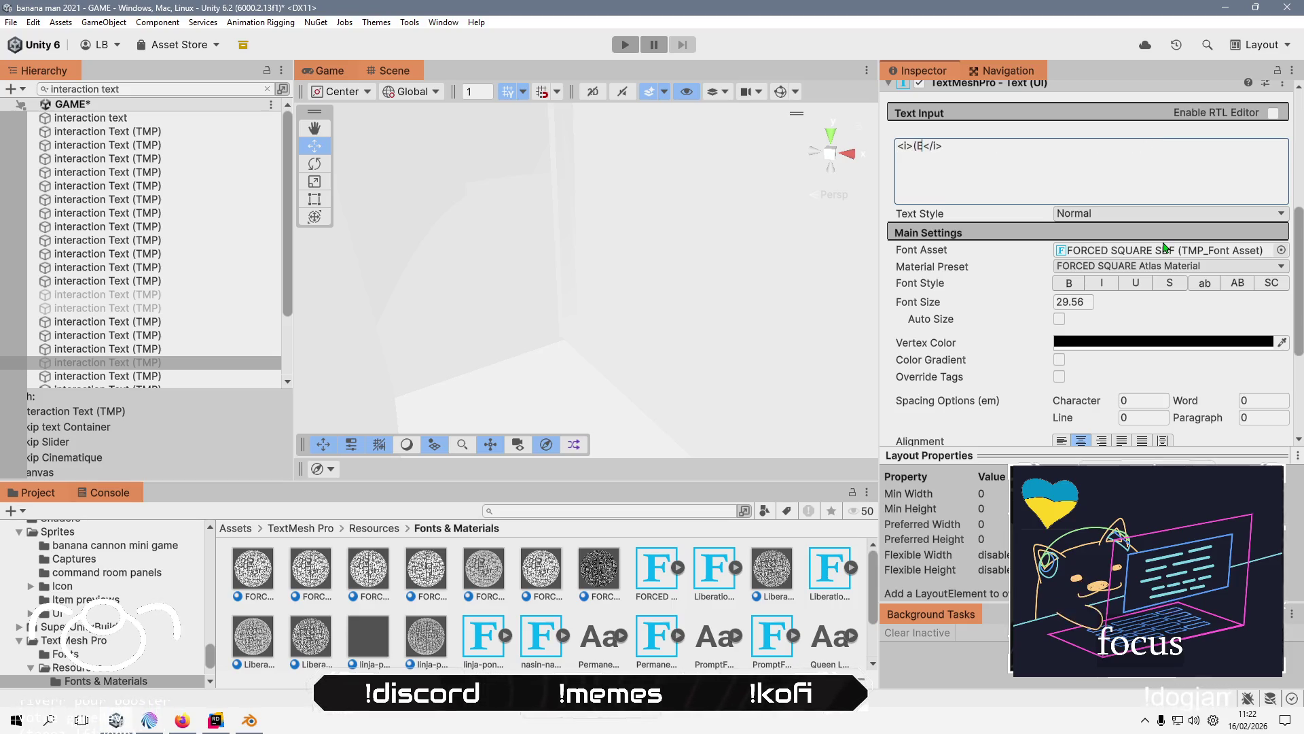
pyautogui.press('BackSpace')
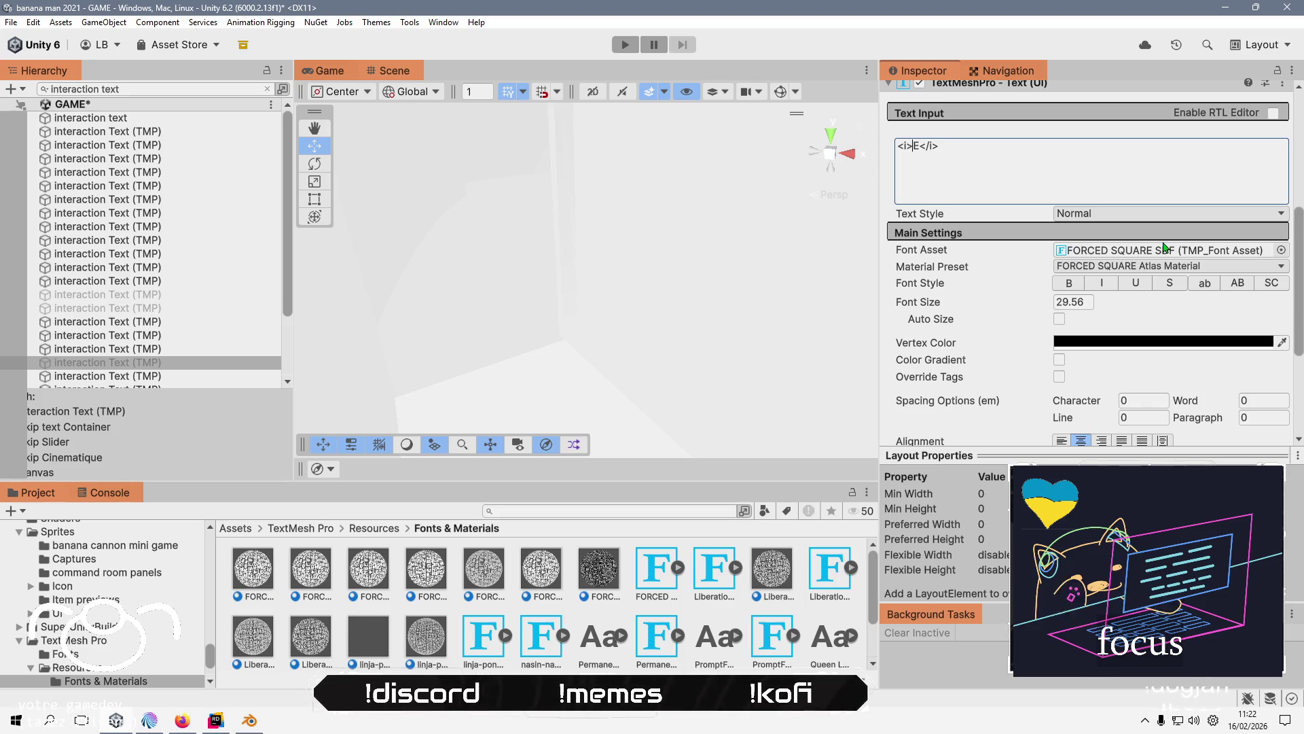
pyautogui.click(179, 365)
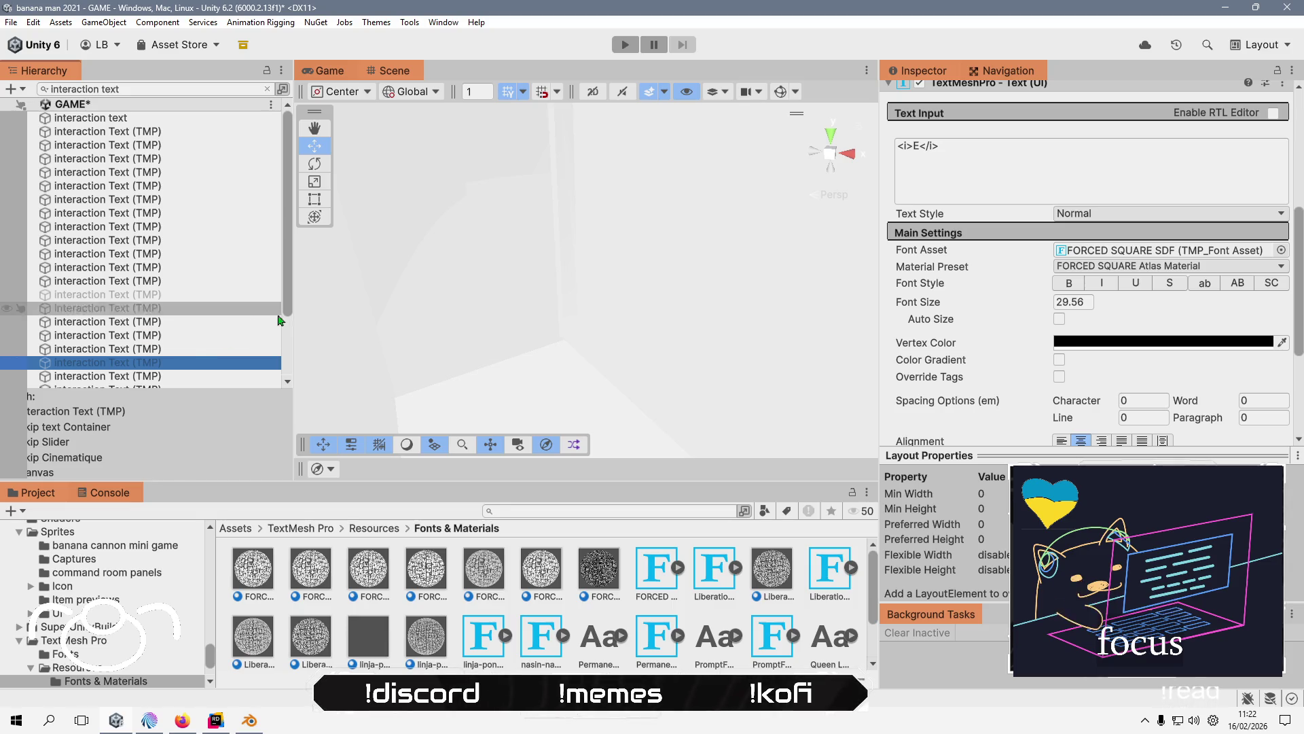
# - Undo that trim and reselect only the slash and arrow glyph portion after '(E'
pyautogui.hotkey('ctrl', 'z')
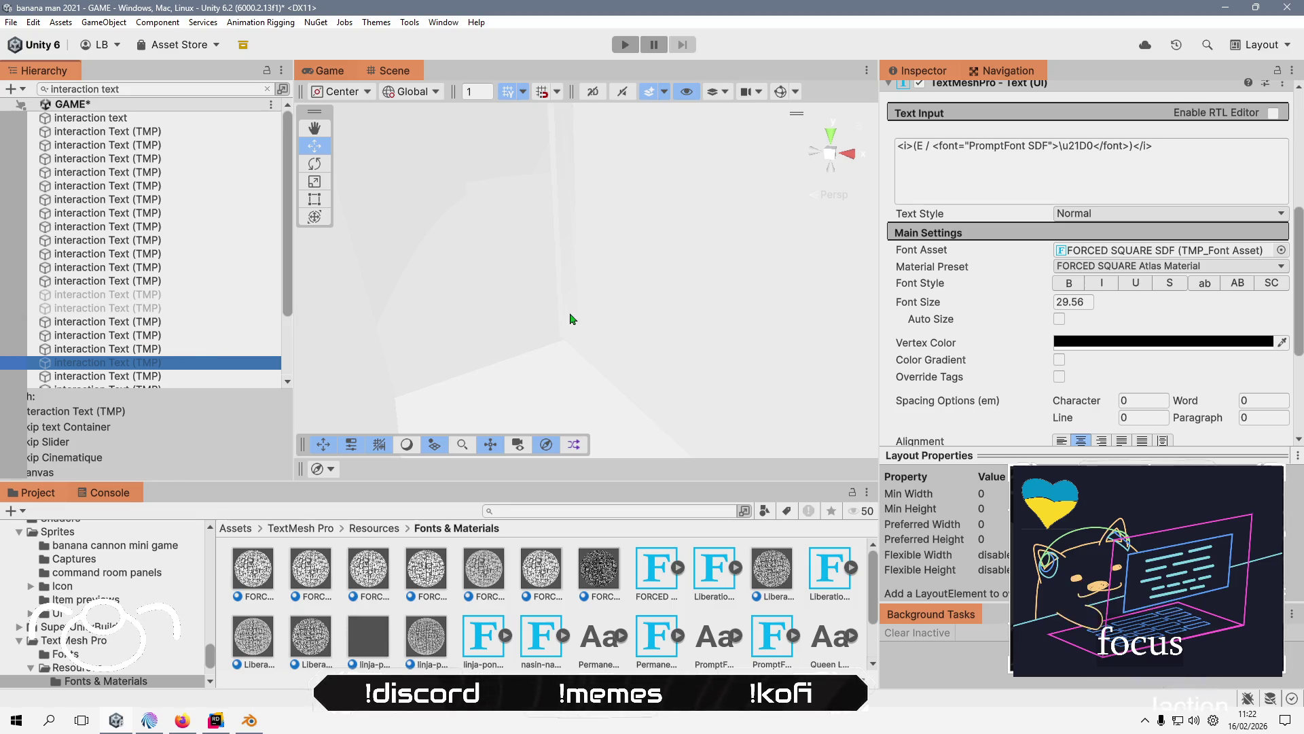
pyautogui.click(1026, 164)
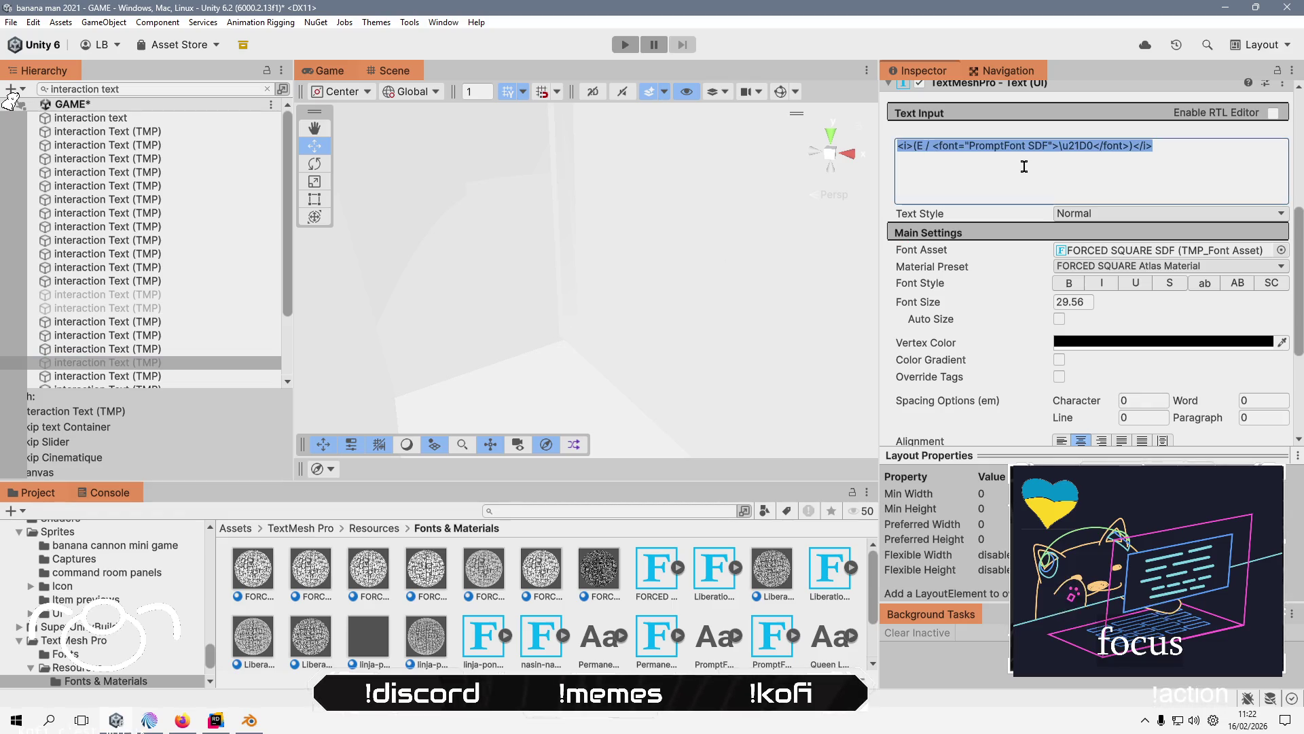
pyautogui.press('Left')
pyautogui.press('Right')
pyautogui.press('Right')
pyautogui.press('Right')
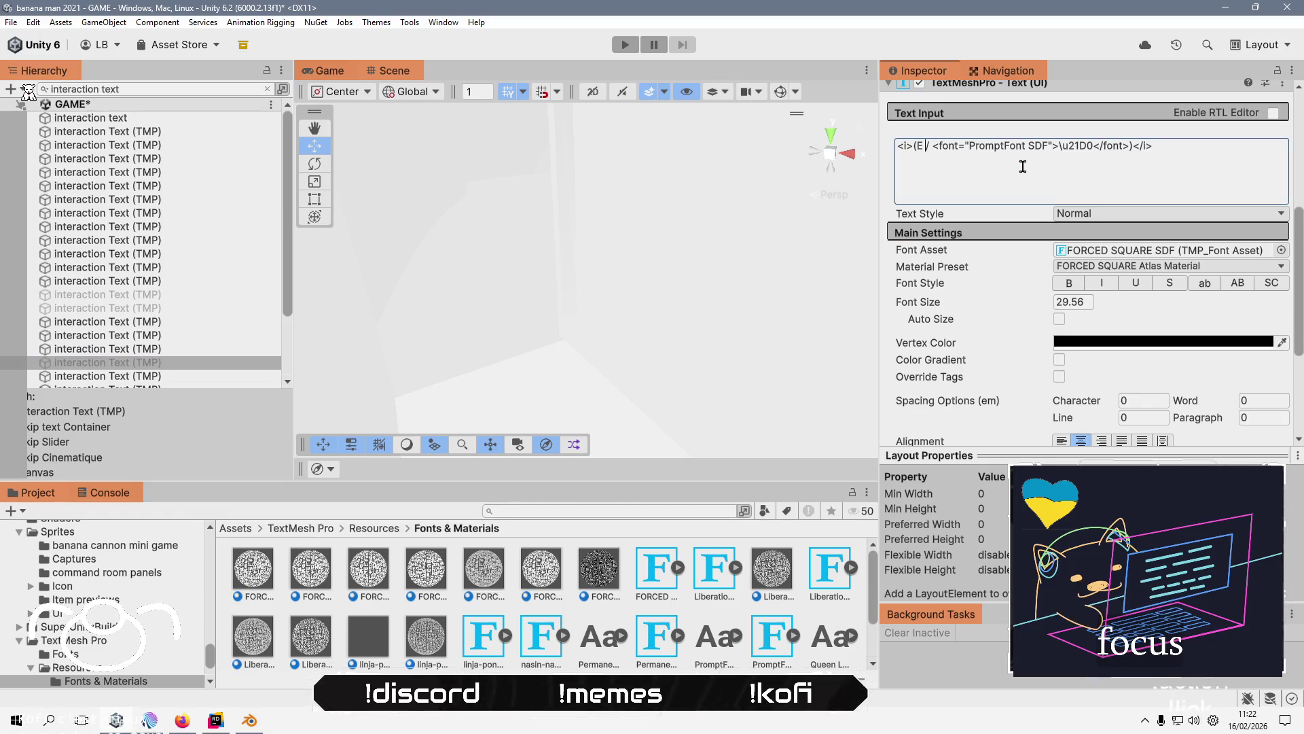
pyautogui.hotkey('shift', 'End')
pyautogui.hotkey('shift', 'Left')
pyautogui.hotkey('shift', 'Left')
pyautogui.hotkey('shift', 'Left')
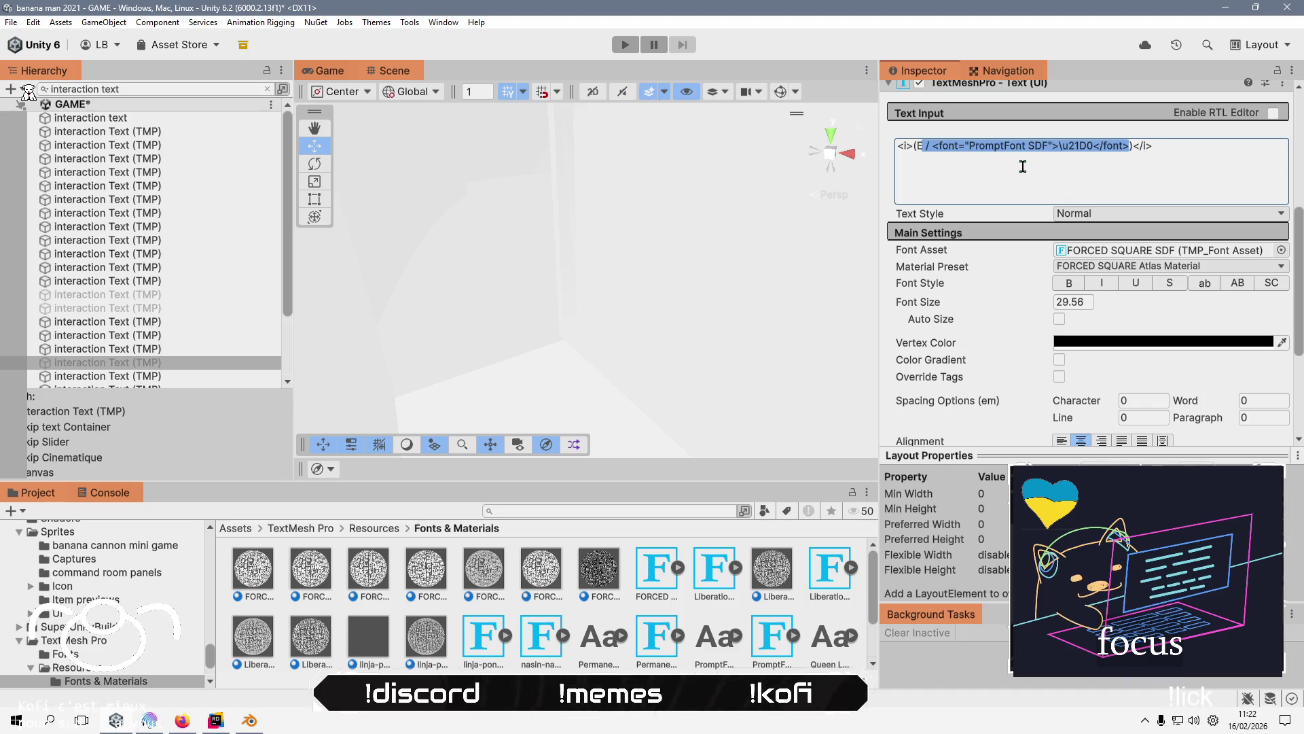
pyautogui.click(227, 377)
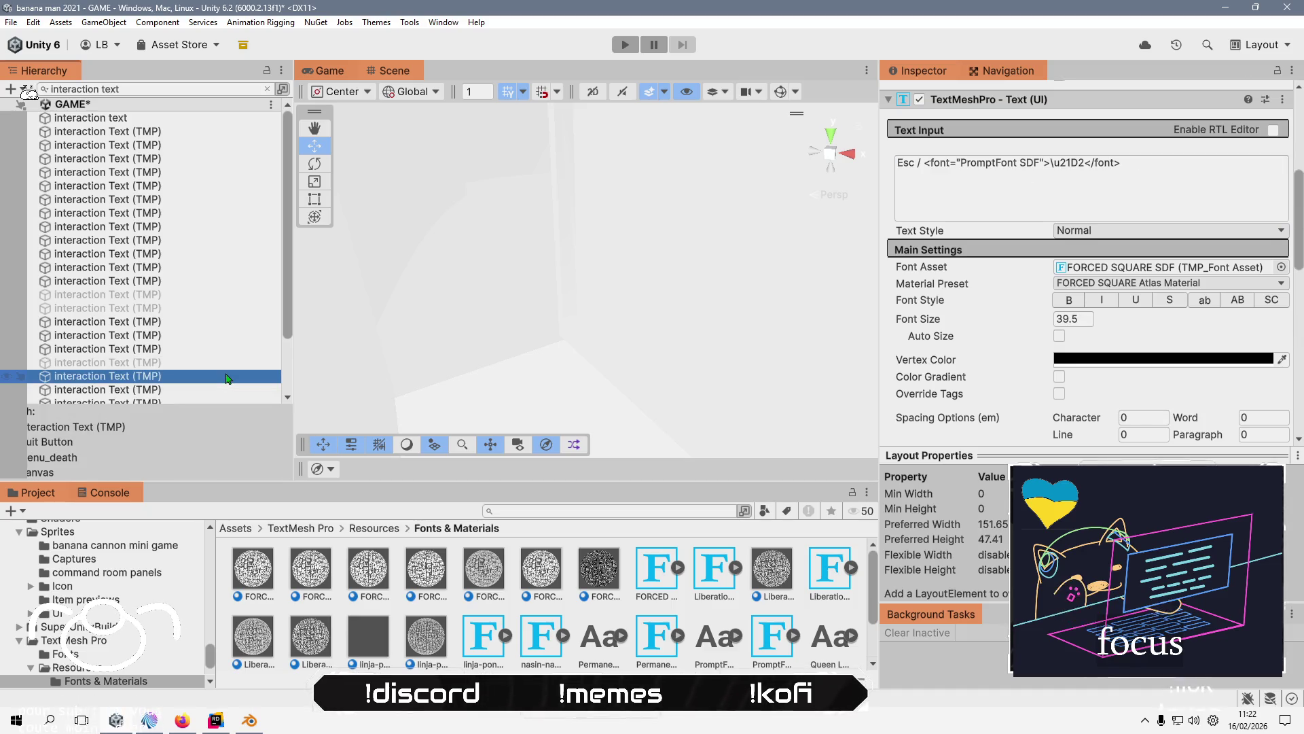
# - Delete everything after 'Esc' in the first Esc interaction prompt
pyautogui.click(918, 158)
pyautogui.click(996, 216)
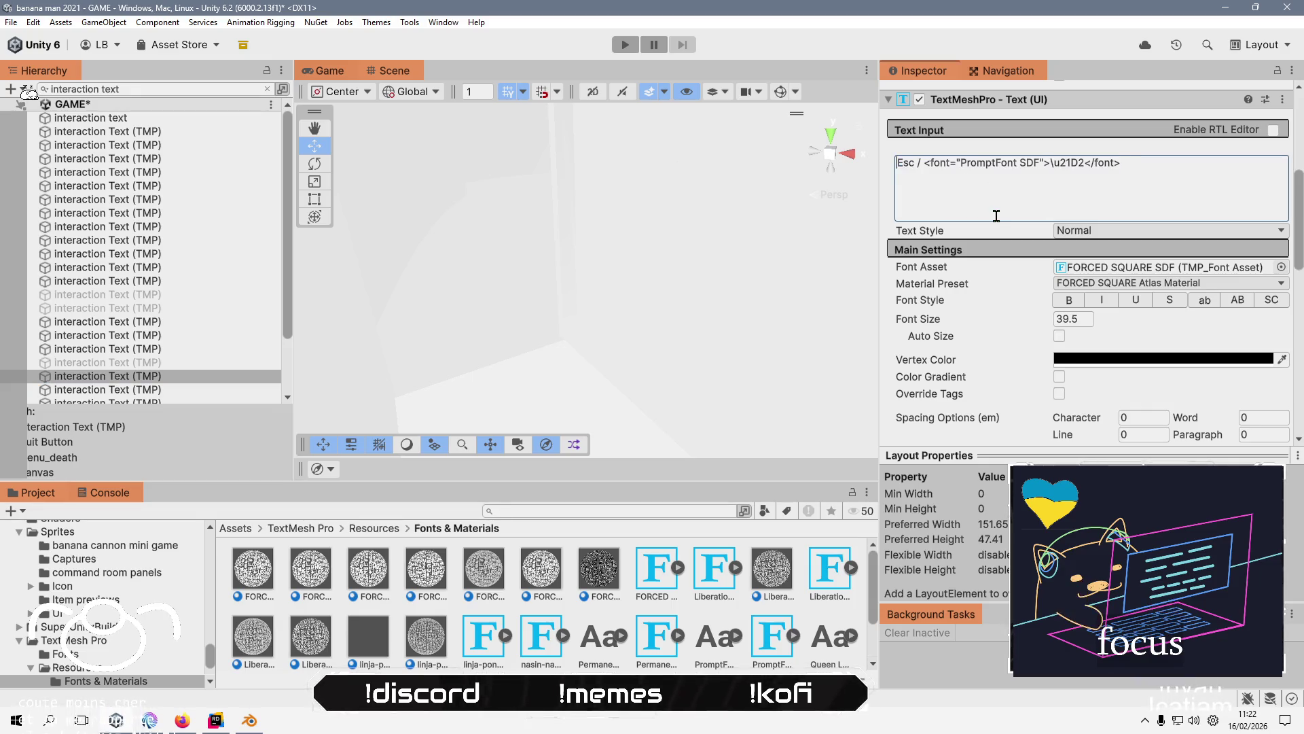
pyautogui.hotkey('shift', 'End')
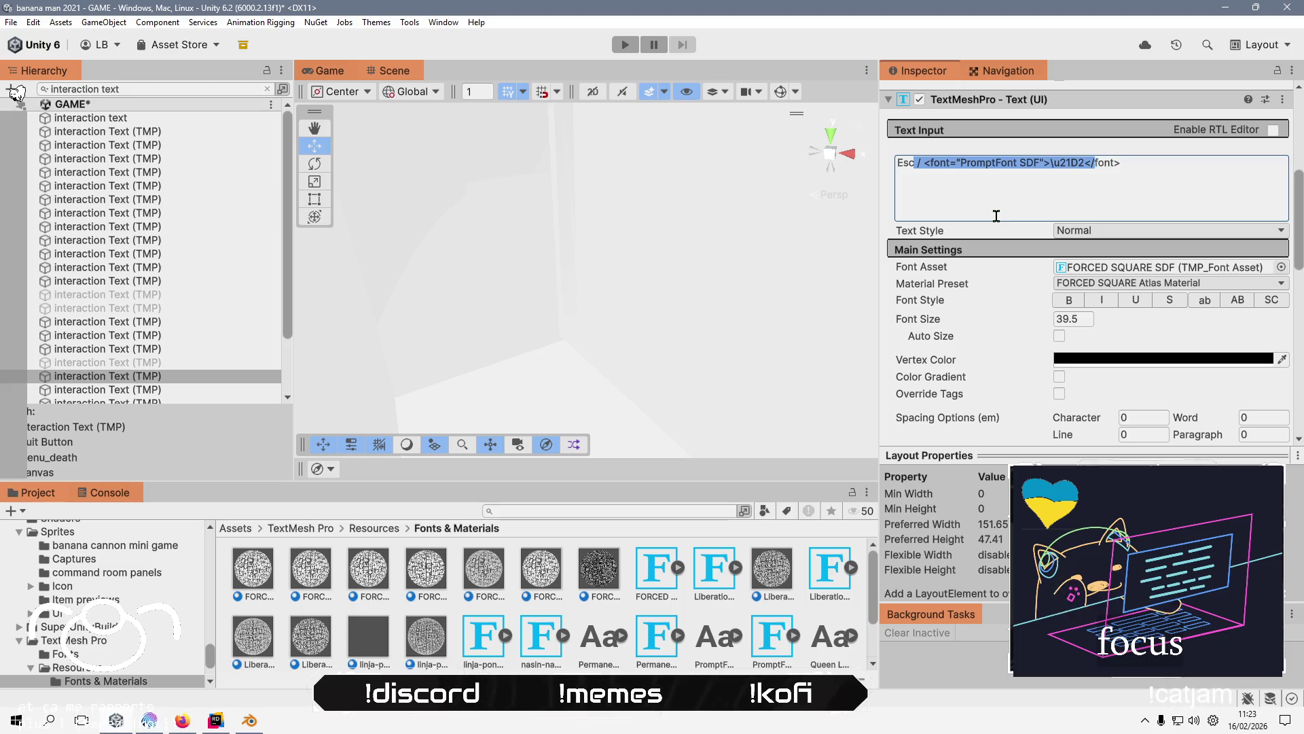
pyautogui.press('BackSpace')
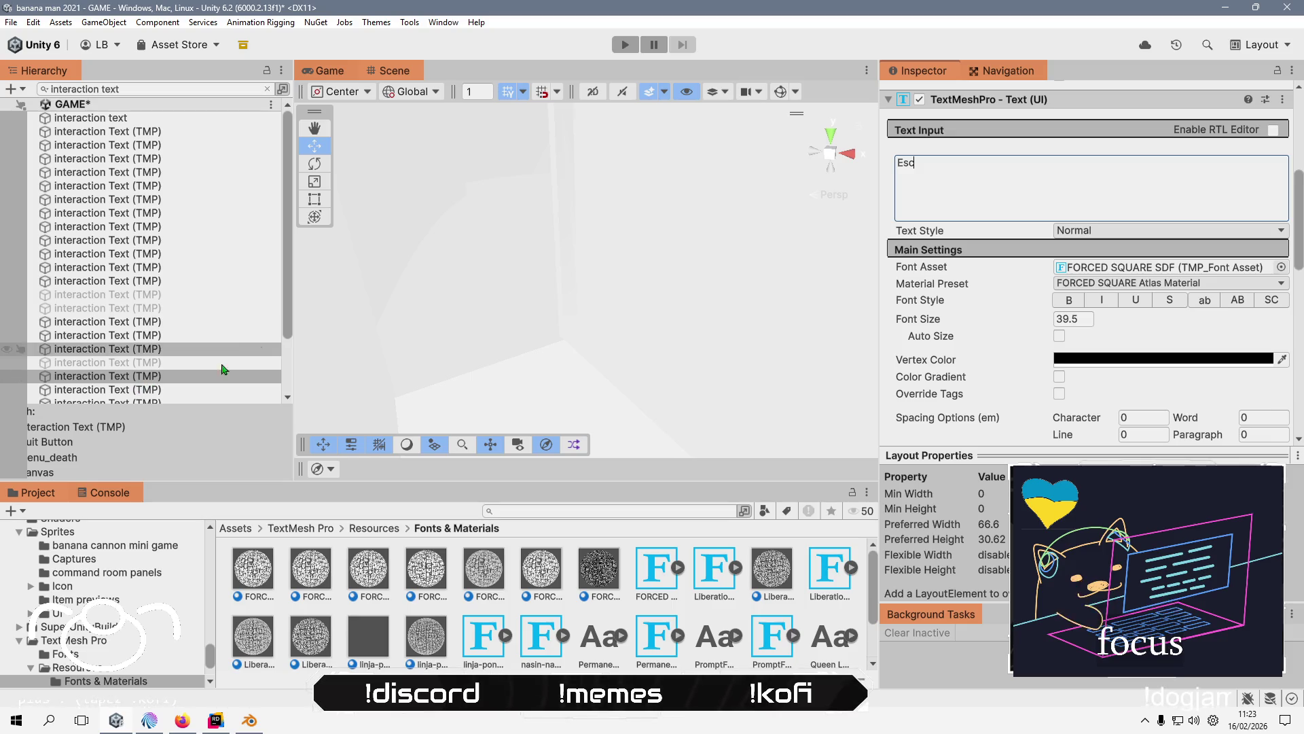
# - Remove the PromptFont arrow glyph markup from the next Esc interaction prompt
pyautogui.click(157, 391)
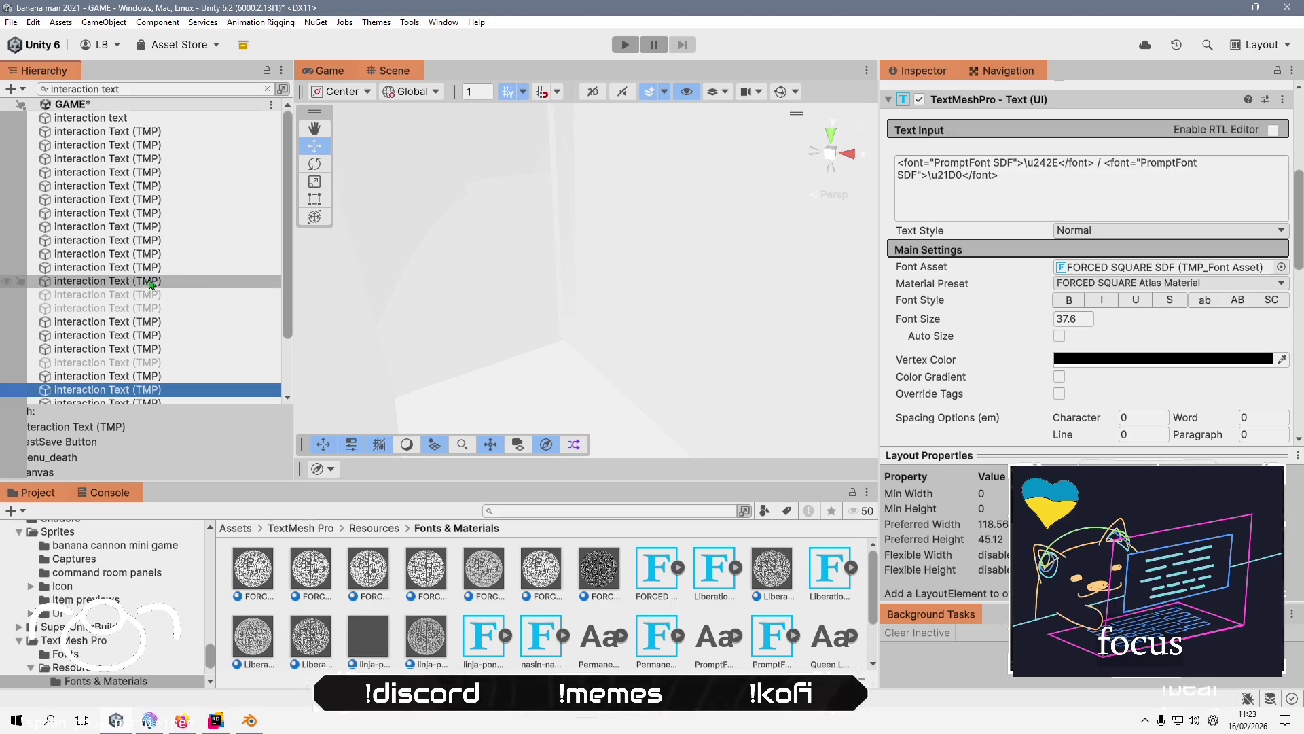
pyautogui.scroll(-2, 202, 286)
pyautogui.click(178, 352)
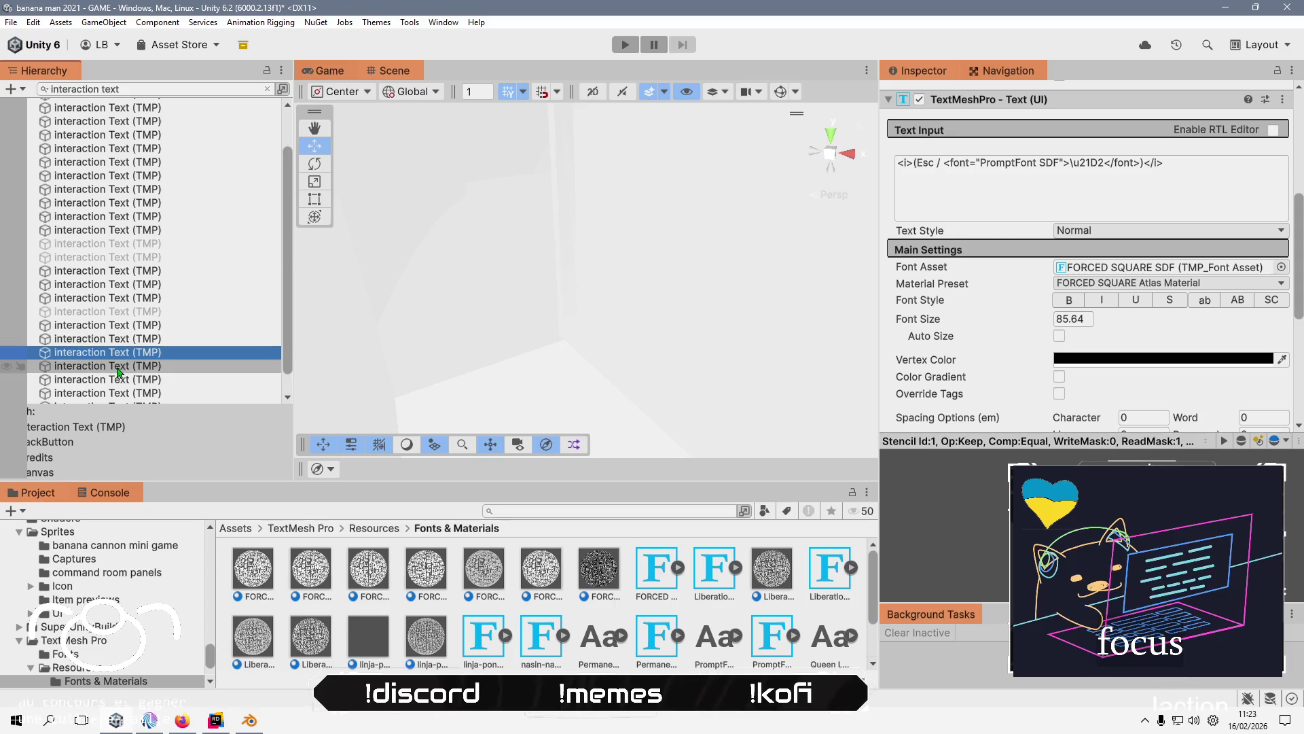
pyautogui.click(936, 163)
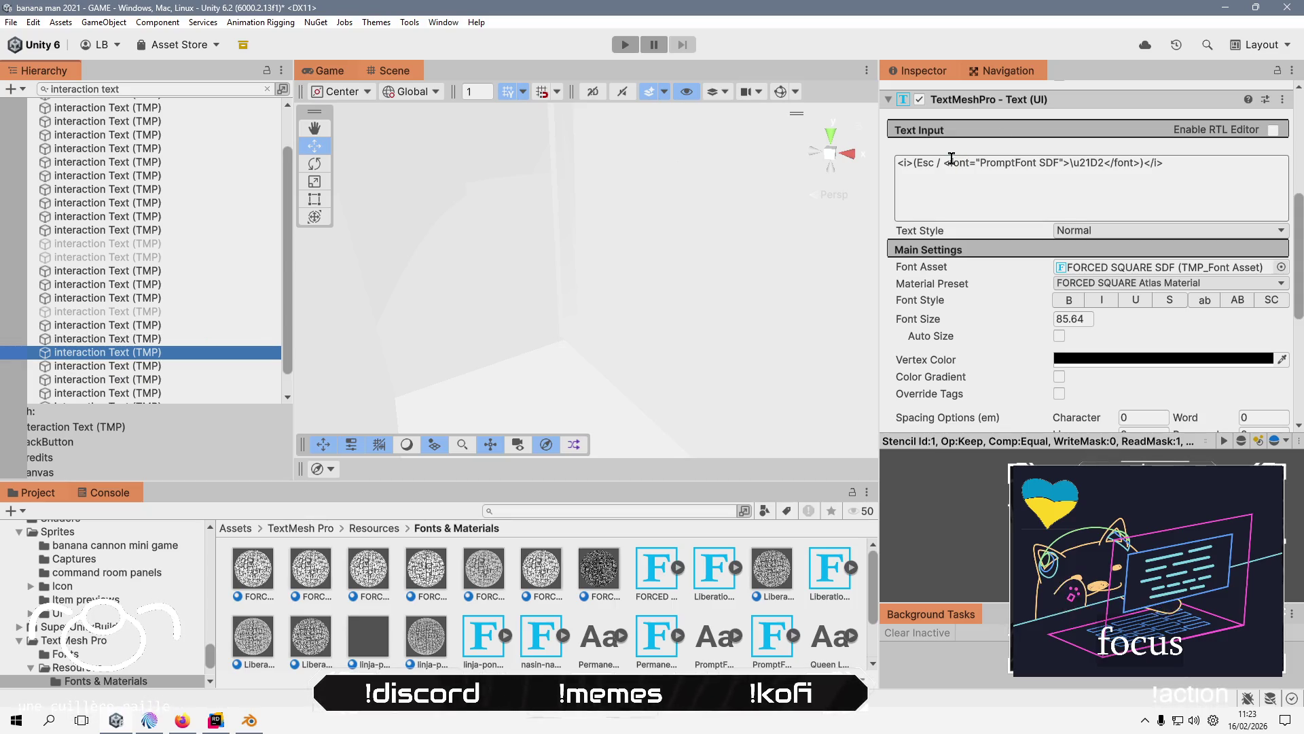
pyautogui.click(936, 163)
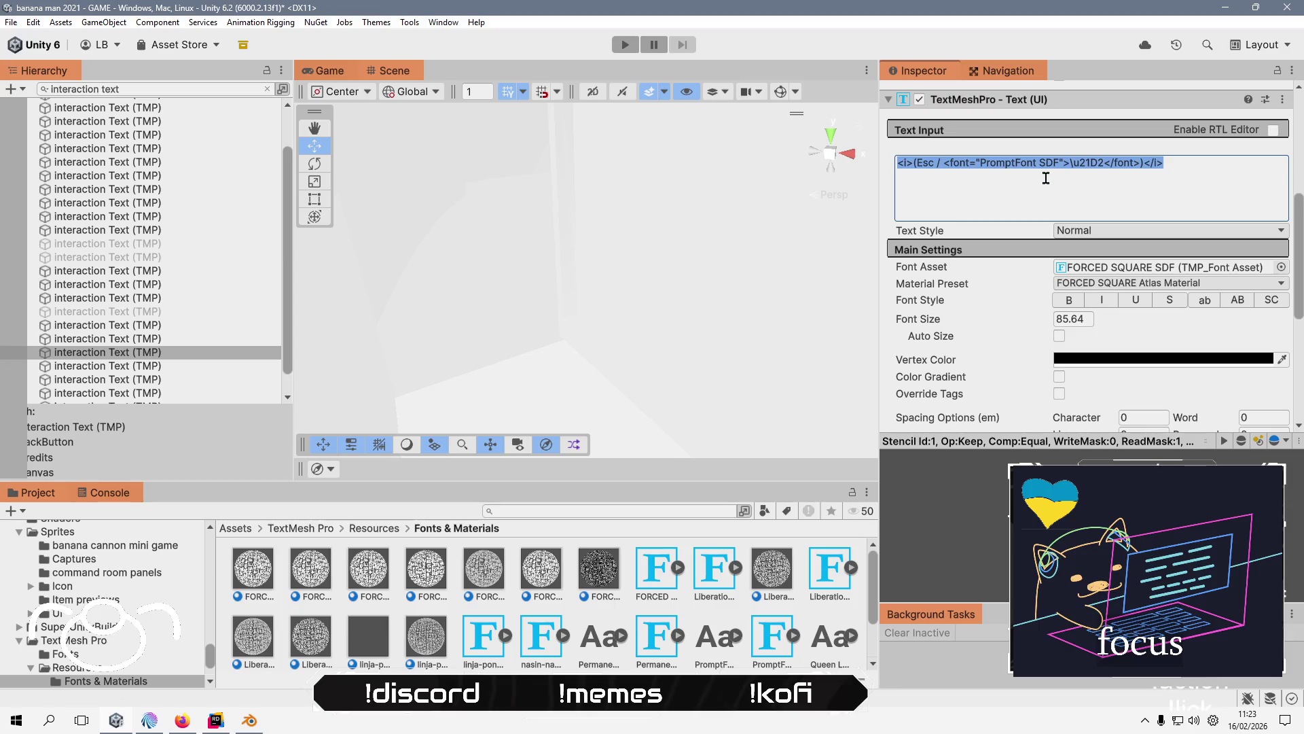
pyautogui.write('/')
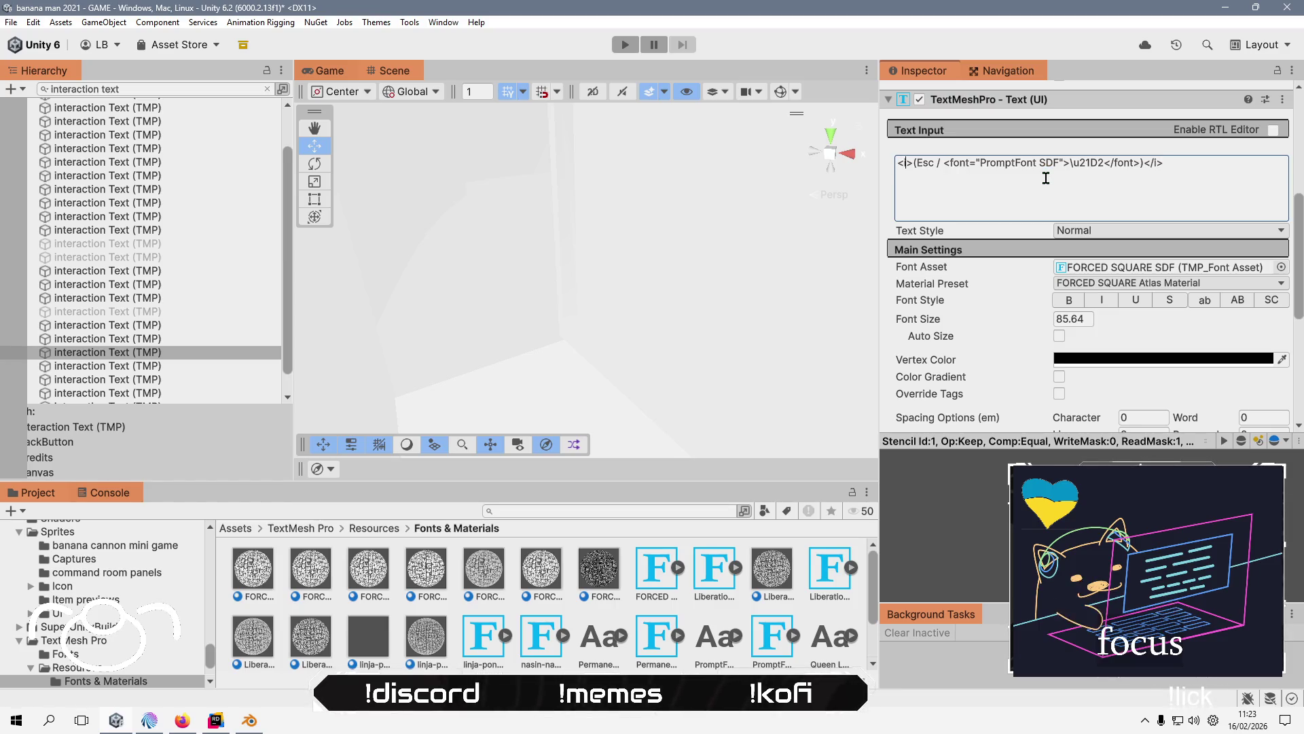
pyautogui.press('Right')
pyautogui.press('Right')
pyautogui.press('Right')
pyautogui.hotkey('shift', 'End')
pyautogui.hotkey('shift', 'Left')
pyautogui.hotkey('shift', 'Left')
pyautogui.hotkey('shift', 'Left')
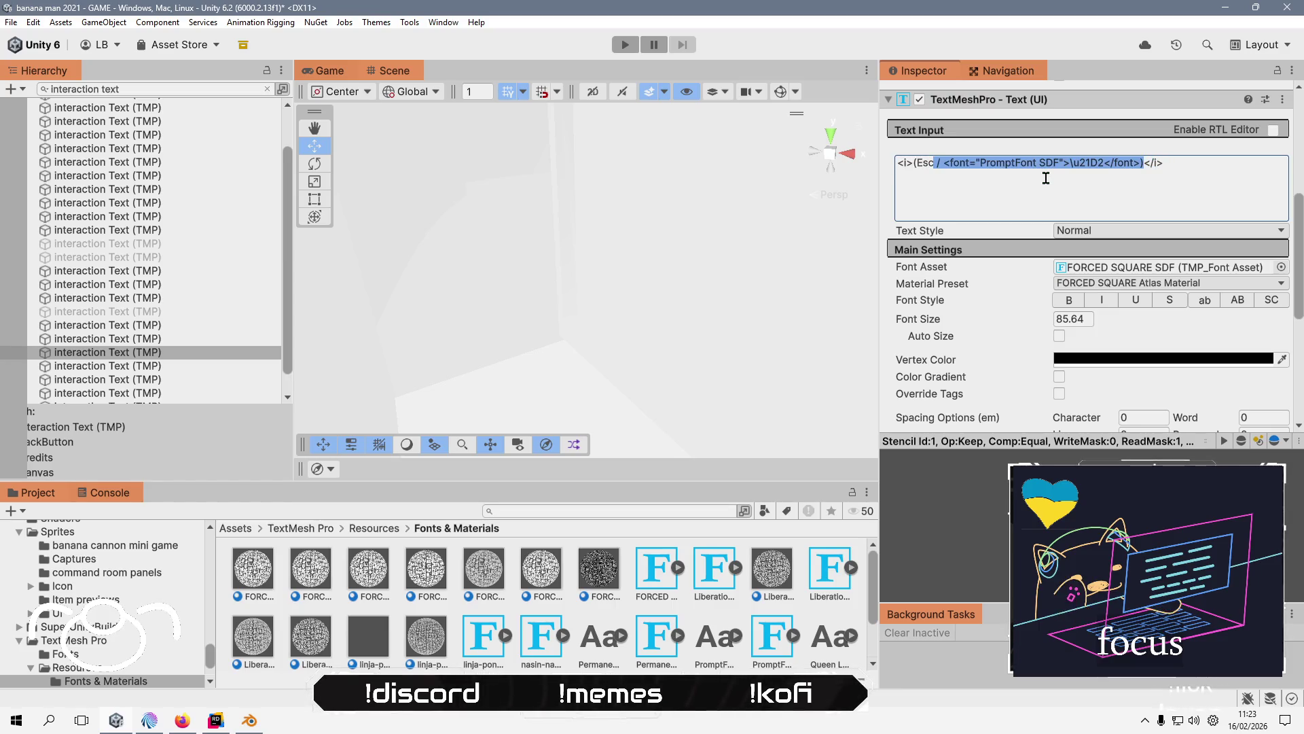
pyautogui.press('BackSpace')
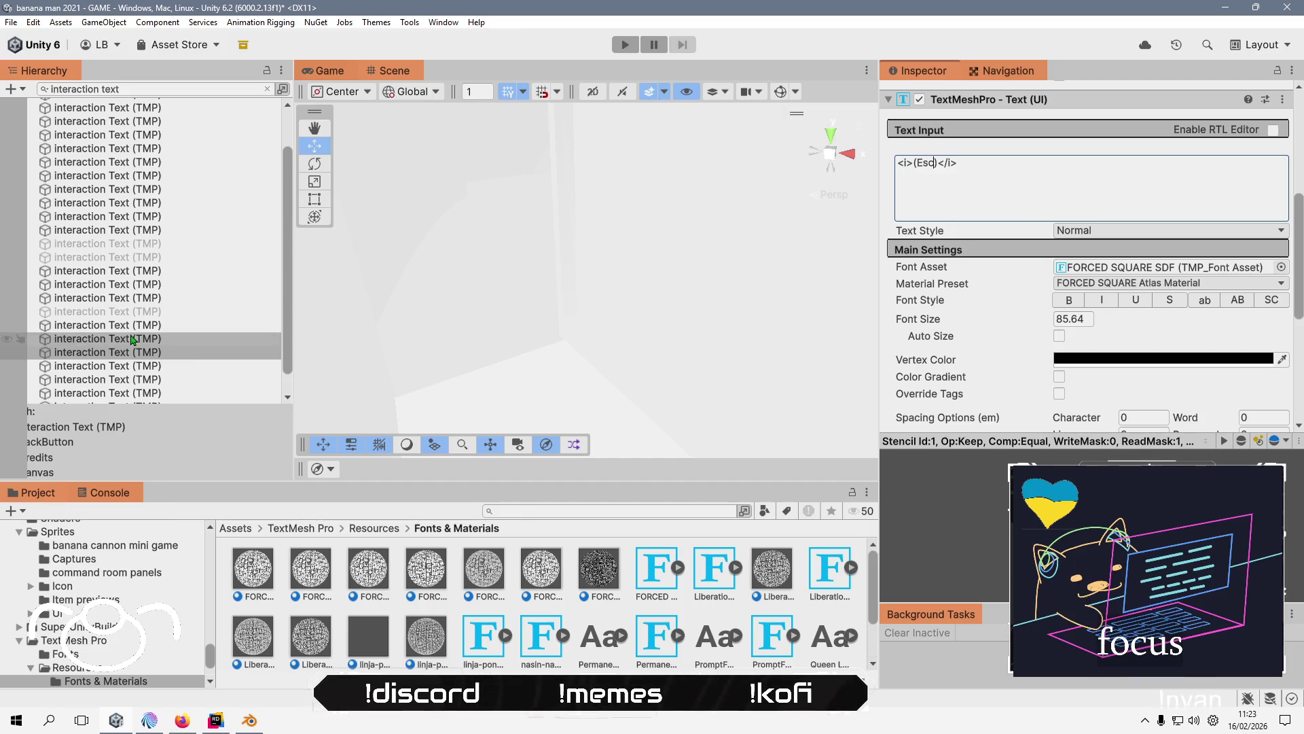
# - Select the glyph markup after 'Esc' in another interaction Text (TMP) prompt
pyautogui.click(167, 367)
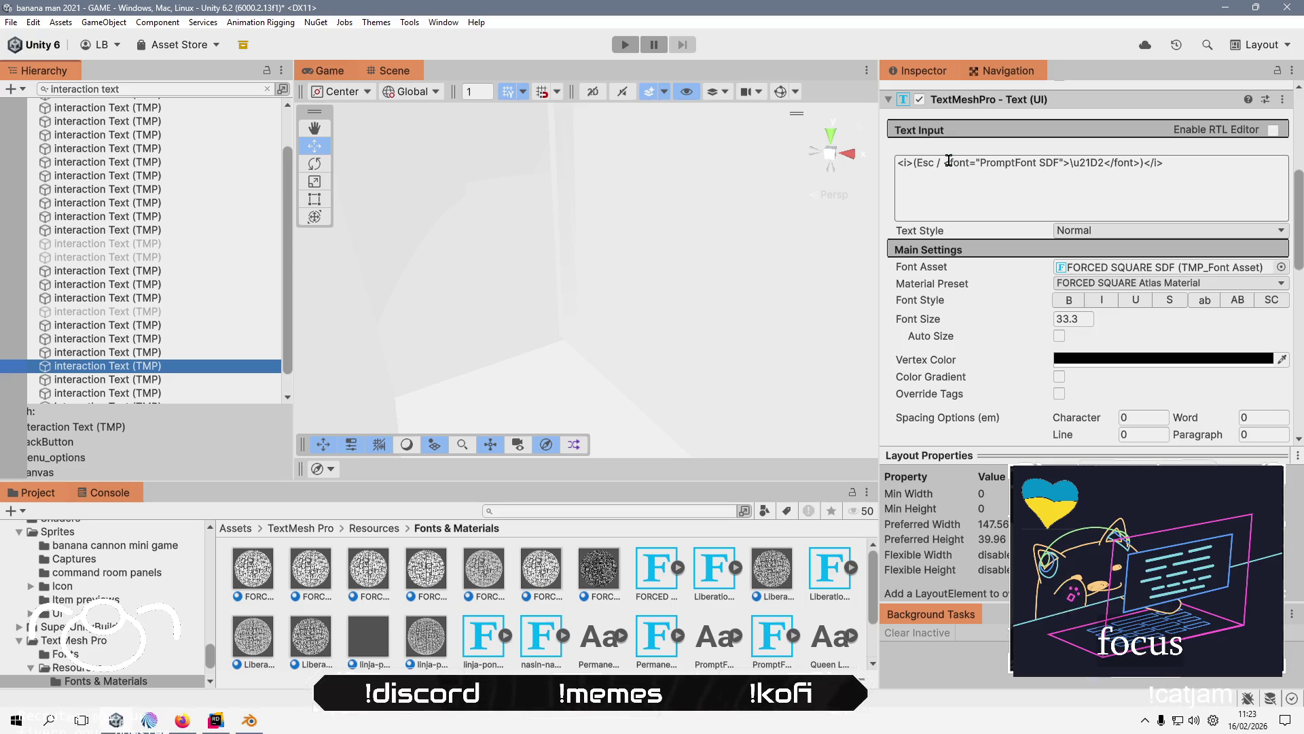
pyautogui.click(940, 161)
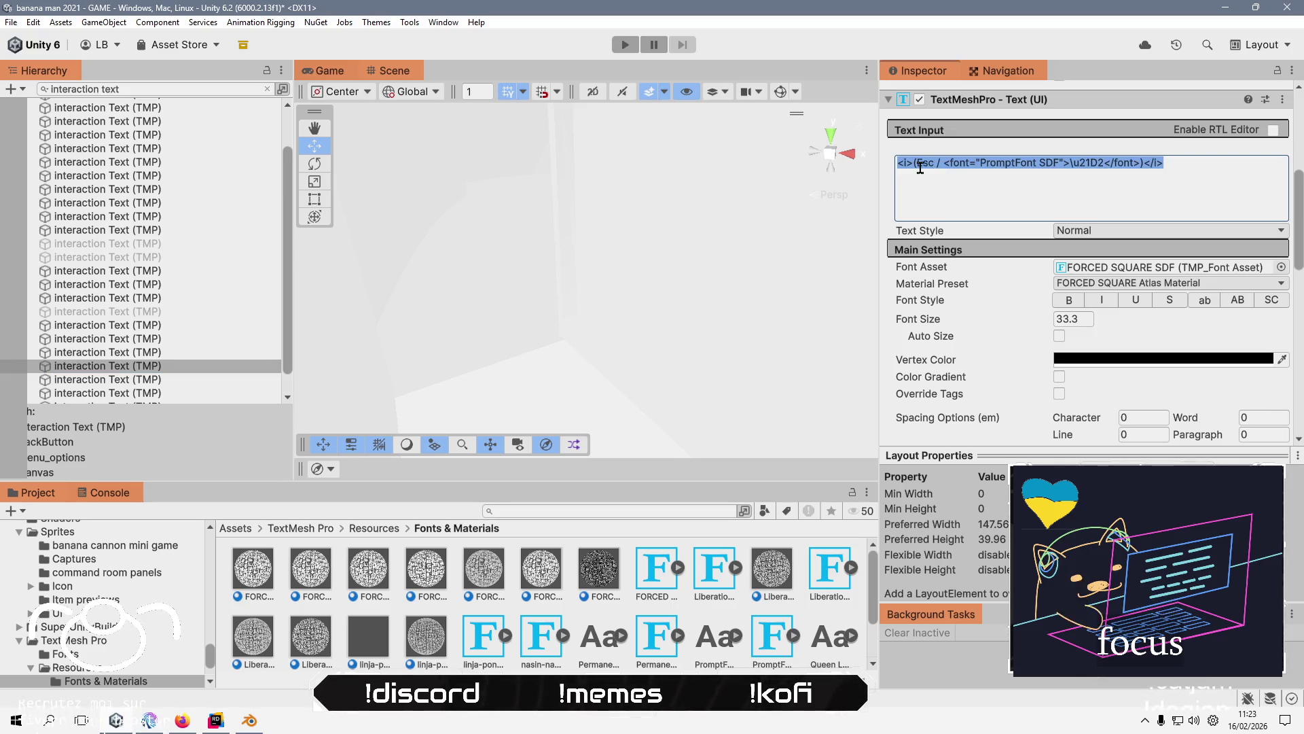
pyautogui.click(934, 163)
pyautogui.hotkey('shift', 'End')
pyautogui.hotkey('shift', 'Left')
pyautogui.hotkey('shift', 'Left')
pyautogui.hotkey('shift', 'Left')
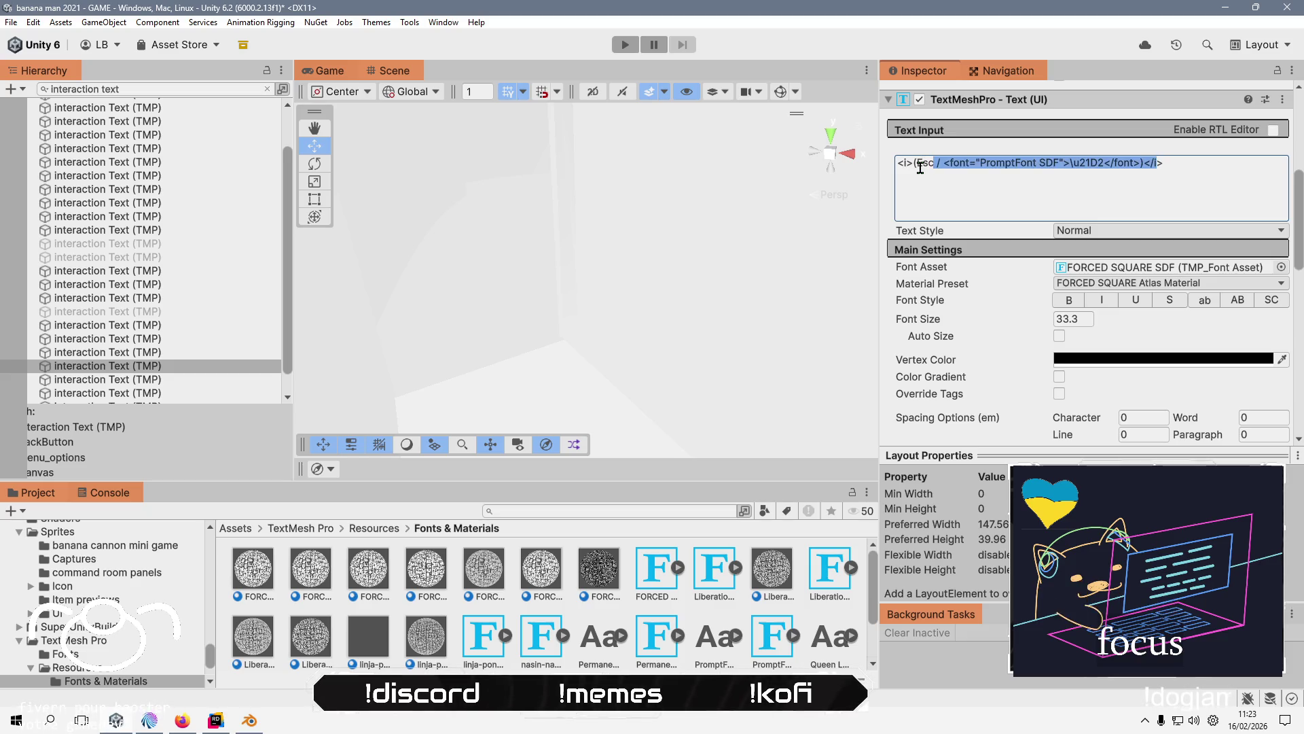
# - Close that prompt as '(Esc)', review the remaining interaction texts and clear the hierarchy filter
pyautogui.write(')')
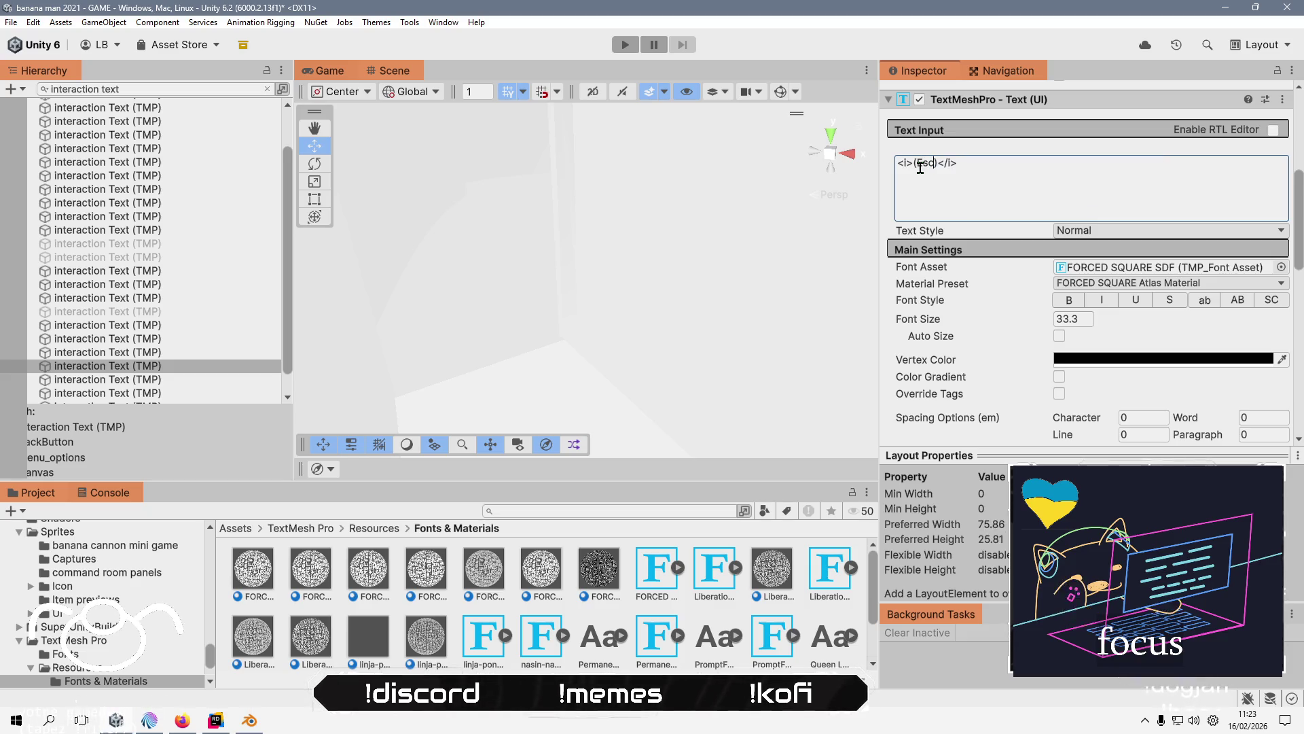
pyautogui.click(143, 380)
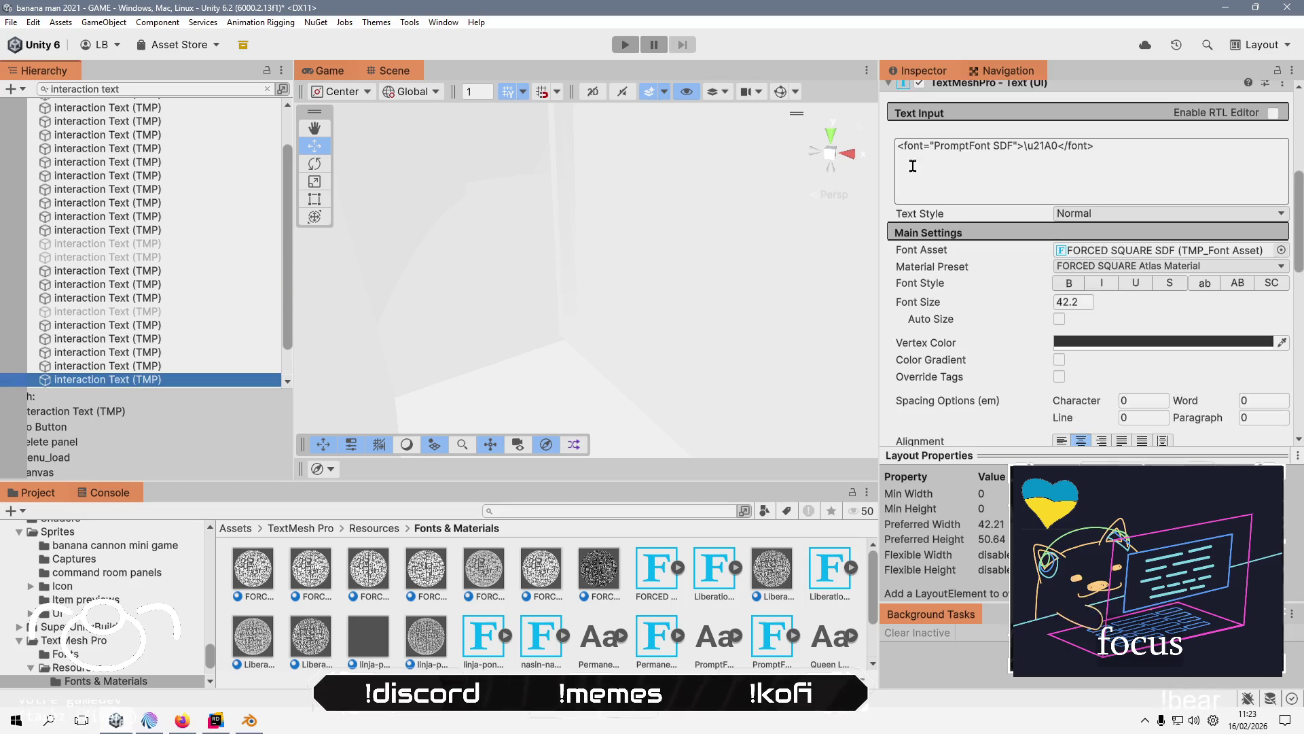
pyautogui.scroll(-1, 170, 330)
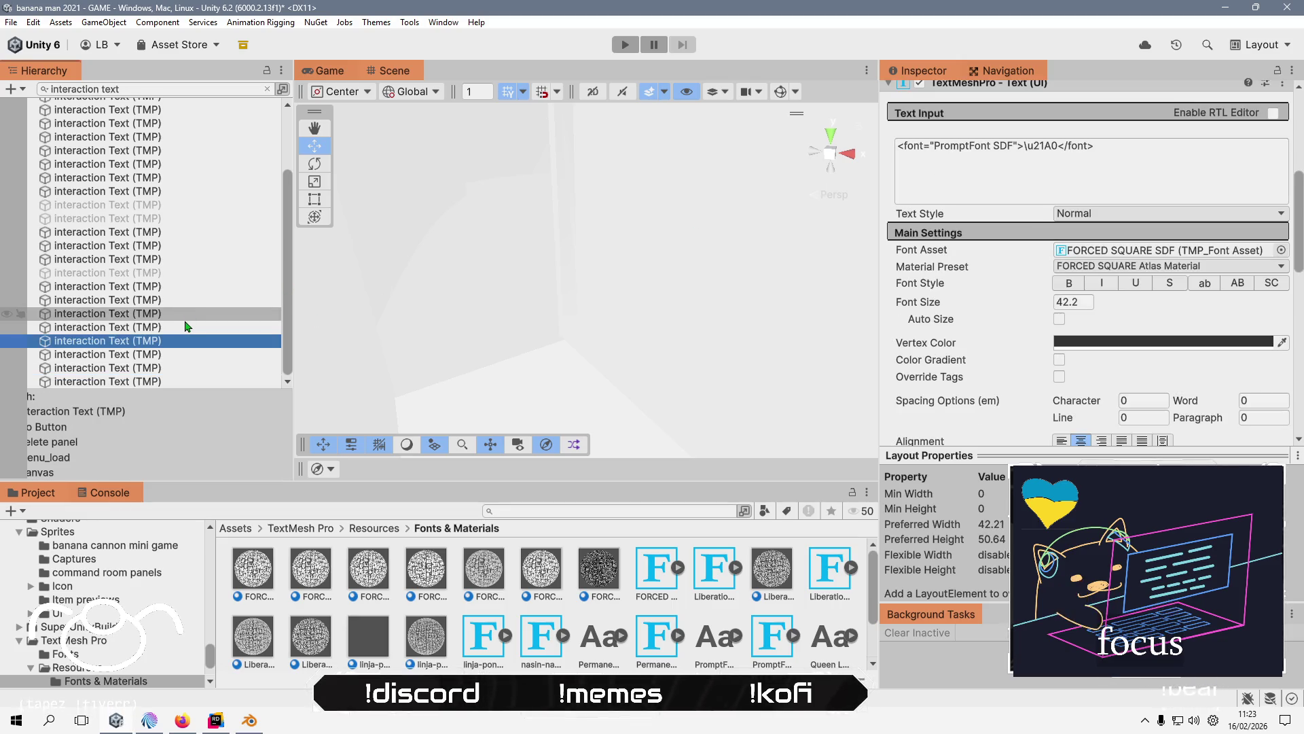
pyautogui.click(156, 356)
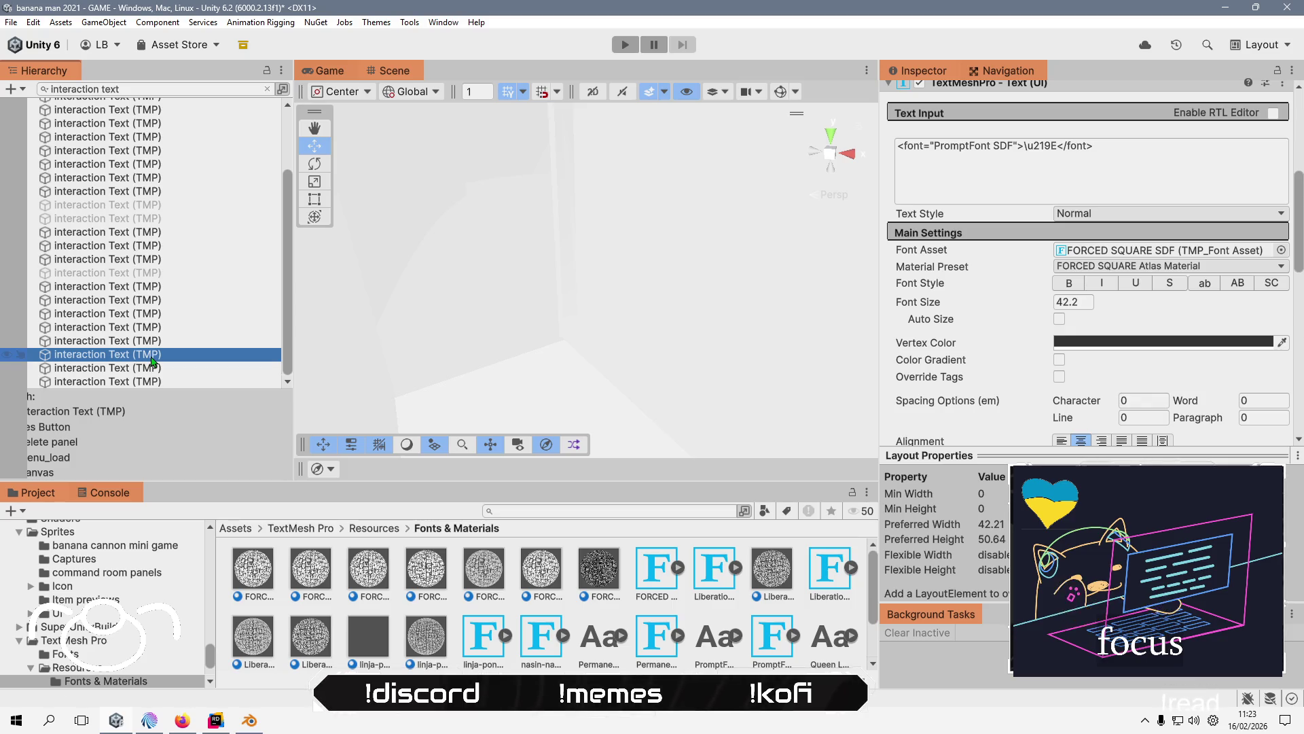
pyautogui.click(153, 367)
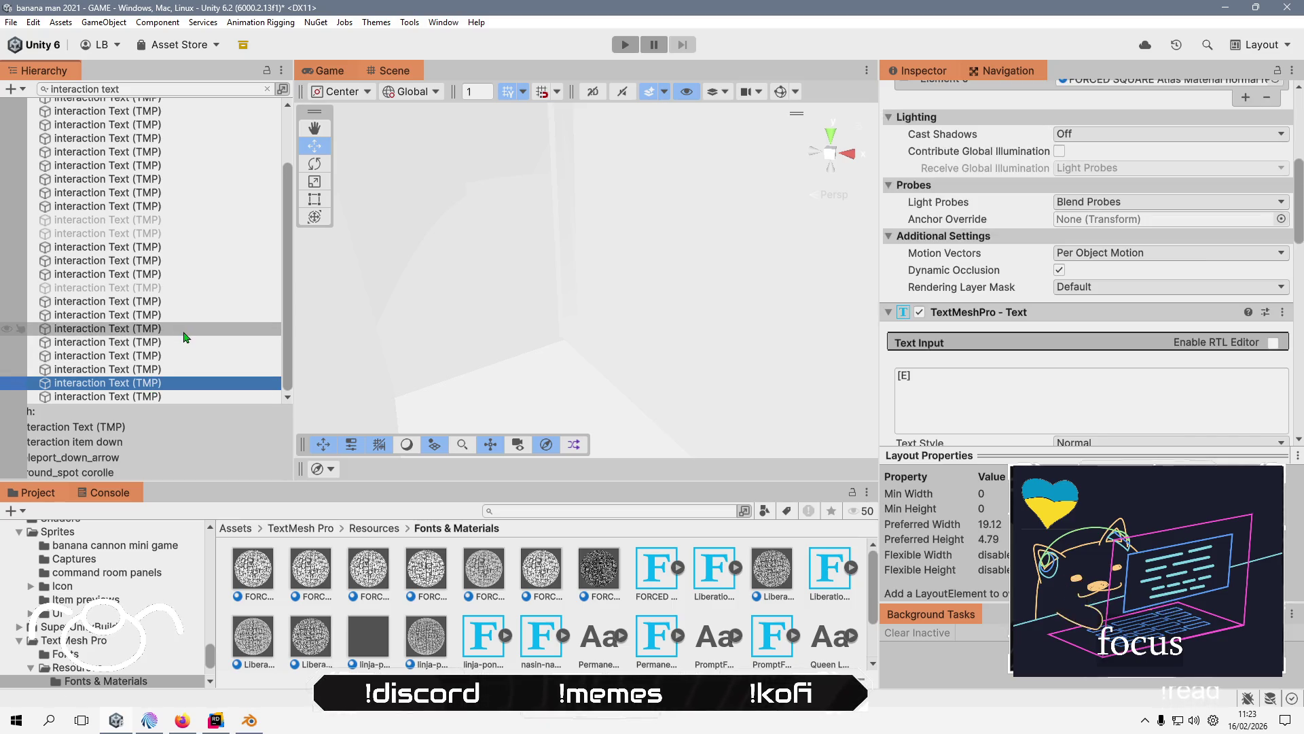
pyautogui.click(254, 398)
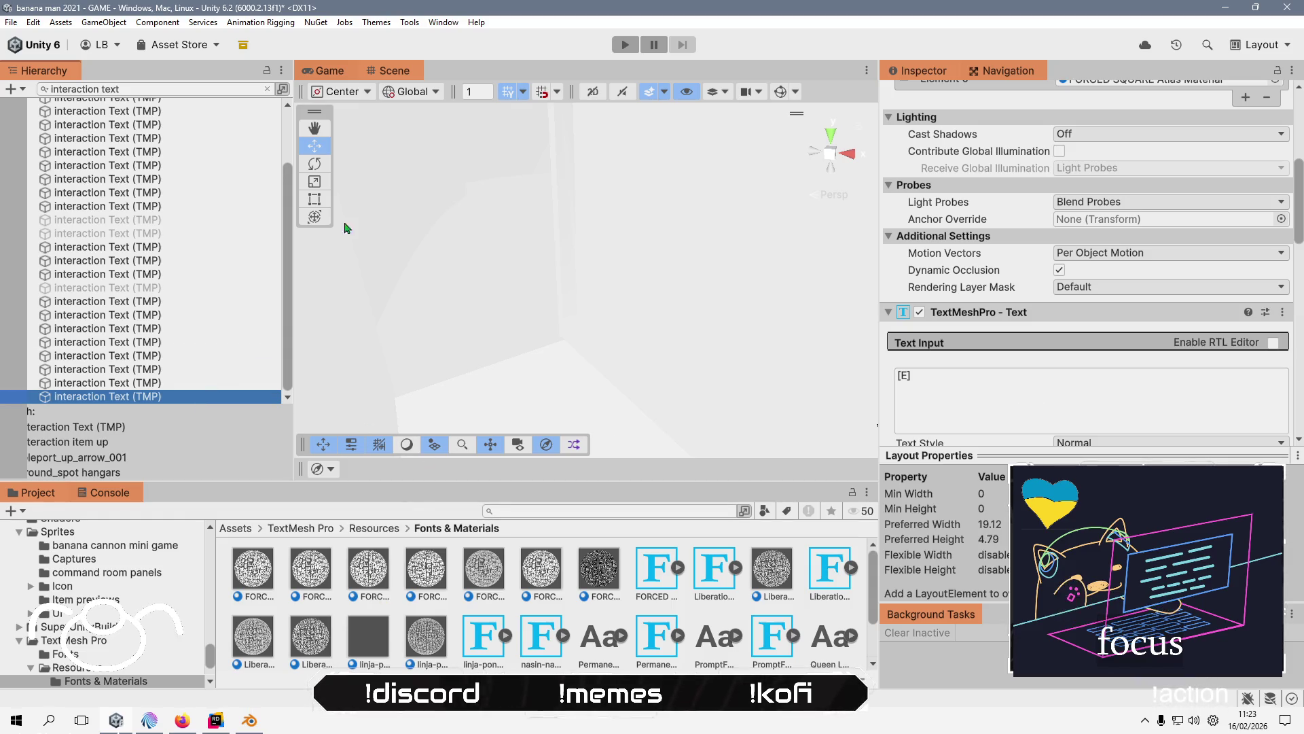
pyautogui.click(266, 89)
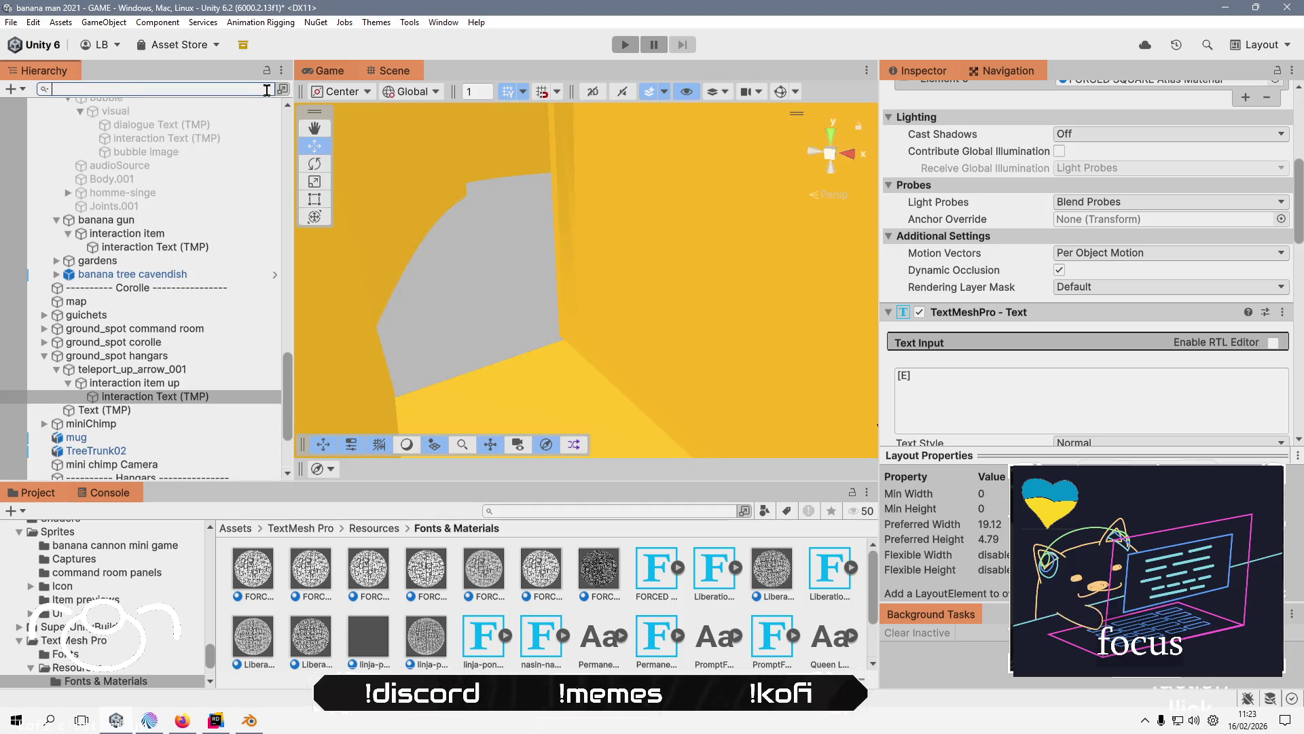
pyautogui.click(465, 669)
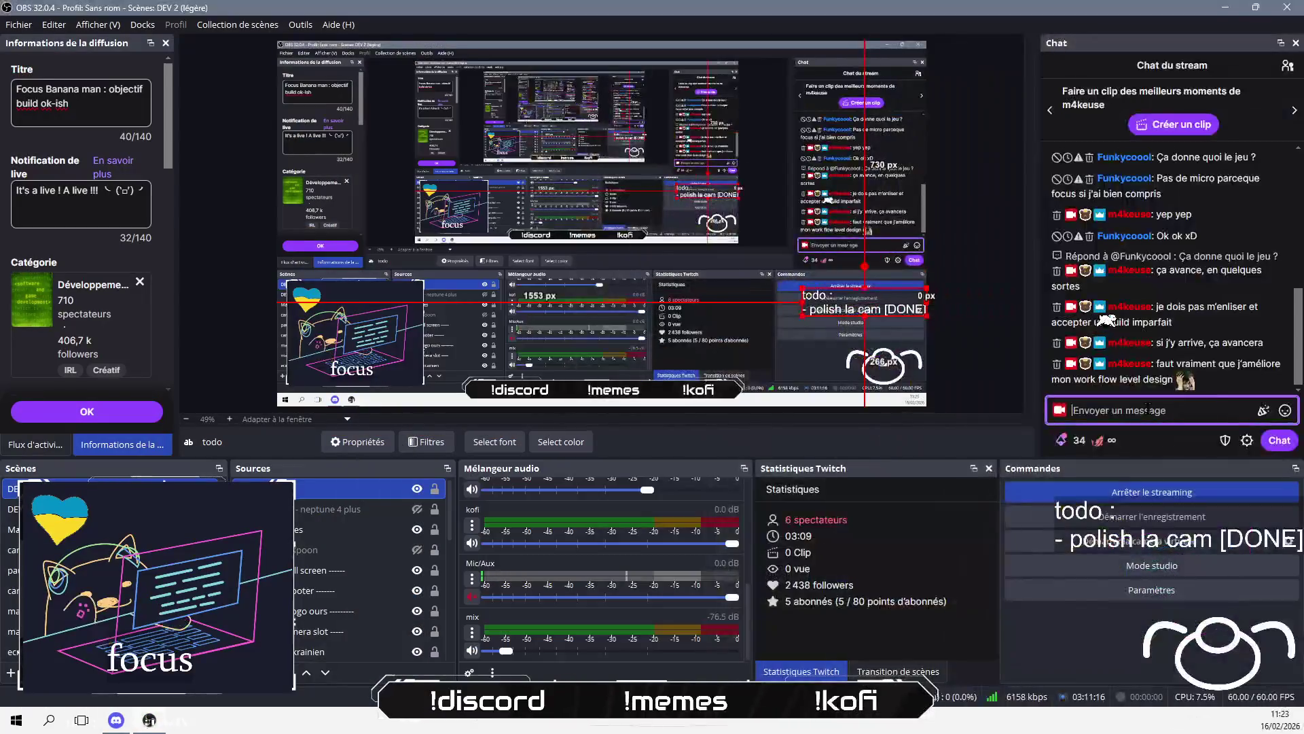
# - Send a French chat message promising future gamepad auto-detection ('autodétection de la manette') support
pyautogui.write('pour ma')
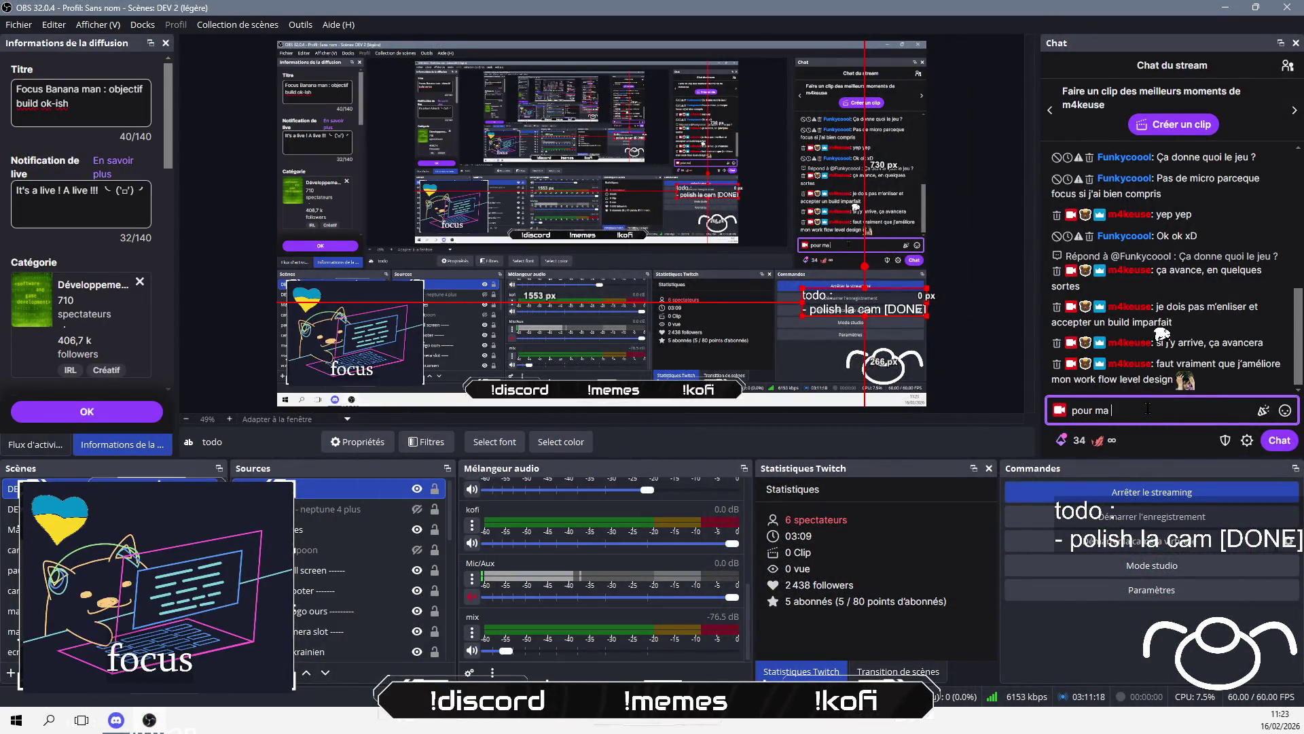
pyautogui.press('BackSpace')
pyautogui.press('BackSpace')
pyautogui.press('BackSpace')
pyautogui.write('la compatibilité un jour on fera un t')
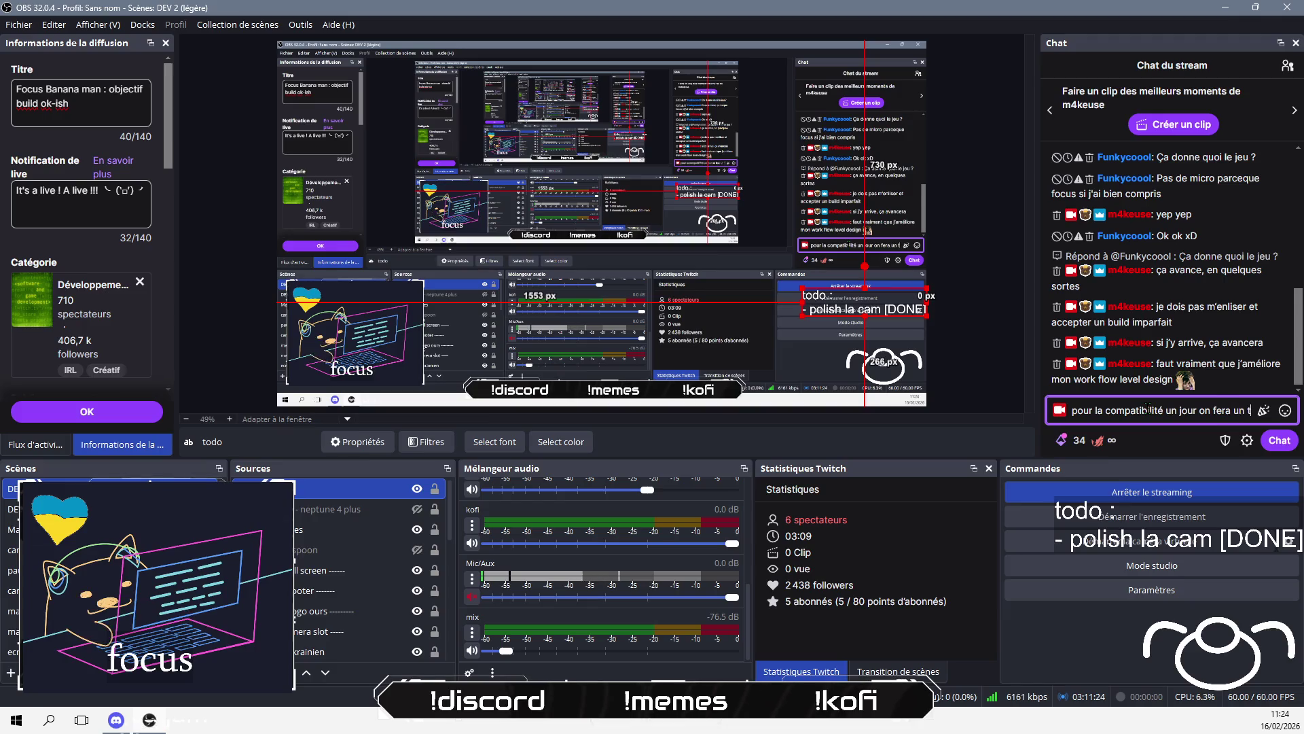
pyautogui.write('ruc qui se bn')
pyautogui.press('BackSpace')
pyautogui.write('ranchera sur l’a')
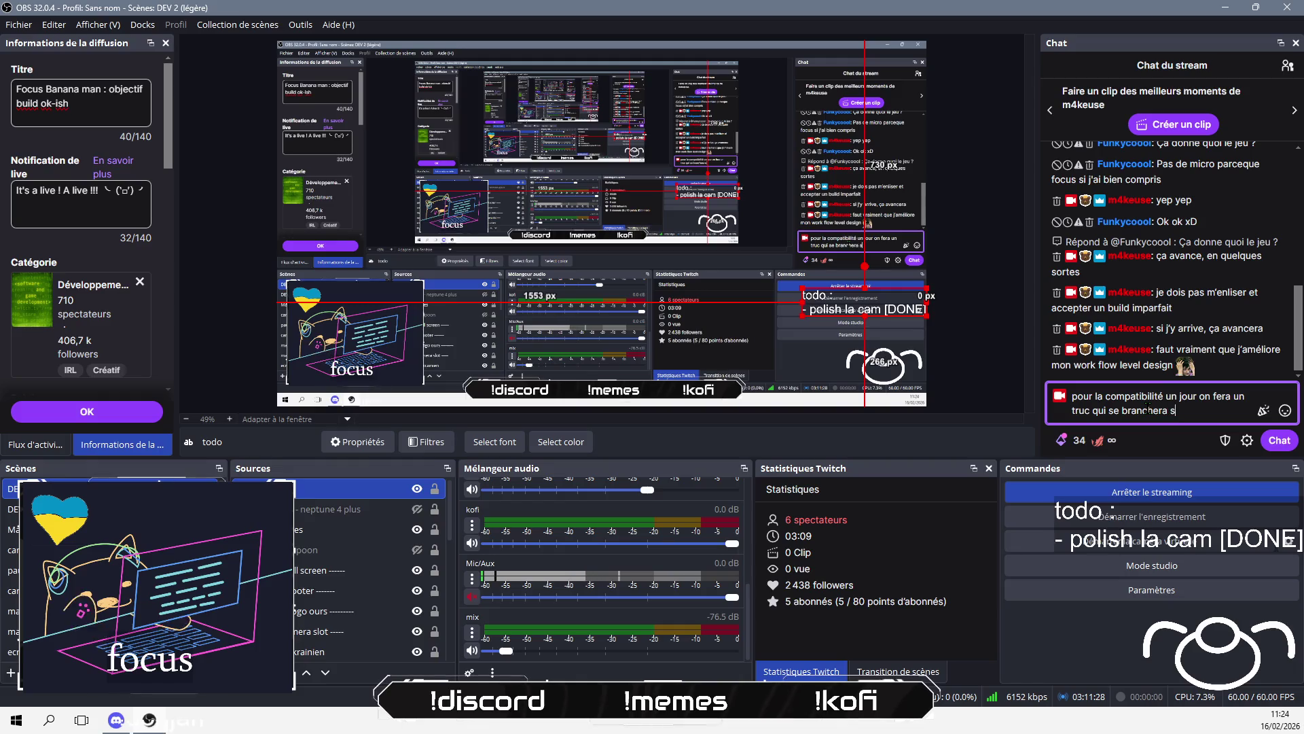
pyautogui.write('utodét')
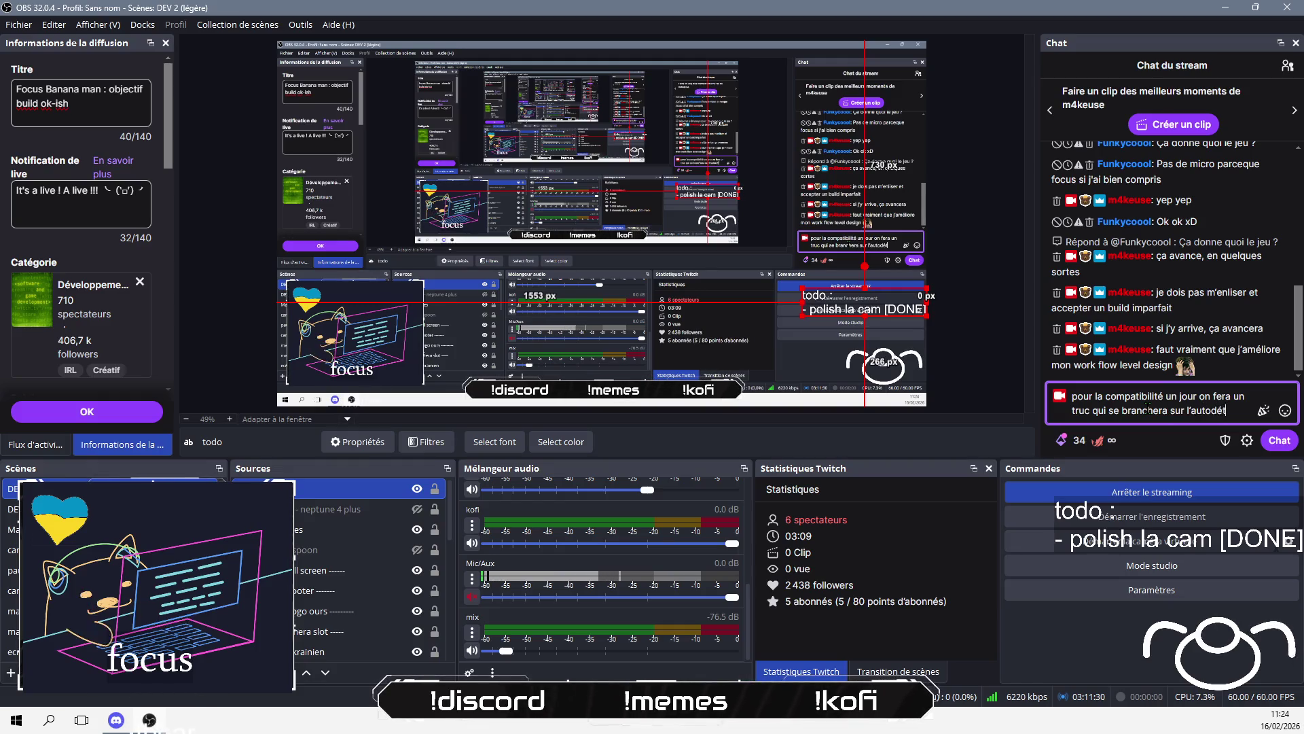
pyautogui.write('ection de la man')
pyautogui.write('ette')
pyautogui.press('Return')
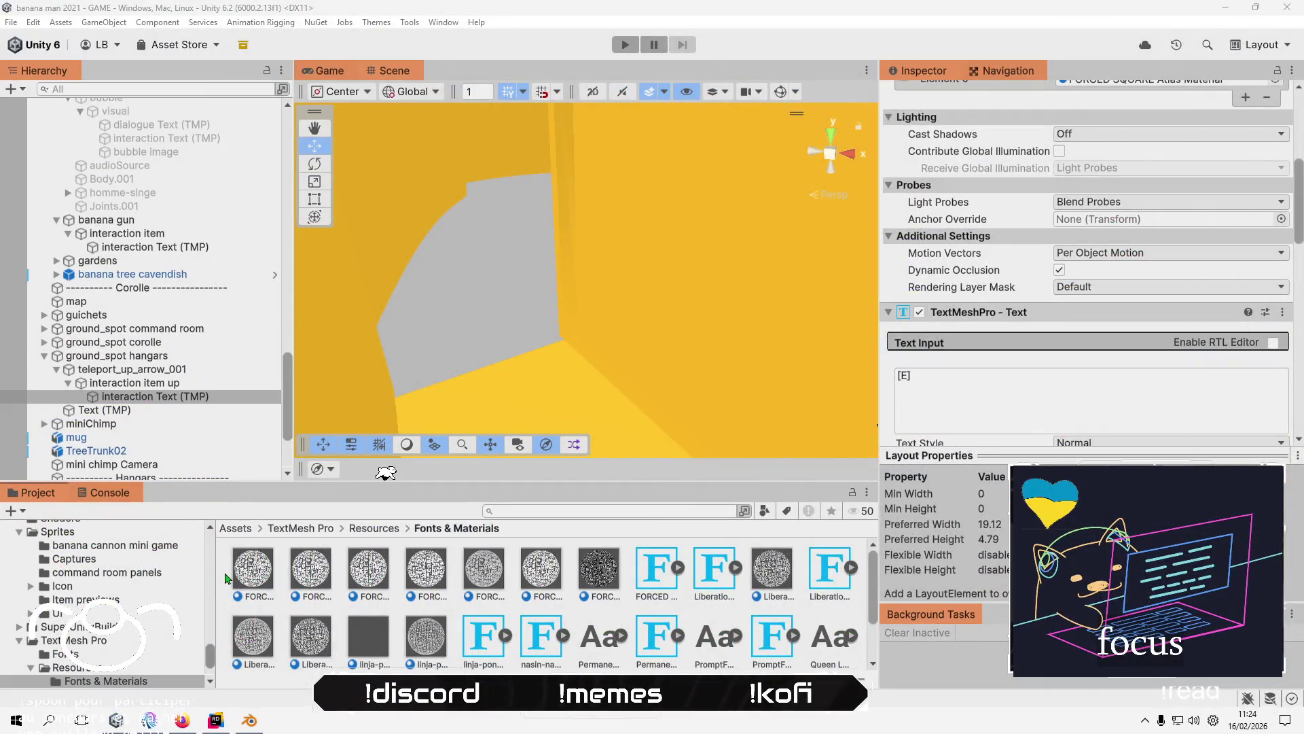
# - Clear the selection and switch to the Game view showing the main menu preview
pyautogui.click(226, 578)
pyautogui.scroll(8, 182, 241)
pyautogui.scroll(10, 182, 242)
pyautogui.click(313, 72)
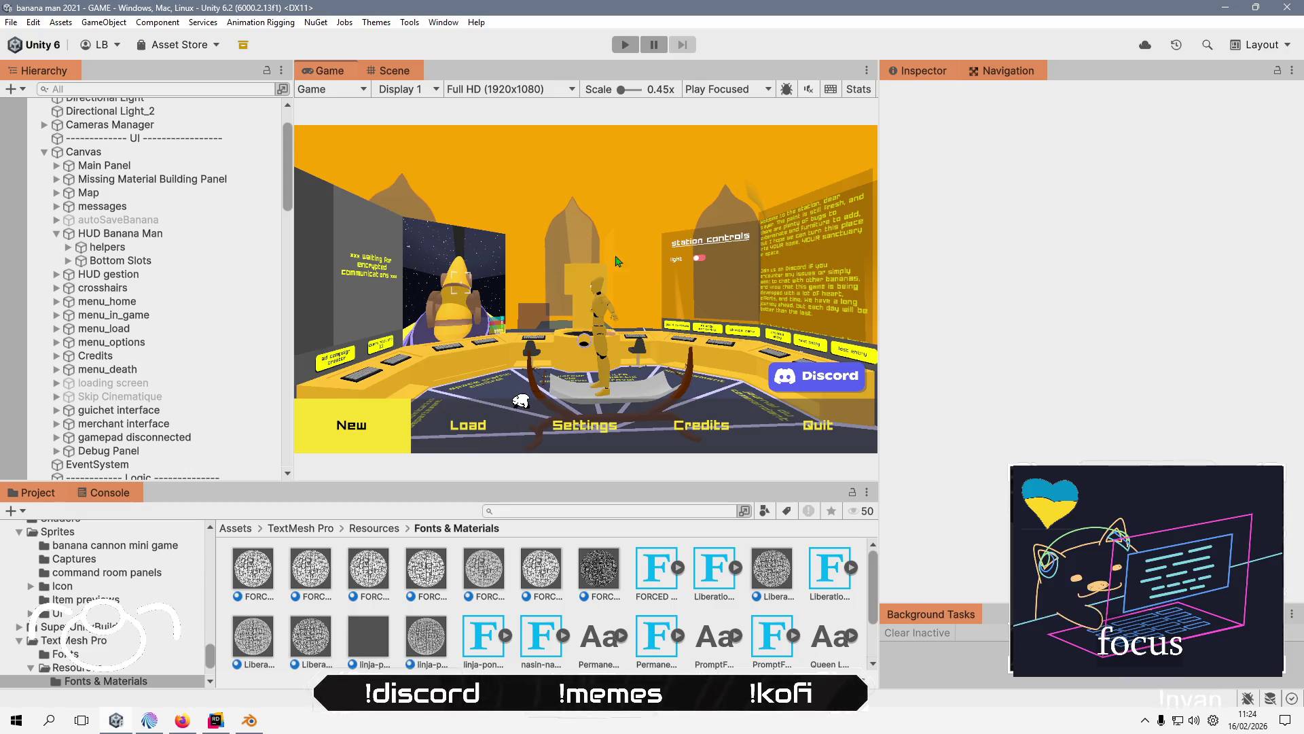
# - Collapse the Game Manager, Command Room and ground_spot hangars groups, then enter play mode
pyautogui.scroll(-5, 132, 309)
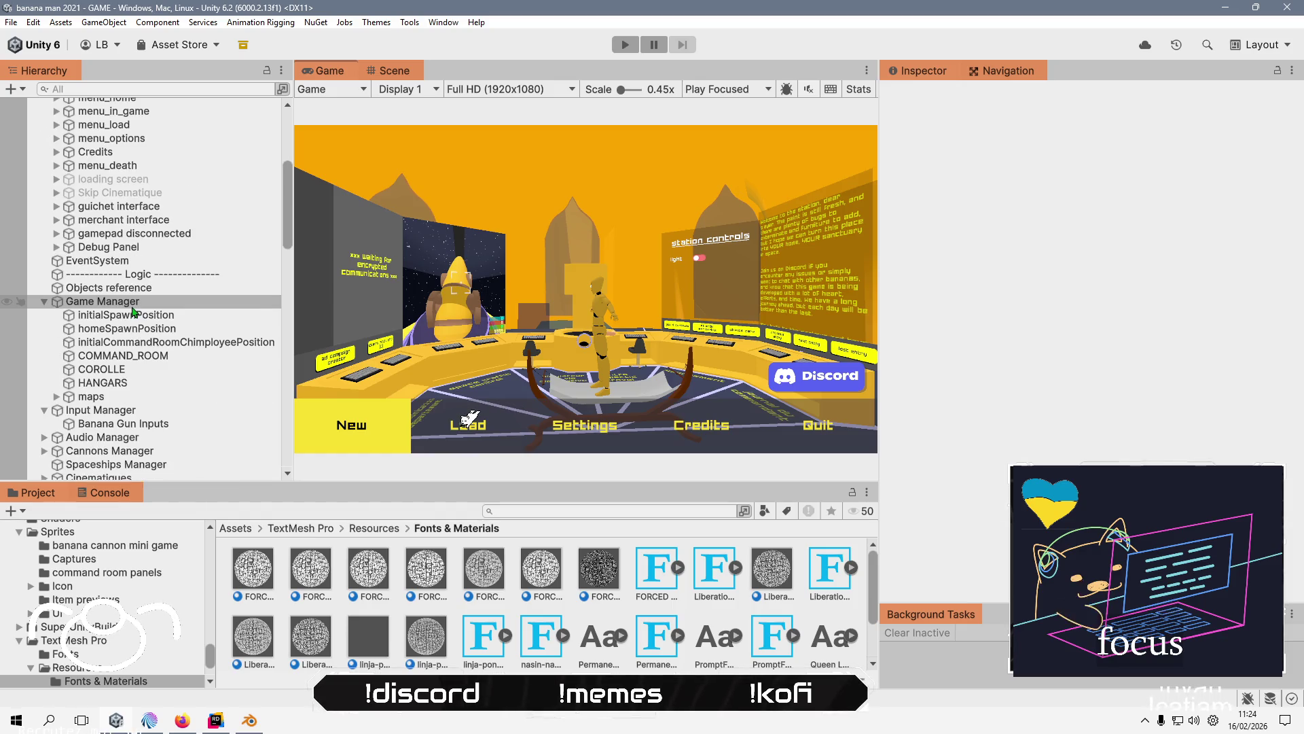
pyautogui.scroll(-4, 134, 319)
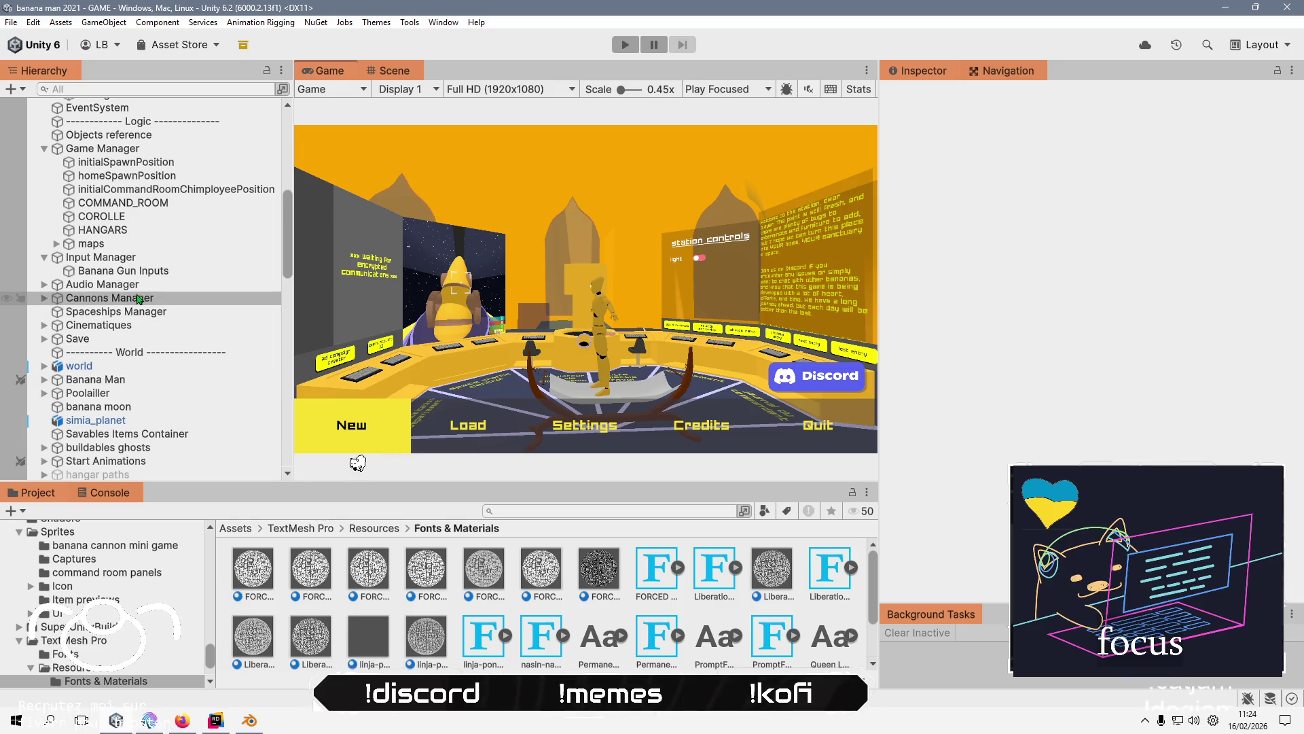
pyautogui.click(44, 148)
pyautogui.scroll(5, 140, 284)
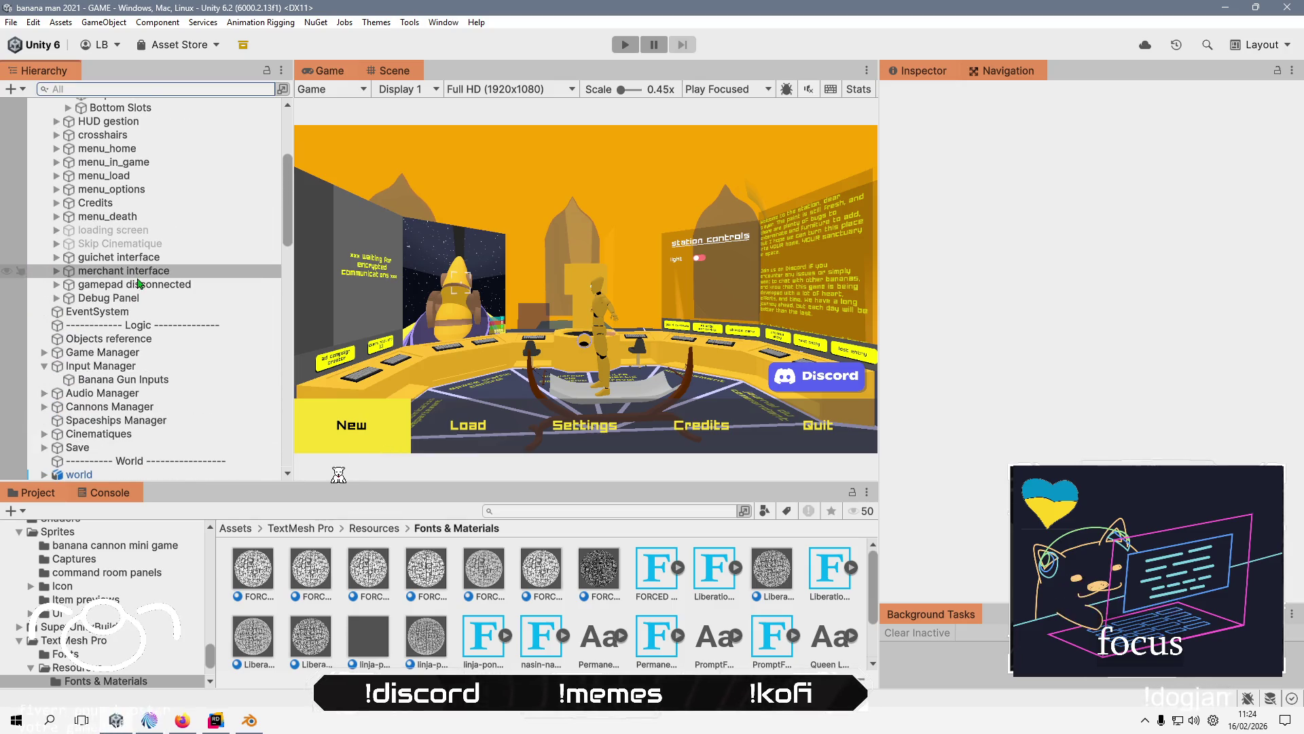
pyautogui.scroll(-5, 138, 282)
pyautogui.click(44, 407)
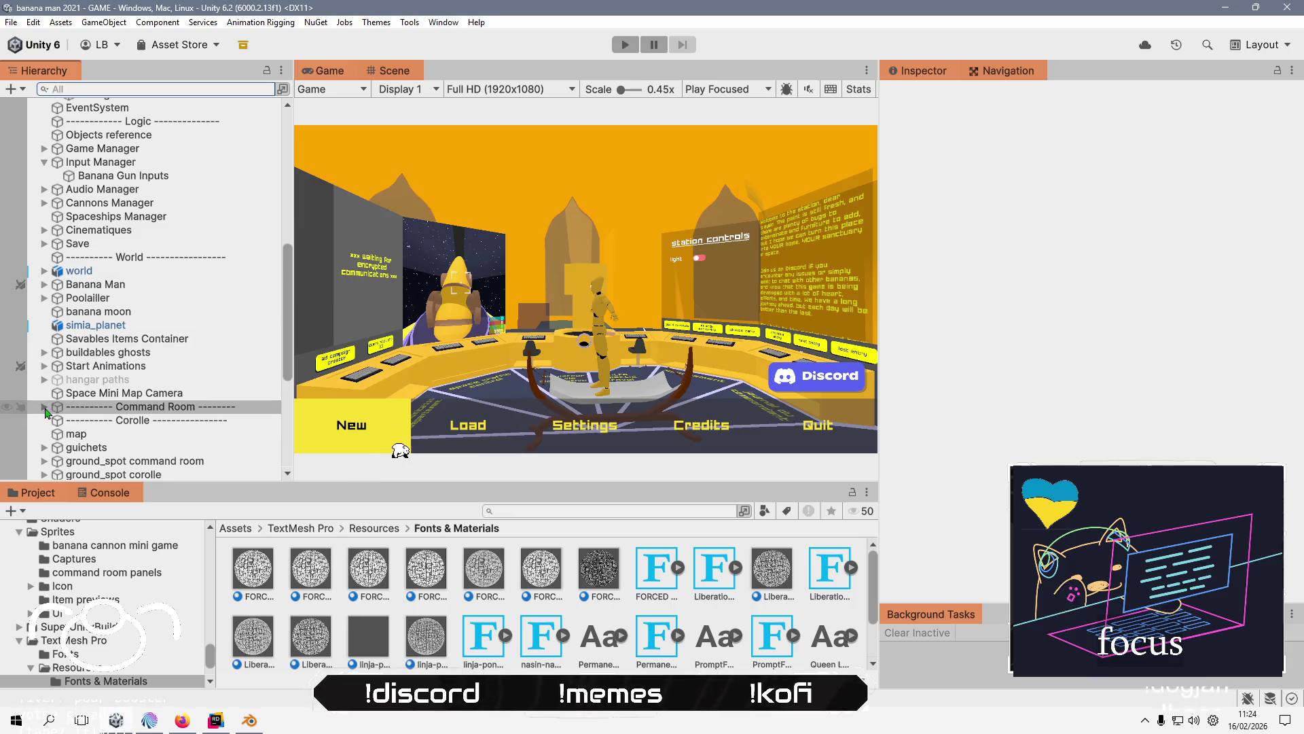
pyautogui.scroll(-5, 51, 374)
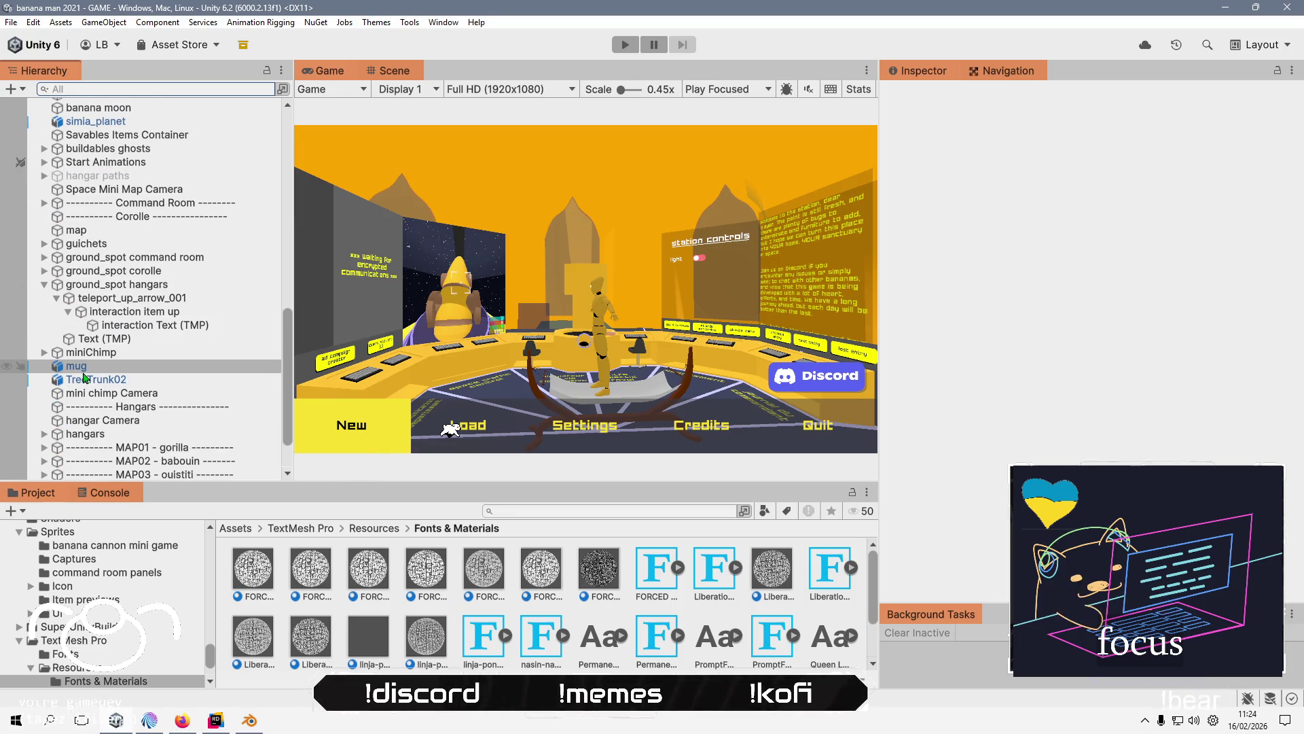
pyautogui.click(44, 284)
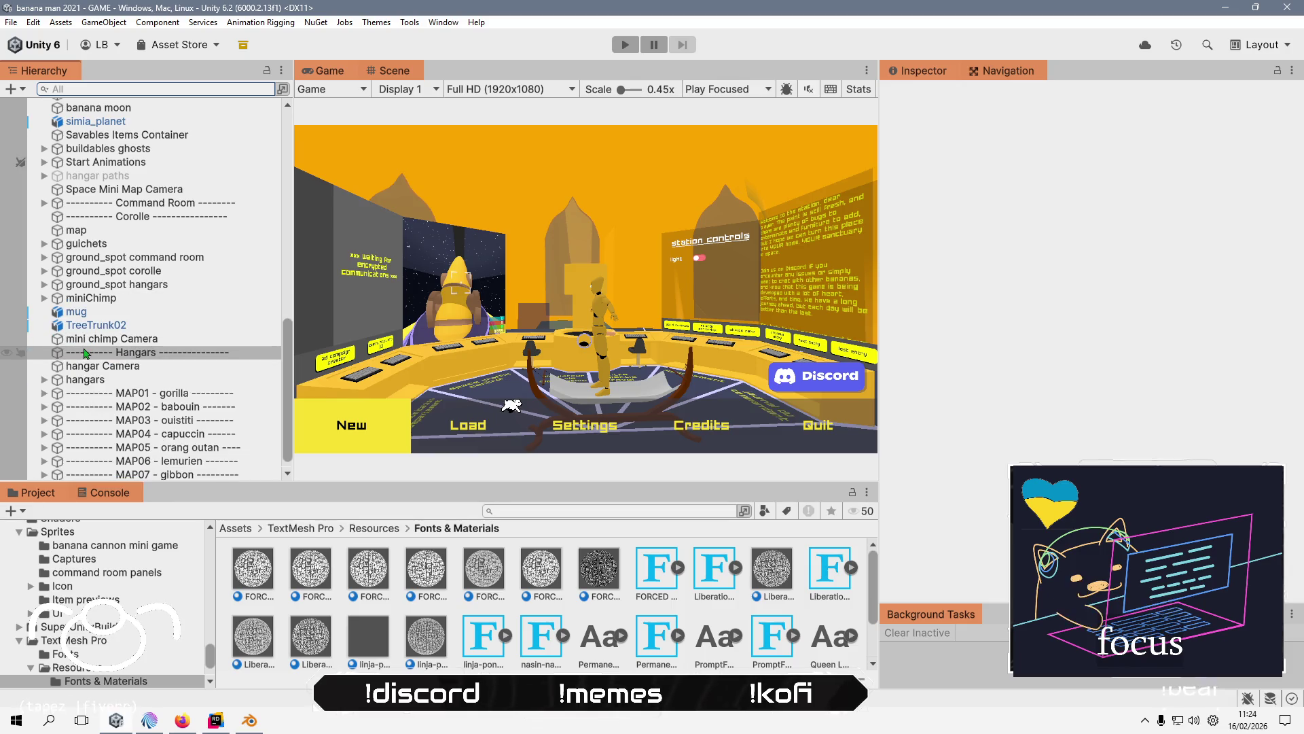
pyautogui.scroll(5, 168, 281)
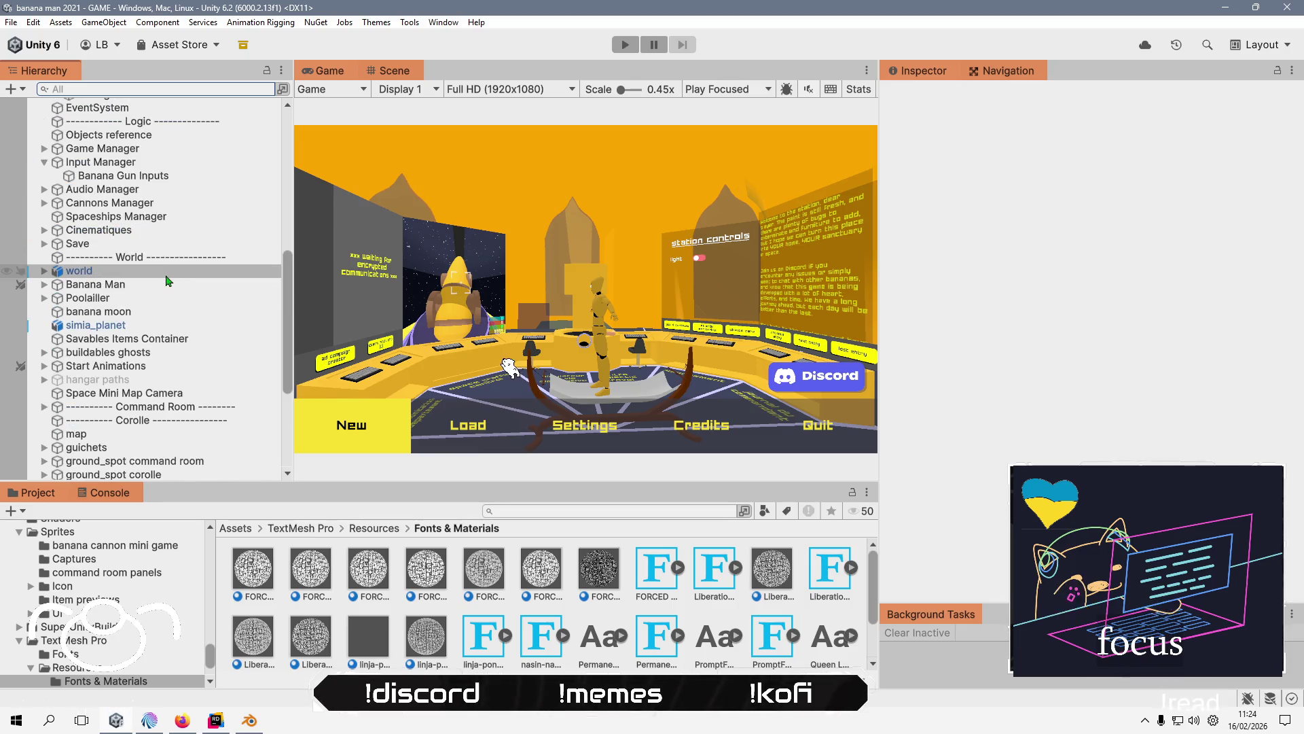
pyautogui.scroll(8, 169, 281)
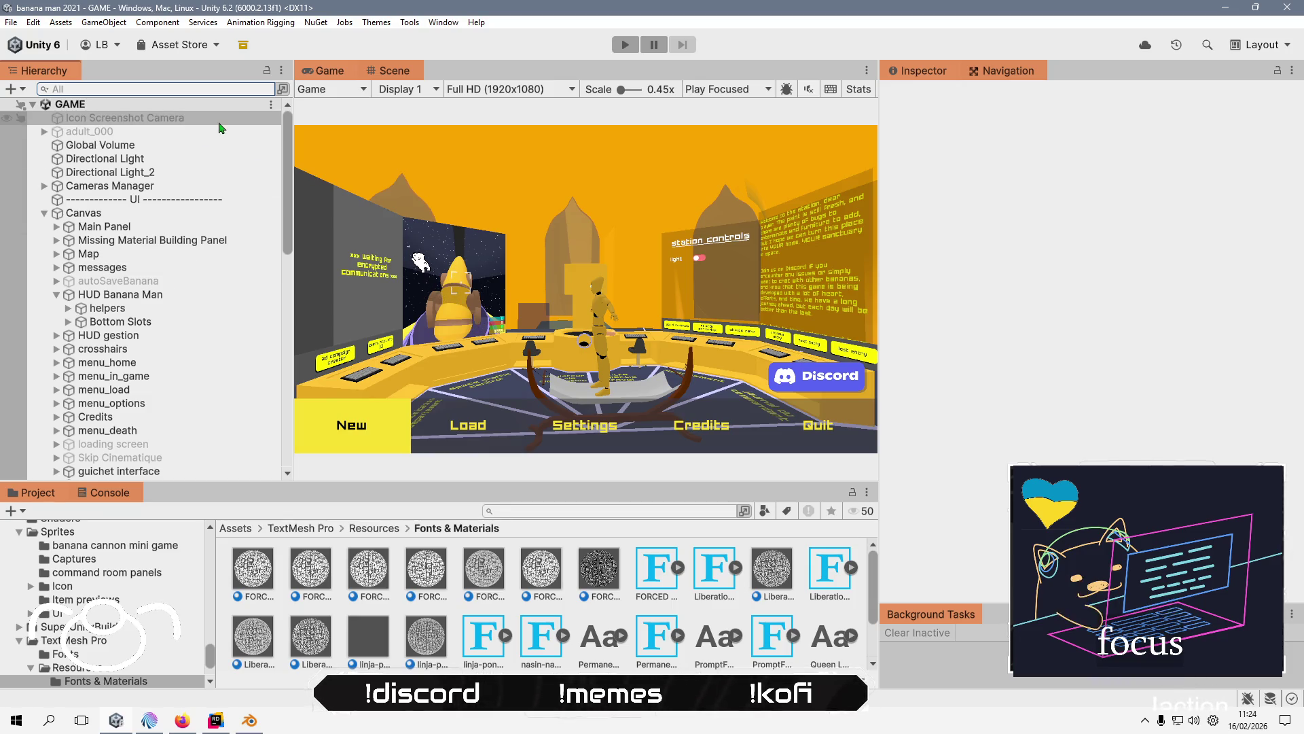
pyautogui.click(626, 44)
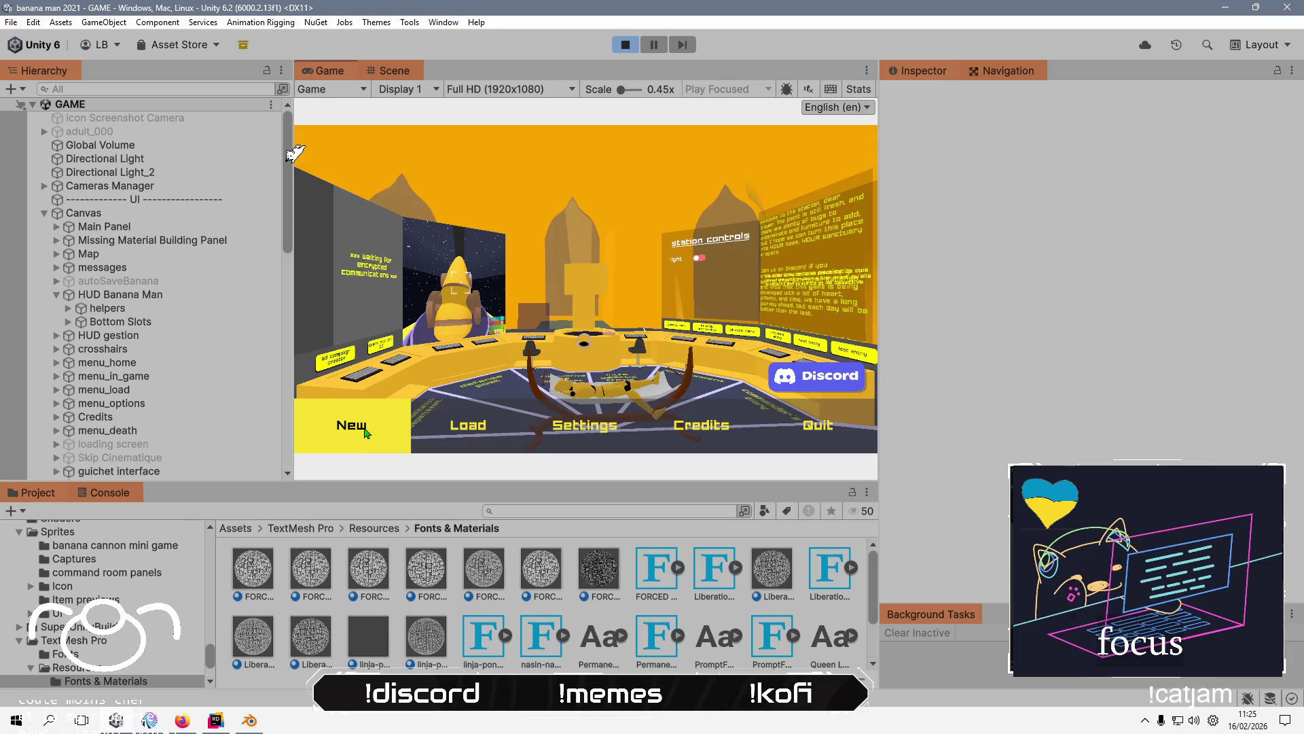
# - Start a new game and walk the character to the communications console
pyautogui.click(365, 432)
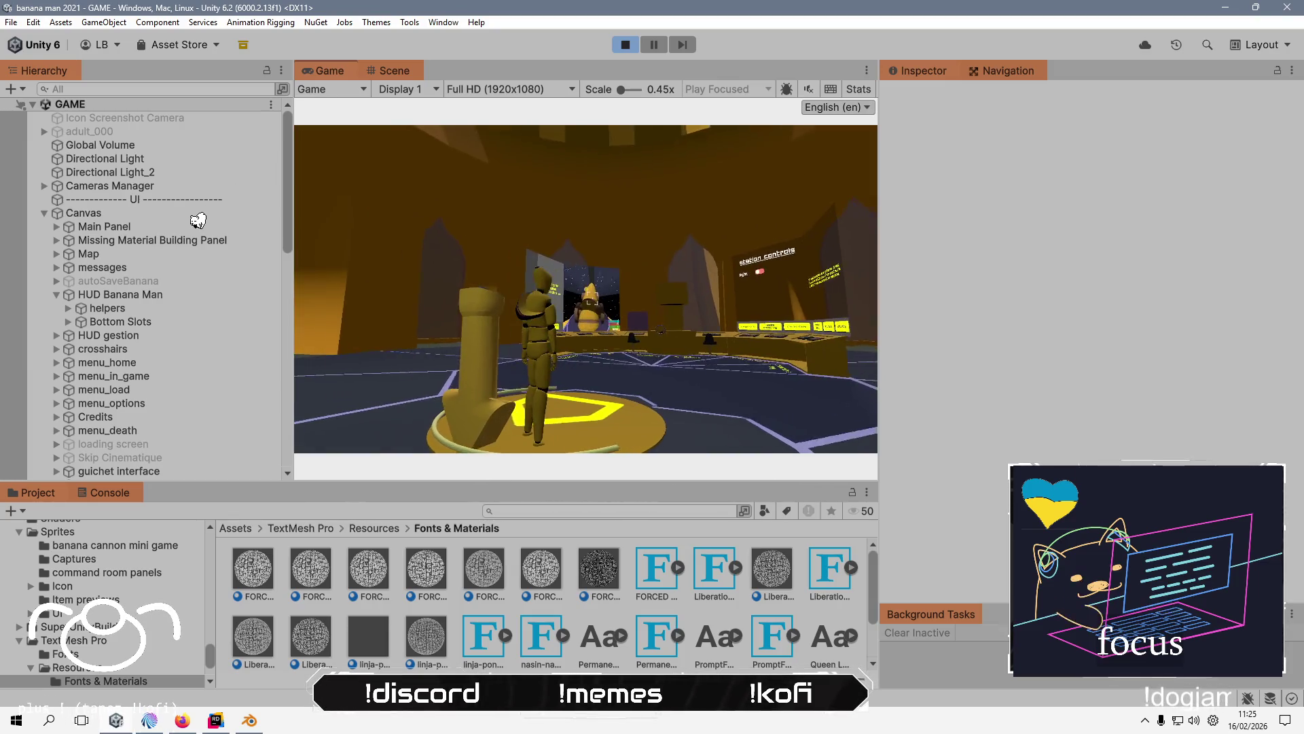
pyautogui.press('w')
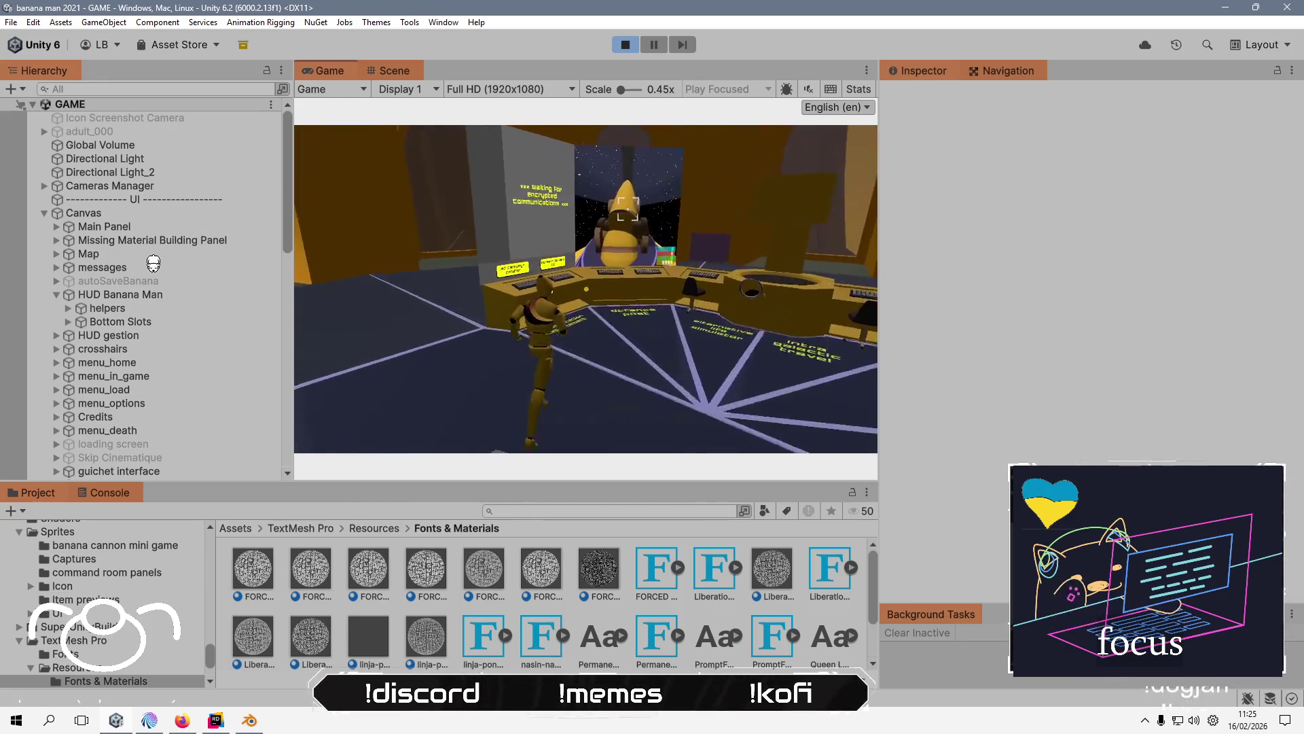
# - Walk the character between the consoles and up to the communications console
pyautogui.press('s')
pyautogui.press('a')
pyautogui.press('d')
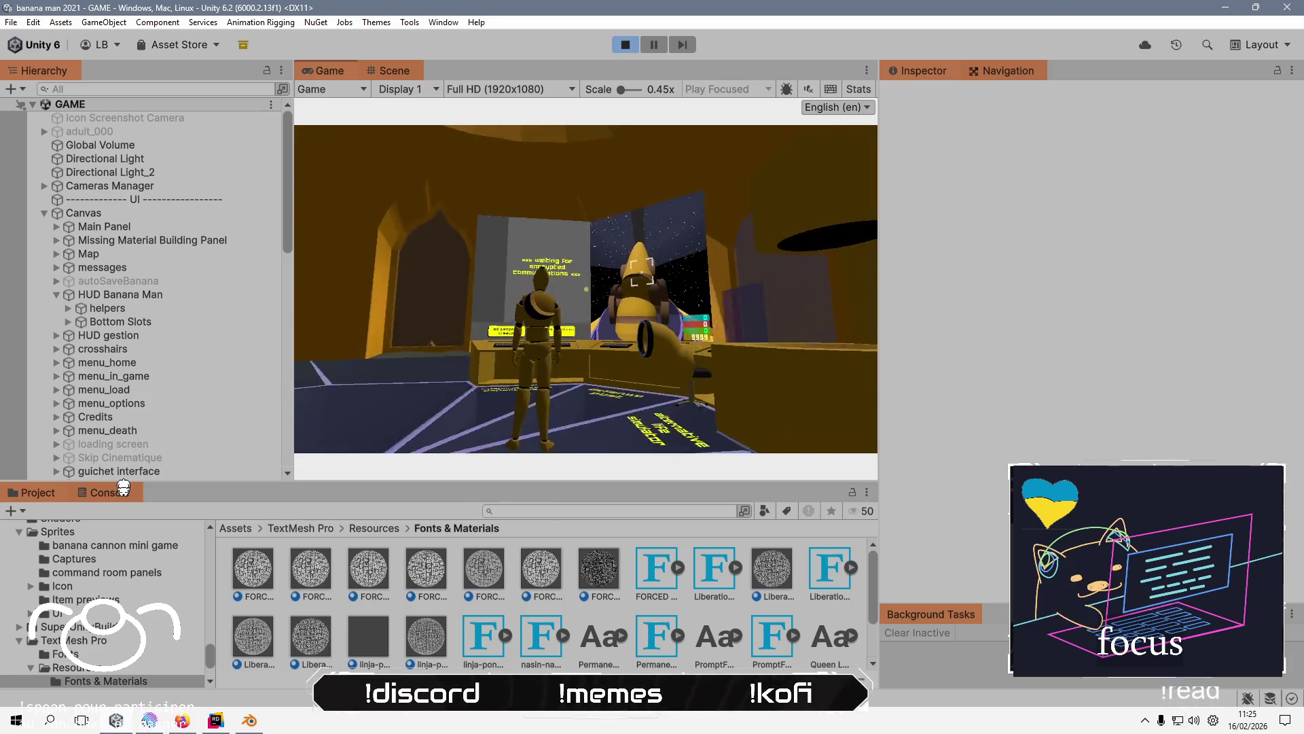
pyautogui.press('w')
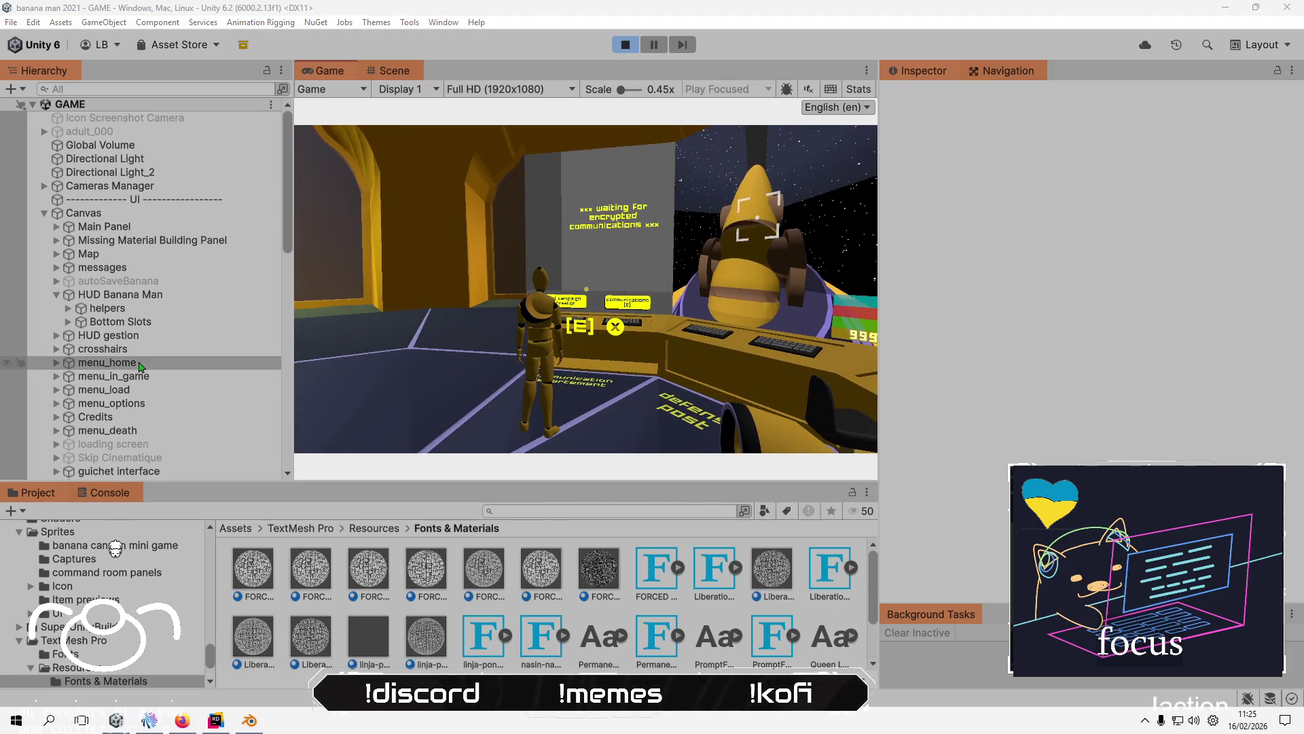
# - Stop play mode and delete the PromptFont arrow markup from panel 01's interaction text, leaving [E]
pyautogui.scroll(-15, 139, 365)
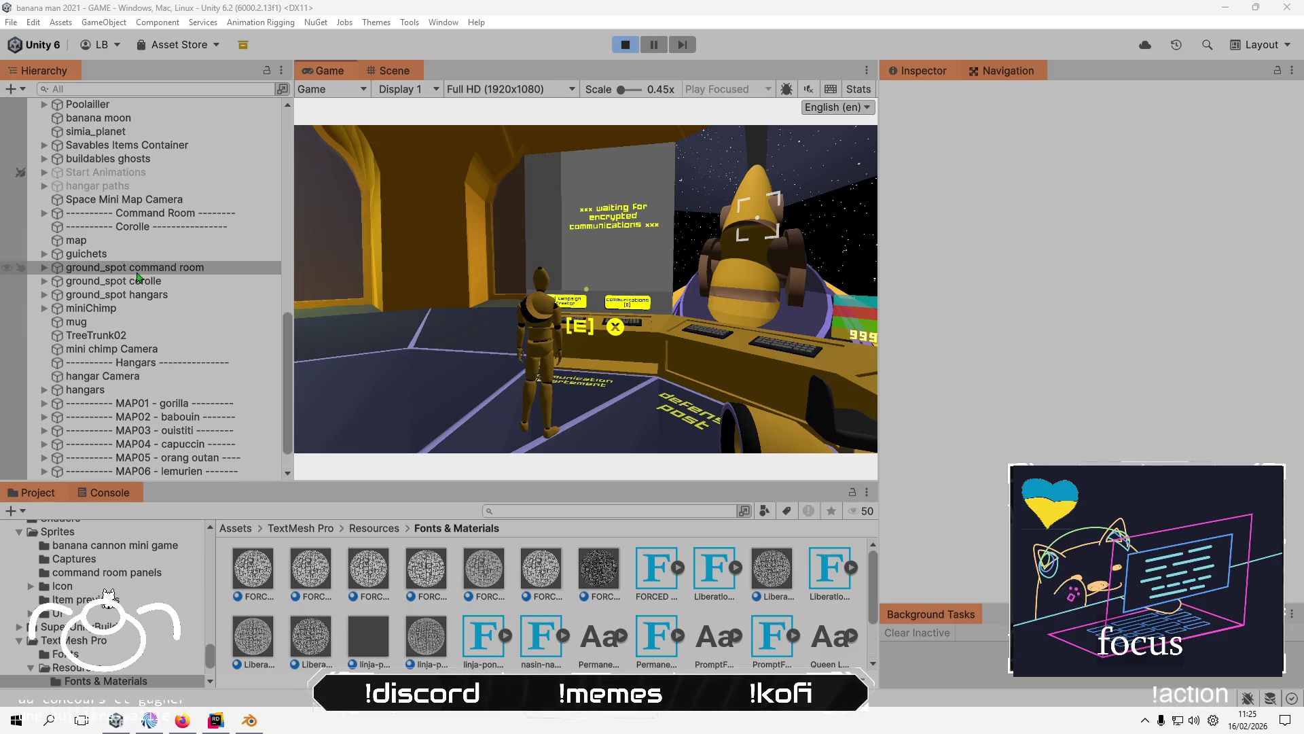
pyautogui.click(44, 214)
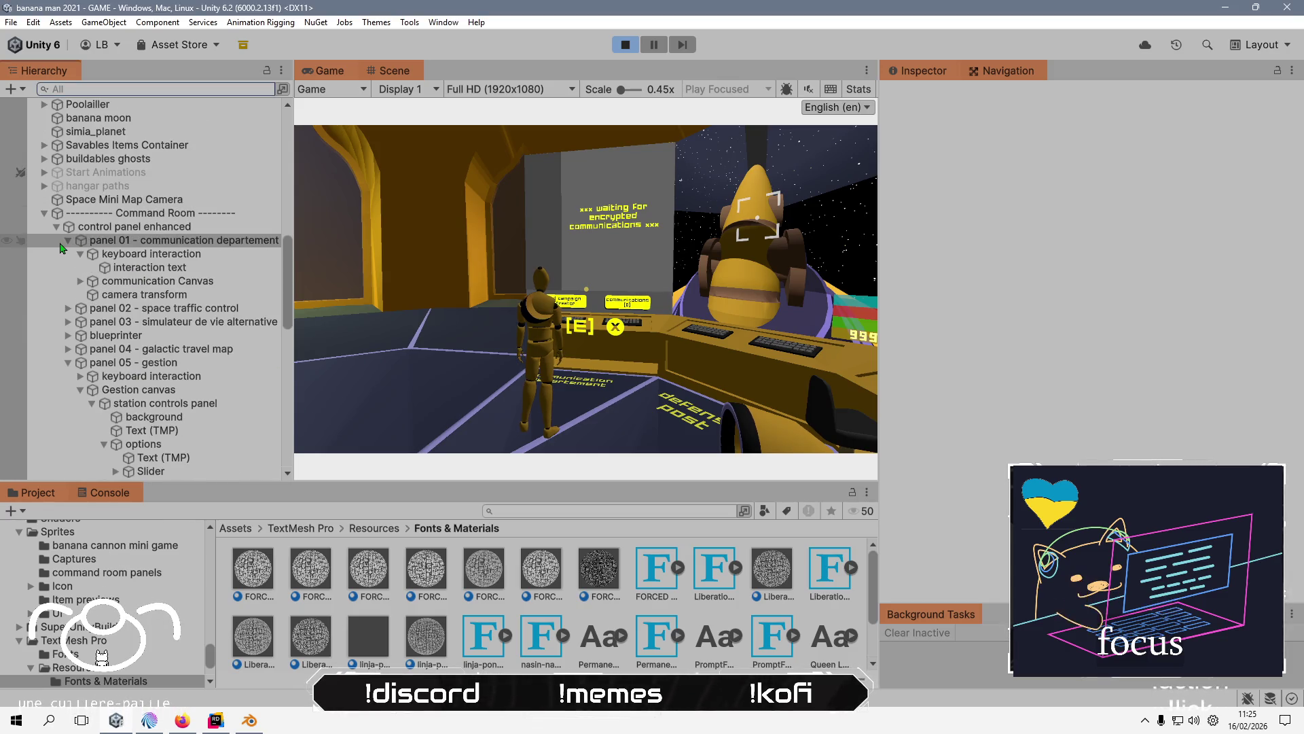
pyautogui.click(175, 270)
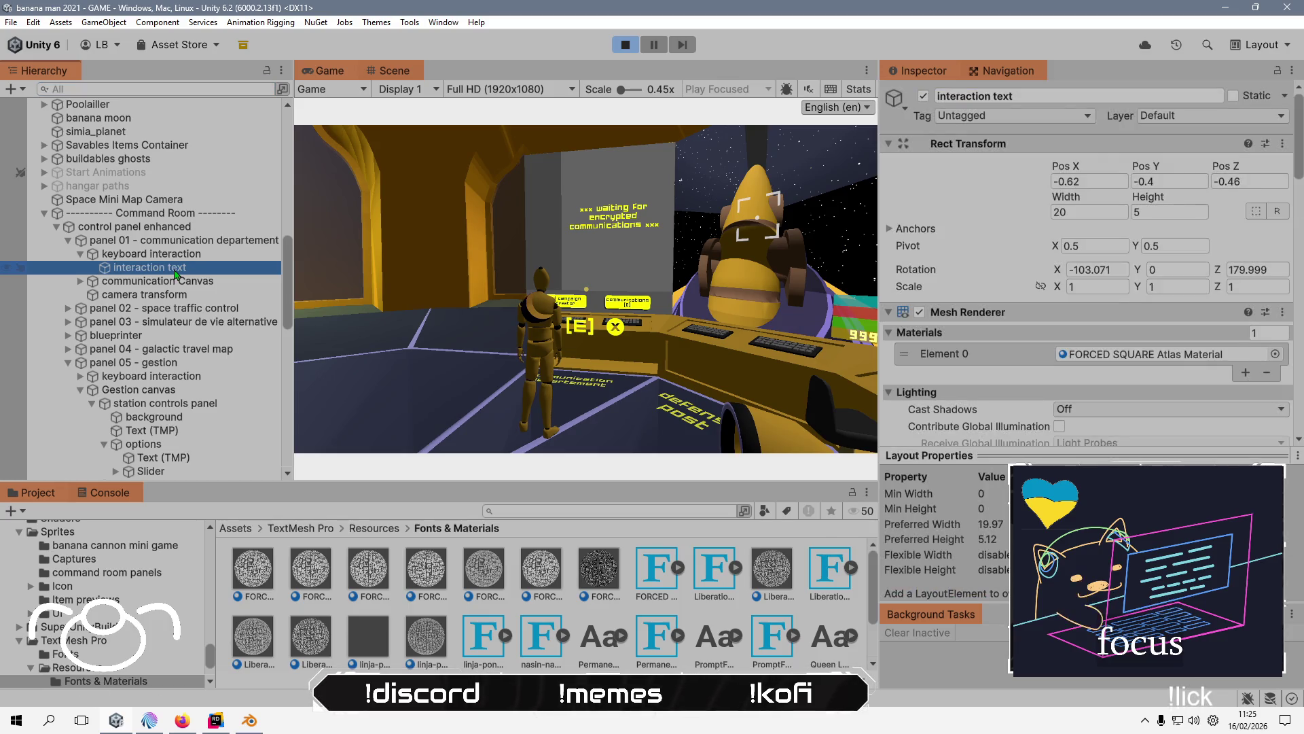
pyautogui.scroll(-10, 1071, 331)
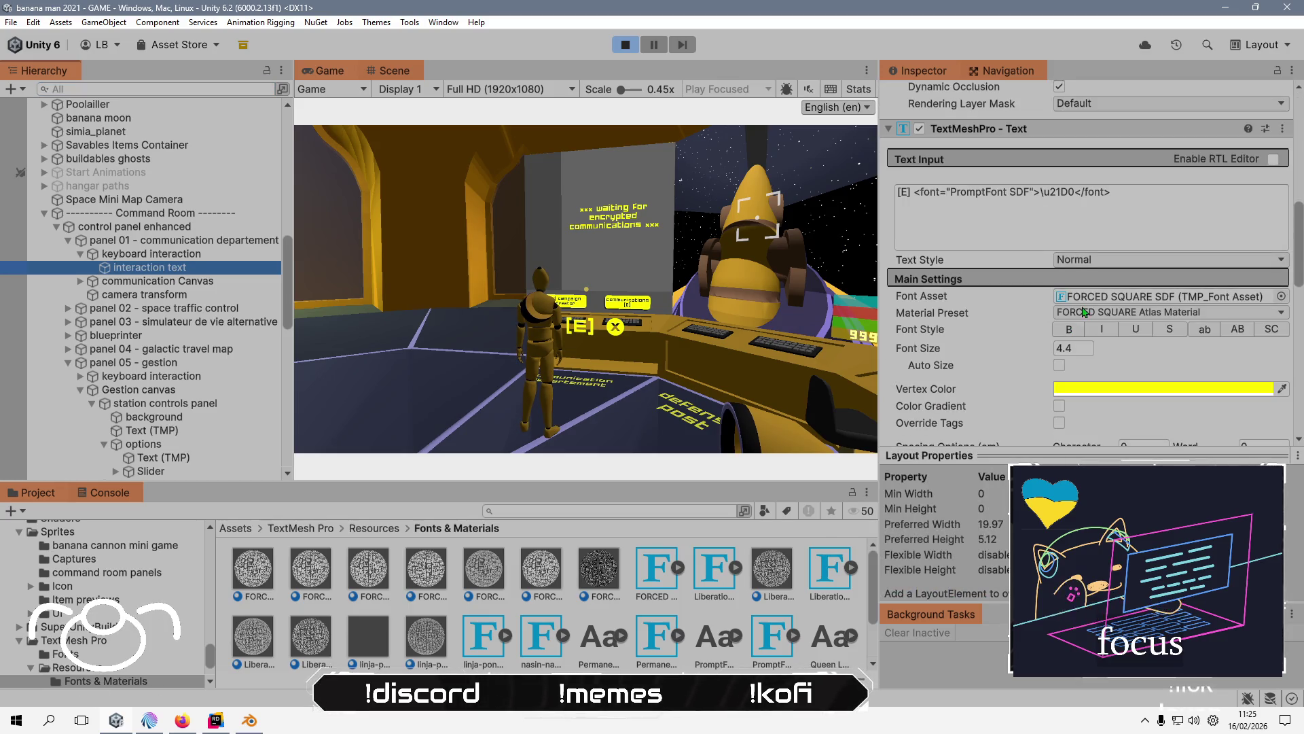
pyautogui.click(625, 44)
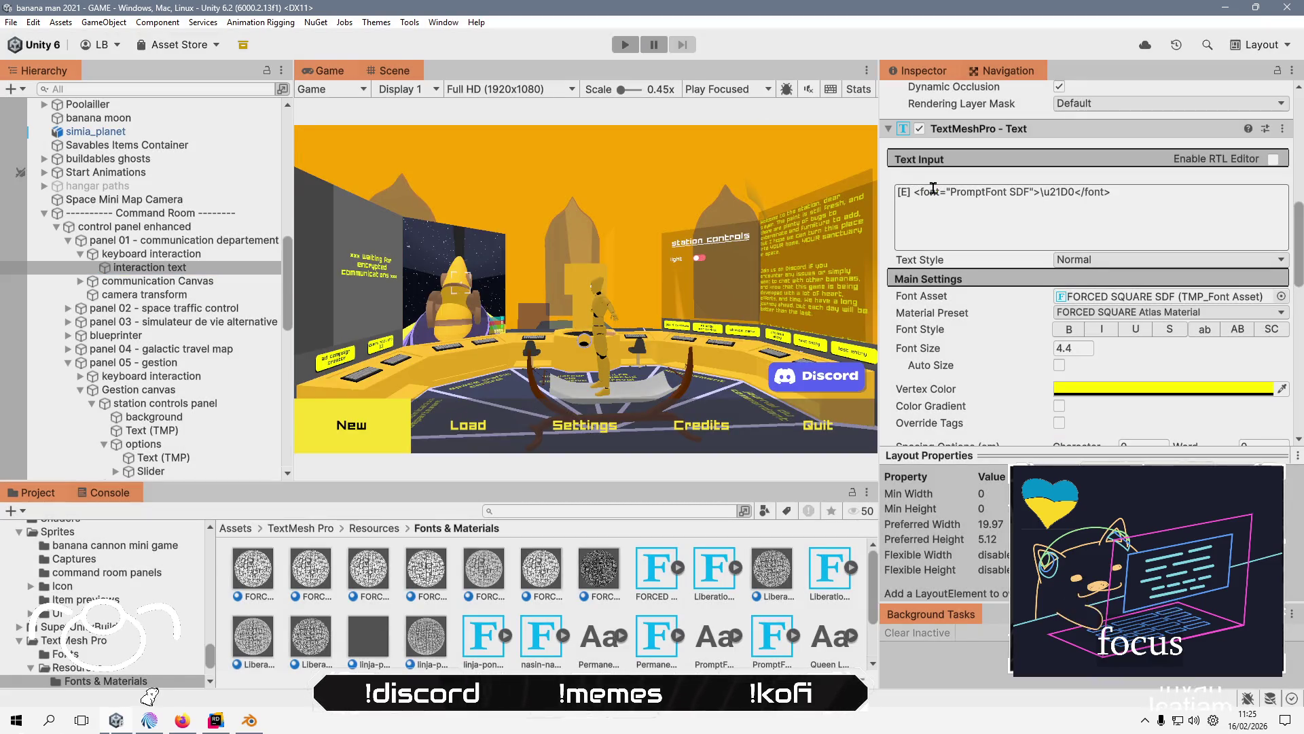
pyautogui.click(910, 189)
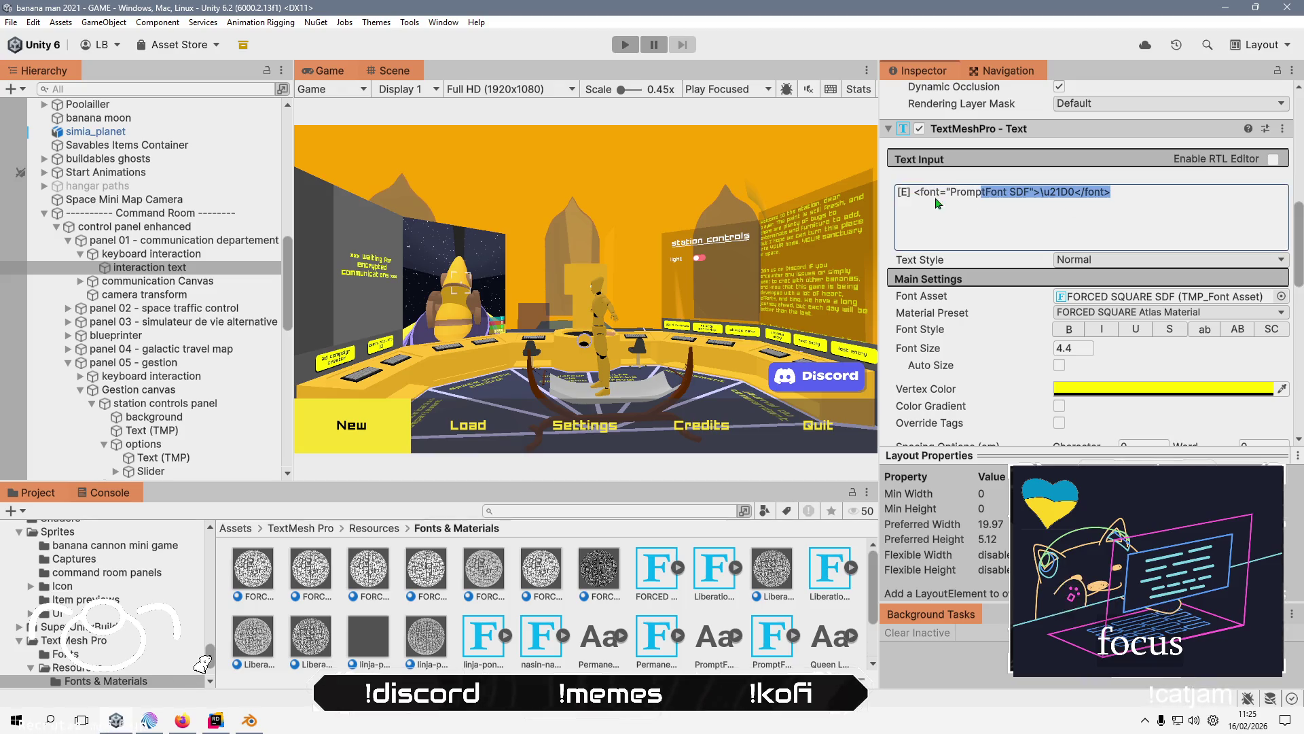
pyautogui.press('BackSpace')
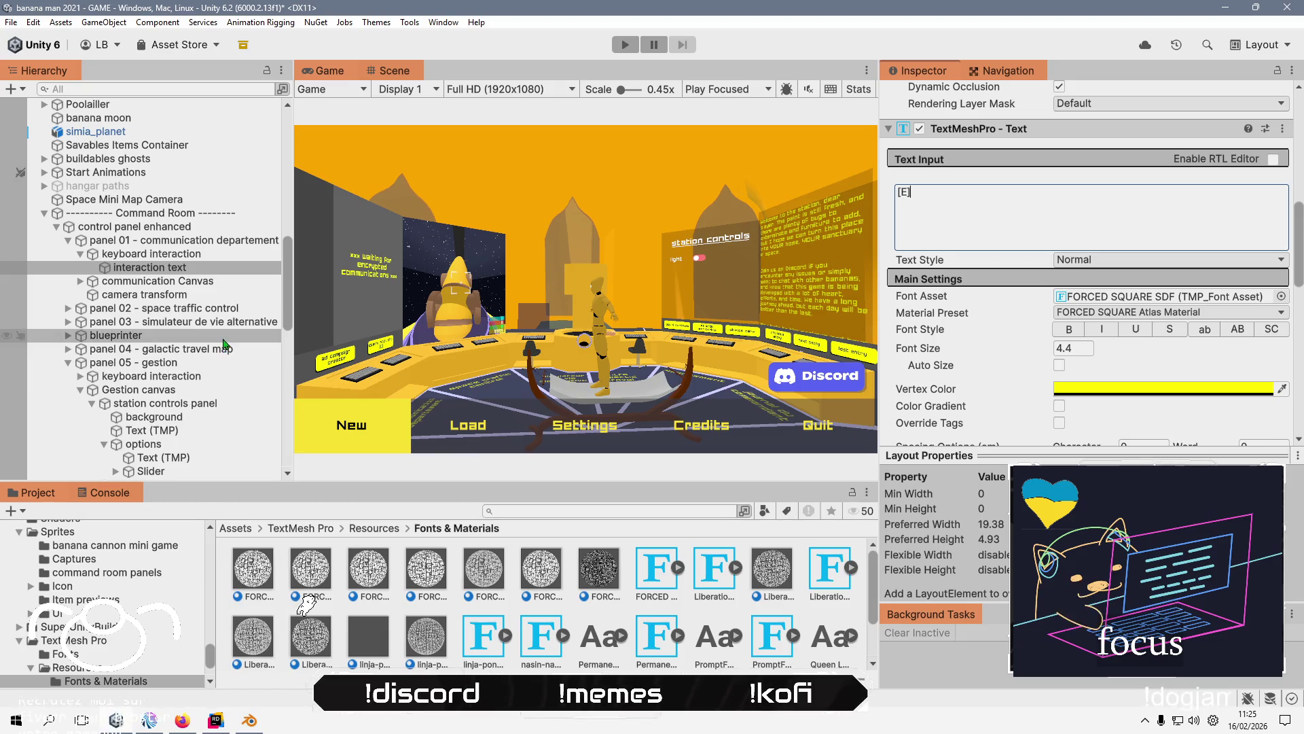
pyautogui.click(134, 272)
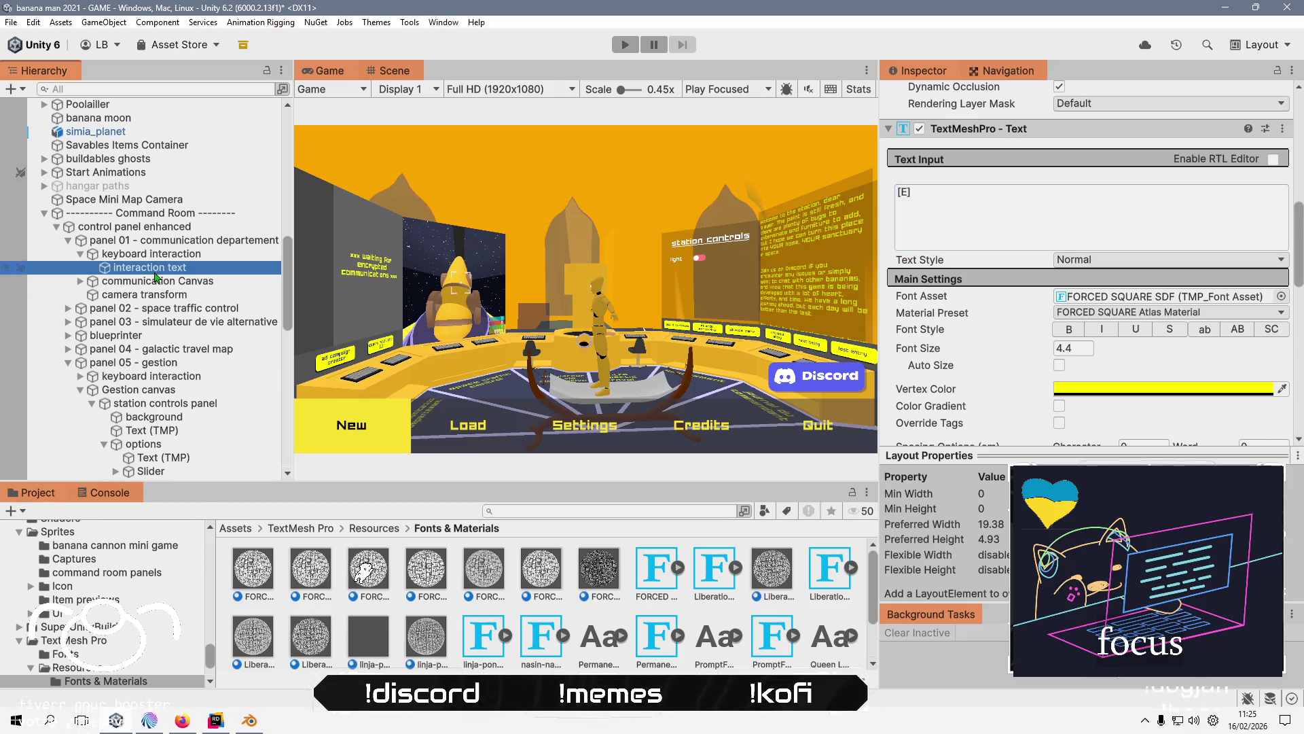
pyautogui.click(162, 267)
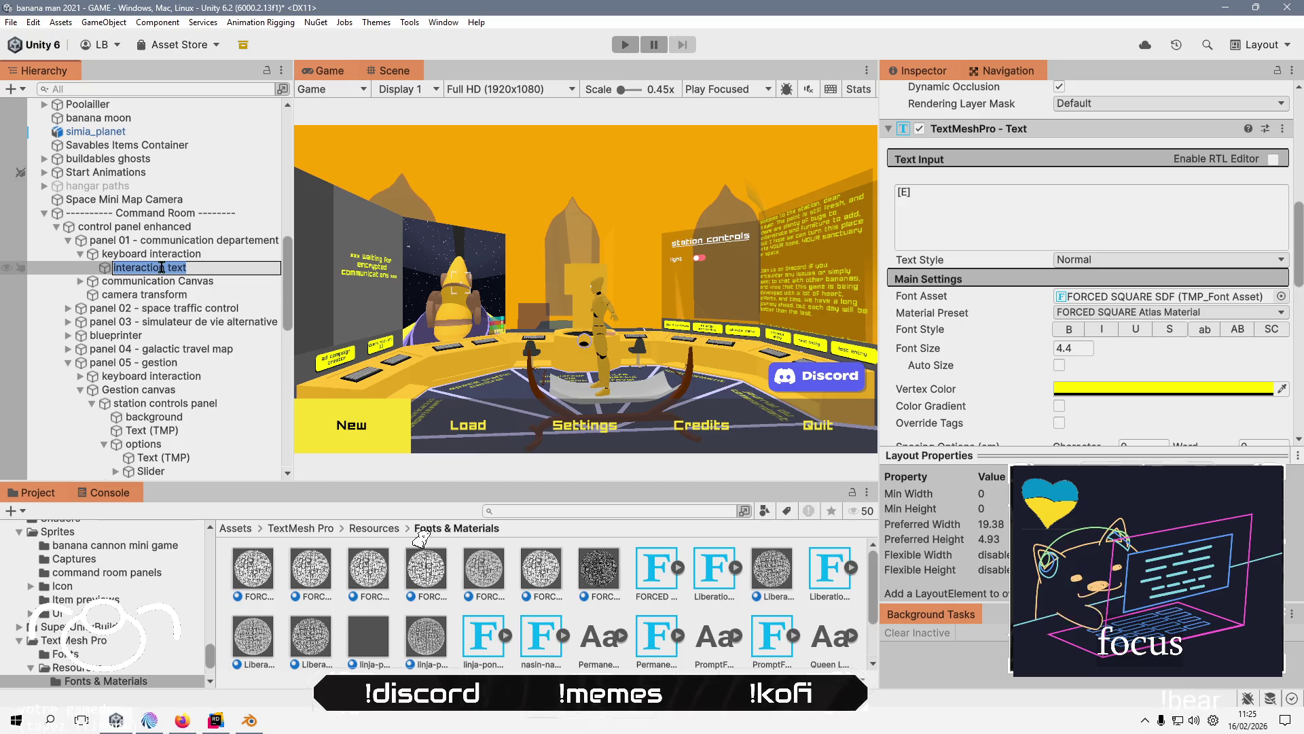
# - Filter the Hierarchy by the copied name 'interaction text' and inspect the first result
pyautogui.hotkey('ctrl', 'c')
pyautogui.press('Return')
pyautogui.press('Down')
pyautogui.click(193, 89)
pyautogui.hotkey('ctrl', 'v')
pyautogui.click(182, 121)
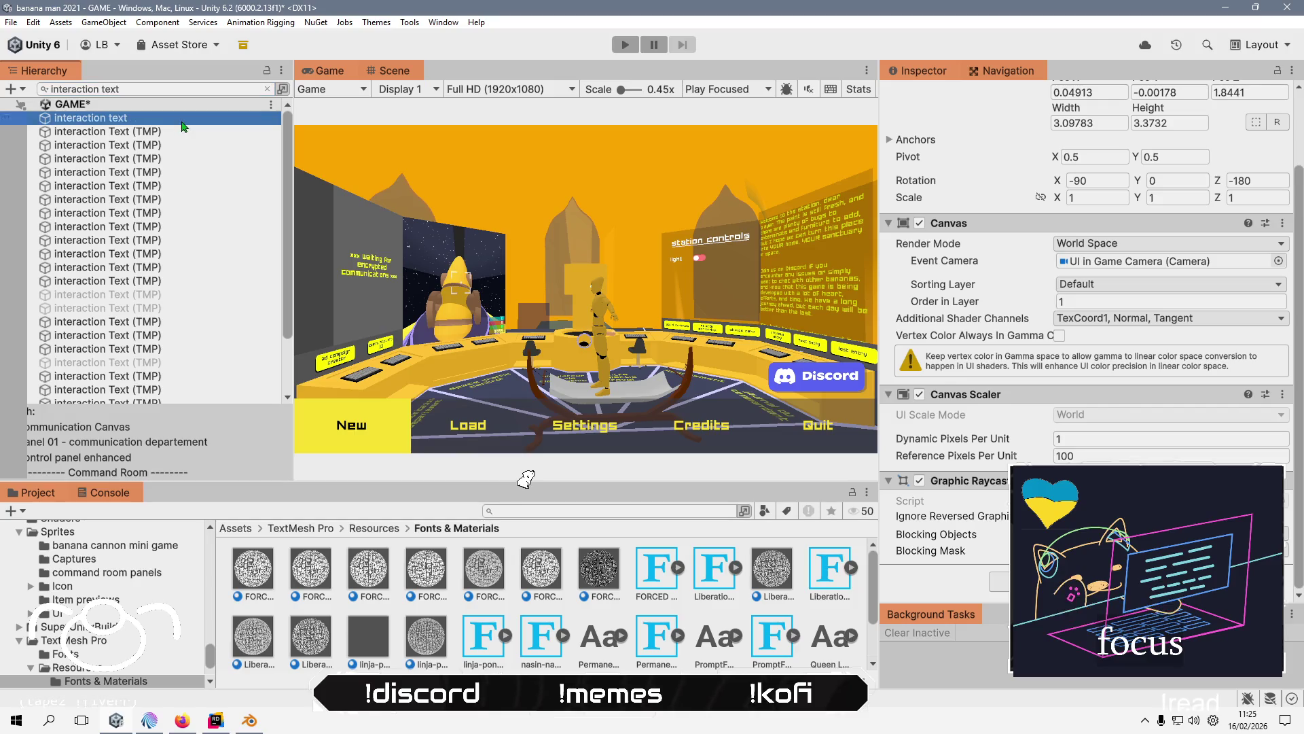
# - Remove the PromptFont arrow markup after the Esc prompt so it reads (Esc)
pyautogui.scroll(-5, 1154, 405)
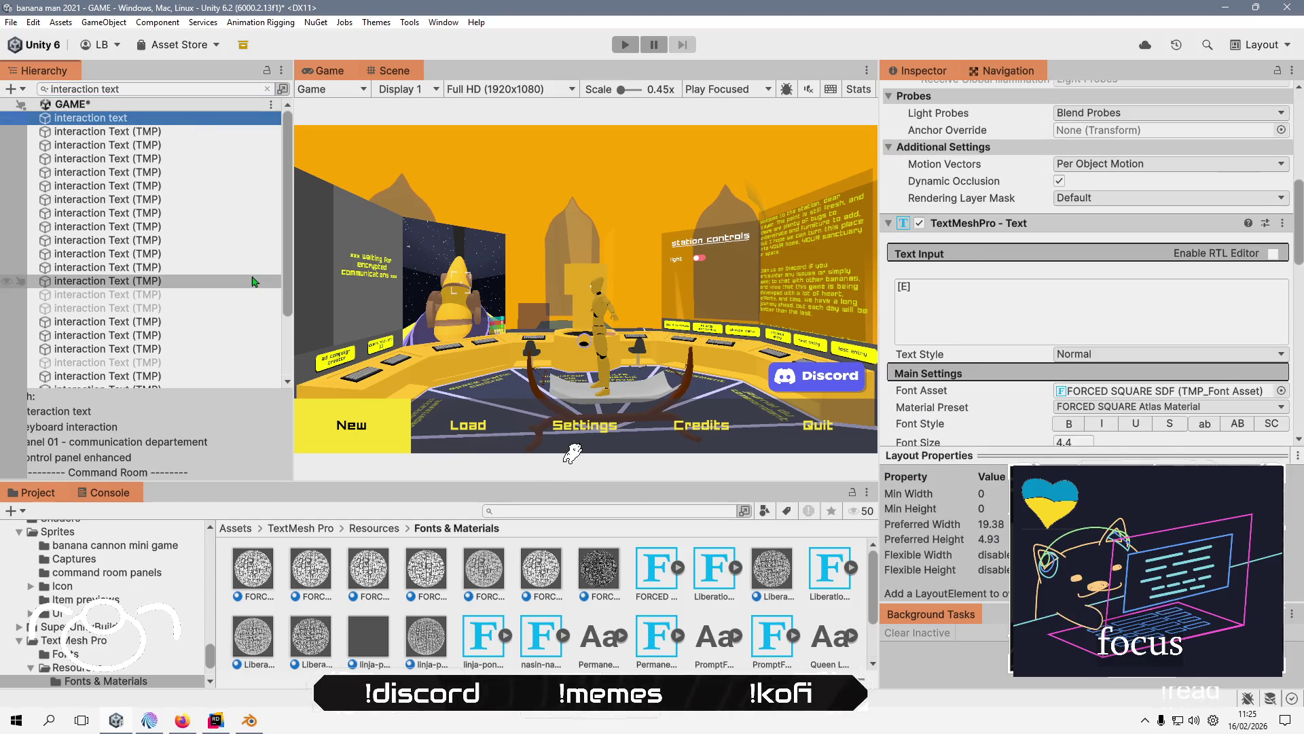
pyautogui.scroll(-3, 184, 291)
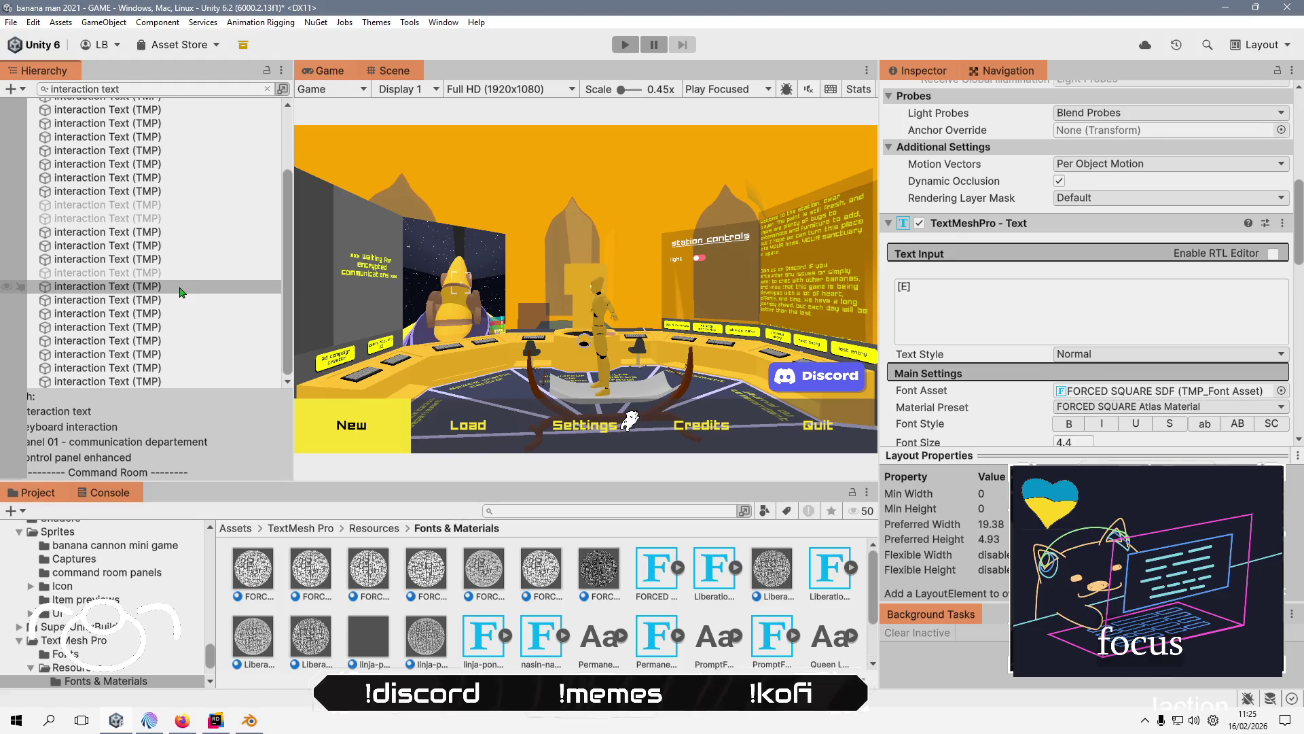
pyautogui.scroll(5, 182, 293)
pyautogui.click(204, 132)
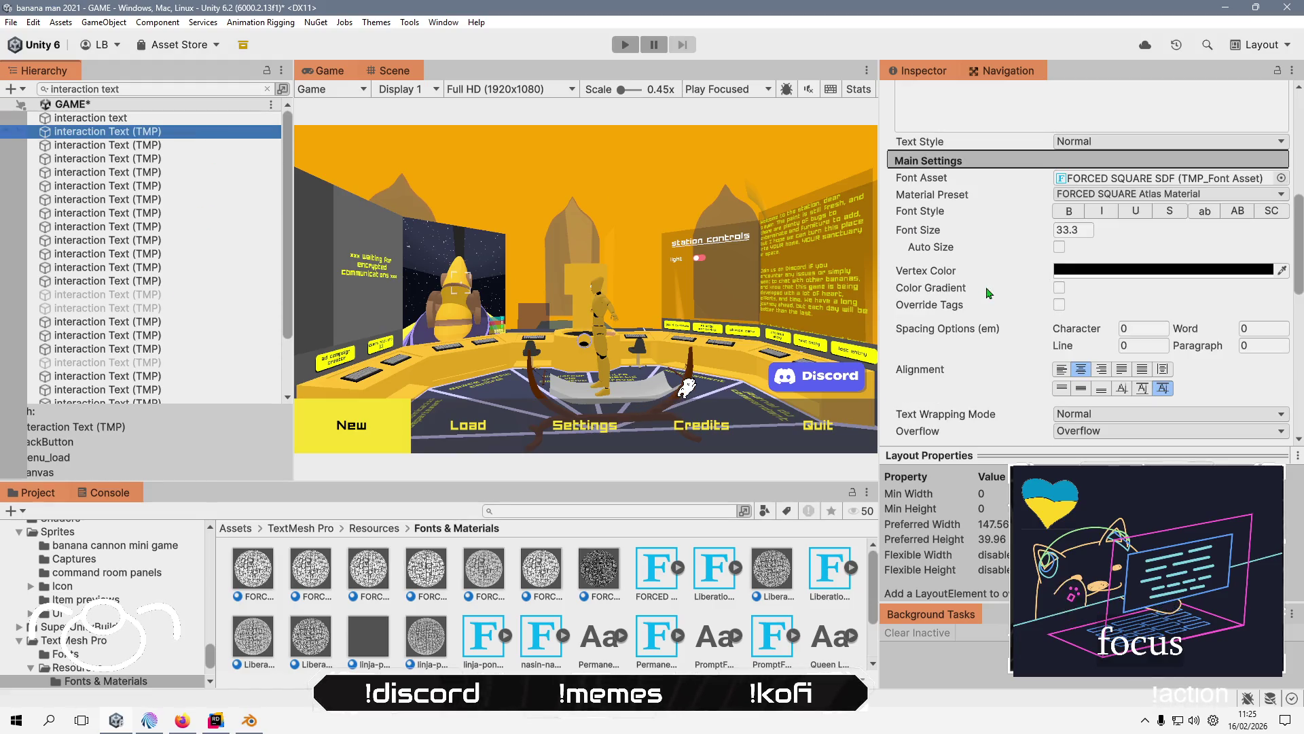
pyautogui.scroll(3, 992, 294)
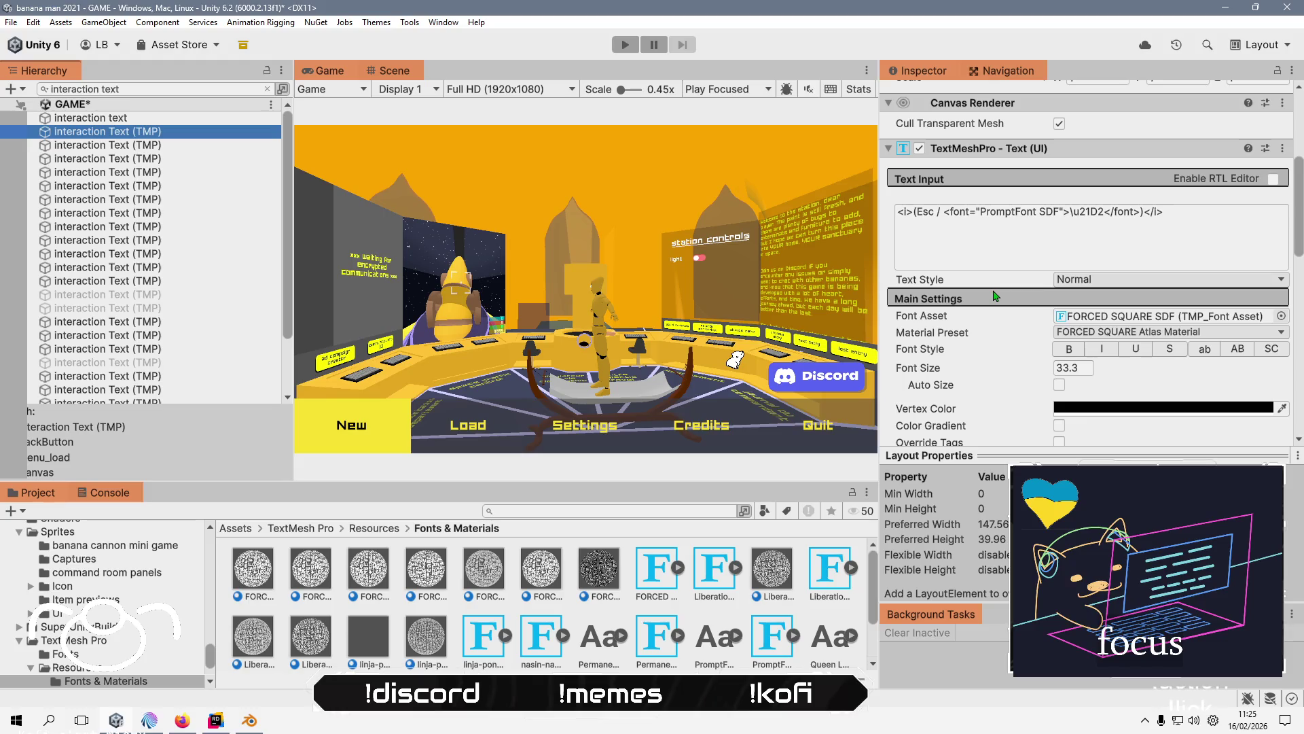
pyautogui.click(938, 214)
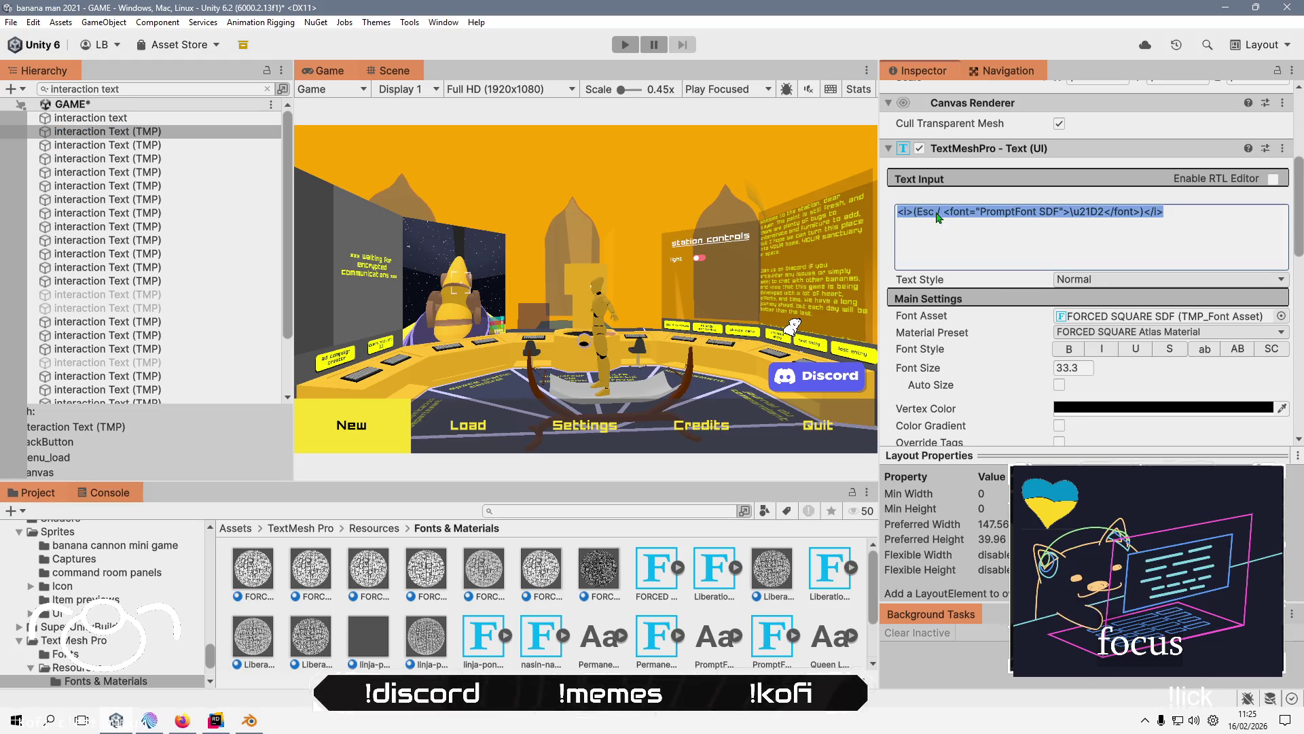
pyautogui.press('Left')
pyautogui.press('Right')
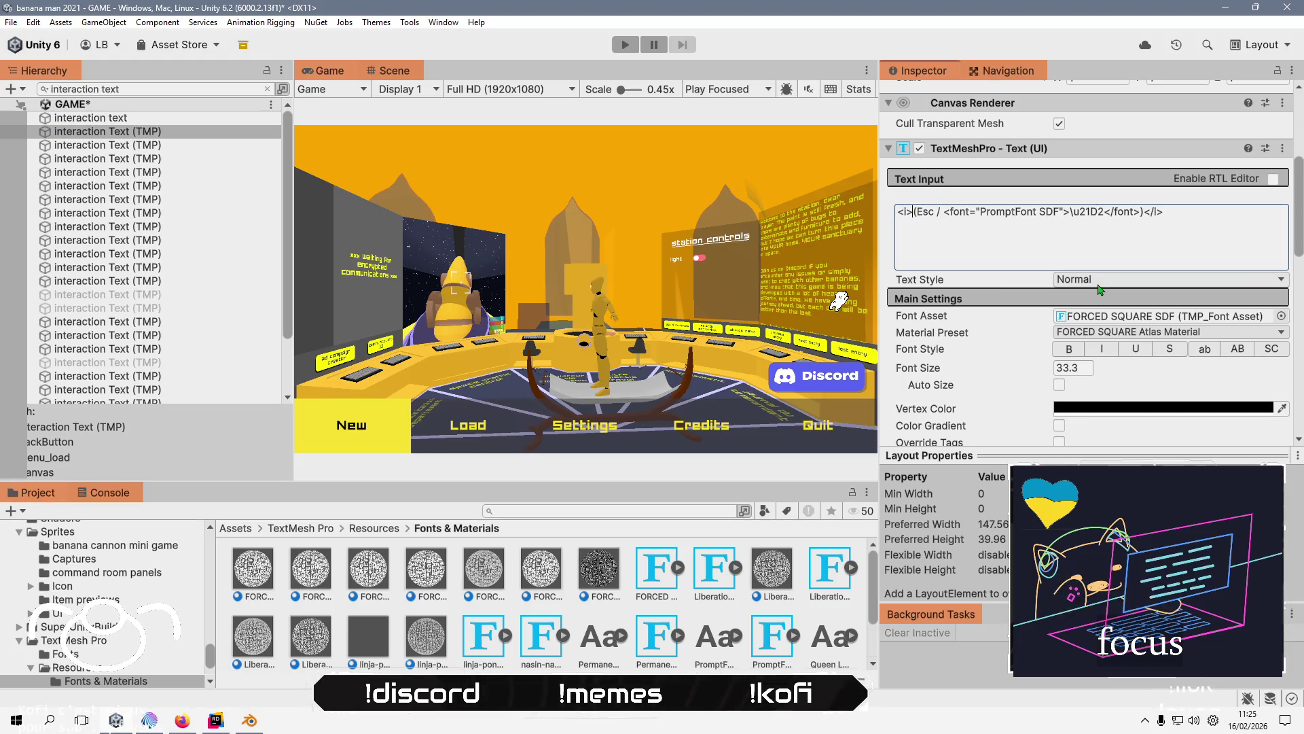
pyautogui.hotkey('shift', 'End')
pyautogui.hotkey('shift', 'Left')
pyautogui.hotkey('shift', 'Left')
pyautogui.hotkey('shift', 'Left')
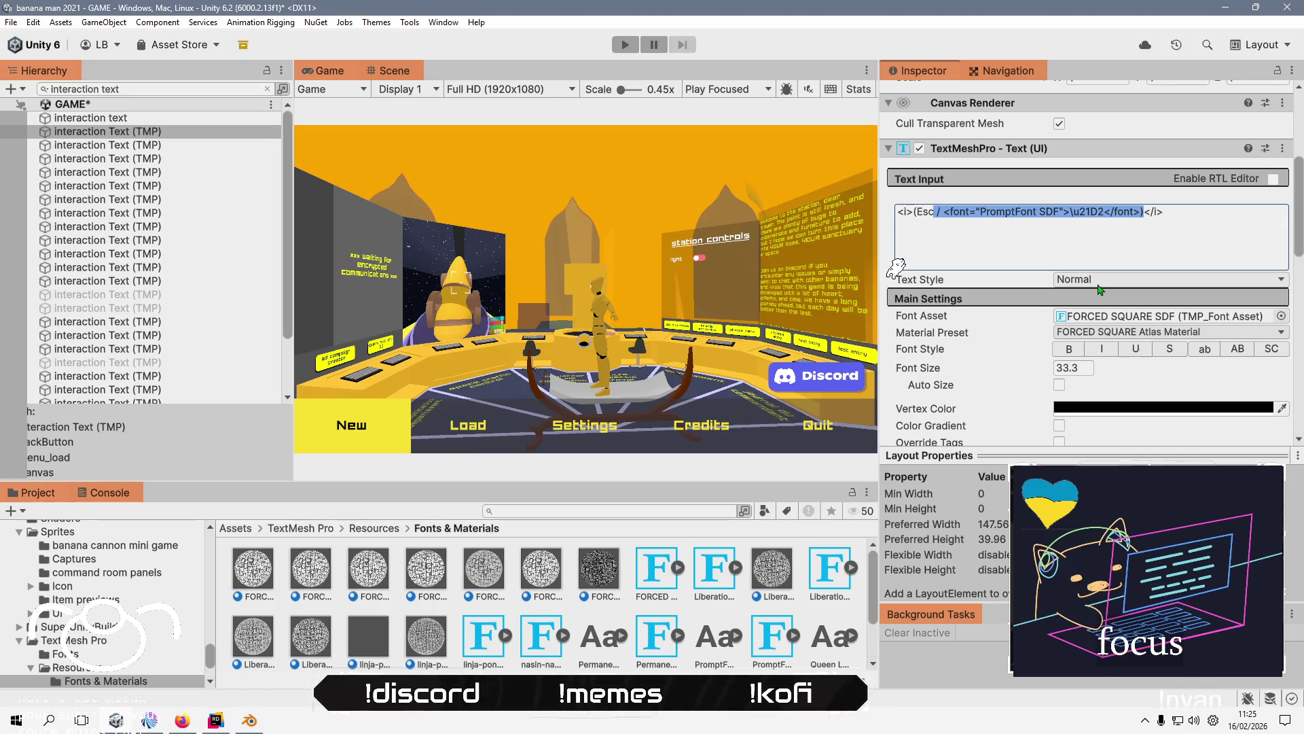
pyautogui.press('Delete')
# - Step through the remaining interaction prompts checking each Material Preset, then clear the search filter
pyautogui.click(165, 145)
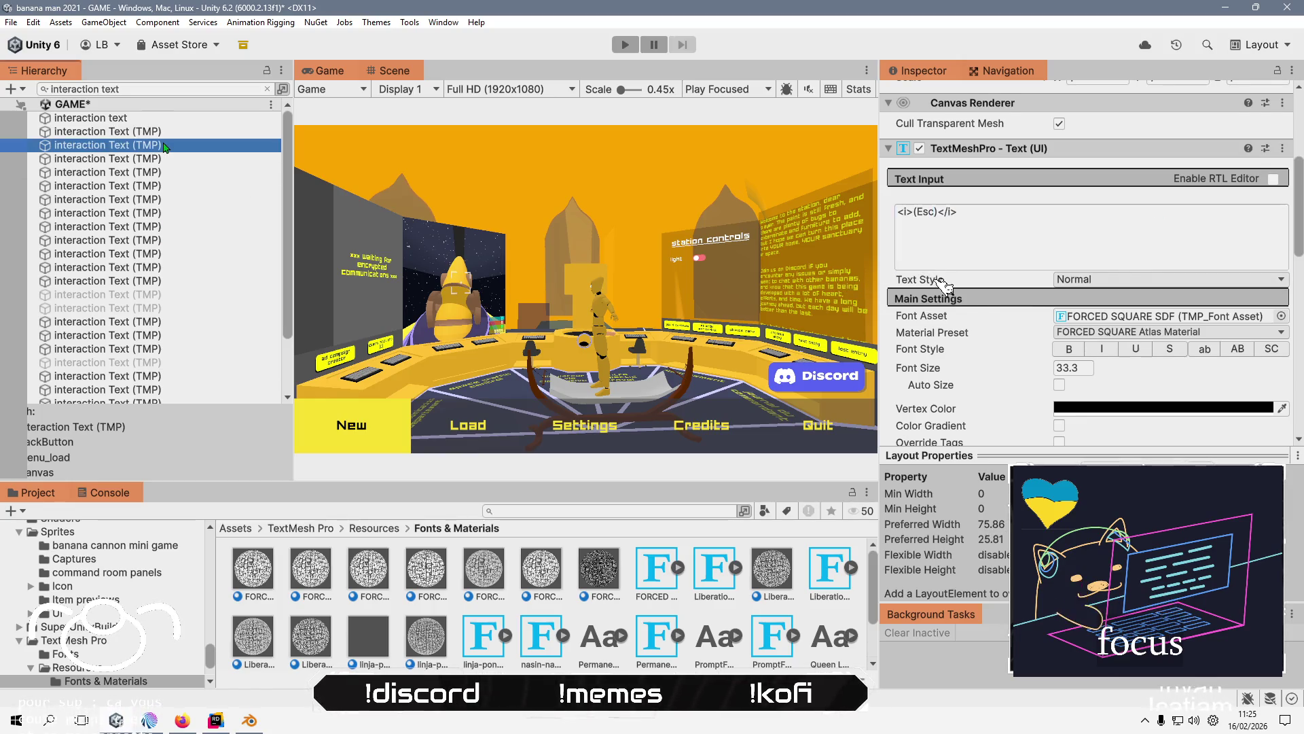
pyautogui.click(166, 159)
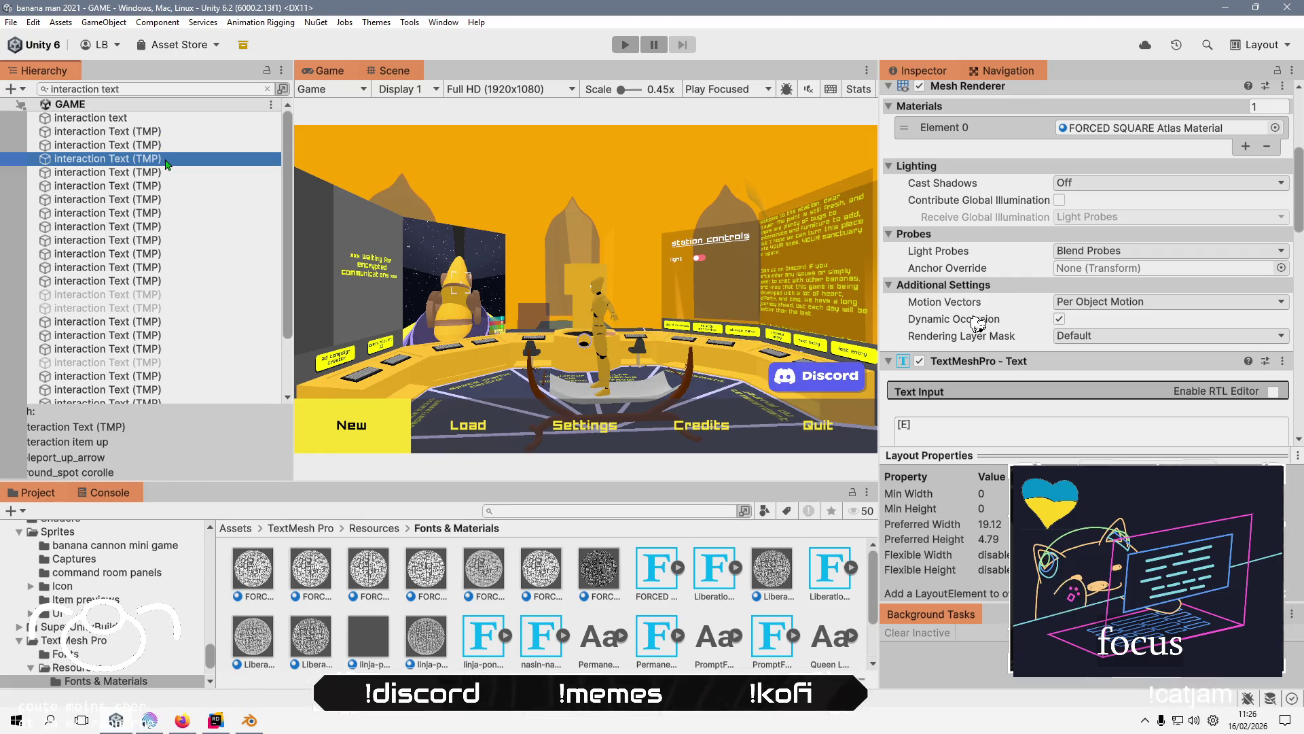
pyautogui.press('Down')
pyautogui.press('Down')
pyautogui.press('Down')
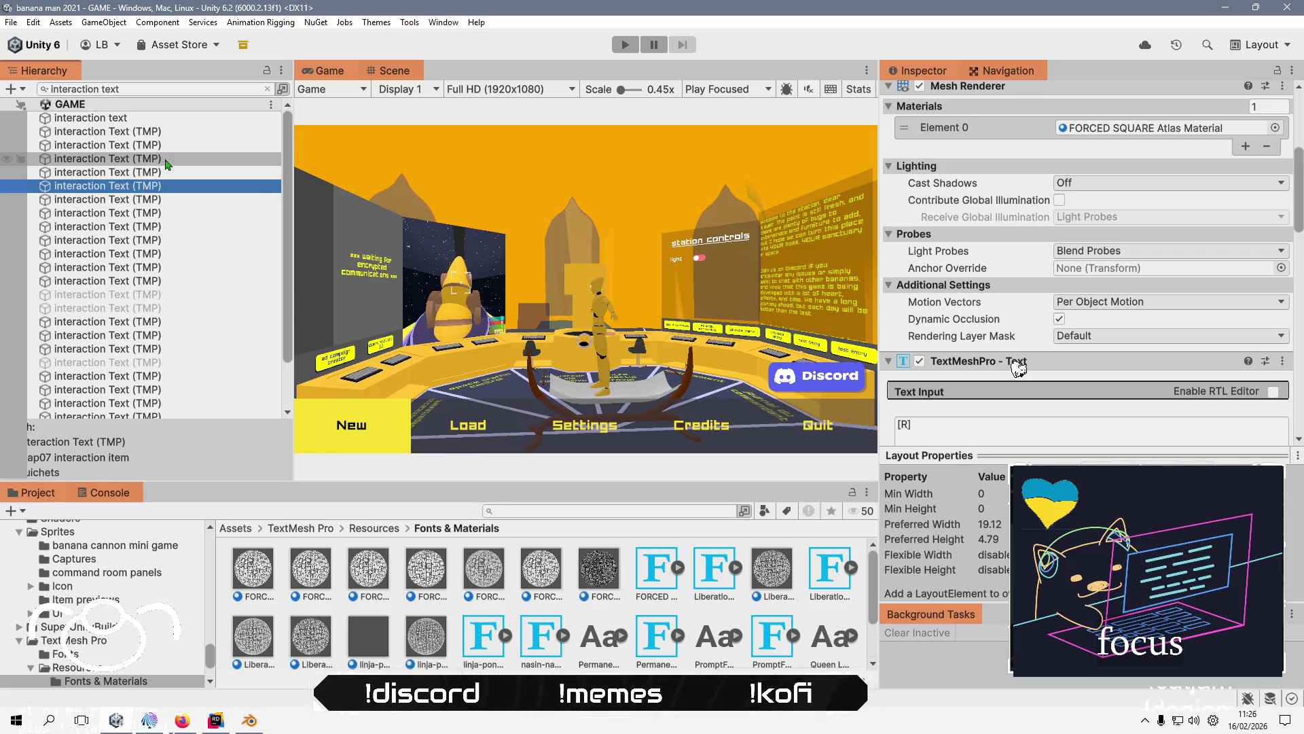
pyautogui.press('Down')
pyautogui.press('Down')
pyautogui.press('Down')
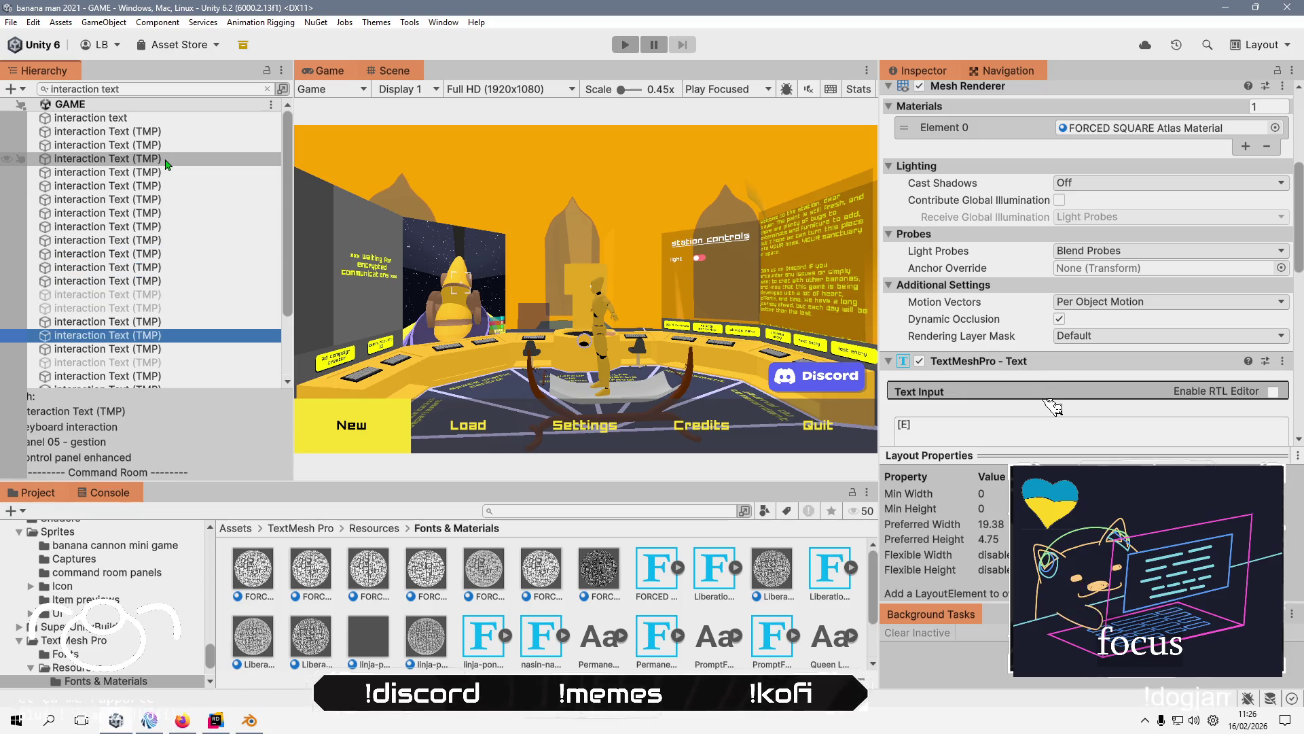
pyautogui.press('Down')
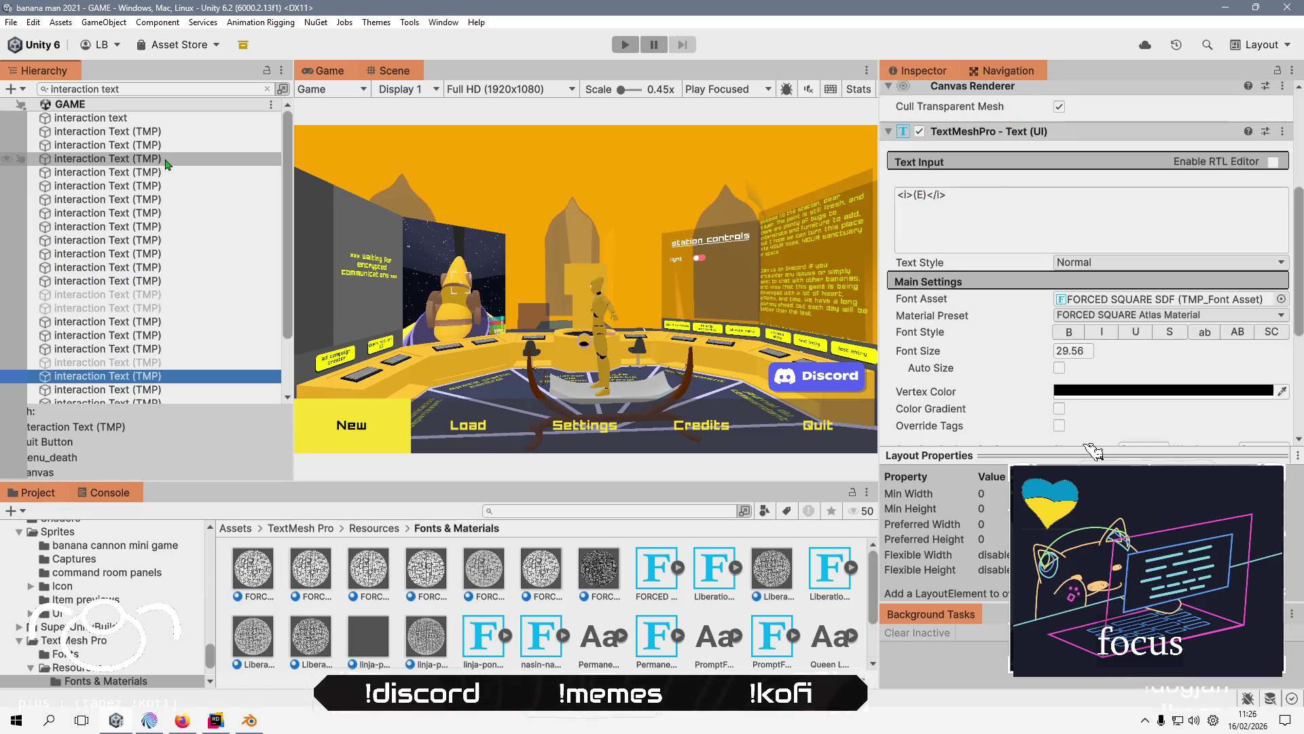
pyautogui.press('Up')
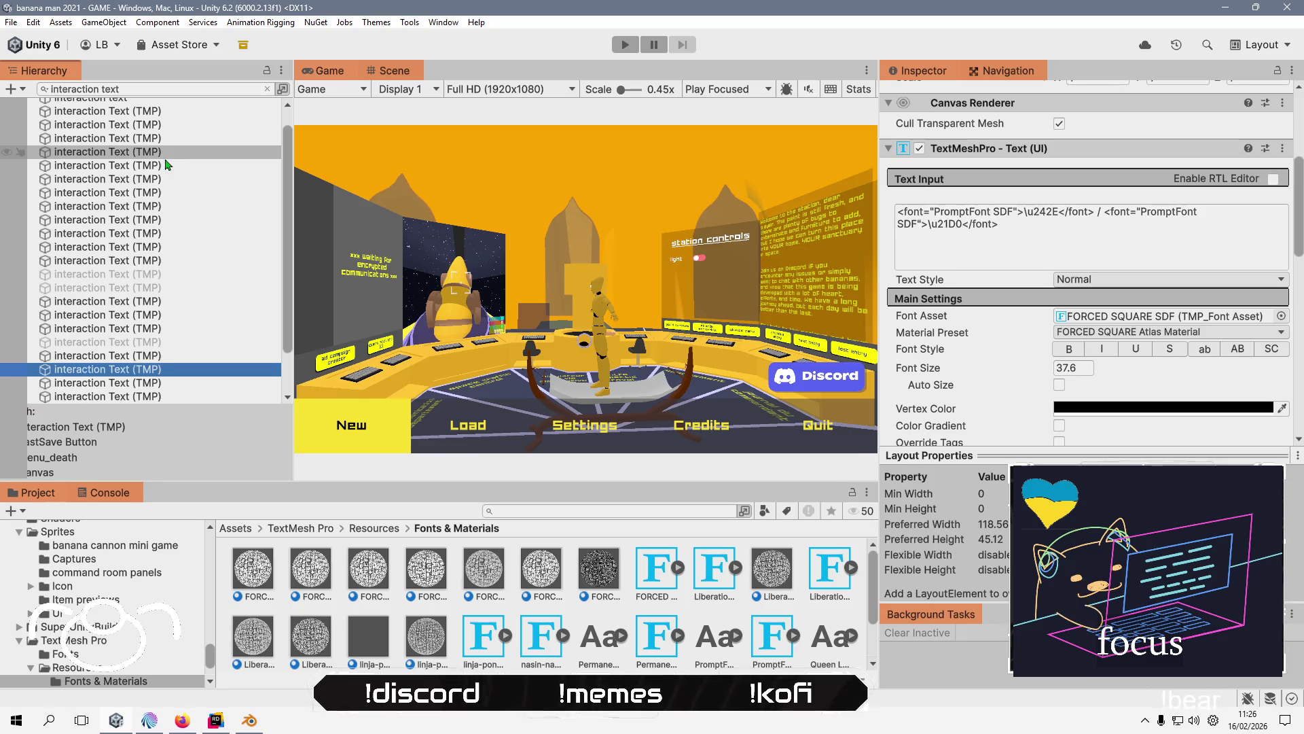
pyautogui.press('Down')
pyautogui.press('Down')
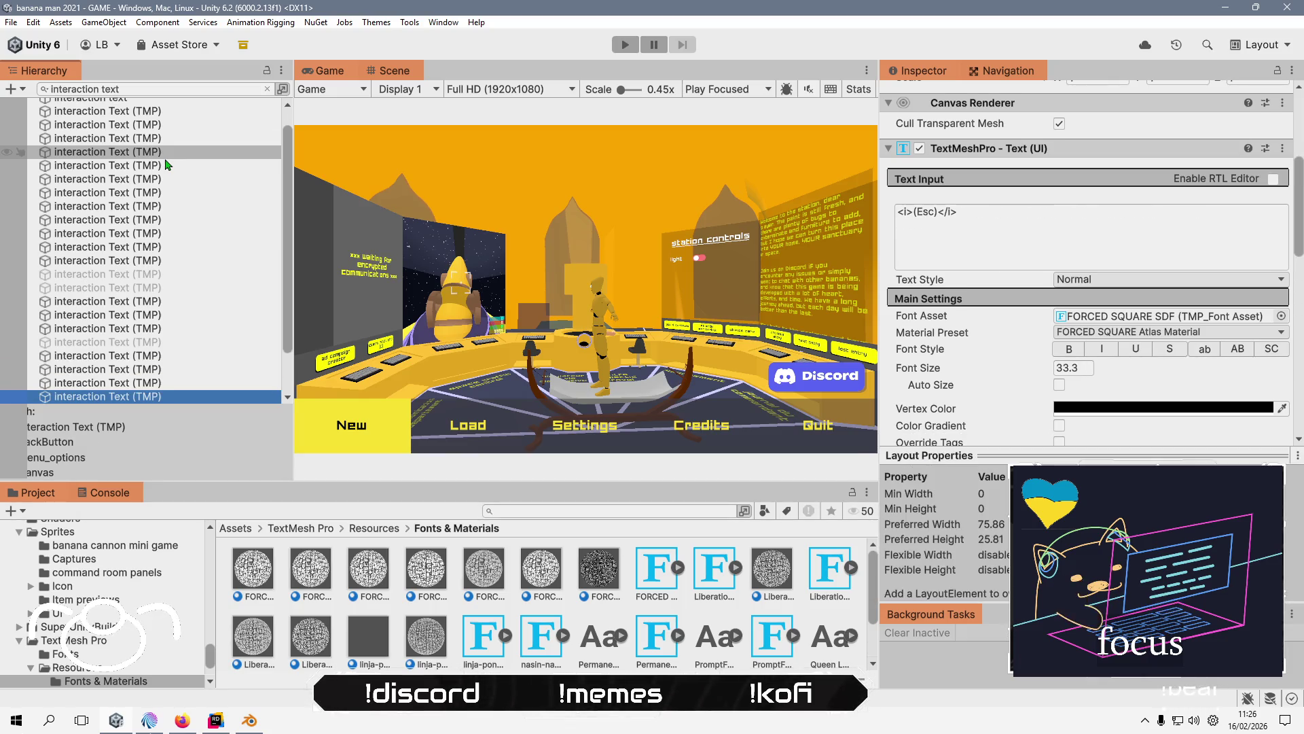
pyautogui.press('Down')
pyautogui.press('Down')
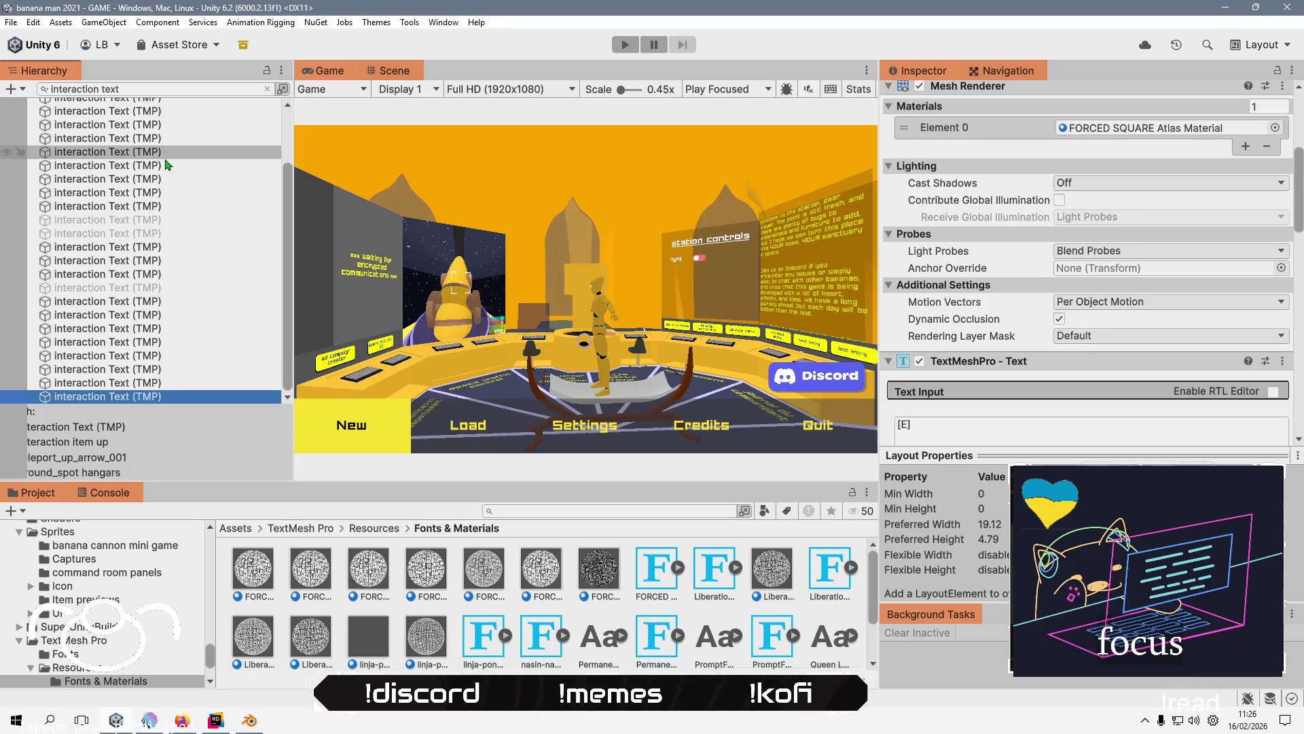
pyautogui.click(550, 286)
pyautogui.click(267, 89)
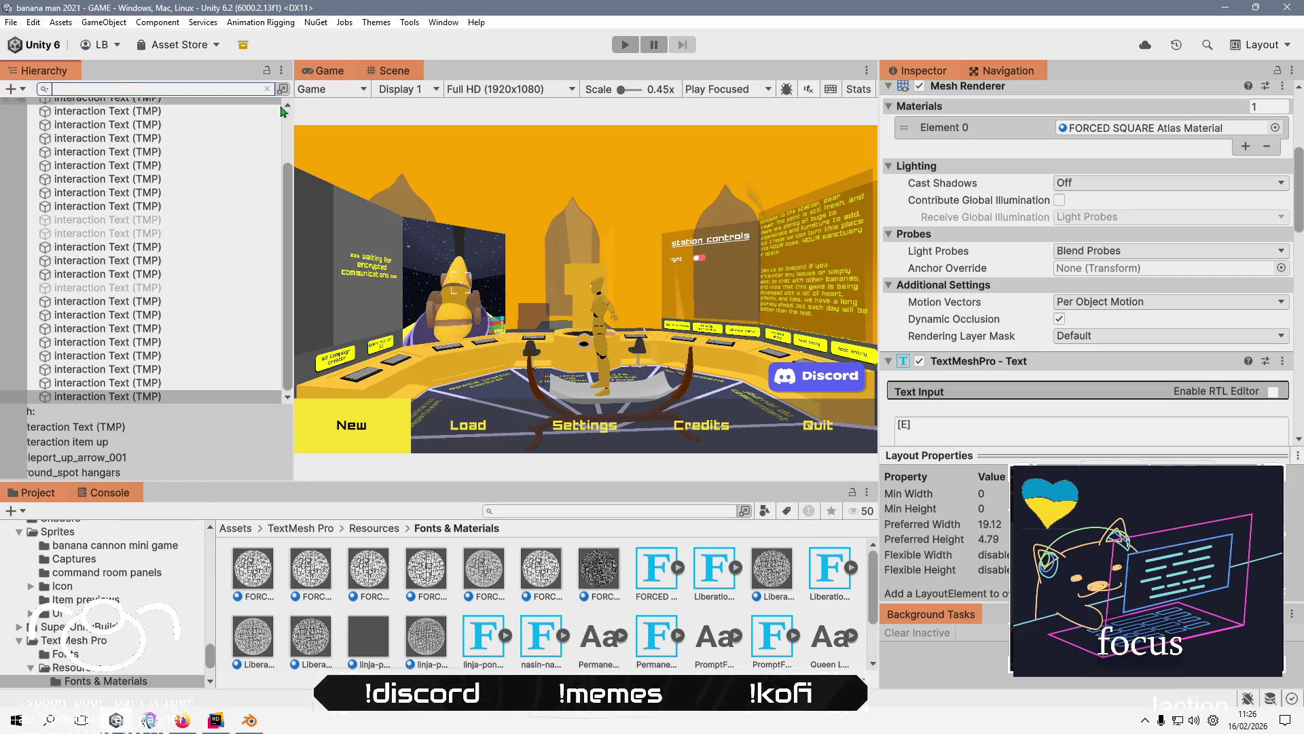
# - Enter play mode, skip the intro, walk through the hangars, then return to the Scene view
pyautogui.click(620, 47)
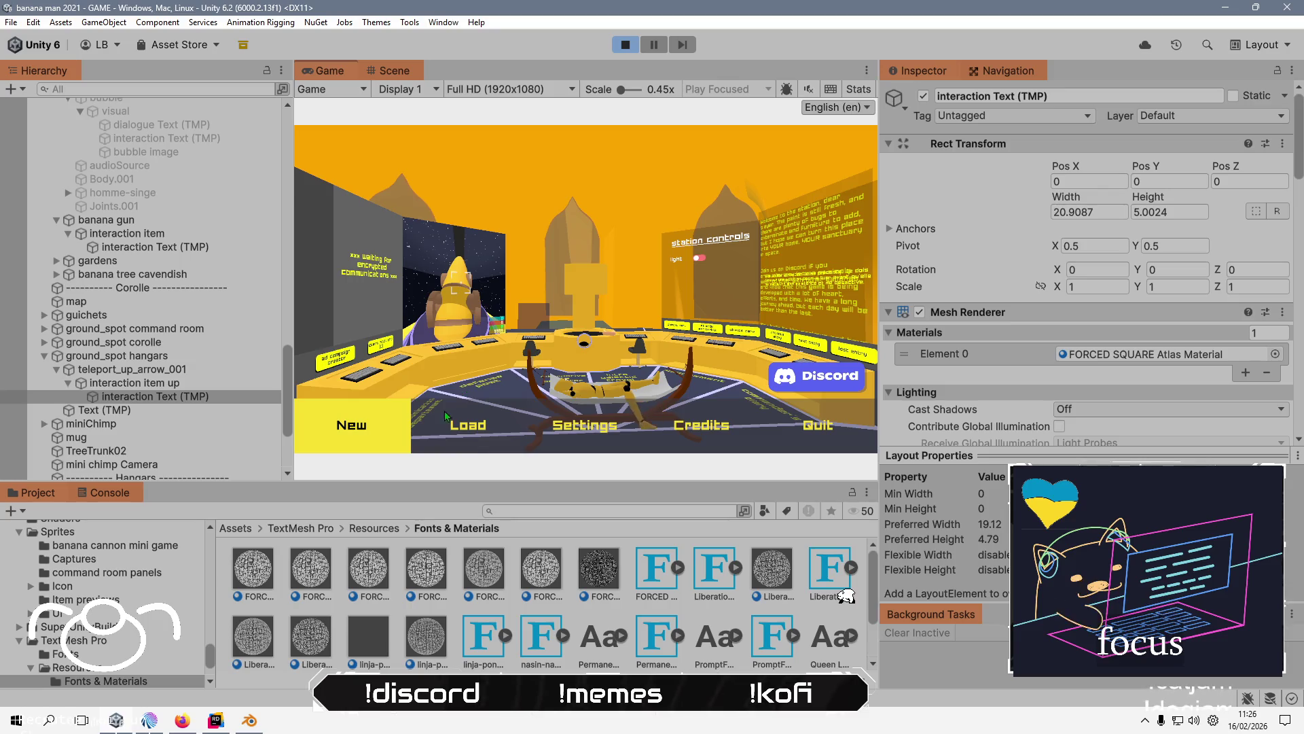
pyautogui.click(445, 425)
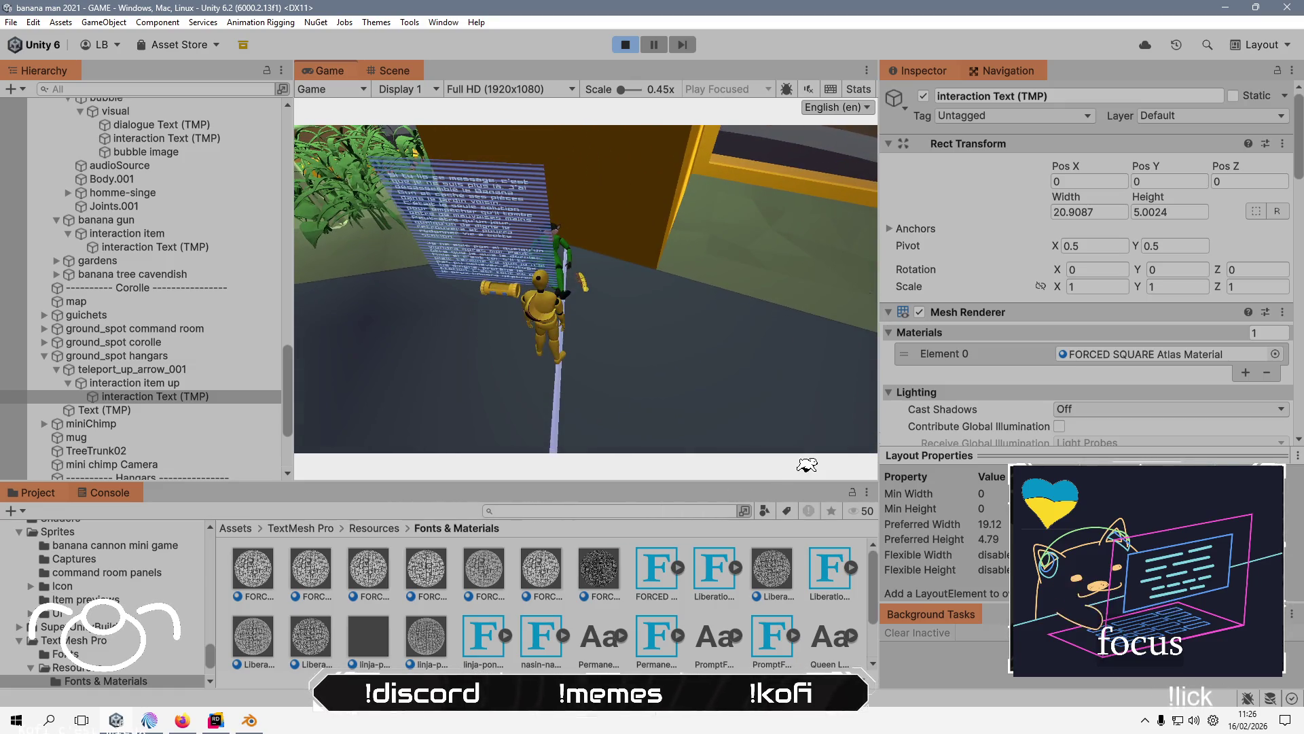
pyautogui.hotkey('alt', 'Tab')
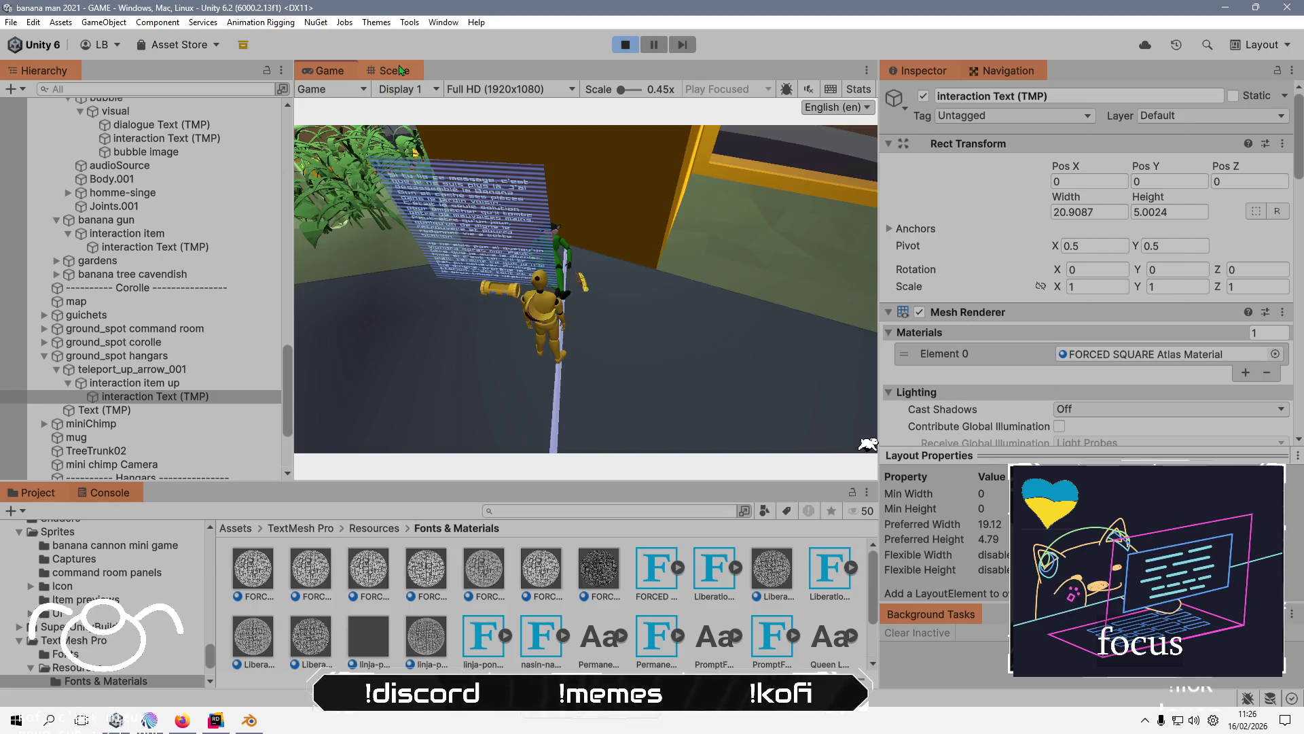
pyautogui.click(401, 70)
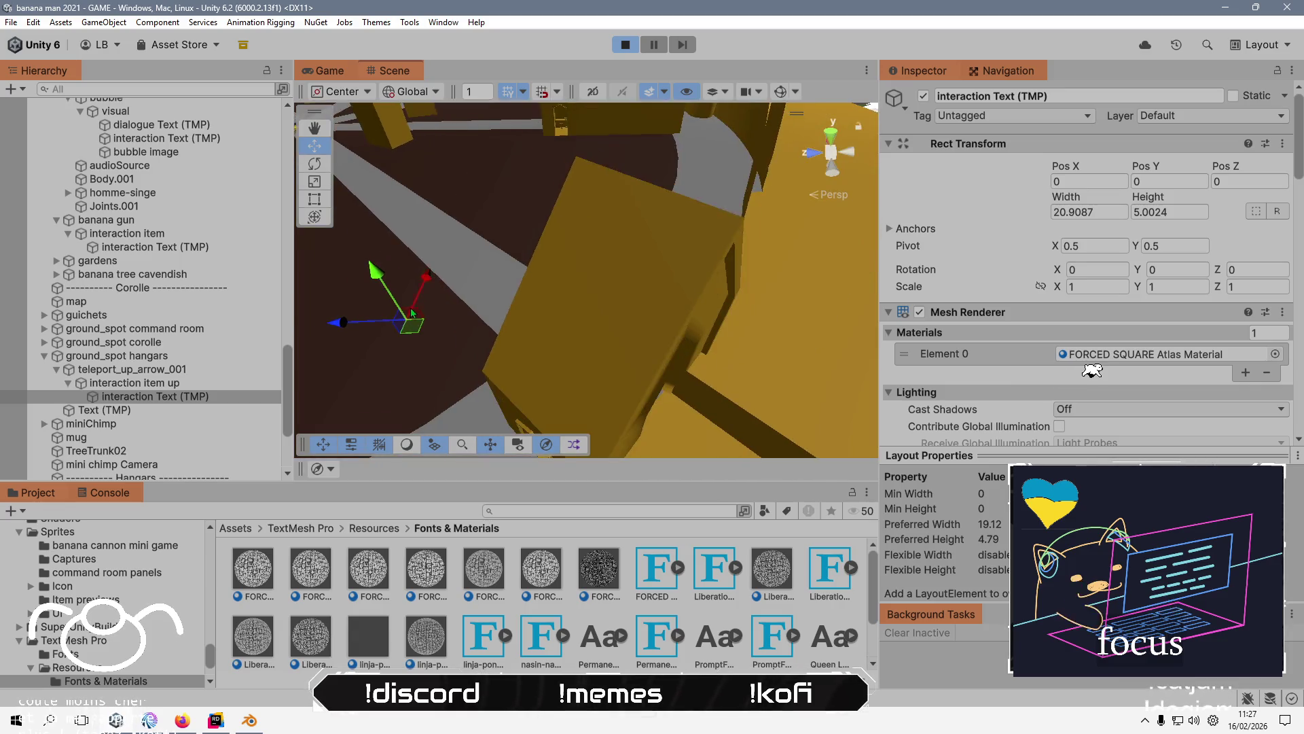
# - Select the banana gun's interaction Text (TMP) and open its yellow Vertex Color picker
pyautogui.moveTo(747, 258)
pyautogui.mouseDown()
pyautogui.moveTo(801, 284)
pyautogui.moveTo(452, 239)
pyautogui.moveTo(536, 251)
pyautogui.moveTo(620, 239)
pyautogui.moveTo(595, 280)
pyautogui.moveTo(498, 272)
pyautogui.moveTo(569, 218)
pyautogui.mouseUp()
pyautogui.click(559, 170)
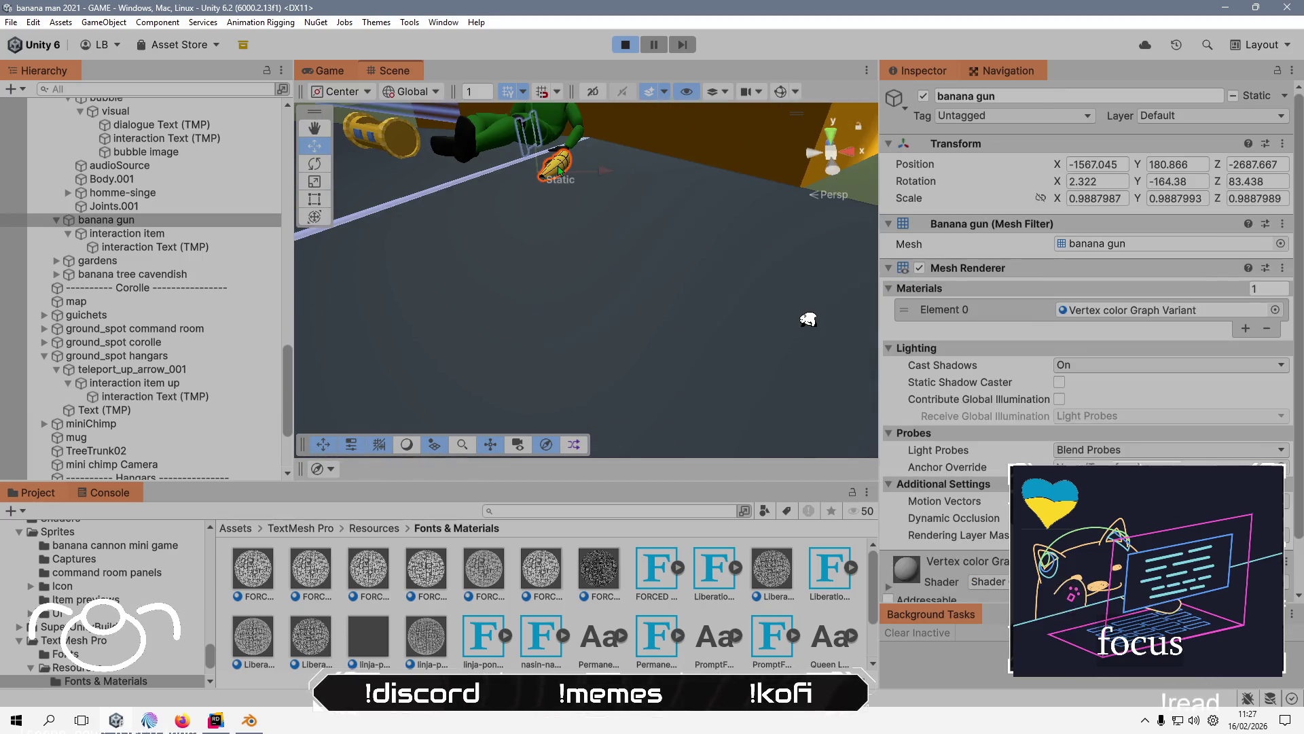
pyautogui.scroll(-2, 1135, 364)
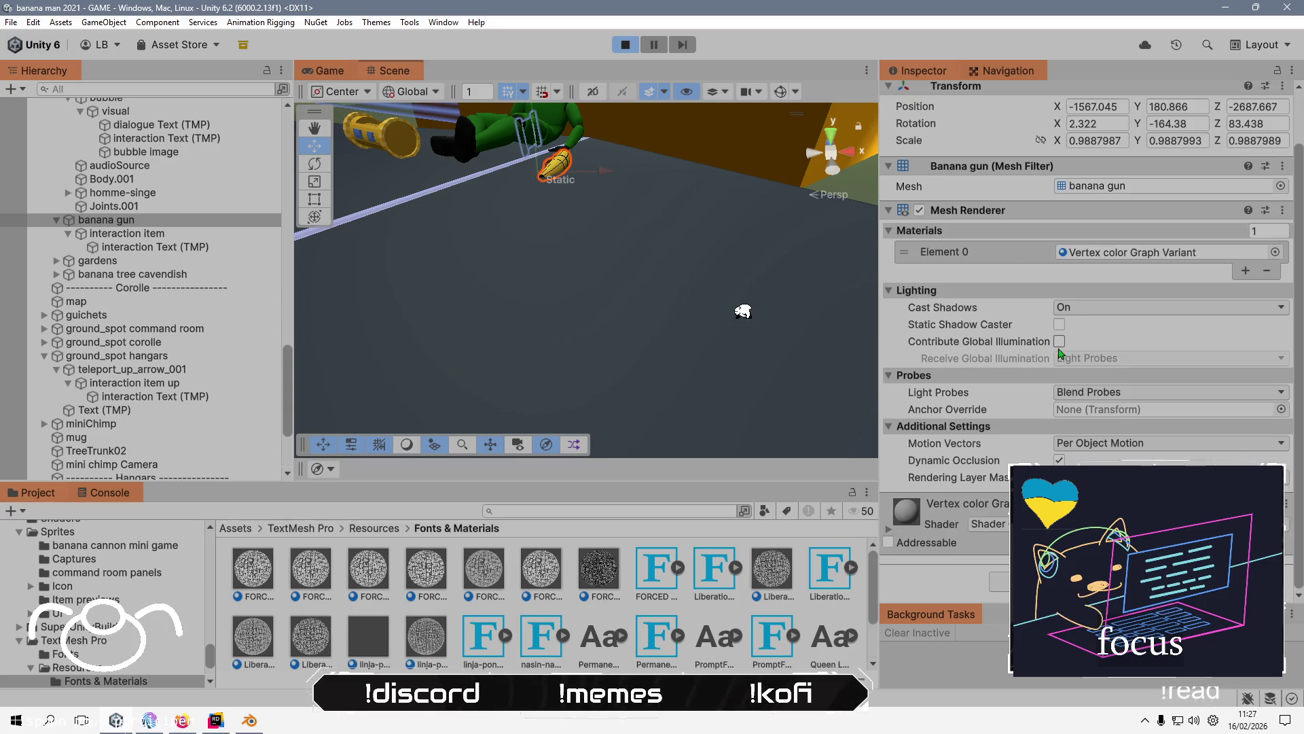
pyautogui.click(156, 235)
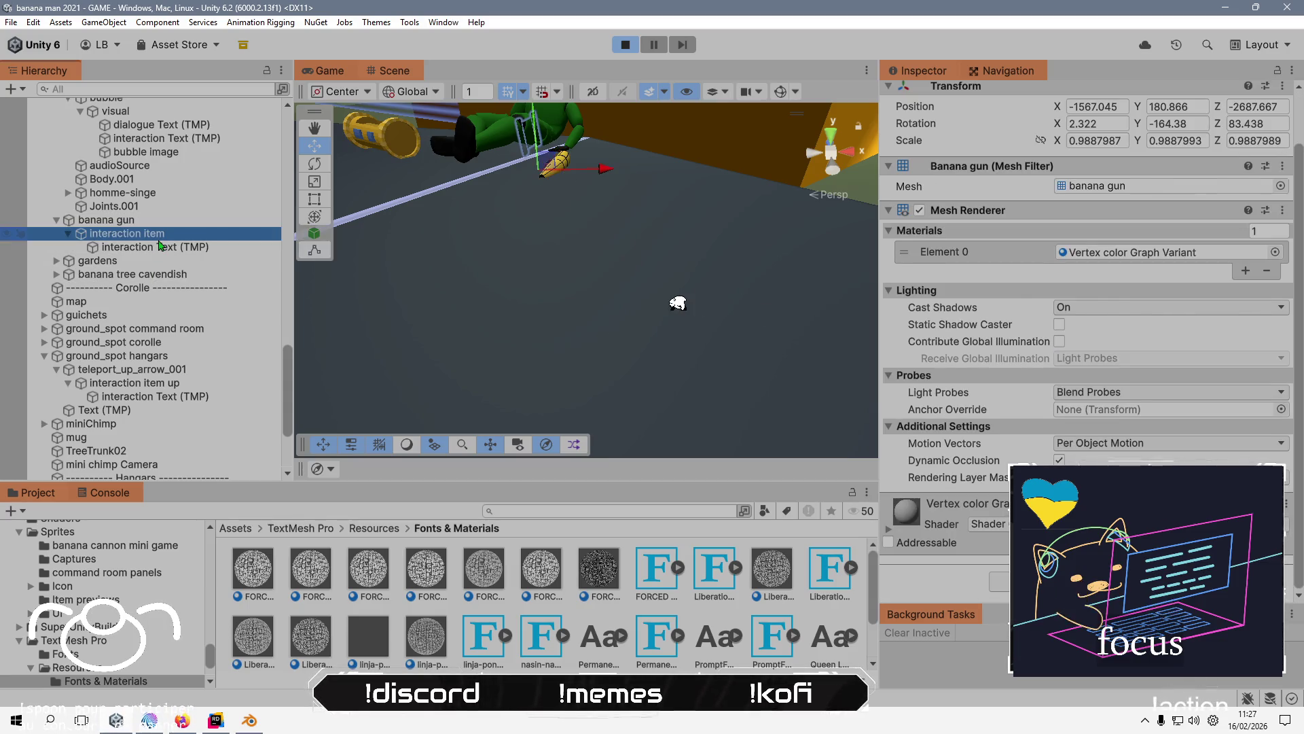
pyautogui.click(189, 251)
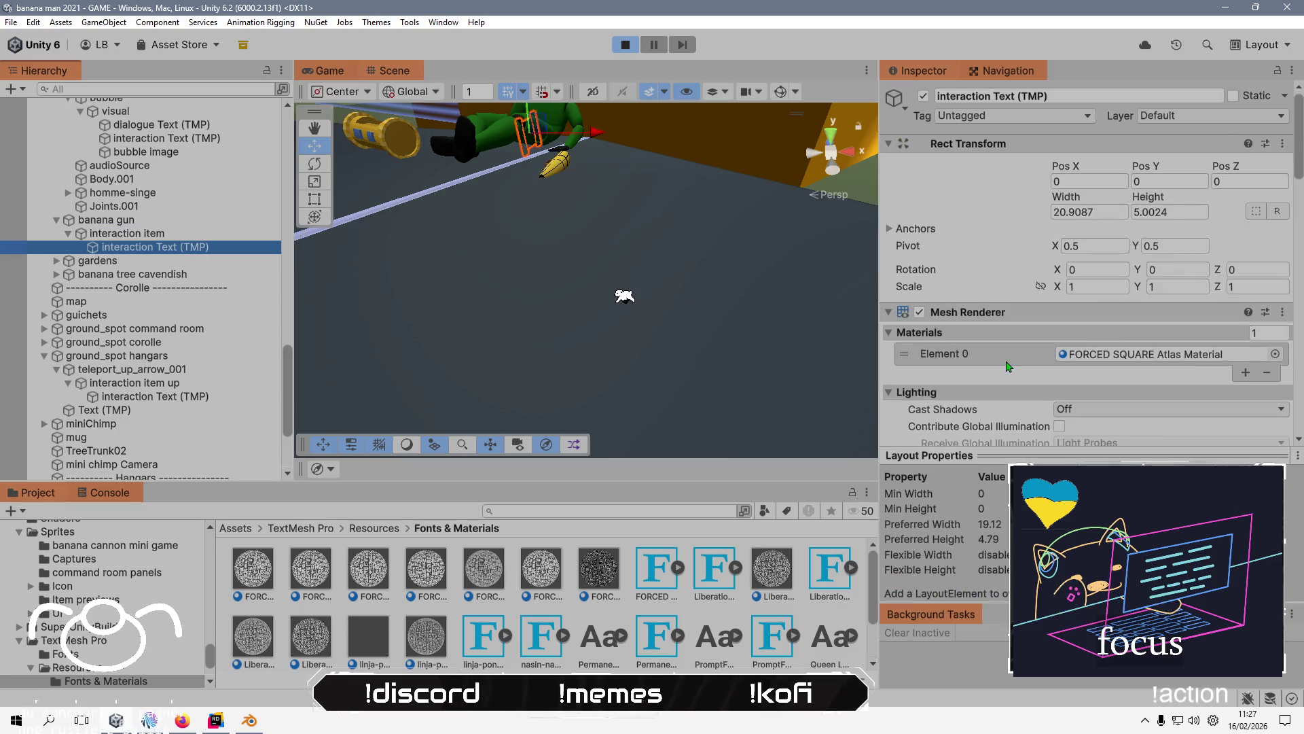
pyautogui.scroll(-10, 1004, 372)
pyautogui.scroll(-6, 1003, 372)
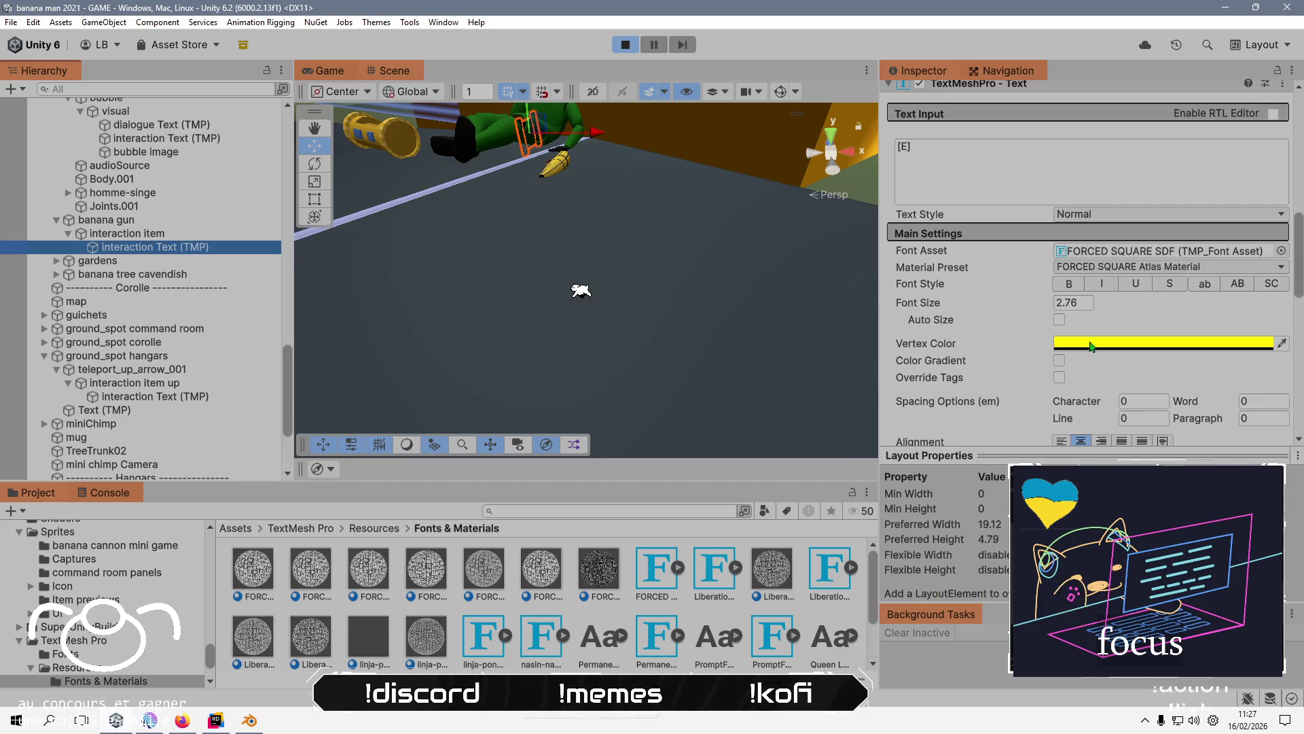
pyautogui.click(1133, 352)
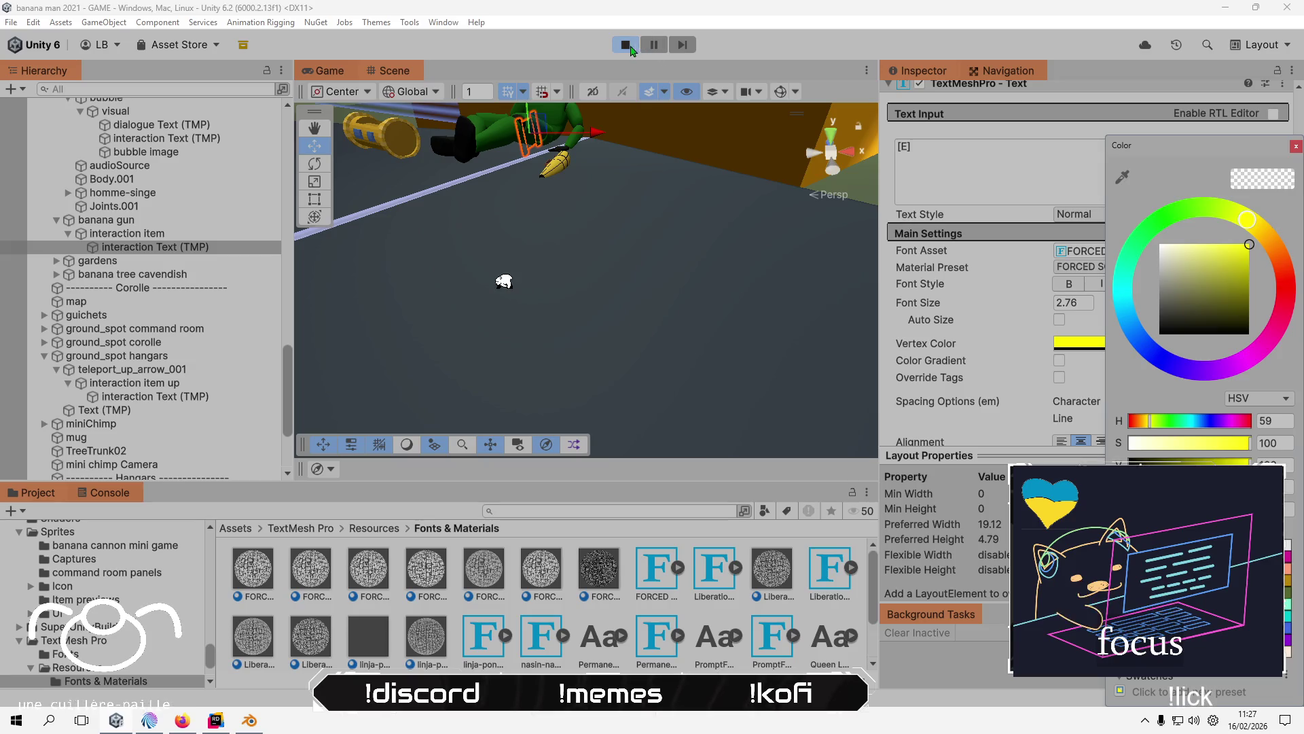
# - Stop play mode and close the vertex Color picker
pyautogui.click(632, 49)
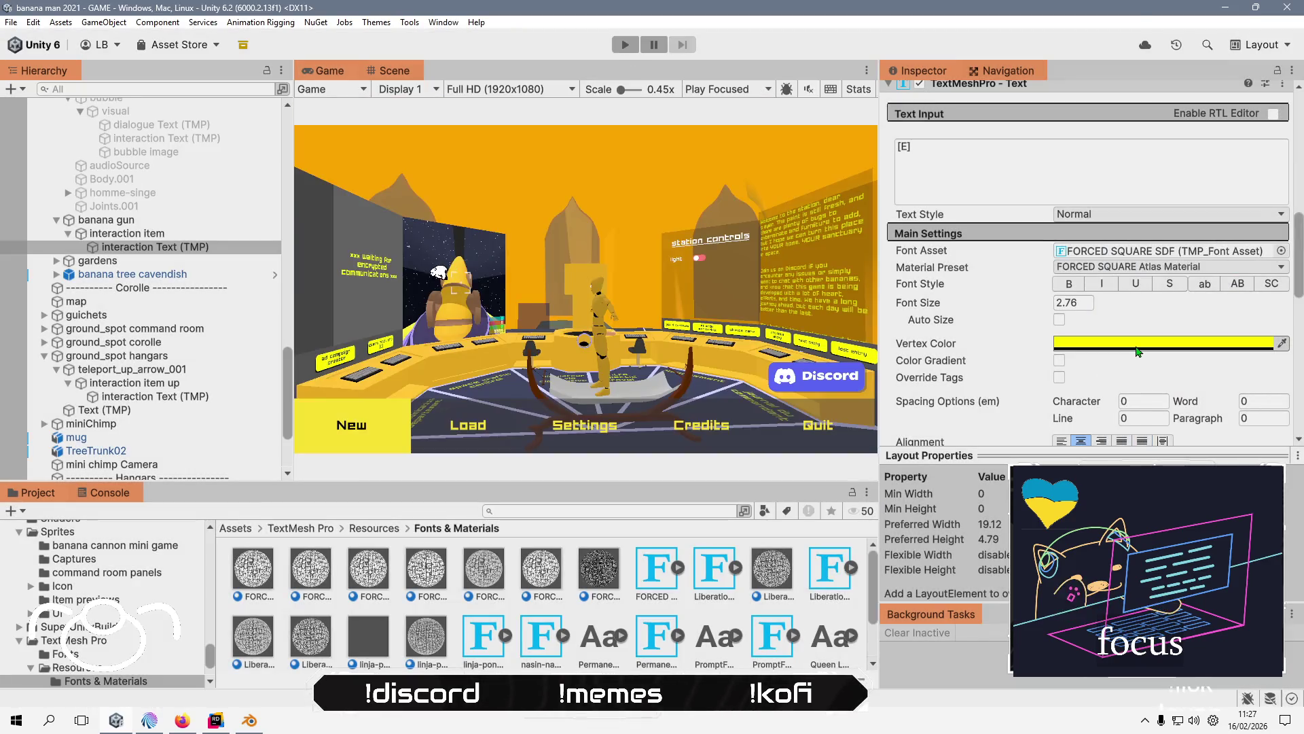
pyautogui.click(1138, 351)
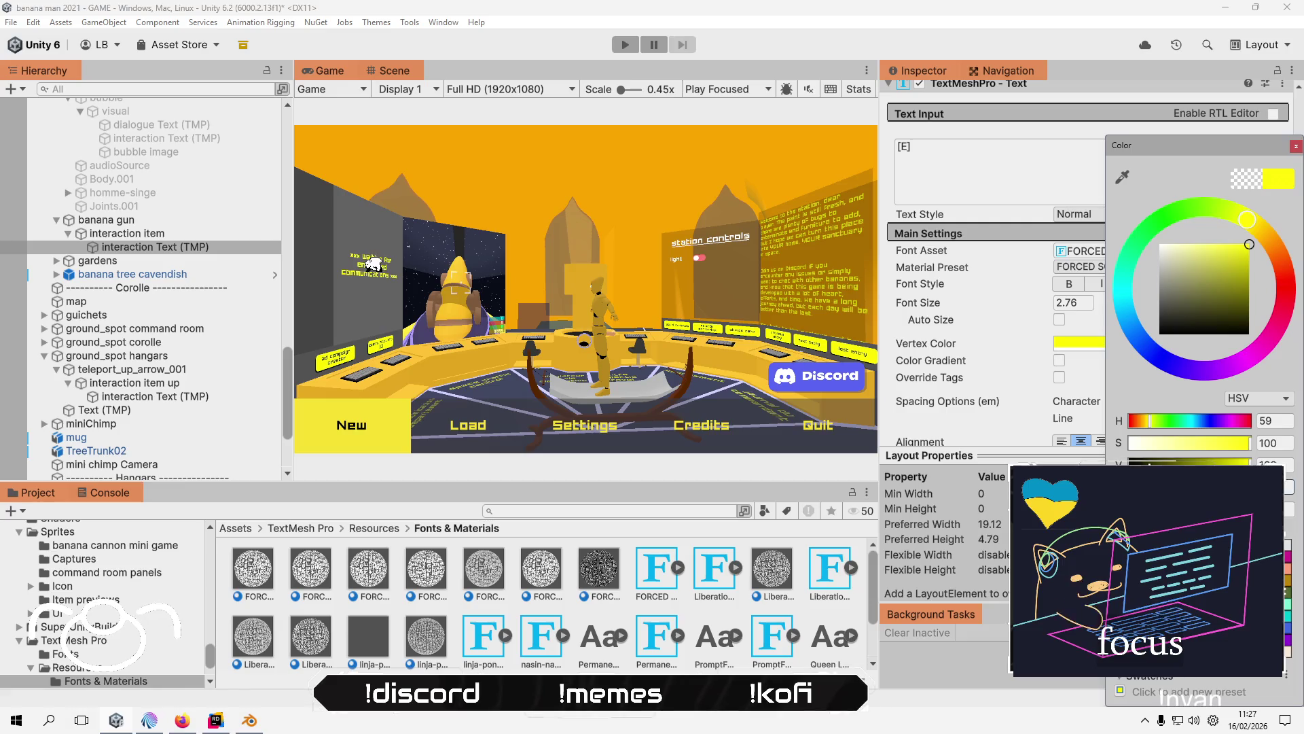
pyautogui.click(1295, 147)
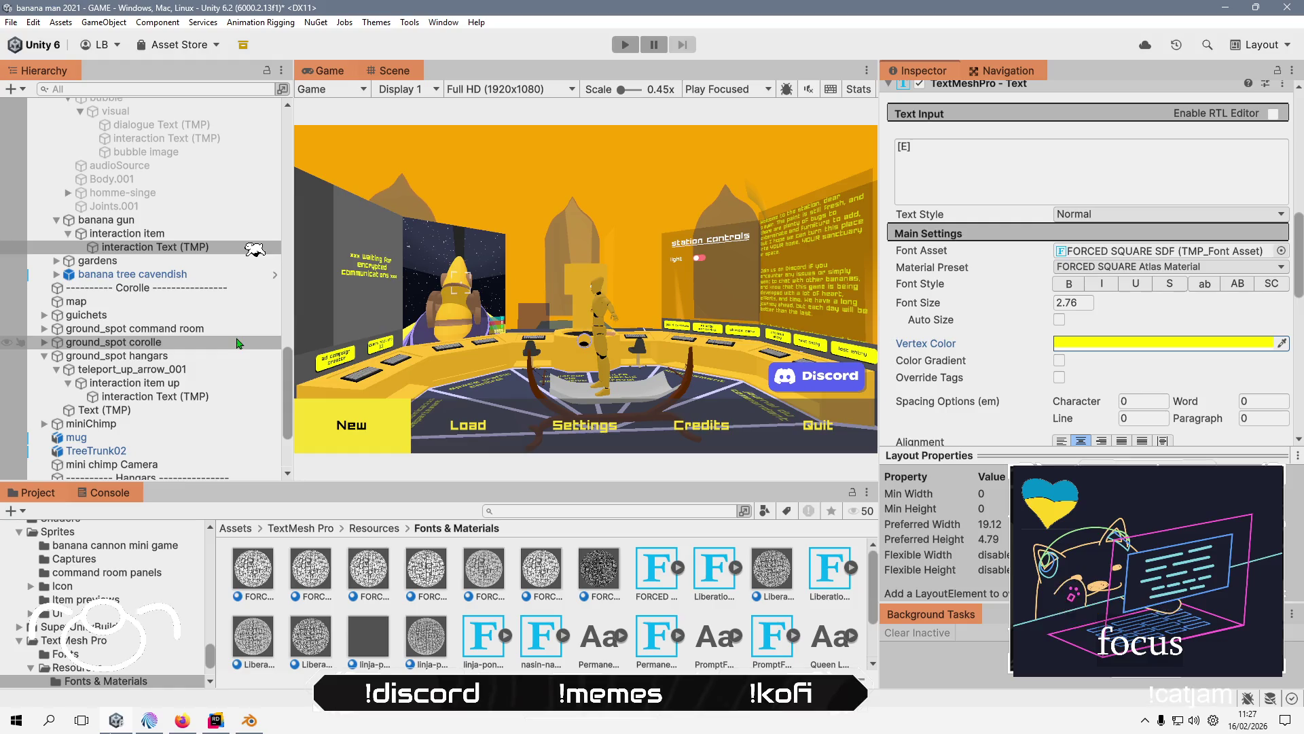
# - Open the banana gun interaction item's UInteraction script in Rider, then return to Unity
pyautogui.click(385, 71)
pyautogui.moveTo(580, 276)
pyautogui.mouseDown()
pyautogui.moveTo(741, 270)
pyautogui.moveTo(494, 281)
pyautogui.mouseUp()
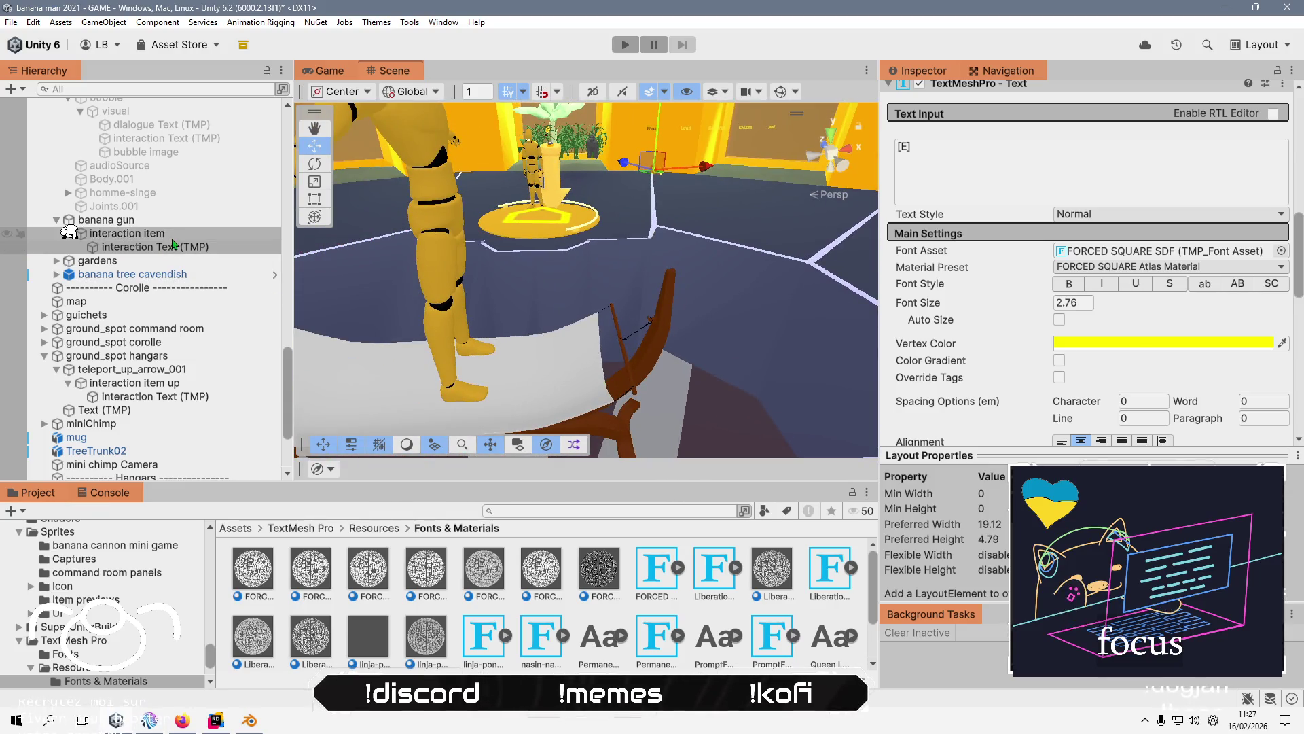
pyautogui.click(172, 239)
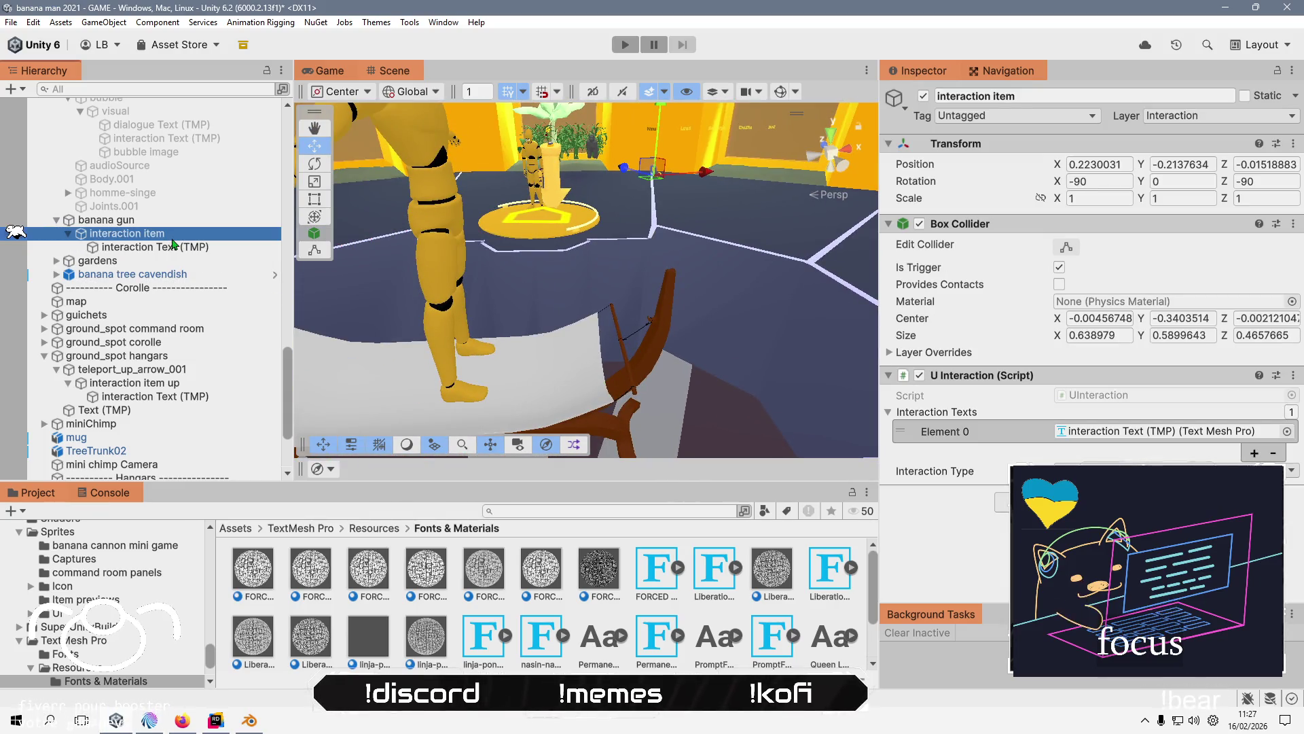
pyautogui.doubleClick(1182, 395)
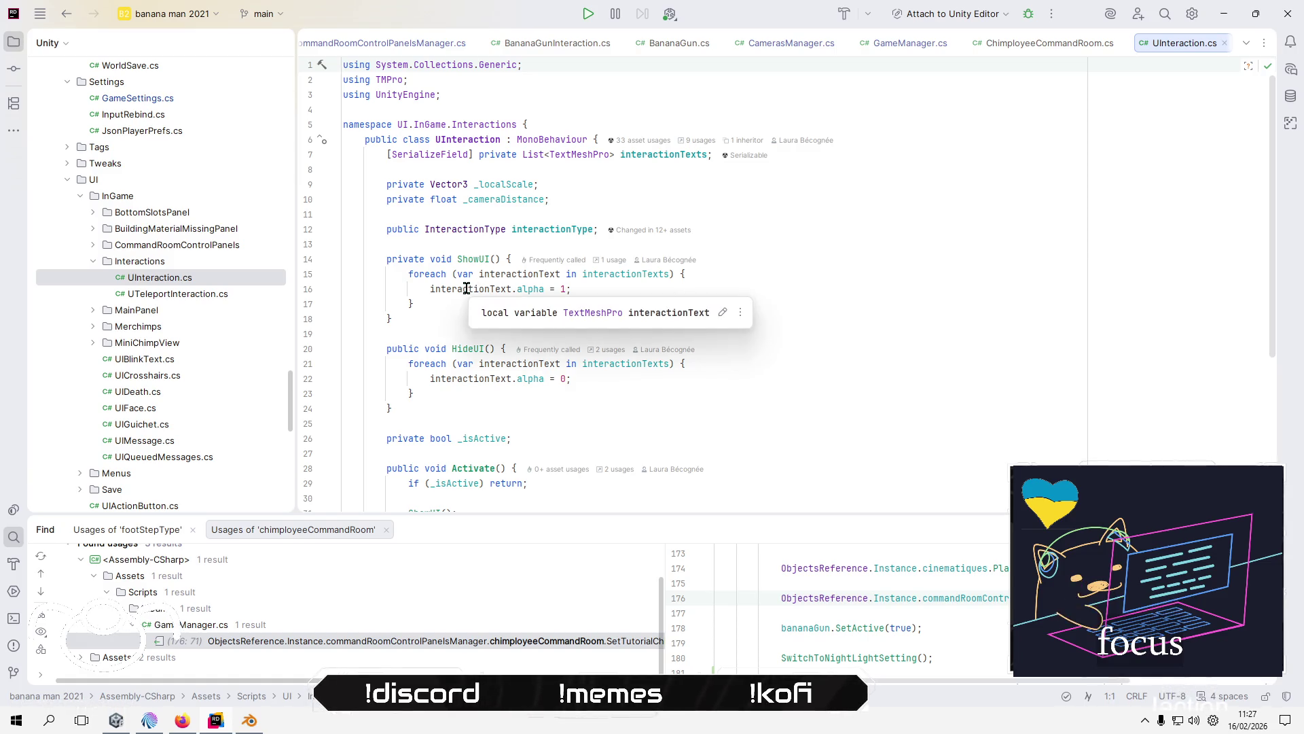
pyautogui.click(1224, 16)
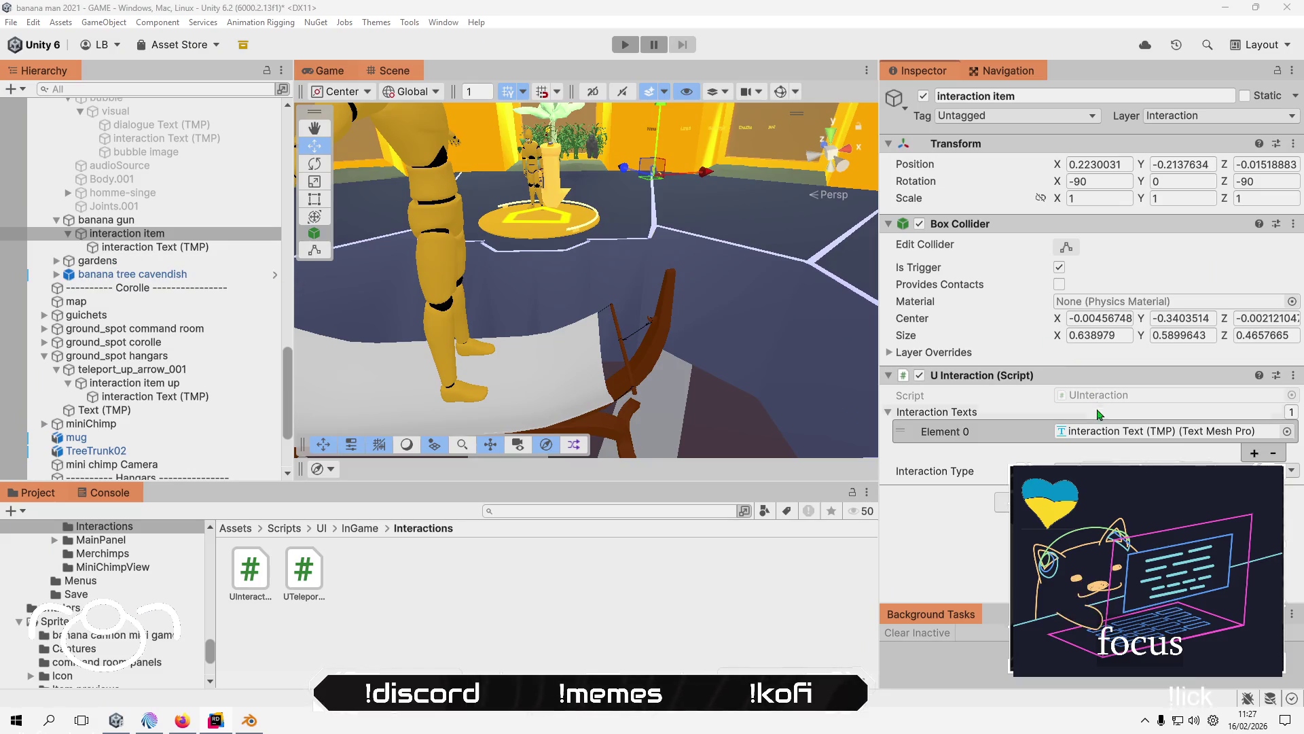
# - Check that the banana gun's interaction Text (TMP) uses the FORCED SQUARE Atlas Material
pyautogui.click(1121, 431)
pyautogui.click(182, 248)
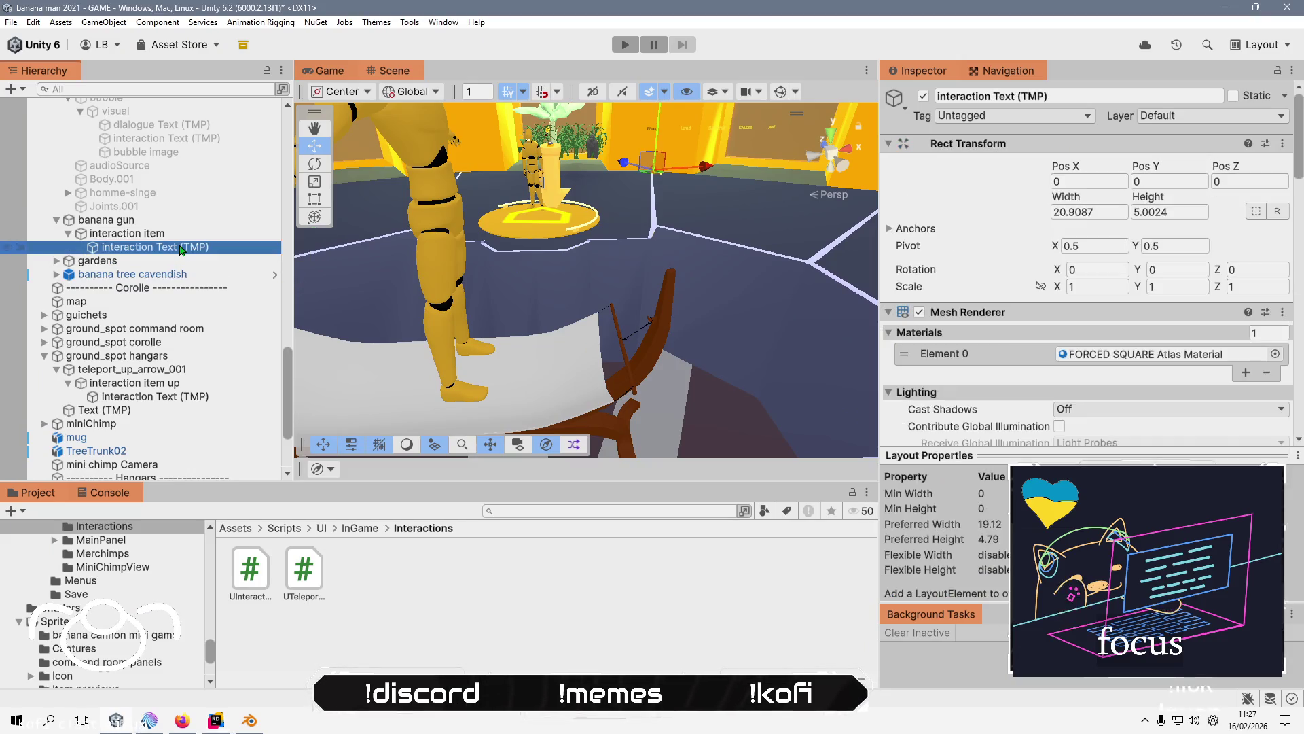
pyautogui.scroll(-8, 1009, 299)
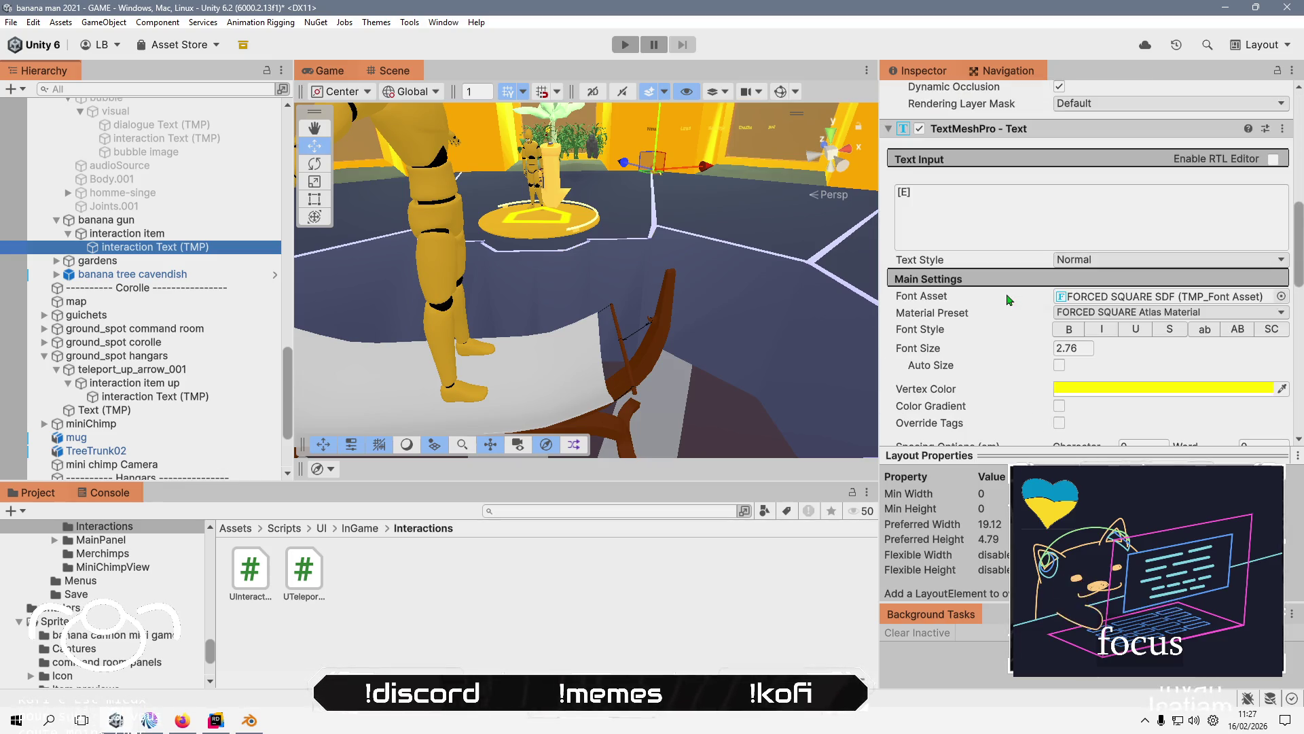
pyautogui.scroll(-4, 1008, 299)
pyautogui.scroll(-5, 1008, 300)
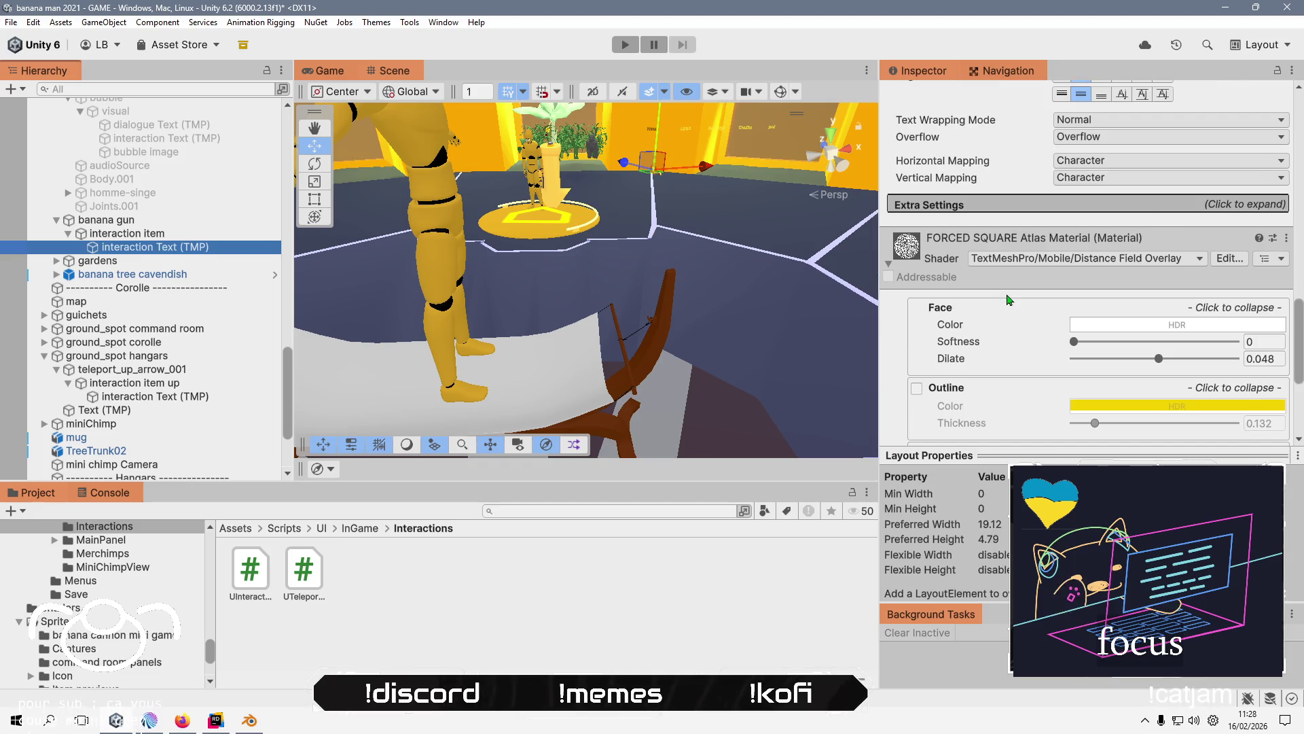
pyautogui.scroll(17, 1008, 299)
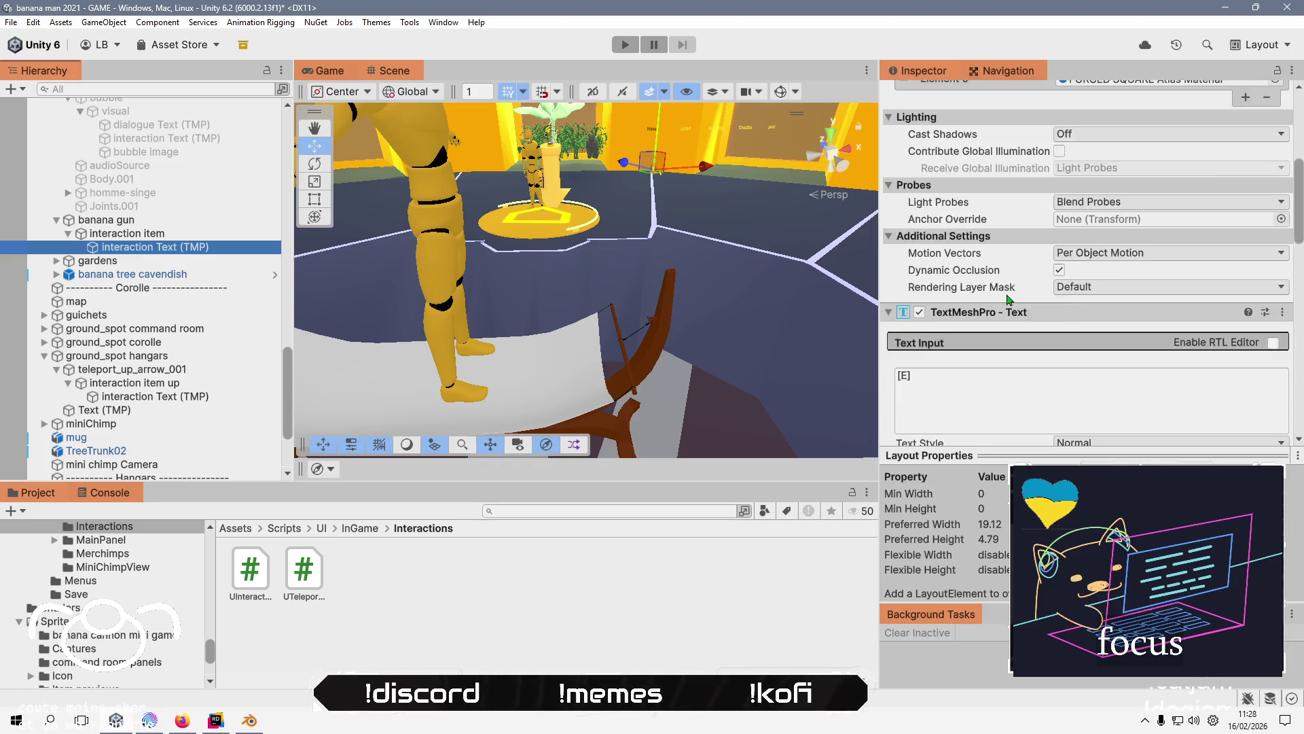
pyautogui.click(1162, 171)
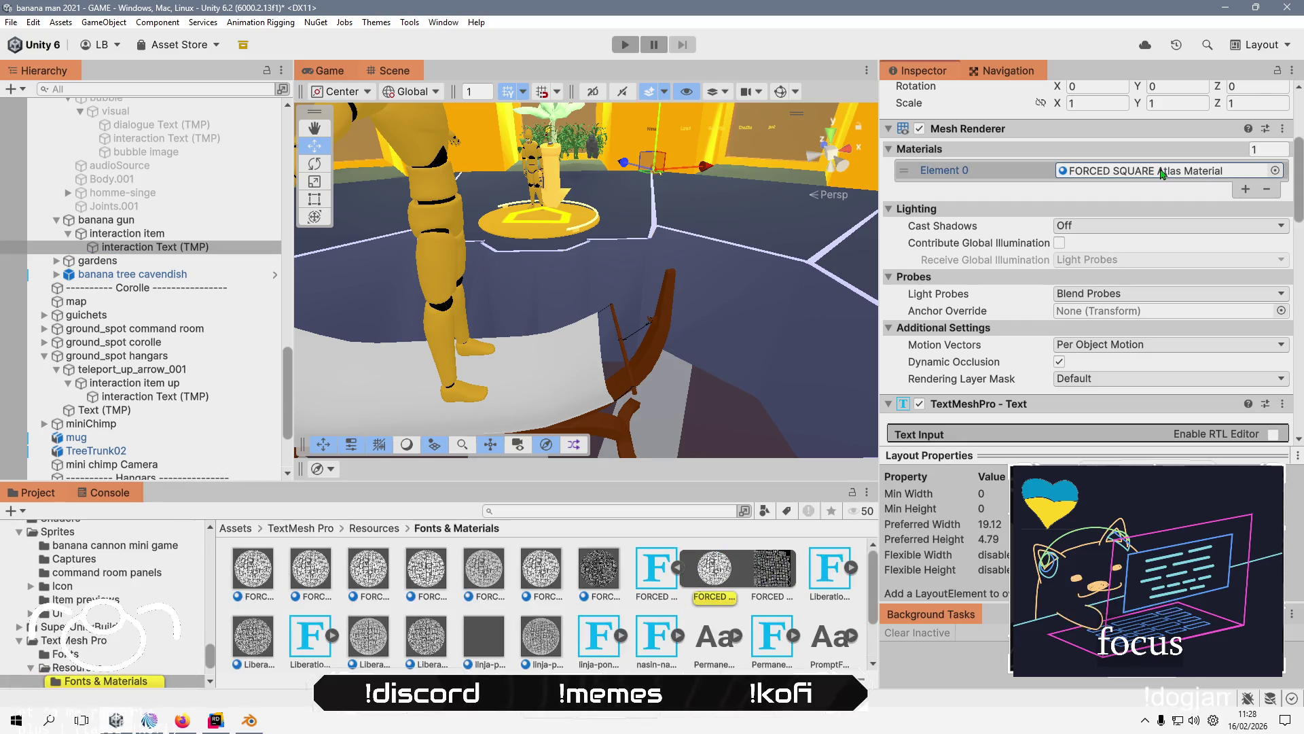
# - Frame the prompt text in the Scene view and enter play mode
pyautogui.press('f')
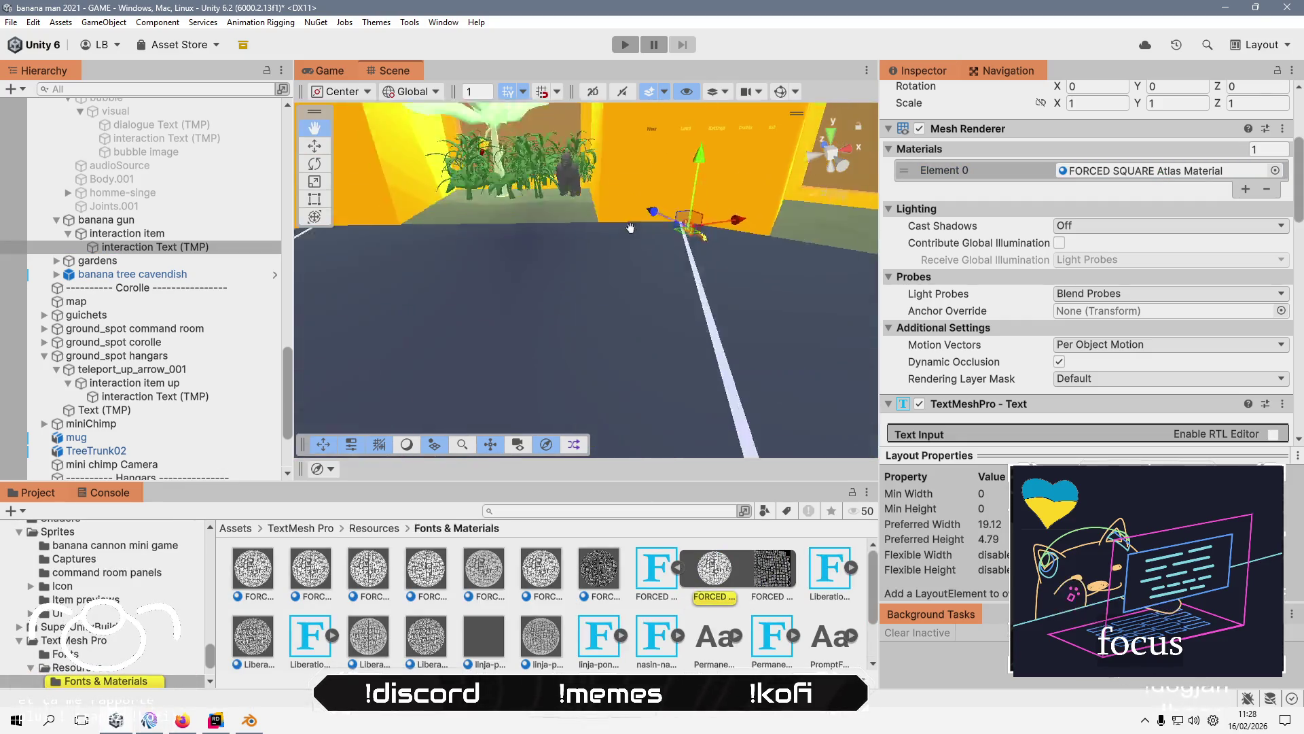
pyautogui.scroll(5, 612, 274)
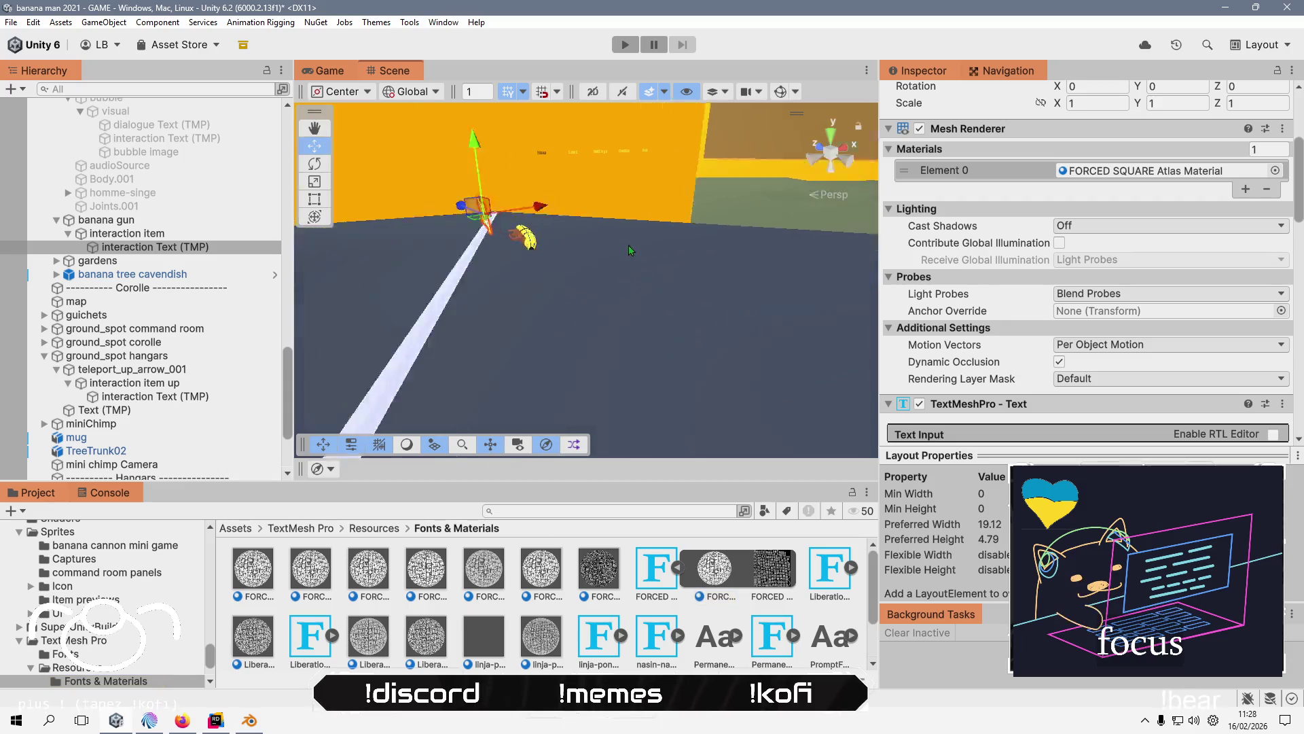
pyautogui.press('w')
pyautogui.press('f')
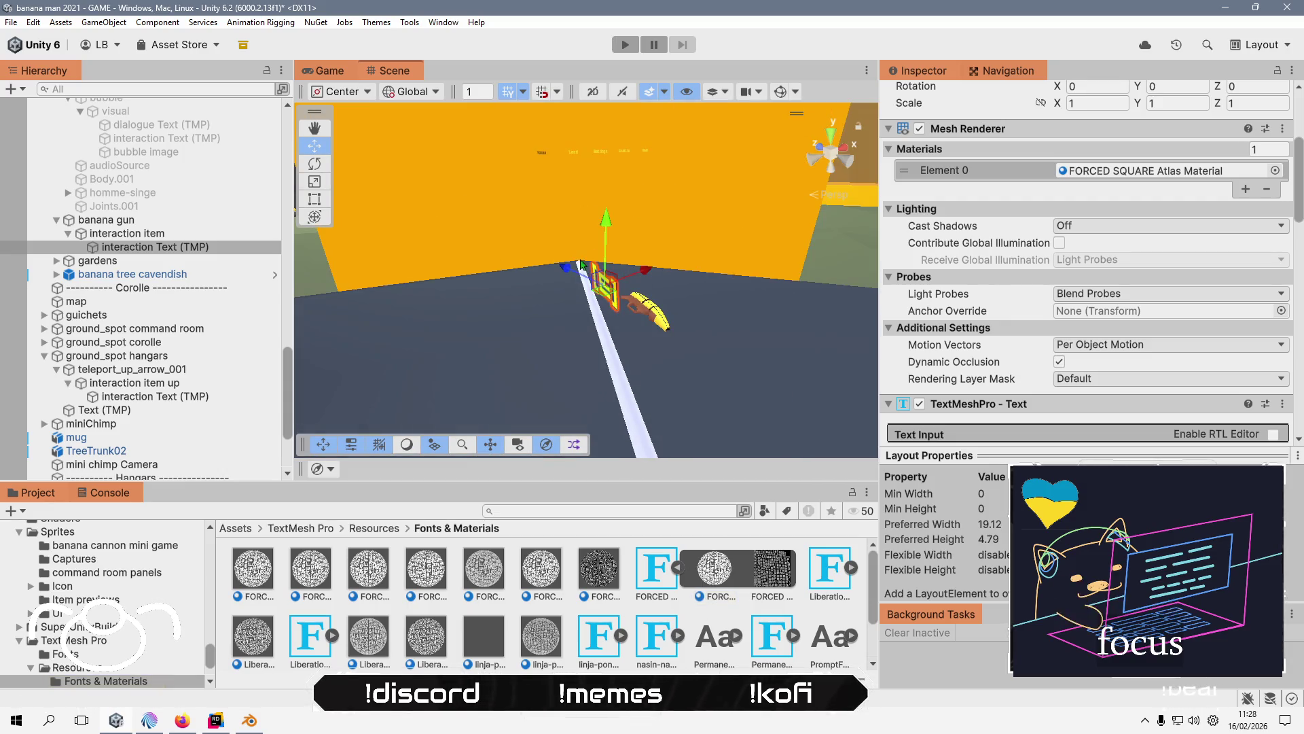
pyautogui.scroll(-8, 1049, 275)
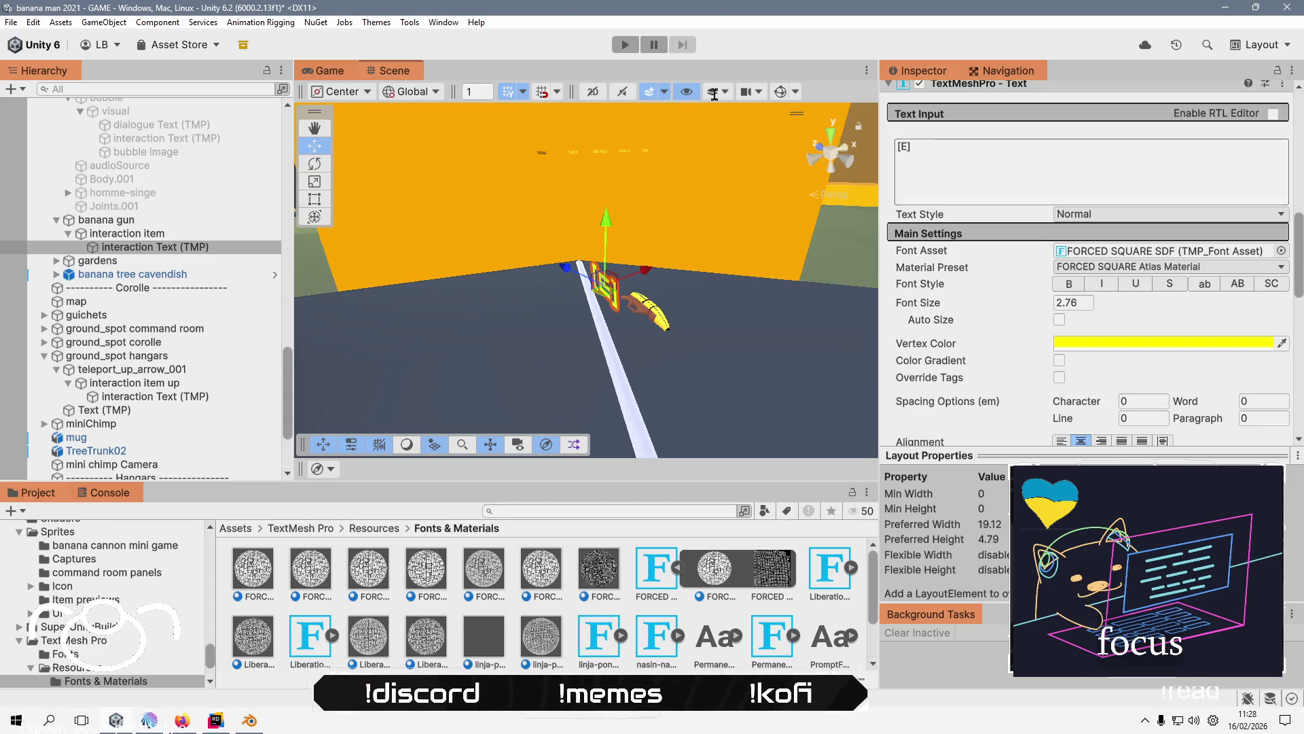
pyautogui.click(625, 44)
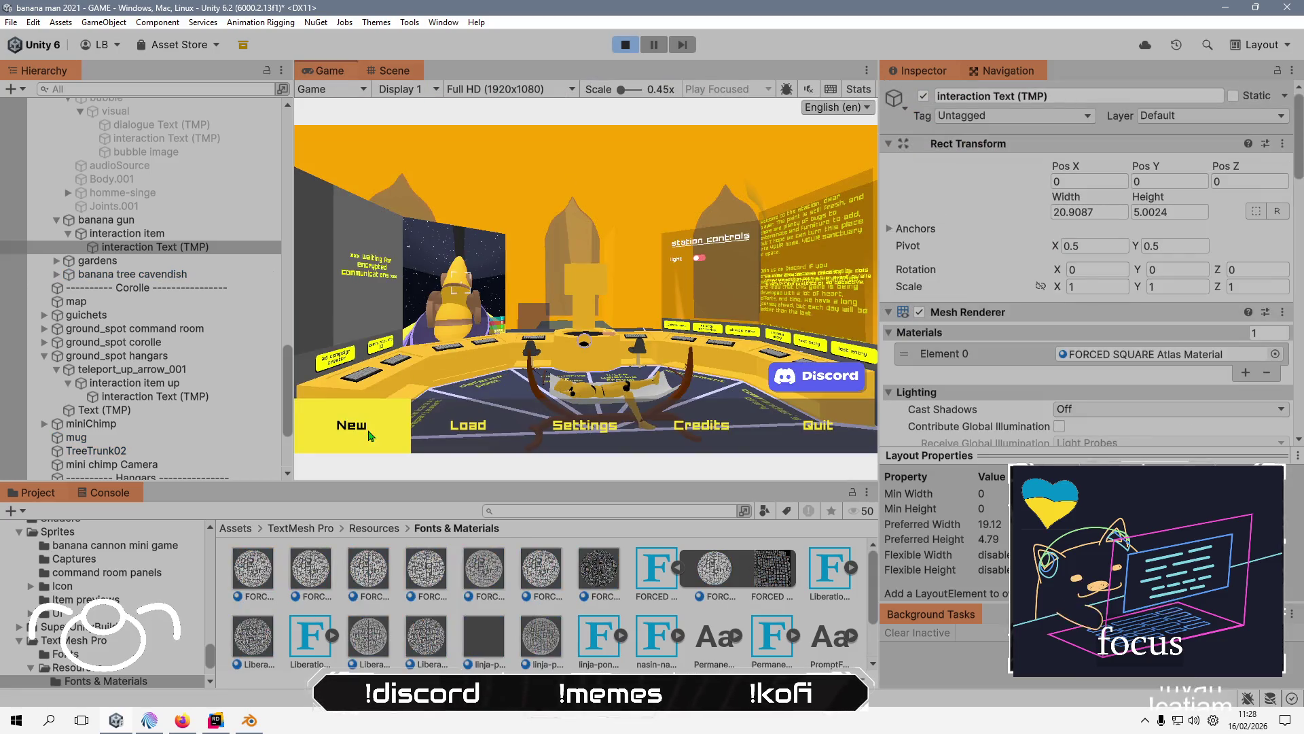
# - Start a new game, skip the intro, and run toward the station controls and yellow doorway
pyautogui.press('Return')
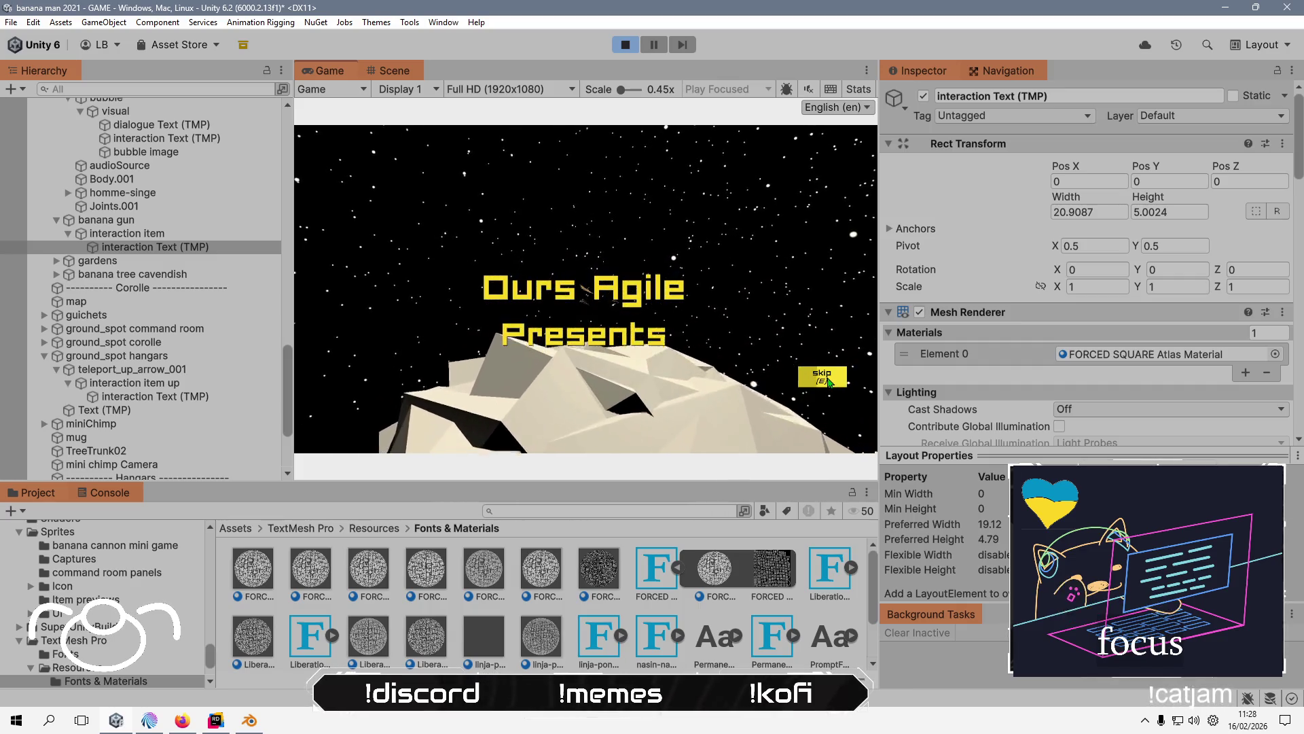
pyautogui.click(823, 377)
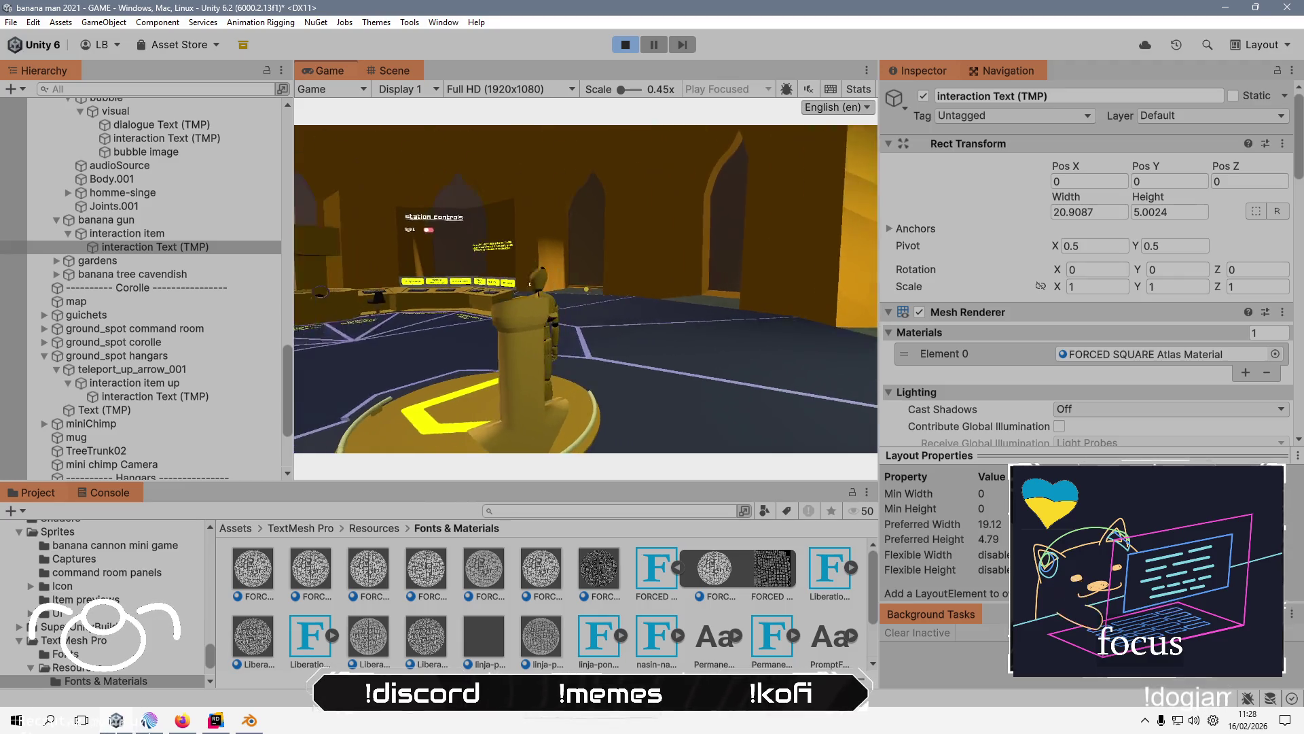
pyautogui.press('w')
pyautogui.press('w')
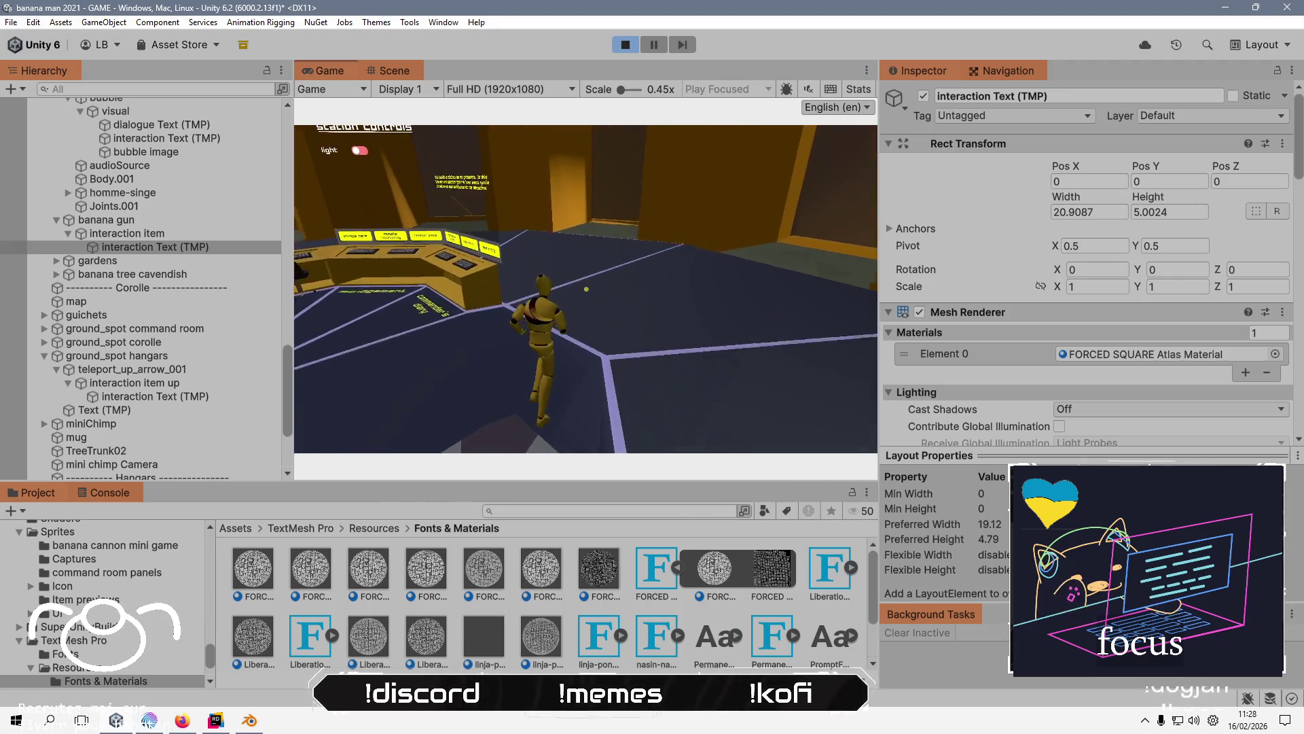
pyautogui.press('w')
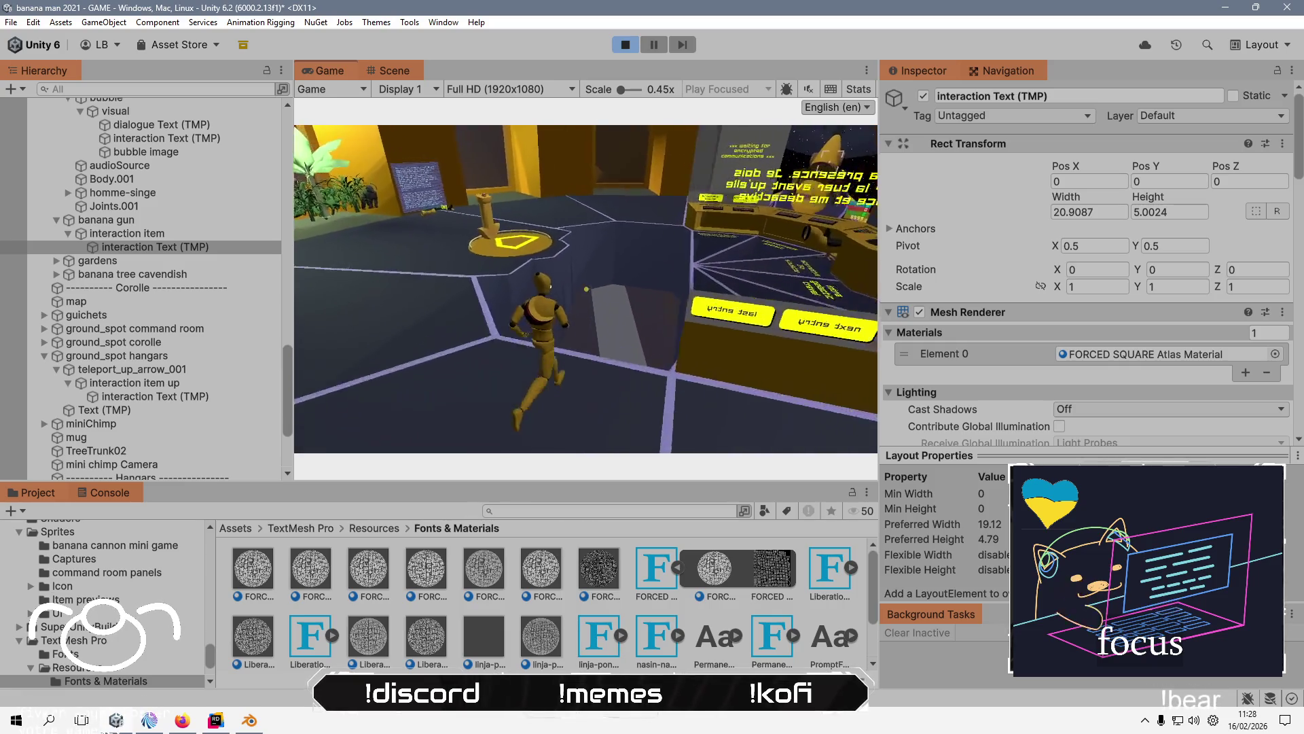
pyautogui.press('w')
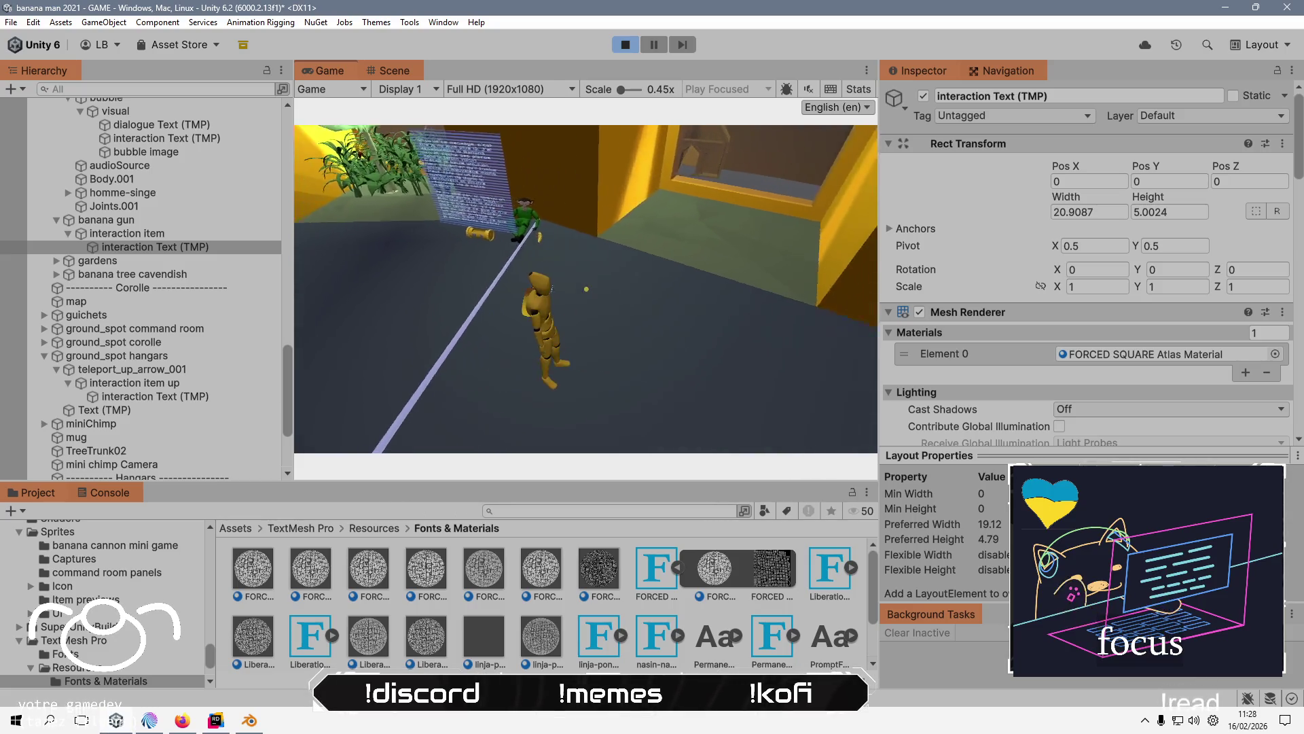
# - Run past the hologram panel and teleport to the garden and back to the hangar, then switch to Rider
pyautogui.press('a')
pyautogui.press('w')
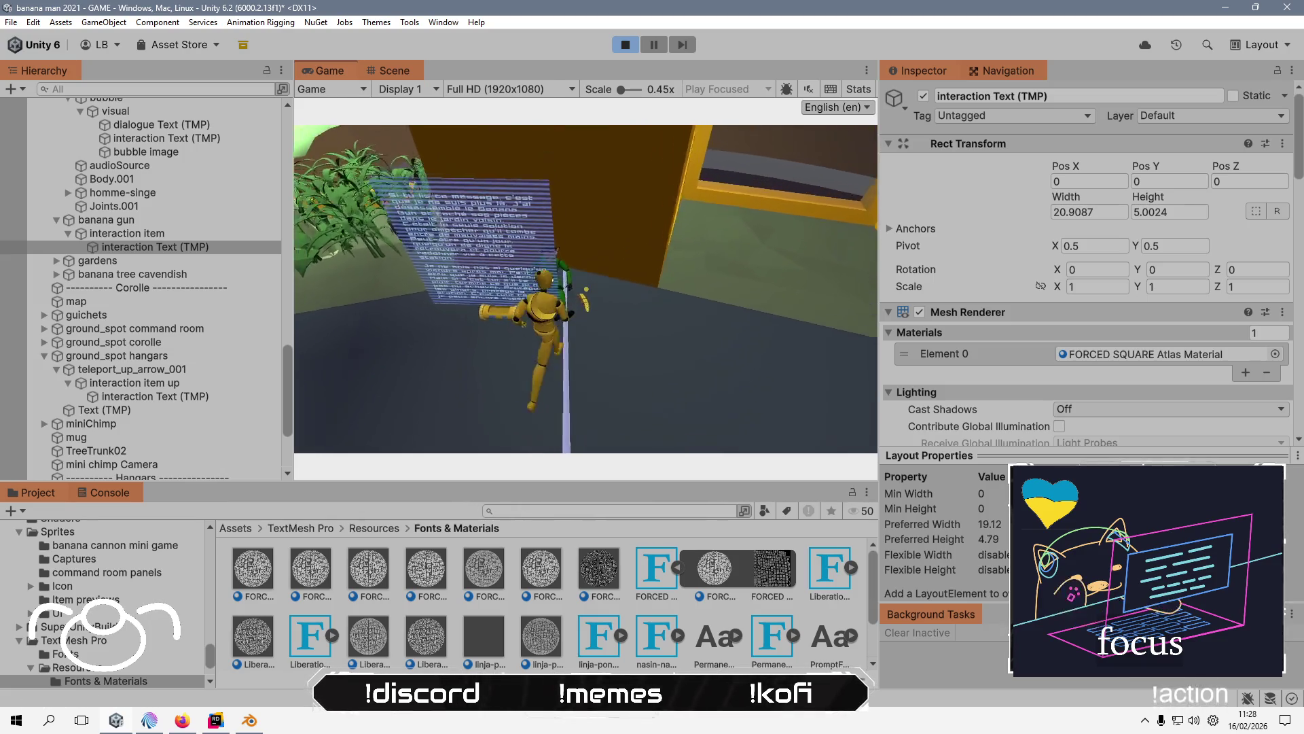
pyautogui.press('w')
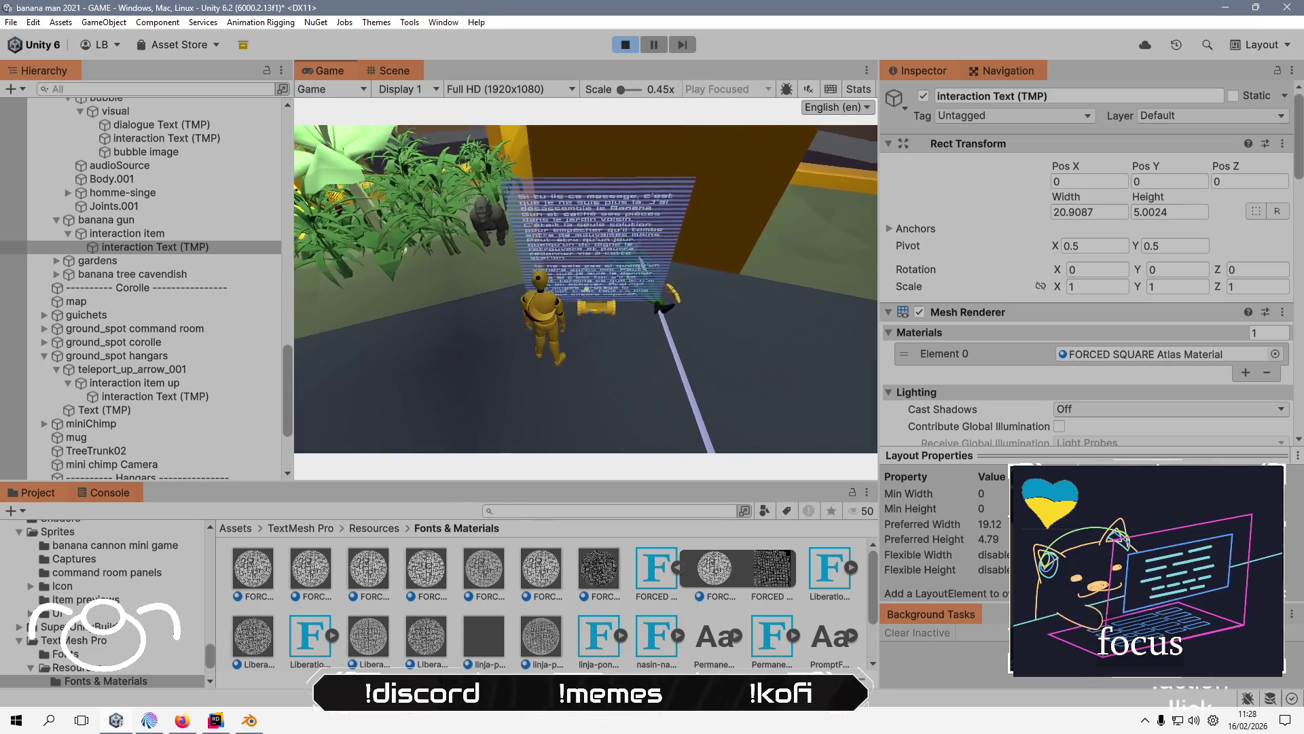
pyautogui.press('w')
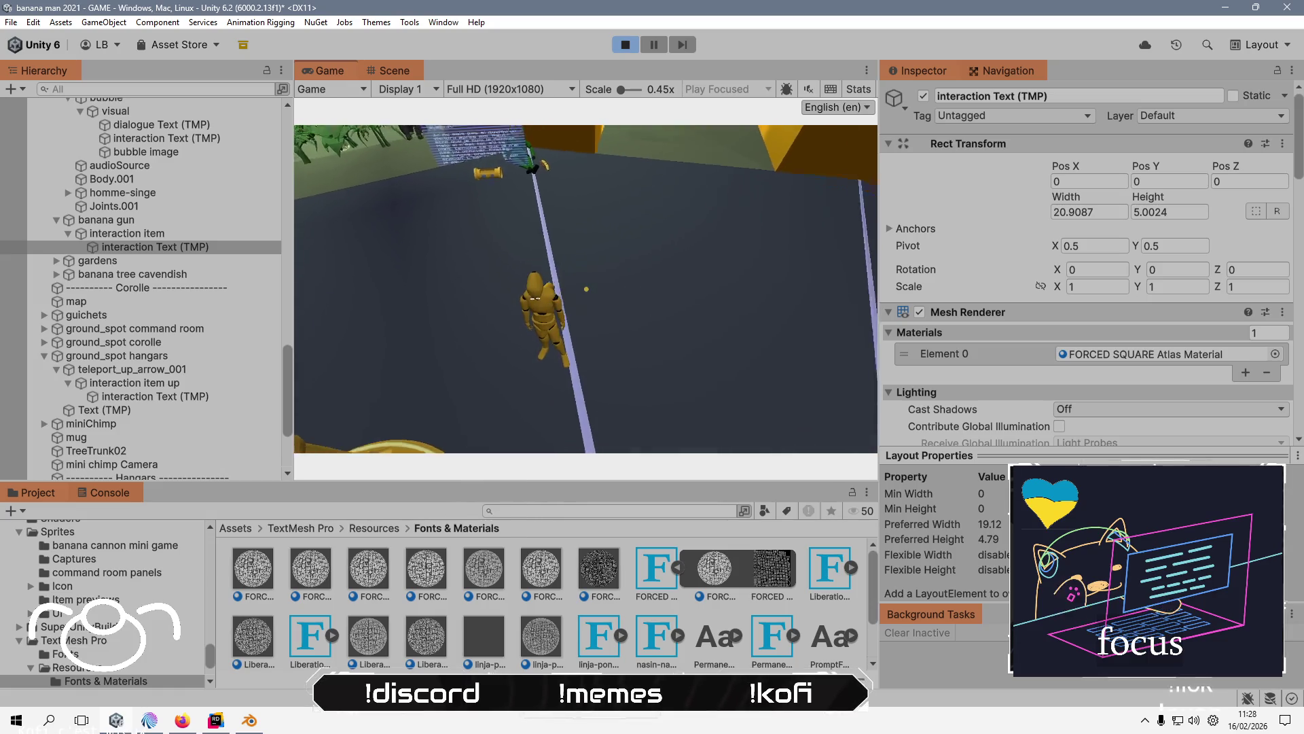
pyautogui.press('w')
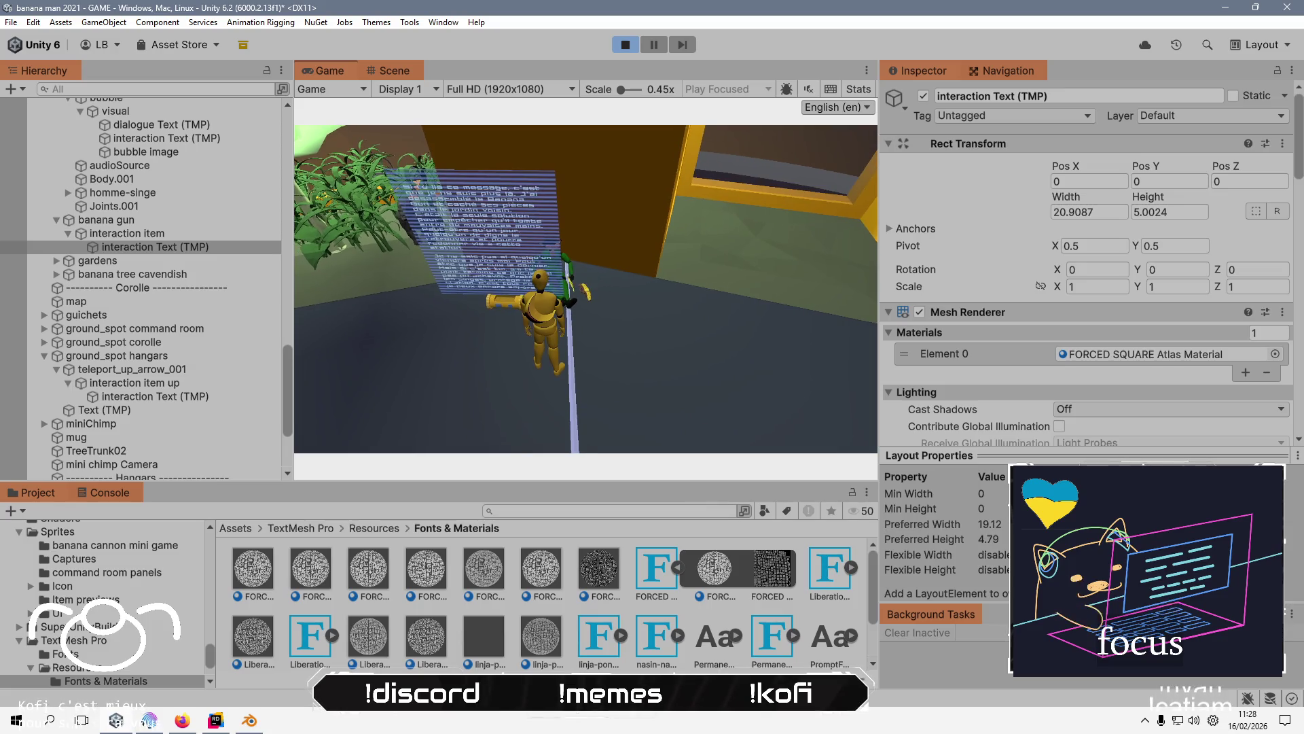
pyautogui.press('w')
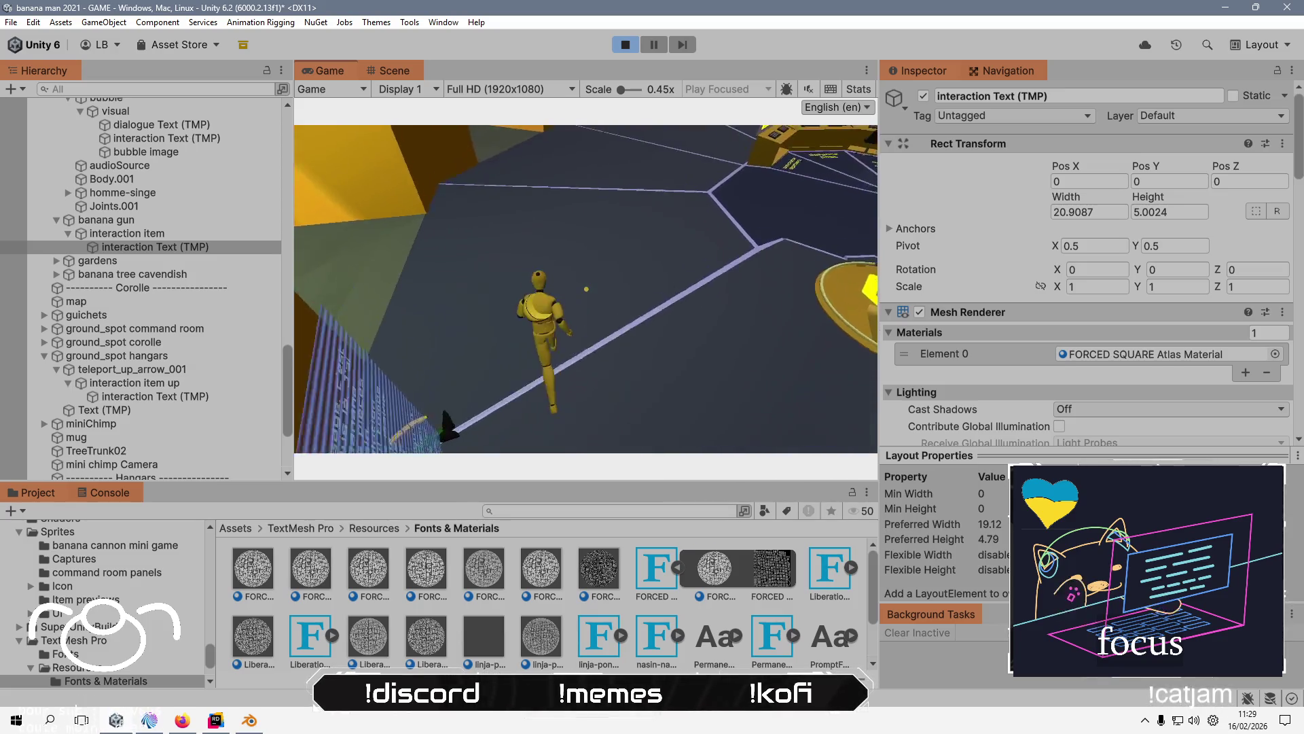
pyautogui.press('w')
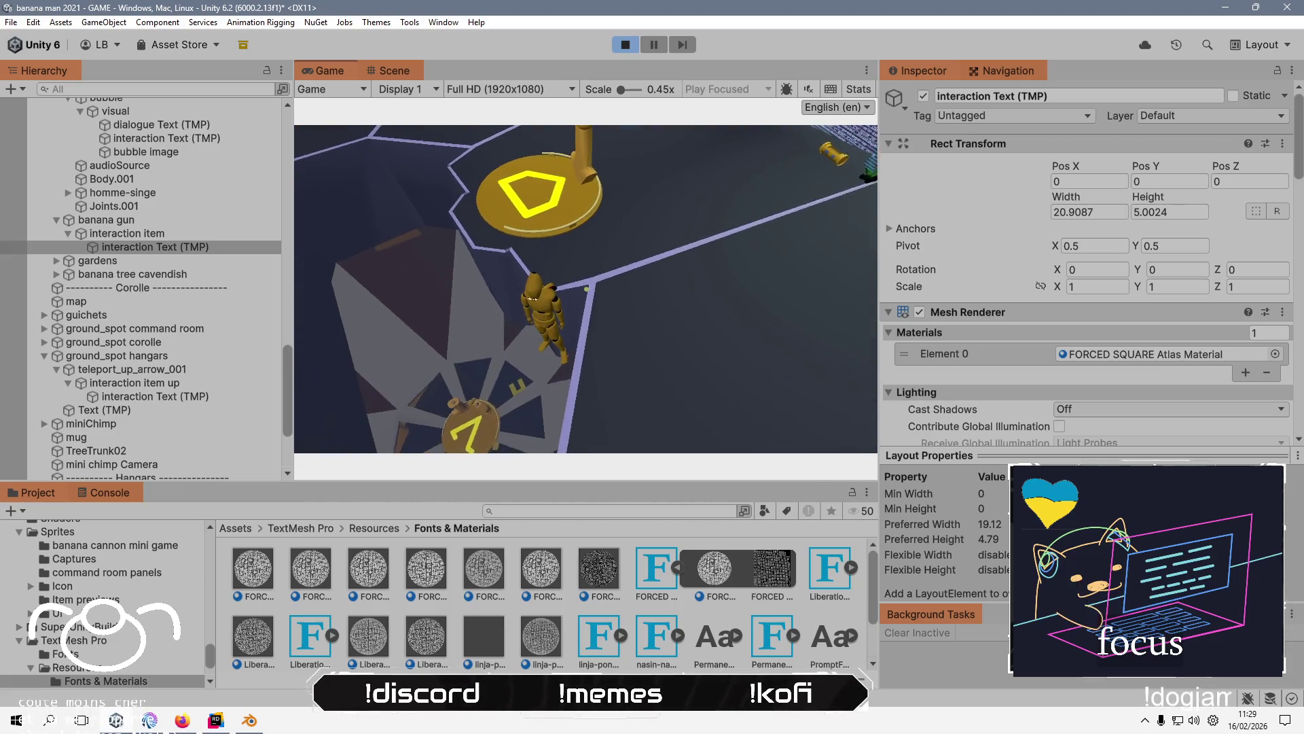
pyautogui.press('w')
pyautogui.press('w')
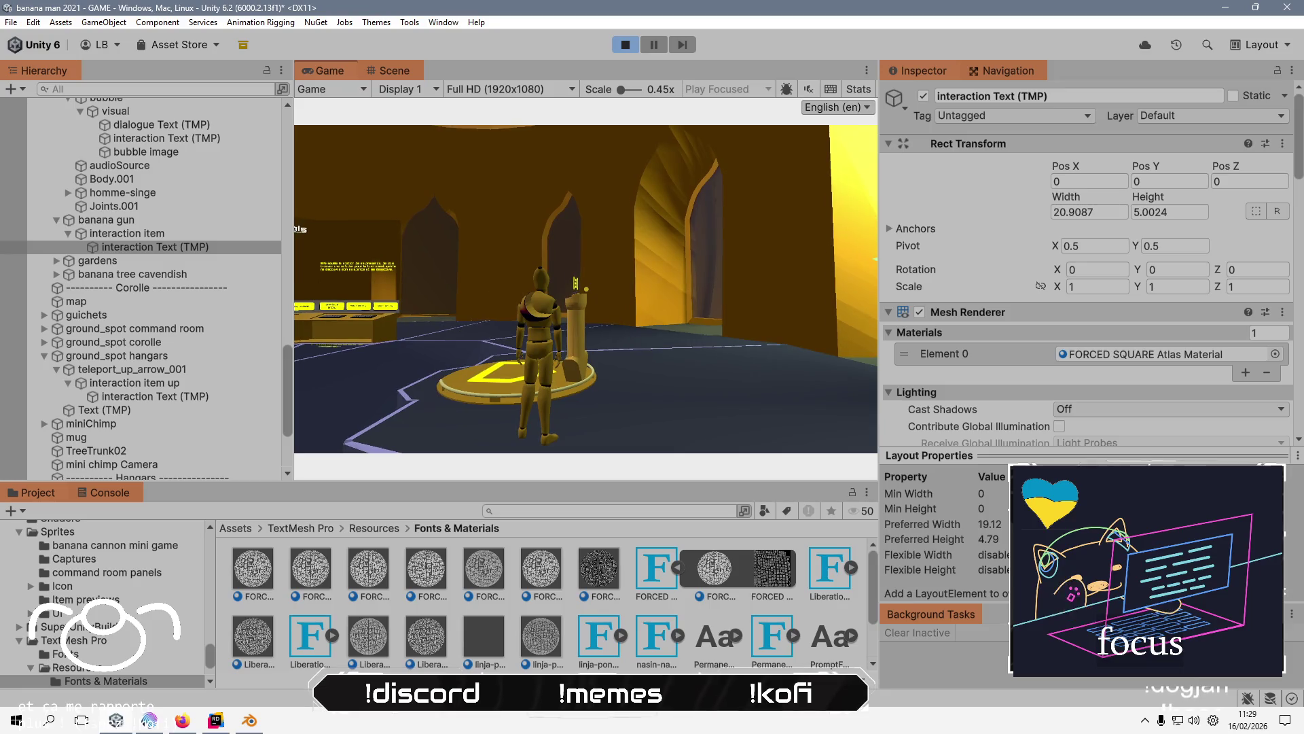
pyautogui.hotkey('alt', 'Tab')
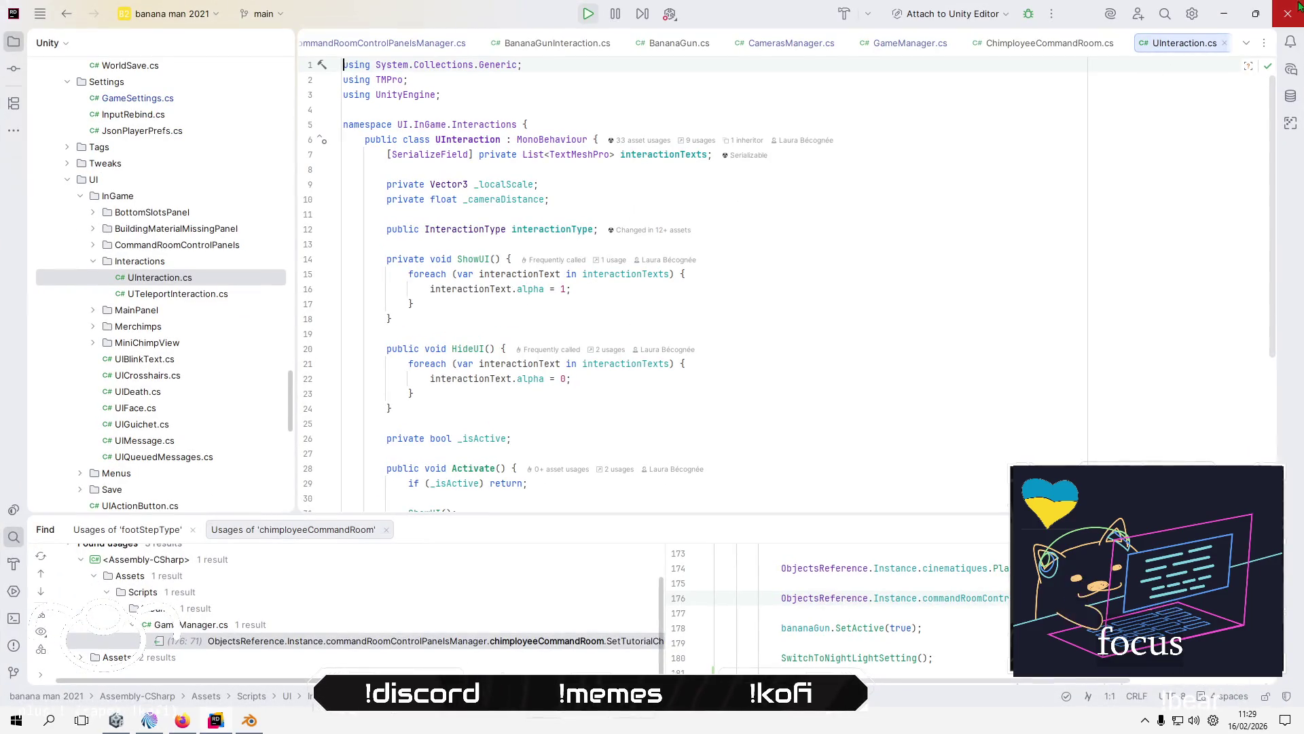
# - Set the banana gun prompt's Element 0 material to FORCED SQUARE Atlas Material normal rendering
pyautogui.click(1232, 17)
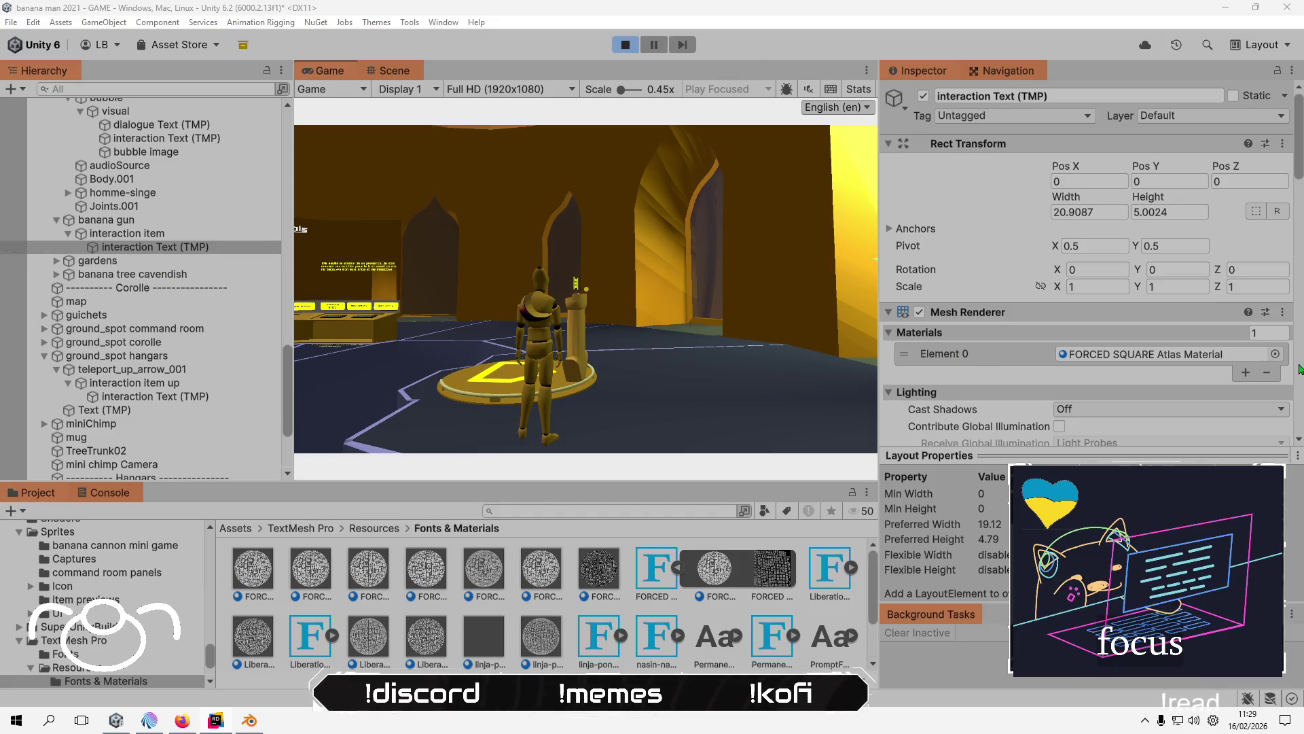
pyautogui.click(1275, 354)
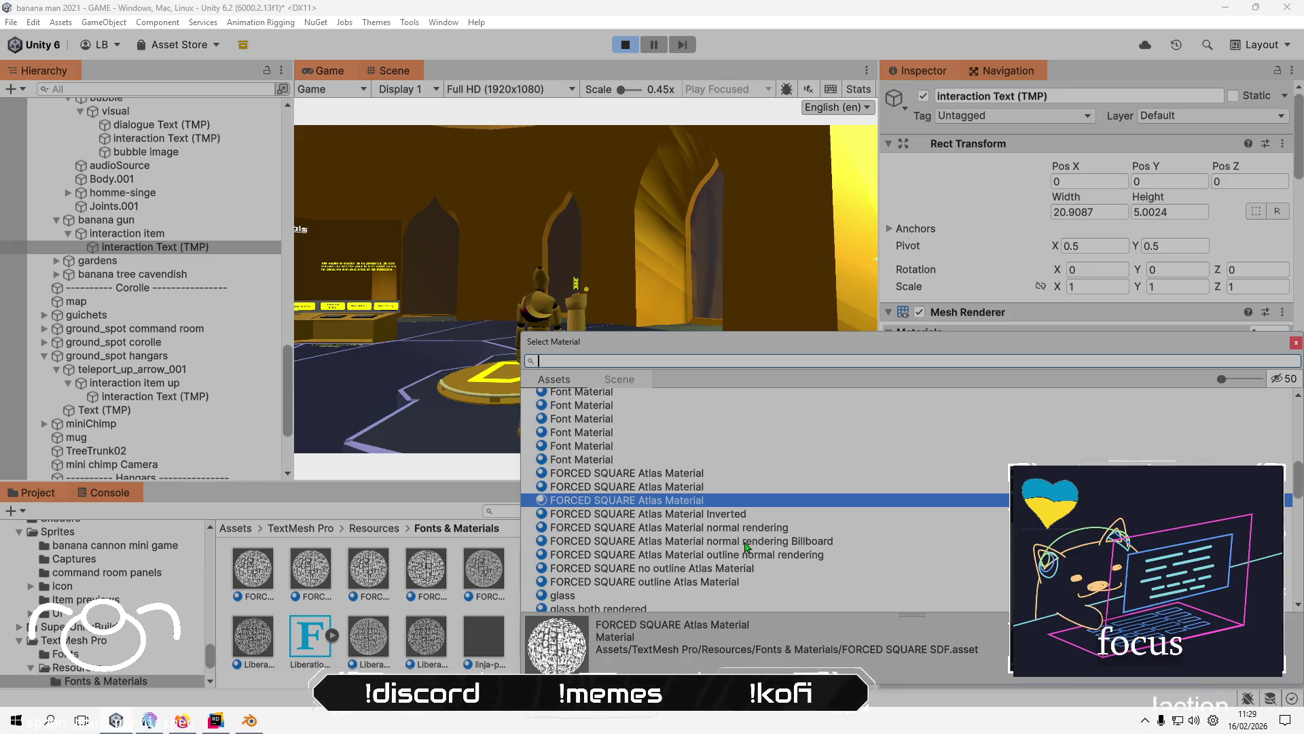
pyautogui.doubleClick(745, 544)
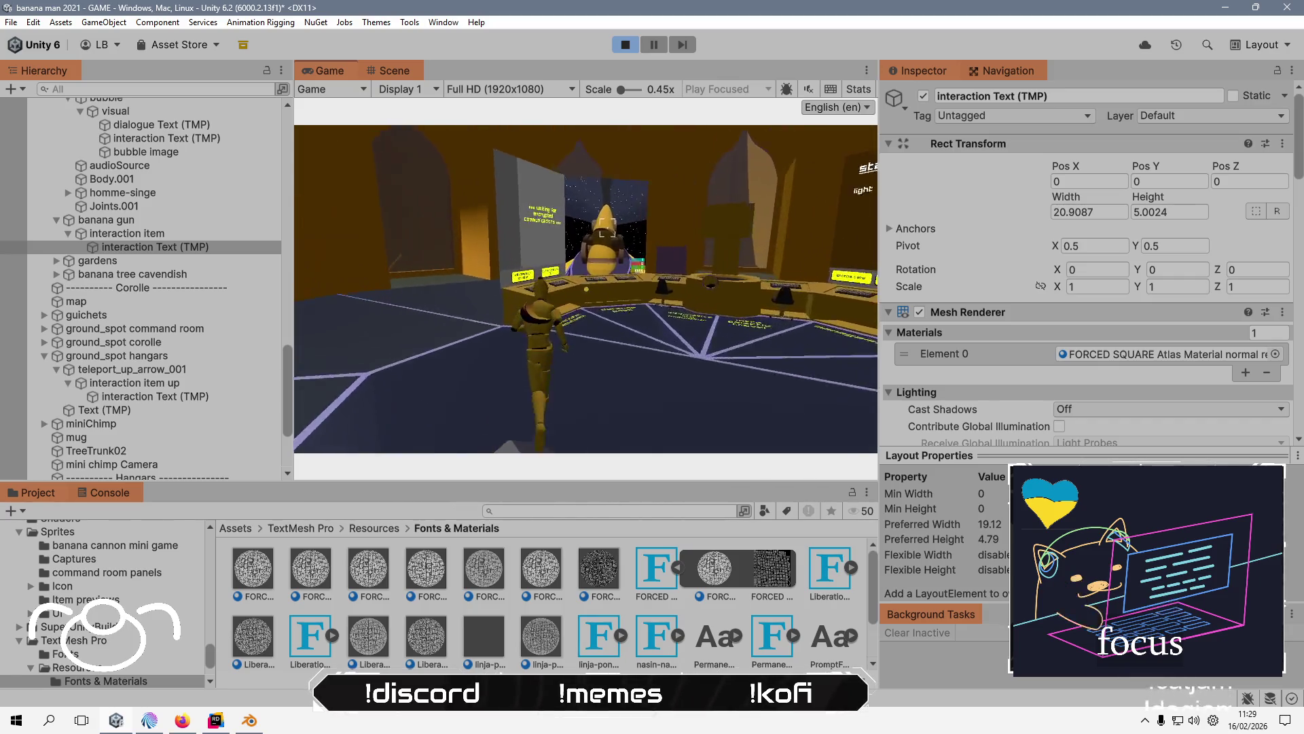
pyautogui.hotkey('alt', 'Tab')
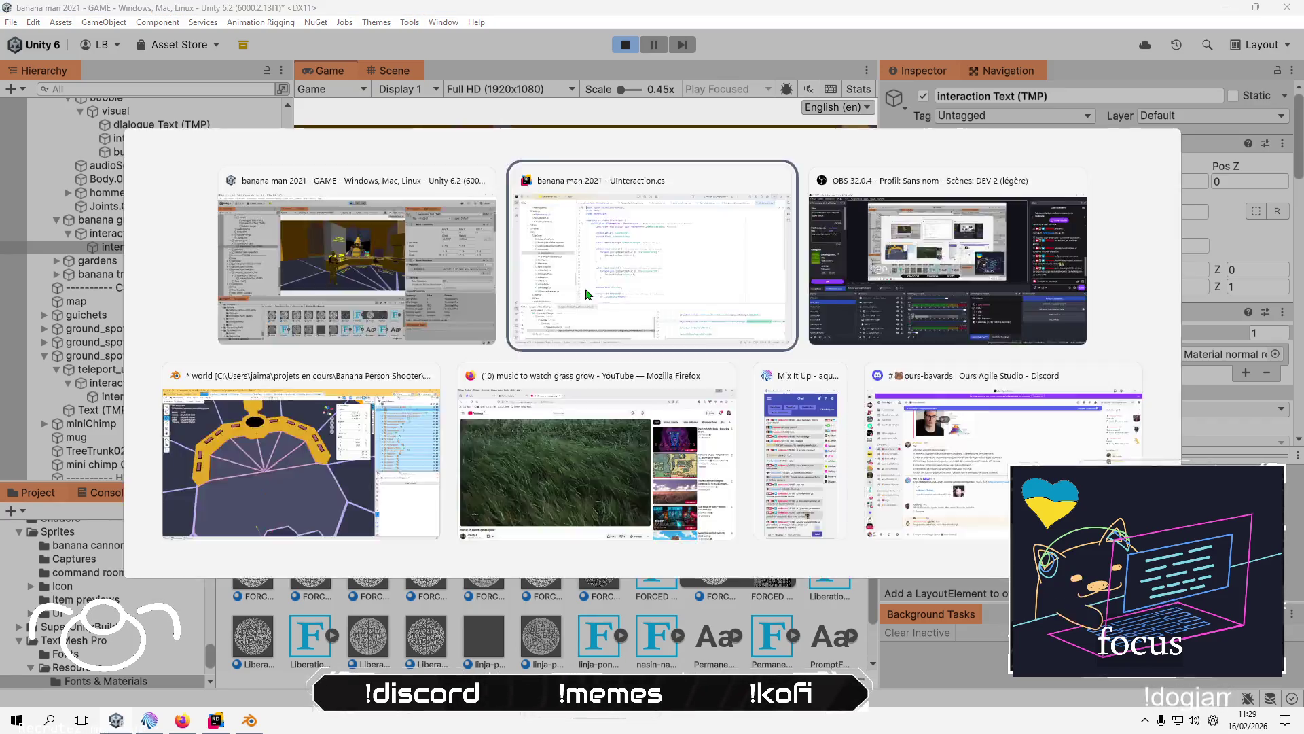
# - Apply the FORCED SQUARE normal-rendering material to the banana gun and hangar up-arrow interaction texts
pyautogui.click(116, 722)
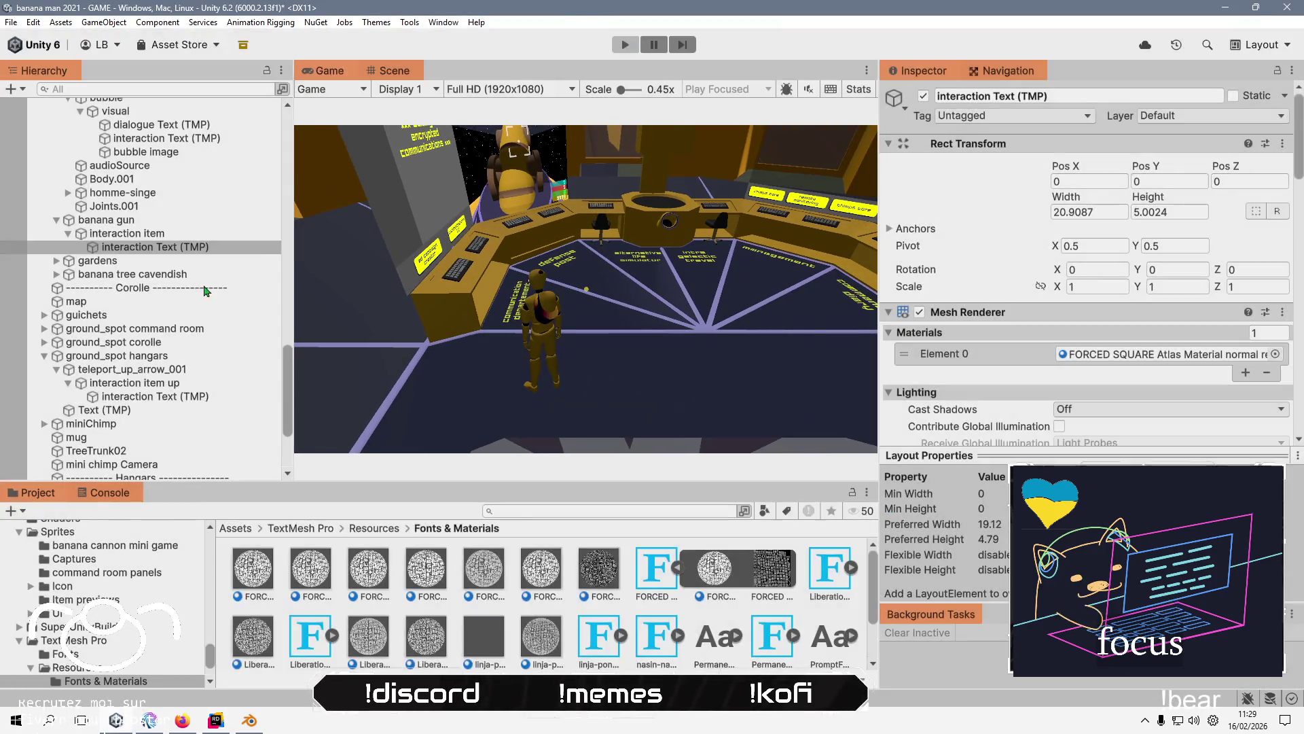
pyautogui.click(1274, 354)
pyautogui.doubleClick(784, 545)
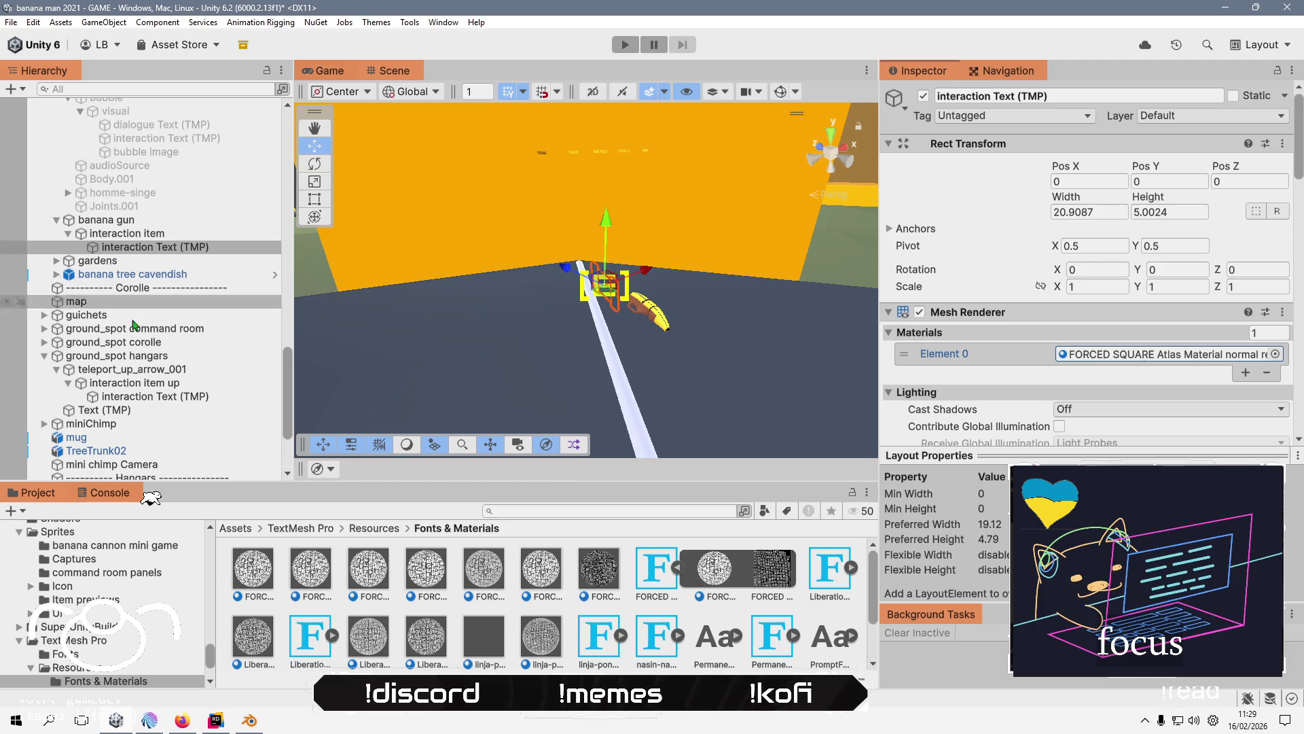
pyautogui.click(133, 401)
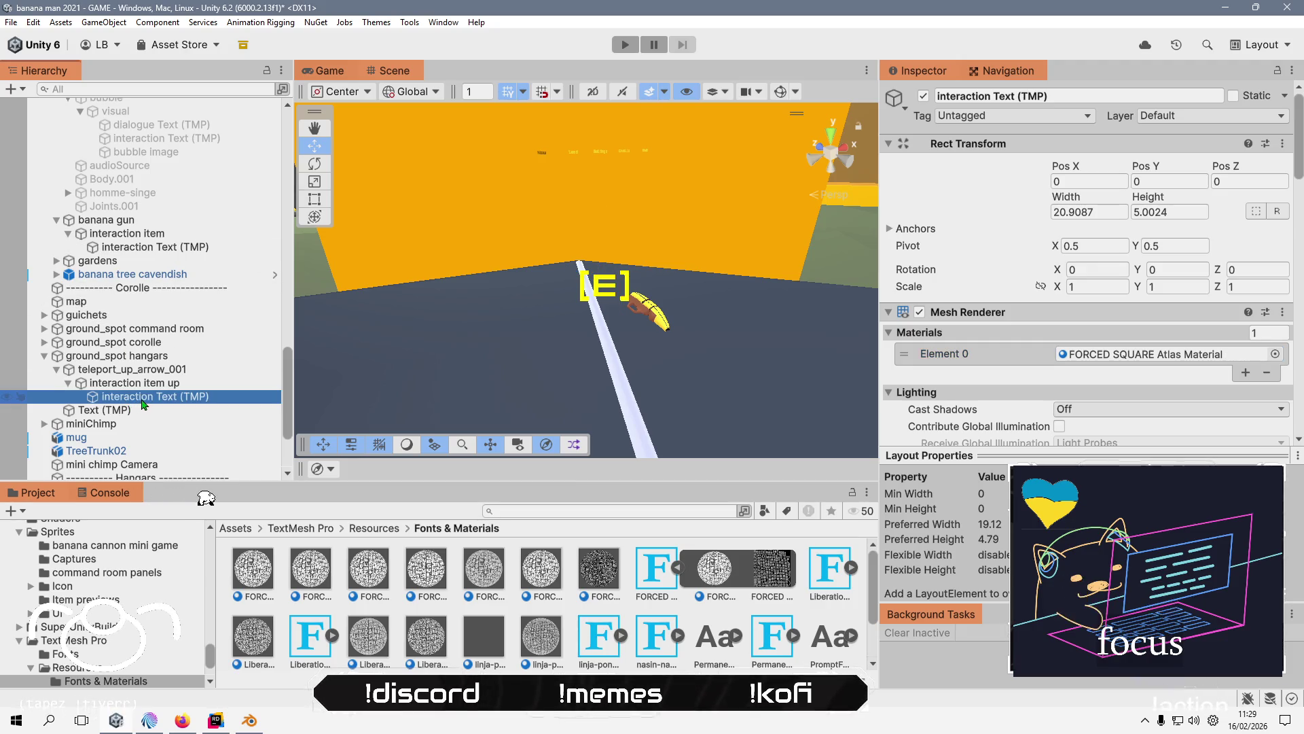
pyautogui.doubleClick(143, 401)
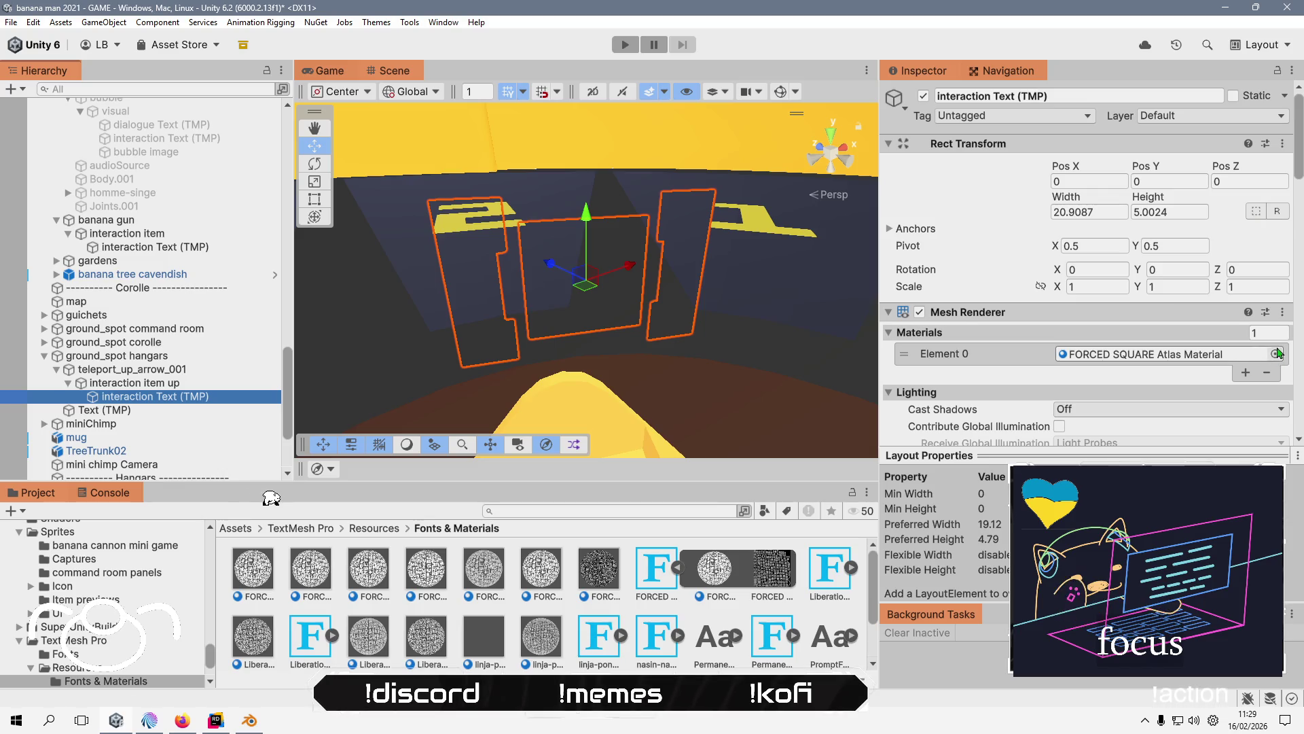
pyautogui.click(1275, 354)
pyautogui.doubleClick(767, 547)
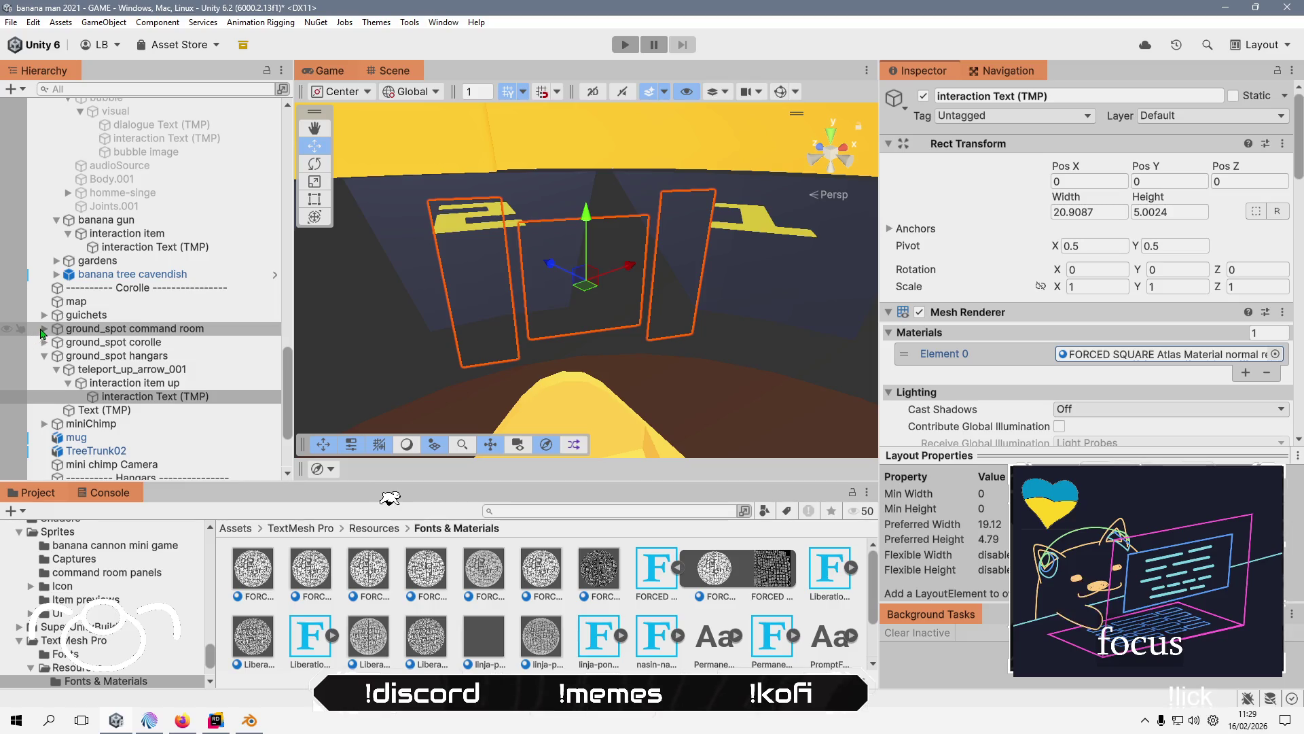
# - Give the command room teleport's down-arrow interaction text the FORCED SQUARE normal-rendering material
pyautogui.click(43, 329)
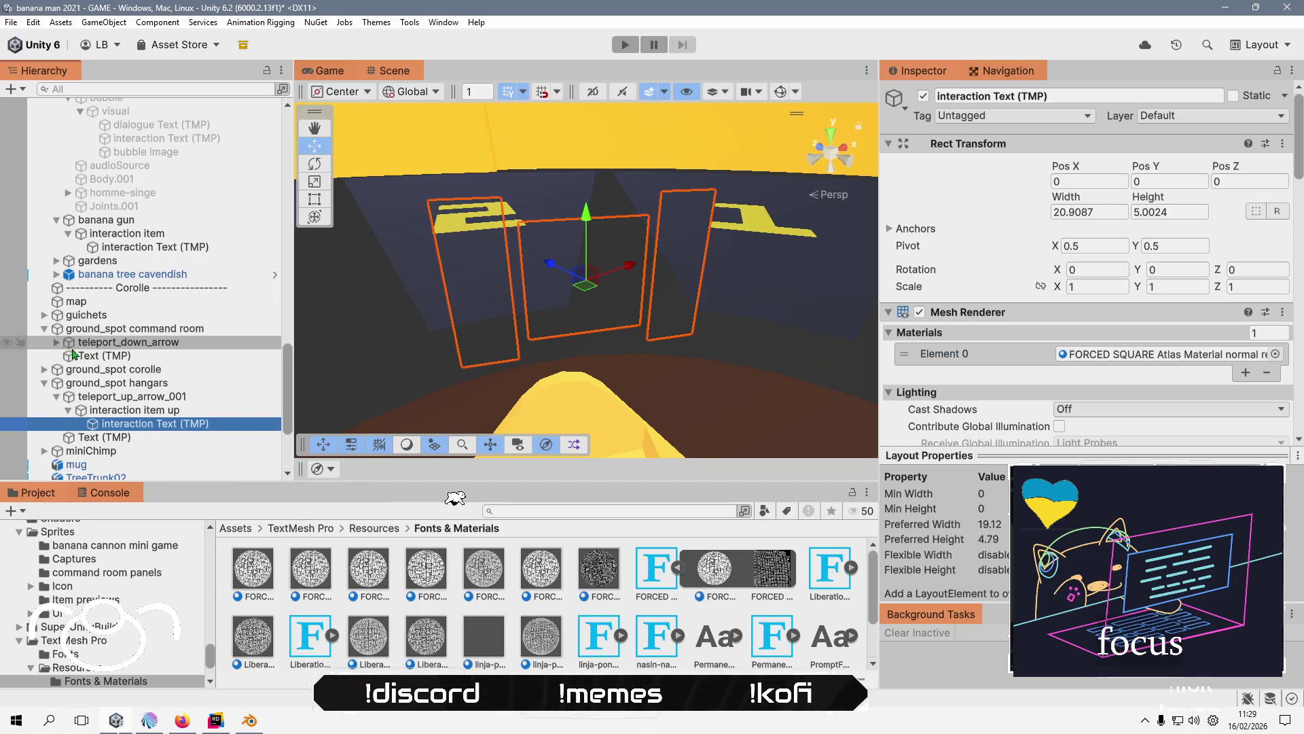
pyautogui.click(57, 342)
pyautogui.click(71, 356)
pyautogui.click(69, 356)
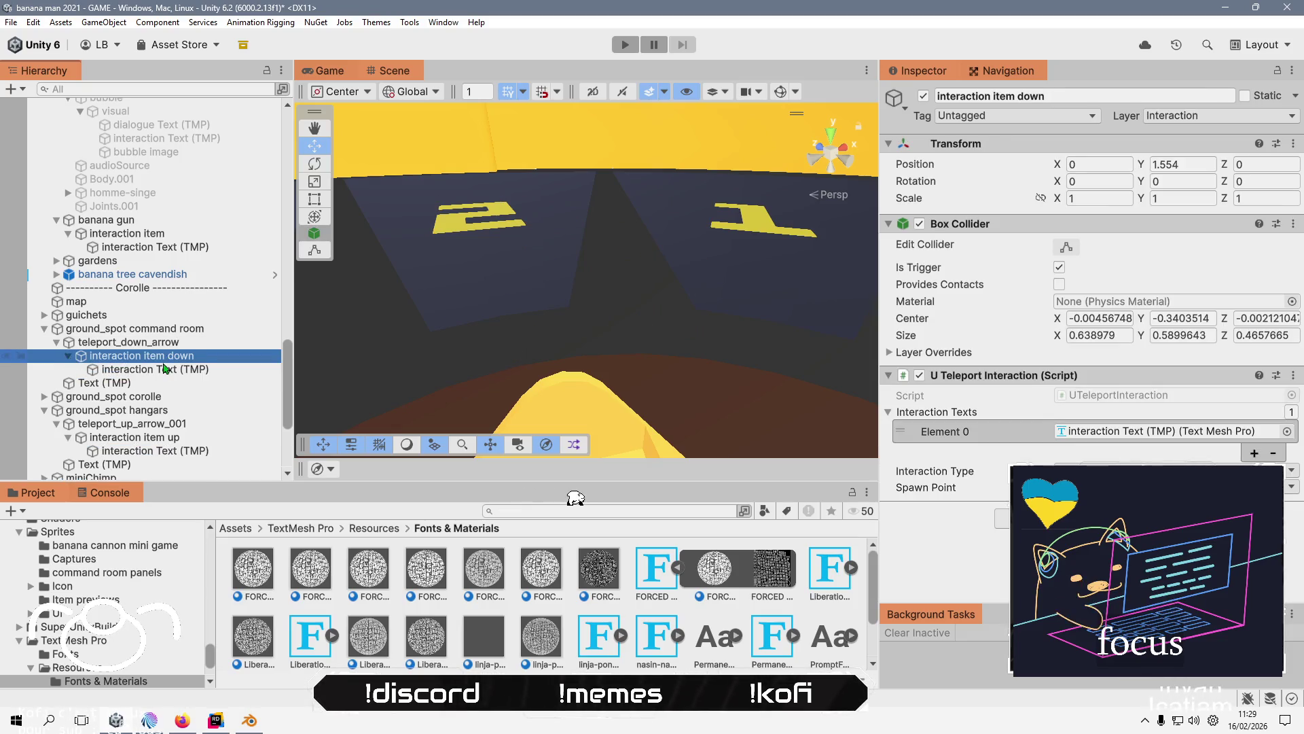
pyautogui.click(122, 368)
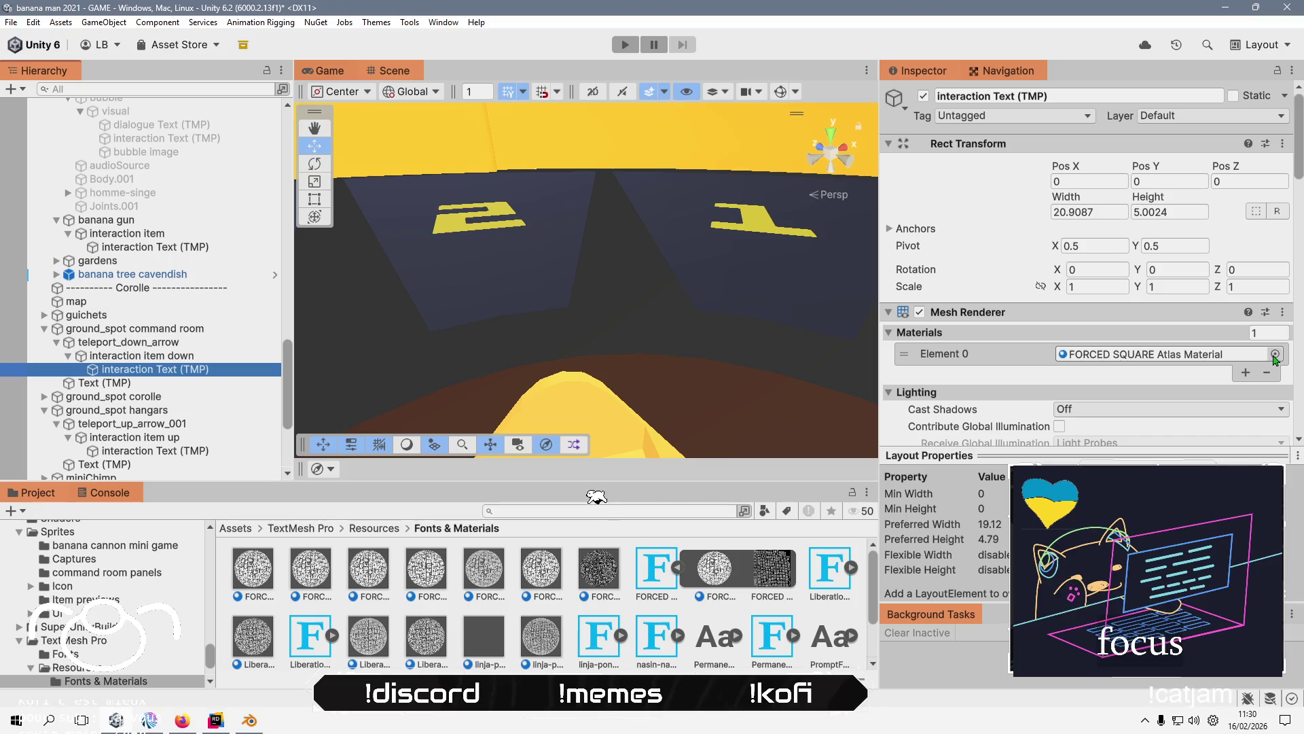
pyautogui.click(1277, 352)
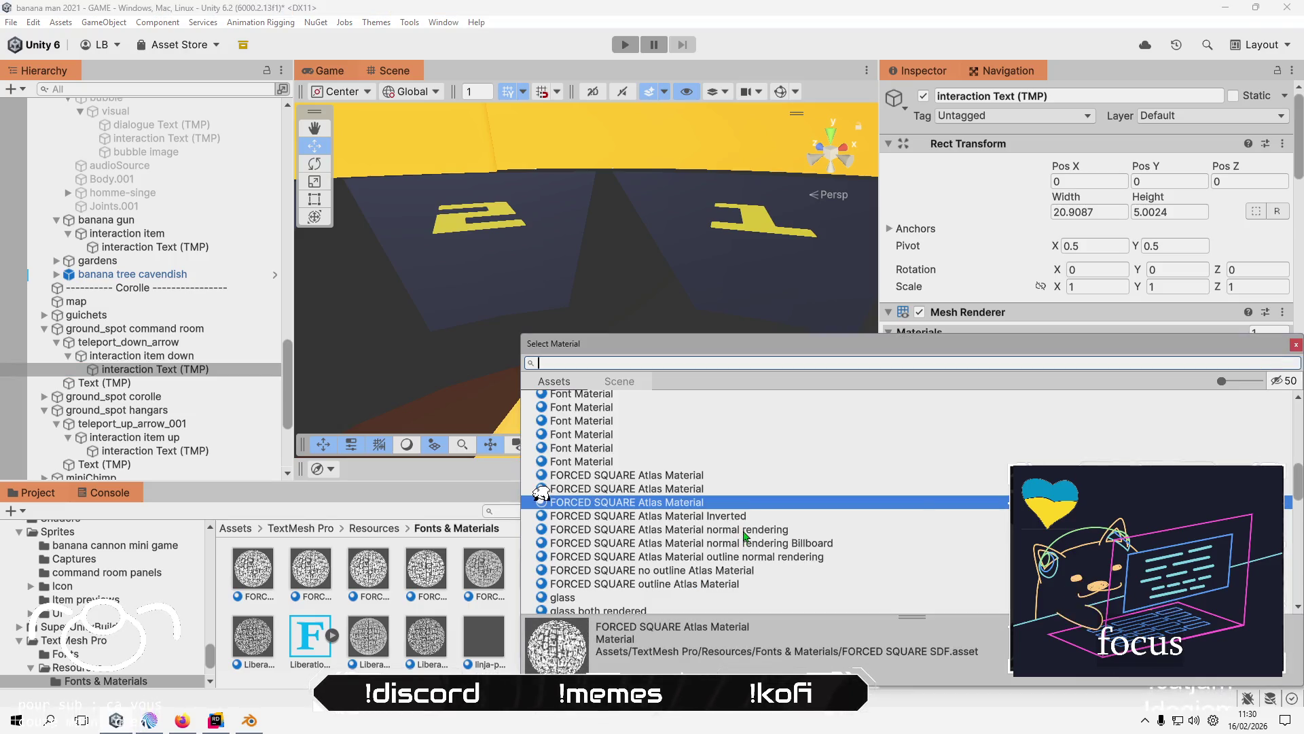
pyautogui.doubleClick(750, 543)
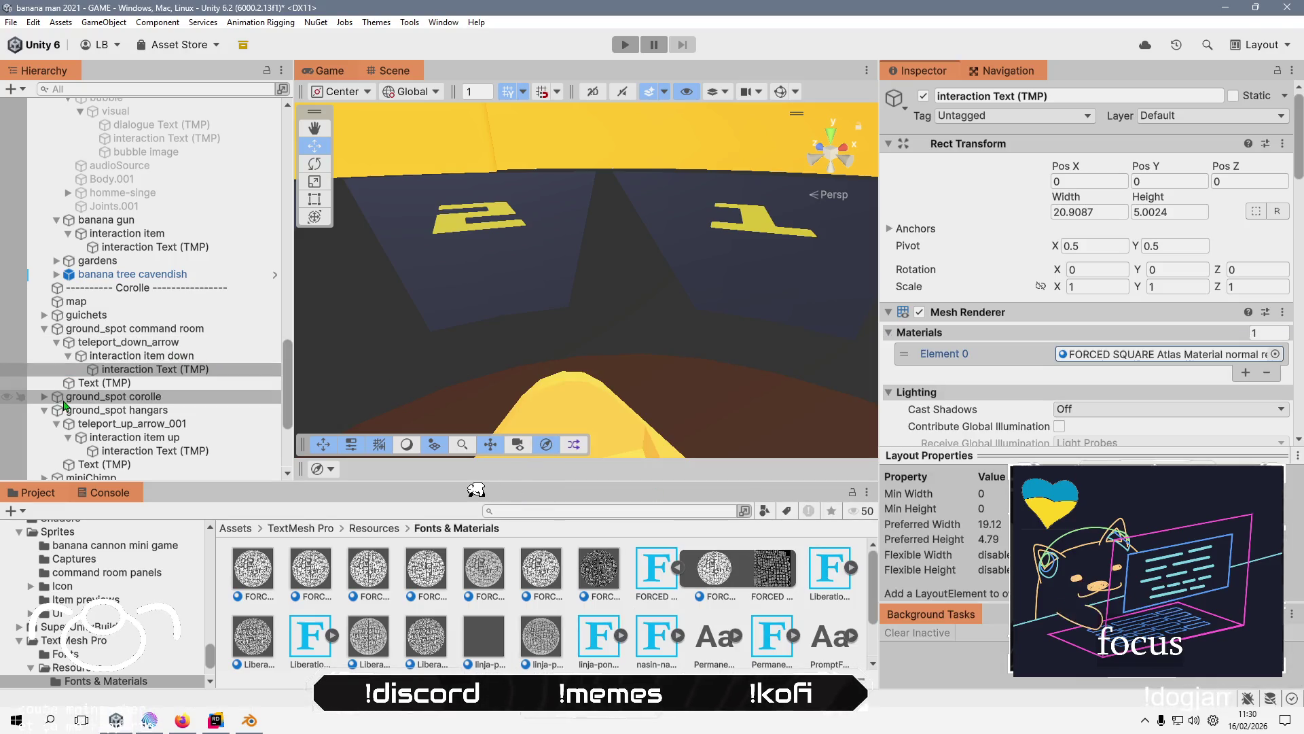
# - Give the corolle teleport's up-arrow interaction text the FORCED SQUARE normal-rendering material
pyautogui.click(44, 397)
pyautogui.click(69, 423)
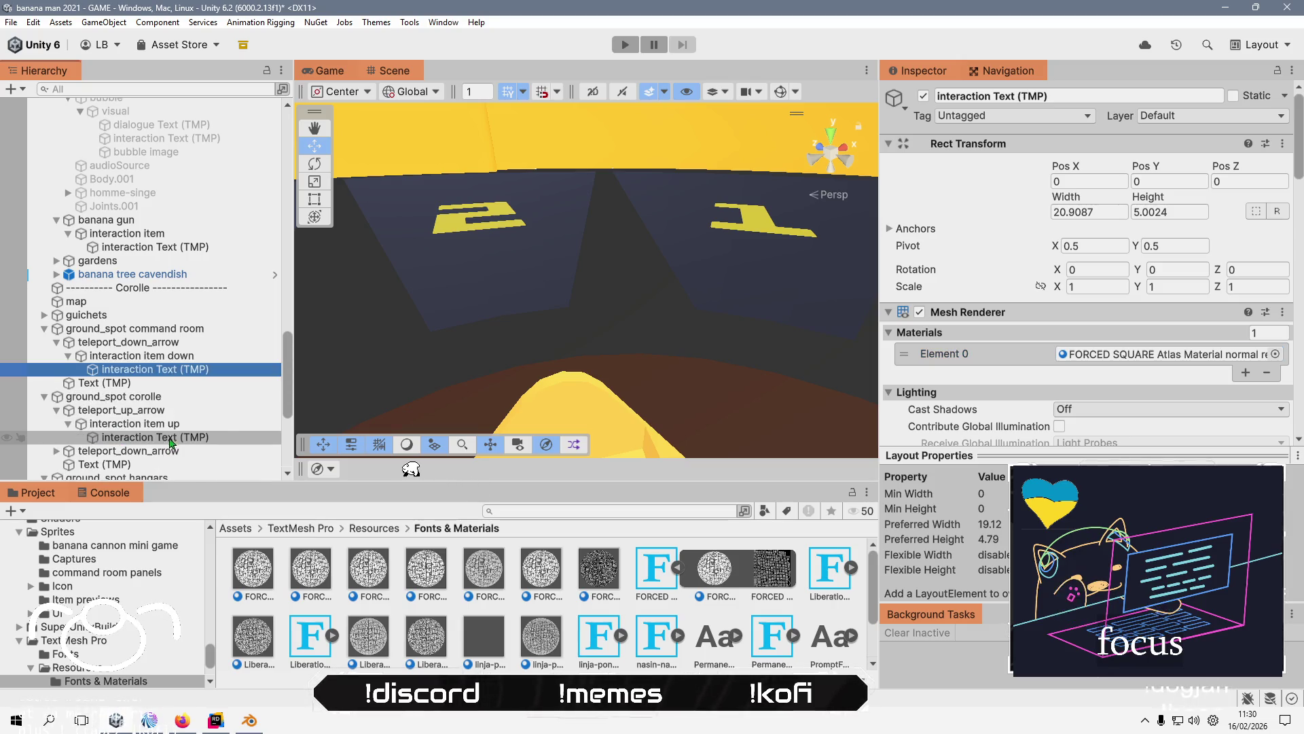
pyautogui.click(155, 437)
pyautogui.click(1275, 353)
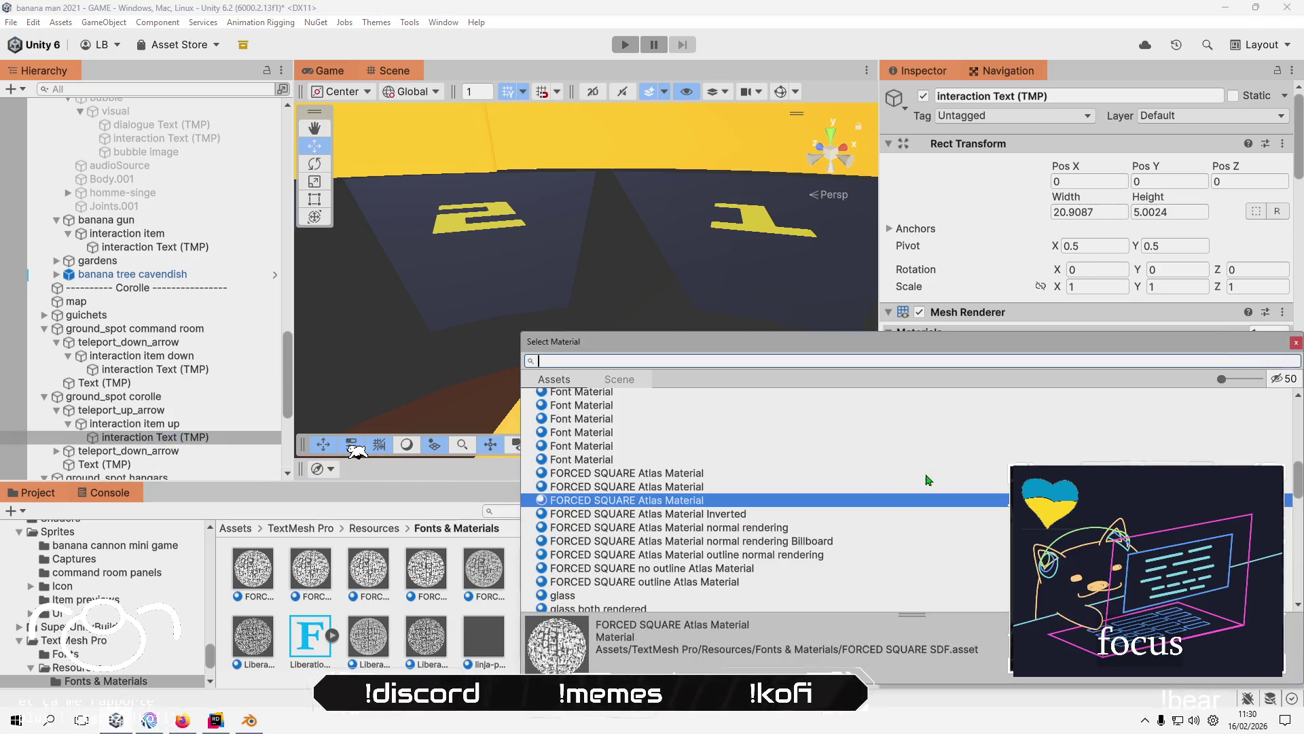
pyautogui.doubleClick(786, 545)
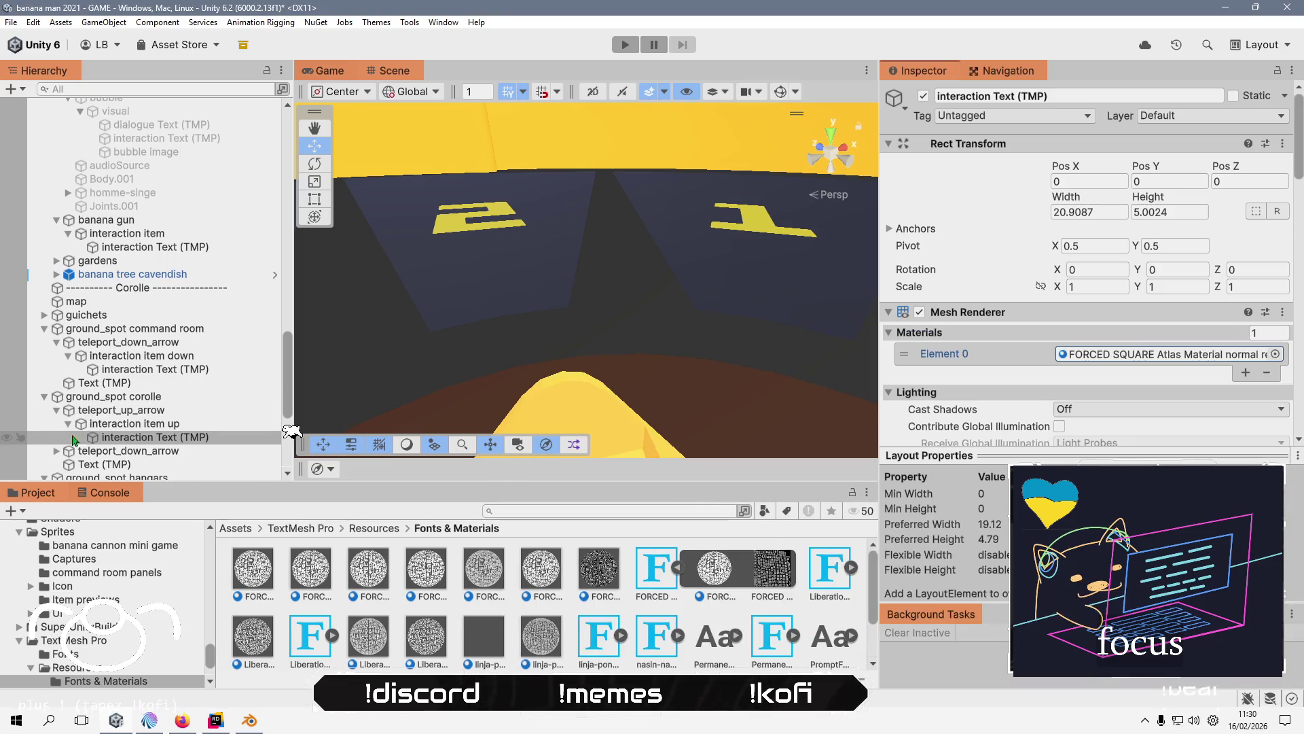
pyautogui.scroll(-2, 135, 442)
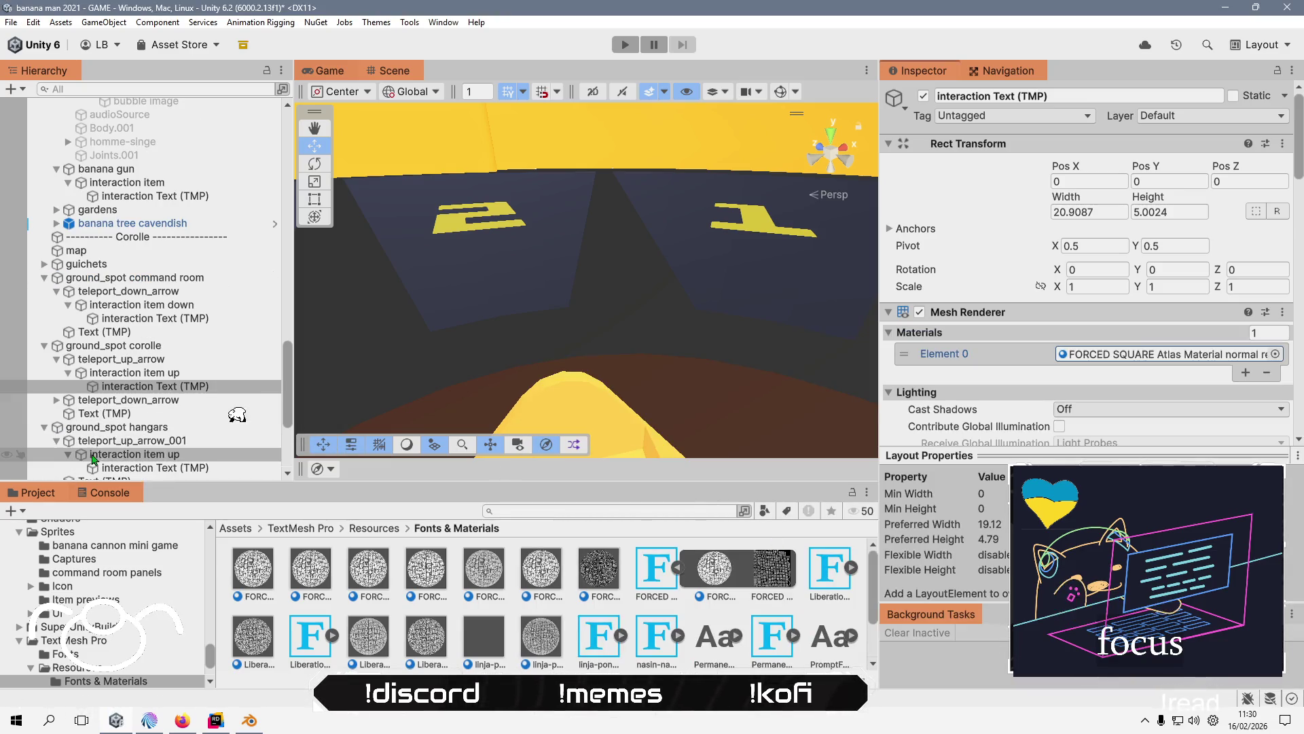
pyautogui.click(189, 467)
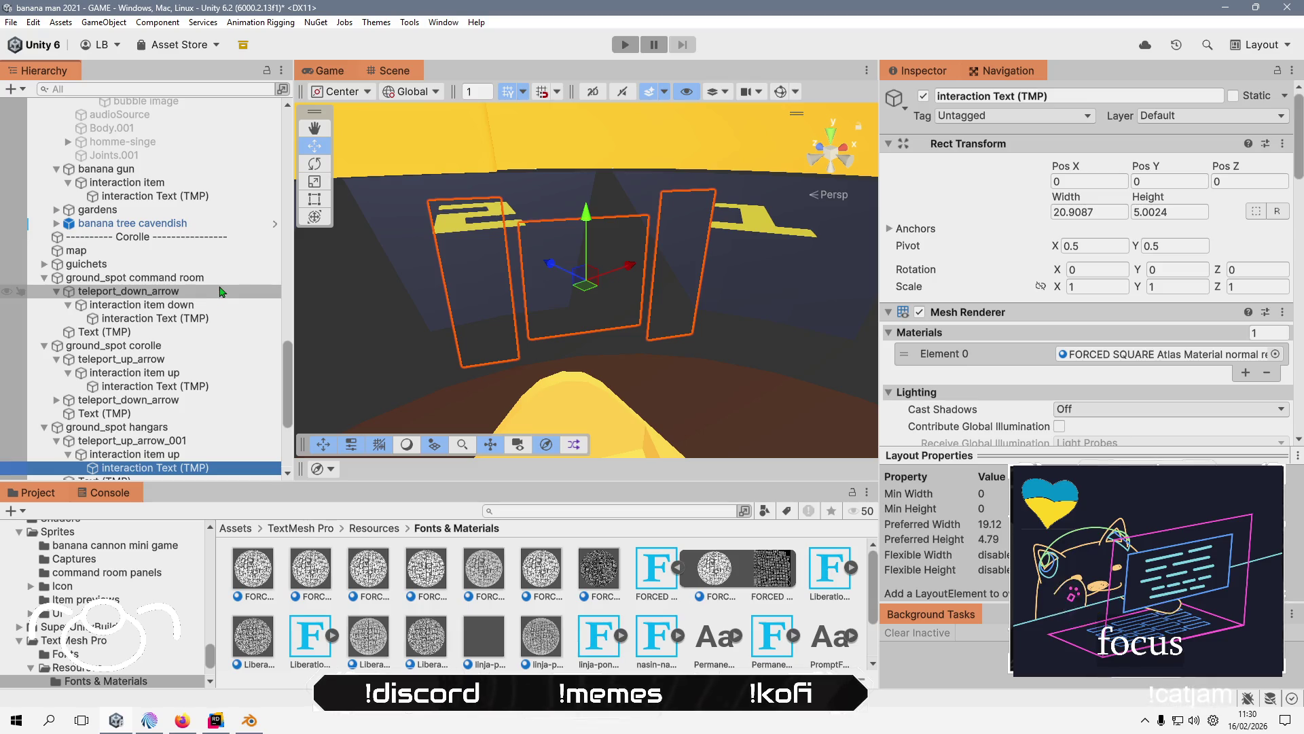
# - Recheck the corolle and hangar up-arrow interaction texts, orbit over the command room, and enter play mode
pyautogui.scroll(-3, 220, 290)
pyautogui.click(182, 335)
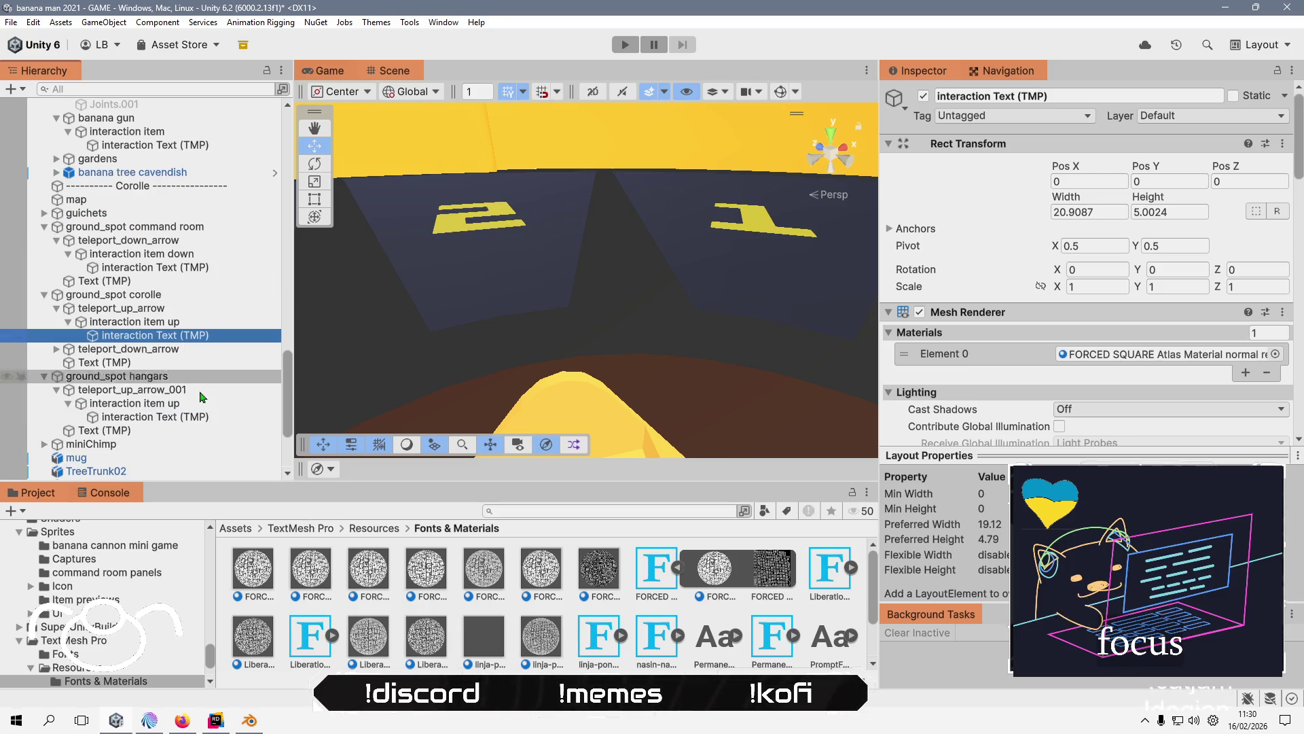
pyautogui.click(189, 417)
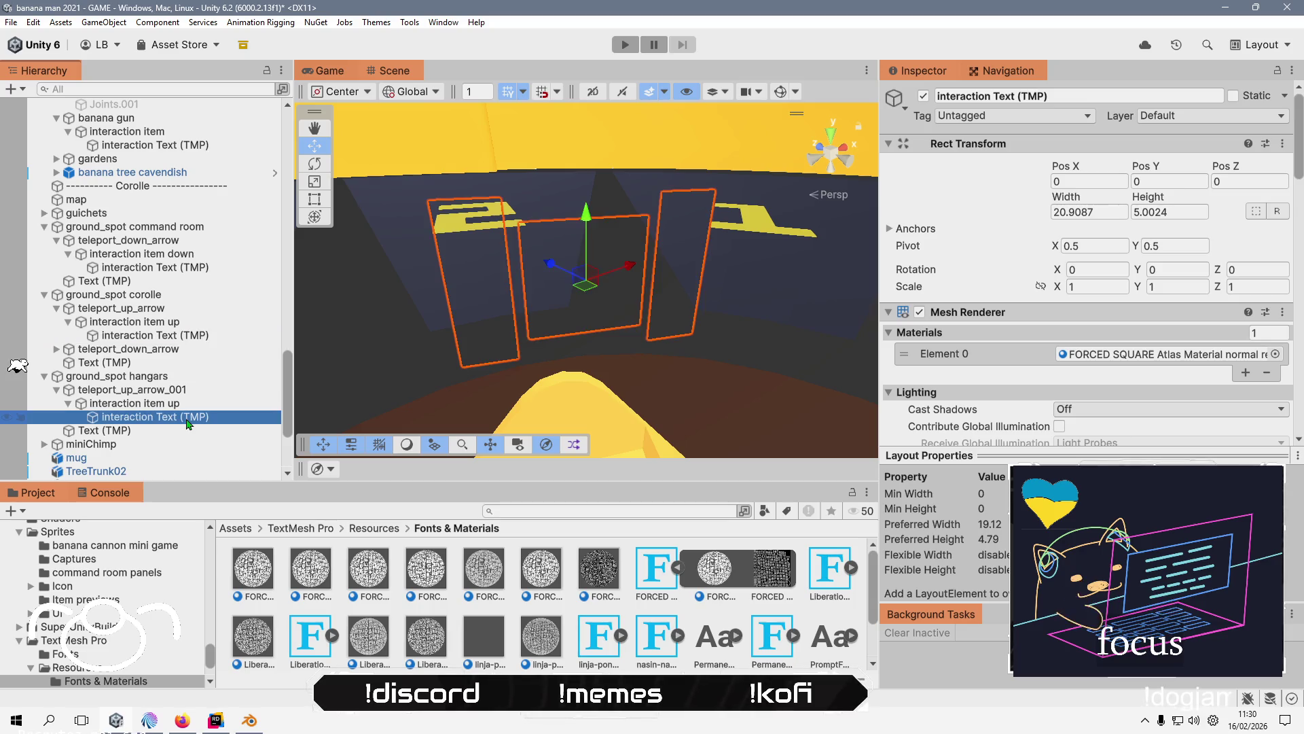
pyautogui.scroll(-5, 638, 340)
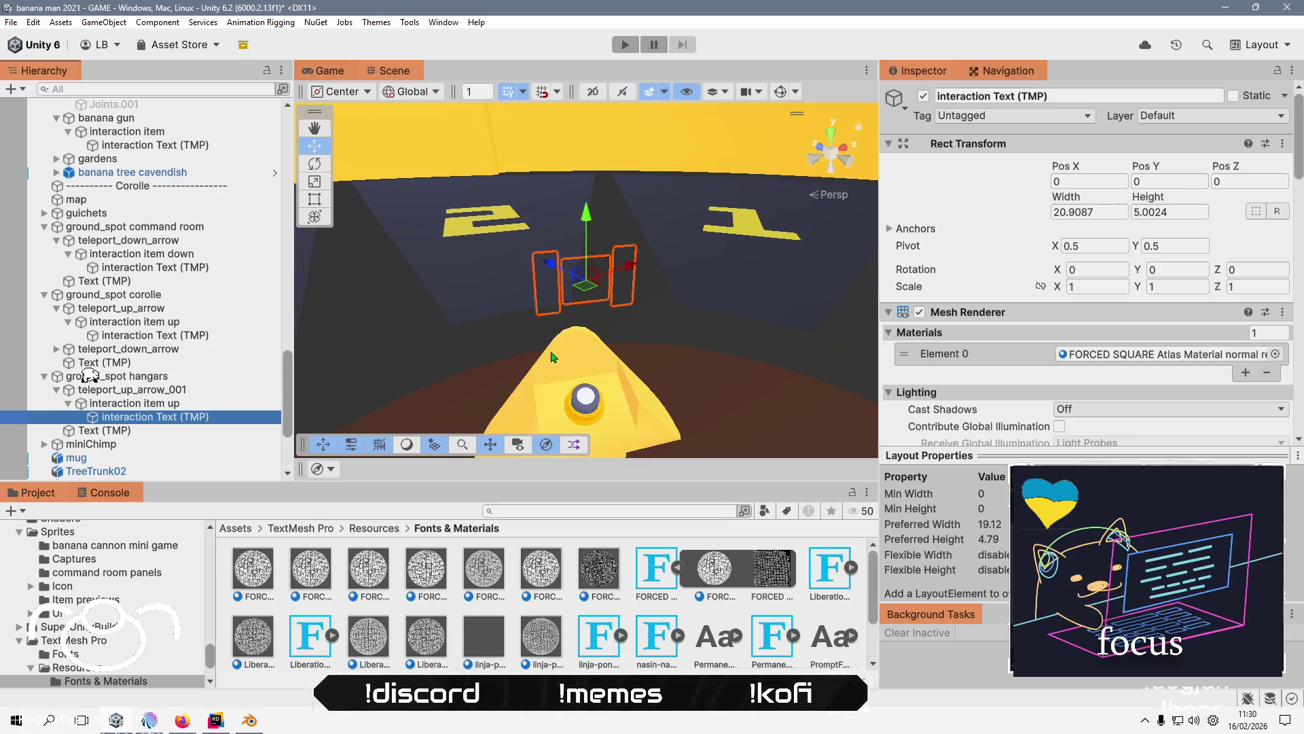
pyautogui.scroll(-6, 495, 361)
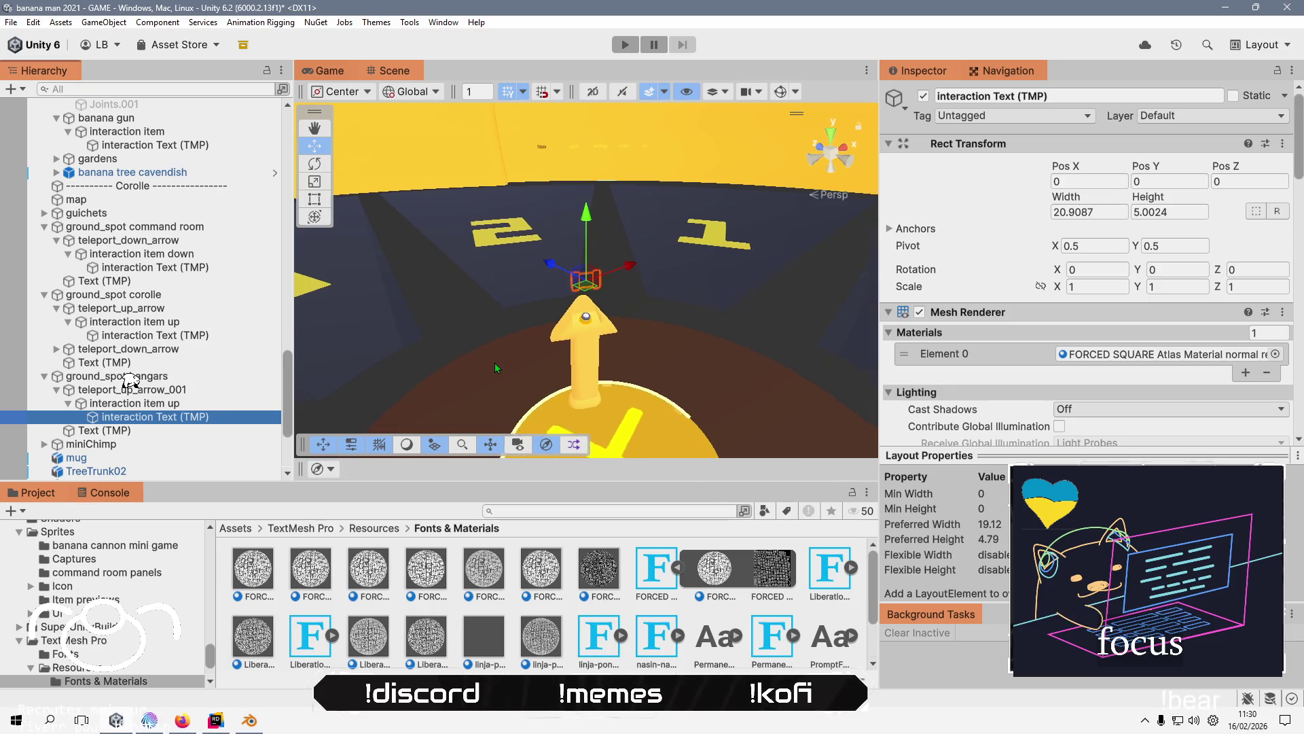
pyautogui.moveTo(493, 361)
pyautogui.mouseDown()
pyautogui.moveTo(436, 368)
pyautogui.moveTo(527, 360)
pyautogui.mouseUp()
pyautogui.scroll(-6, 528, 367)
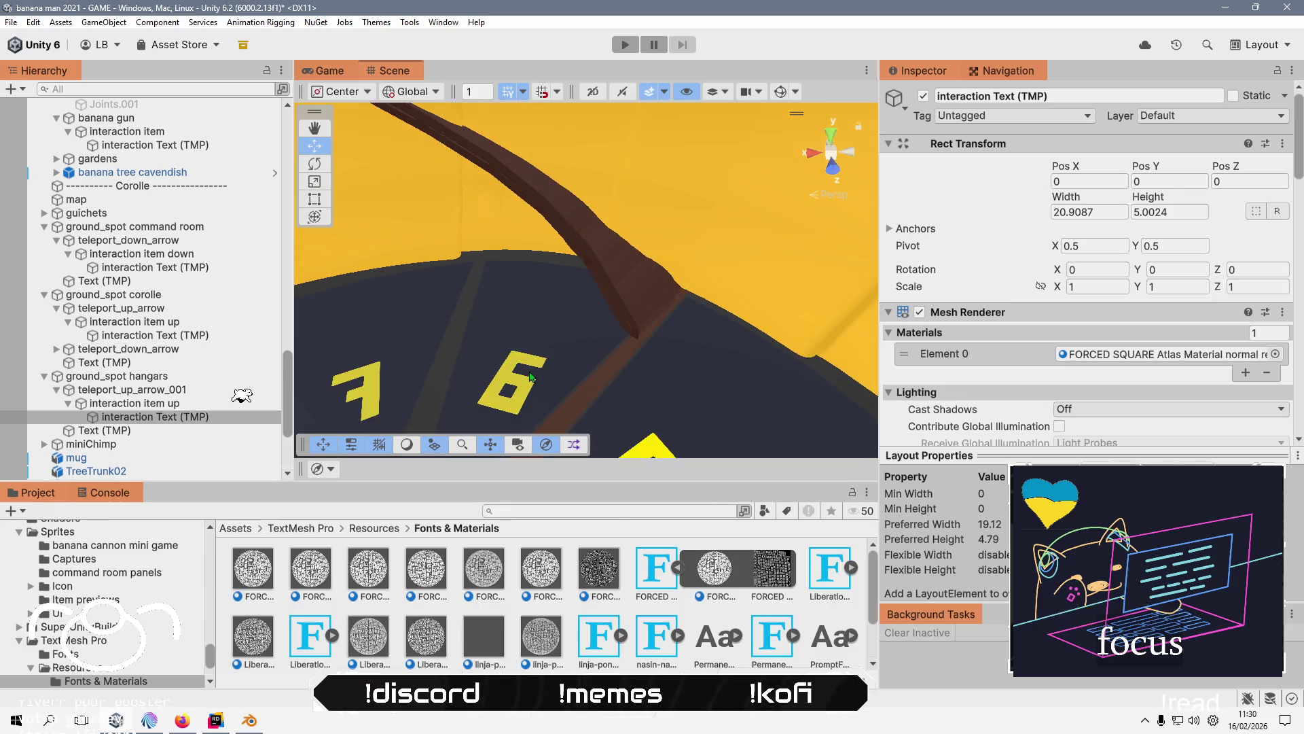
pyautogui.scroll(10, 530, 377)
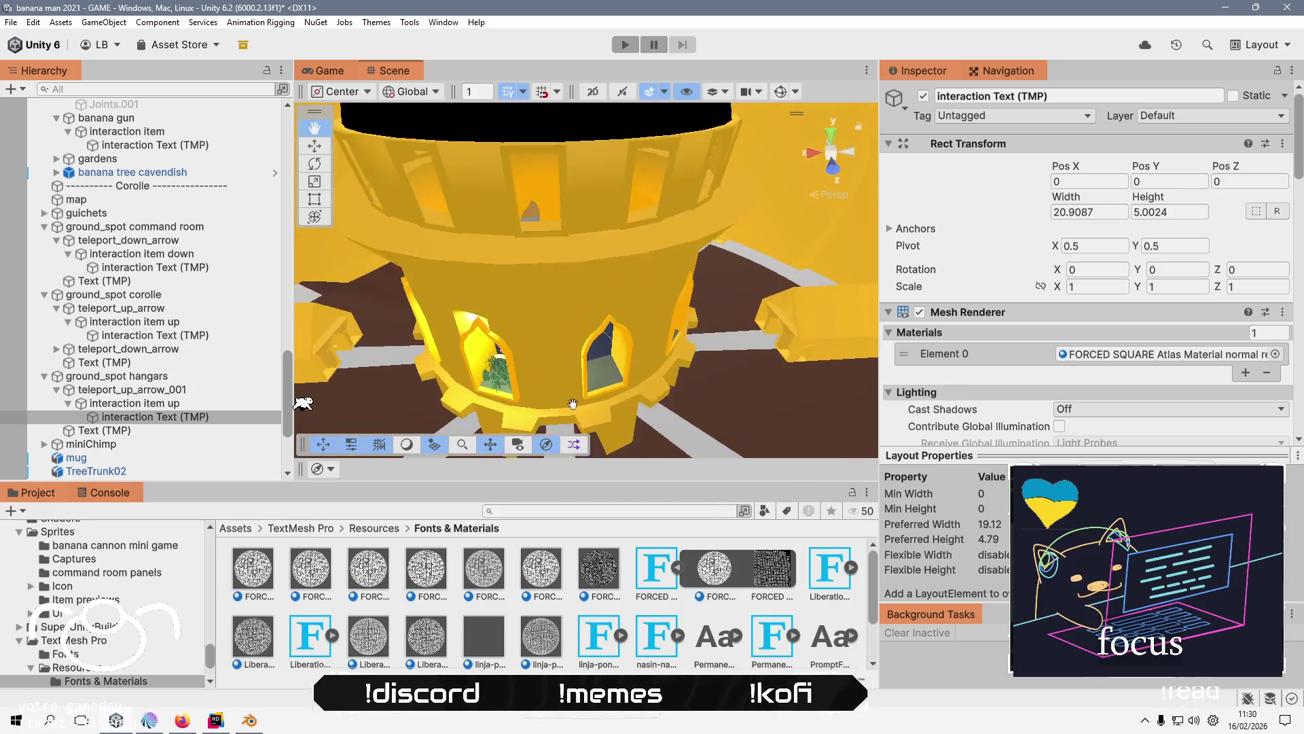
pyautogui.scroll(-10, 593, 369)
pyautogui.moveTo(593, 368)
pyautogui.mouseDown()
pyautogui.moveTo(495, 291)
pyautogui.moveTo(582, 254)
pyautogui.mouseUp()
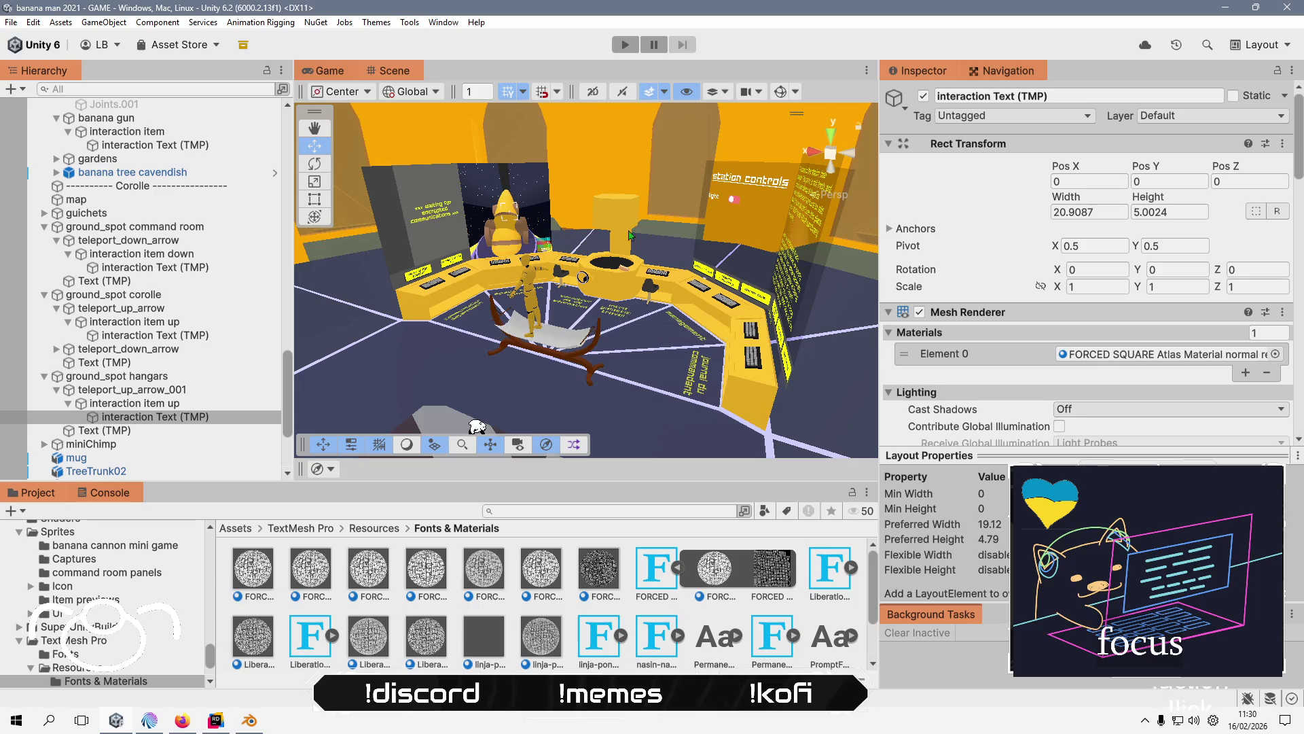
pyautogui.click(617, 50)
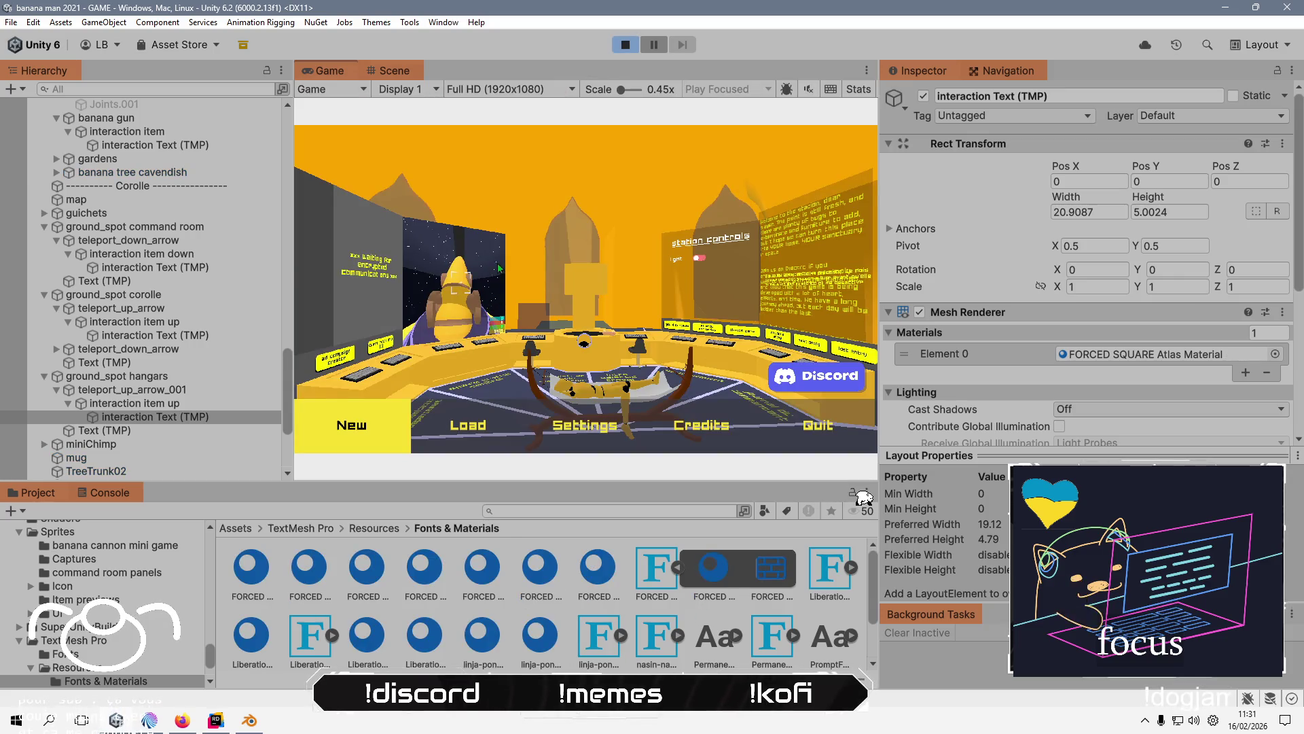
pyautogui.press('Return')
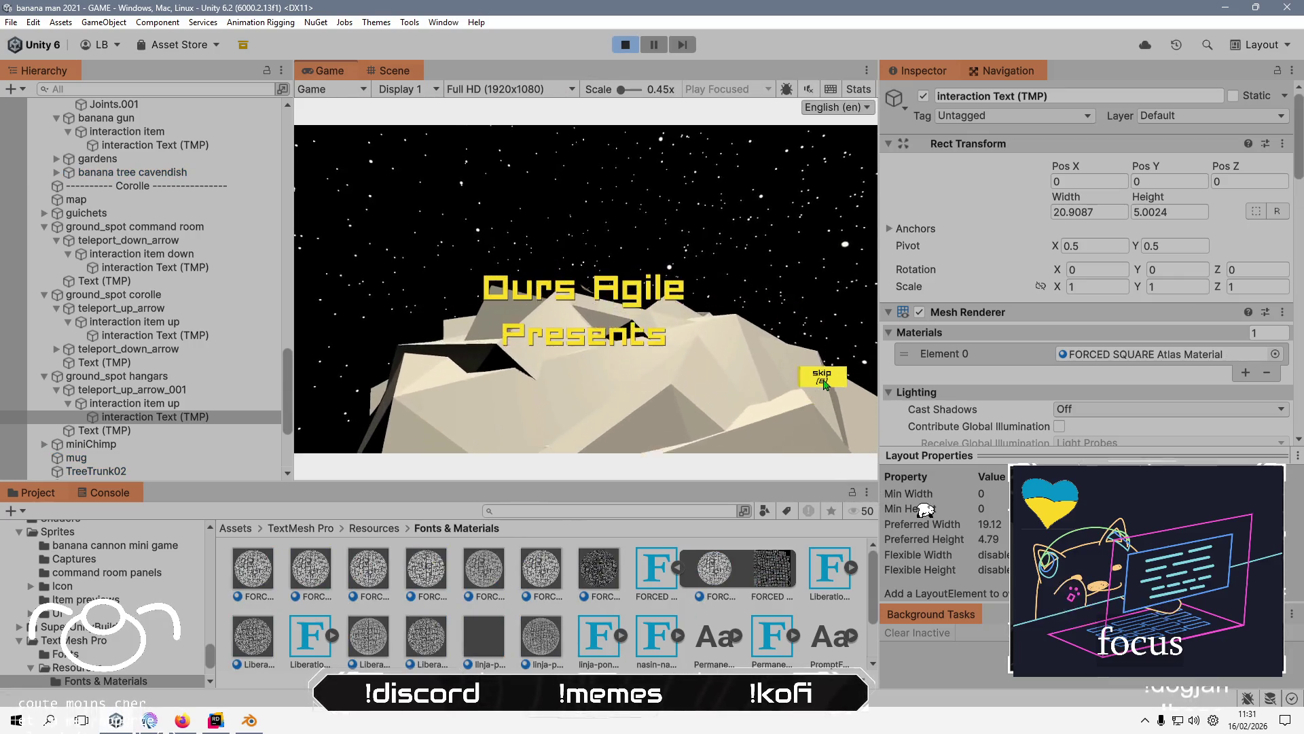
pyautogui.click(823, 377)
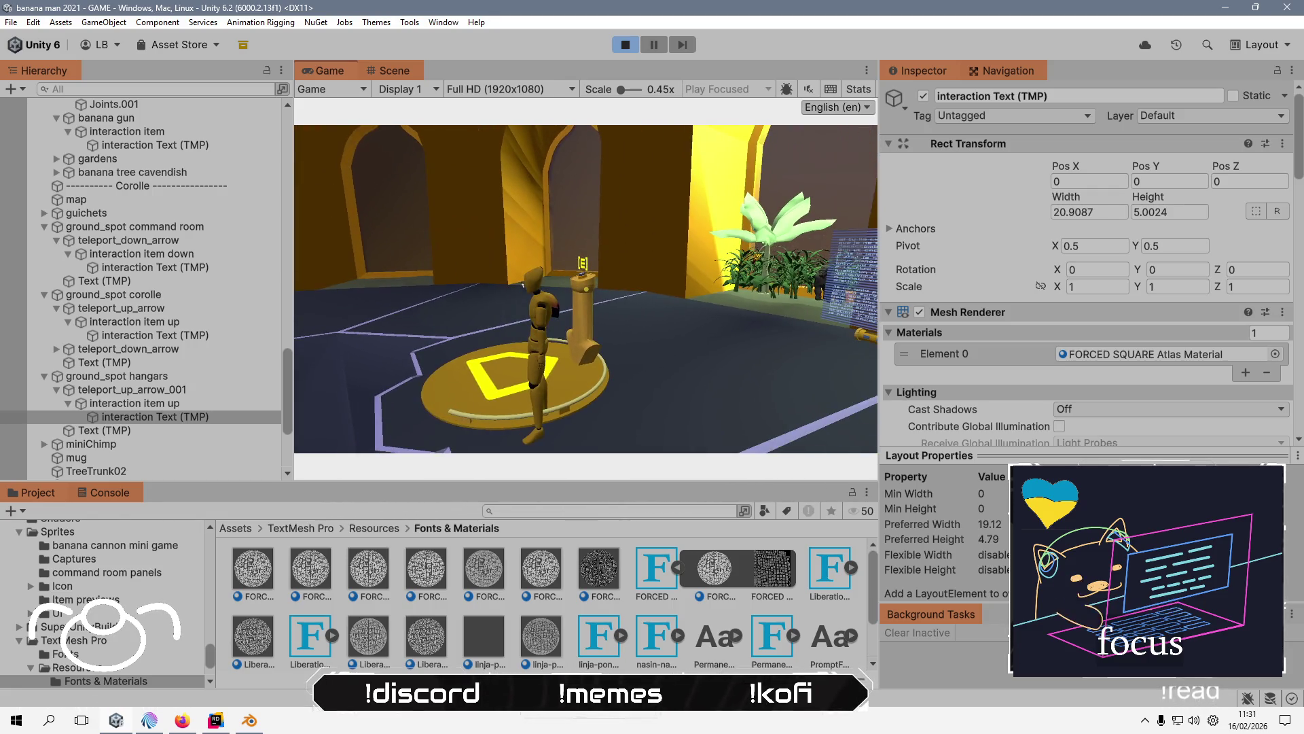
pyautogui.hotkey('alt', 'Tab')
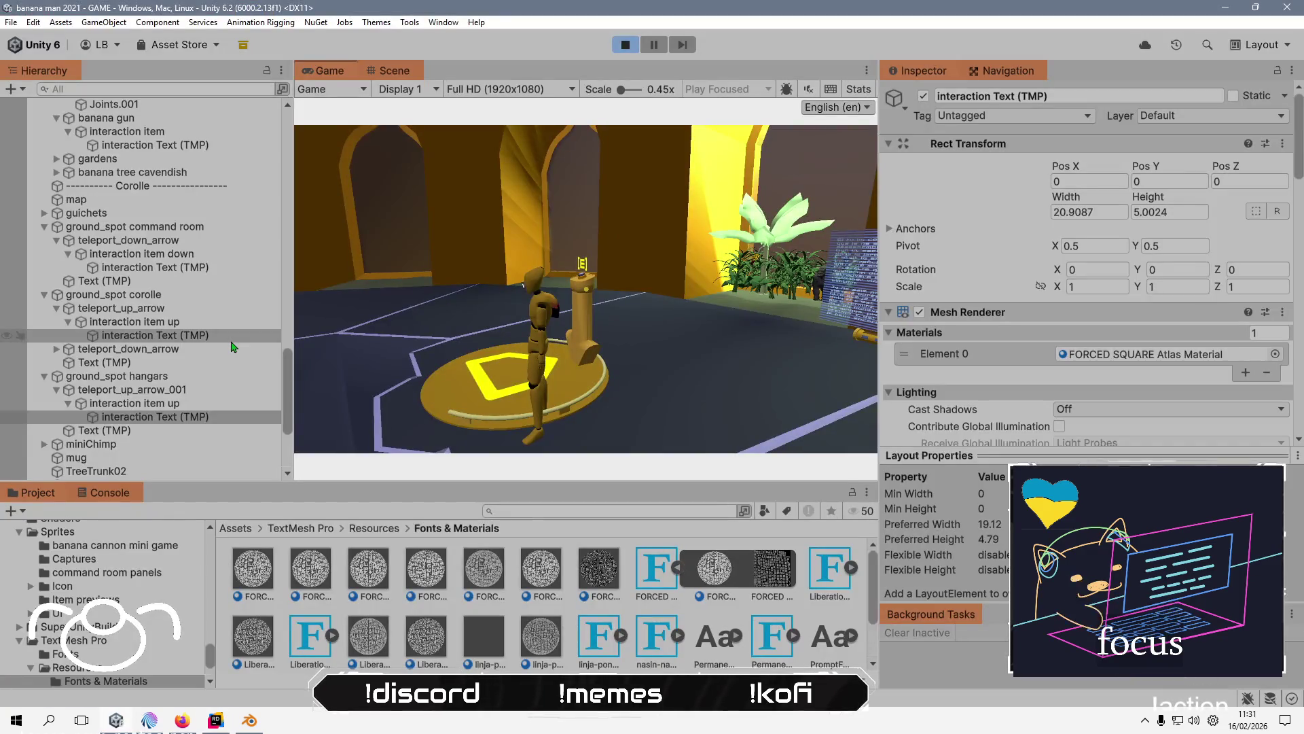
pyautogui.click(197, 267)
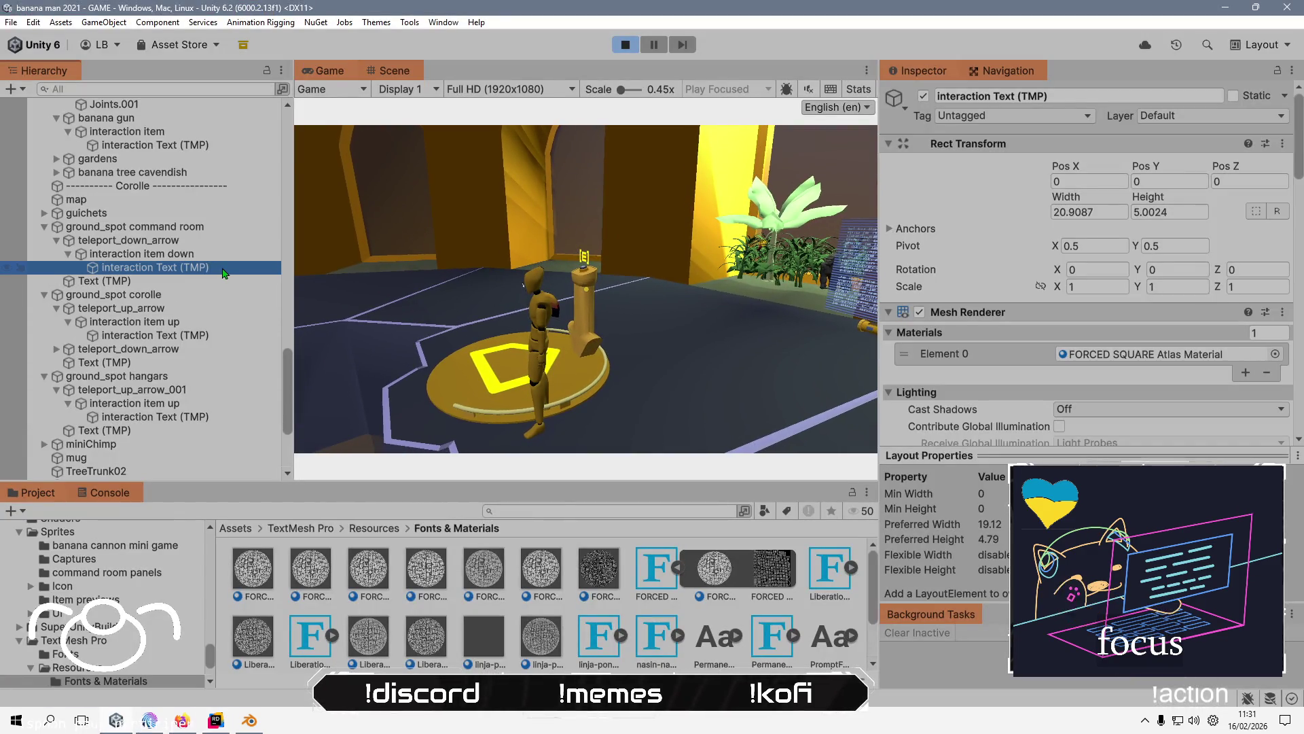
pyautogui.click(200, 334)
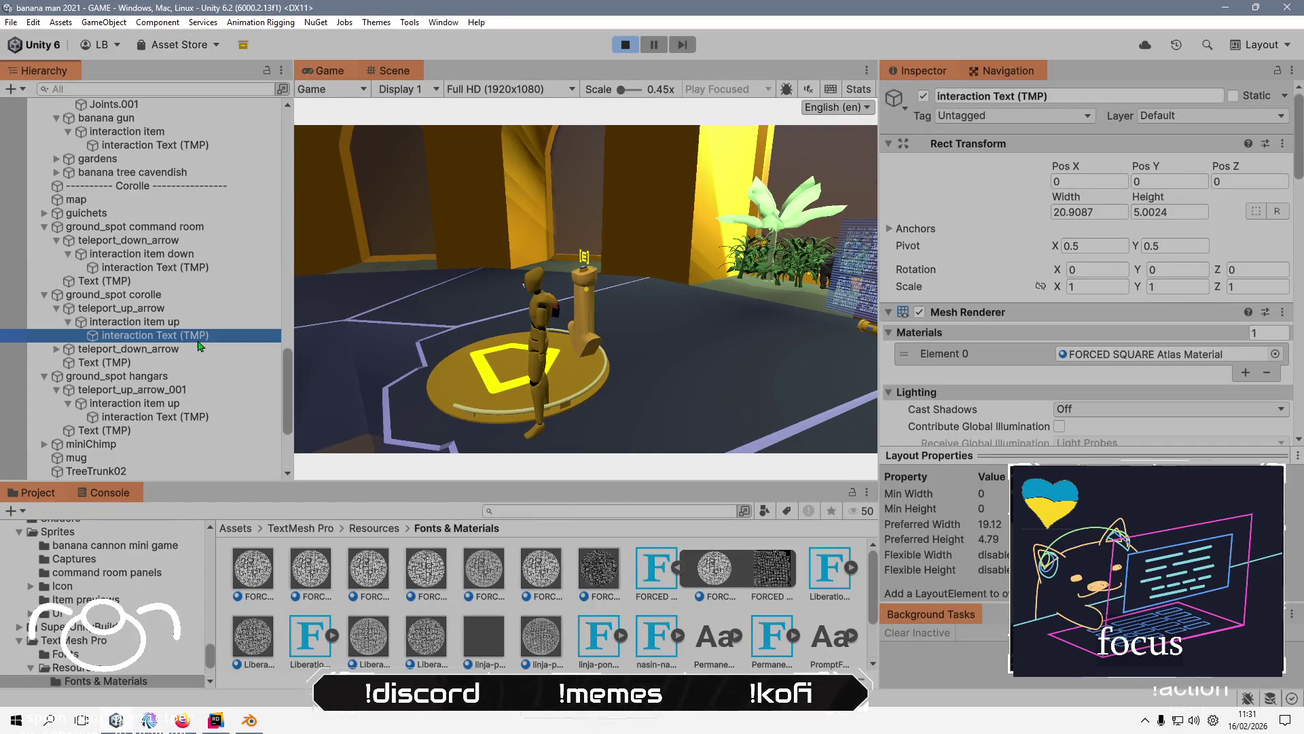
pyautogui.click(193, 416)
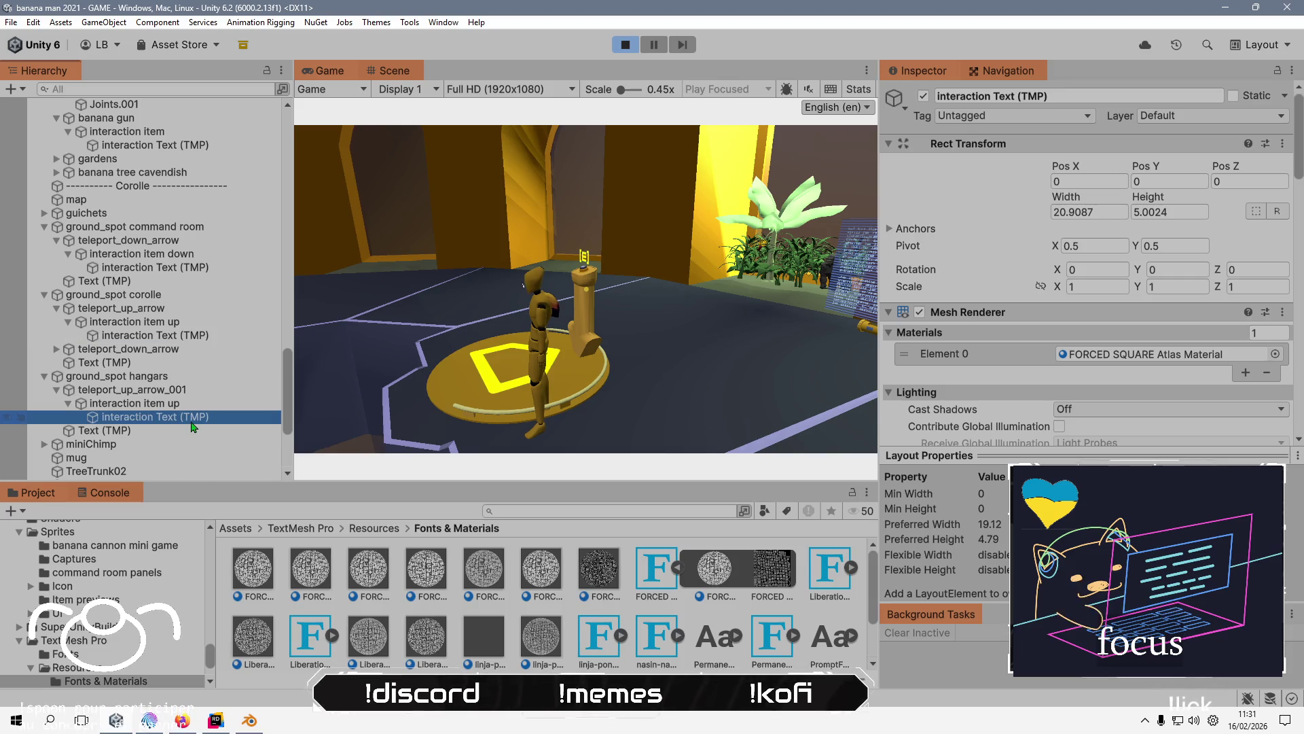
pyautogui.click(626, 45)
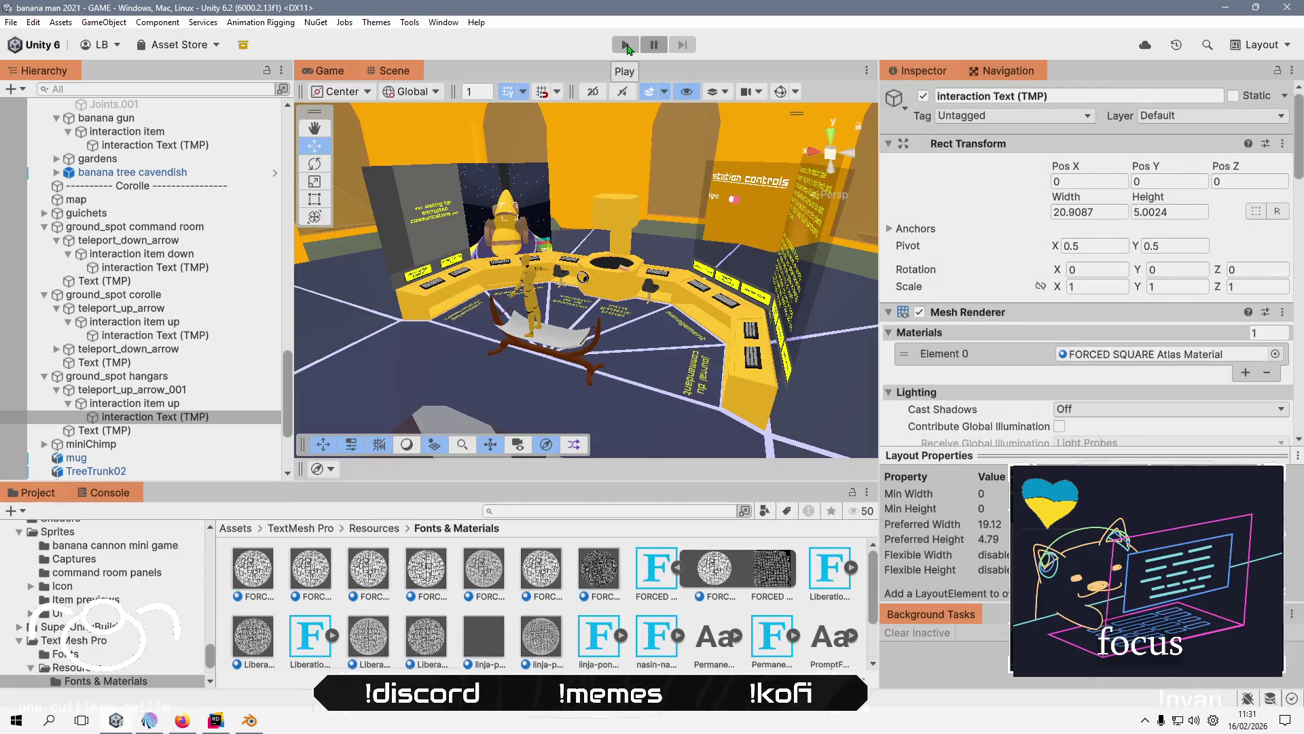
# - Assign the FORCED SQUARE normal-rendering material to the current, corolle and command room prompt texts
pyautogui.click(1275, 353)
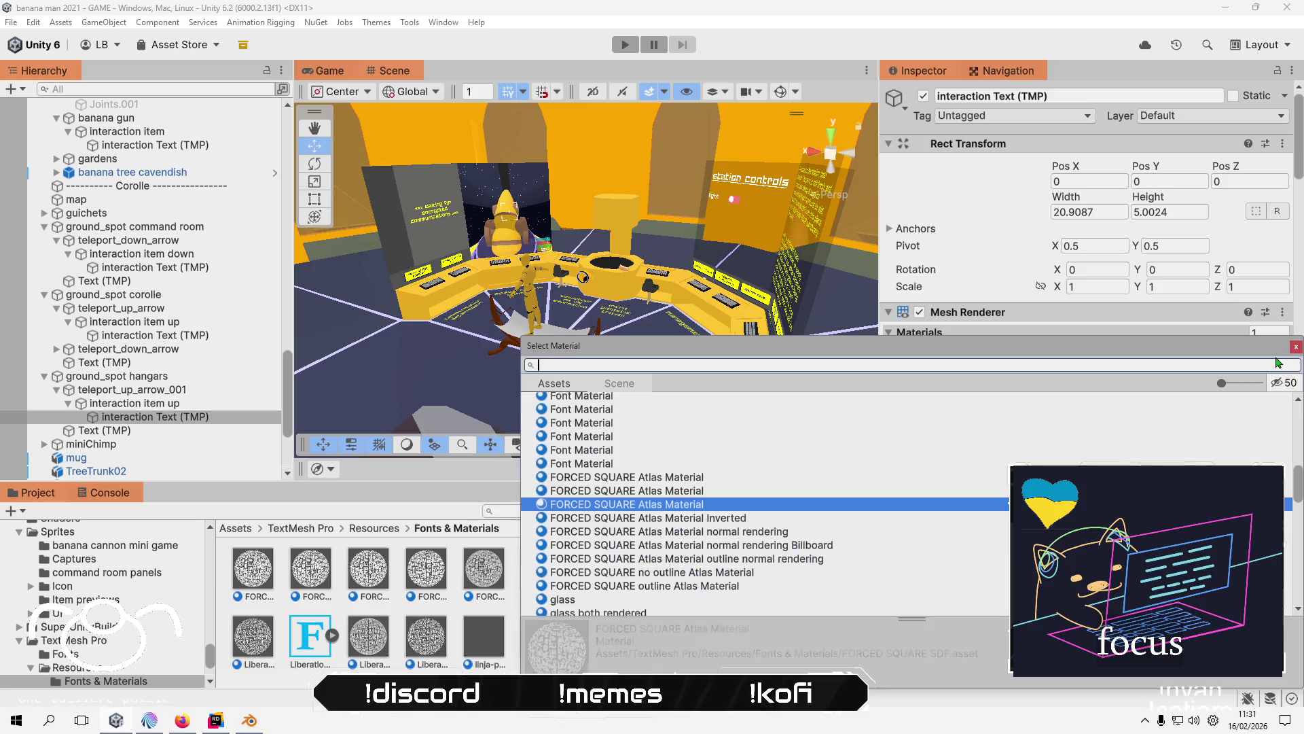
pyautogui.doubleClick(769, 545)
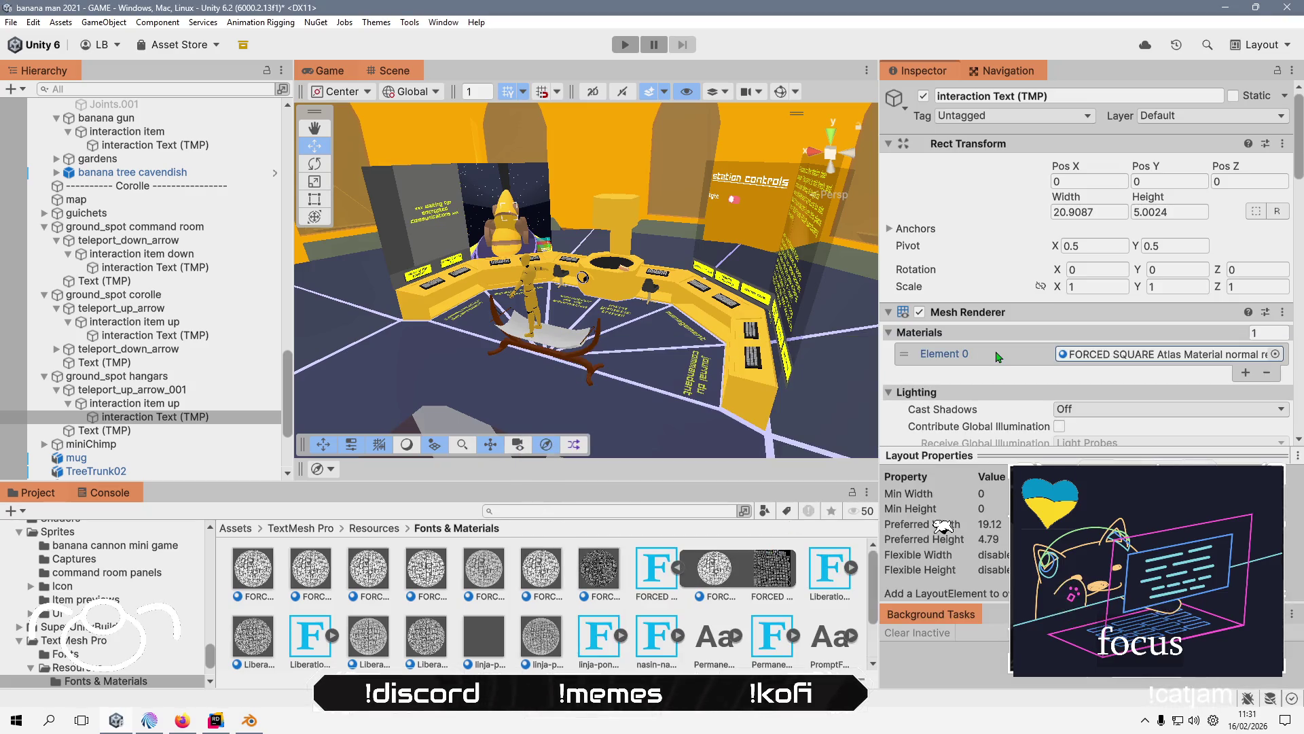
pyautogui.click(136, 335)
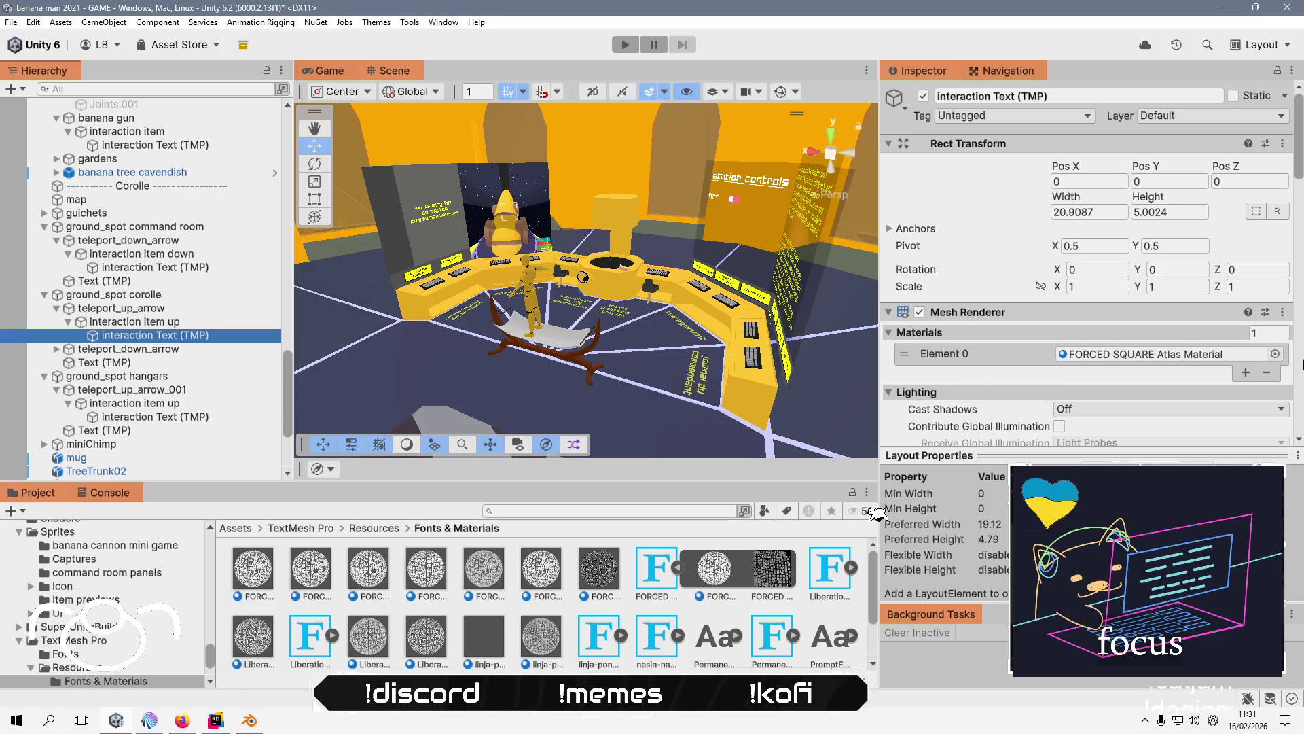
pyautogui.click(1275, 354)
pyautogui.doubleClick(783, 542)
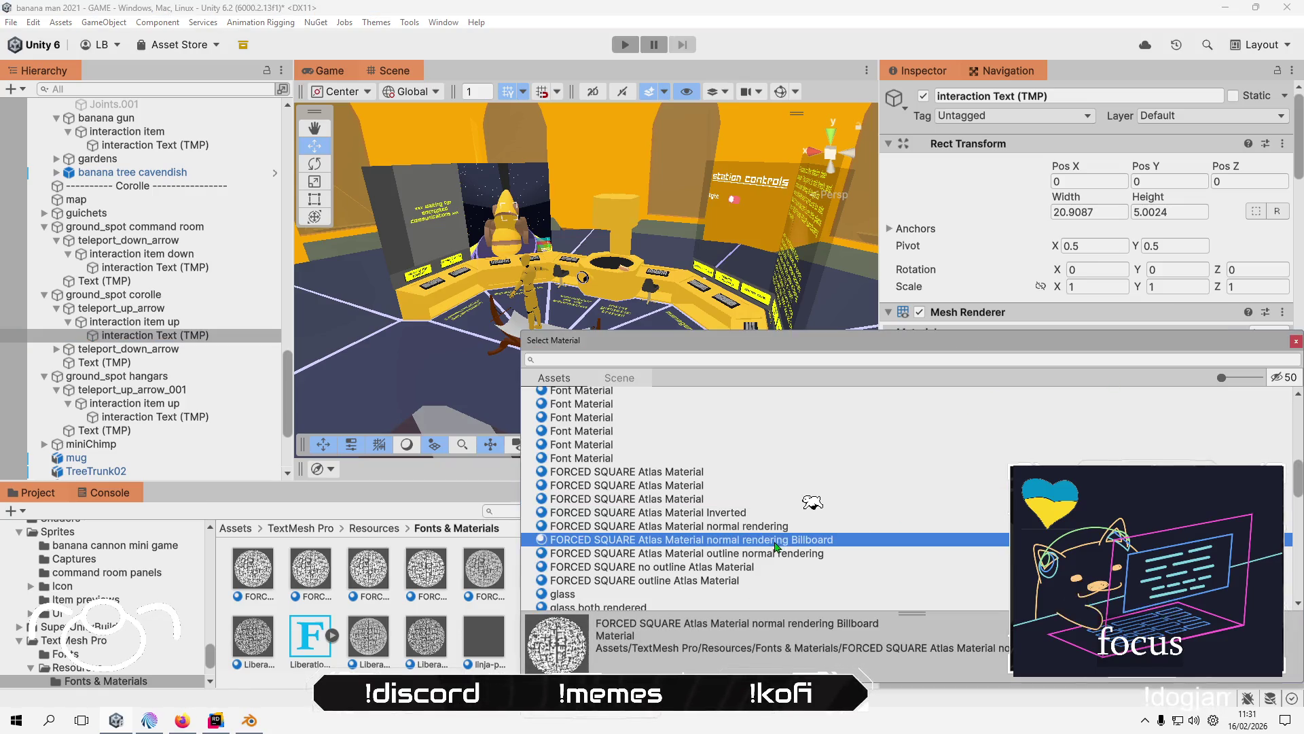
pyautogui.click(163, 267)
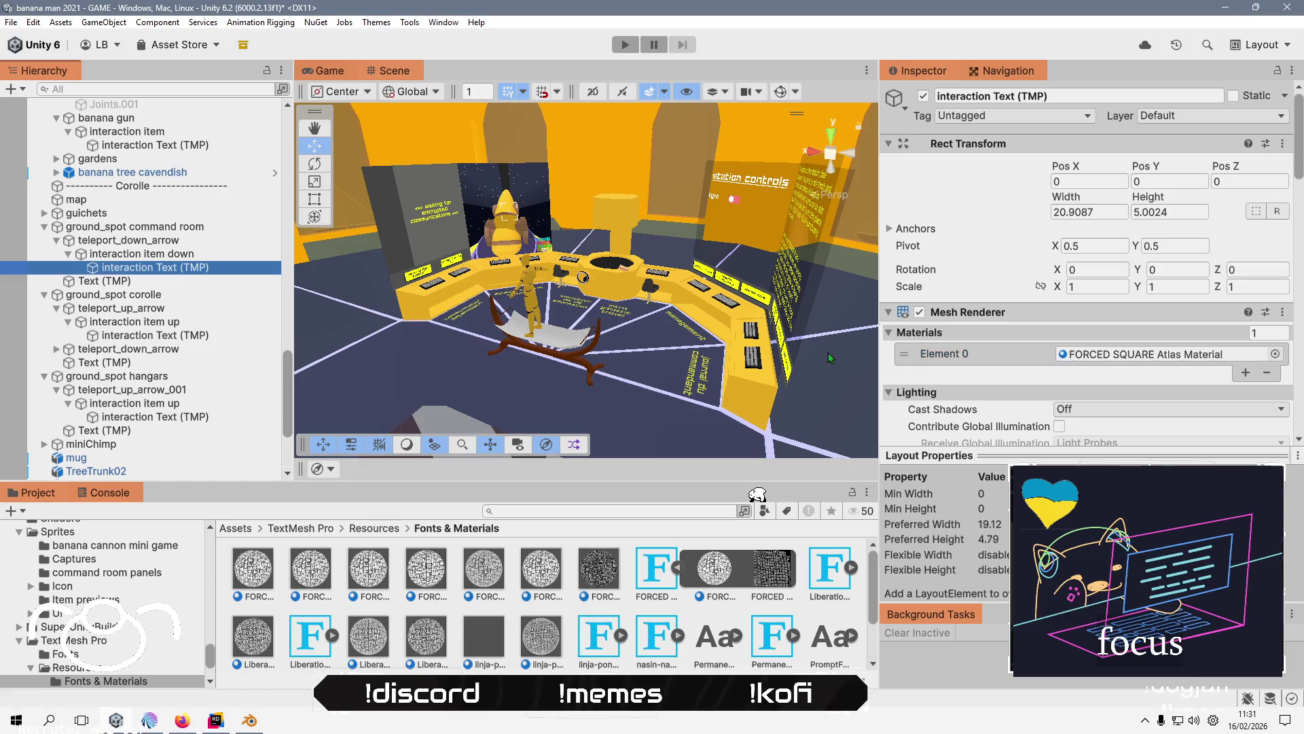
pyautogui.click(1275, 354)
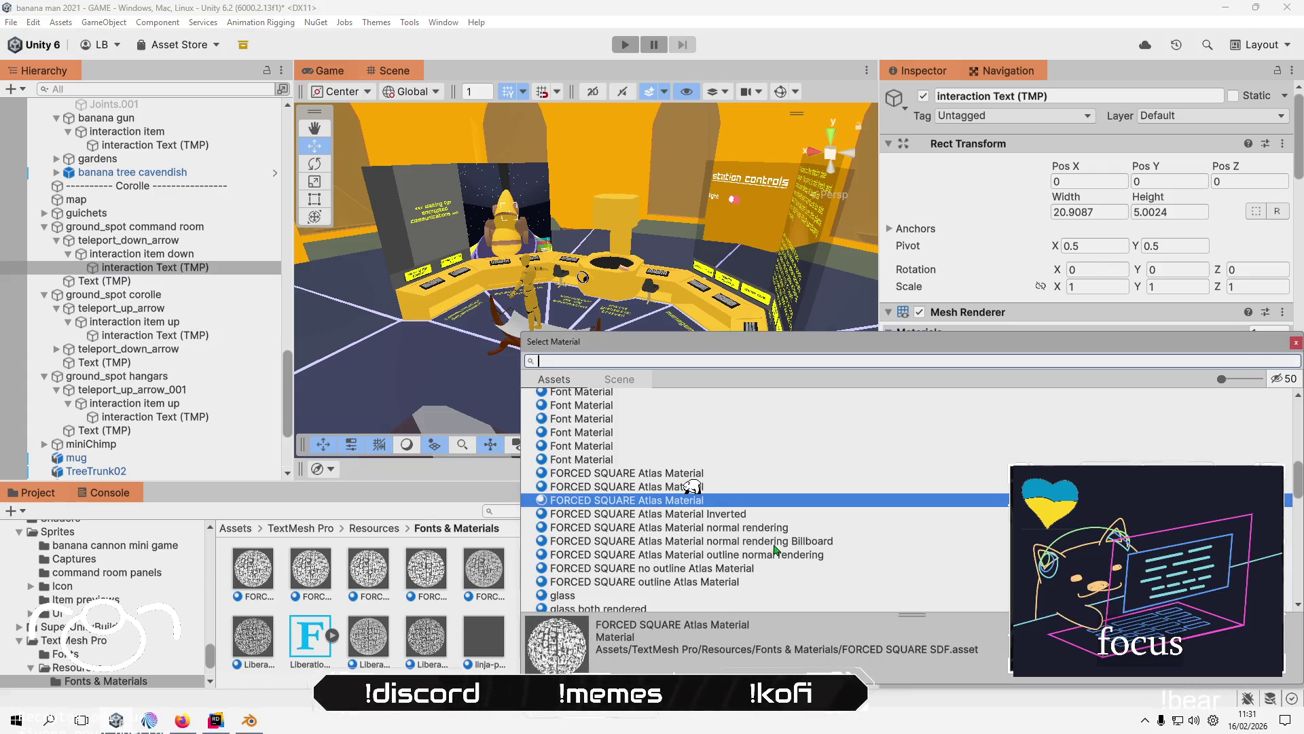
pyautogui.doubleClick(779, 543)
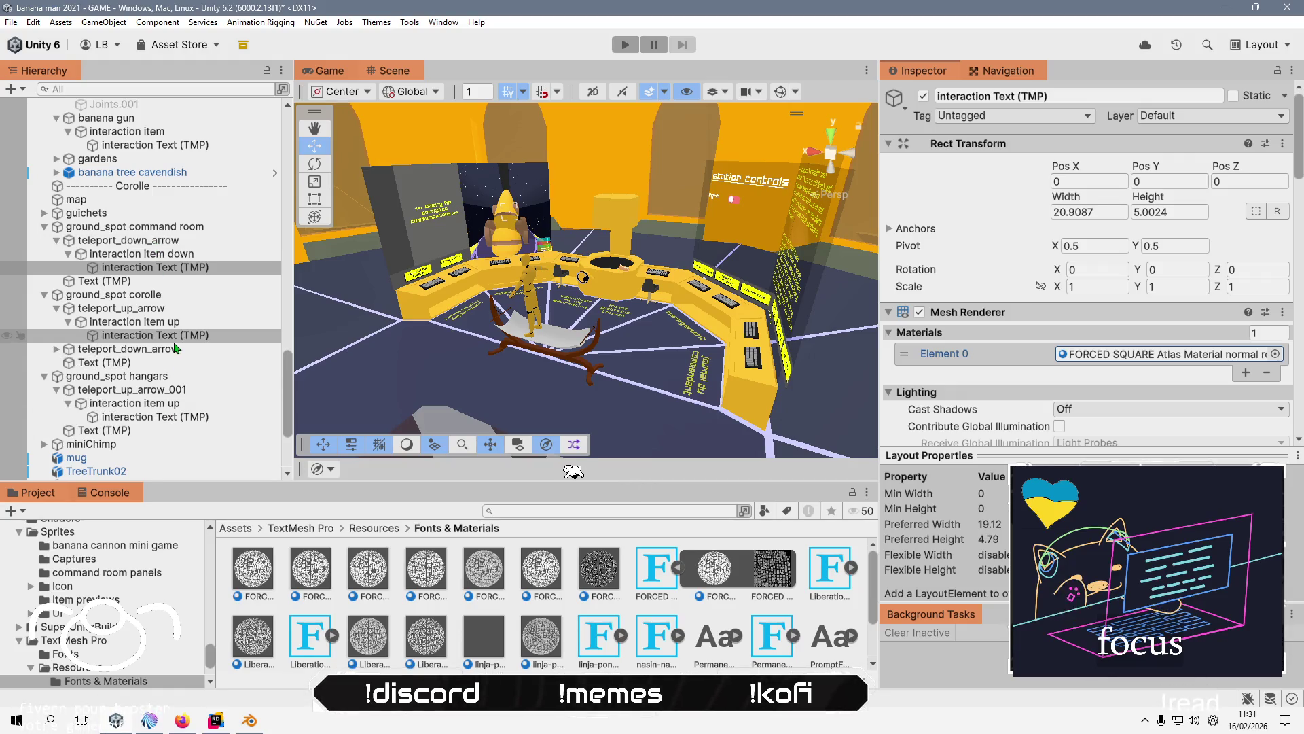
# - Expand the corolle's down-teleport group and select its prompt texts to check them
pyautogui.click(56, 350)
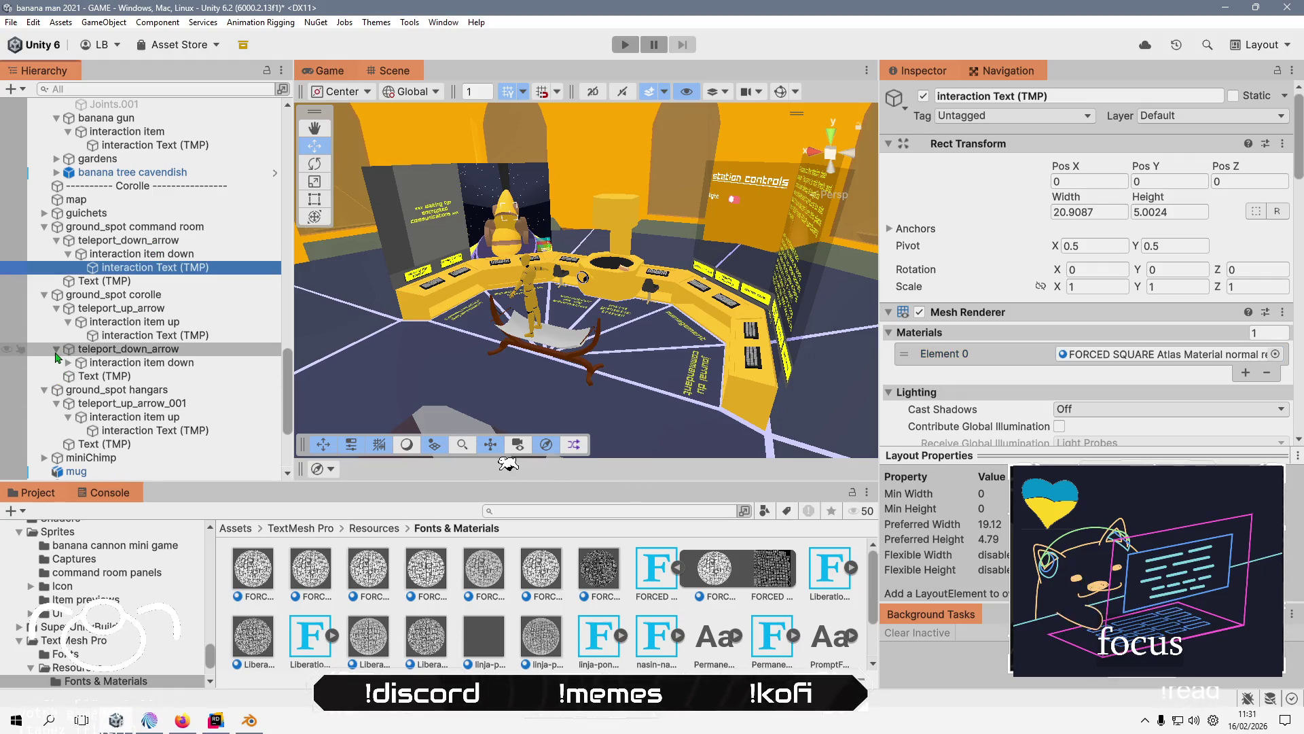
pyautogui.click(68, 362)
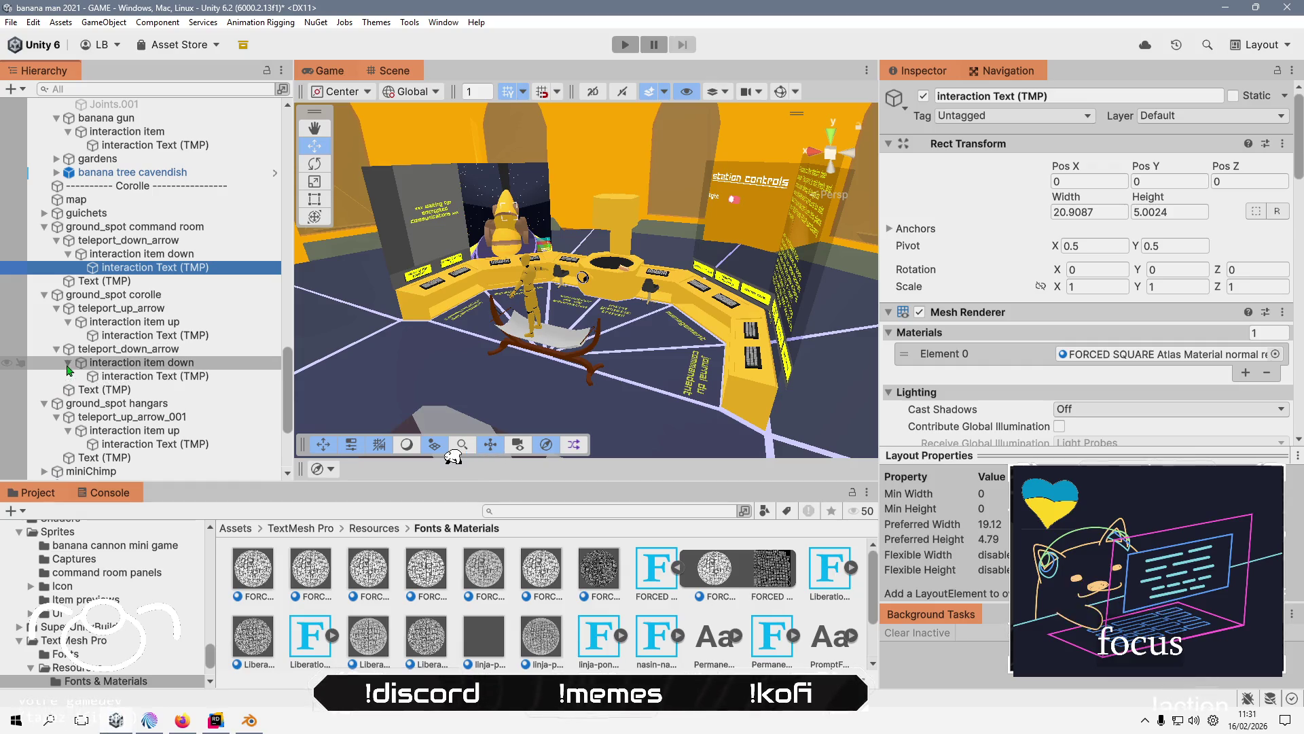
pyautogui.click(202, 381)
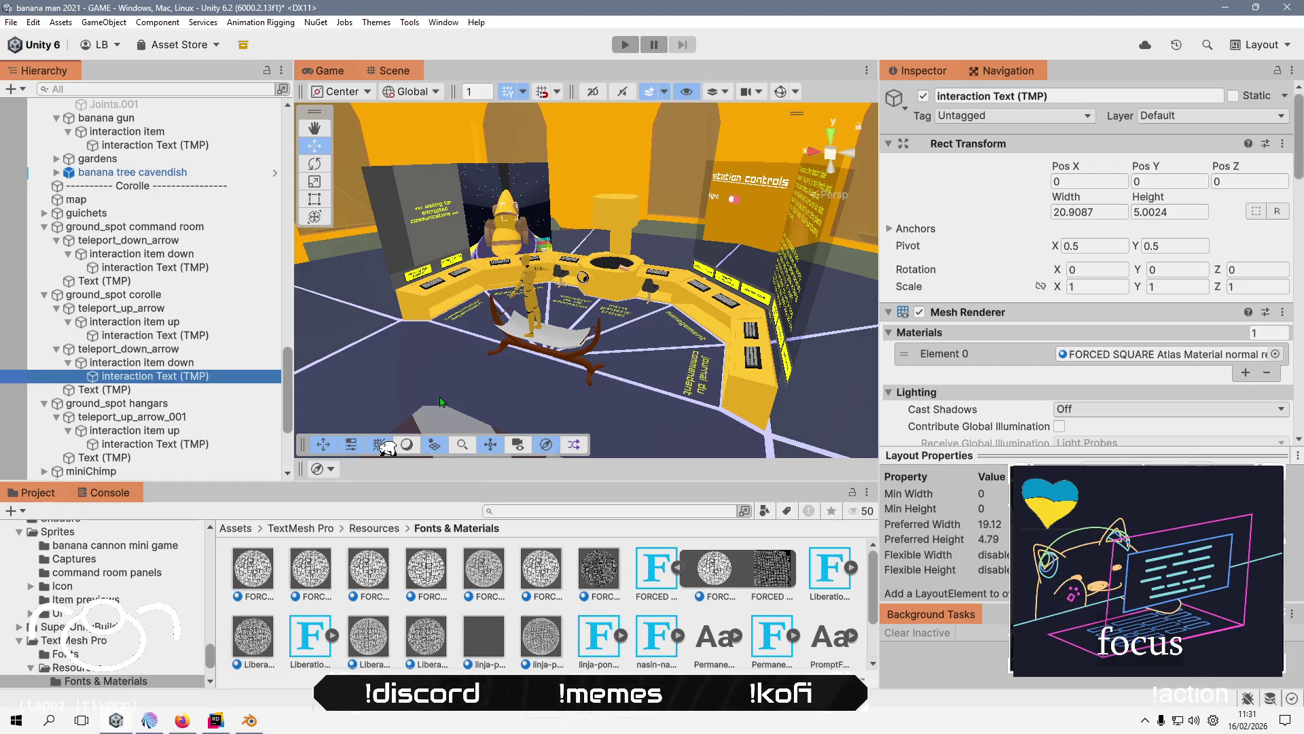
pyautogui.click(173, 337)
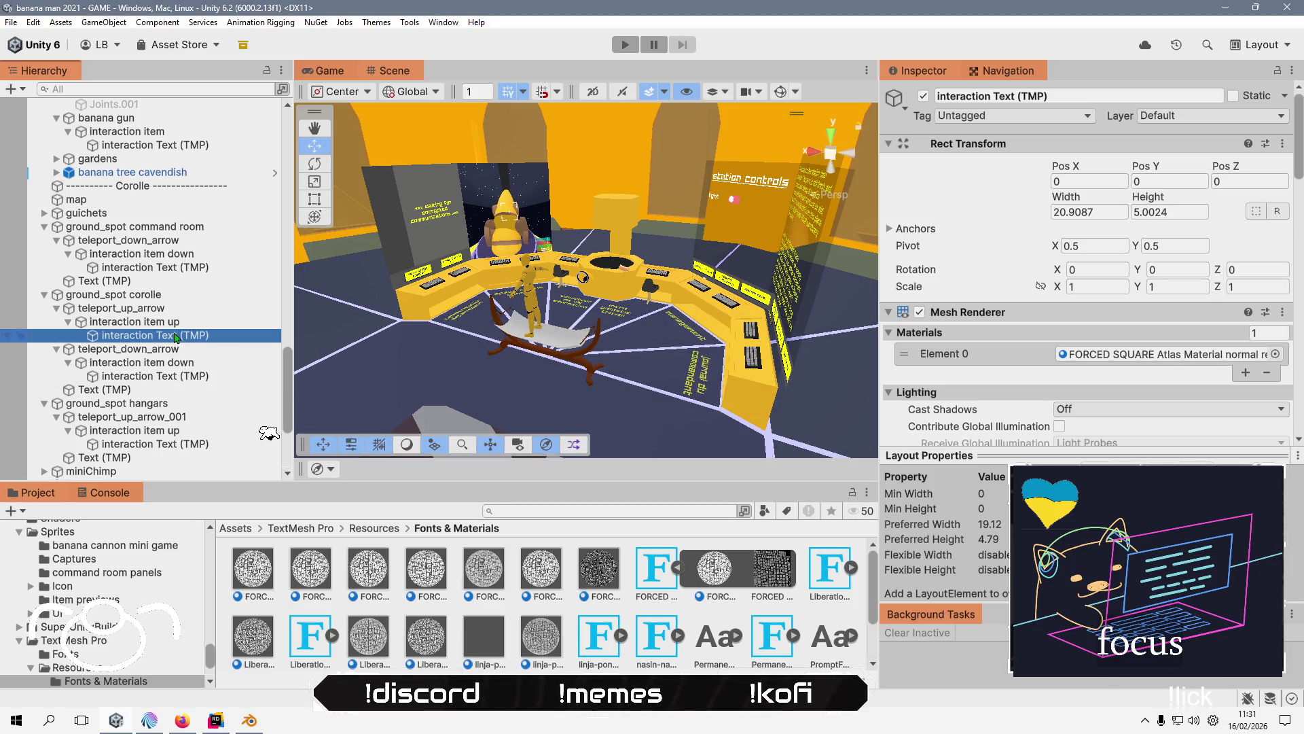
# - Select the command room prompt text, run a brief playtest, then stop it
pyautogui.click(181, 269)
pyautogui.click(625, 44)
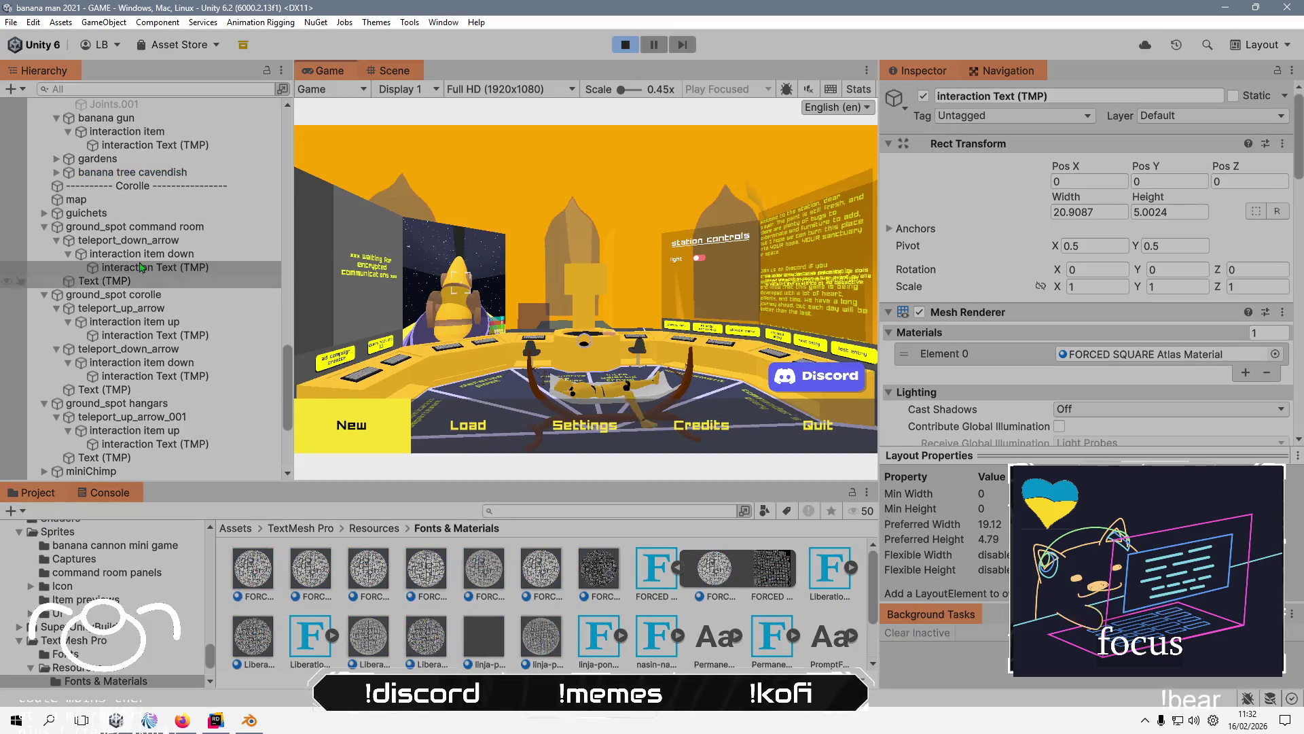
pyautogui.scroll(-5, 1087, 272)
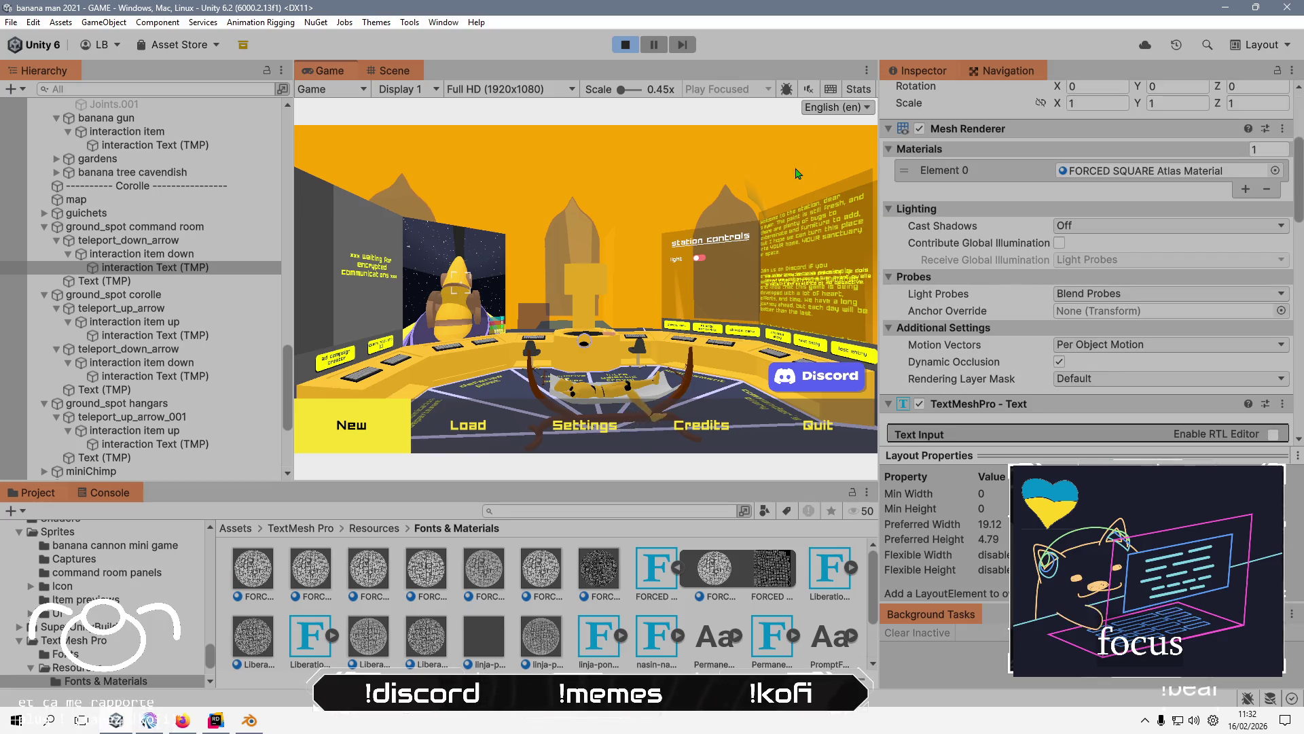
pyautogui.hotkey('ctrl', 'p')
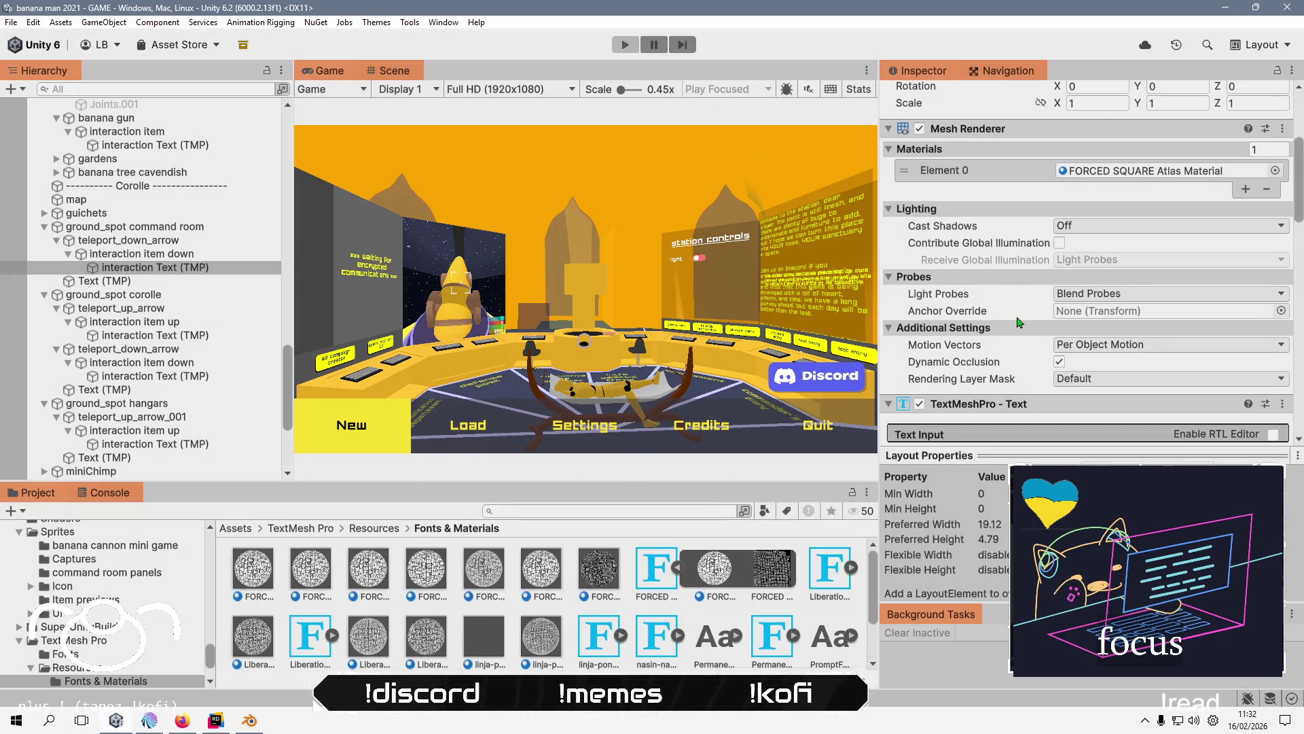
pyautogui.scroll(-10, 1019, 322)
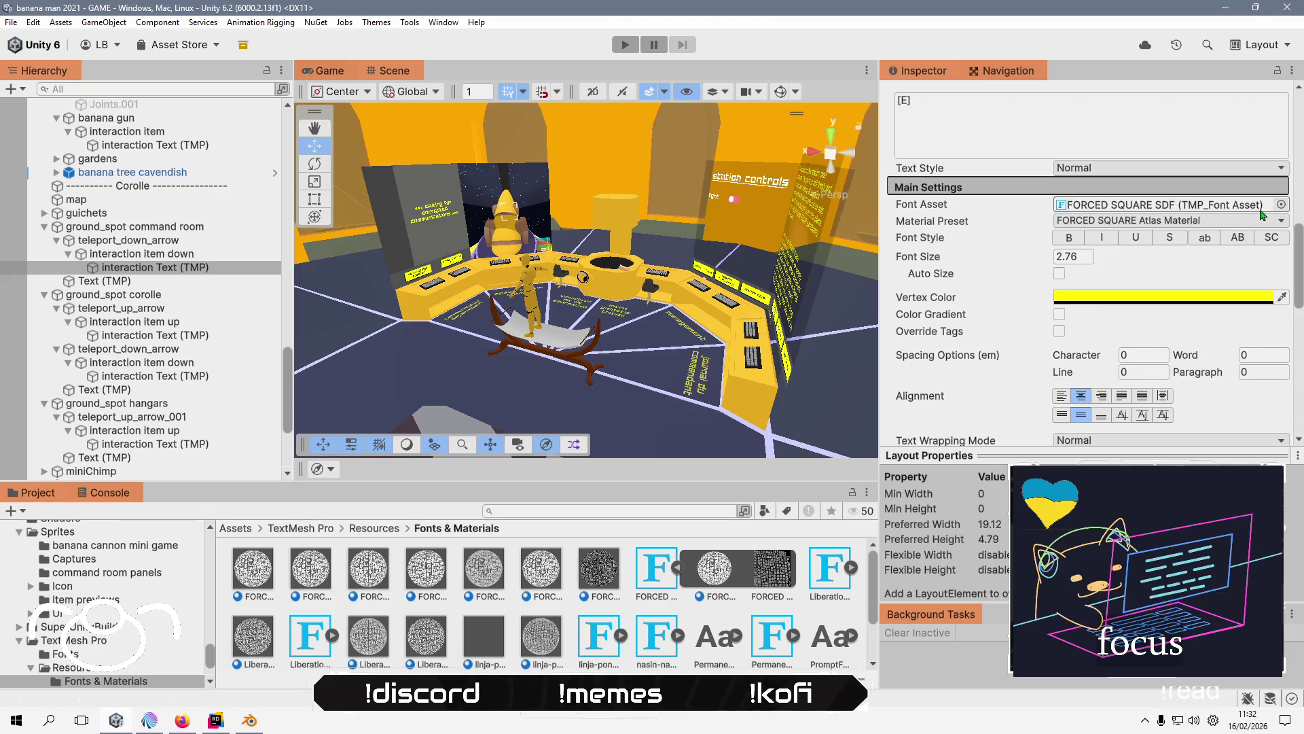
# - Set the FORCED SQUARE normal-rendering Material Preset on the current, corolle up-teleport and hangars prompt texts
pyautogui.click(1213, 223)
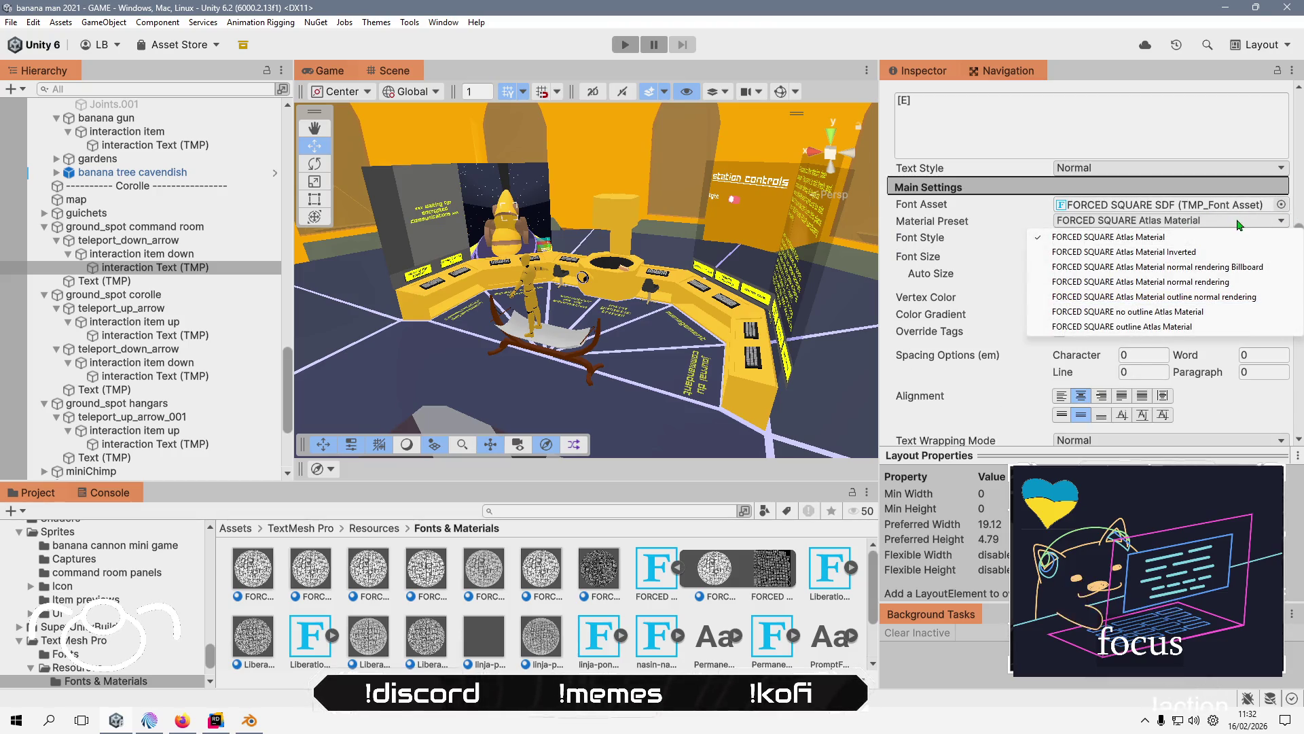
pyautogui.click(1229, 281)
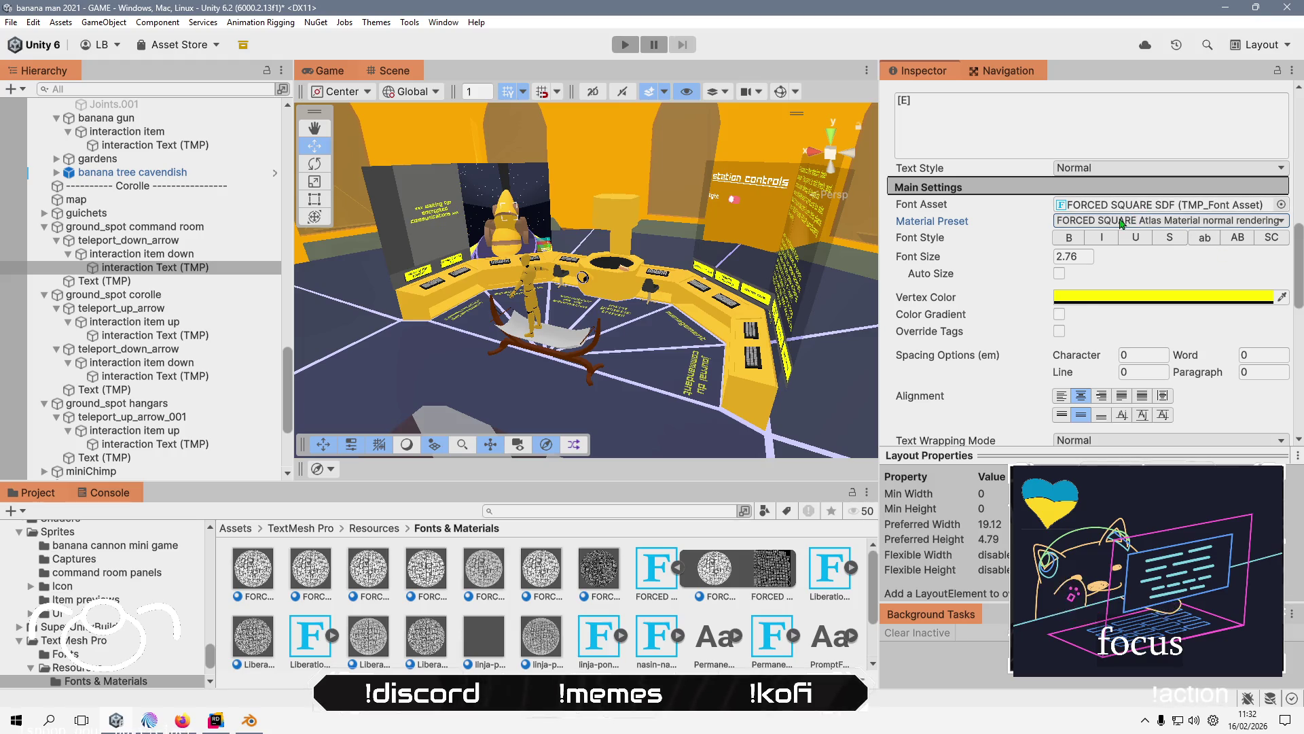
pyautogui.click(218, 335)
pyautogui.click(1222, 223)
pyautogui.click(1155, 282)
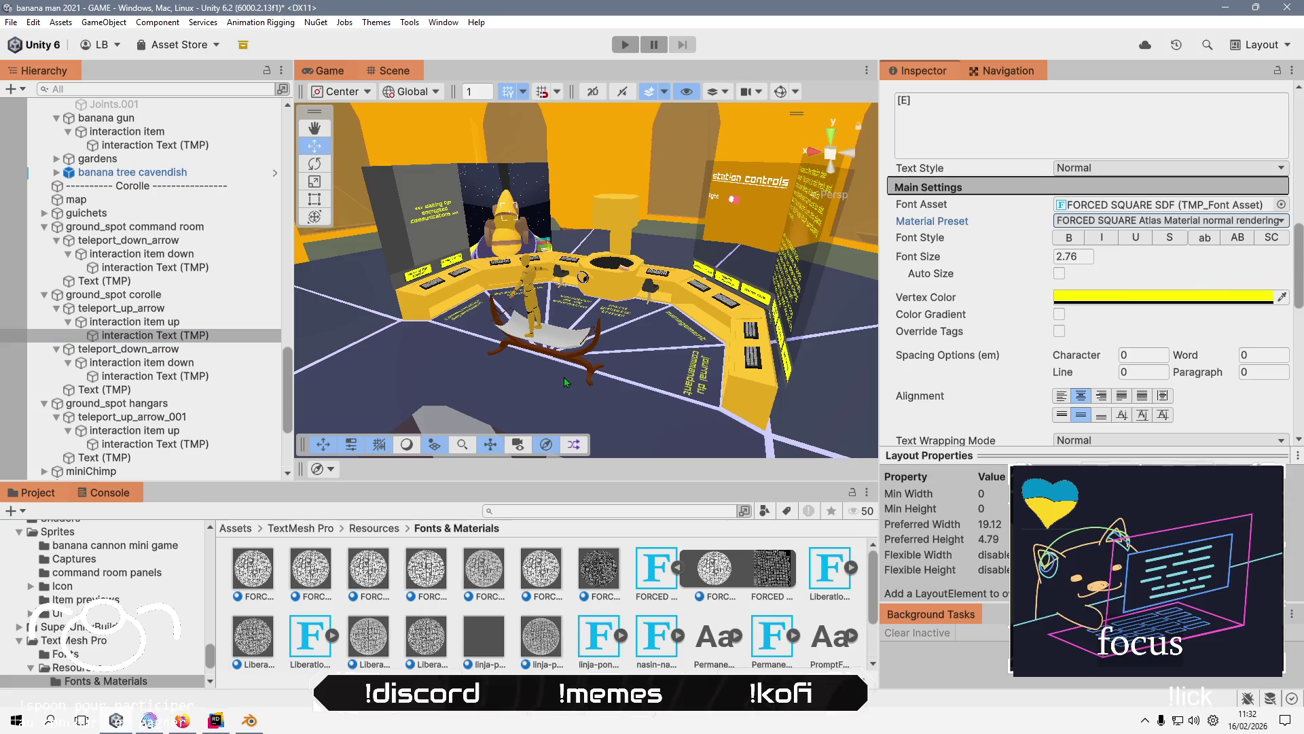
pyautogui.click(188, 379)
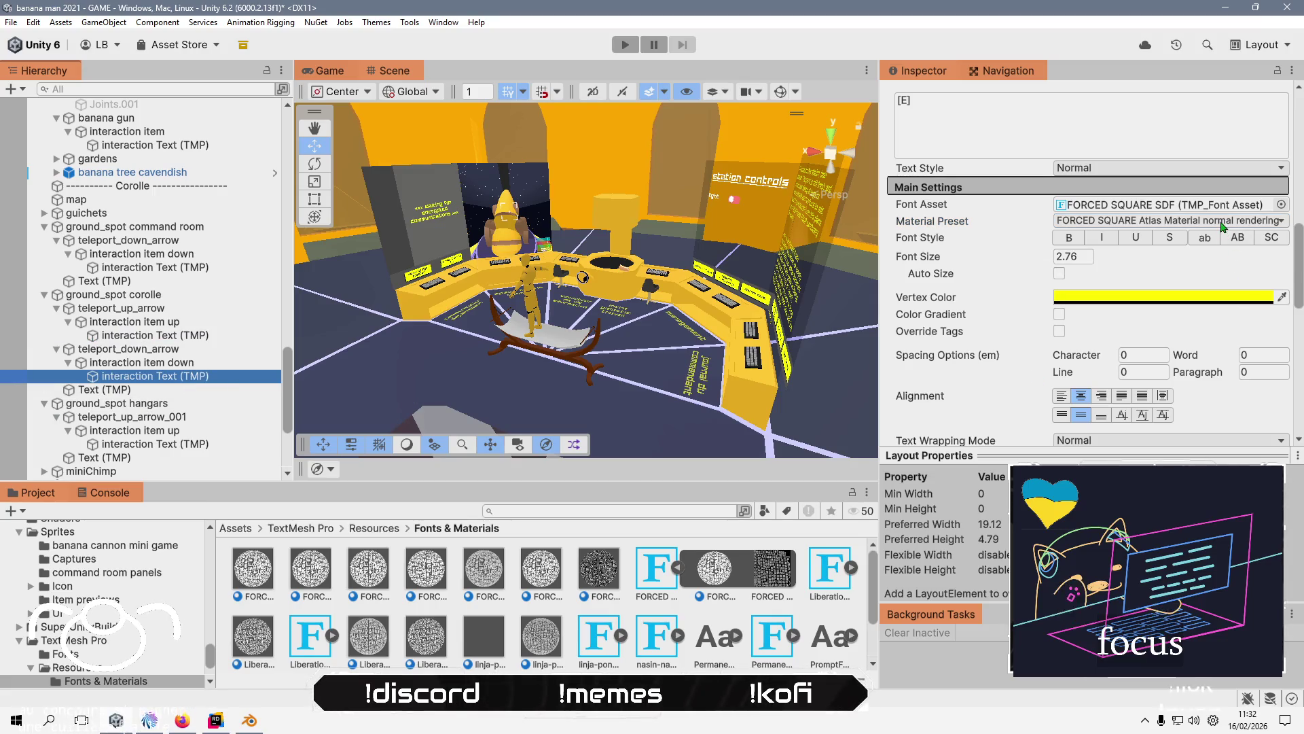
pyautogui.click(210, 445)
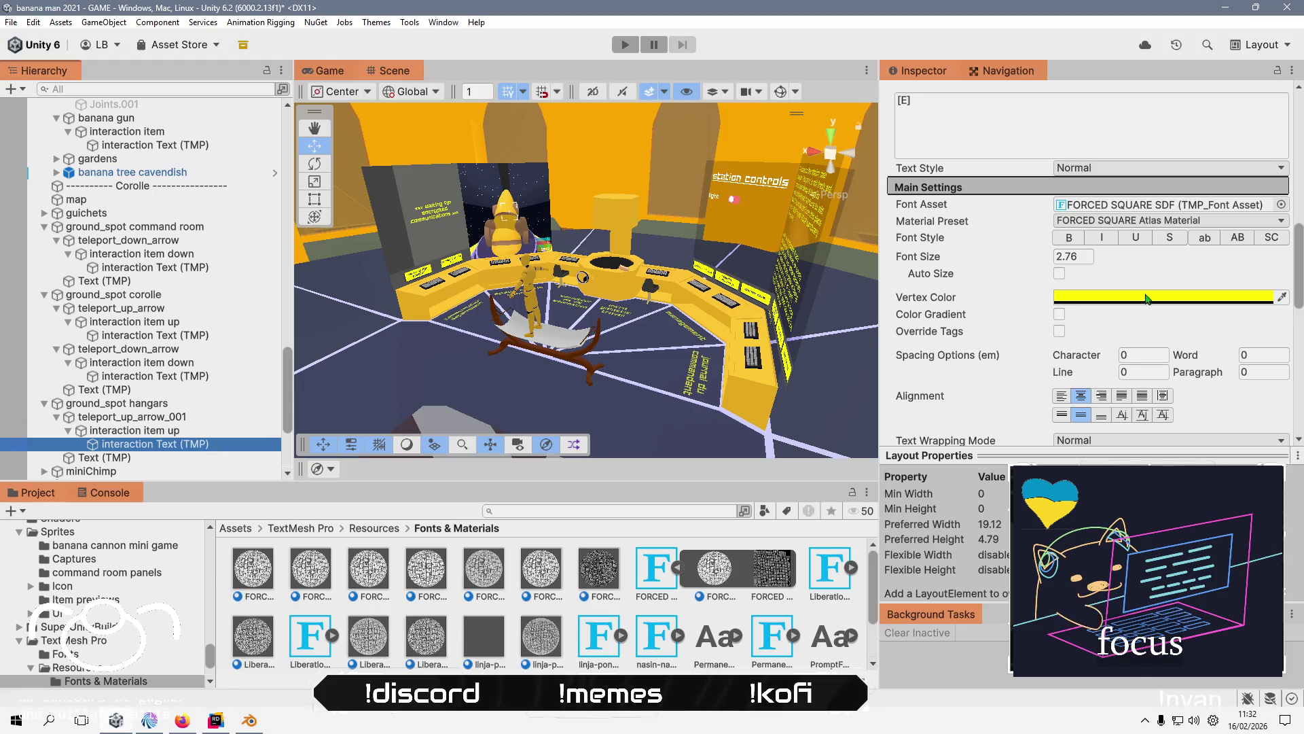
pyautogui.click(1195, 221)
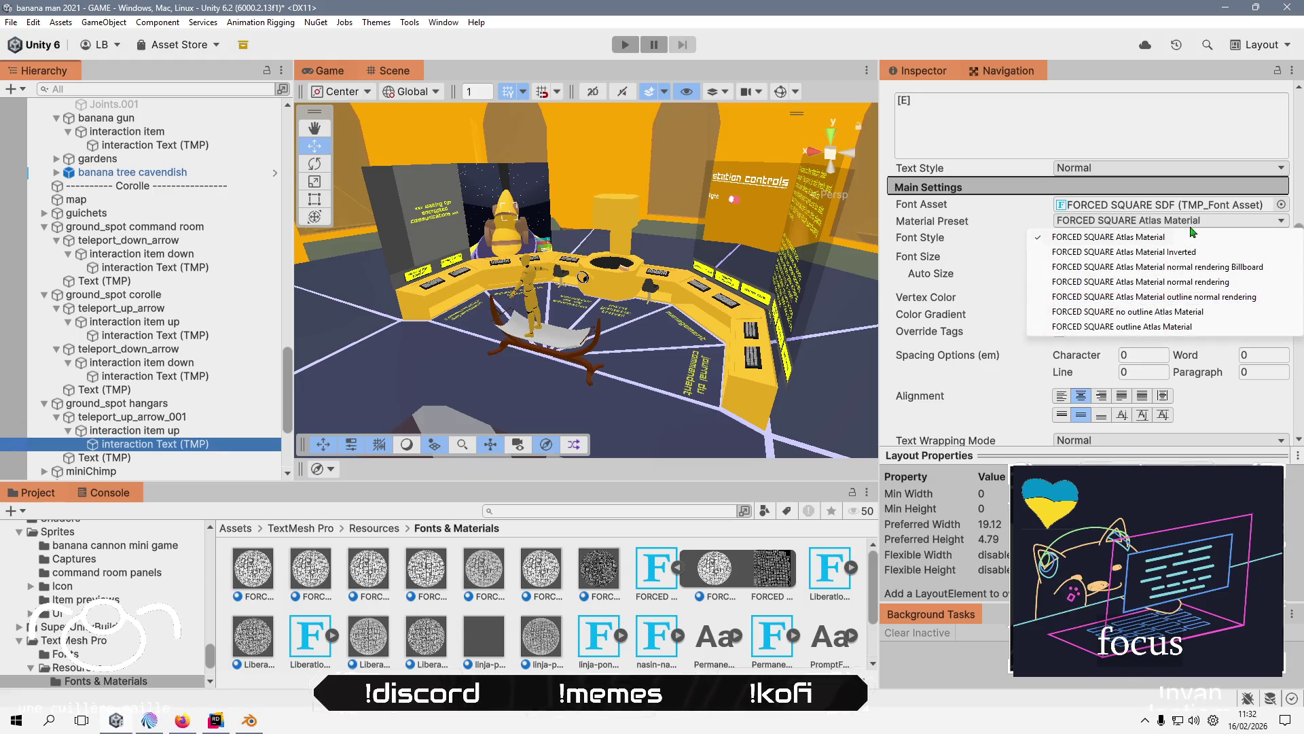
pyautogui.click(1188, 267)
# - Recheck the material presets on the corolle and command room prompt texts
pyautogui.click(210, 378)
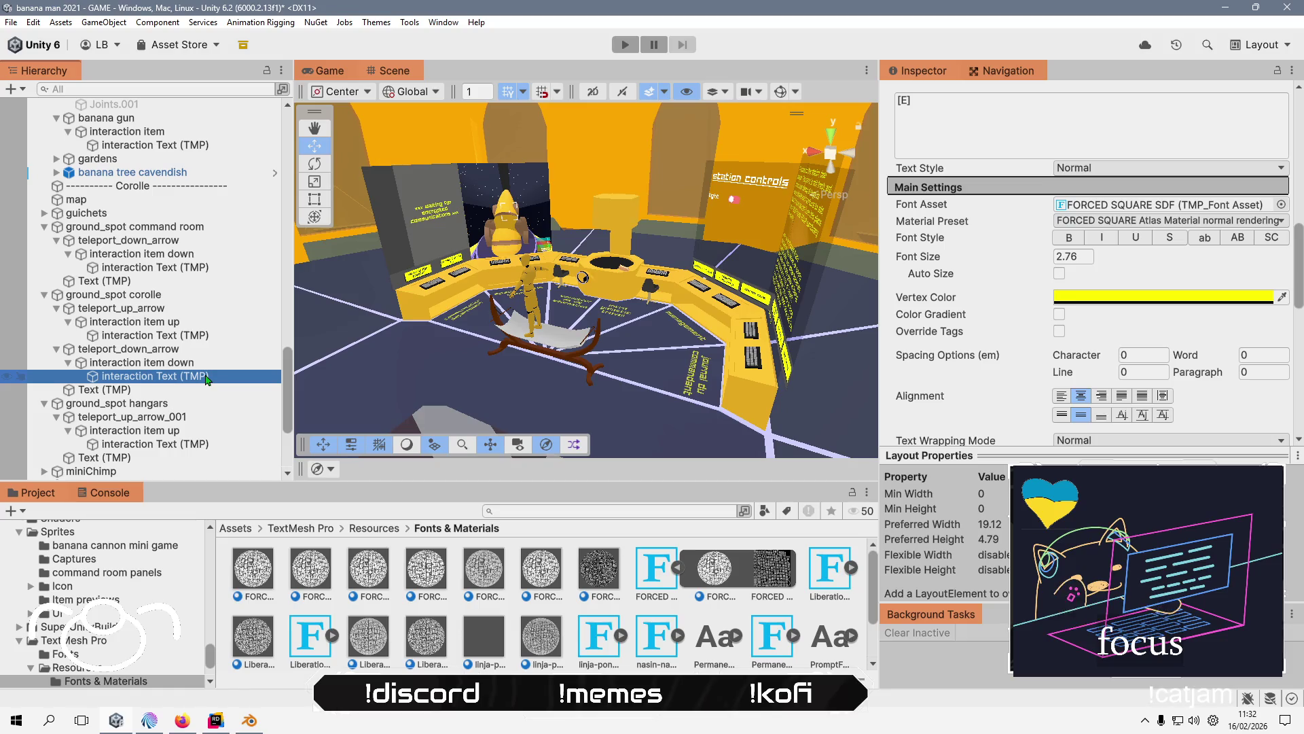
pyautogui.click(219, 337)
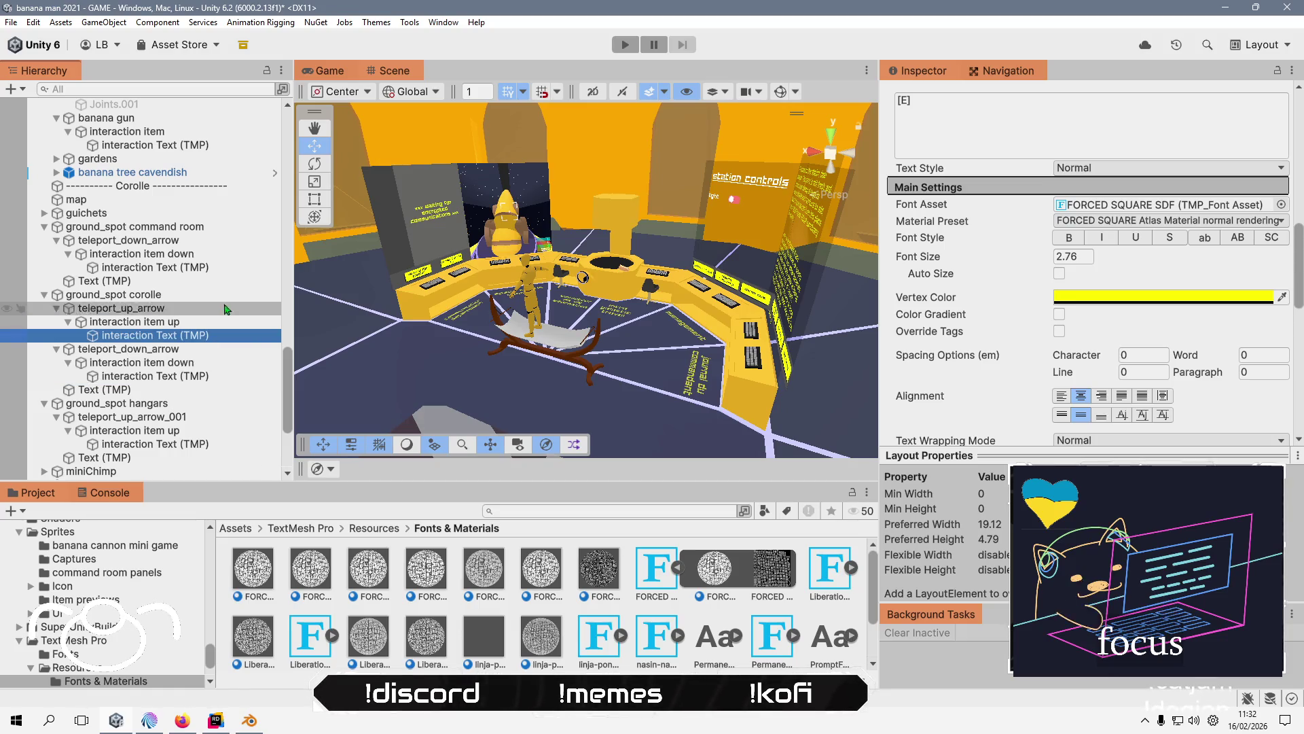
pyautogui.click(227, 269)
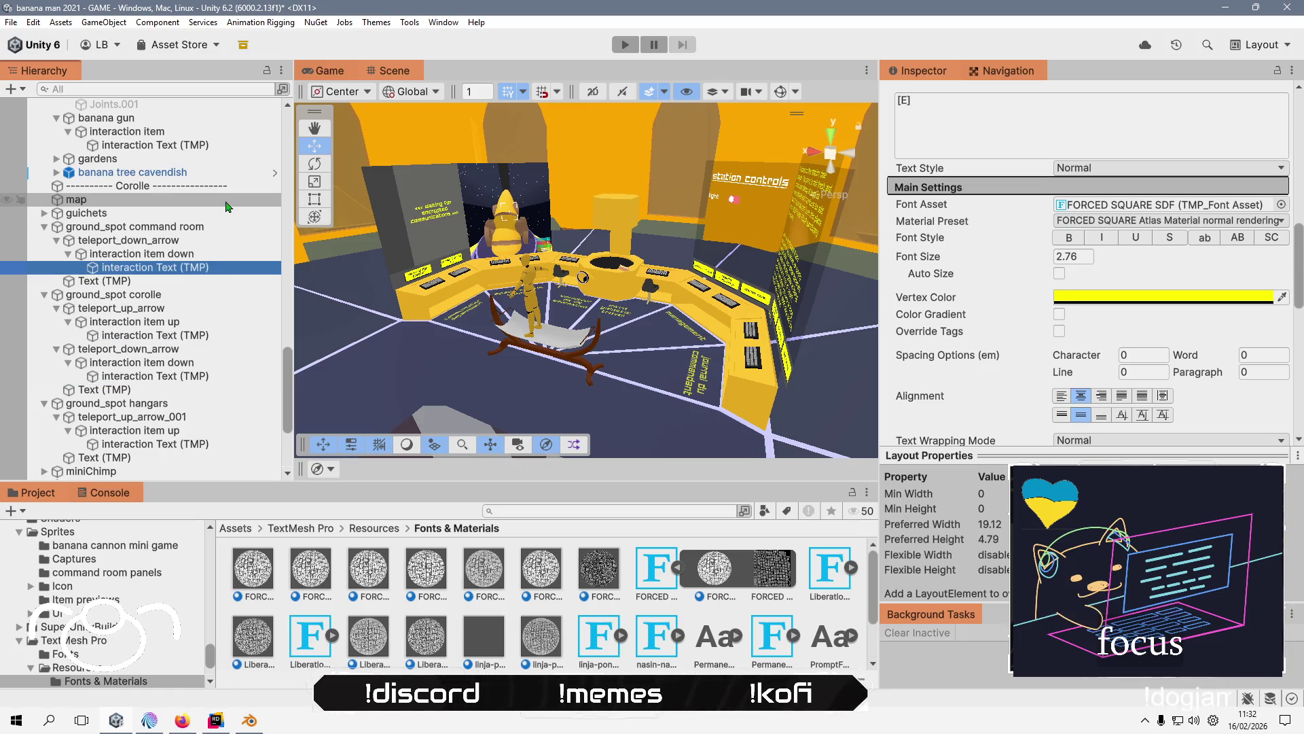
pyautogui.scroll(2, 203, 203)
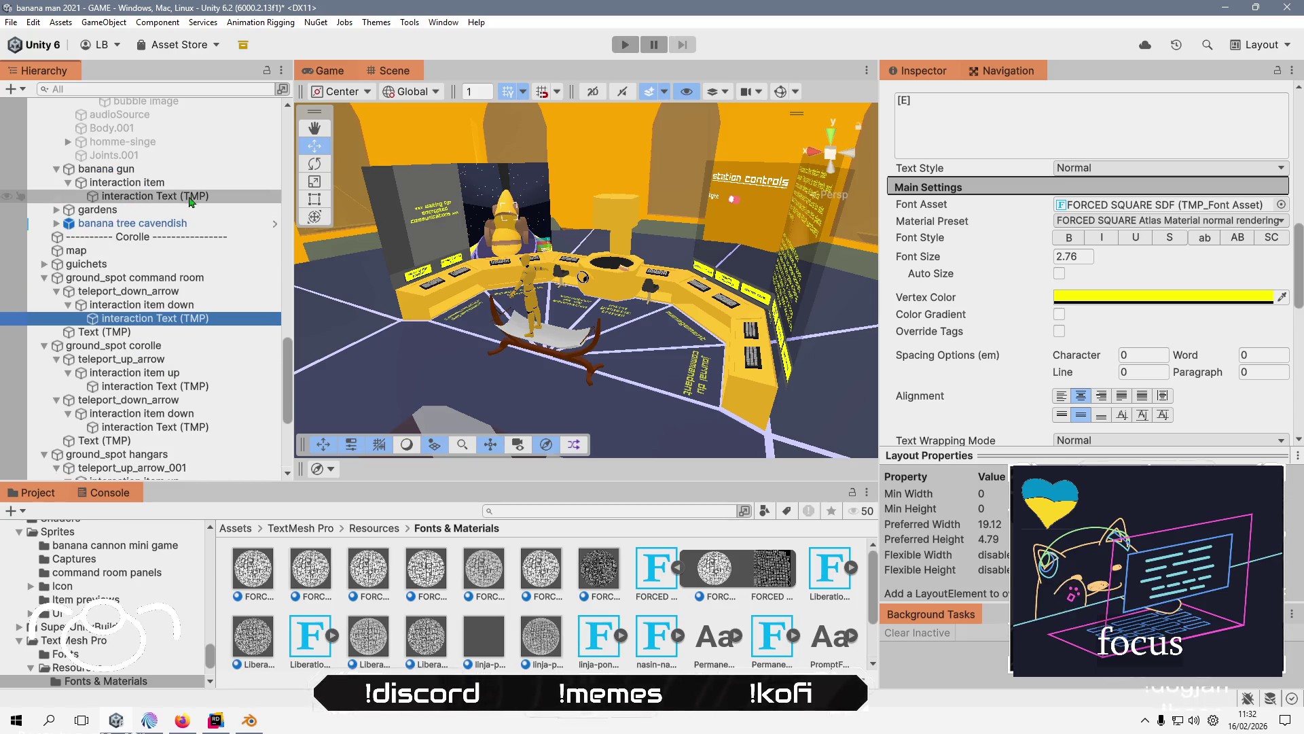
# - Give the banana gun's prompt text the FORCED SQUARE normal-rendering preset and enter play mode
pyautogui.click(192, 199)
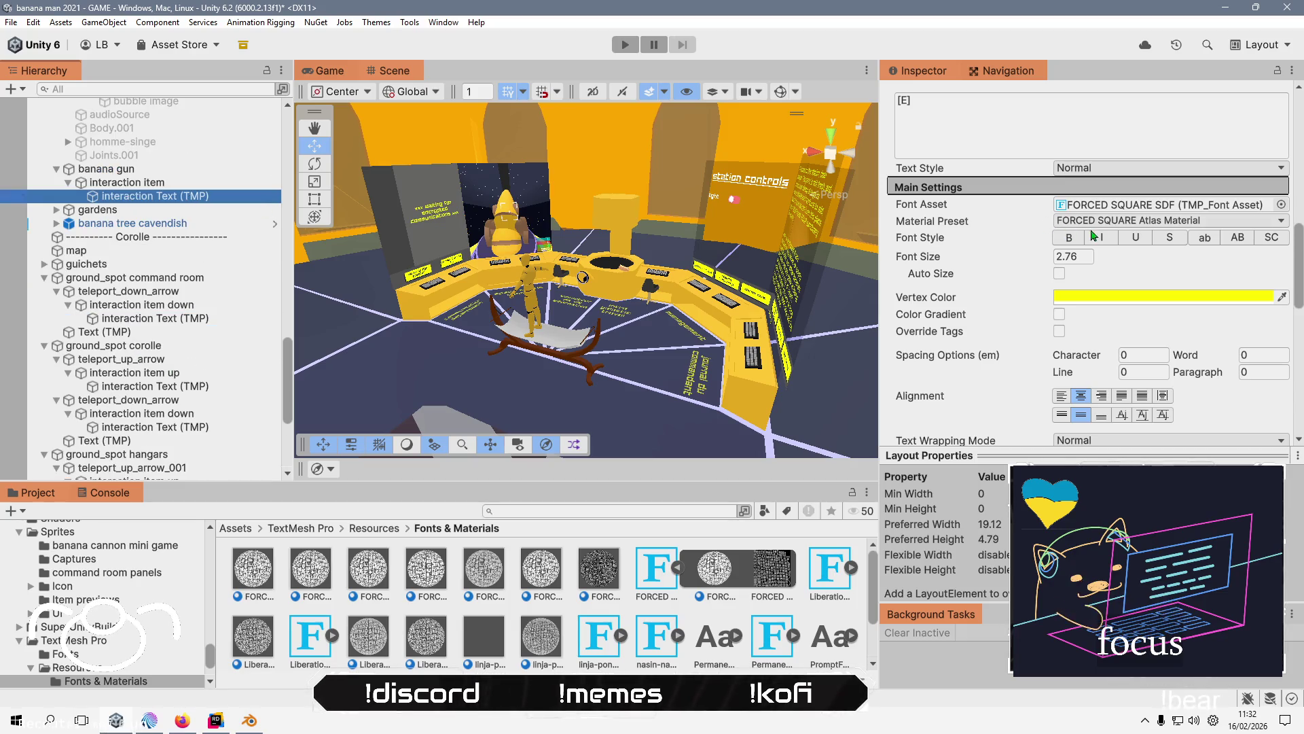
pyautogui.click(1131, 221)
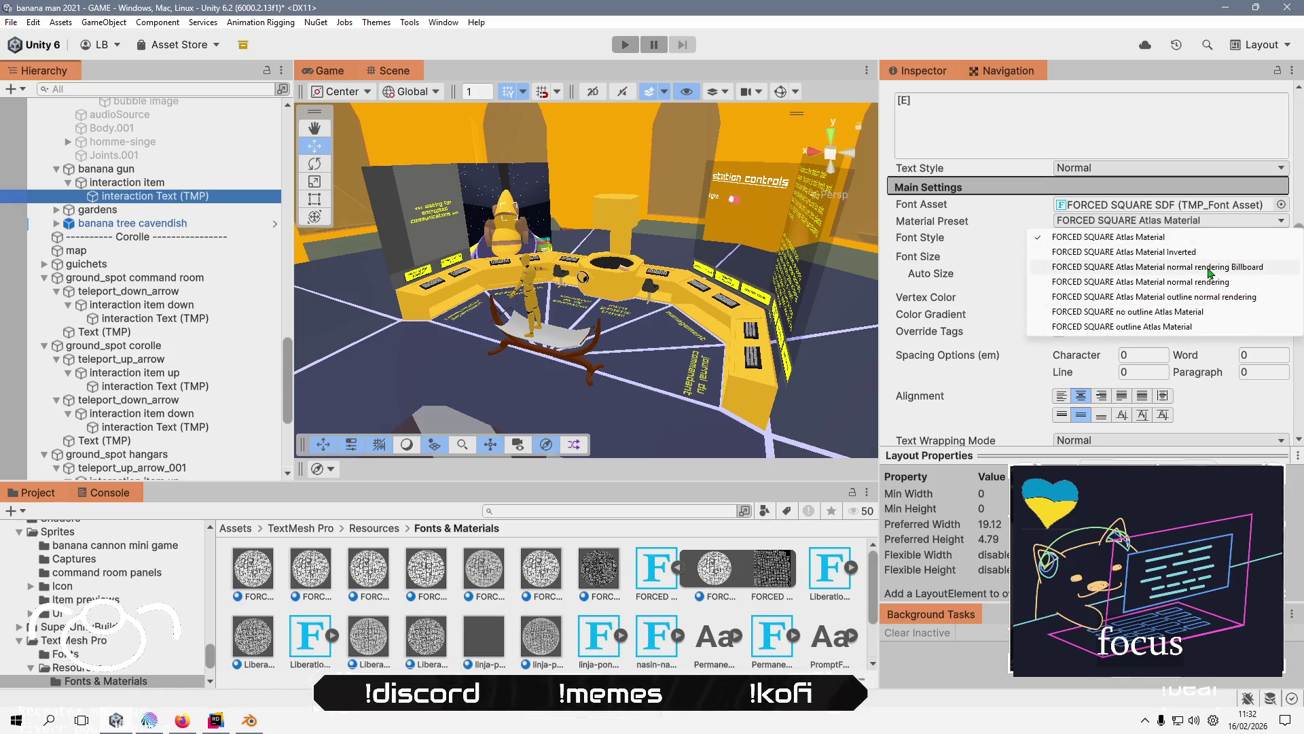
pyautogui.click(1208, 269)
pyautogui.click(623, 48)
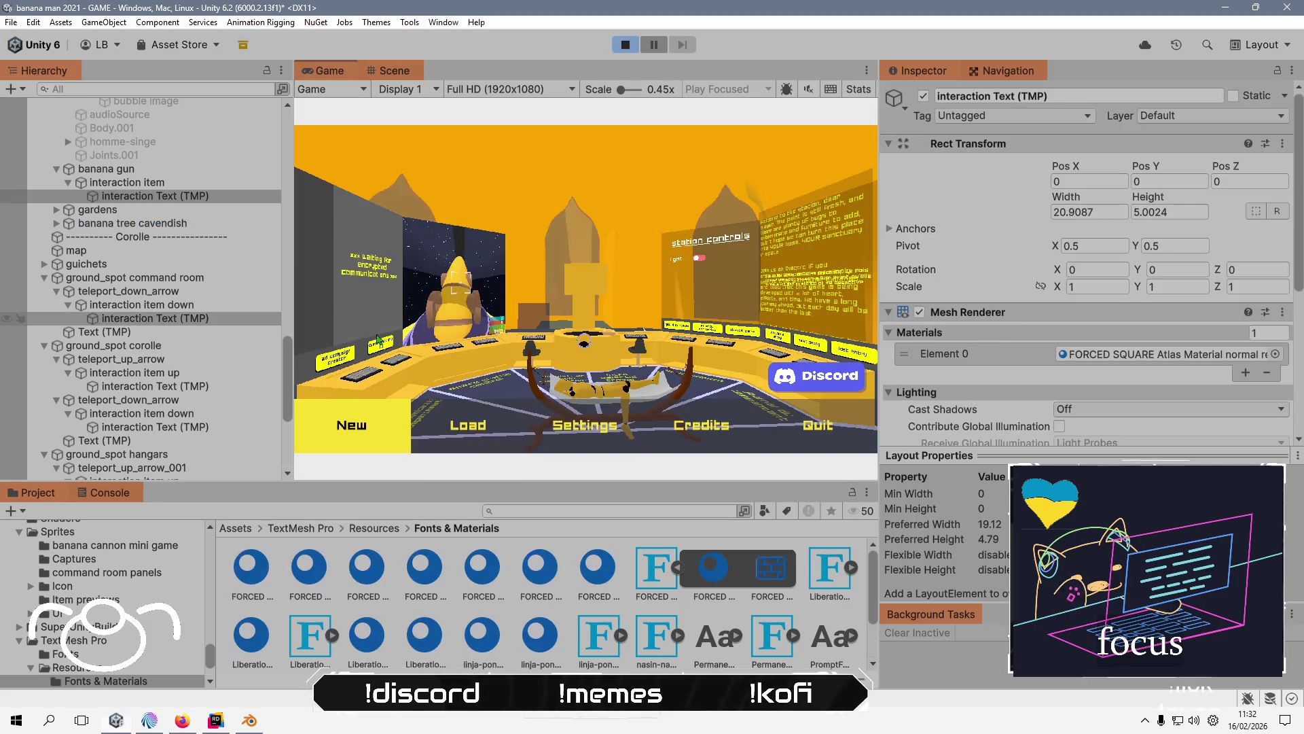
# - Start a new game, skip the intro, and pick up the banana gun
pyautogui.scroll(-5, 983, 339)
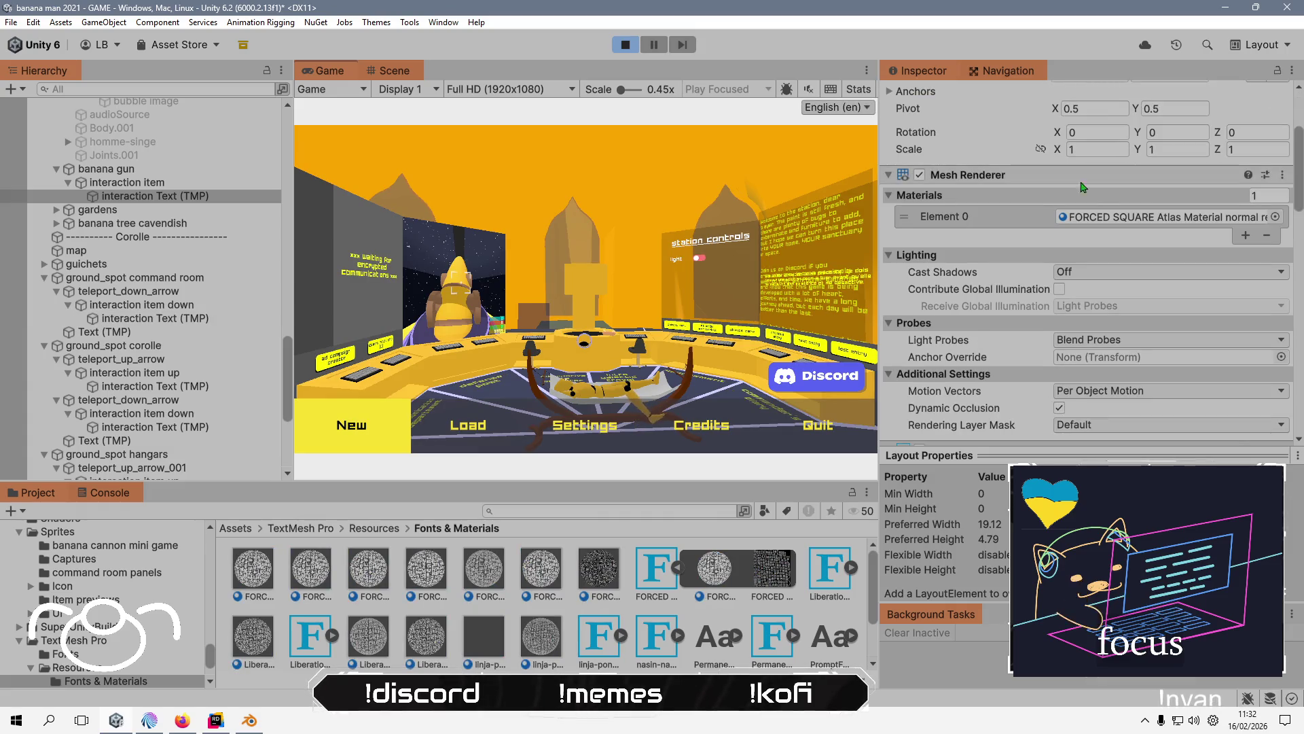
pyautogui.press('Return')
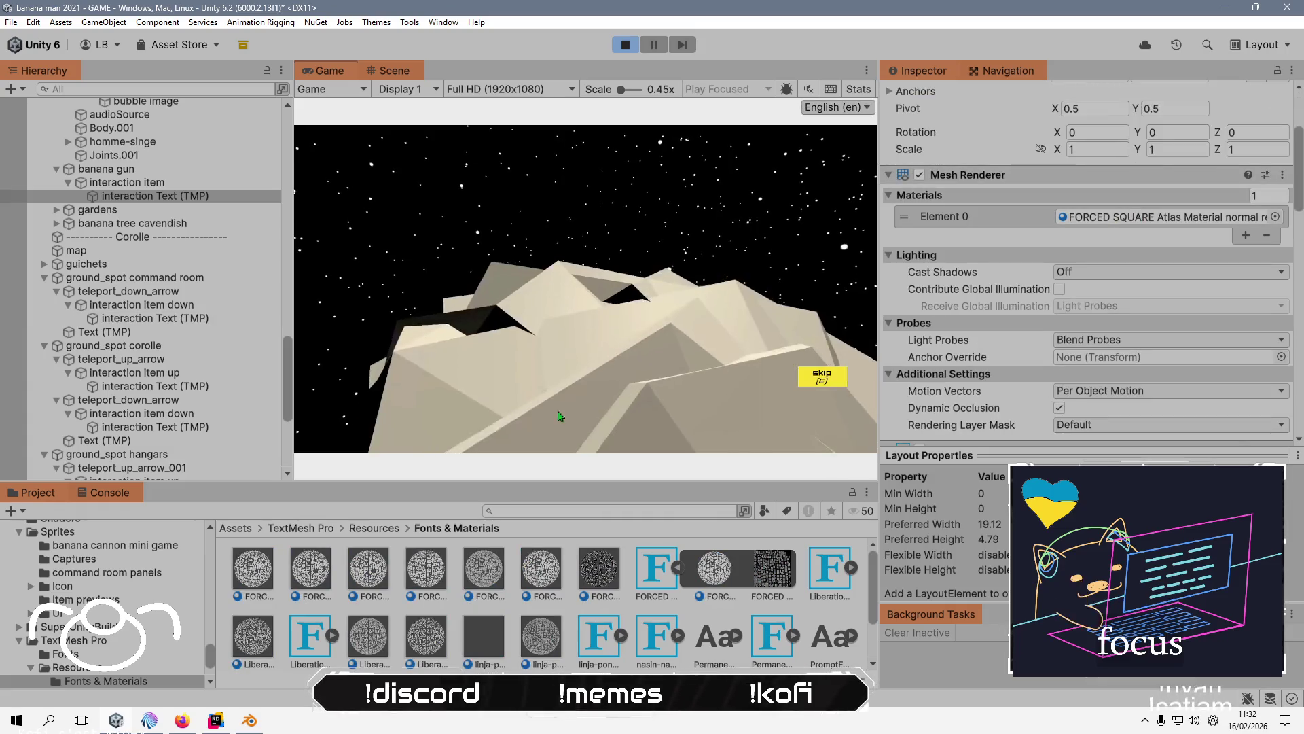
pyautogui.click(819, 380)
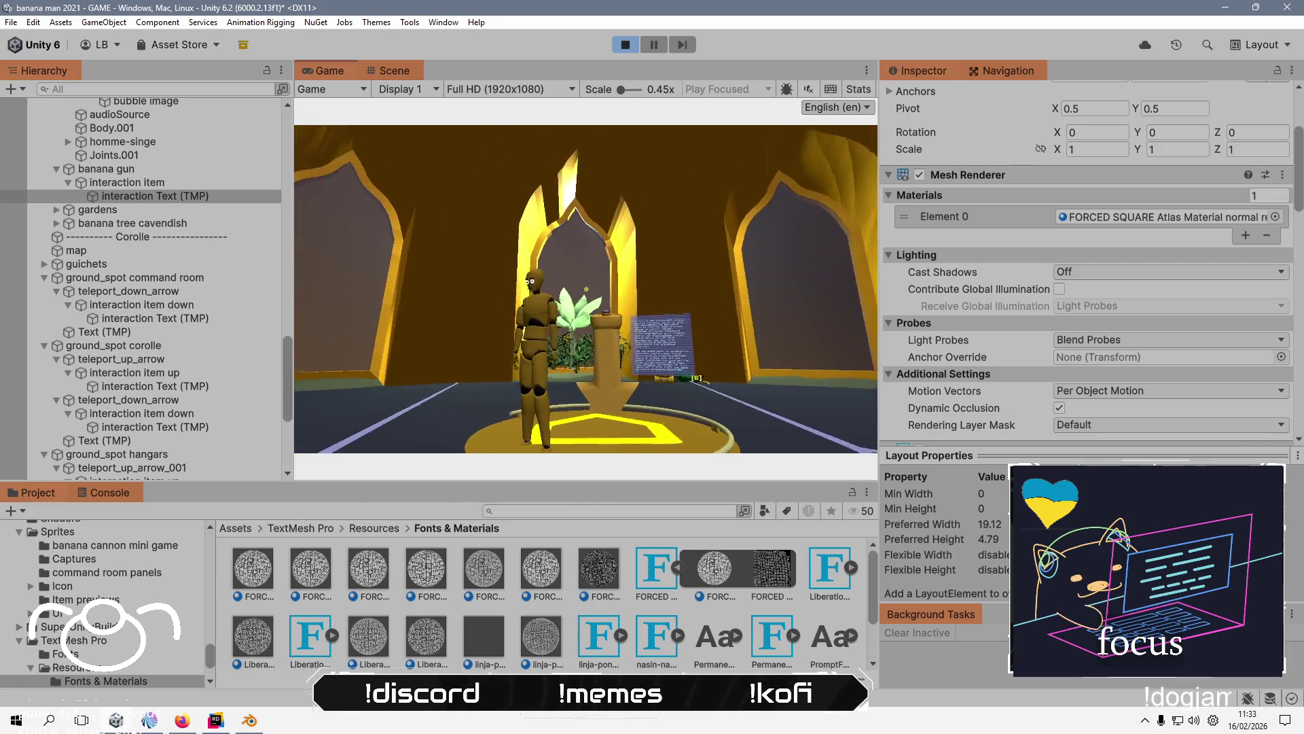
pyautogui.press('w')
pyautogui.press('w')
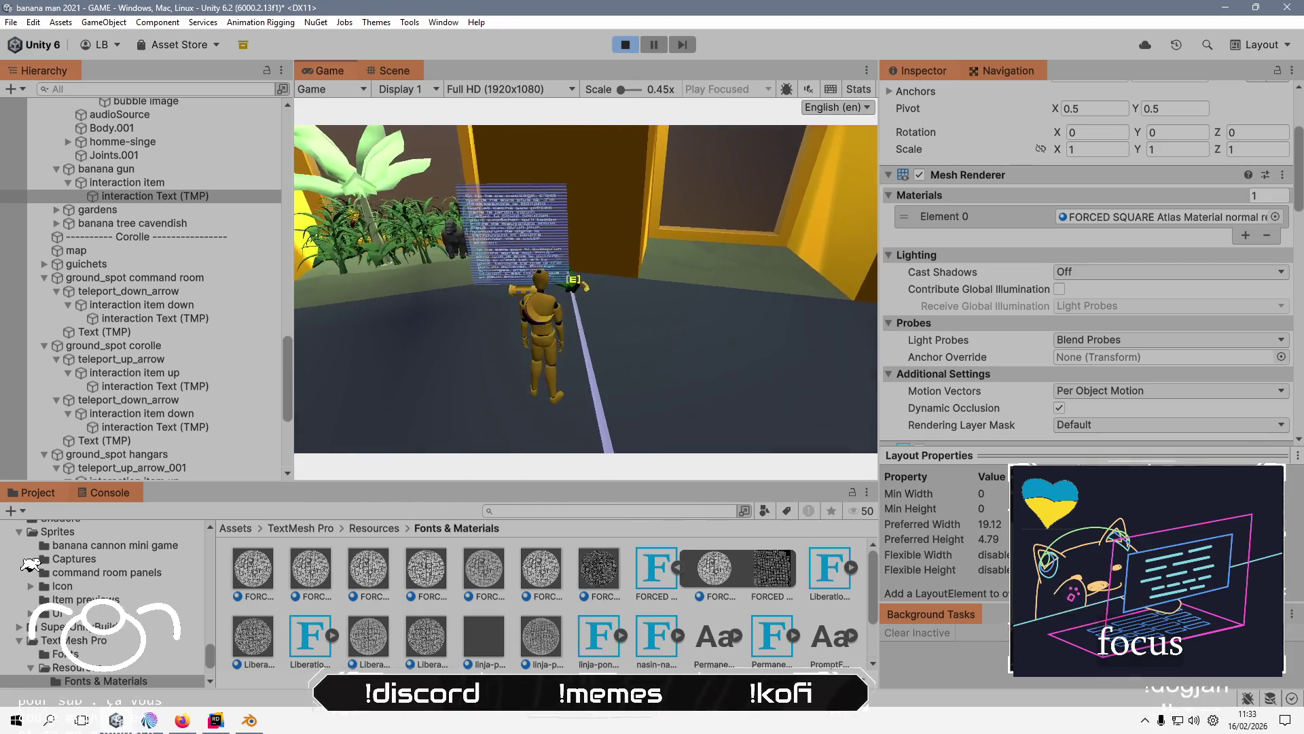
pyautogui.press('s')
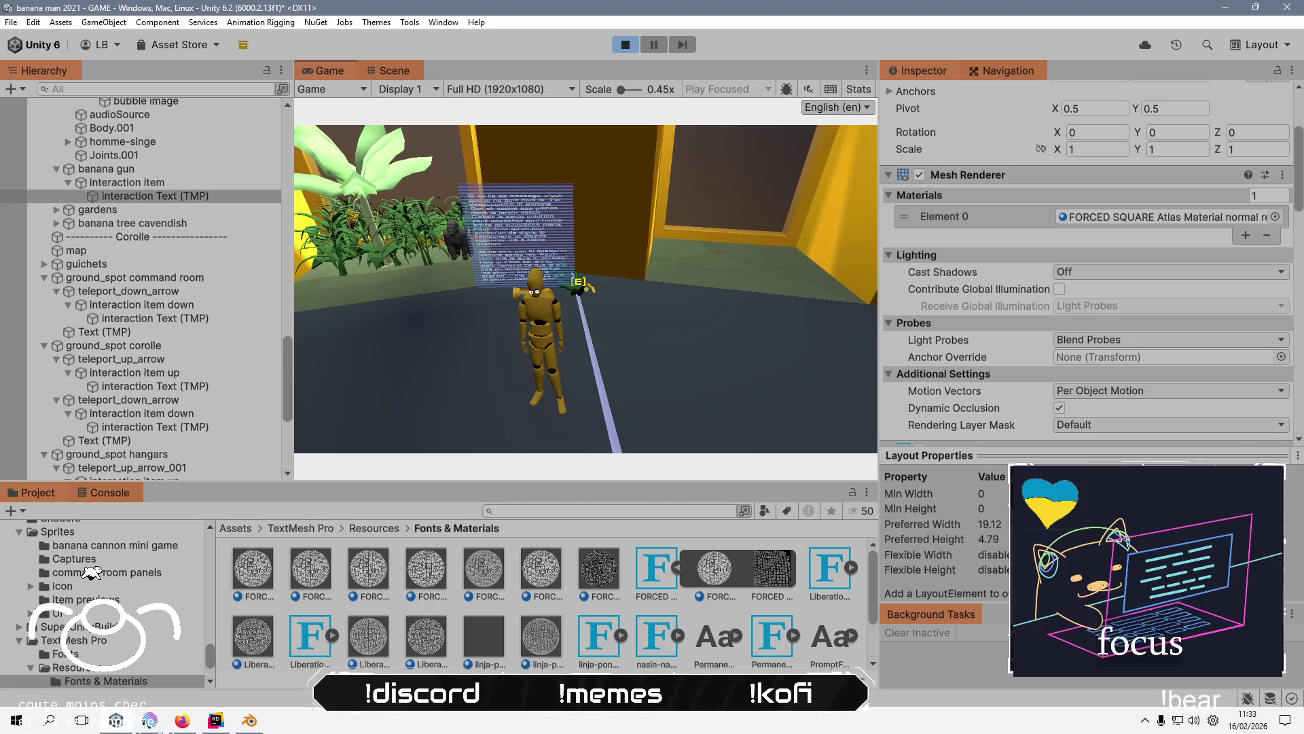
pyautogui.press('e')
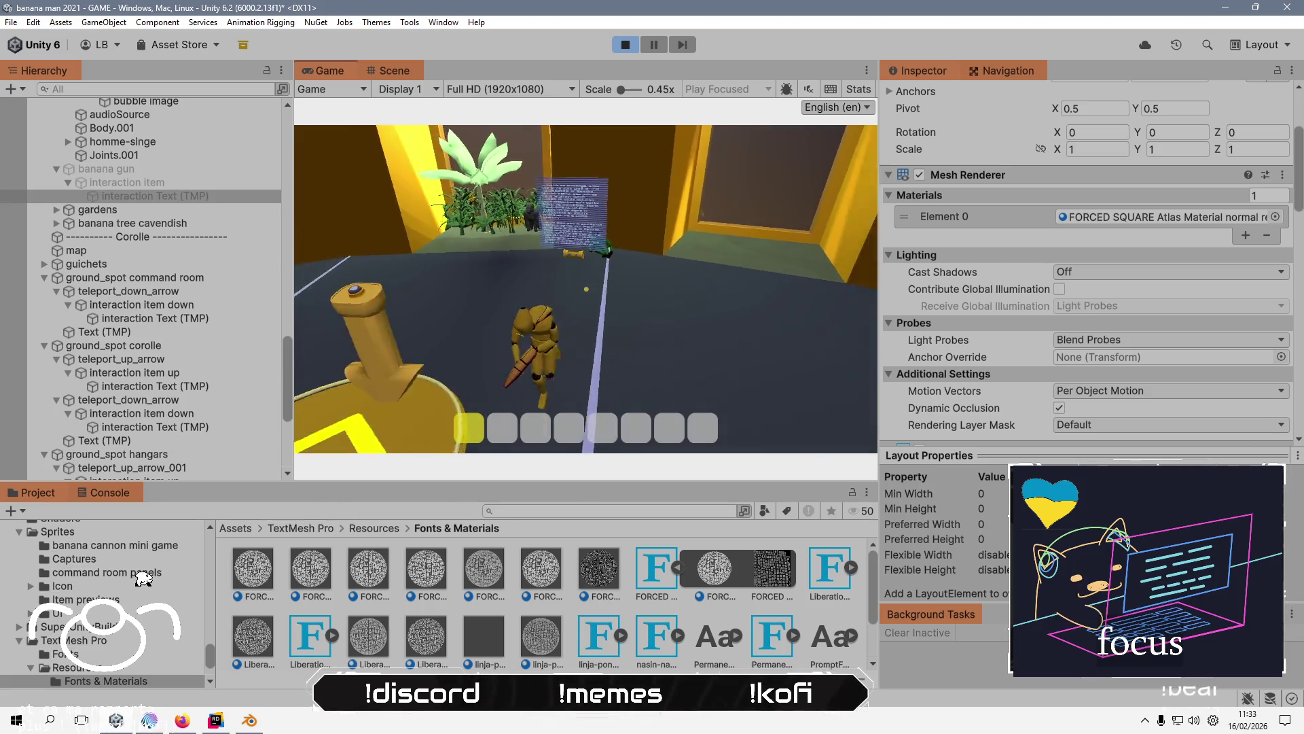
# - Run down the corridor, across the fence and through the bushes onto the grassy slope
pyautogui.press('s')
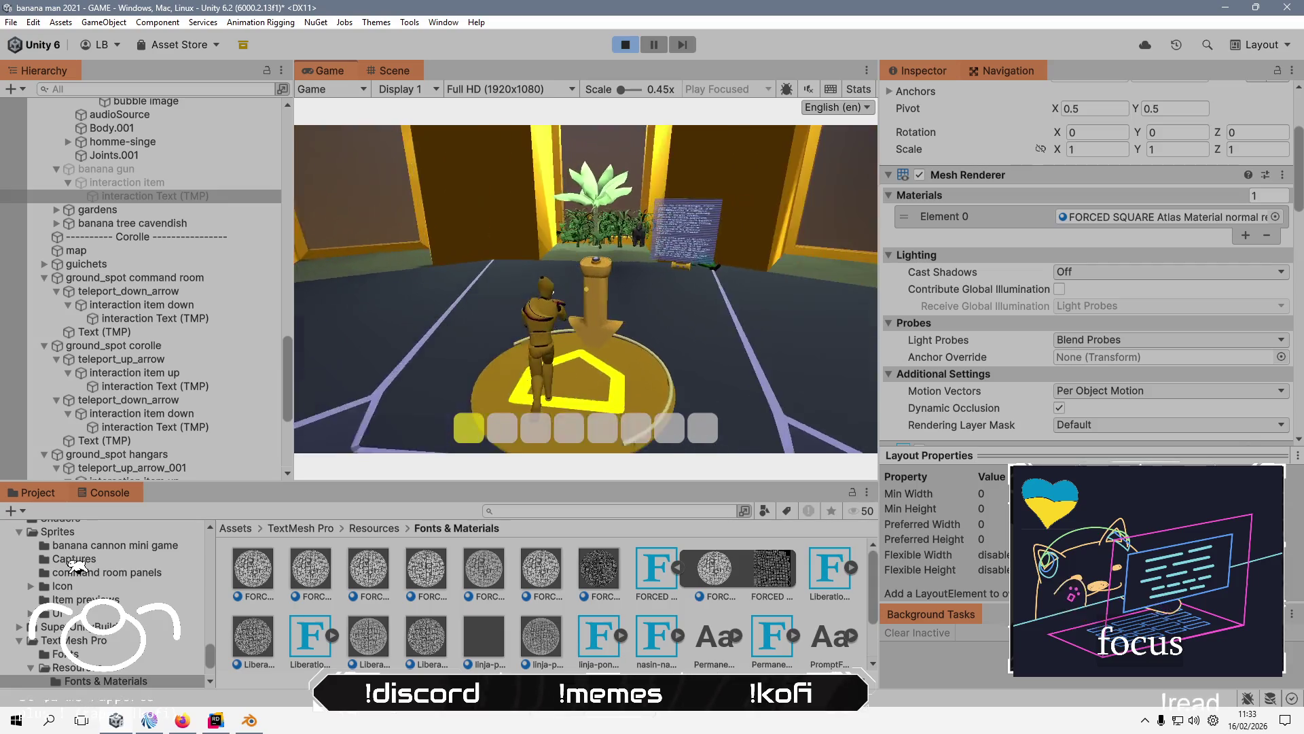
pyautogui.press('w')
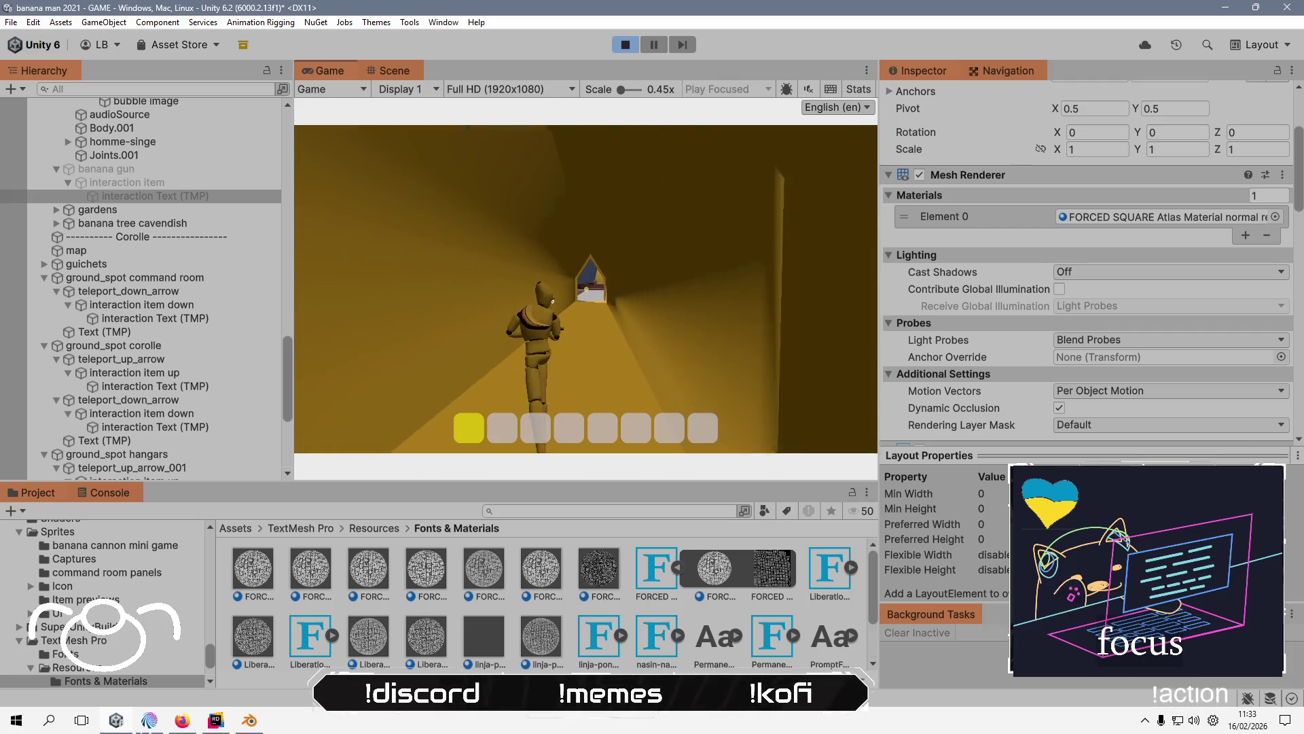
pyautogui.press('w')
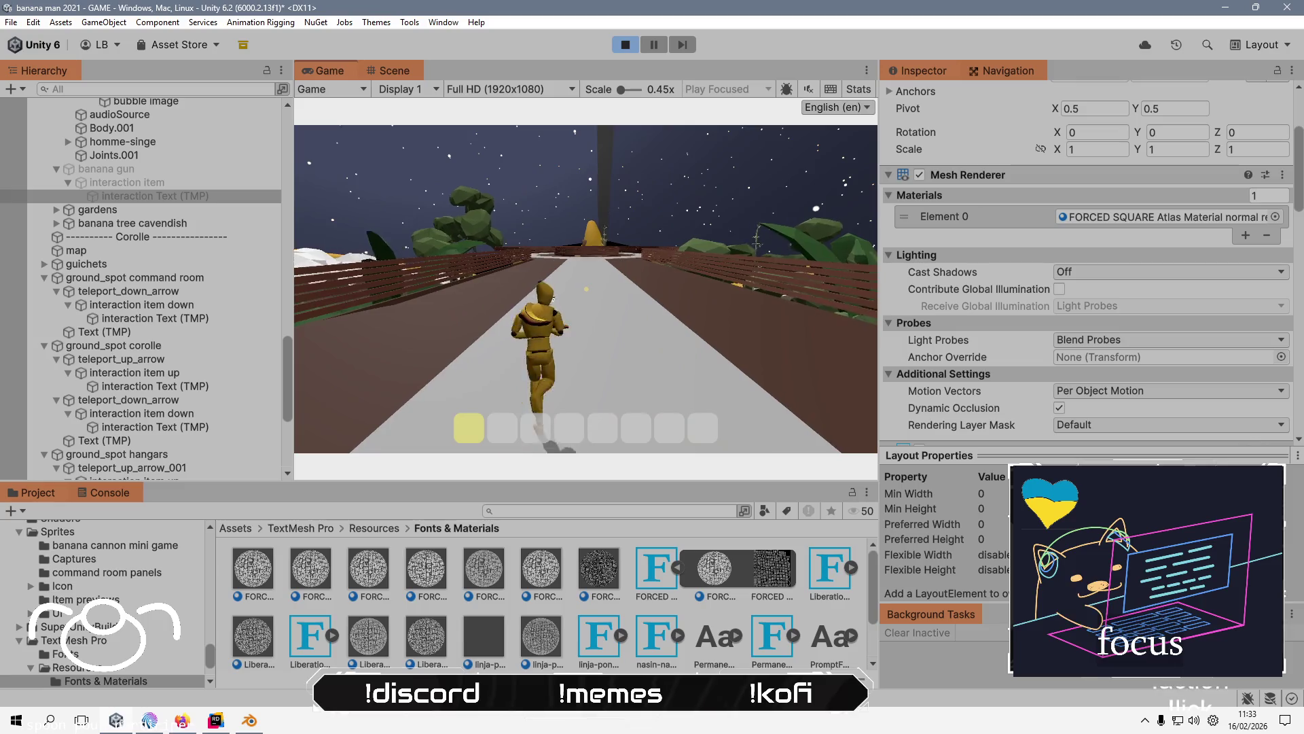
pyautogui.press('w')
pyautogui.press('w')
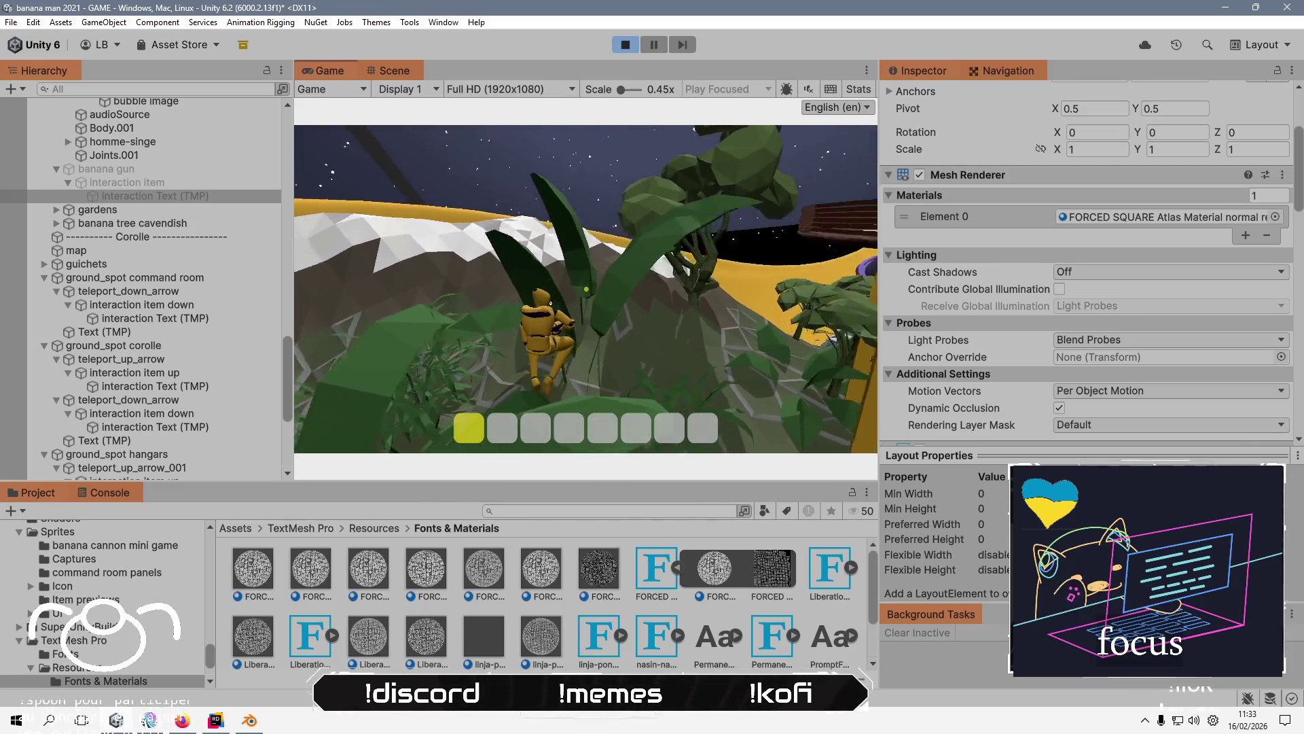
pyautogui.press('w')
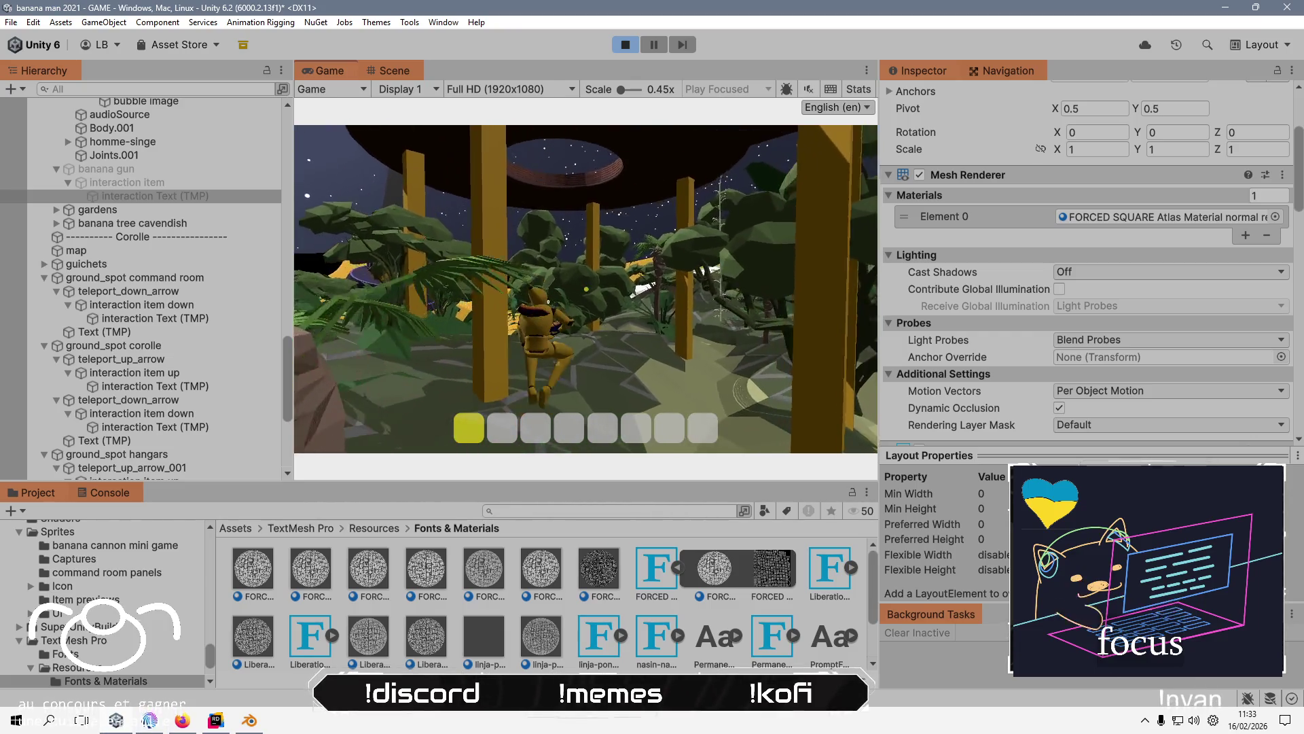
pyautogui.press('w')
pyautogui.press('w')
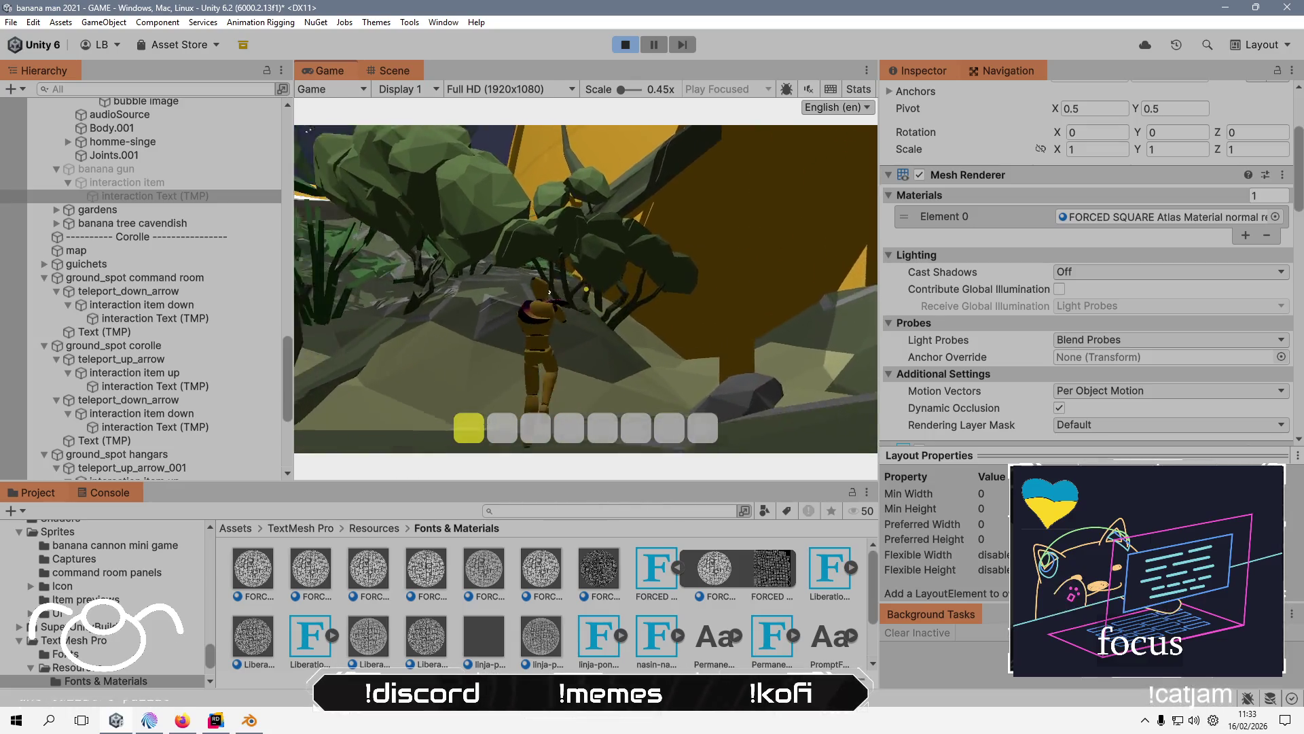
pyautogui.press('w')
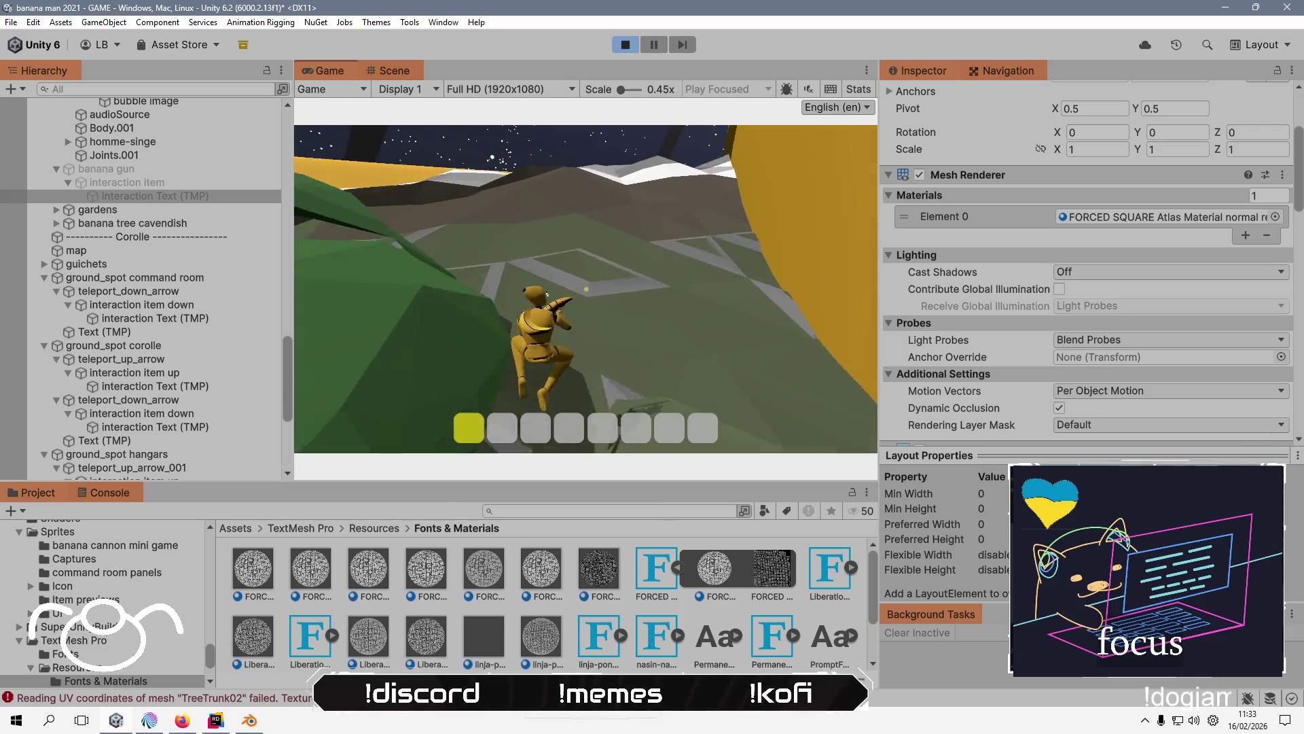
# - Jump up the slope, climb the rock past the beam, and run along the jungle path
pyautogui.press('space')
pyautogui.press('w')
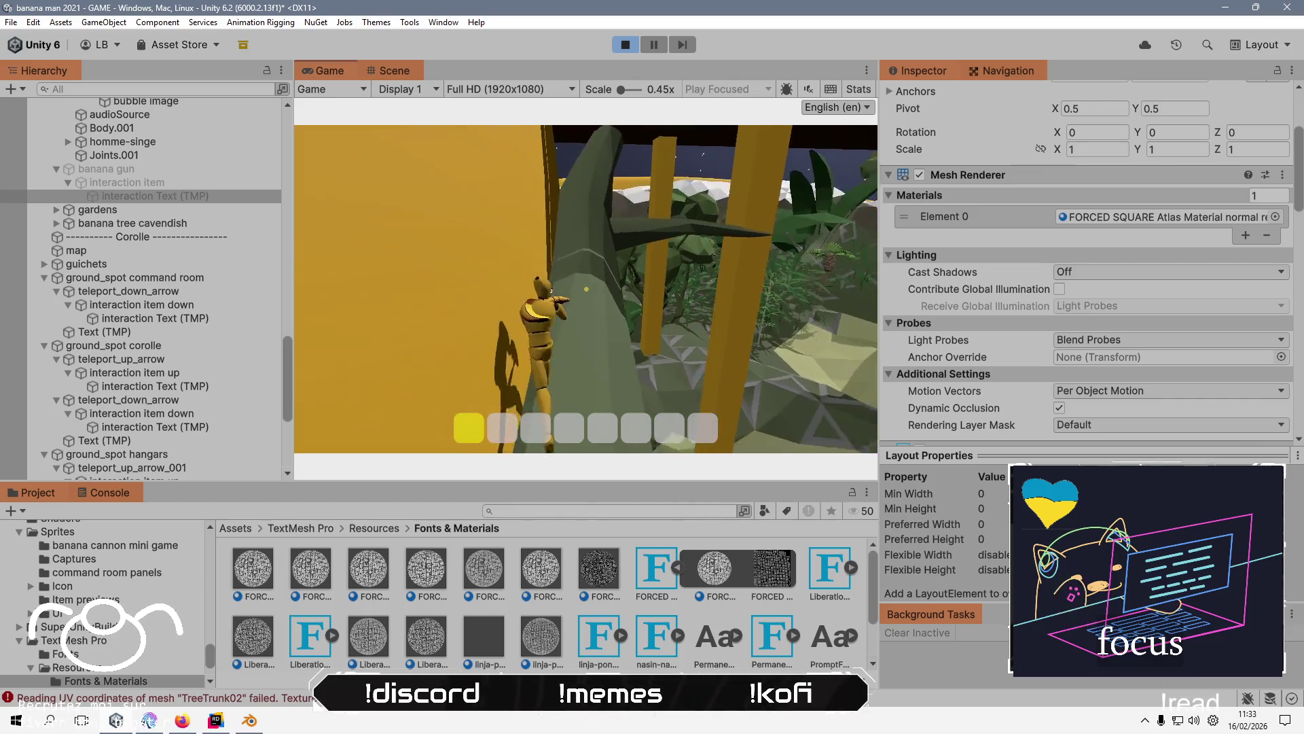
pyautogui.press('w')
pyautogui.press('w')
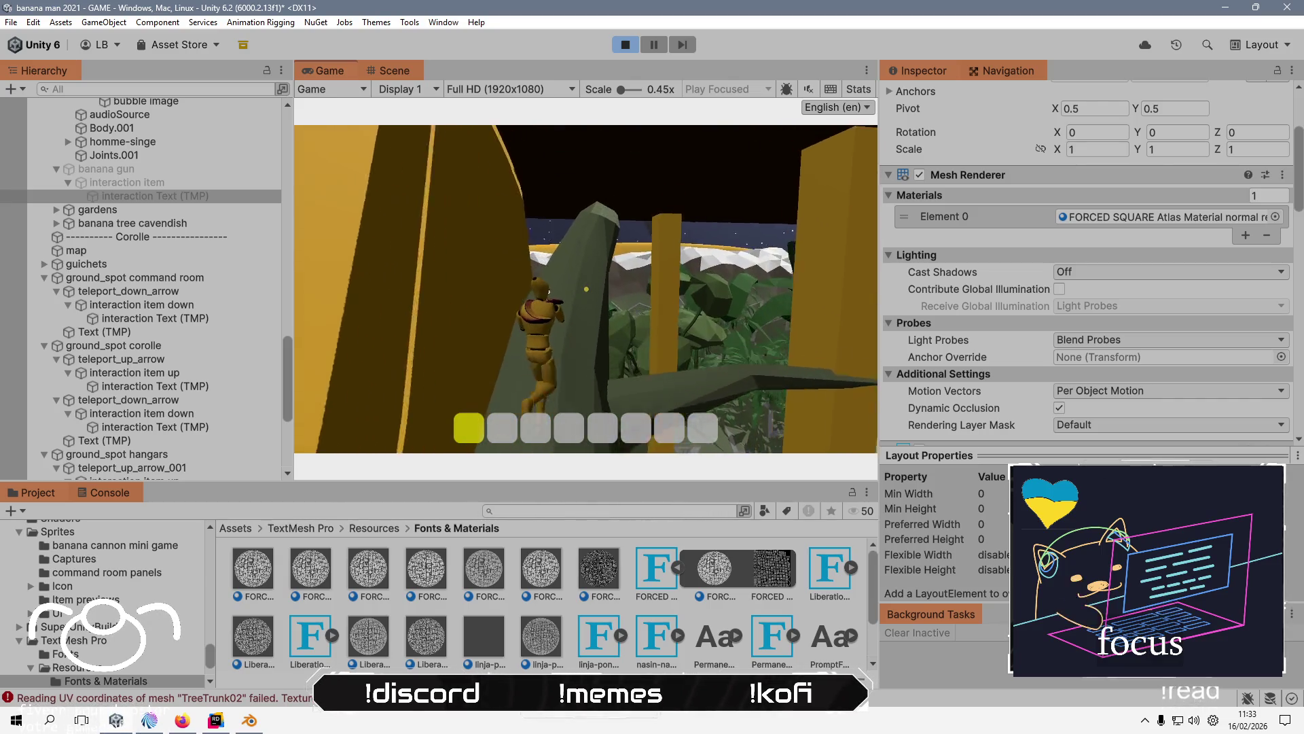
pyautogui.press('w')
pyautogui.press('a')
pyautogui.press('w')
pyautogui.press('d')
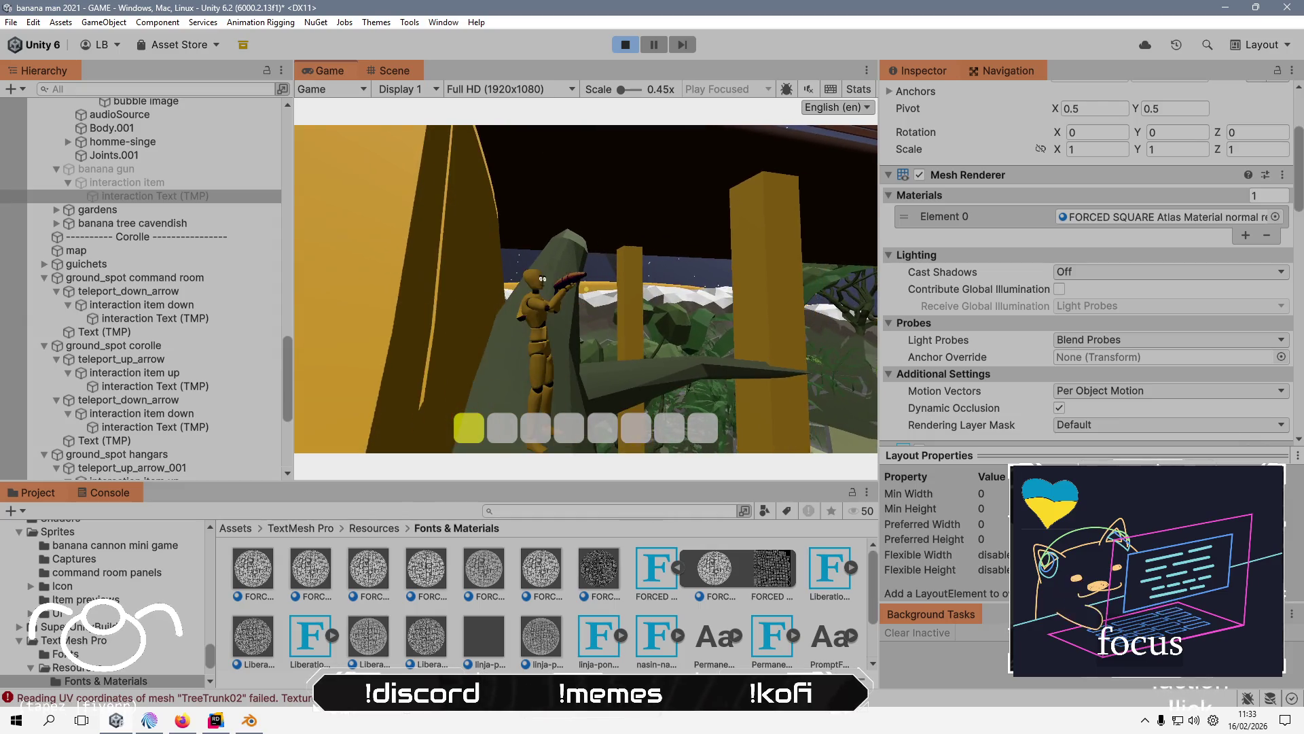
pyautogui.press('a')
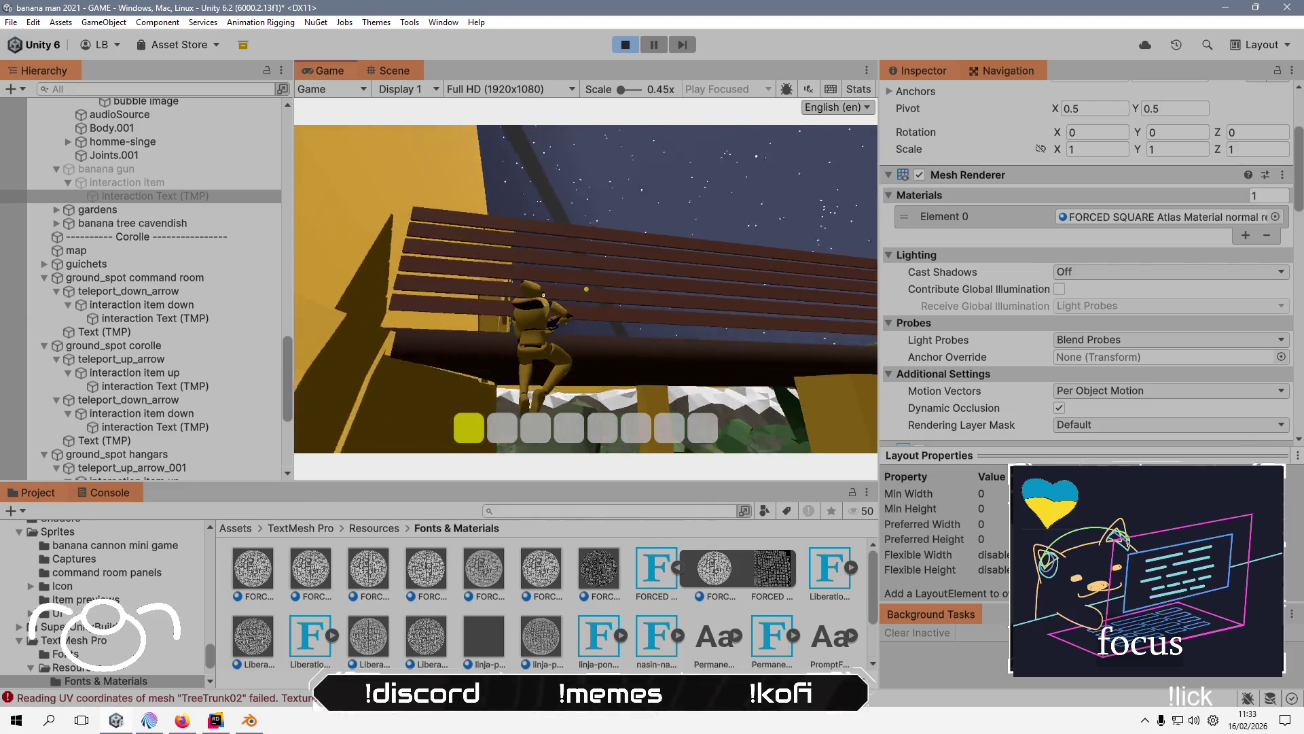
pyautogui.press('w')
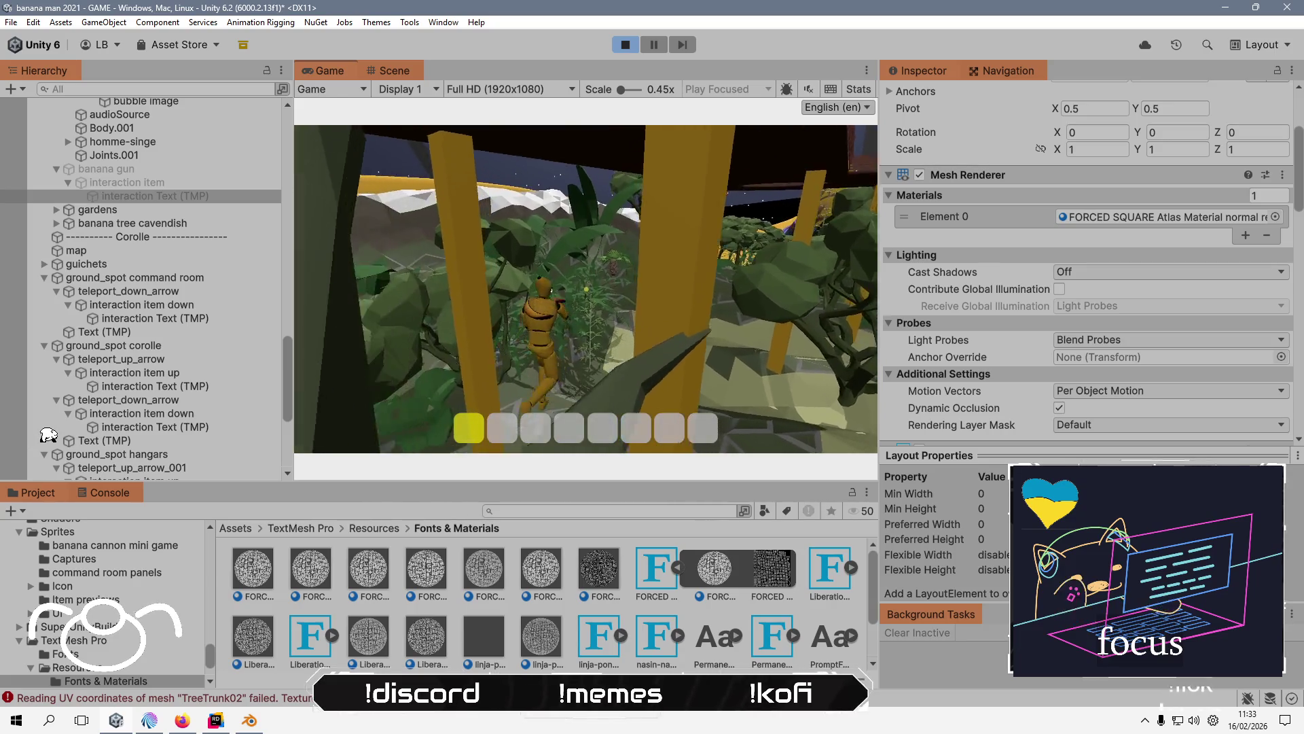
pyautogui.press('w')
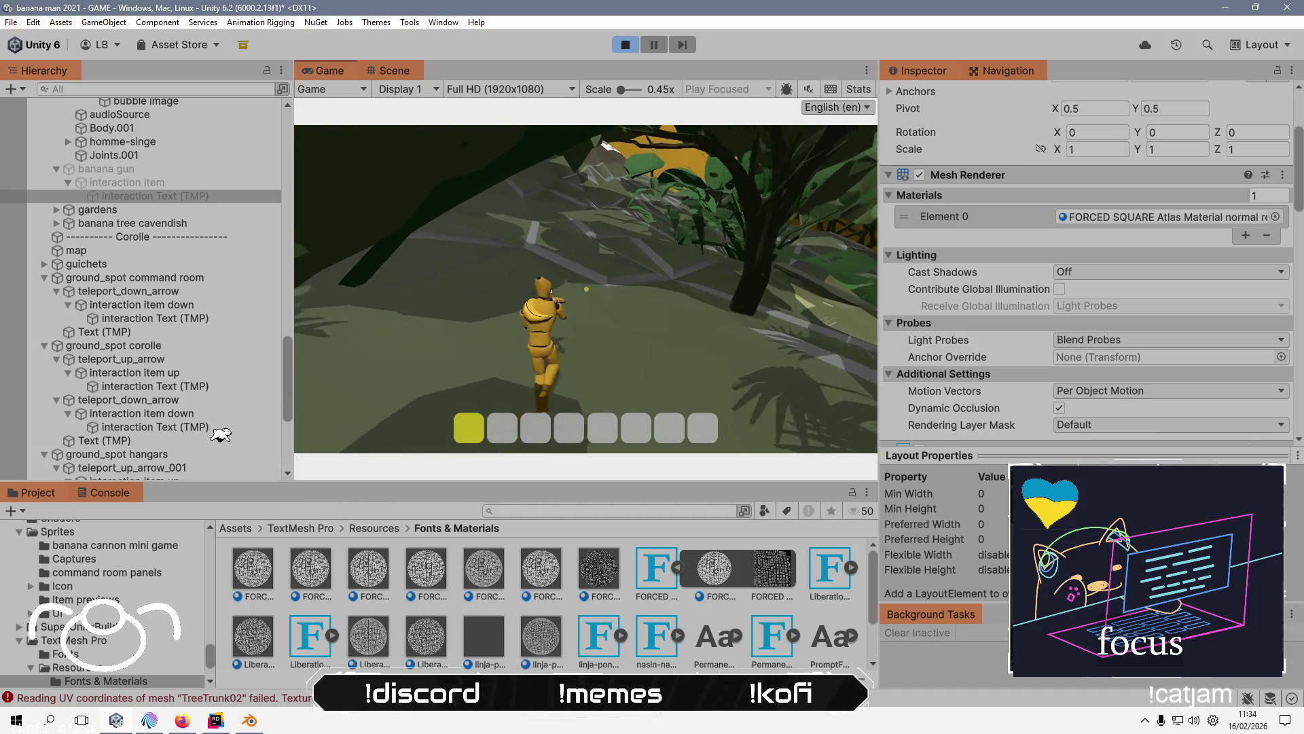
pyautogui.press('w')
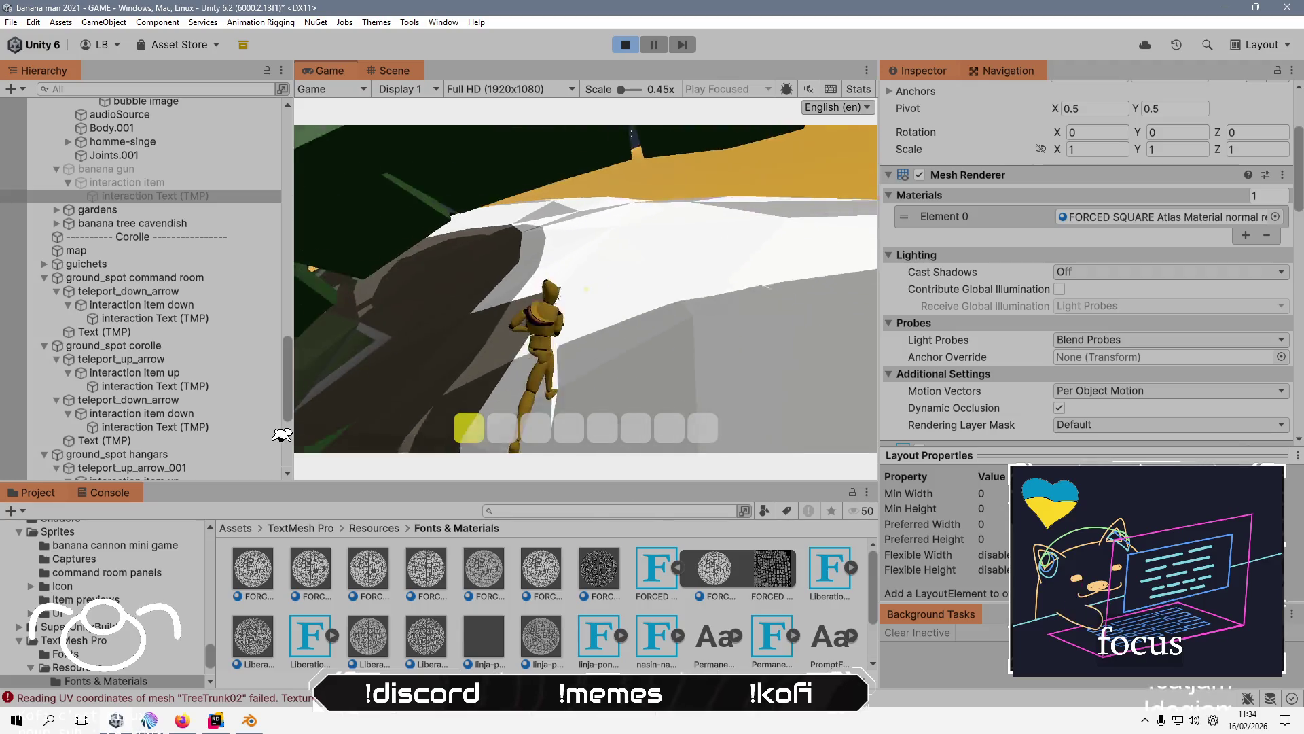
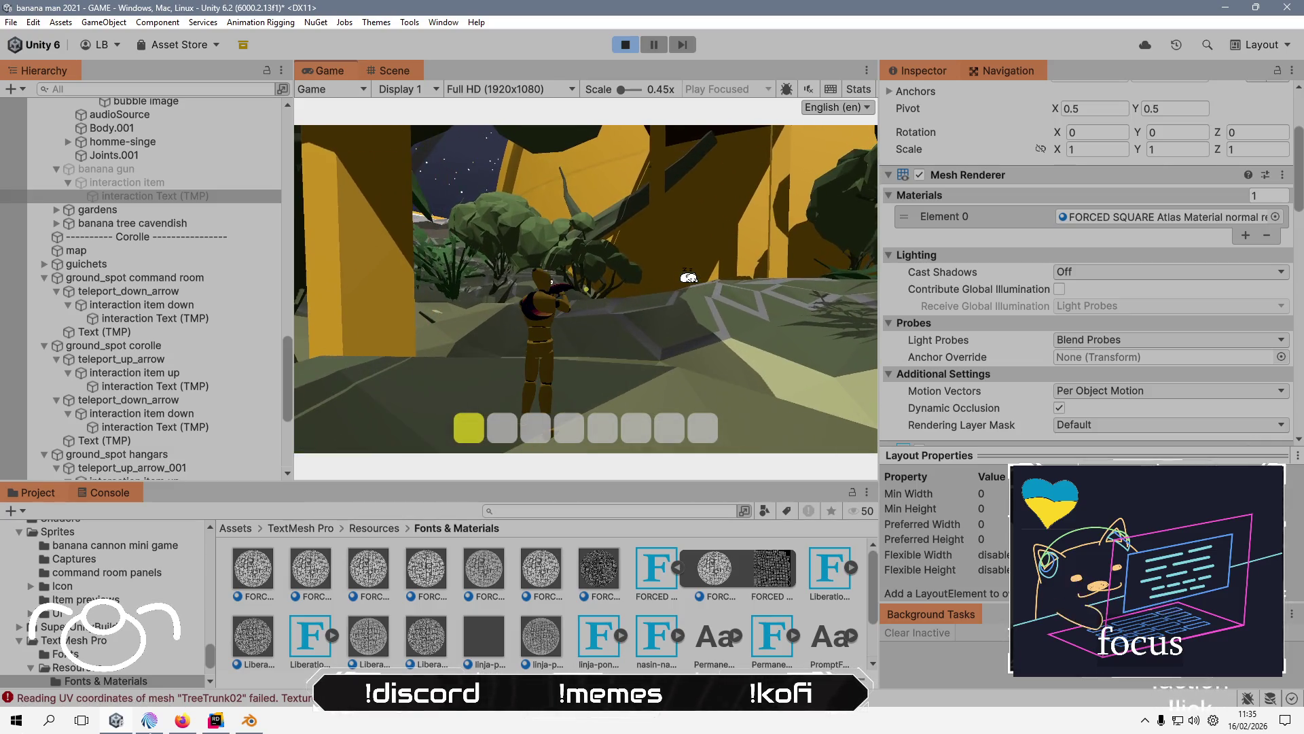
# - Glance at the code editor, setting the caret on empty line 19, then return to the game
pyautogui.hotkey('alt', 'Tab')
pyautogui.click(558, 335)
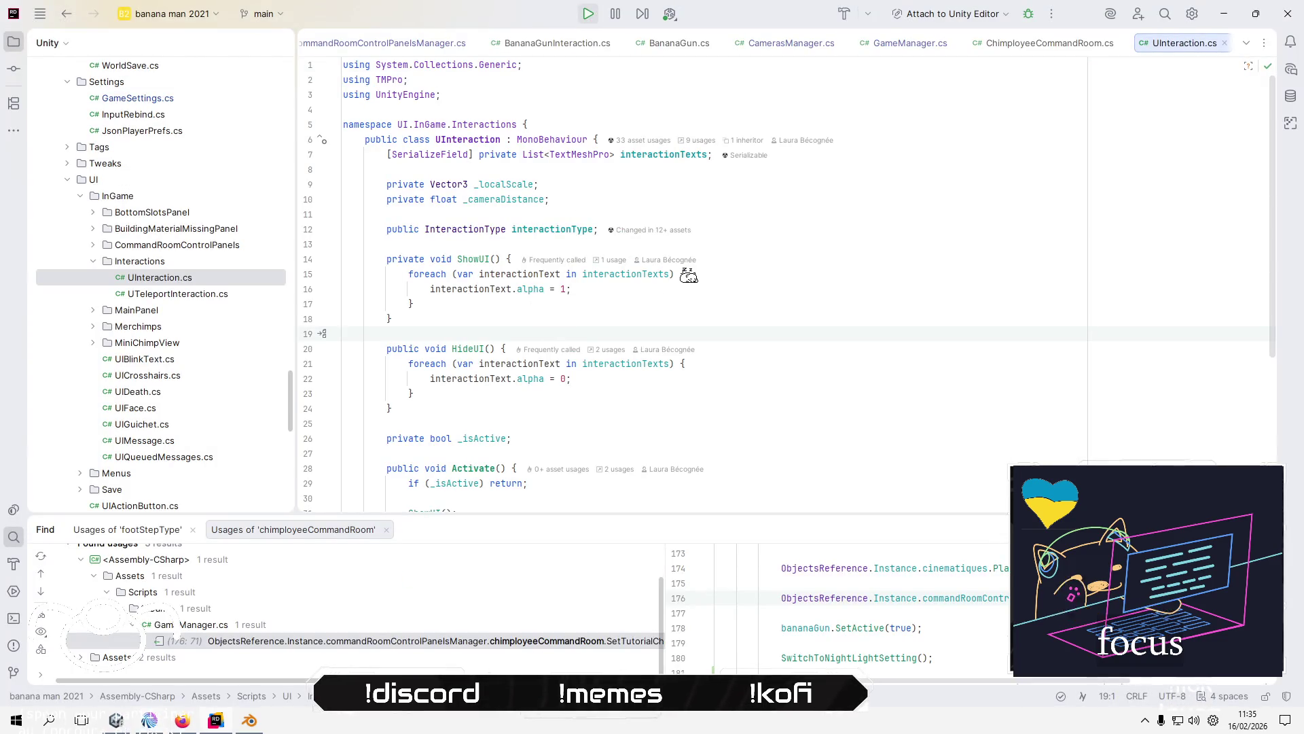
pyautogui.hotkey('alt', 'Tab')
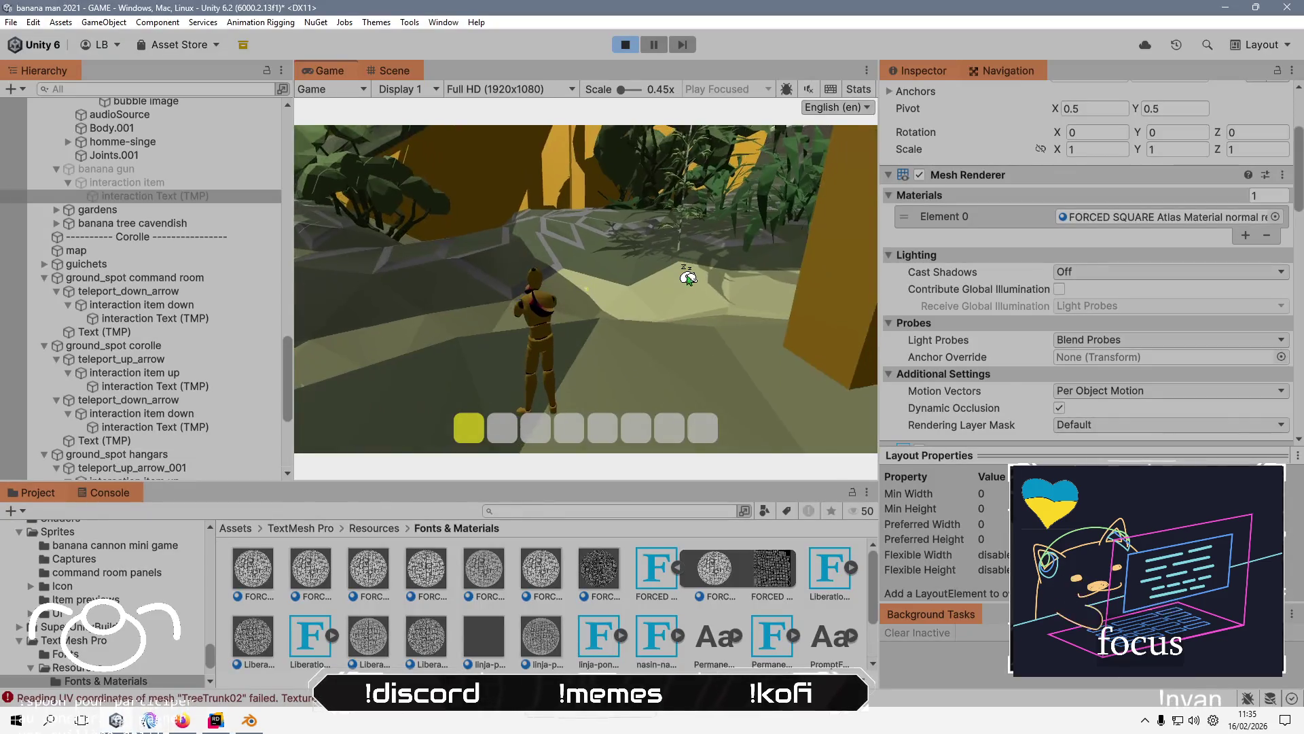
# - Play-test by aiming the banana gun and running through foliage, sand and the checkered floor
pyautogui.rightClick(688, 277)
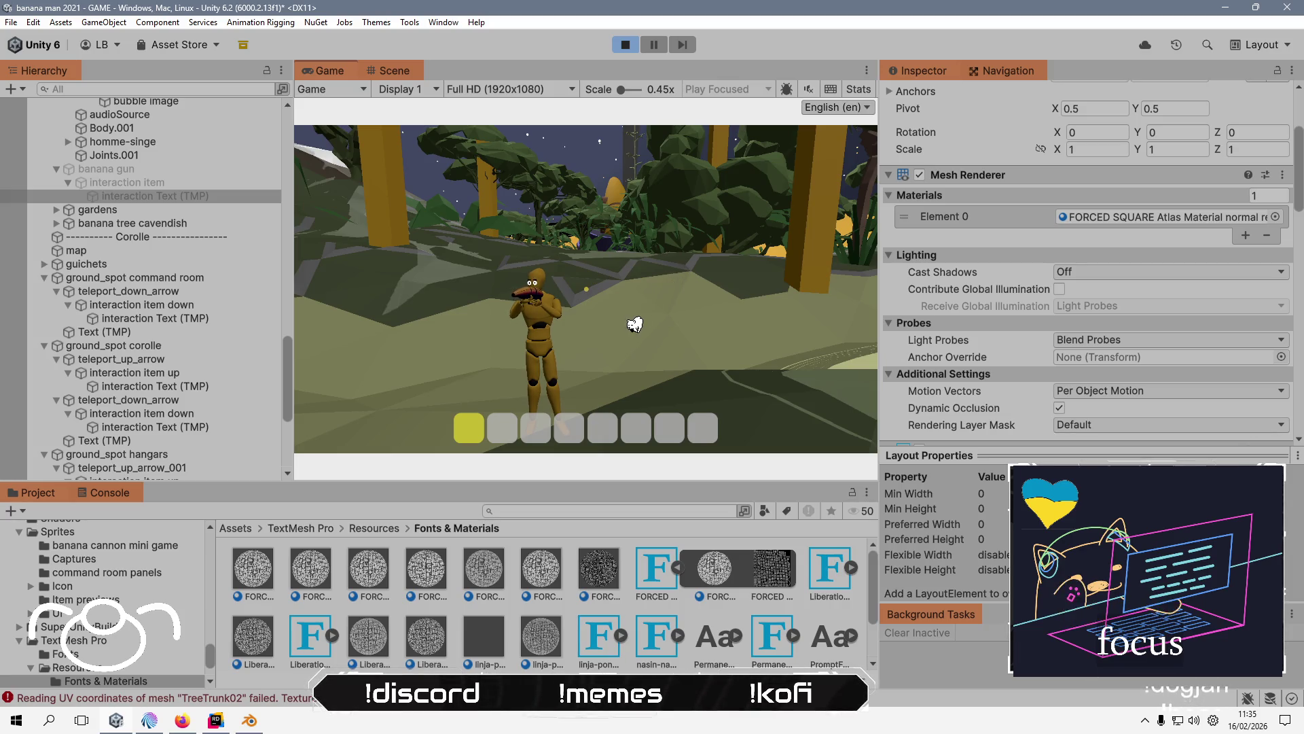
pyautogui.press('w')
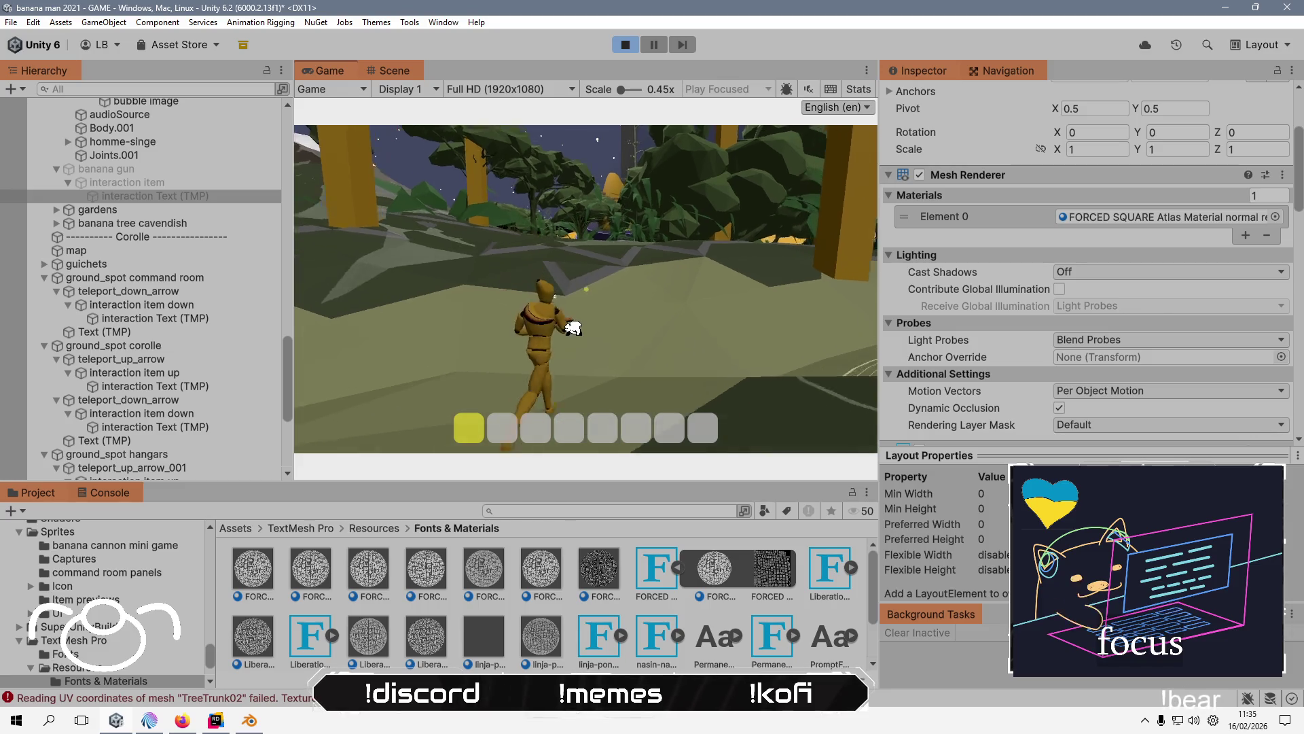
pyautogui.press('w')
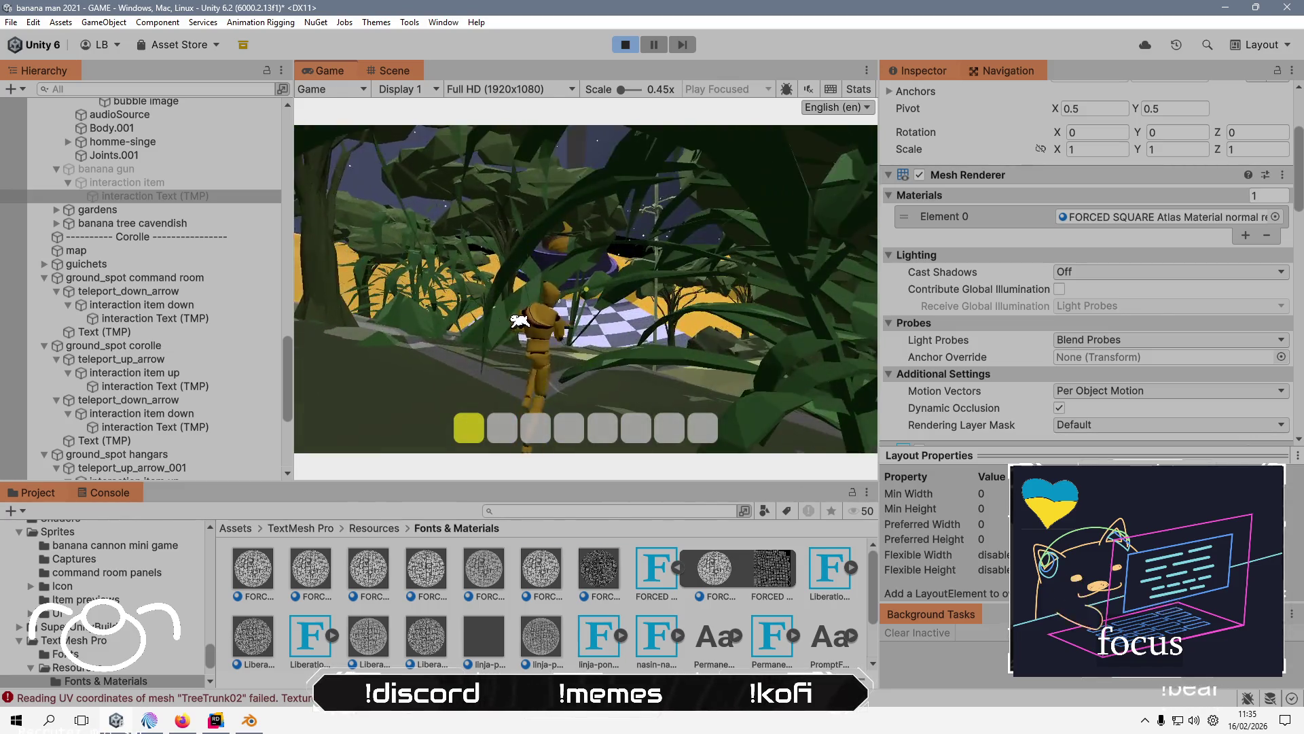
pyautogui.press('a')
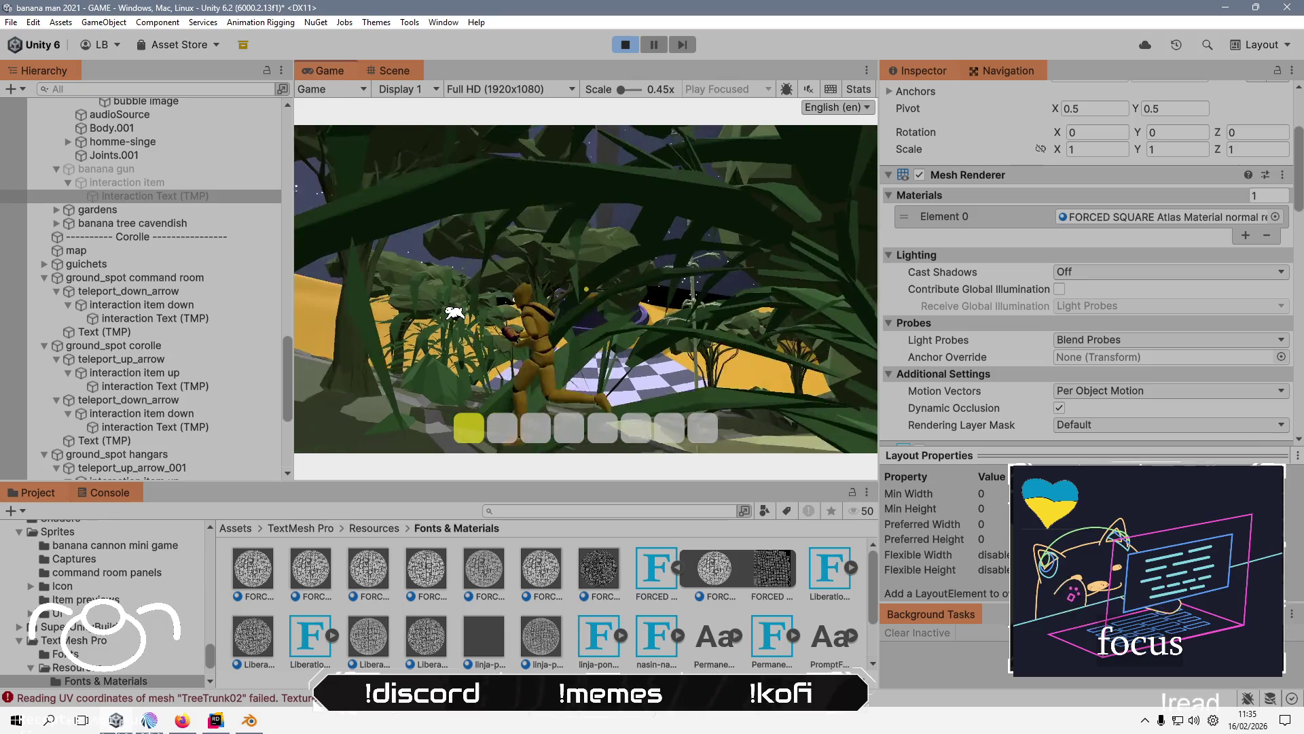
pyautogui.press('w')
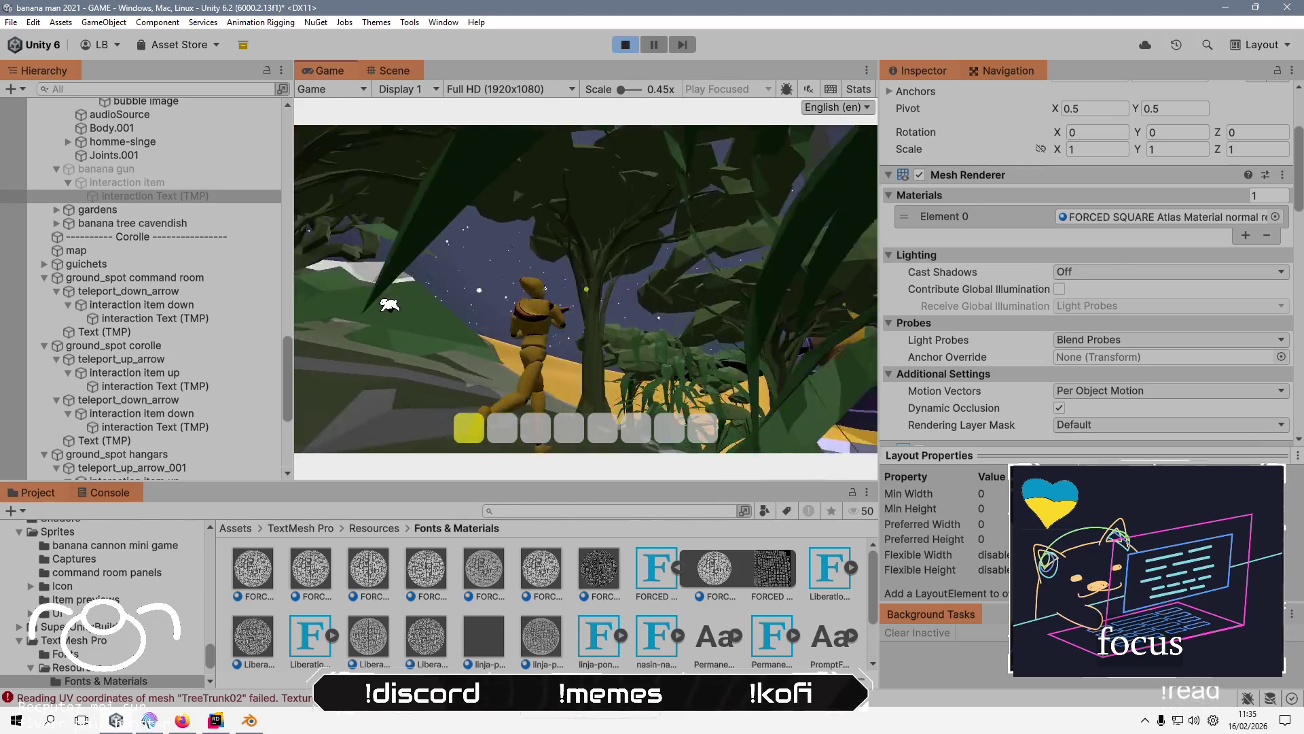
pyautogui.press('w')
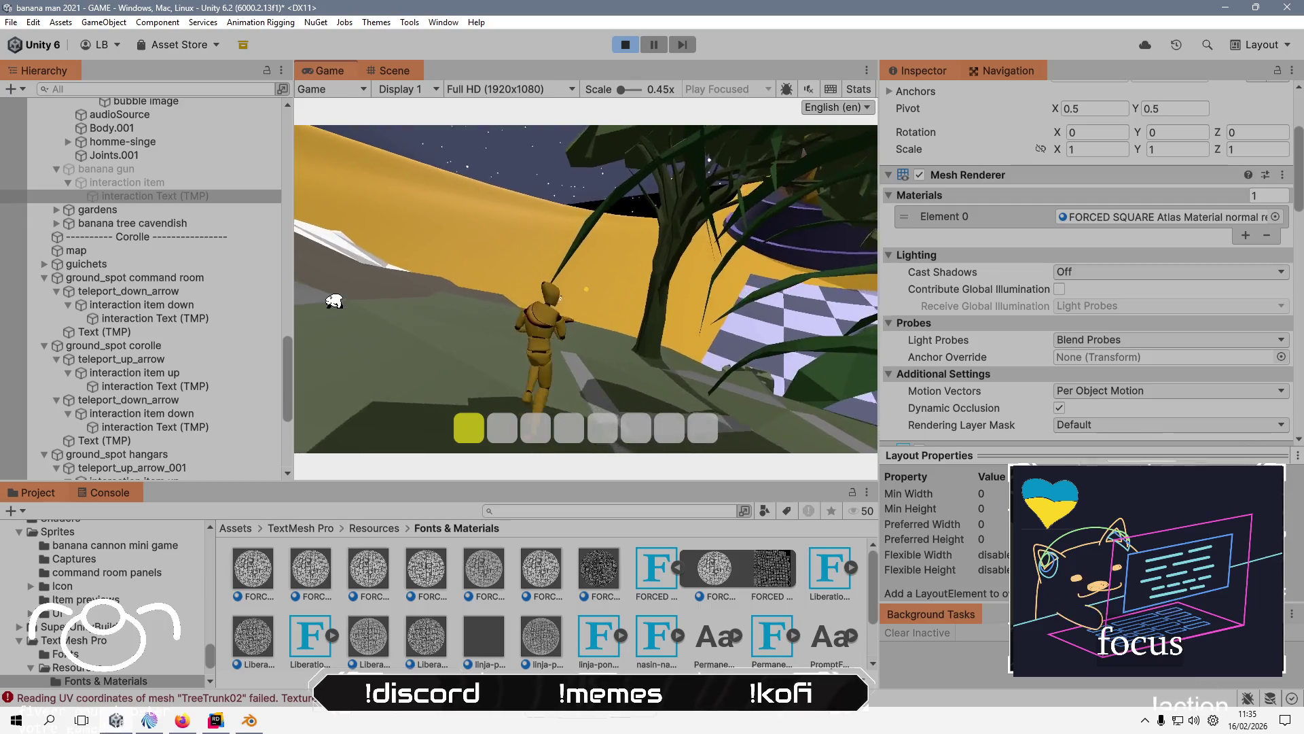
pyautogui.press('w')
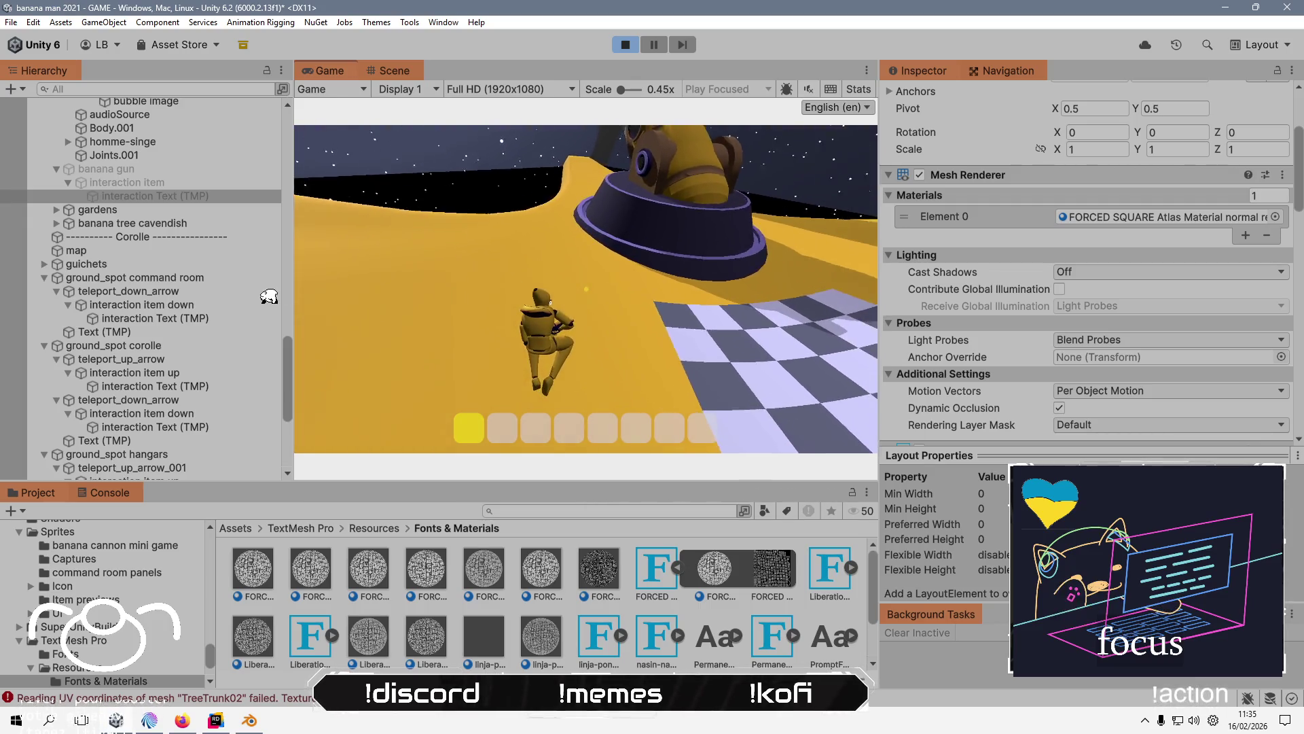
pyautogui.press('w')
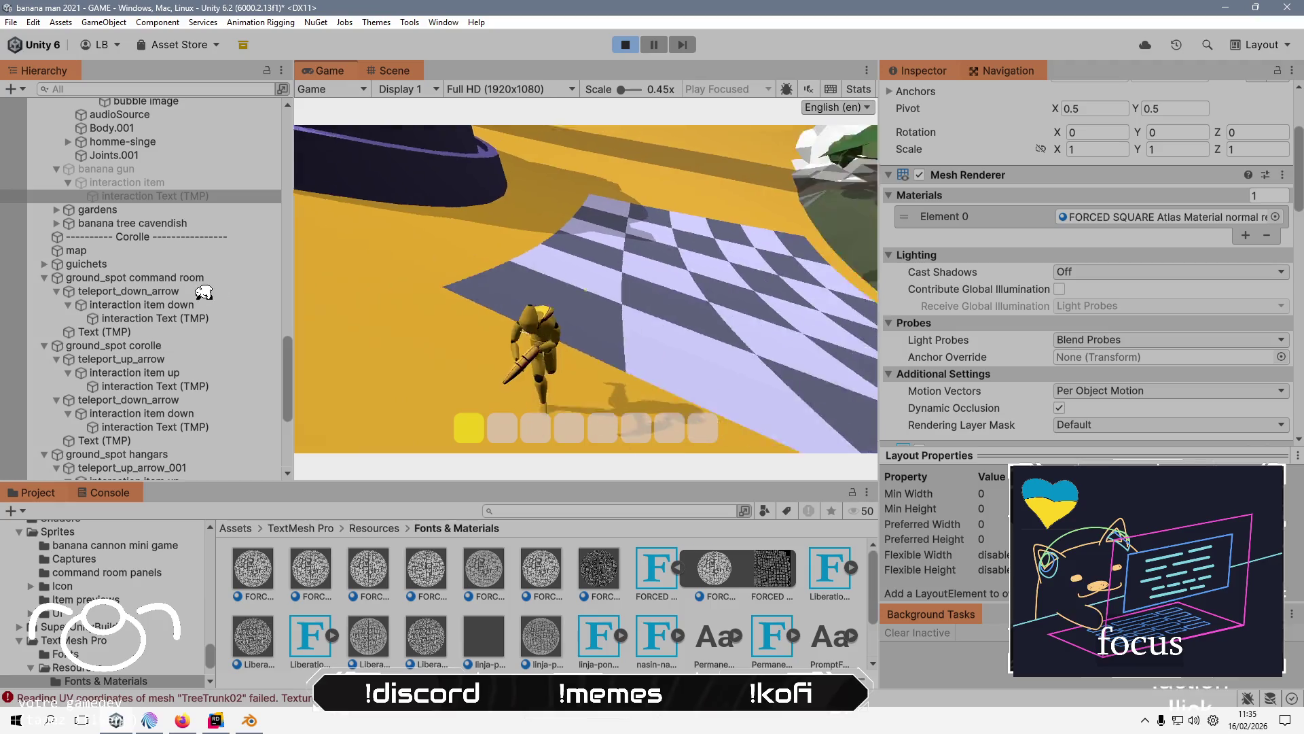
pyautogui.press('s')
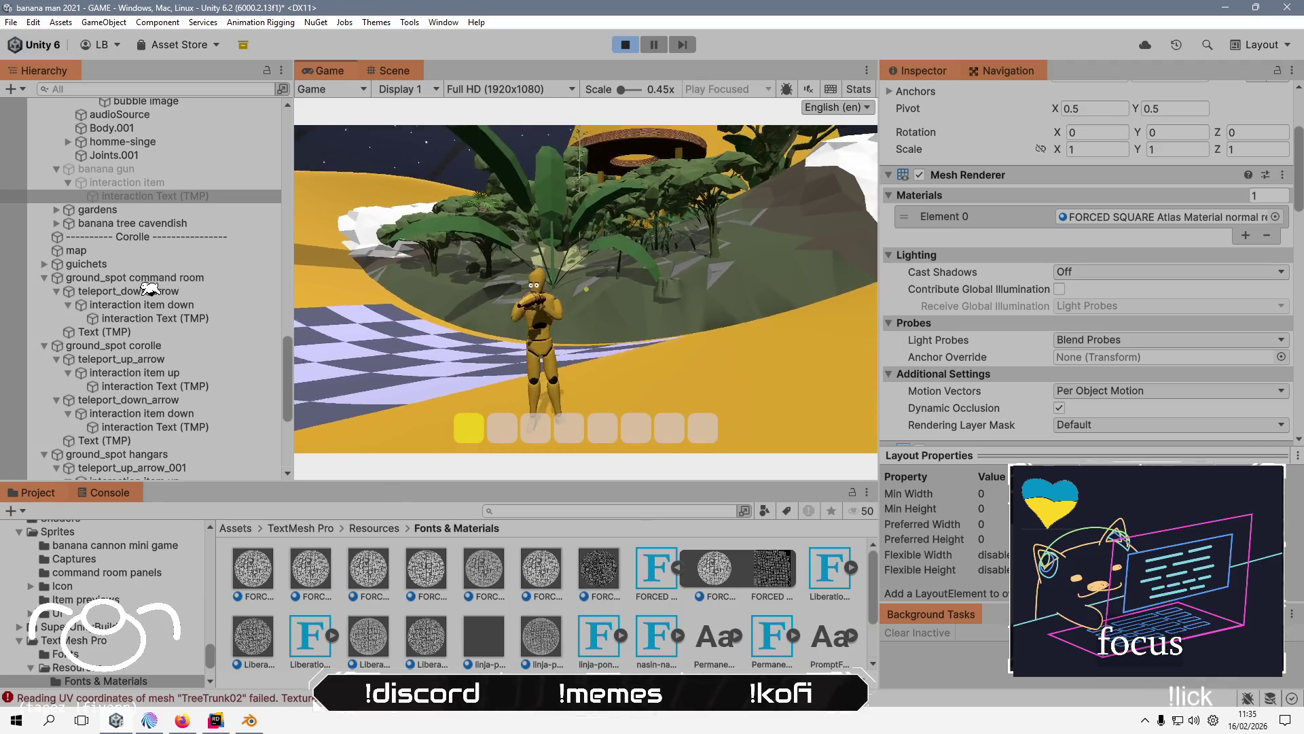
pyautogui.press('a')
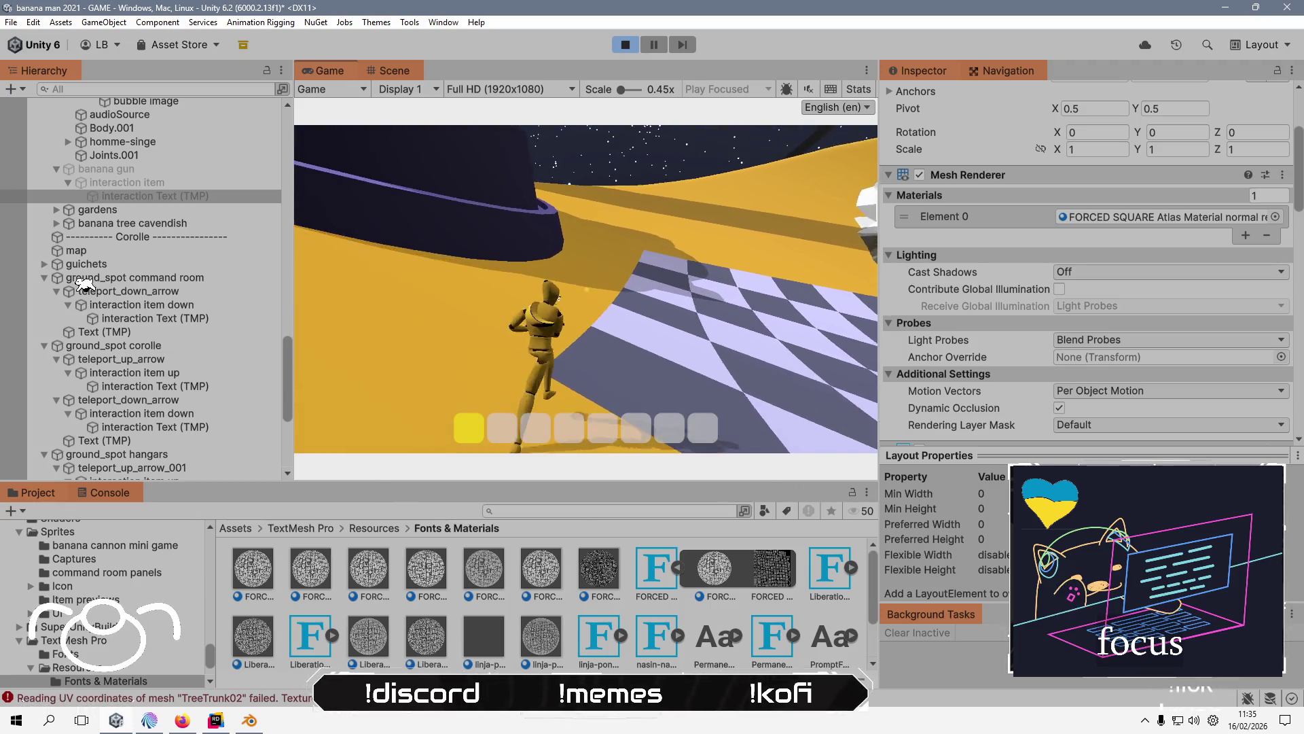
pyautogui.press('w')
pyautogui.press('d')
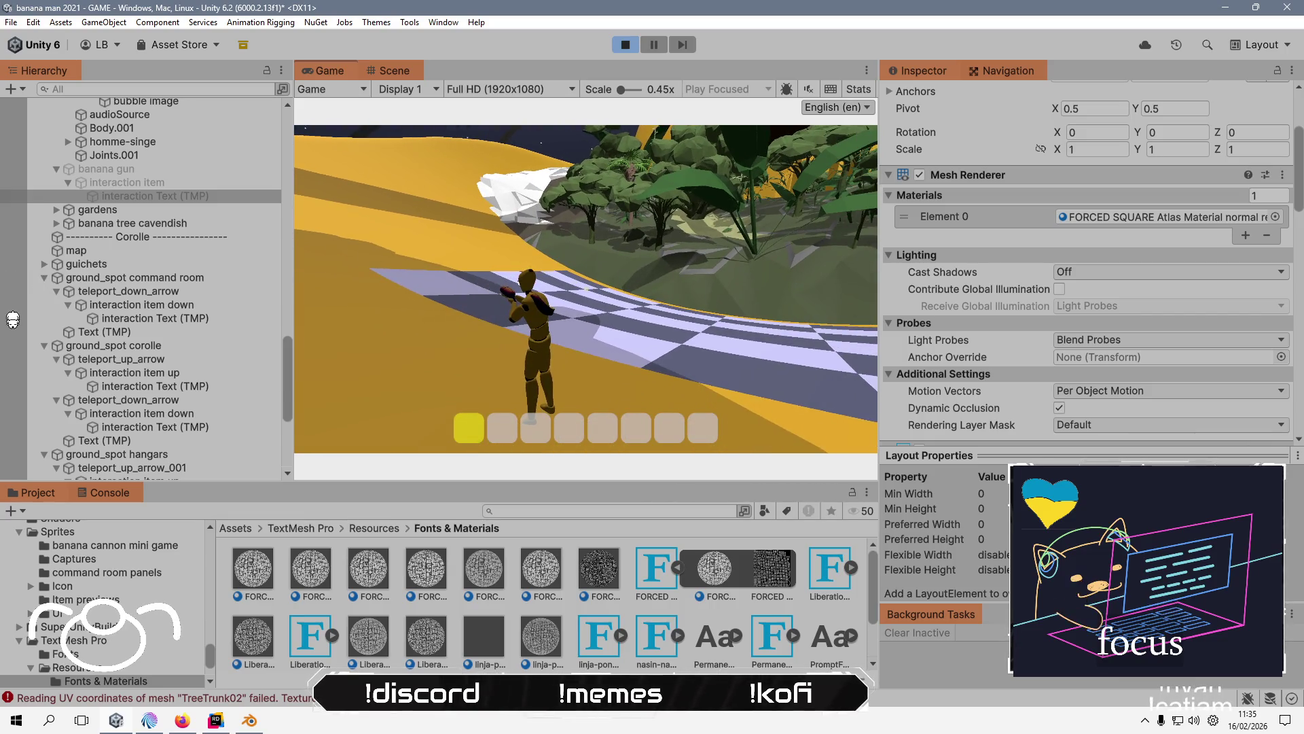
pyautogui.press('a')
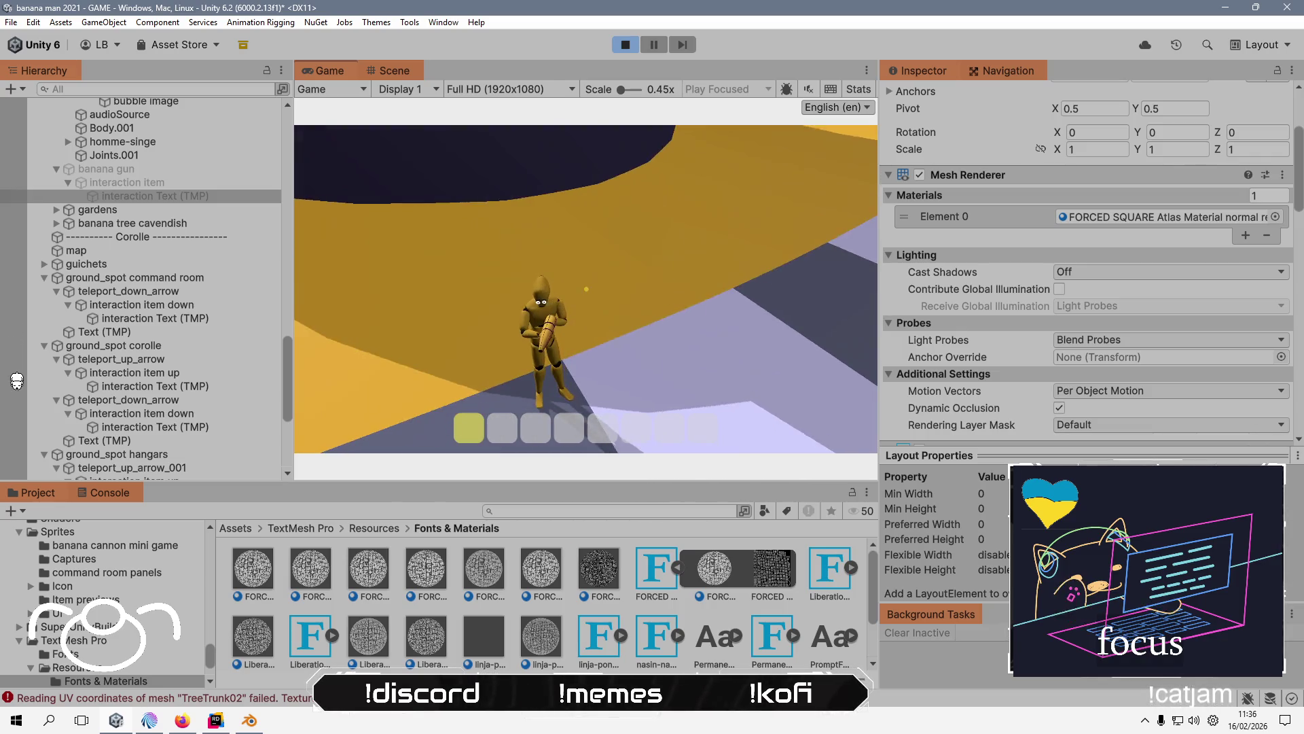
pyautogui.press('w')
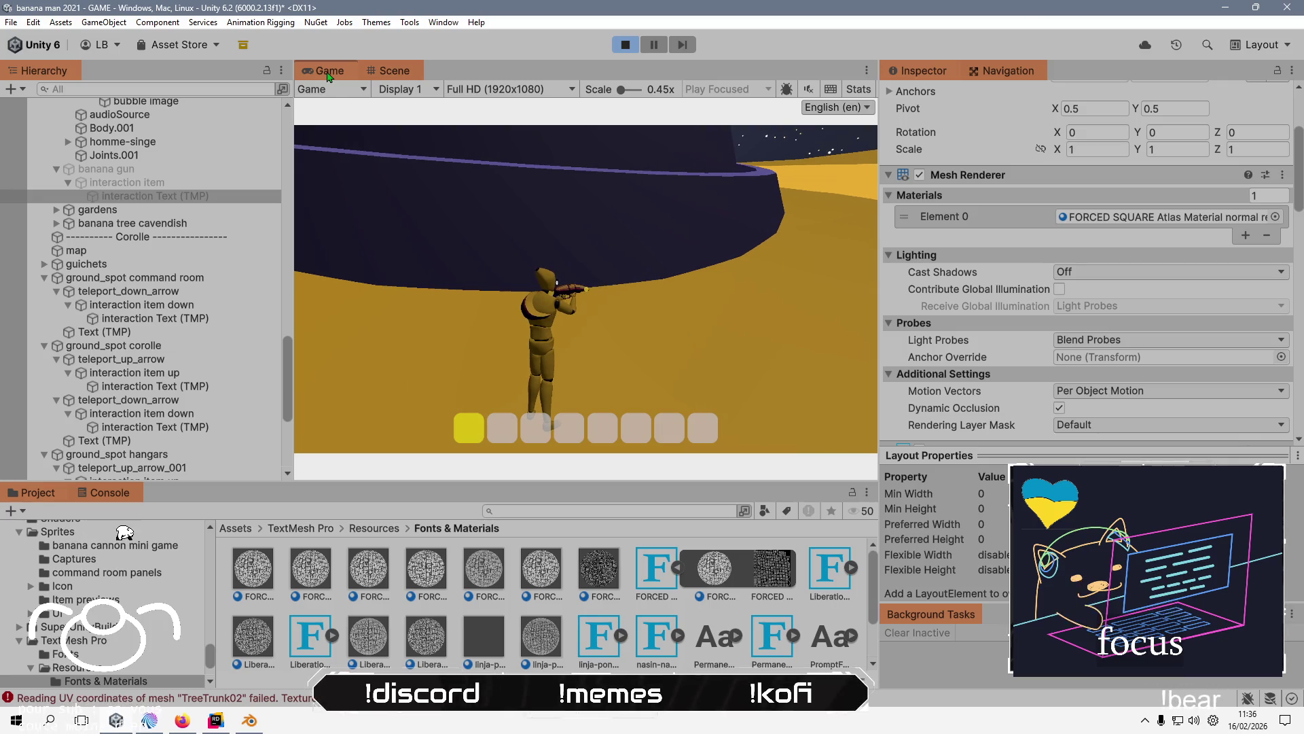
# - Switch to the Scene view, pan for a closer look, then bring up FootStepSurfaceDetector.cs in Rider
pyautogui.click(382, 81)
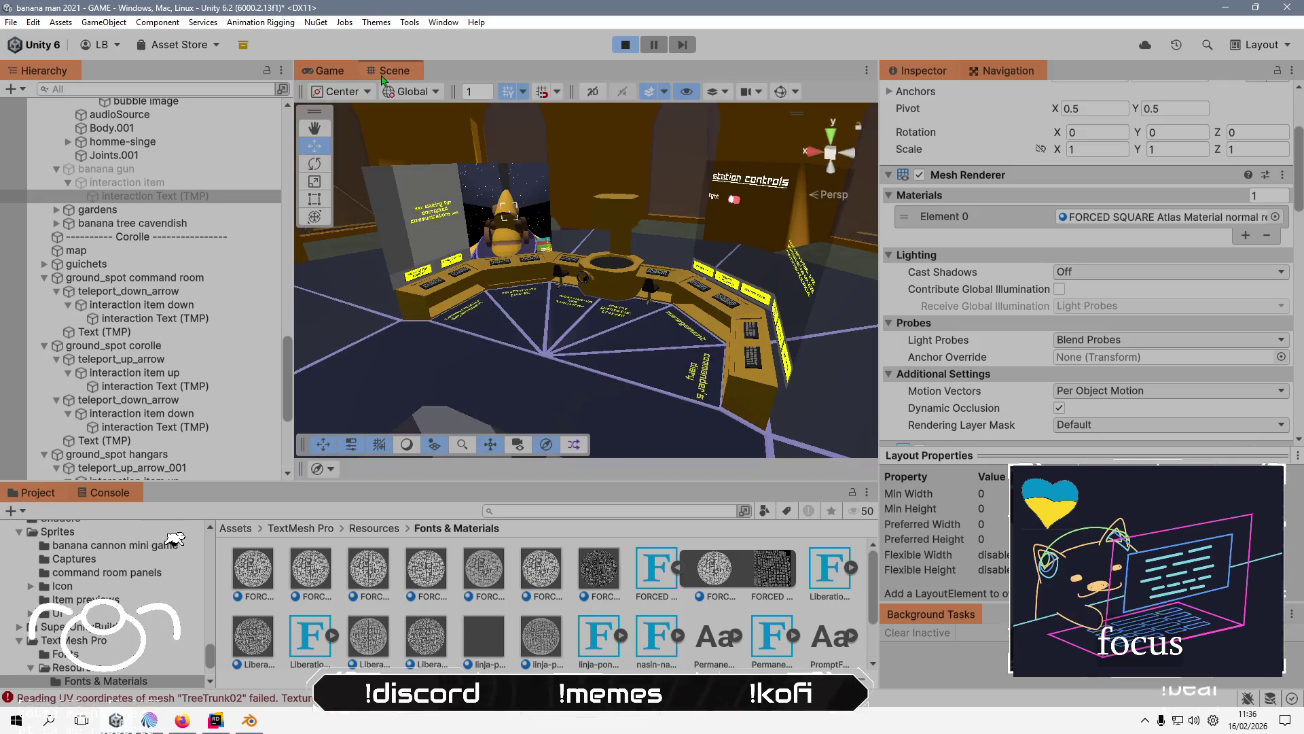
pyautogui.moveTo(577, 306)
pyautogui.mouseDown()
pyautogui.moveTo(762, 347)
pyautogui.moveTo(616, 301)
pyautogui.moveTo(599, 336)
pyautogui.mouseUp()
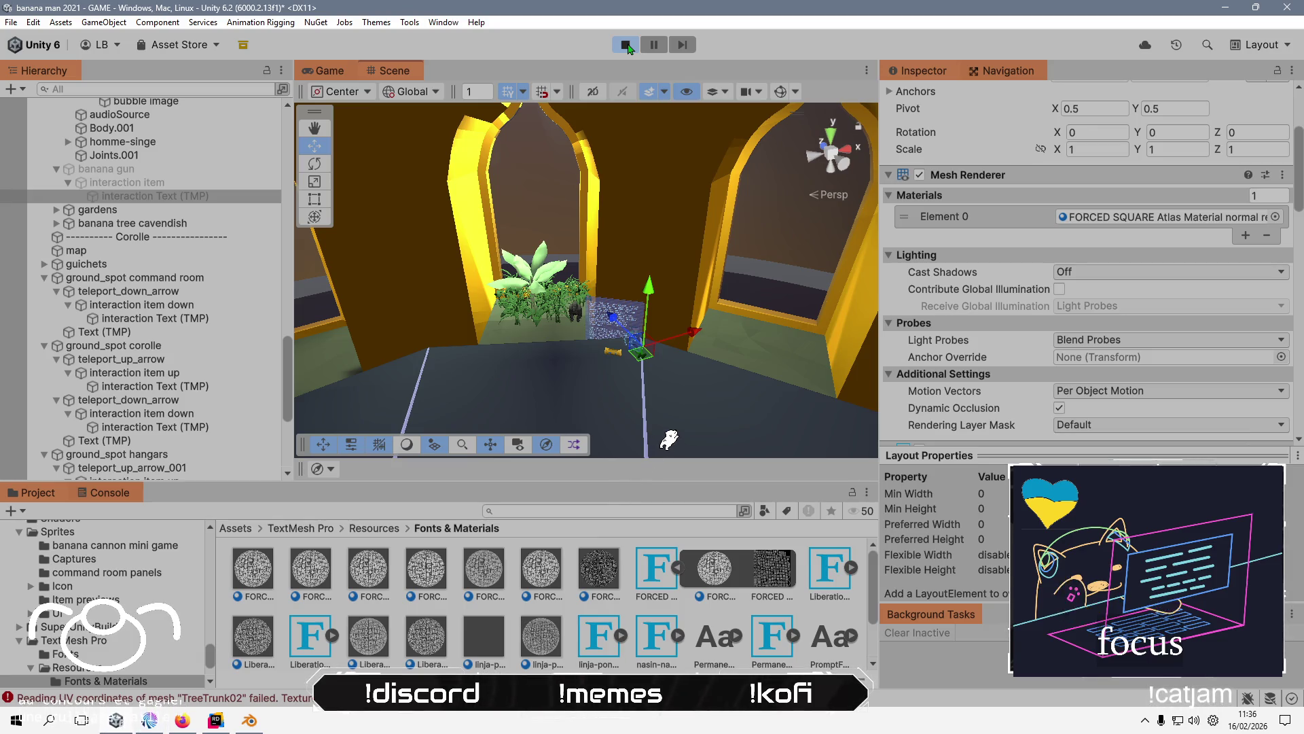
pyautogui.hotkey('alt', 'Tab')
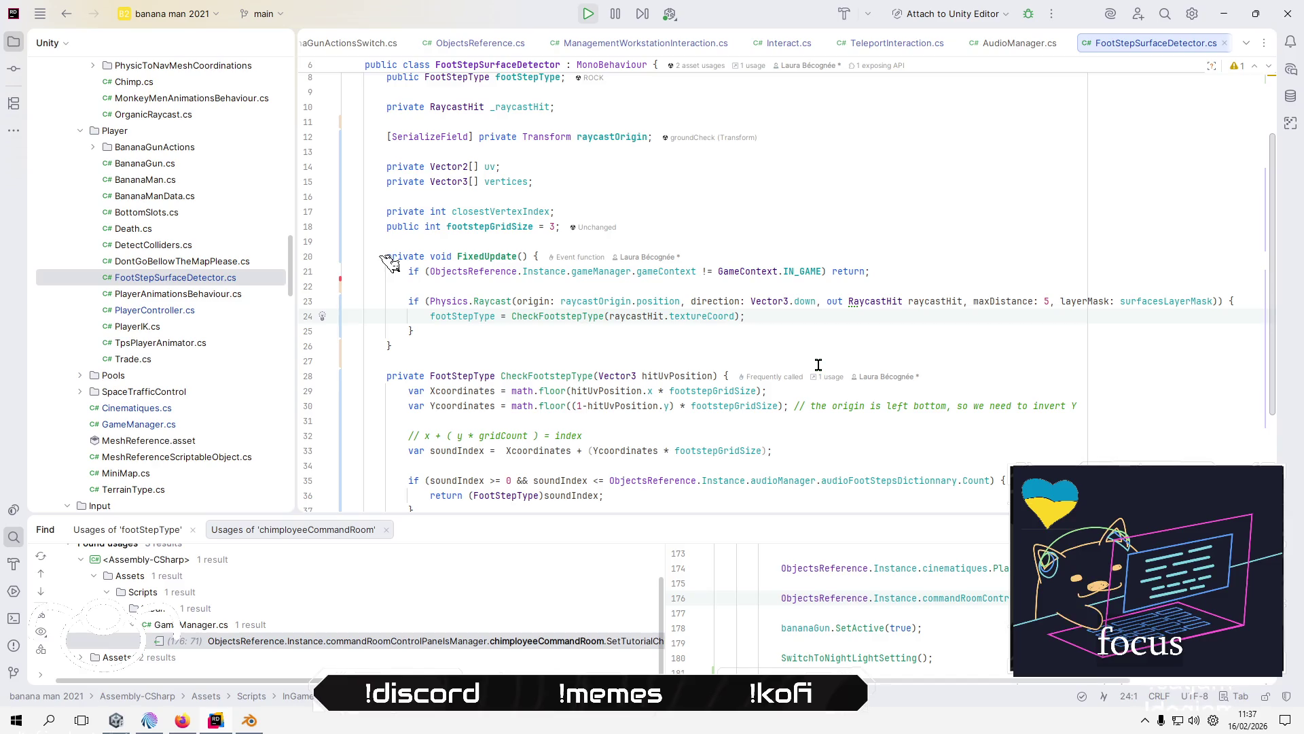
# - Scroll to the top of FootStepSurfaceDetector.cs, then return to Unity's TreeTrunk02 UV errors
pyautogui.scroll(2, 819, 364)
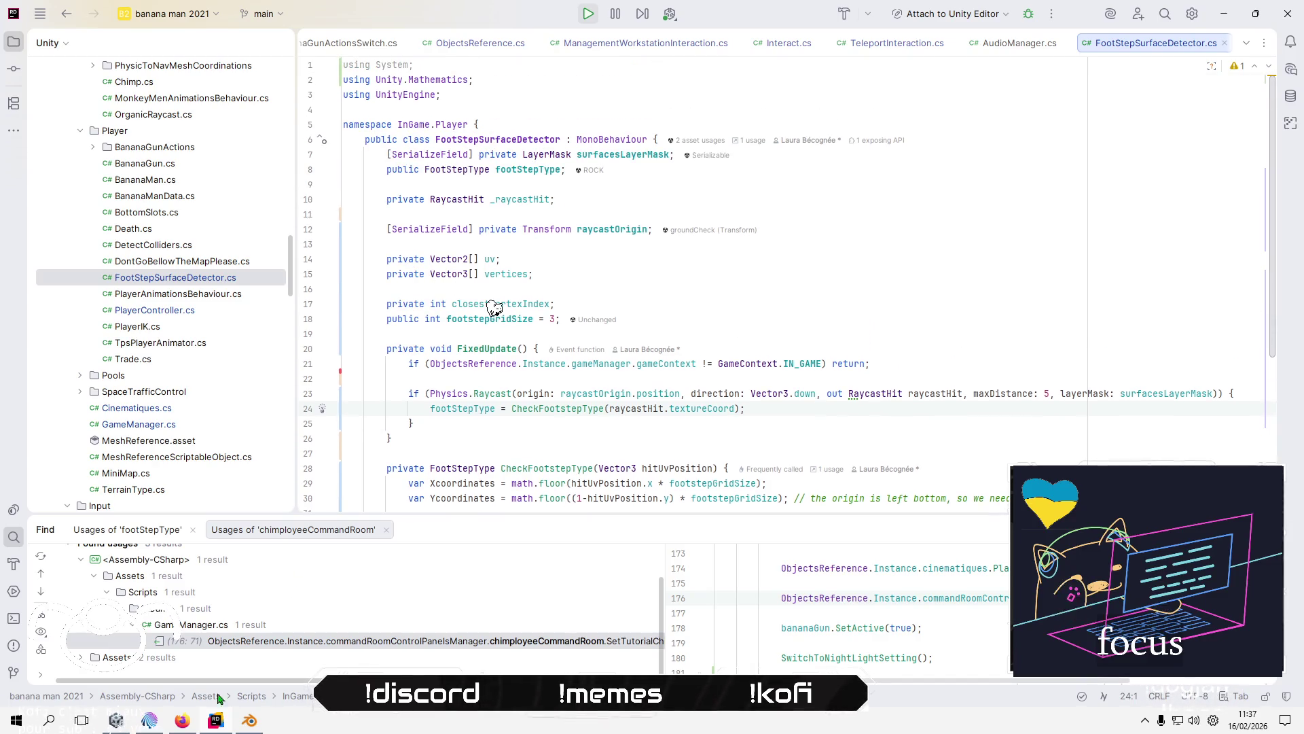
pyautogui.hotkey('alt', 'Tab')
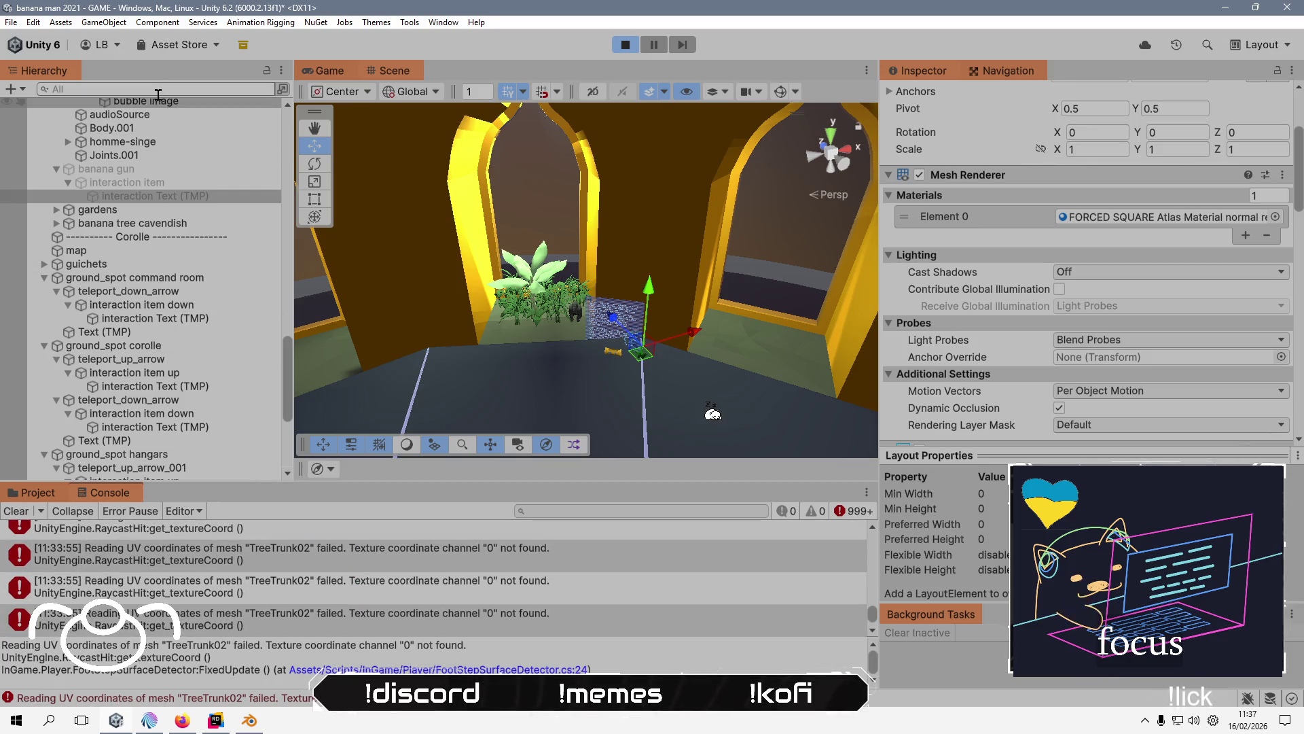
# - Exit Play mode, filter the Hierarchy by 'tree trunk' and select TreeTrunk02
pyautogui.click(630, 48)
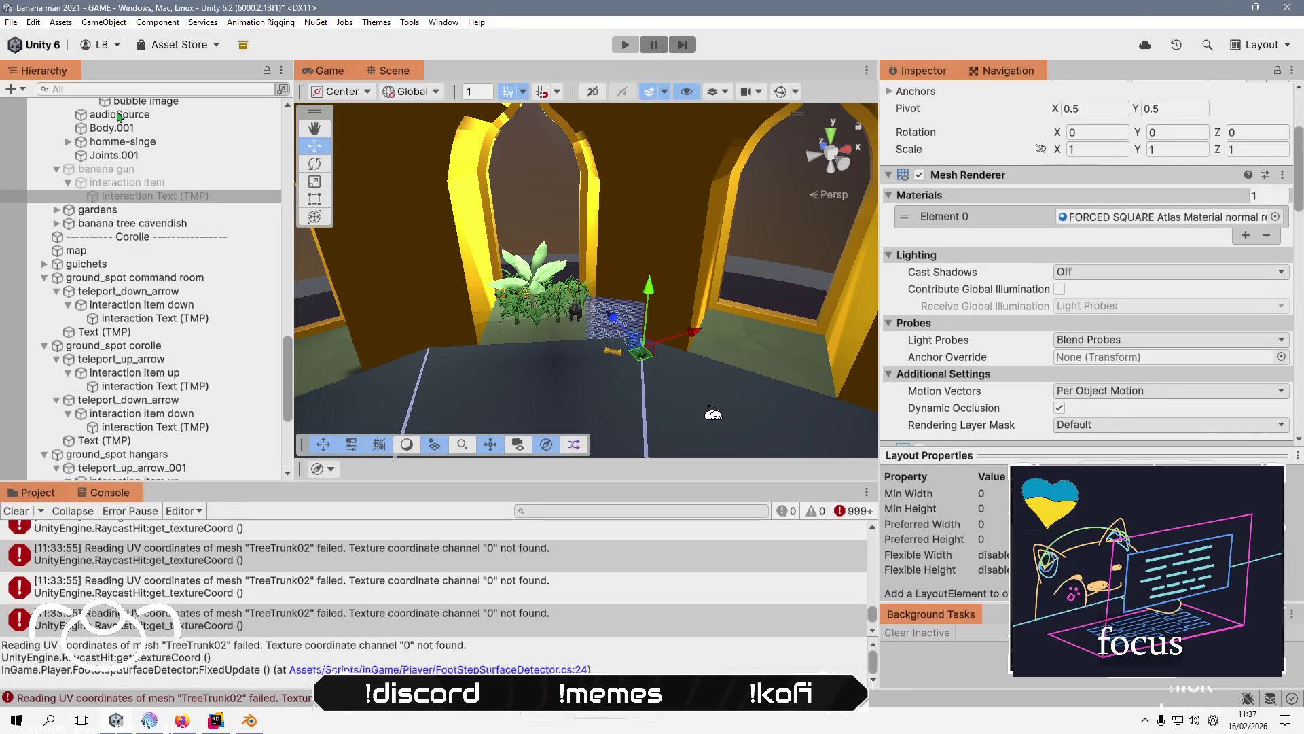
pyautogui.click(152, 89)
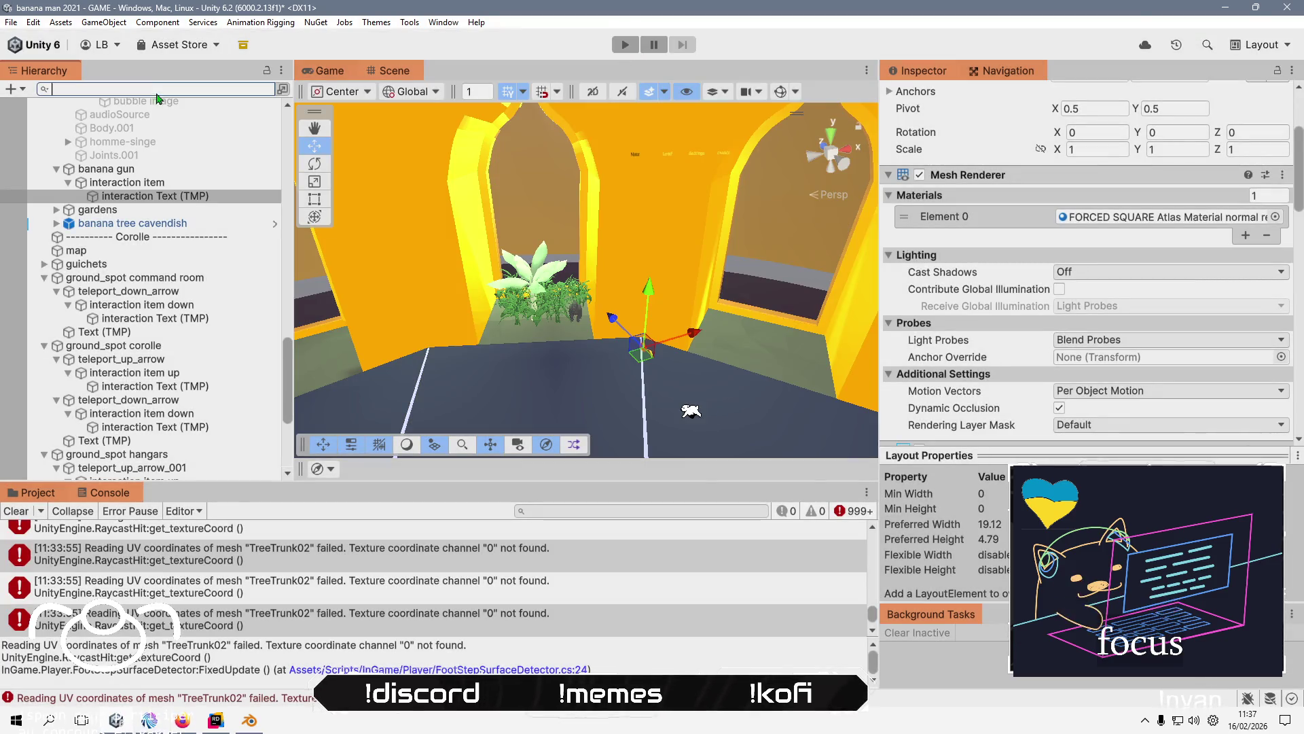
pyautogui.write('tree')
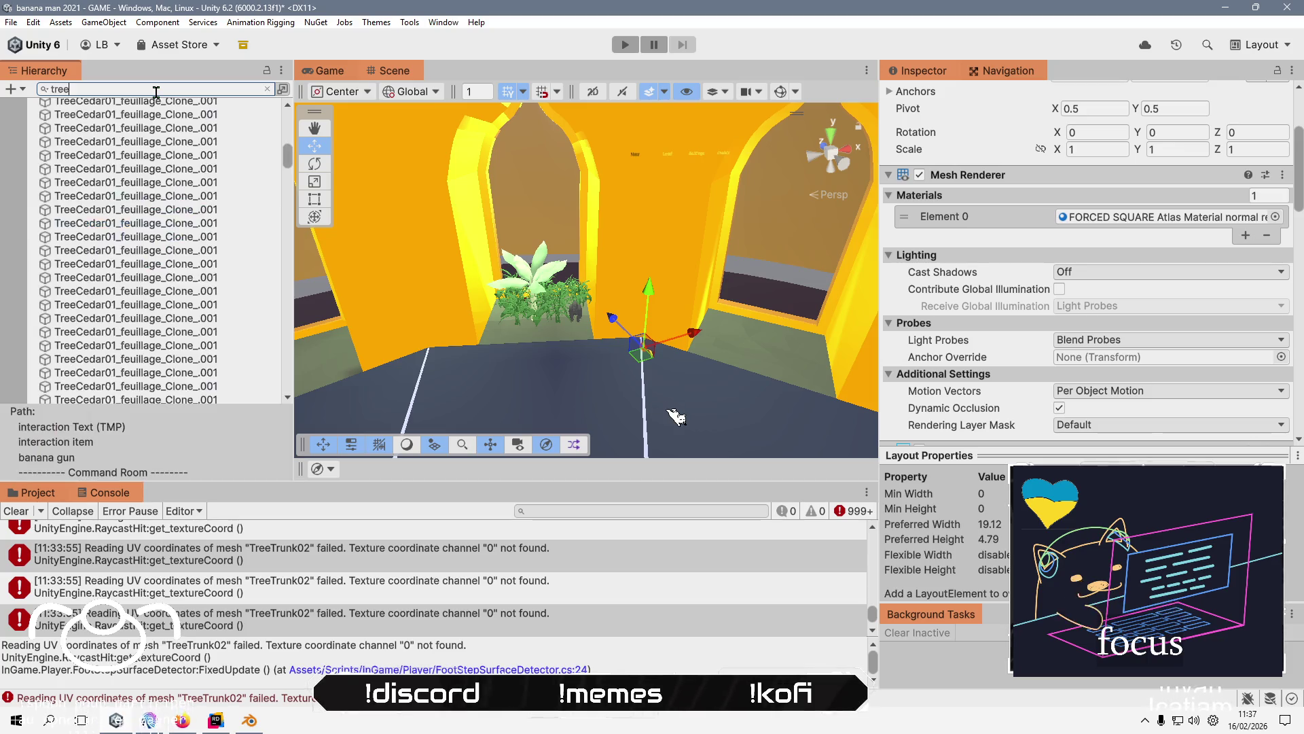
pyautogui.write(' trunk')
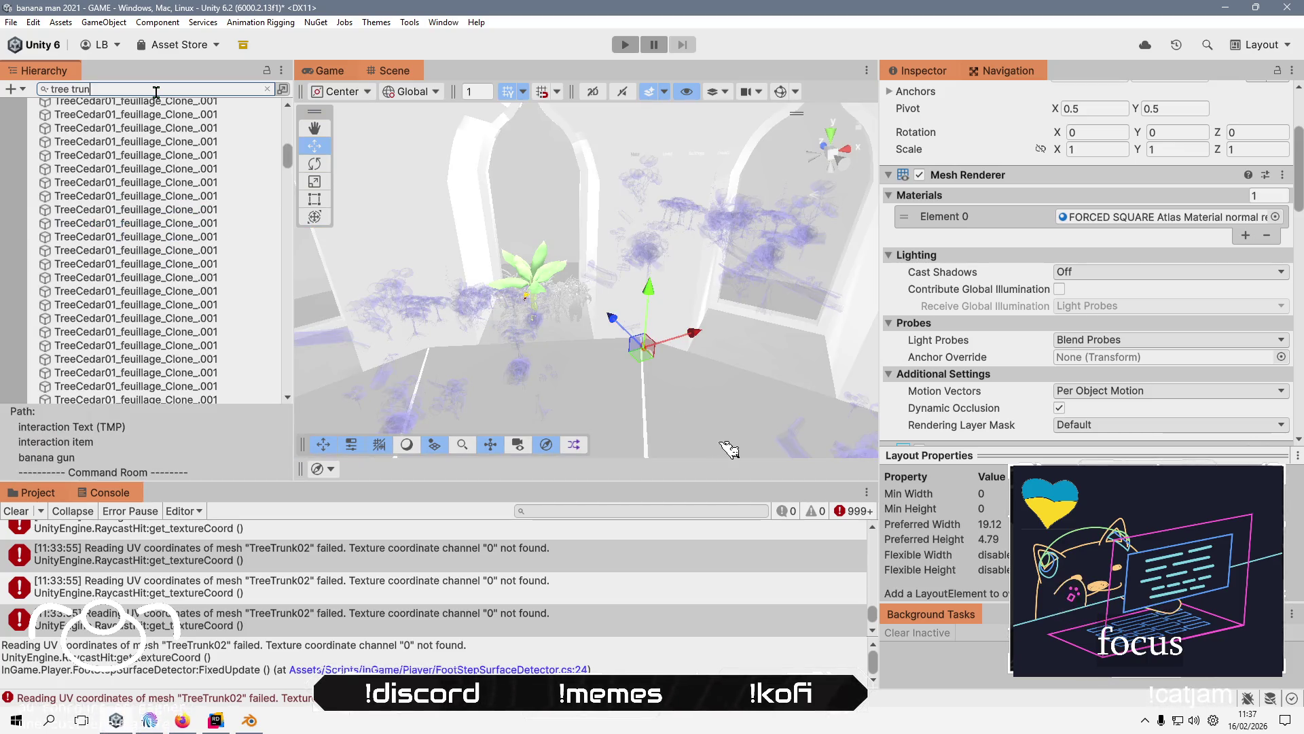
pyautogui.scroll(10, 190, 205)
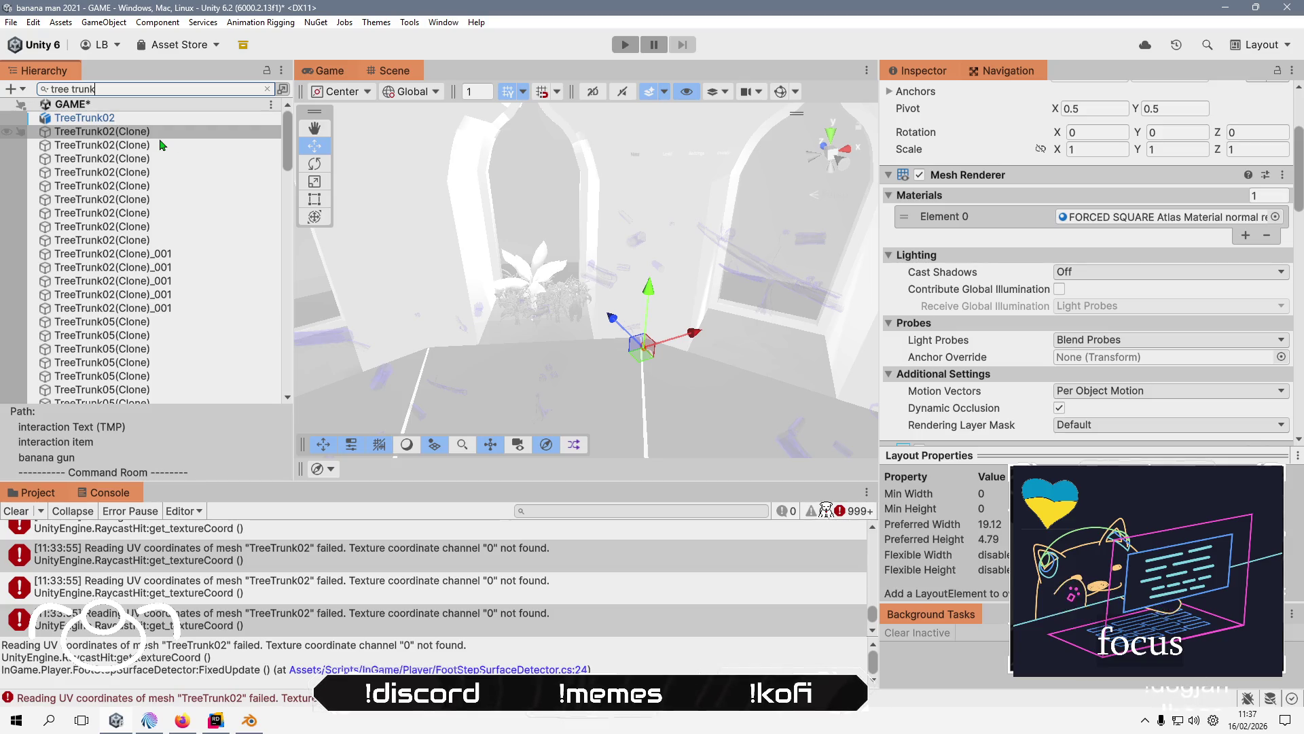
pyautogui.click(176, 119)
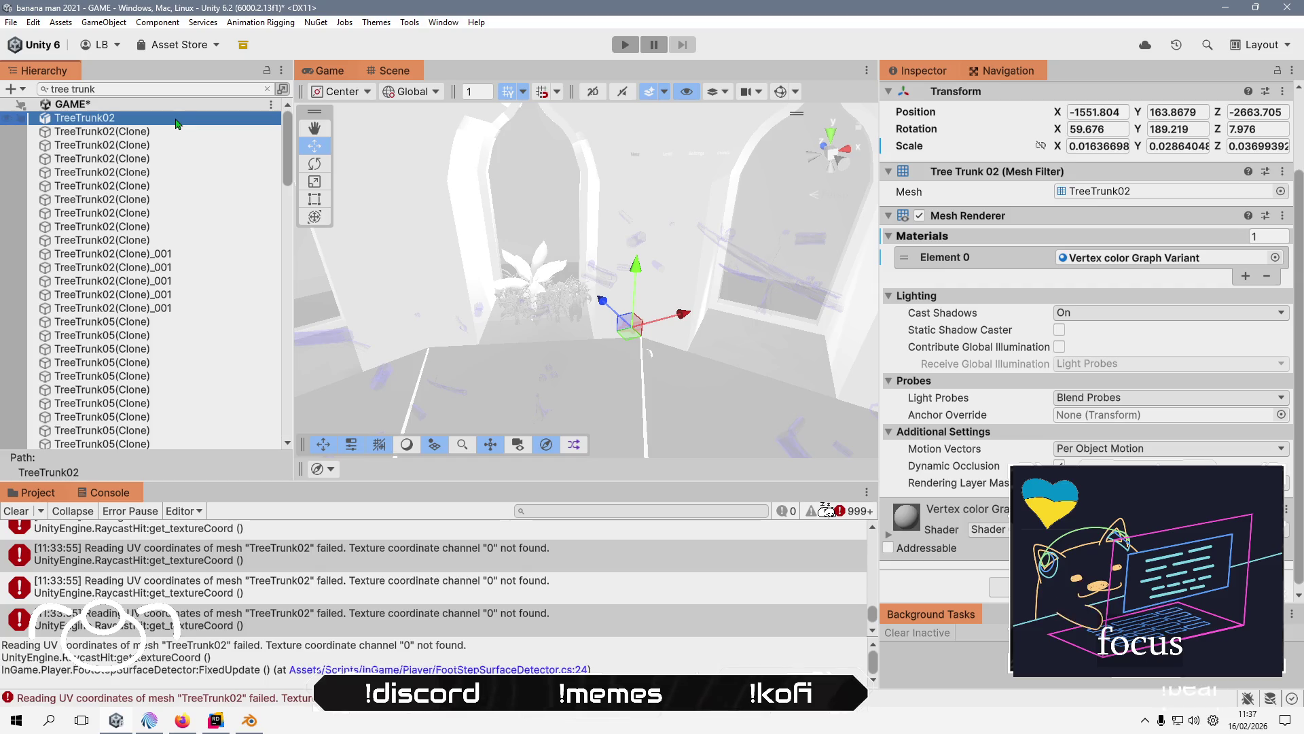
# - Frame TreeTrunk02 in the Scene view and nudge it slightly down and sideways
pyautogui.doubleClick(176, 120)
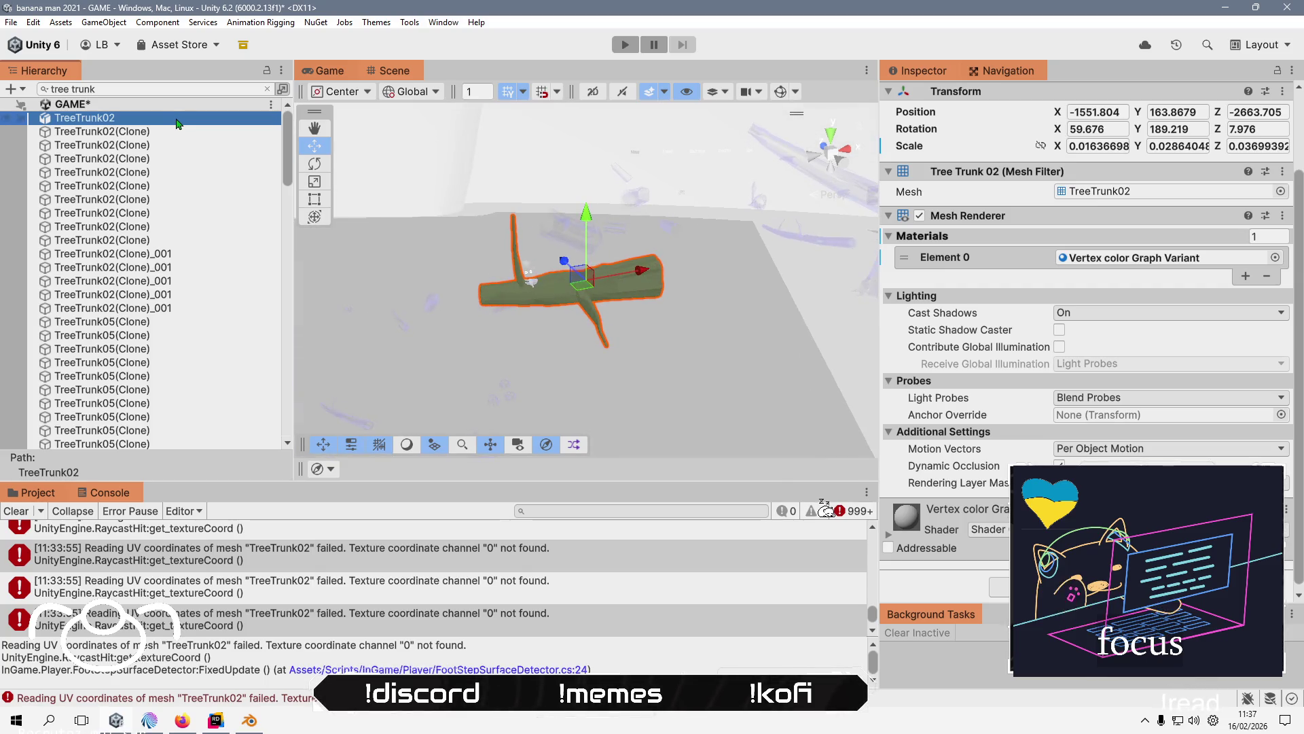
pyautogui.moveTo(577, 285)
pyautogui.mouseDown()
pyautogui.moveTo(927, 328)
pyautogui.moveTo(550, 349)
pyautogui.moveTo(603, 240)
pyautogui.moveTo(598, 280)
pyautogui.moveTo(515, 282)
pyautogui.moveTo(598, 278)
pyautogui.moveTo(588, 260)
pyautogui.moveTo(237, 285)
pyautogui.mouseUp()
pyautogui.scroll(-5, 550, 349)
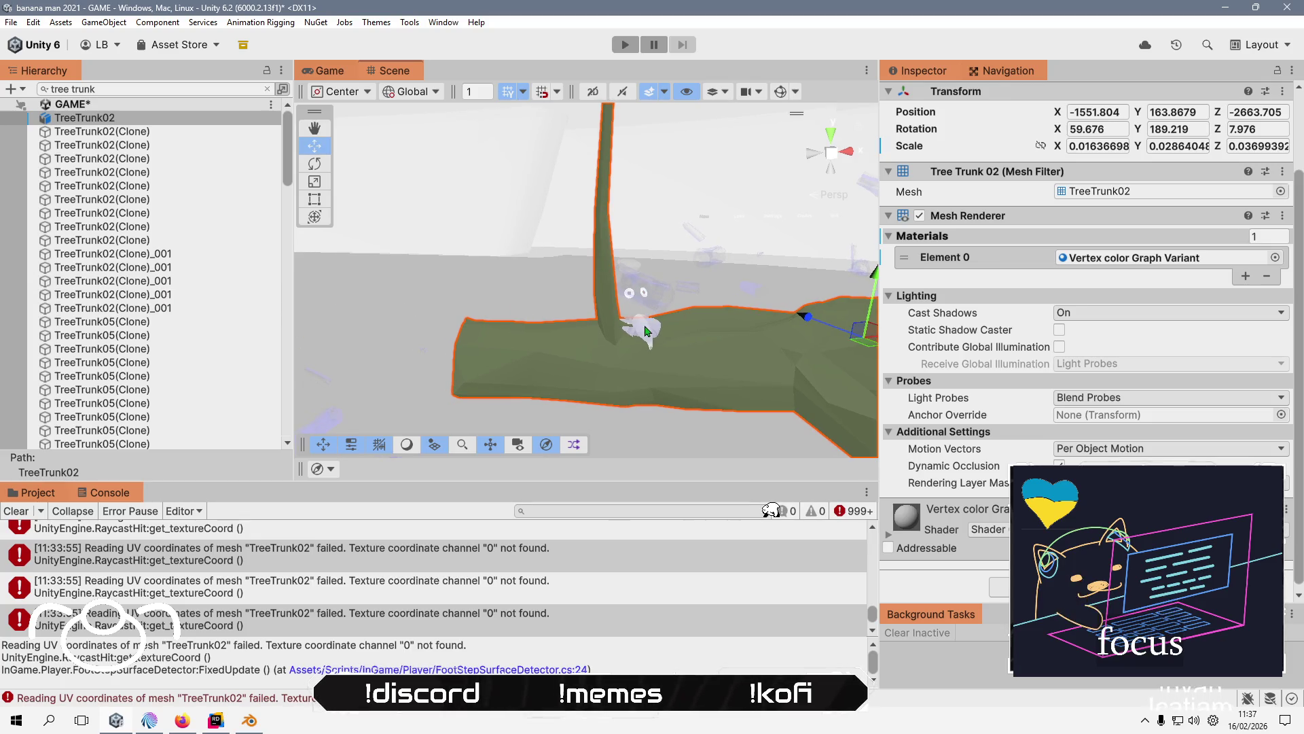
pyautogui.press('f')
pyautogui.moveTo(595, 311)
pyautogui.mouseDown()
pyautogui.moveTo(596, 355)
pyautogui.moveTo(566, 285)
pyautogui.moveTo(627, 312)
pyautogui.mouseUp()
pyautogui.scroll(-2, 595, 349)
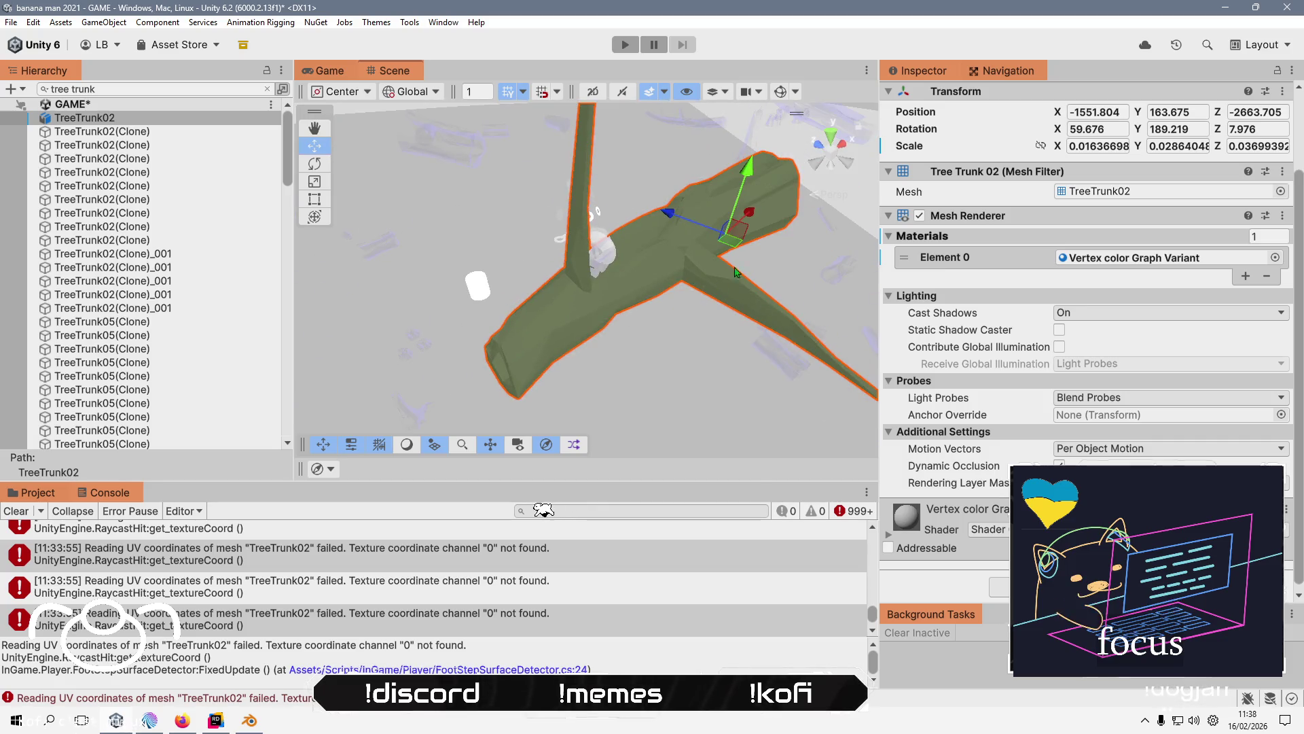
pyautogui.moveTo(734, 234)
pyautogui.mouseDown()
pyautogui.moveTo(598, 248)
pyautogui.moveTo(700, 236)
pyautogui.moveTo(491, 171)
pyautogui.mouseUp()
pyautogui.scroll(8, 467, 251)
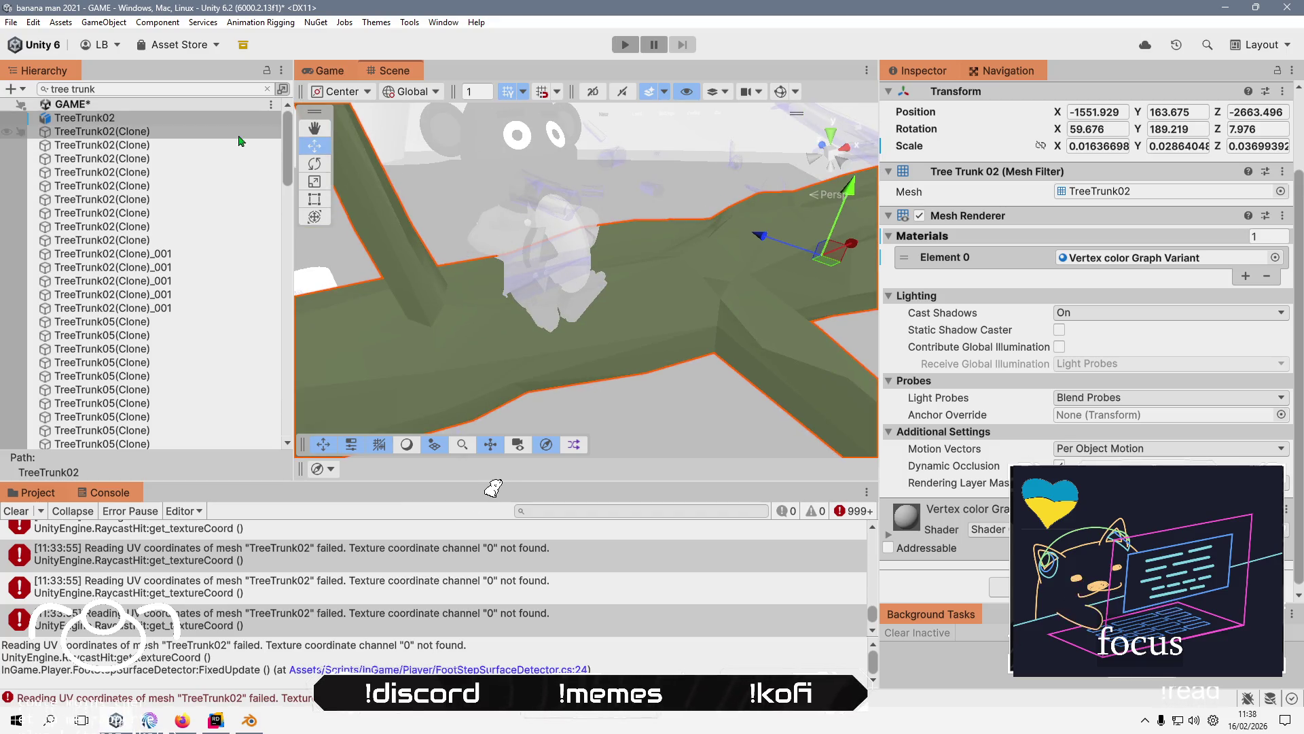
# - Select the first TreeTrunk02 clone and open the UV coordinates error's script line
pyautogui.click(151, 131)
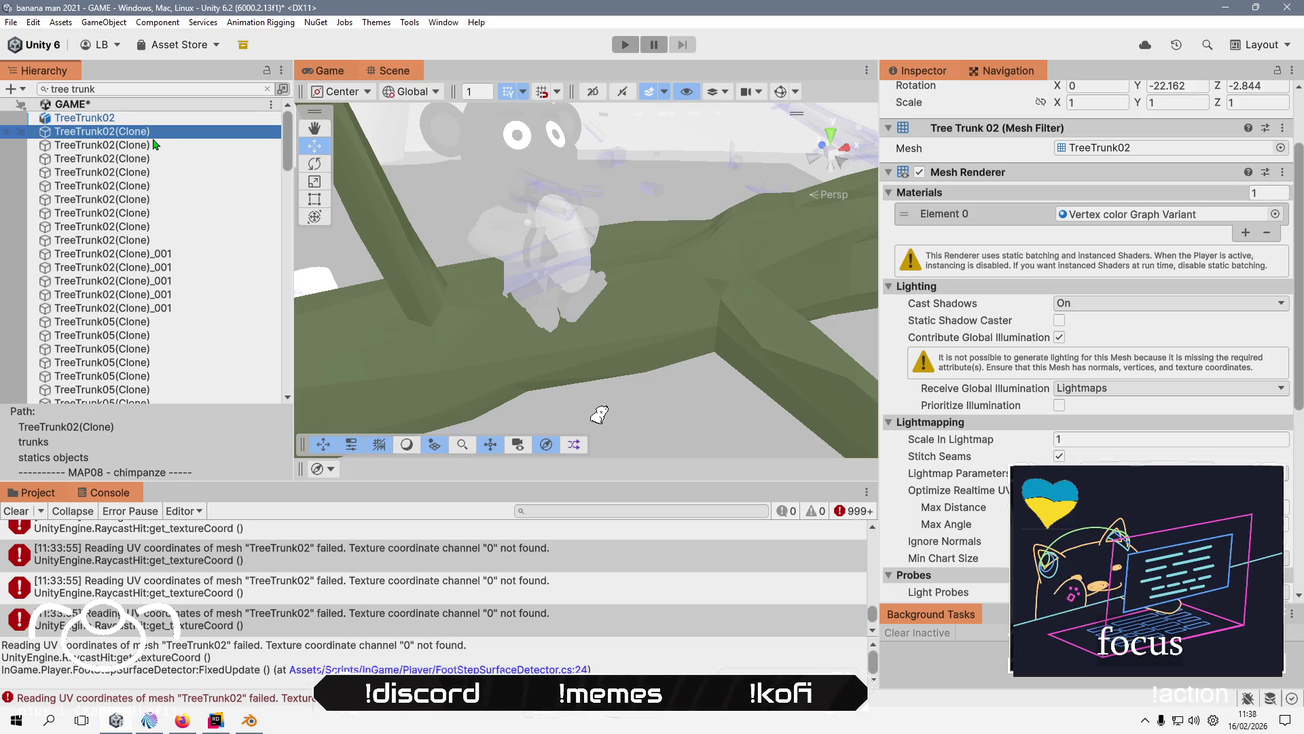
pyautogui.click(456, 650)
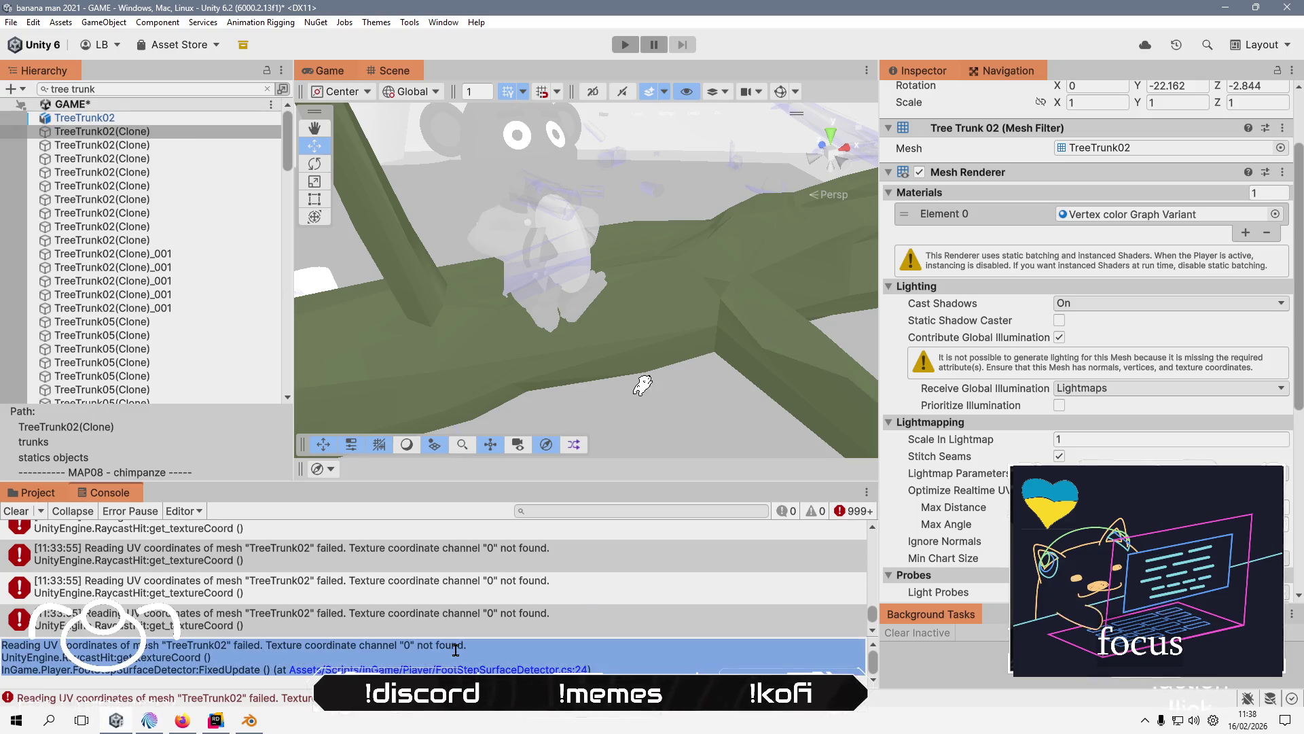
pyautogui.doubleClick(530, 663)
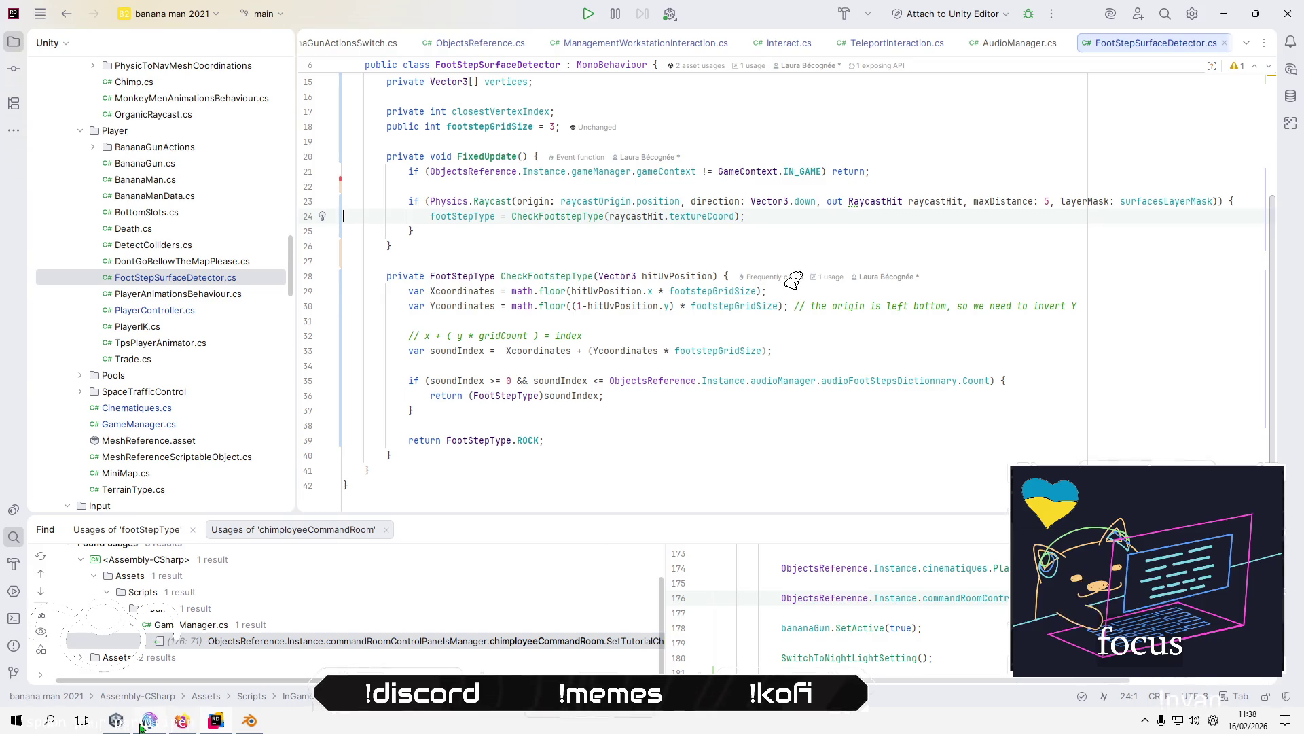
# - Inspect other TreeTrunk02 clones including TreeTrunk02(Clone)_001, then jump to the footstep script
pyautogui.click(117, 722)
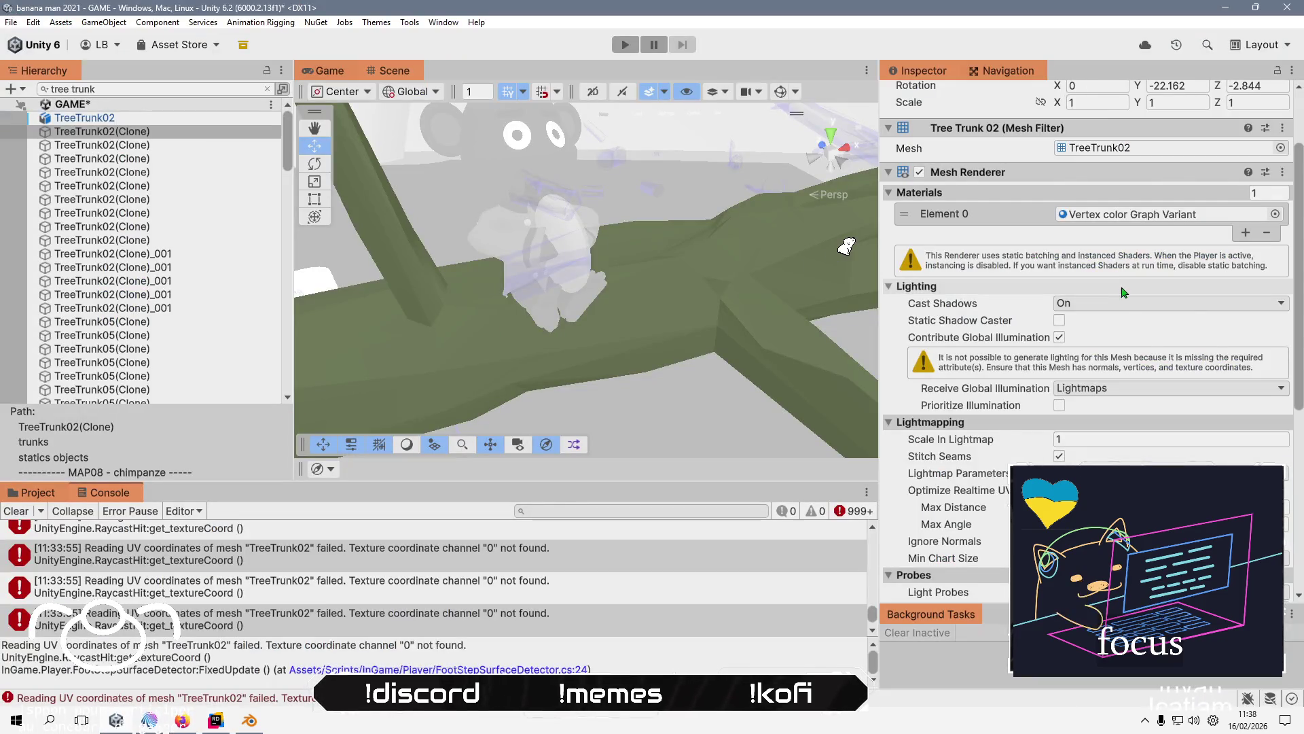
pyautogui.click(169, 144)
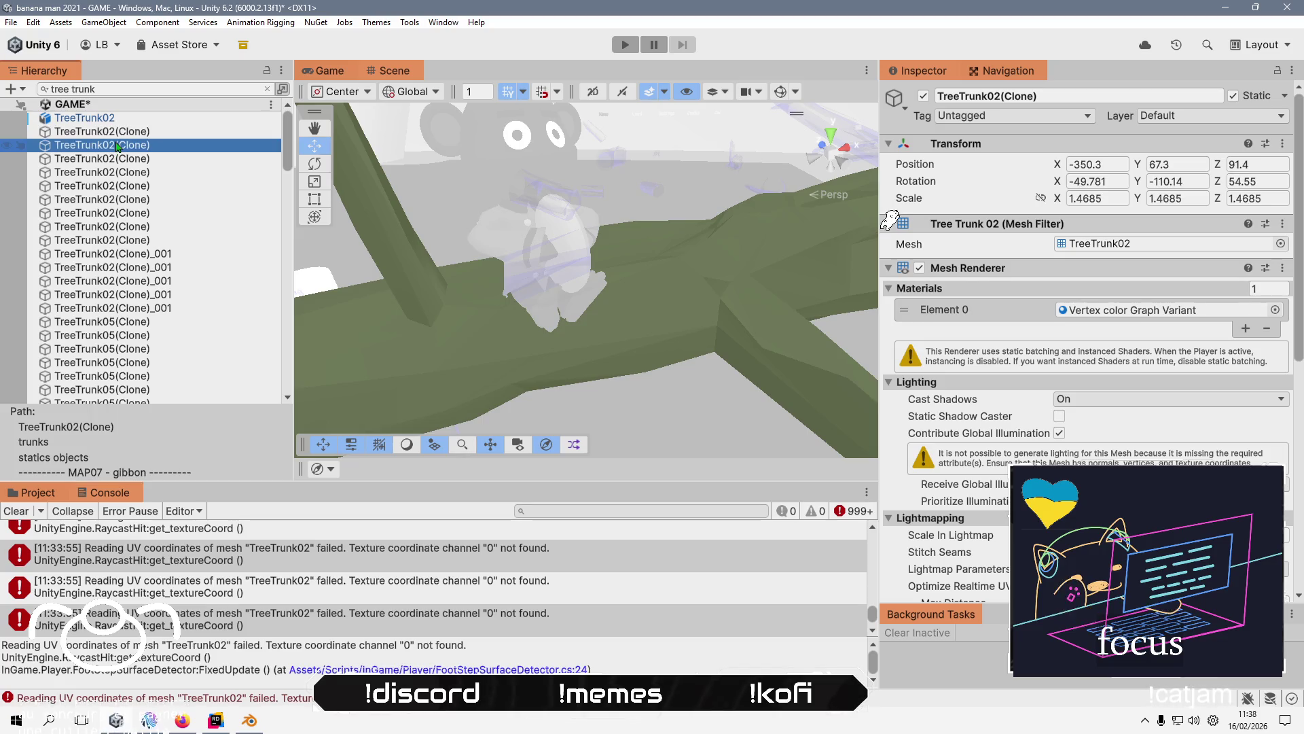
pyautogui.click(172, 173)
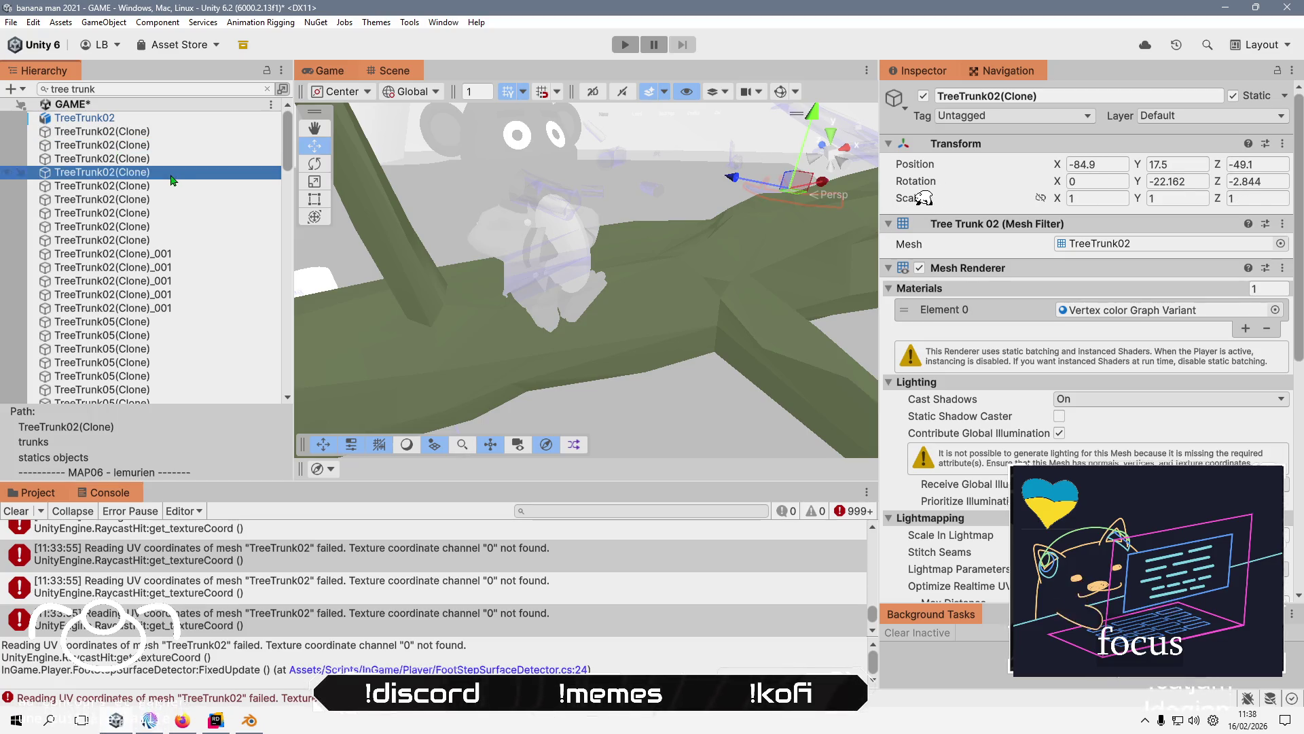
pyautogui.click(160, 257)
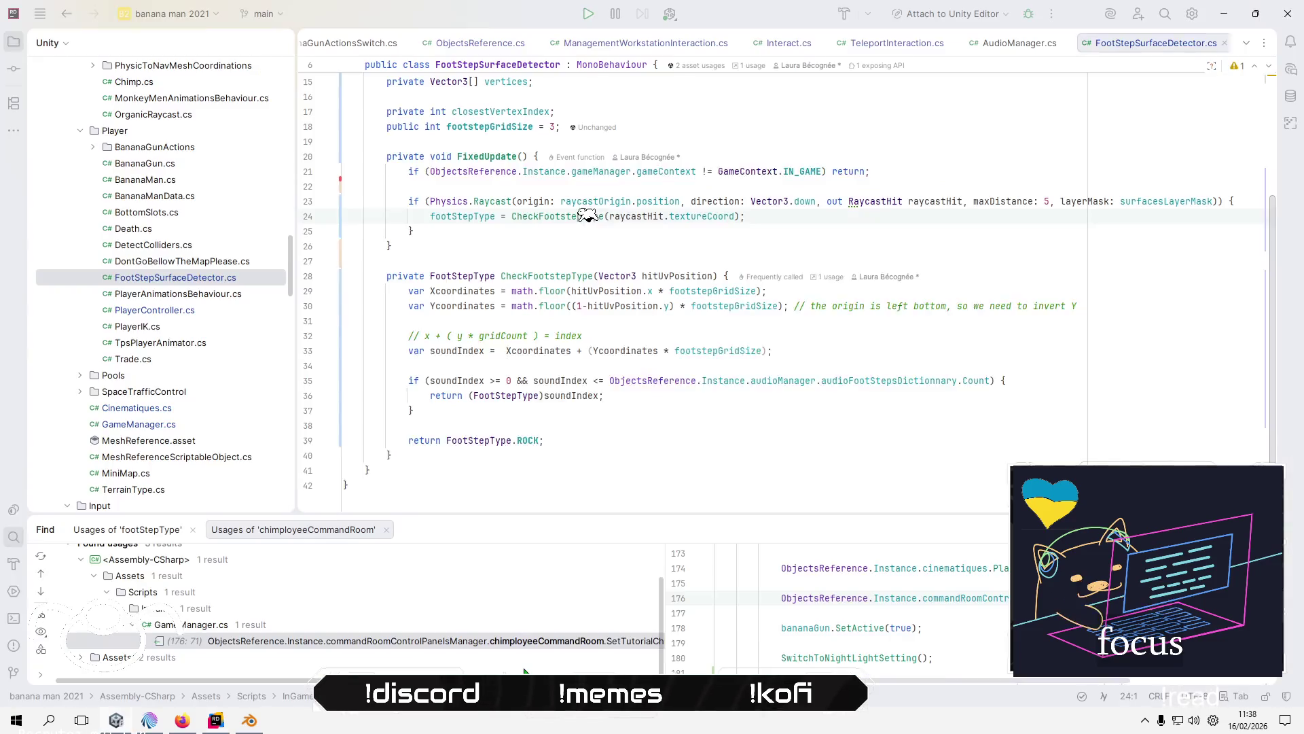
pyautogui.click(524, 669)
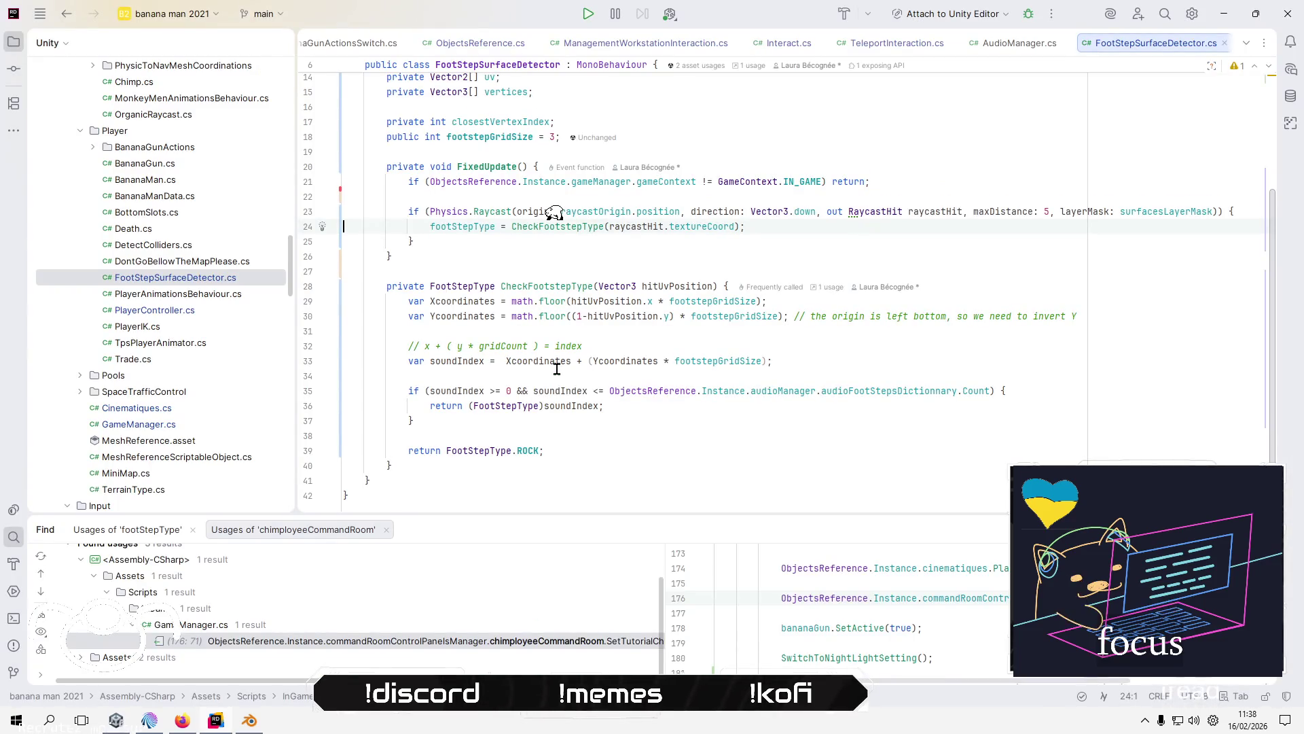
# - Open a blank line above the footstepType assignment near line 24
pyautogui.scroll(3, 587, 364)
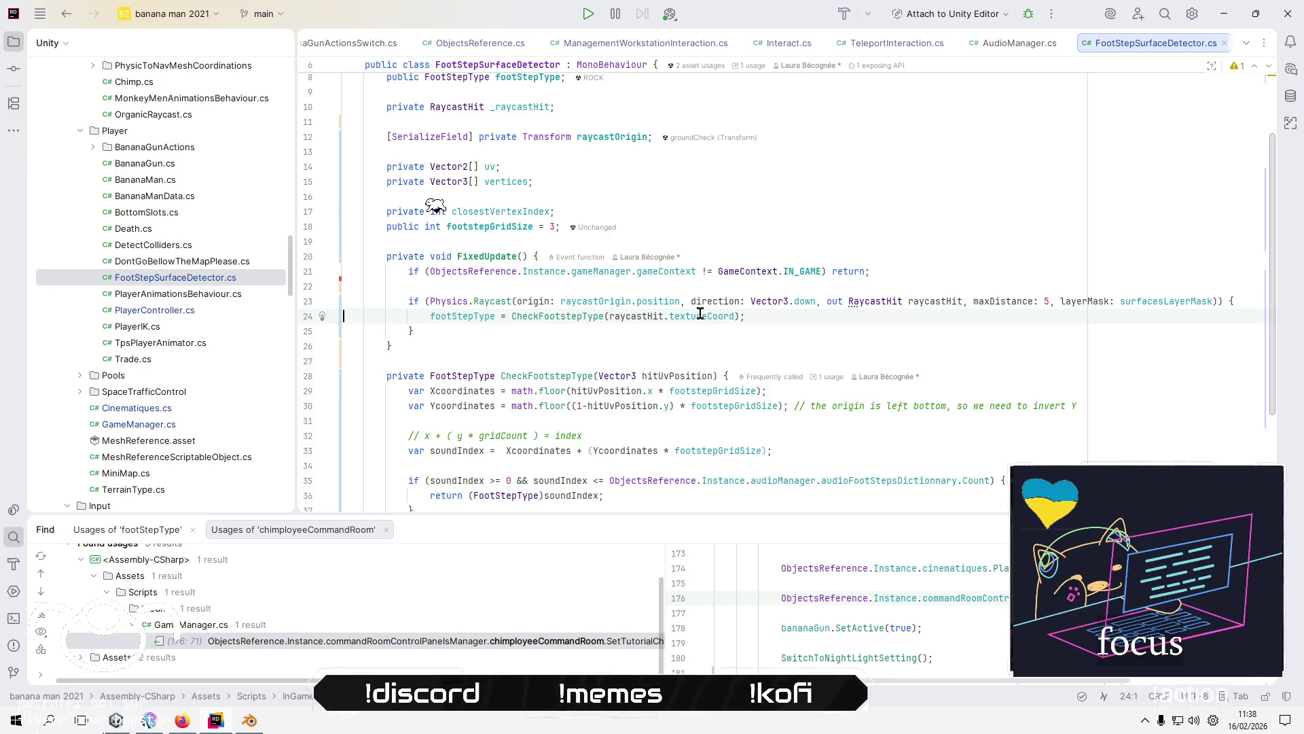
pyautogui.moveTo(700, 313)
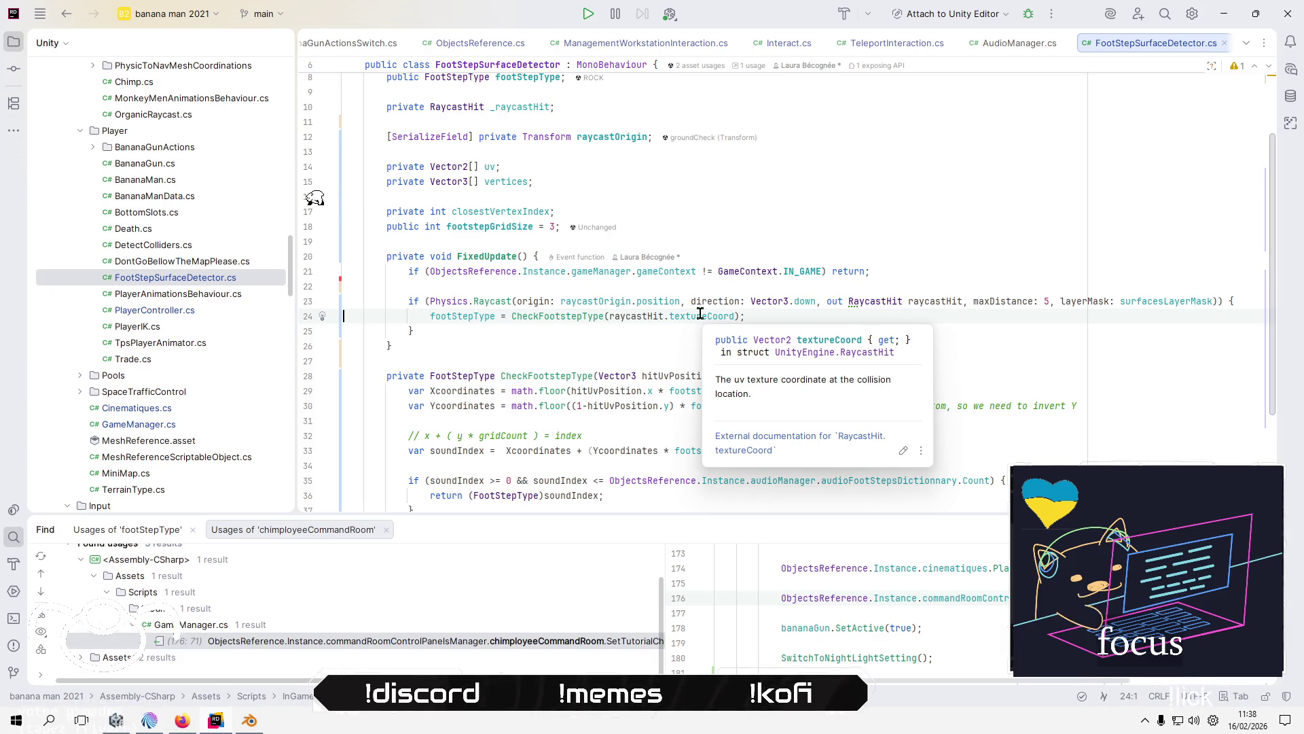
pyautogui.click(700, 315)
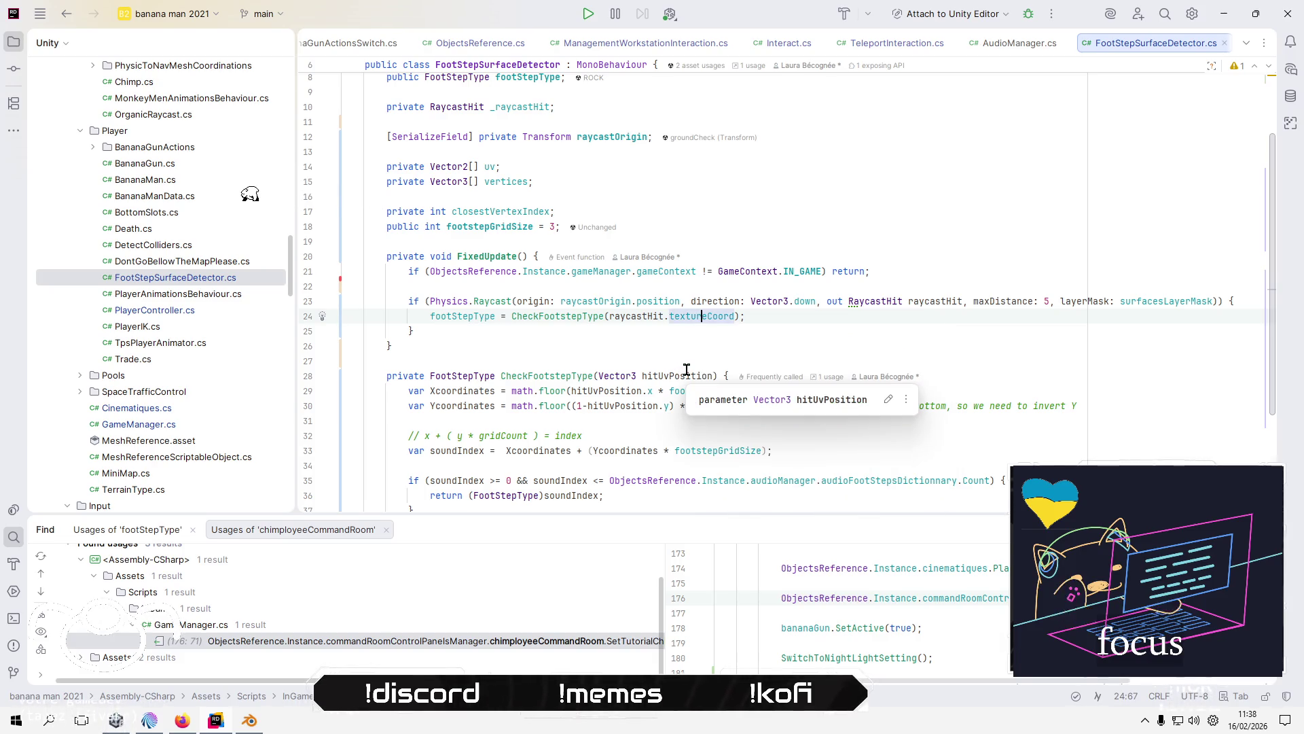
pyautogui.press('Up')
pyautogui.press('End')
pyautogui.press('Return')
pyautogui.press('Return')
pyautogui.press('Up')
# - Write the condition 'if (raycastHit.textureCoord == null)' using autocomplete
pyautogui.write('f (r')
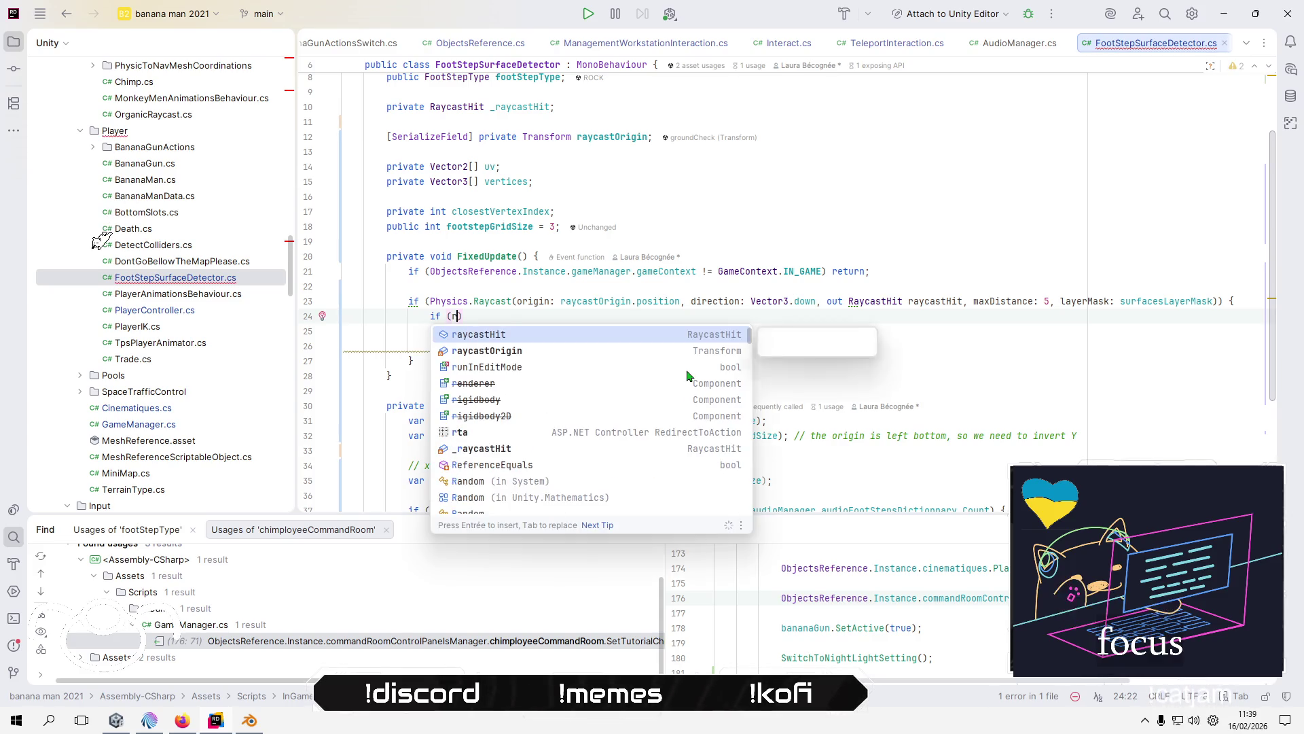
pyautogui.press('Return')
pyautogui.write('.t')
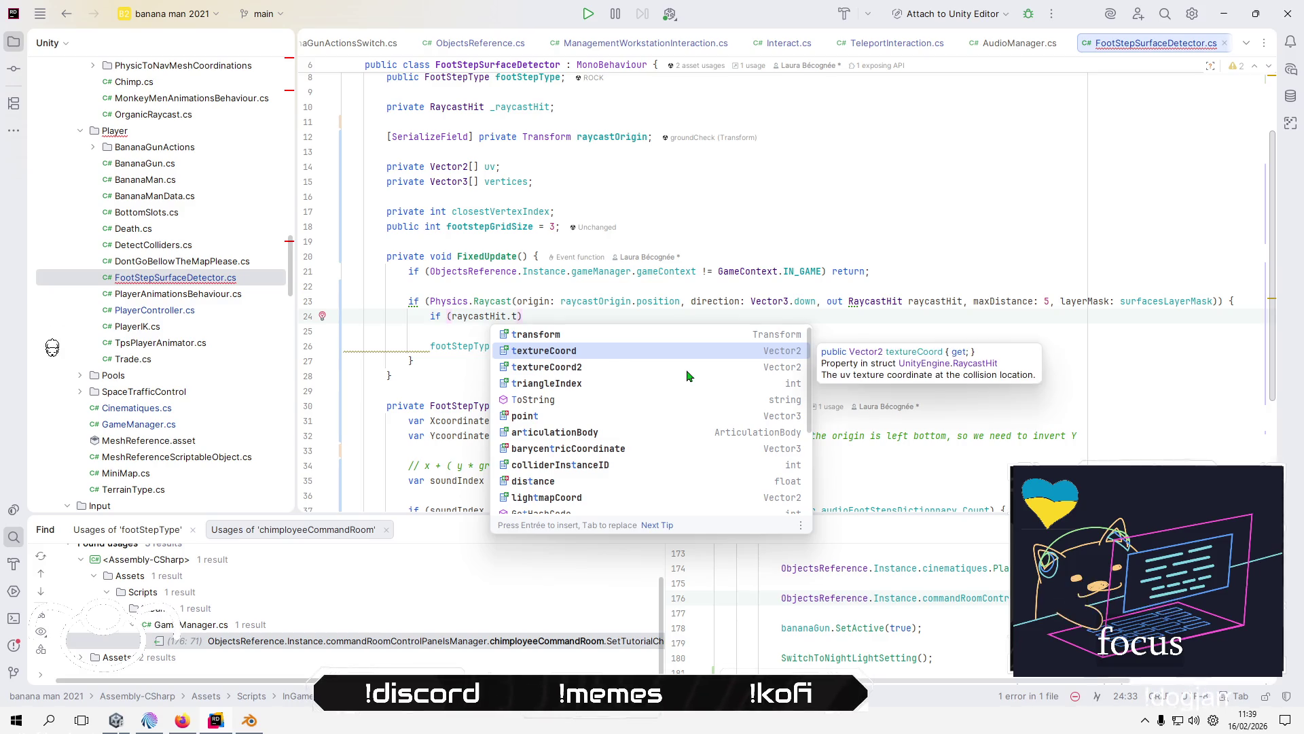
pyautogui.press('Return')
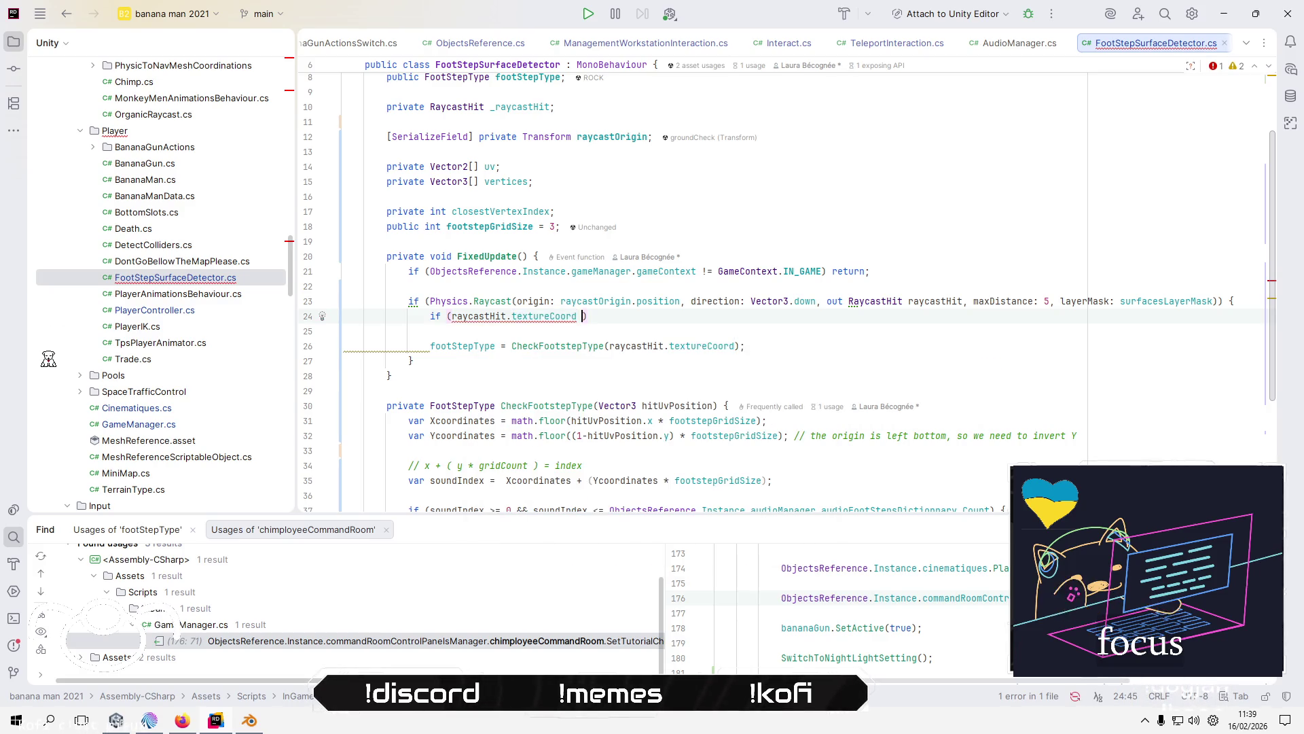
pyautogui.press('BackSpace')
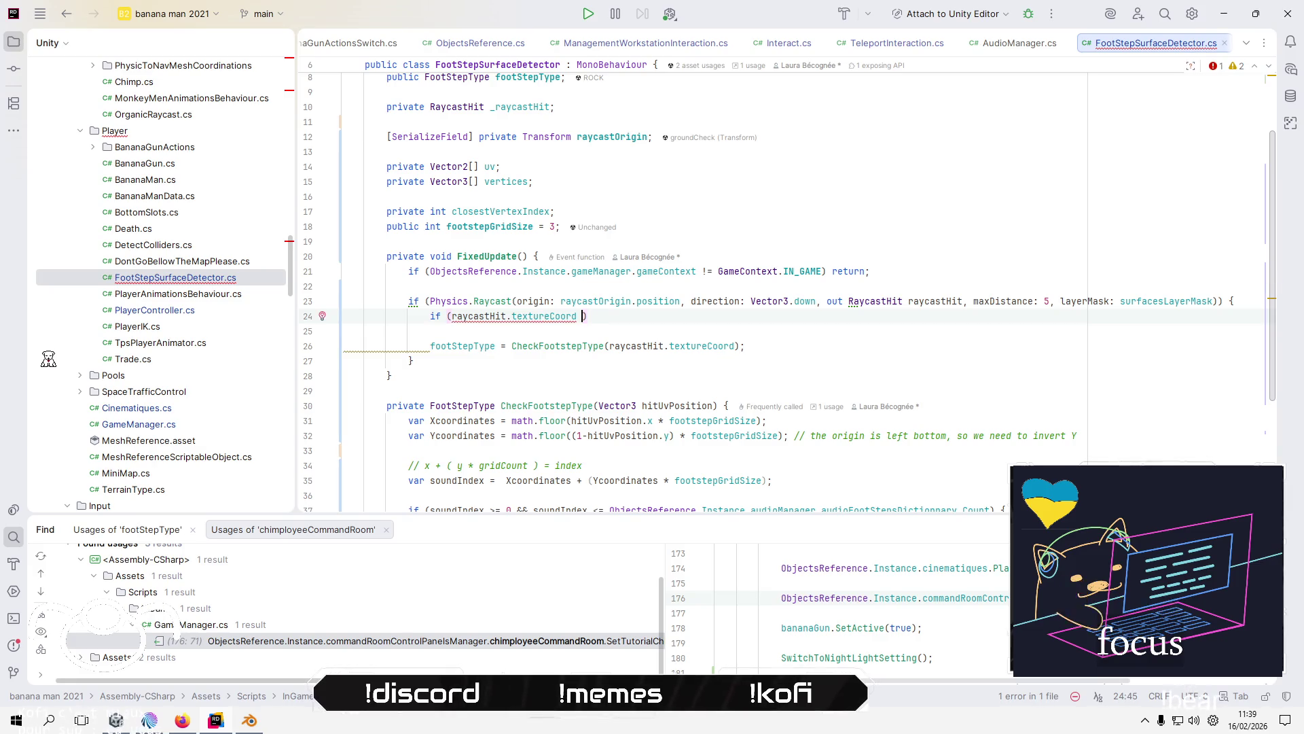
pyautogui.write('== ')
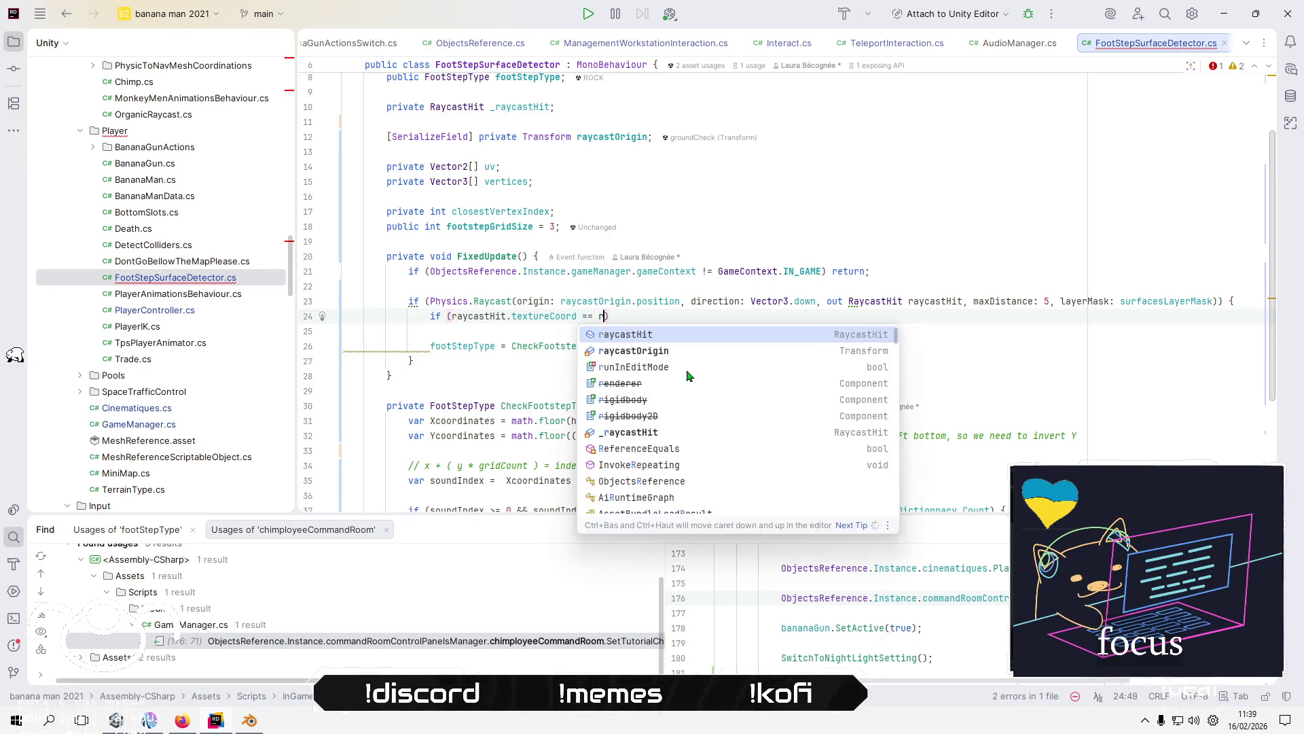
pyautogui.write('null')
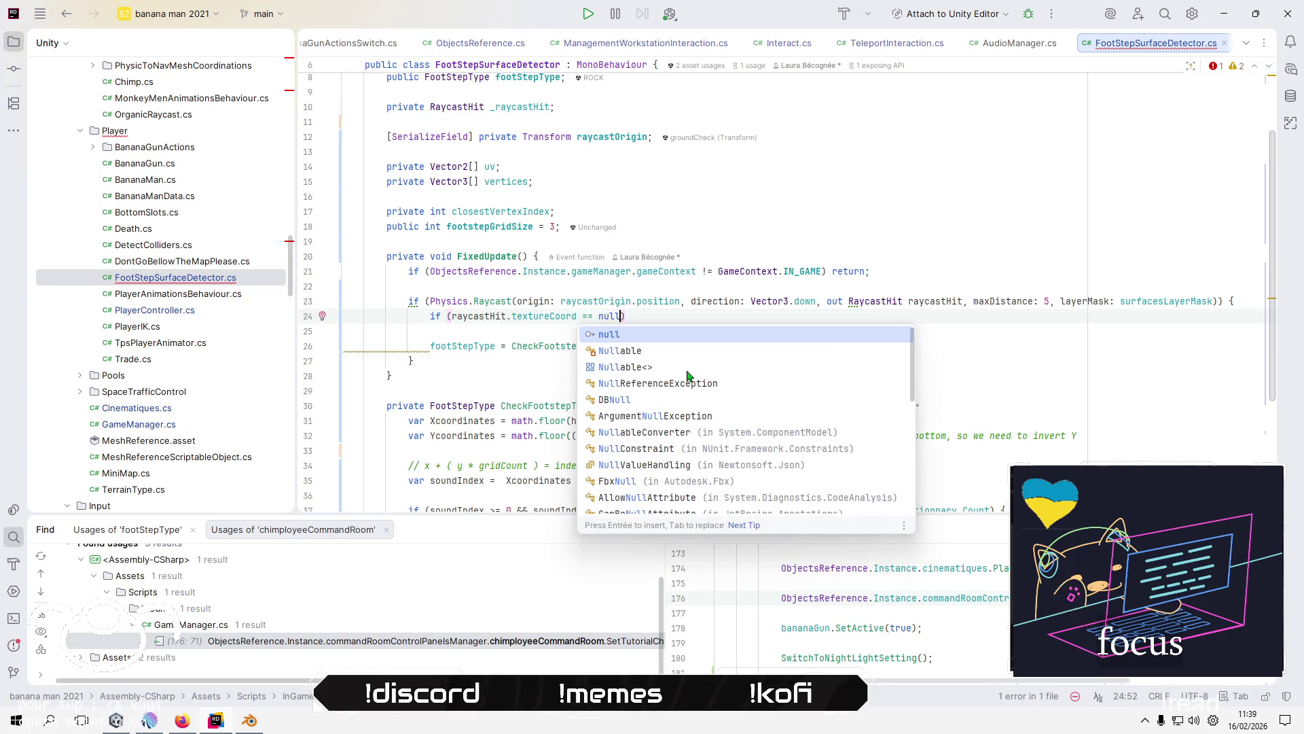
pyautogui.press('Escape')
# - Add an early 'return;' beneath the null check
pyautogui.press('End')
pyautogui.press('Return')
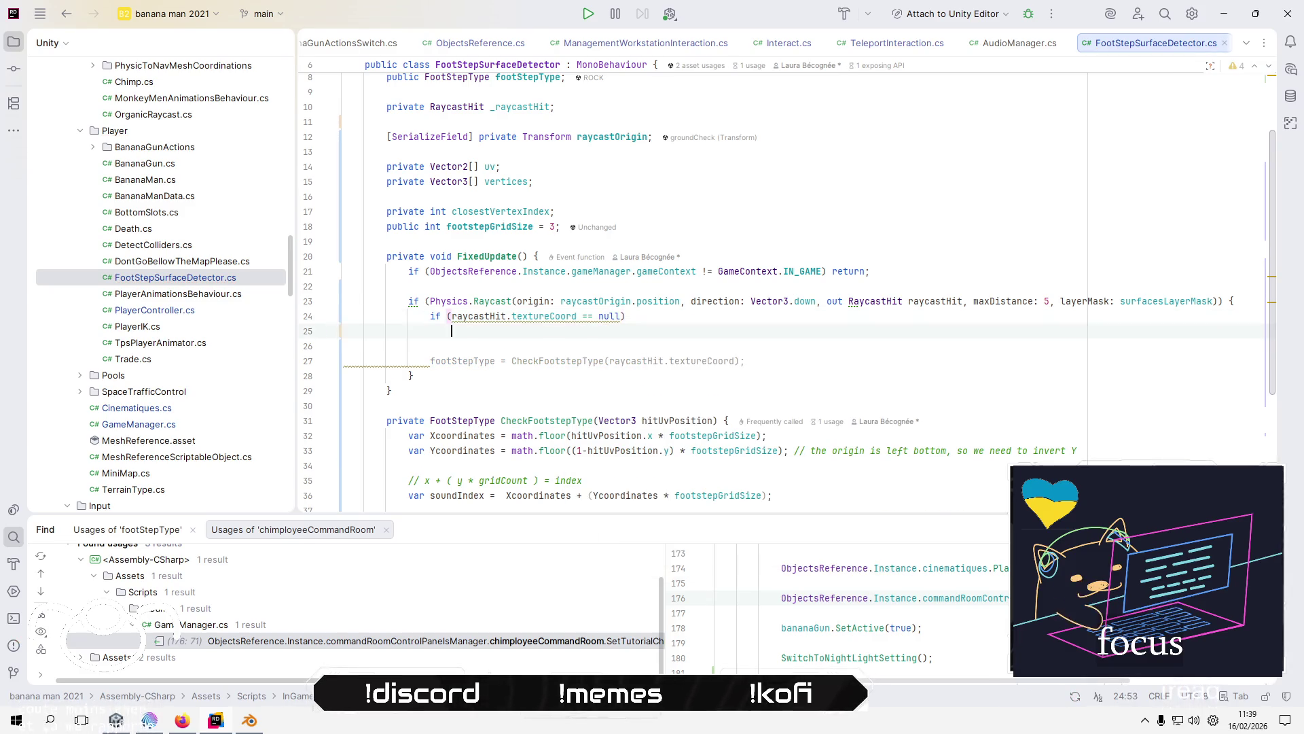
pyautogui.write('re')
pyautogui.press('Down')
pyautogui.press('Down')
pyautogui.press('Return')
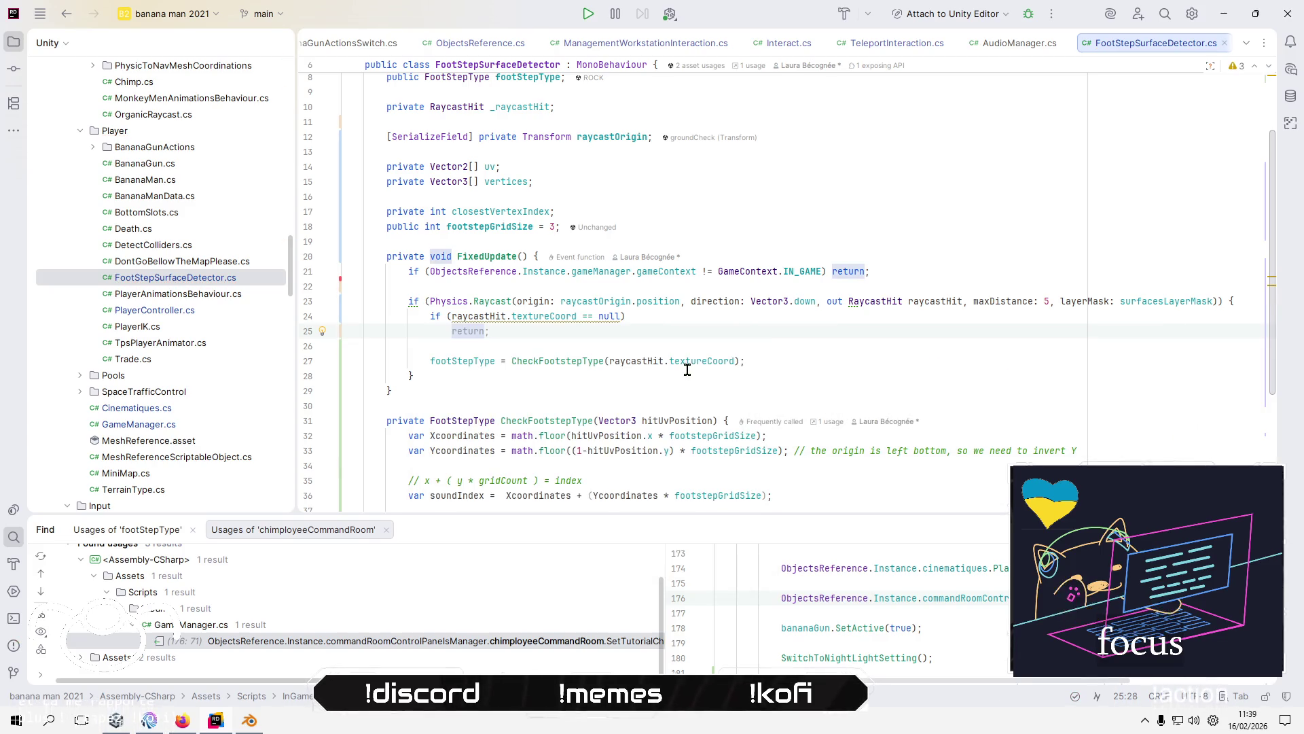
# - Remove a stray dot after textureCoord, review the edit, and switch back to Unity
pyautogui.click(610, 316)
pyautogui.press('Left')
pyautogui.press('Left')
pyautogui.press('Left')
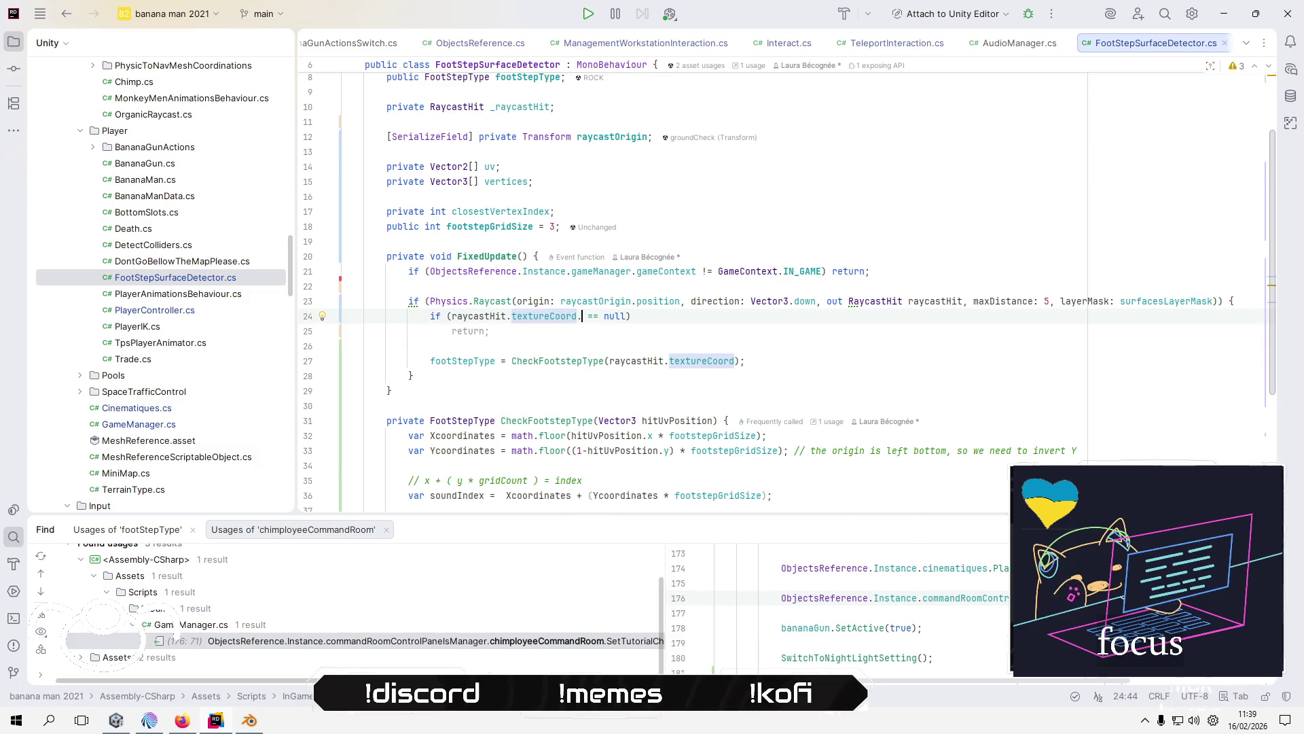
pyautogui.write('.')
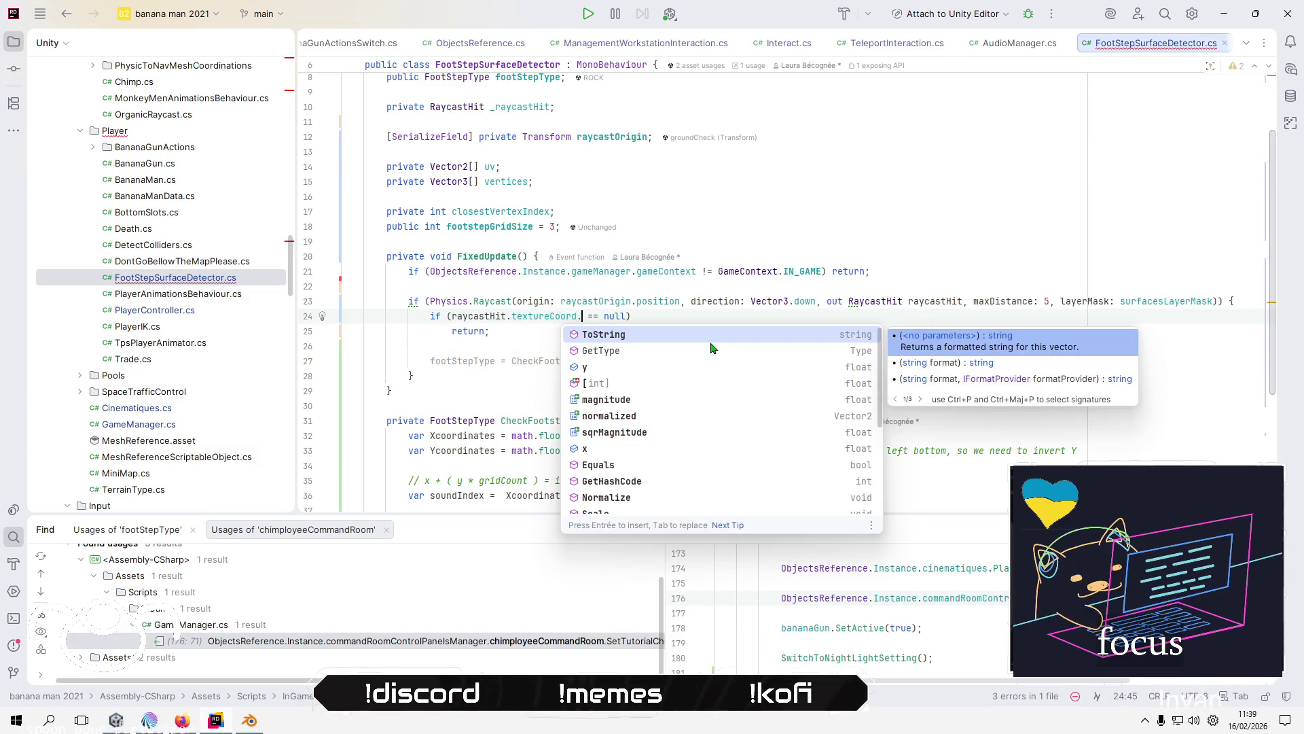
pyautogui.press('BackSpace')
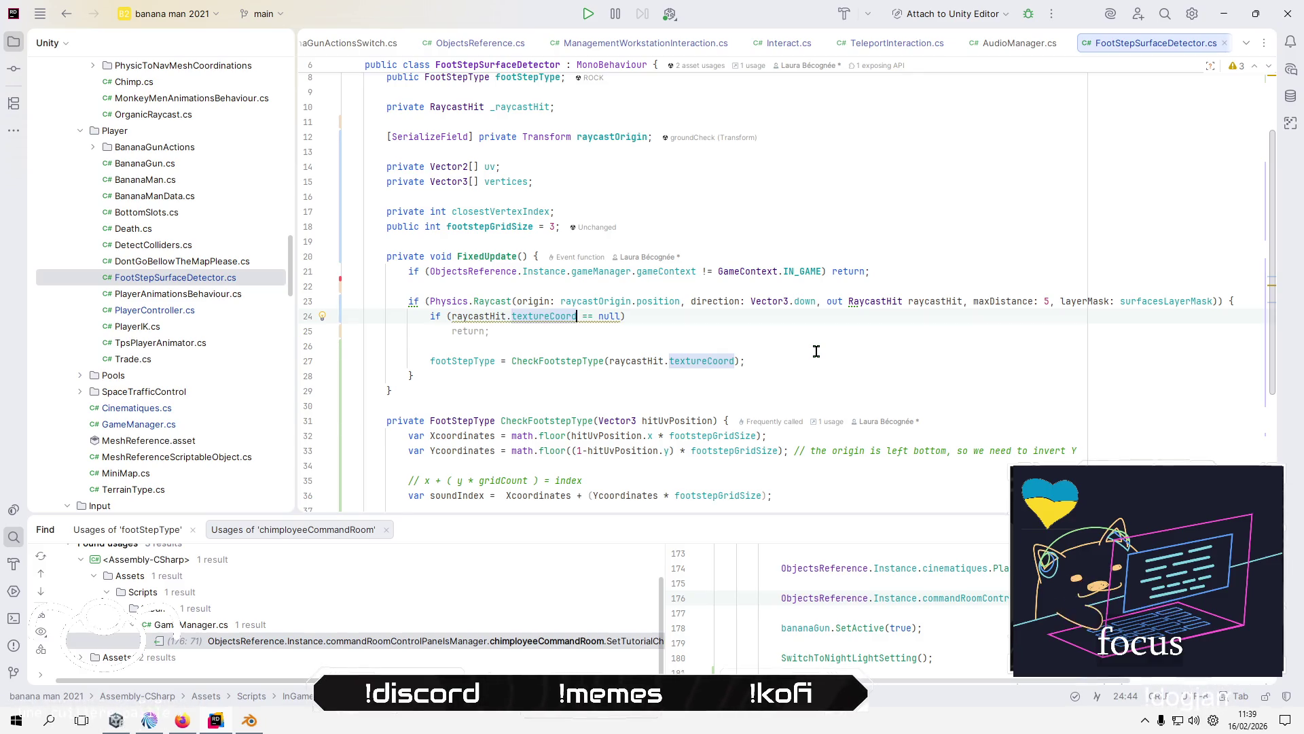
pyautogui.scroll(-1, 816, 351)
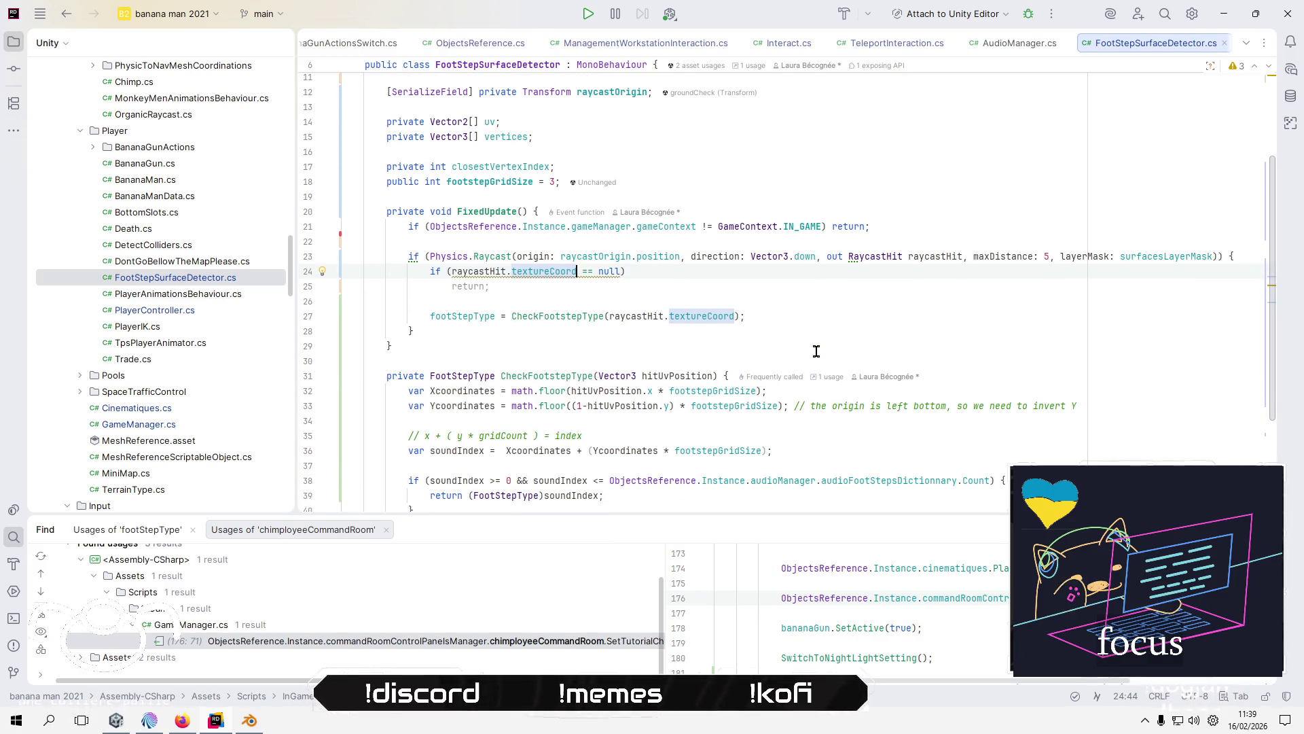
pyautogui.scroll(1, 816, 351)
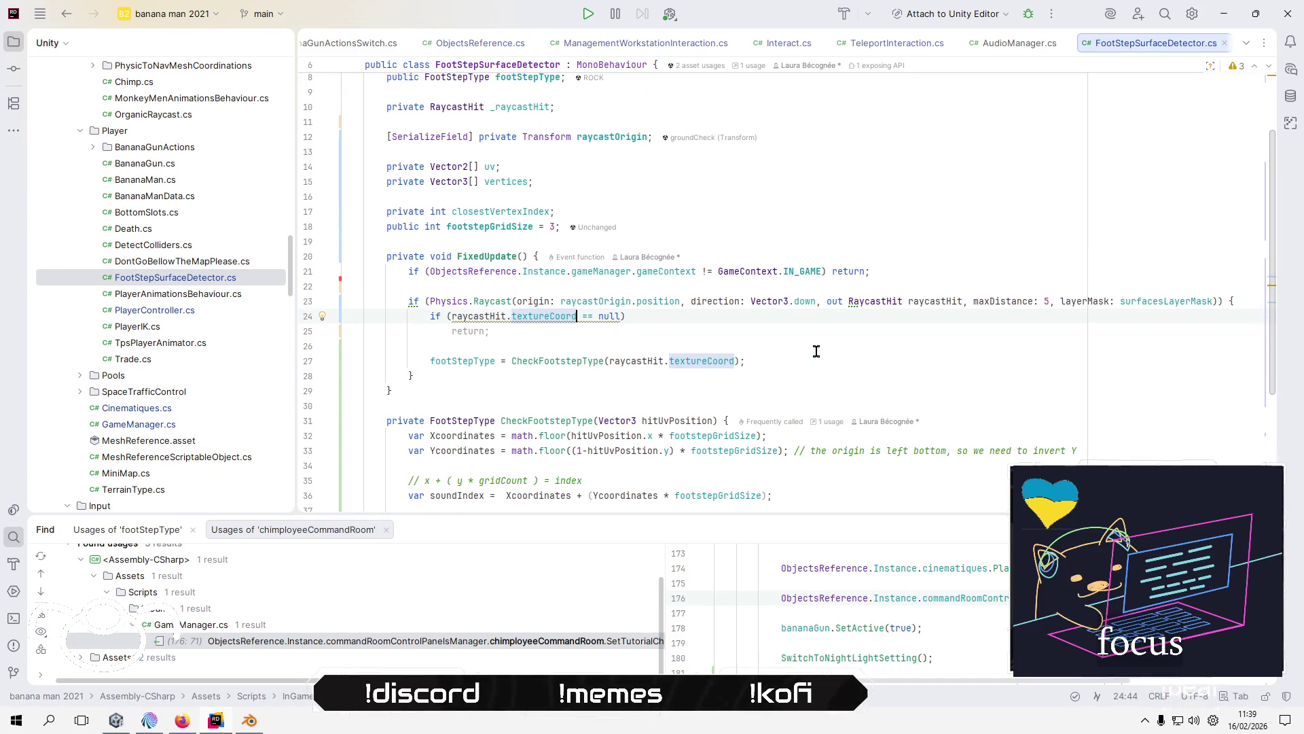
pyautogui.moveTo(693, 361)
pyautogui.click(125, 724)
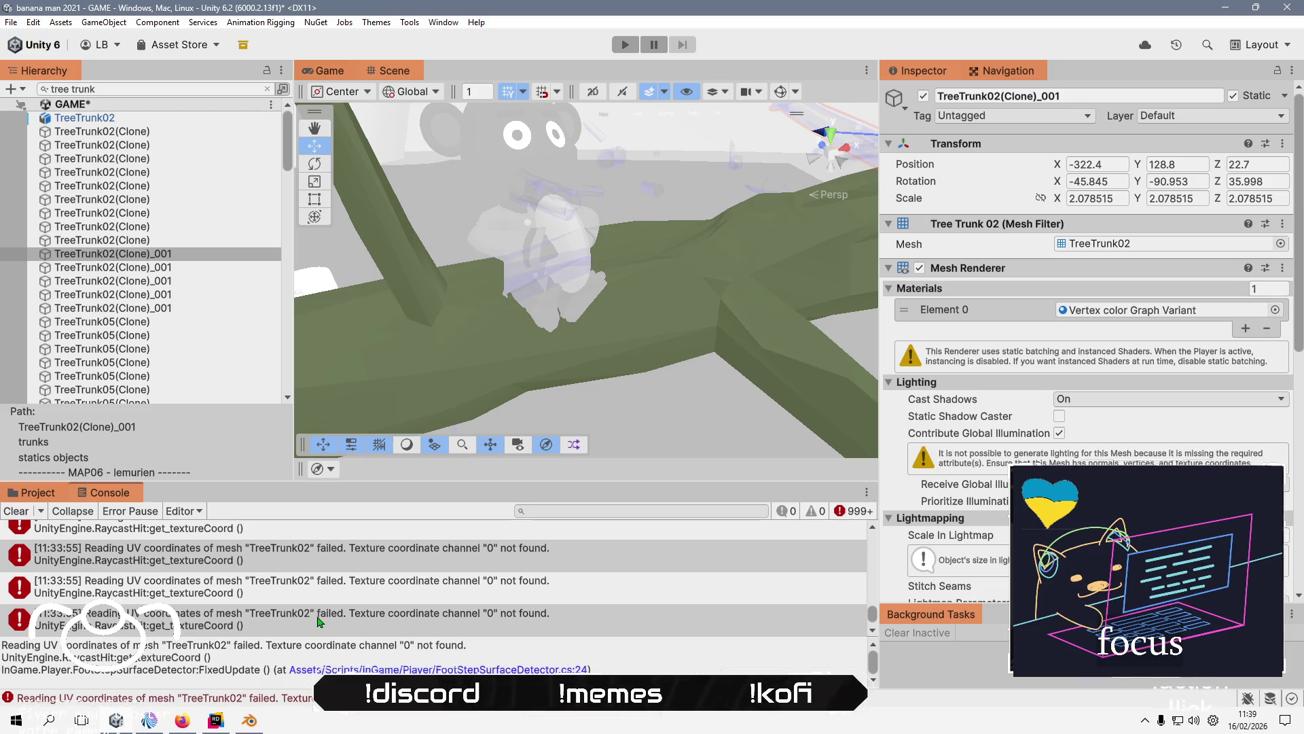
# - Clear the 'tree trunk' filter and select the TreeTrunk02(Clone) under trunks
pyautogui.scroll(-2, 319, 621)
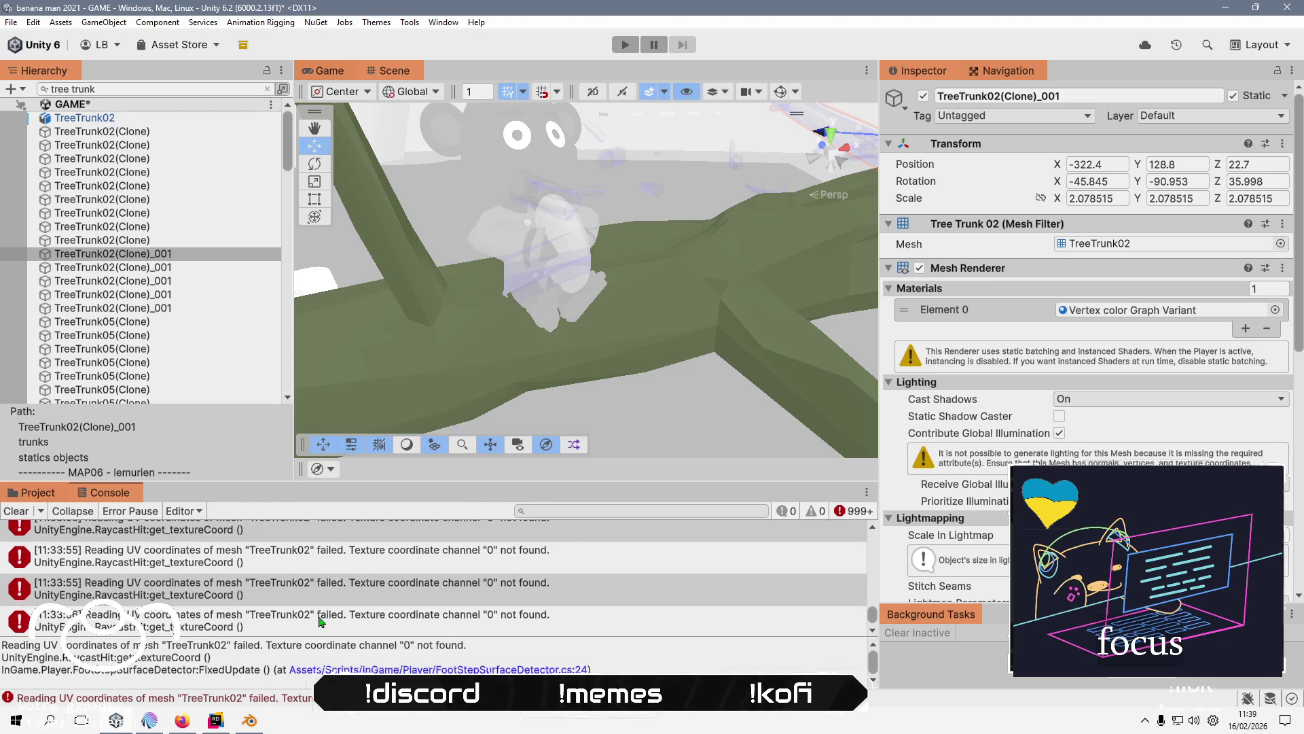
pyautogui.click(182, 241)
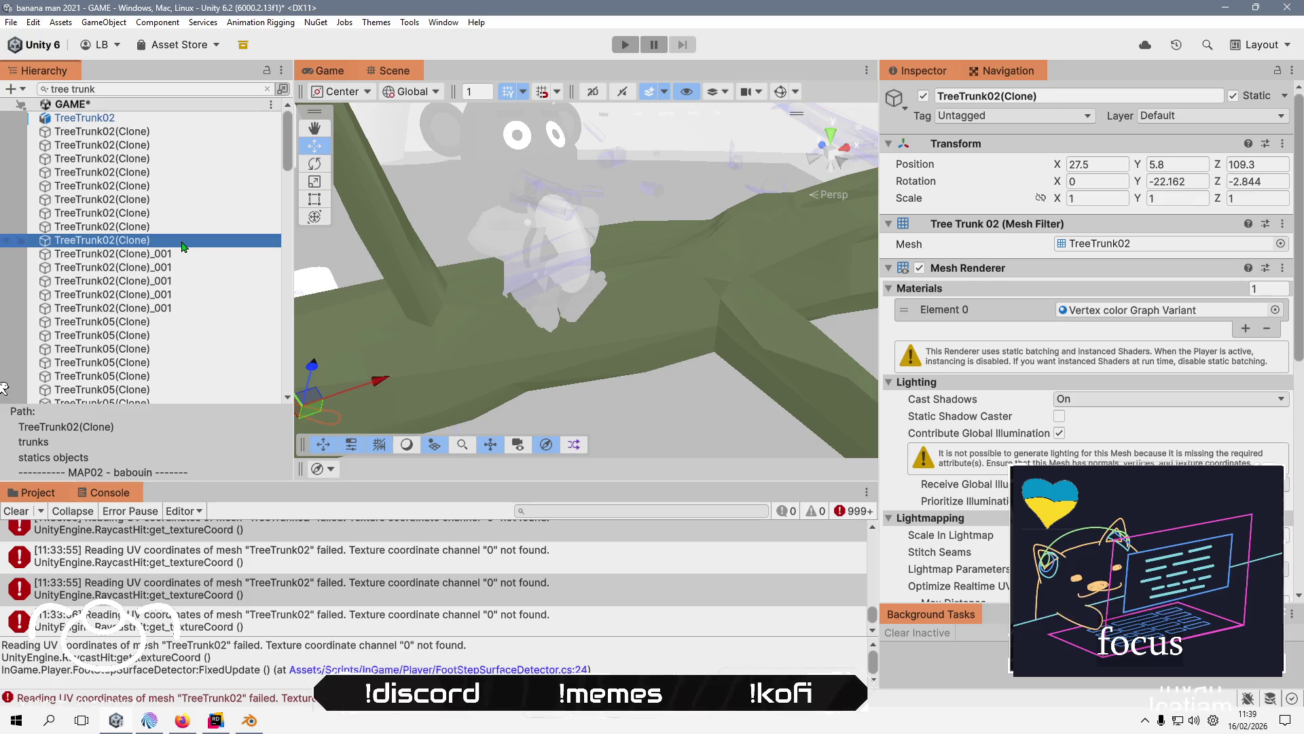
pyautogui.press('Escape')
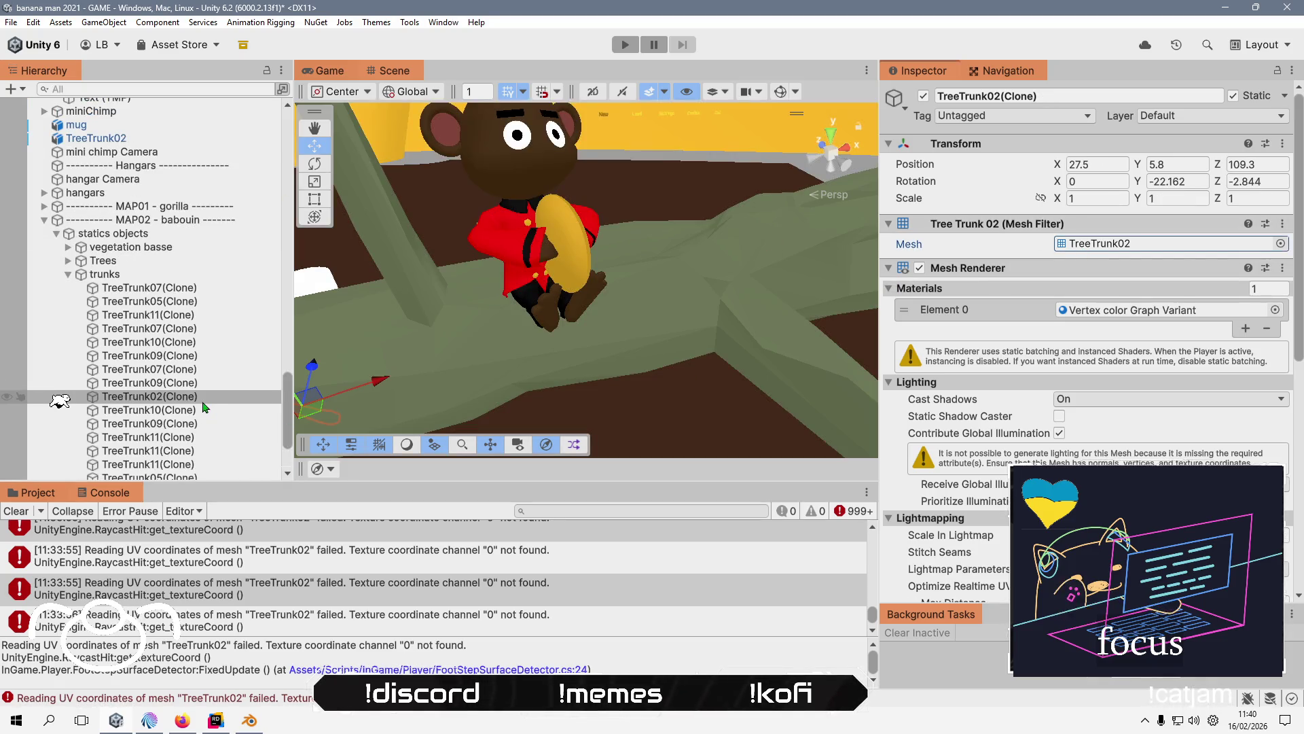
pyautogui.click(202, 401)
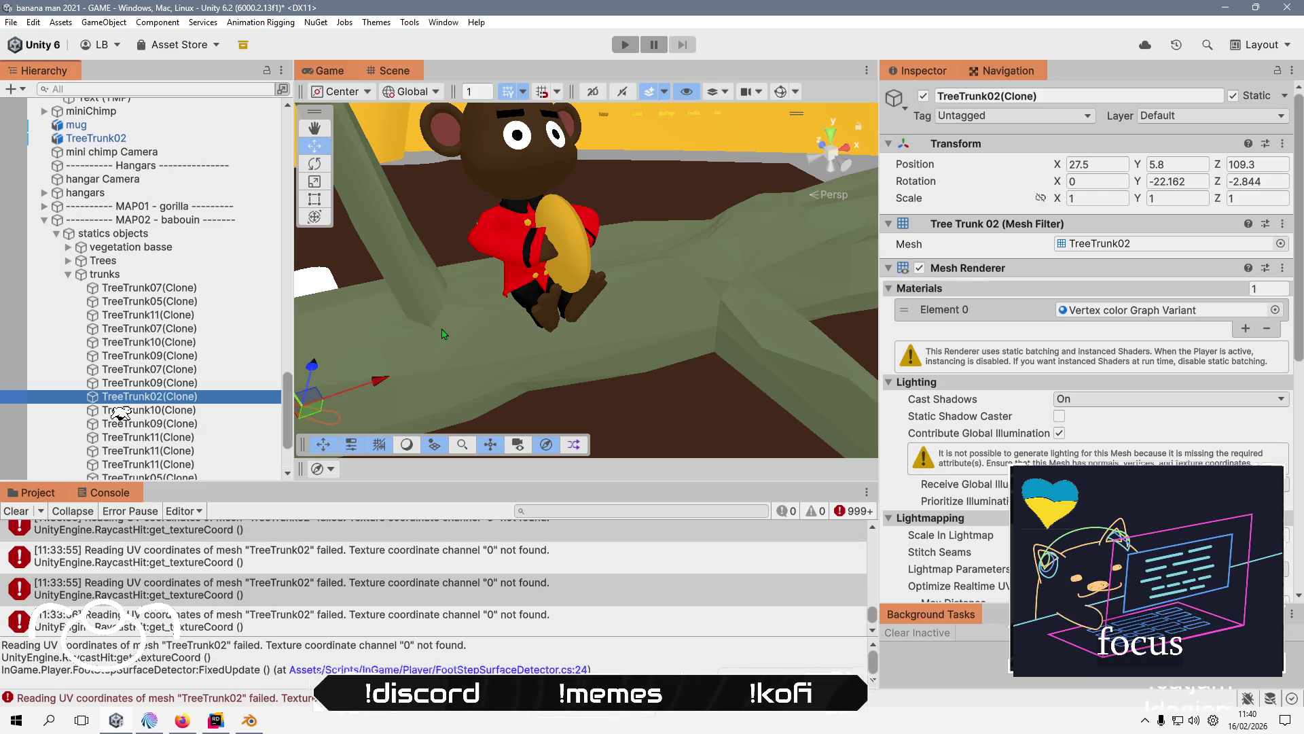
# - Move the white mug onto the branch beside the character
pyautogui.moveTo(441, 333)
pyautogui.mouseDown()
pyautogui.moveTo(507, 353)
pyautogui.moveTo(450, 343)
pyautogui.moveTo(412, 291)
pyautogui.mouseUp()
pyautogui.click(389, 293)
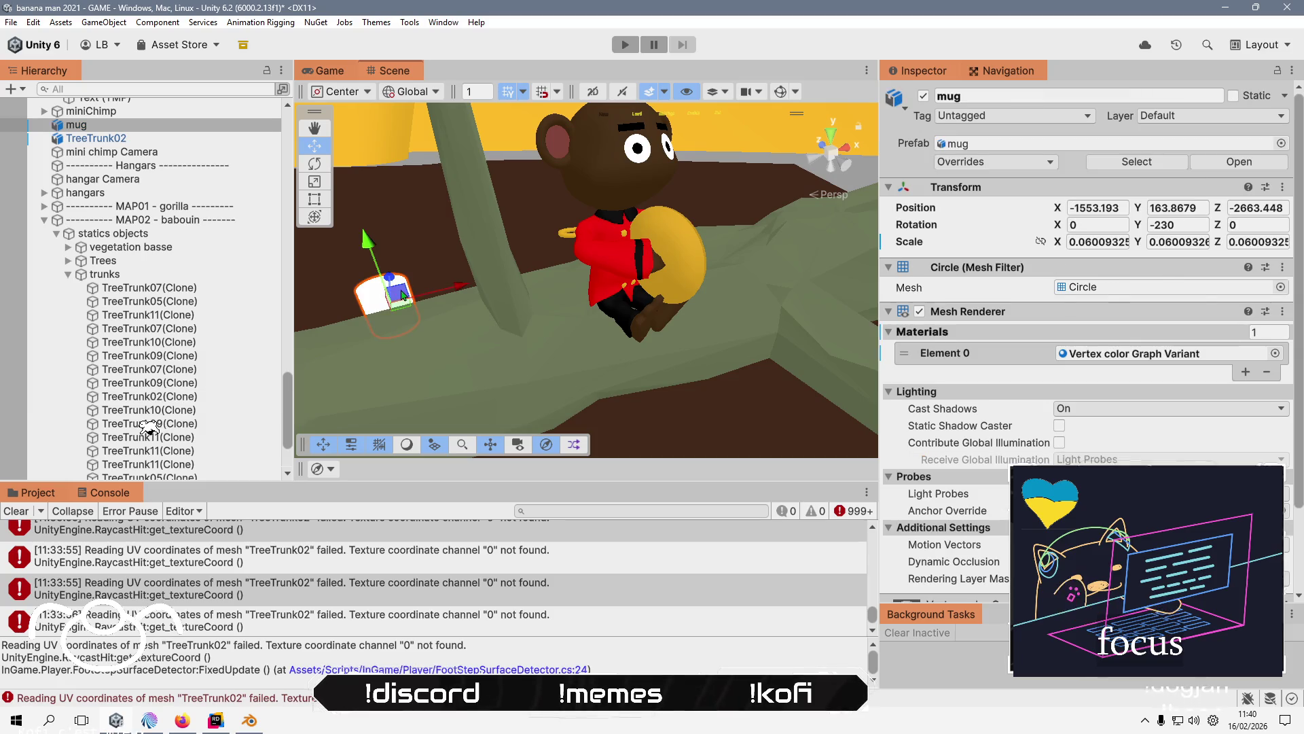
pyautogui.moveTo(392, 283)
pyautogui.mouseDown()
pyautogui.moveTo(537, 314)
pyautogui.moveTo(555, 297)
pyautogui.mouseUp()
pyautogui.moveTo(557, 247)
pyautogui.mouseDown()
pyautogui.moveTo(516, 258)
pyautogui.moveTo(436, 192)
pyautogui.moveTo(438, 178)
pyautogui.mouseUp()
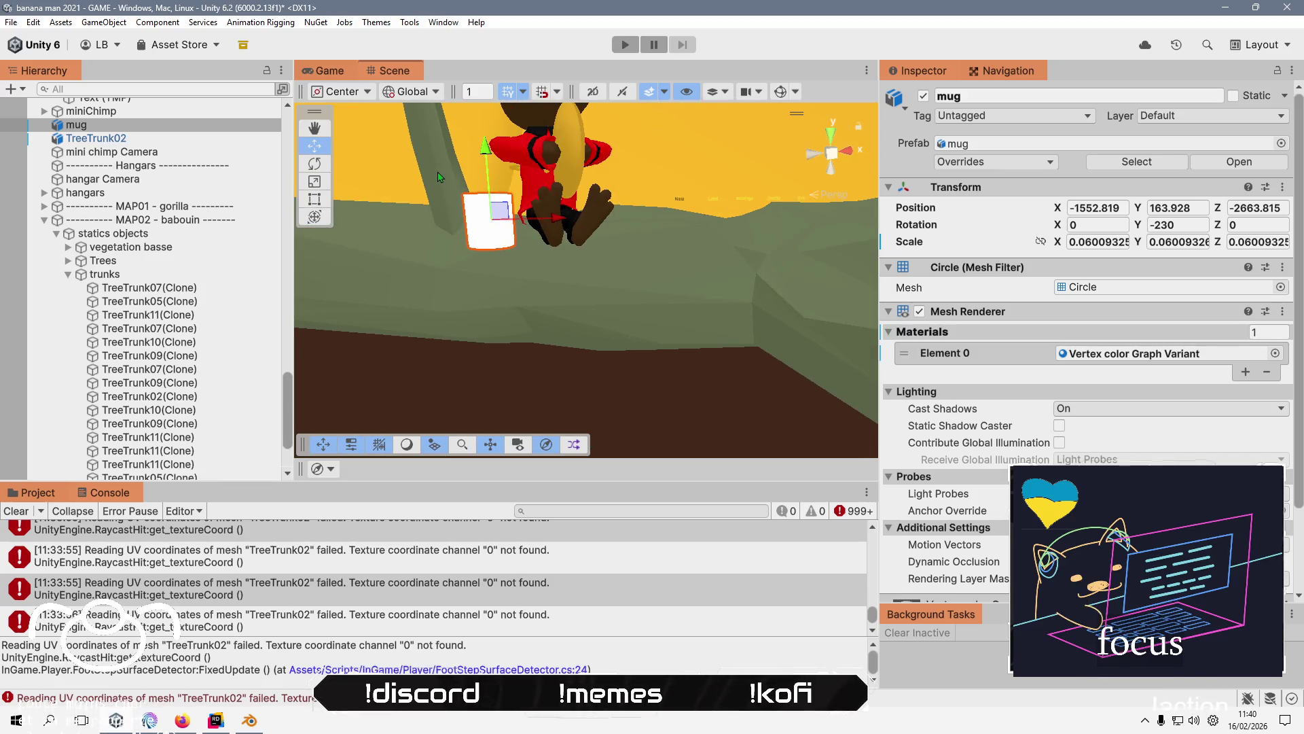
# - Select the TreeTrunk02 ground object, then open line 24 from its UV error
pyautogui.scroll(-3, 1087, 306)
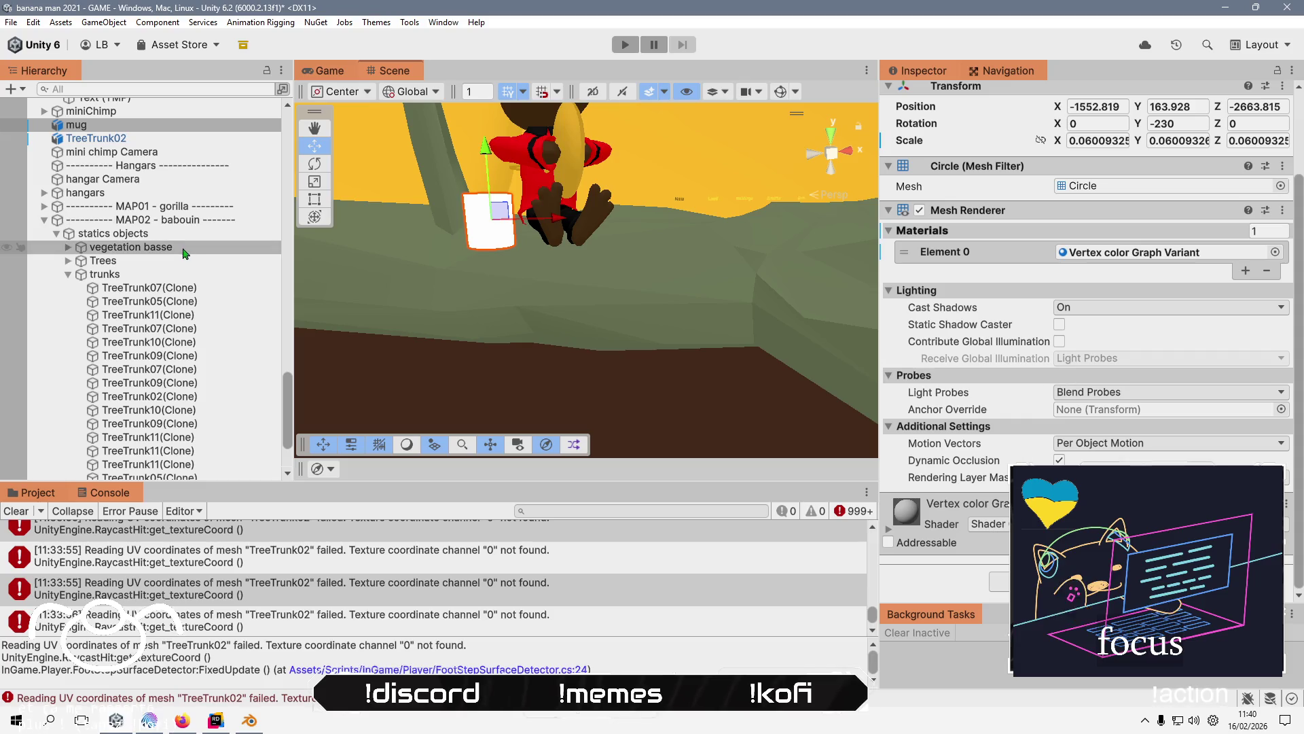
pyautogui.click(543, 305)
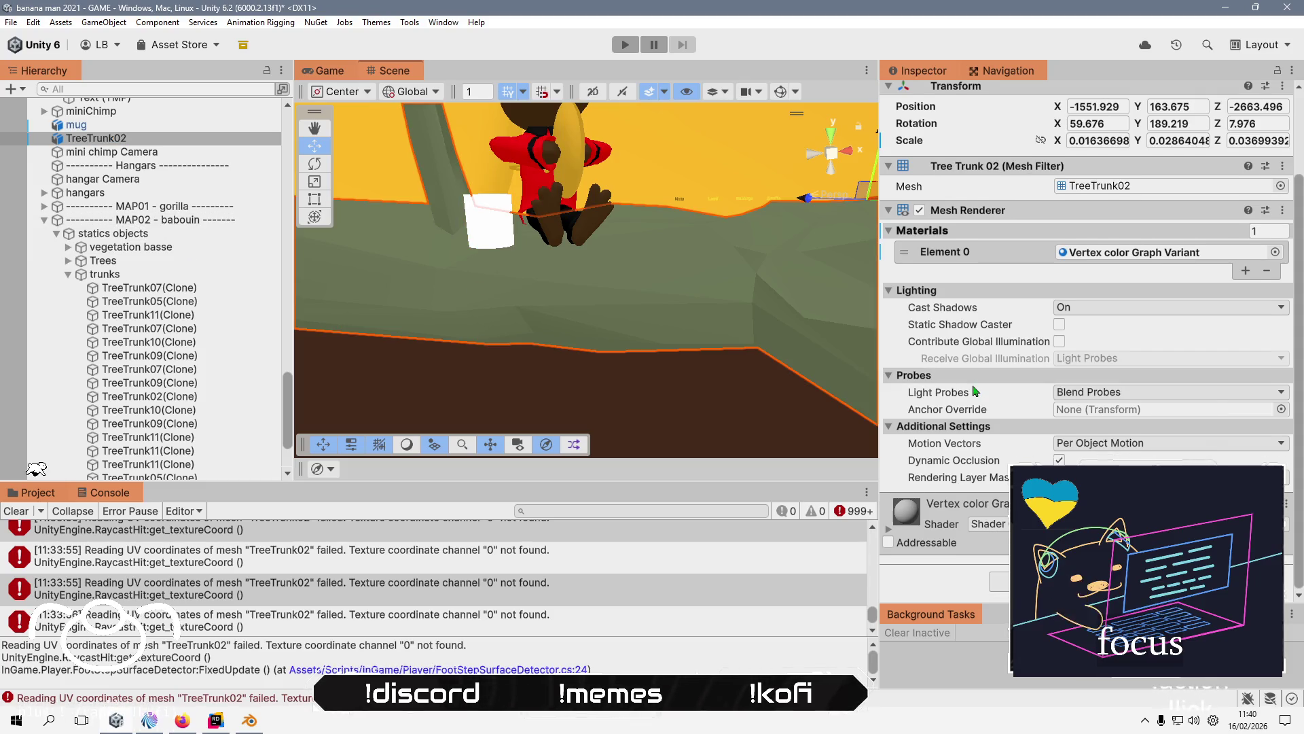
pyautogui.scroll(3, 975, 390)
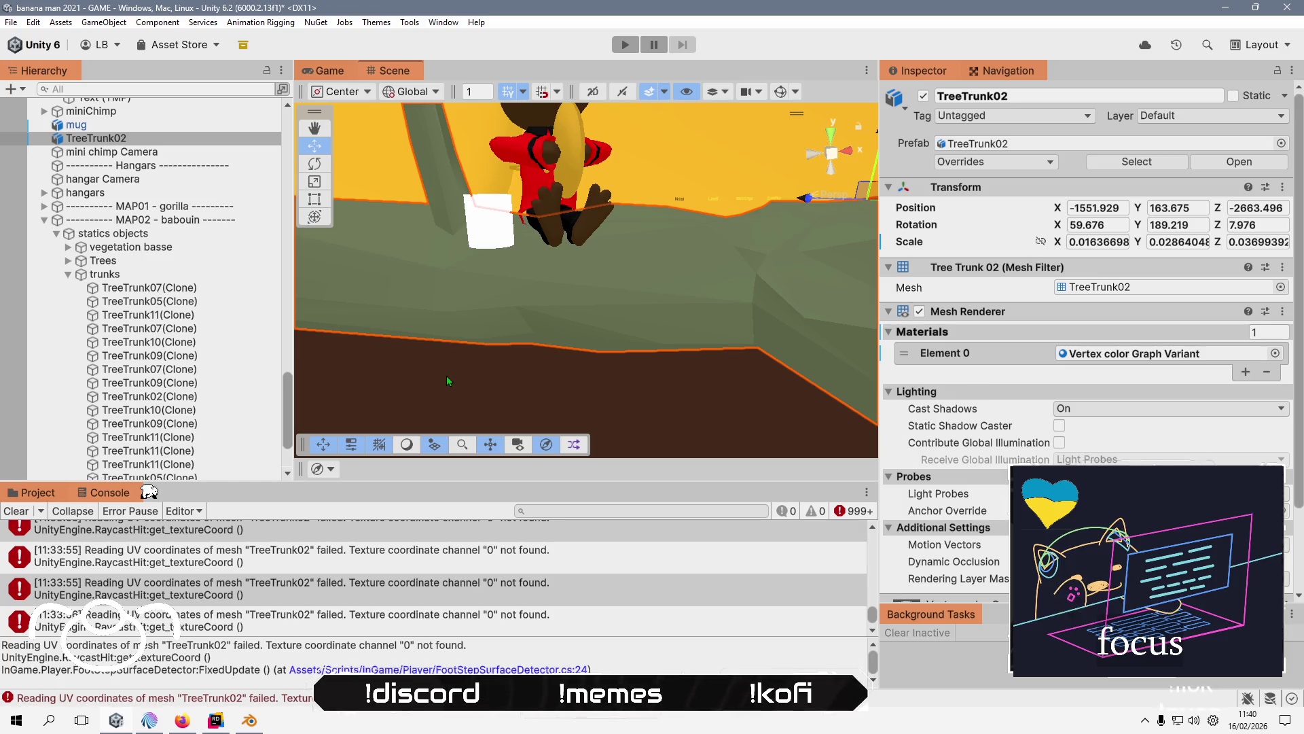
pyautogui.click(255, 554)
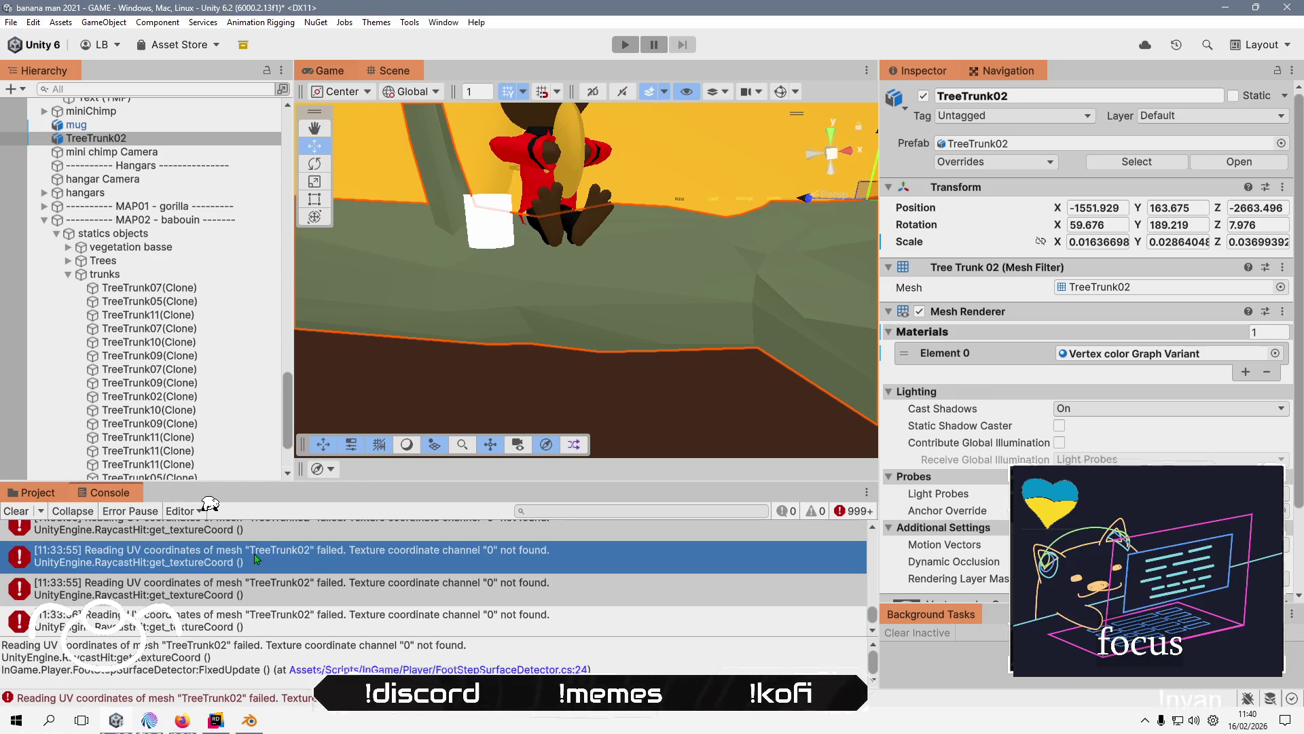
pyautogui.click(521, 669)
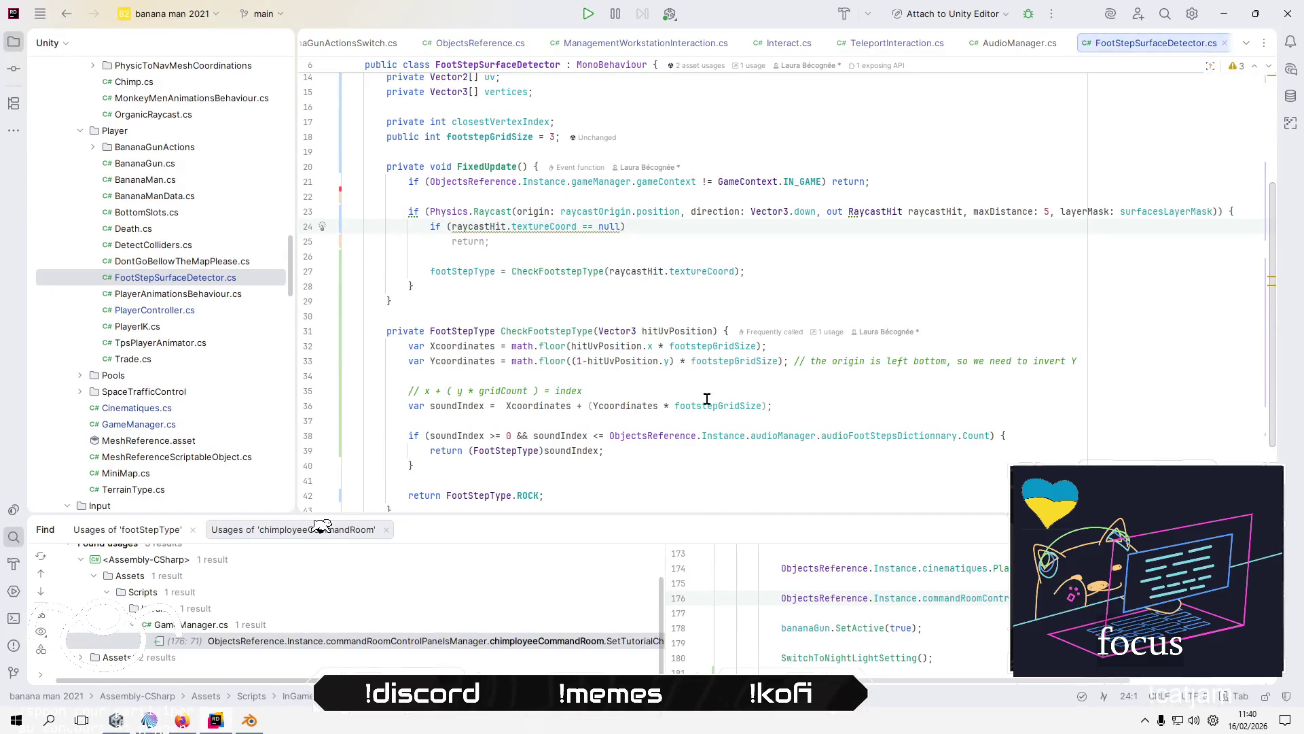
# - Cut the line-24 null check down to just raycastHit, dropping the textureCoord comparison
pyautogui.scroll(1, 721, 402)
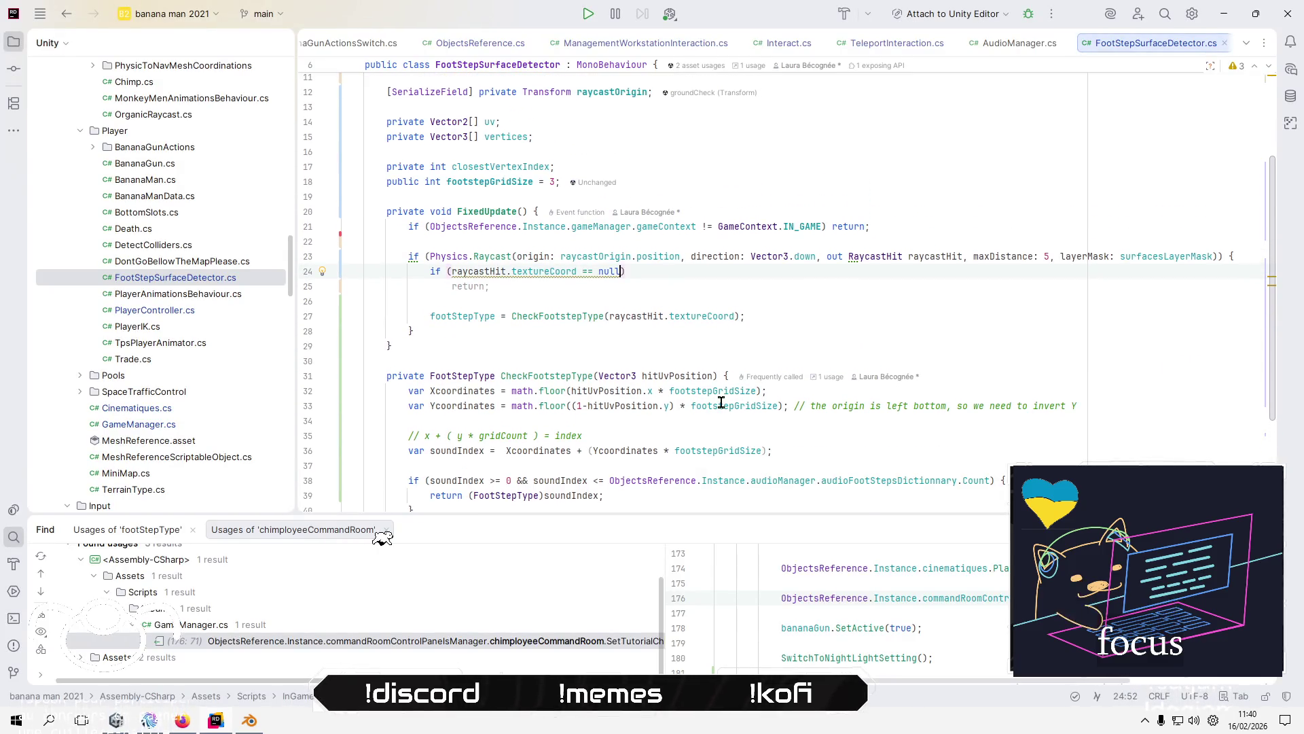
pyautogui.hotkey('ctrl', 'shift', 'Left')
pyautogui.hotkey('ctrl', 'shift', 'Left')
pyautogui.hotkey('ctrl', 'shift', 'Left')
pyautogui.write('g')
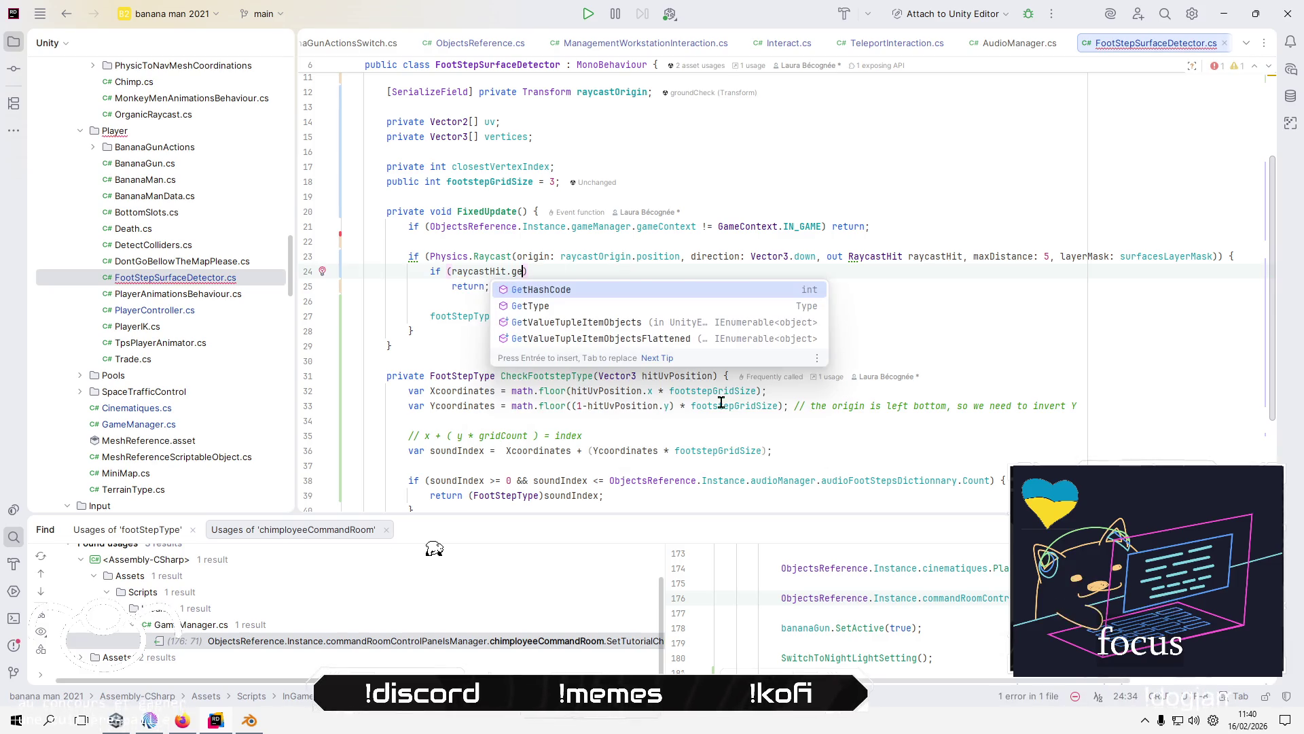
pyautogui.press('BackSpace')
pyautogui.write('t')
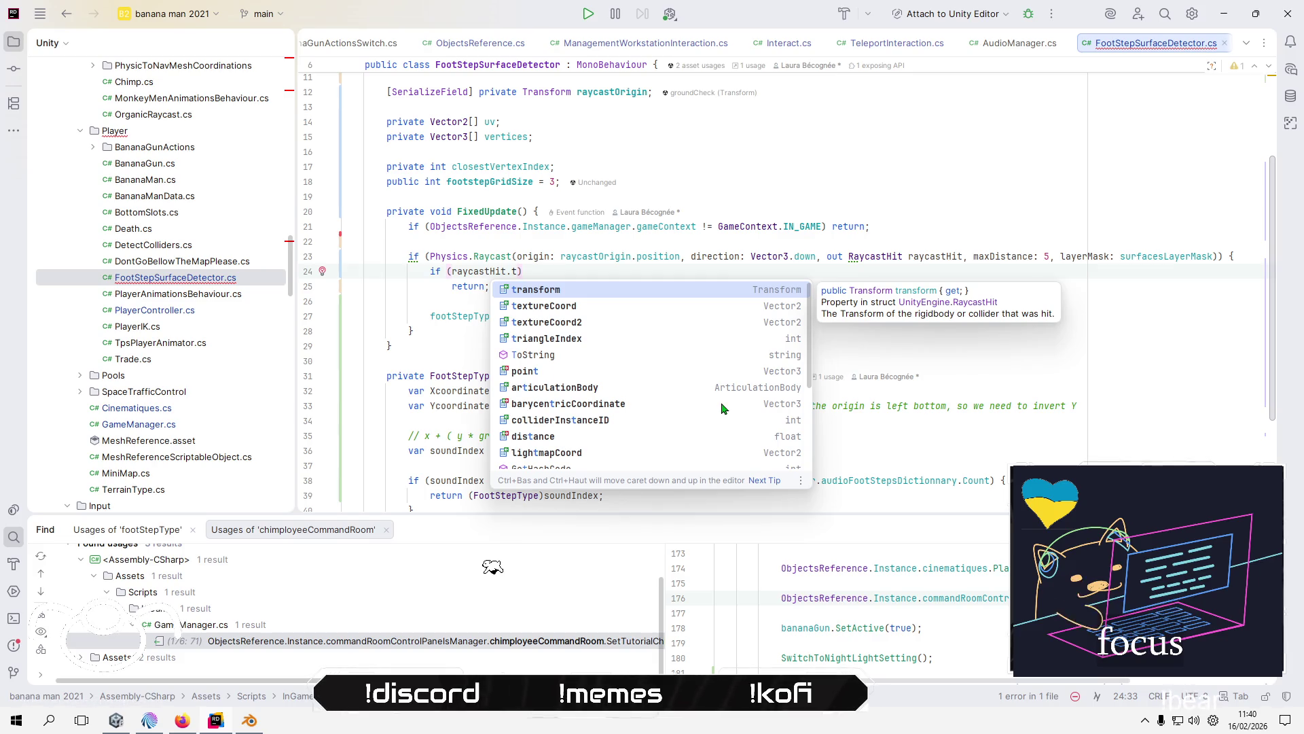
pyautogui.press('Down')
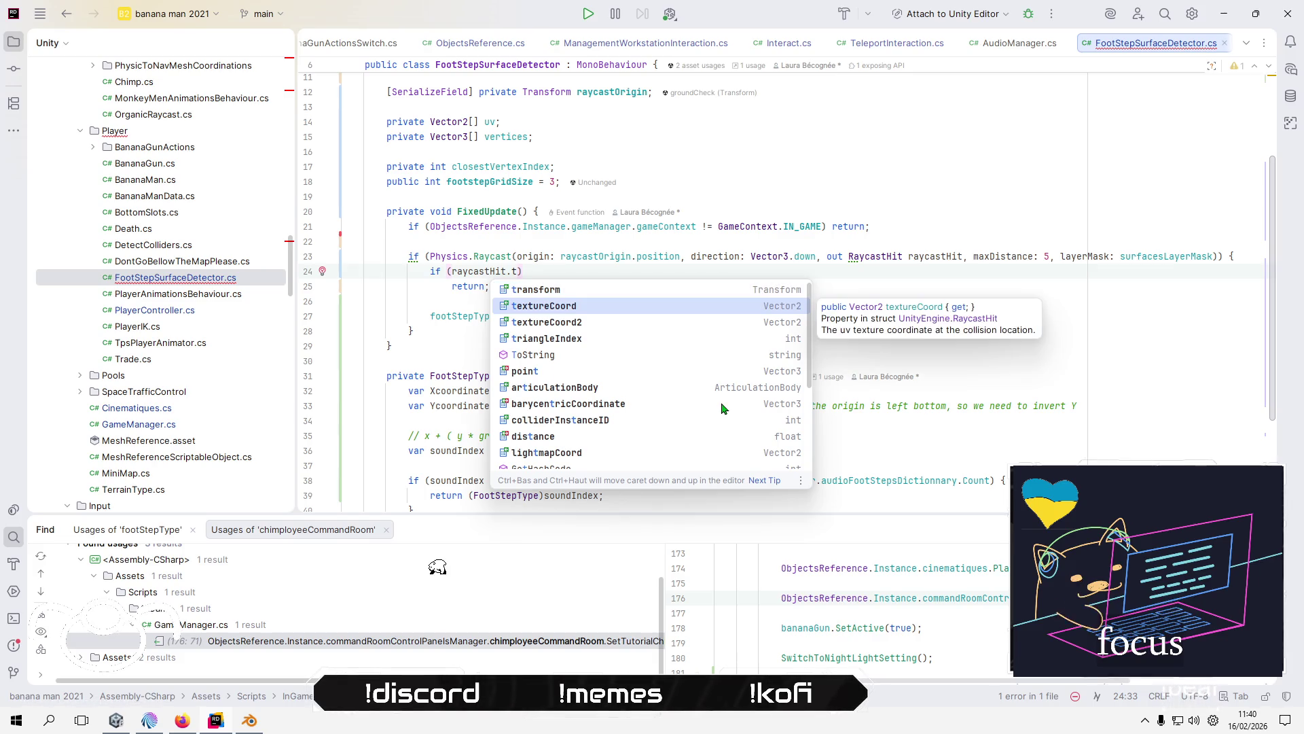
pyautogui.press('Down')
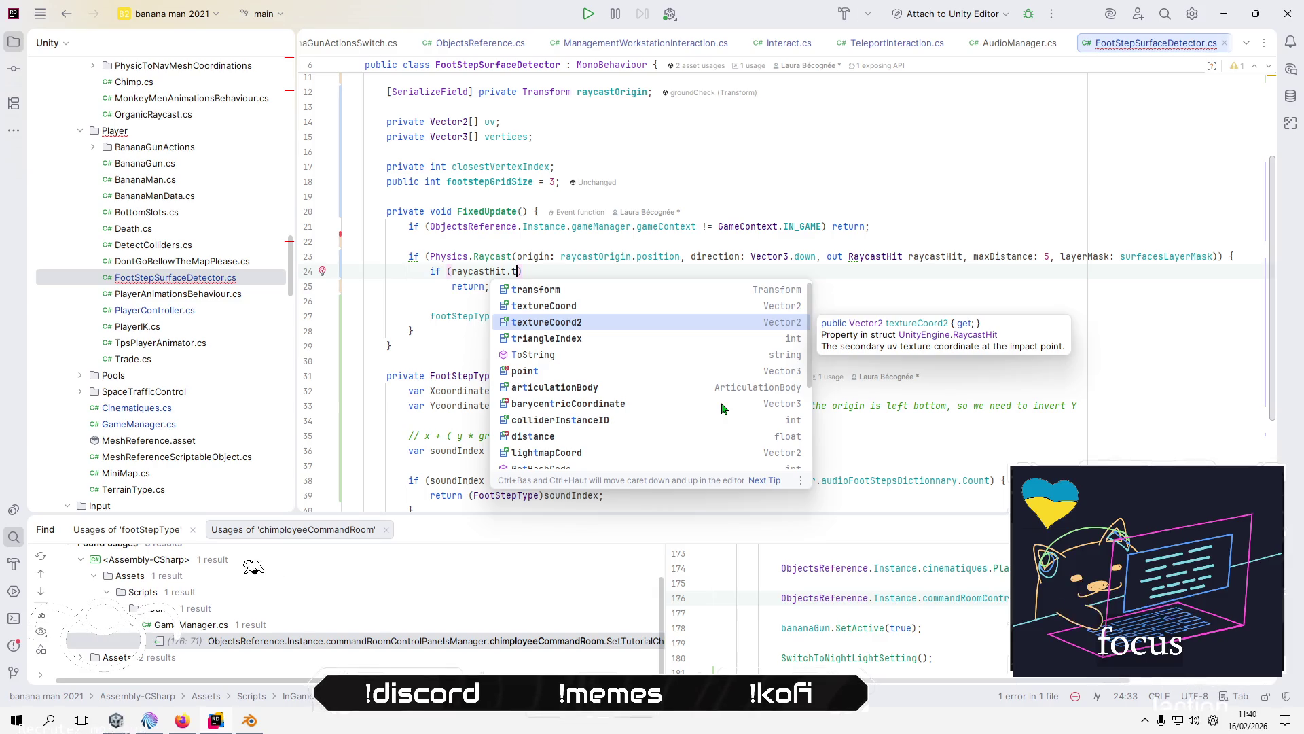
pyautogui.press('BackSpace')
pyautogui.press('BackSpace')
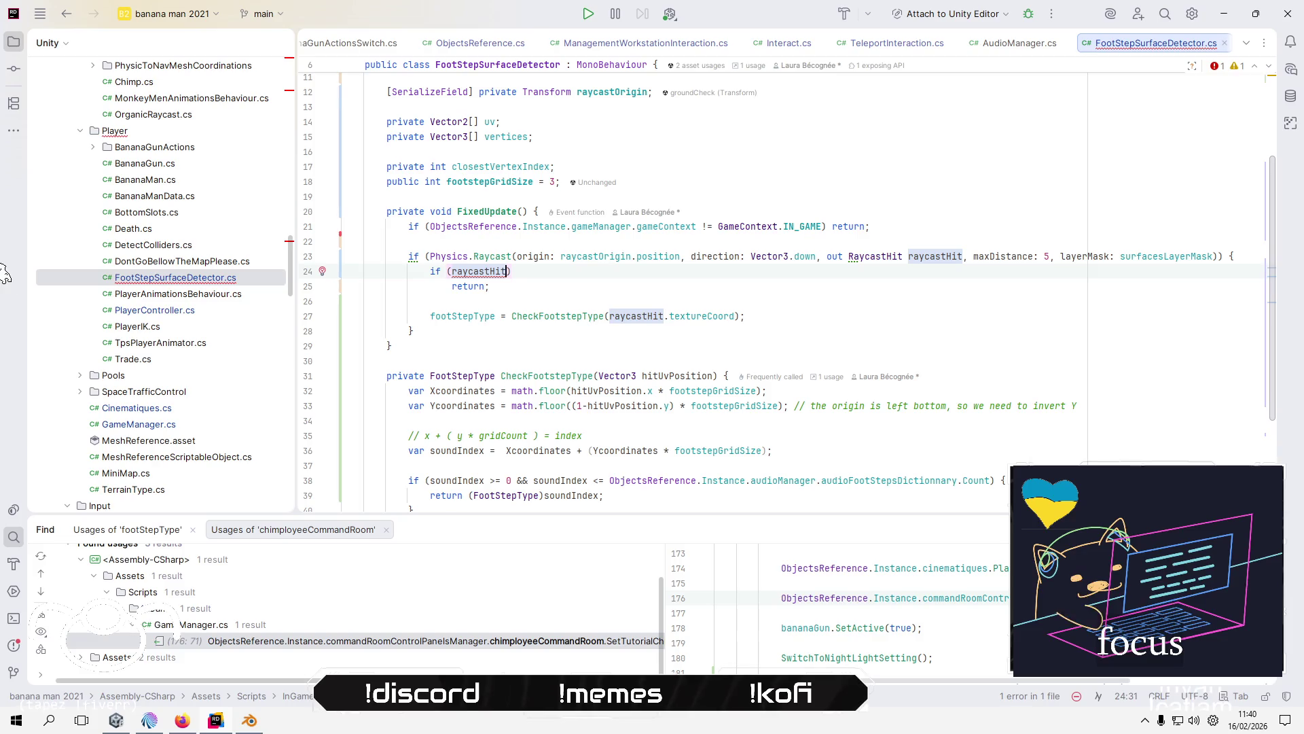
# - Check where hitUvPosition is used and change the raycast's maxDistance from 5 to 2
pyautogui.scroll(-2, 707, 313)
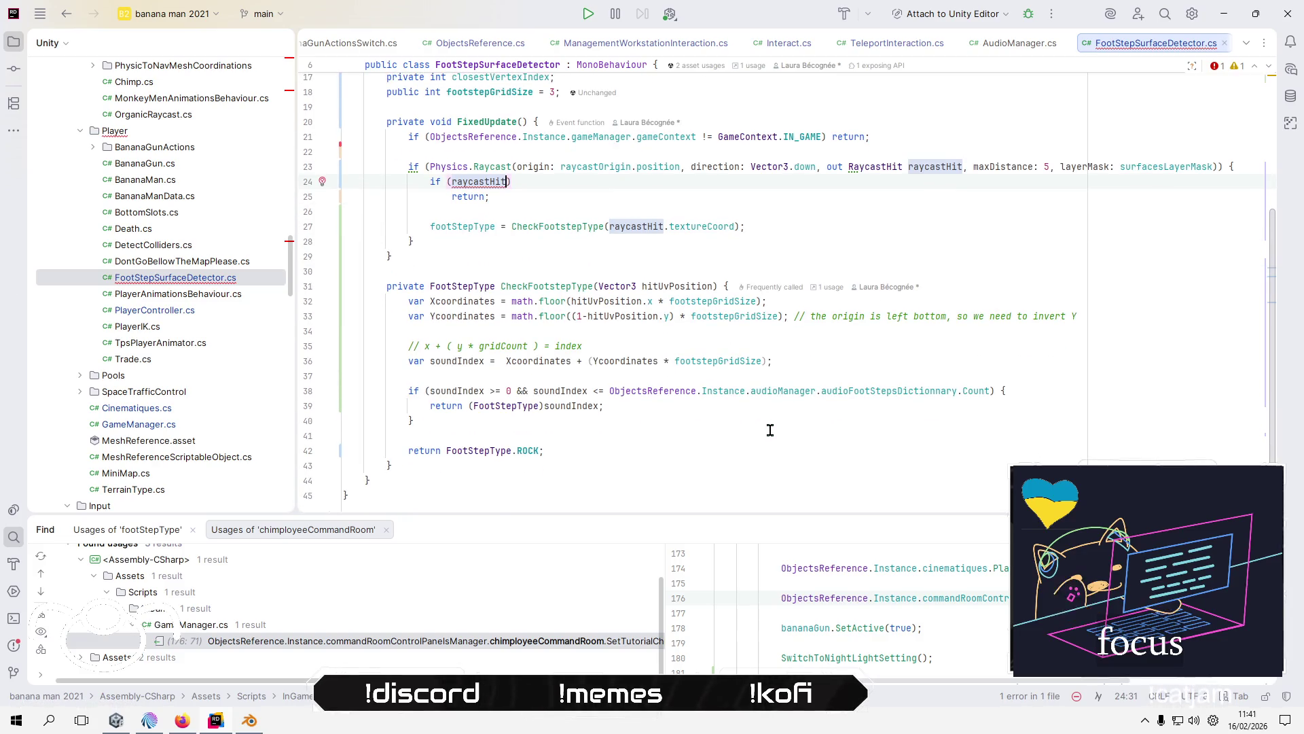
pyautogui.scroll(2, 770, 429)
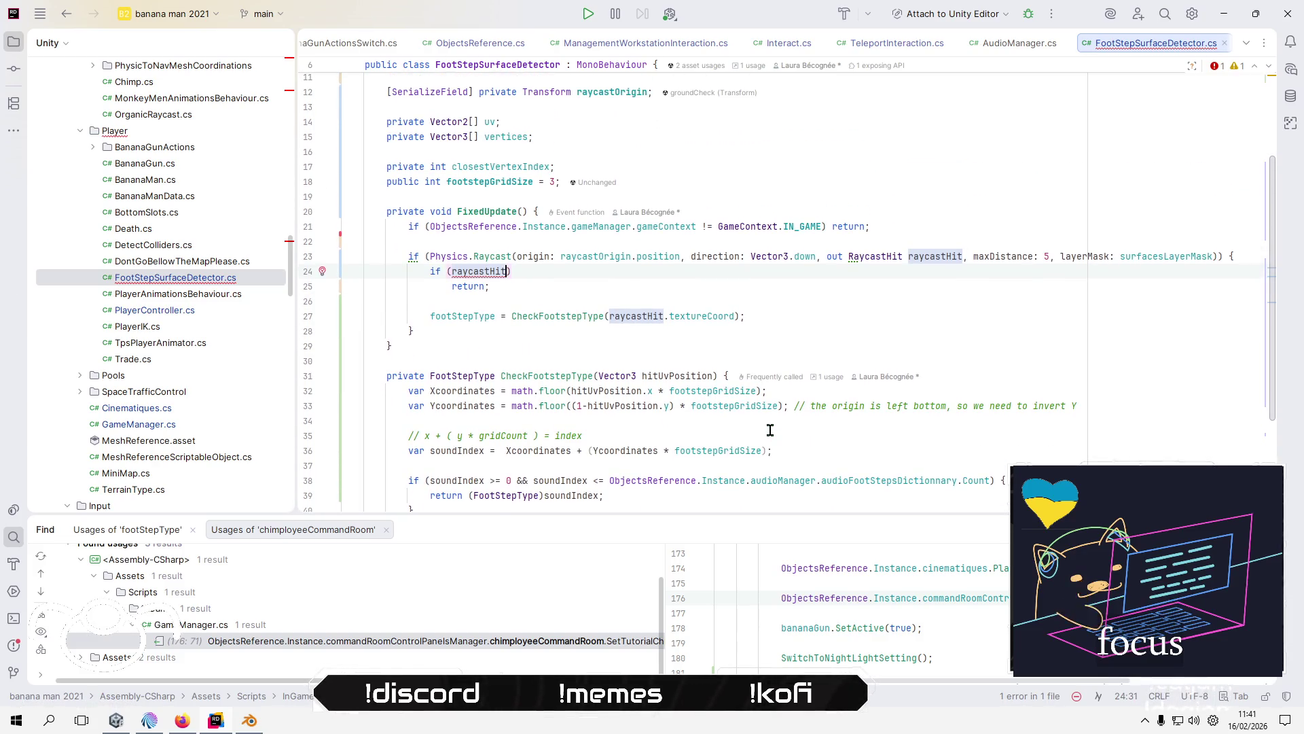
pyautogui.click(617, 396)
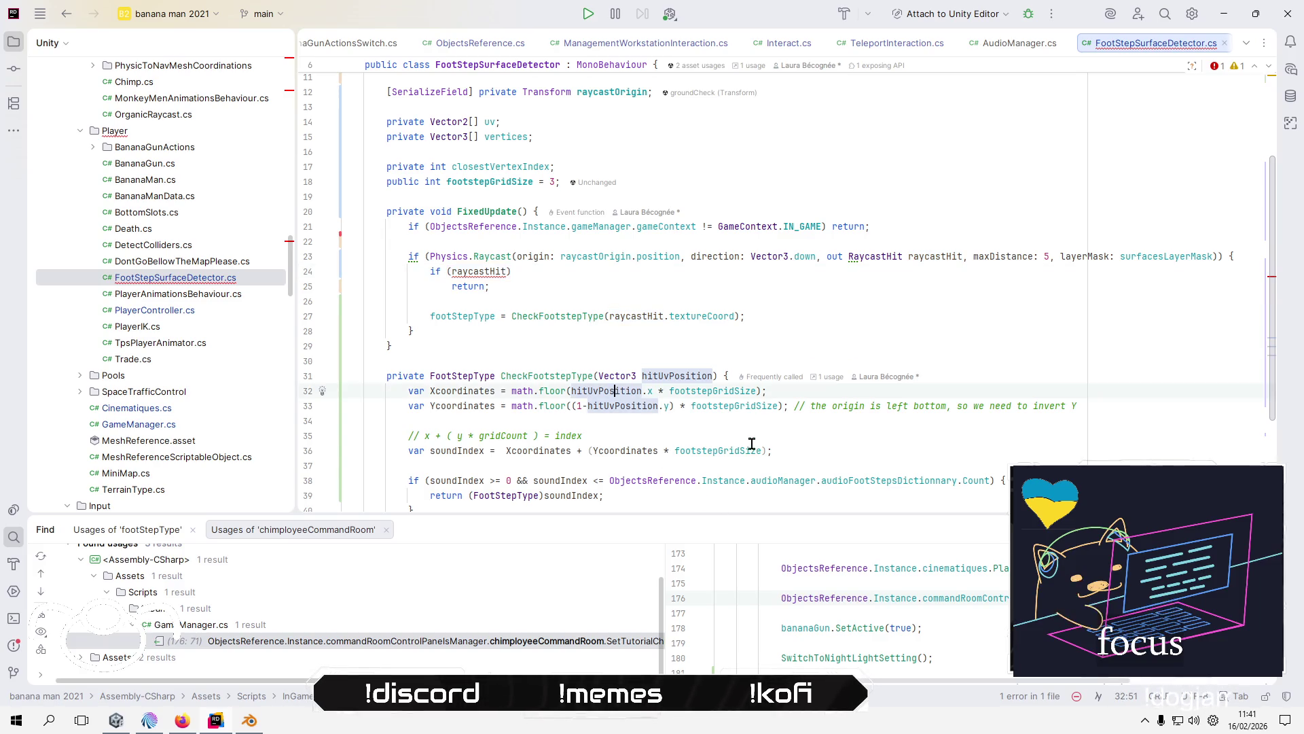
pyautogui.moveTo(752, 443)
pyautogui.click(1041, 256)
pyautogui.press('Delete')
pyautogui.write('2')
# - Open the online reference for RaycastHit.textureCoord from the quick-doc popup
pyautogui.click(612, 300)
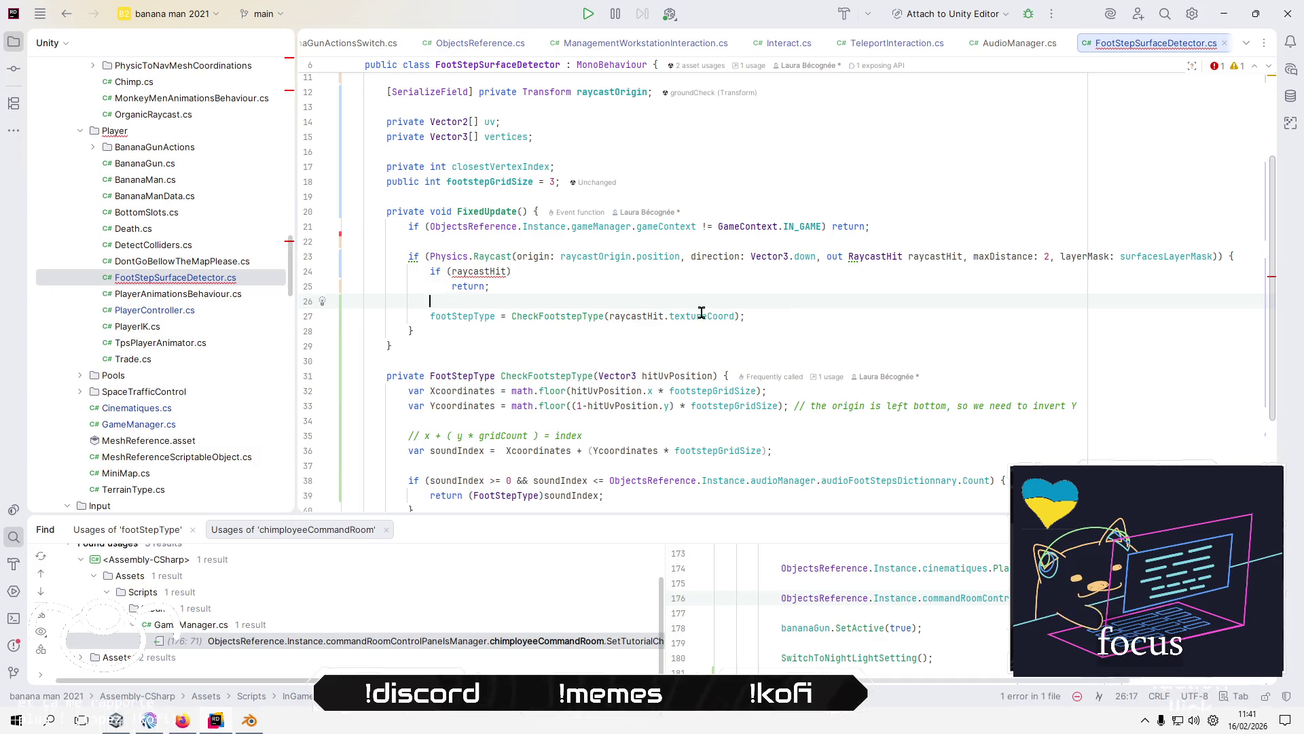
pyautogui.moveTo(701, 313)
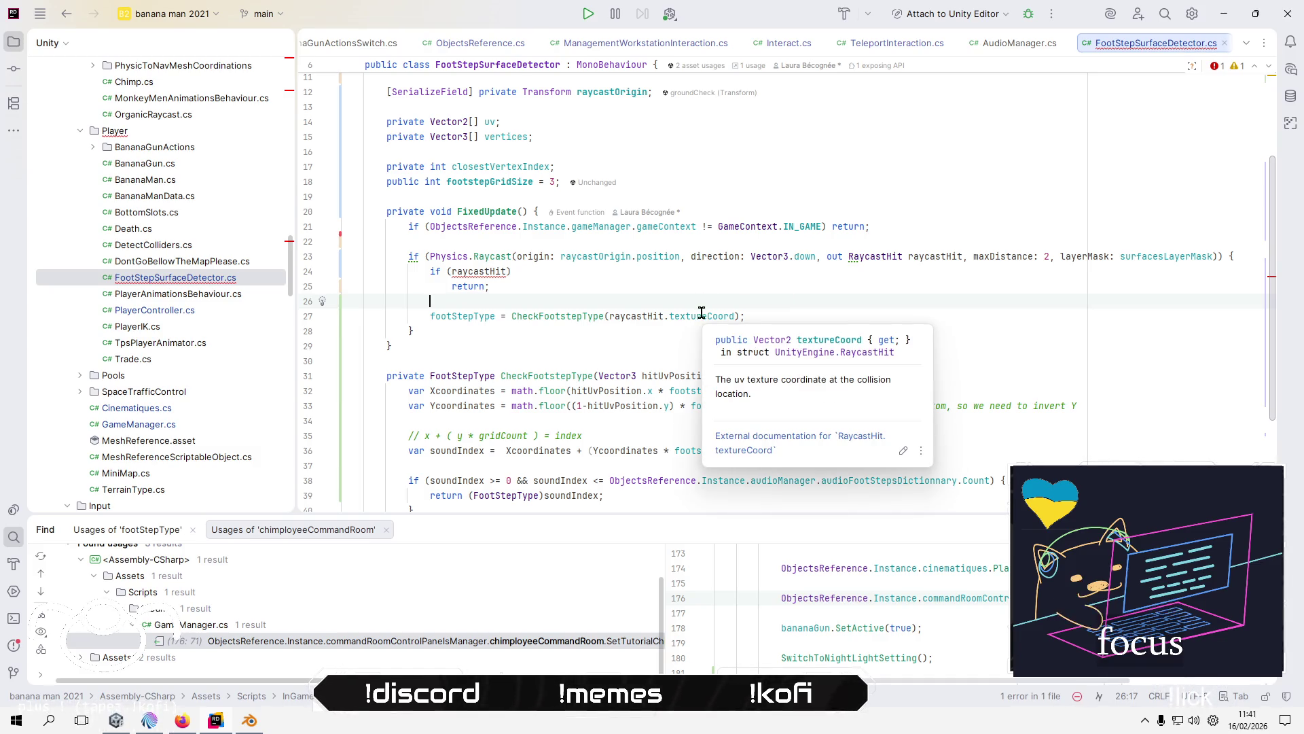
pyautogui.click(747, 451)
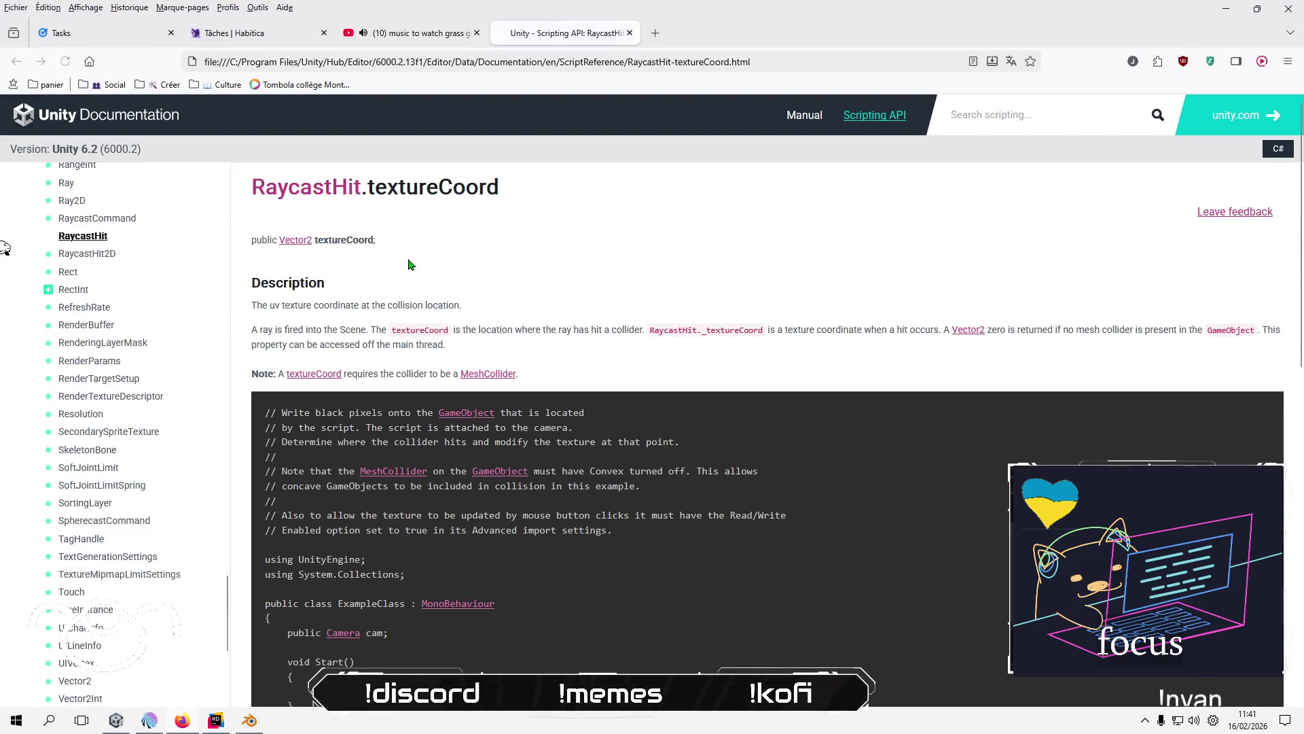
# - Scroll through the RaycastHit.textureCoord page and example, then minimize the browser
pyautogui.scroll(-2, 744, 315)
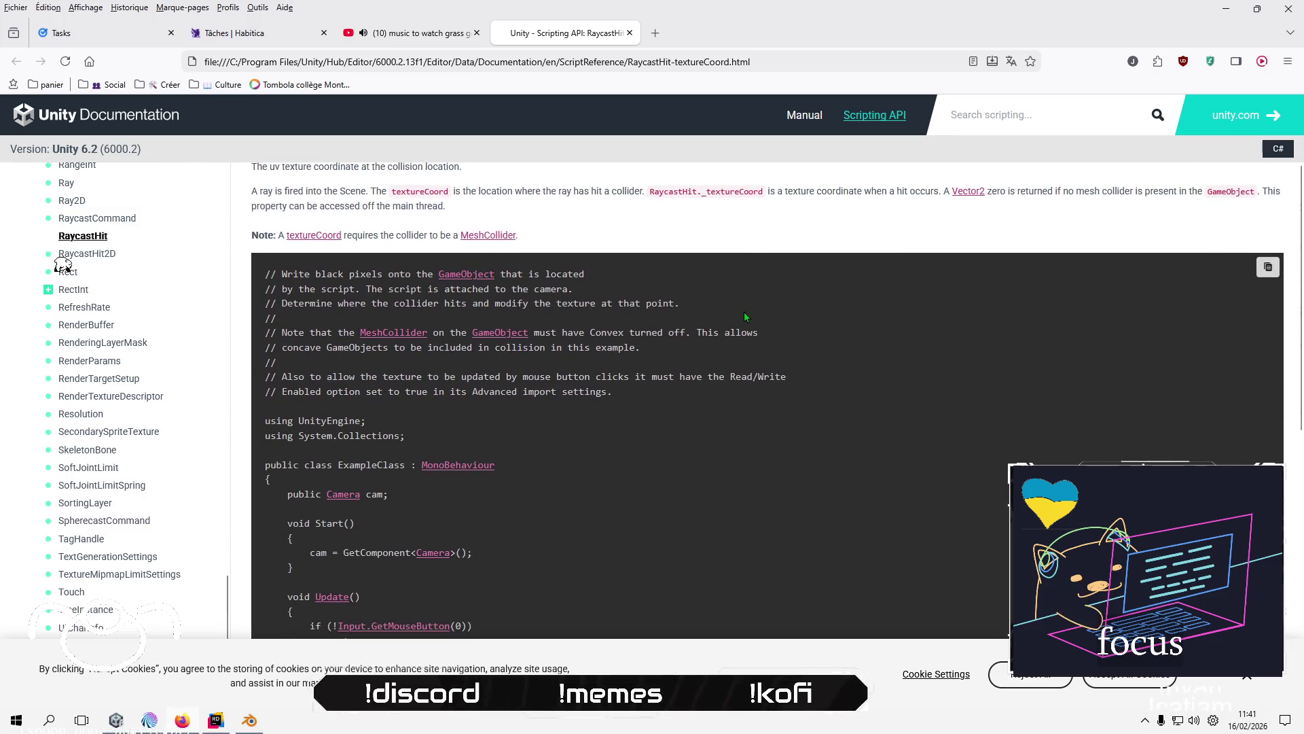
pyautogui.scroll(-4, 744, 313)
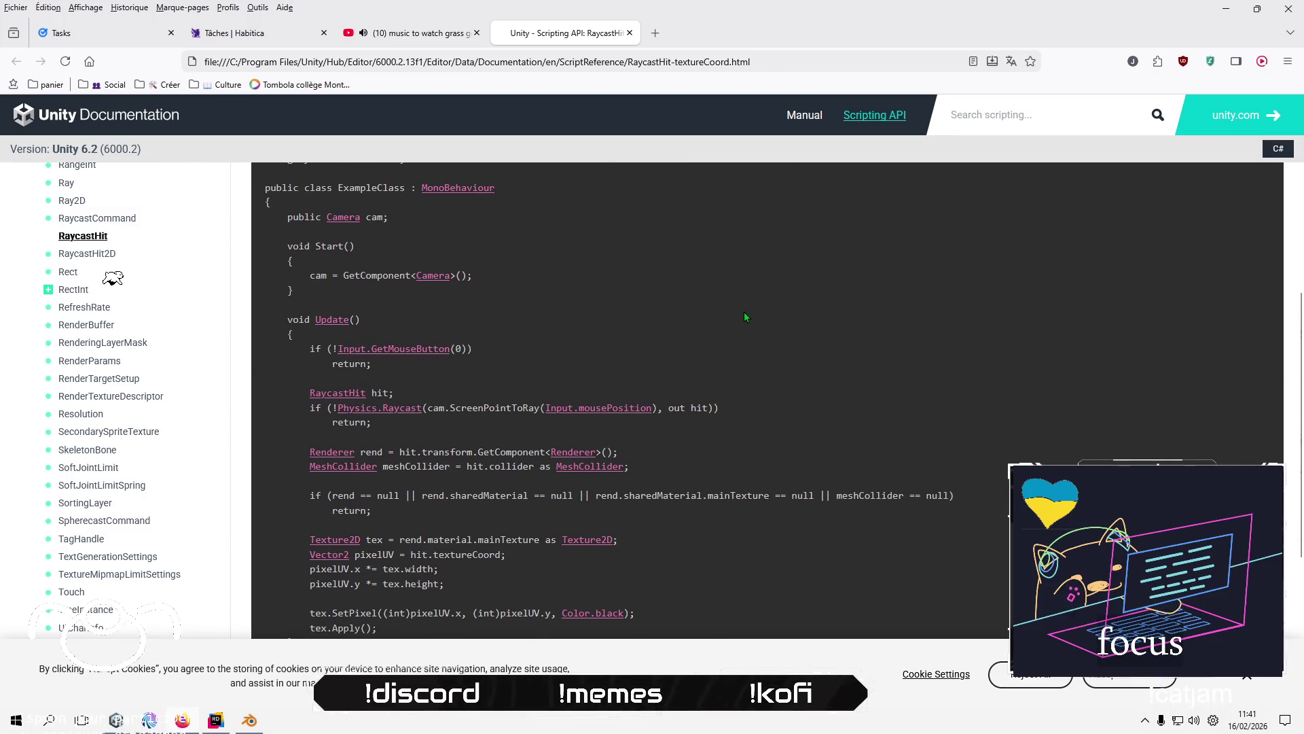
pyautogui.scroll(-1, 745, 316)
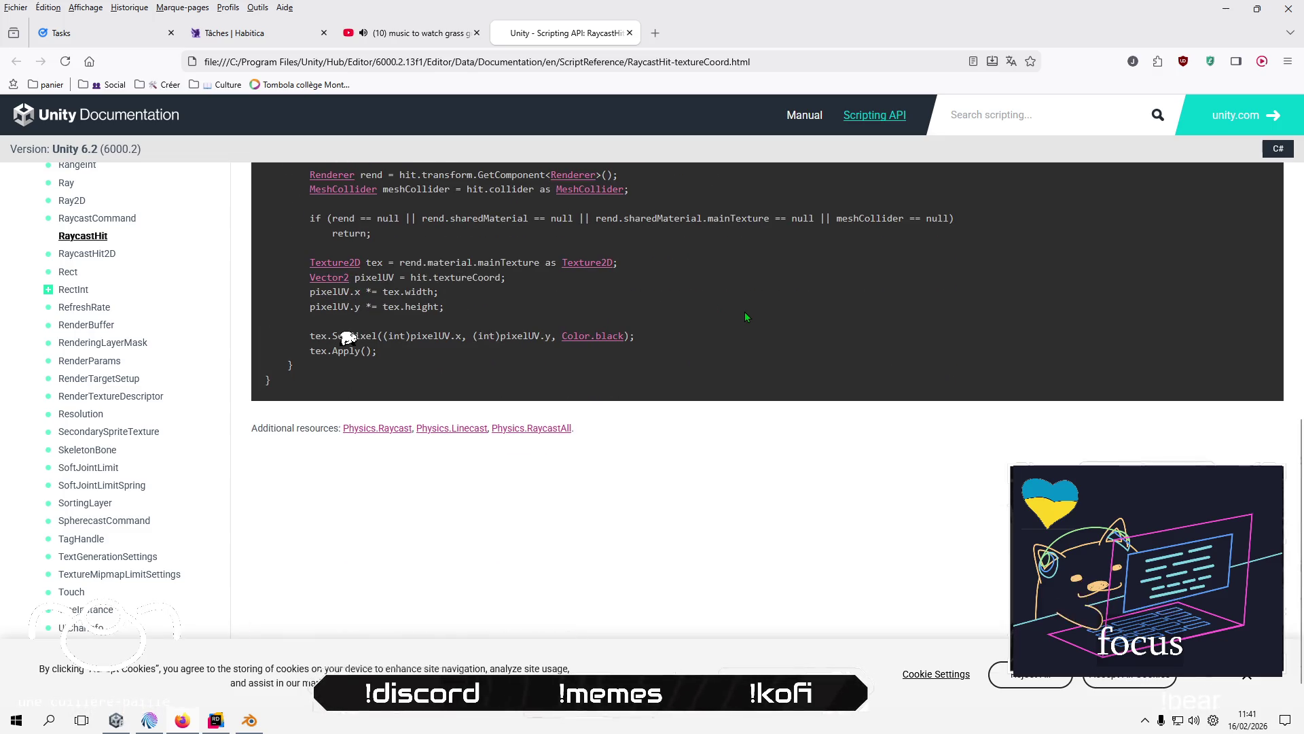
pyautogui.click(1226, 8)
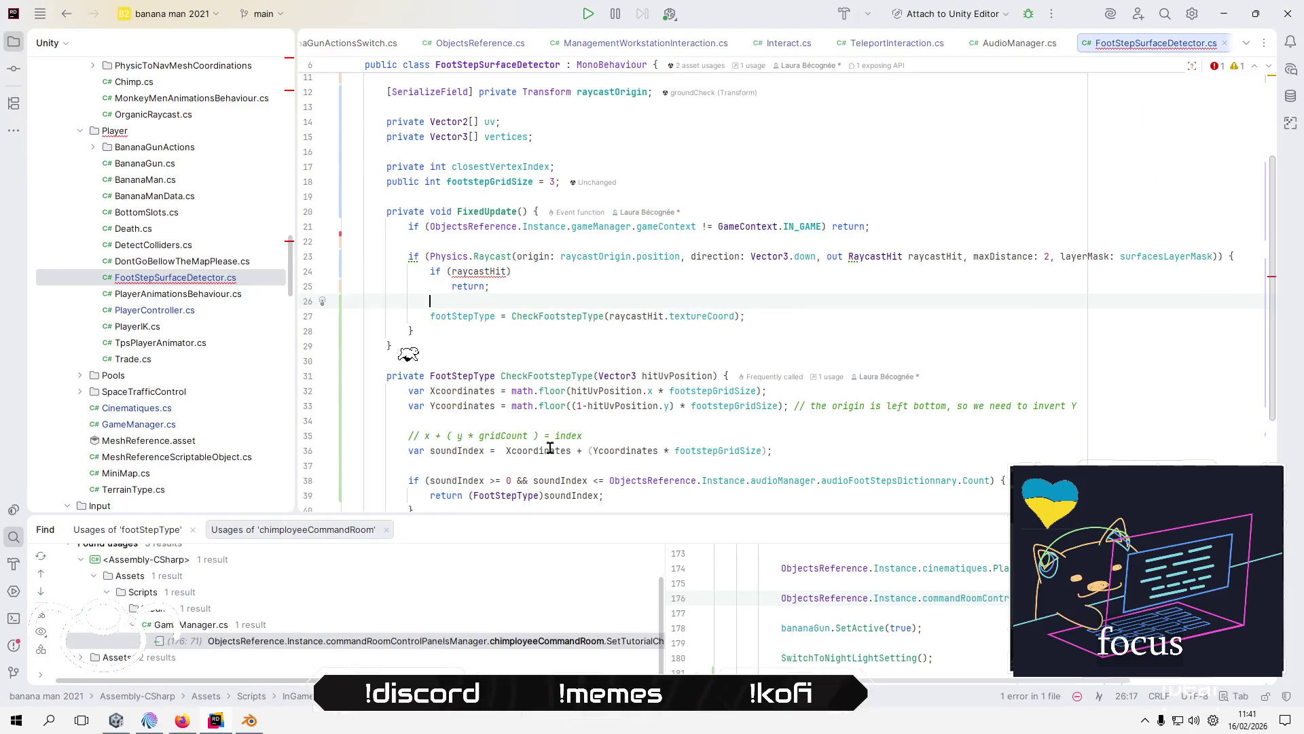
# - Copy a TreeTrunk02 UV-coordinate error message from the console and open a new browser tab
pyautogui.hotkey('alt', 'Tab')
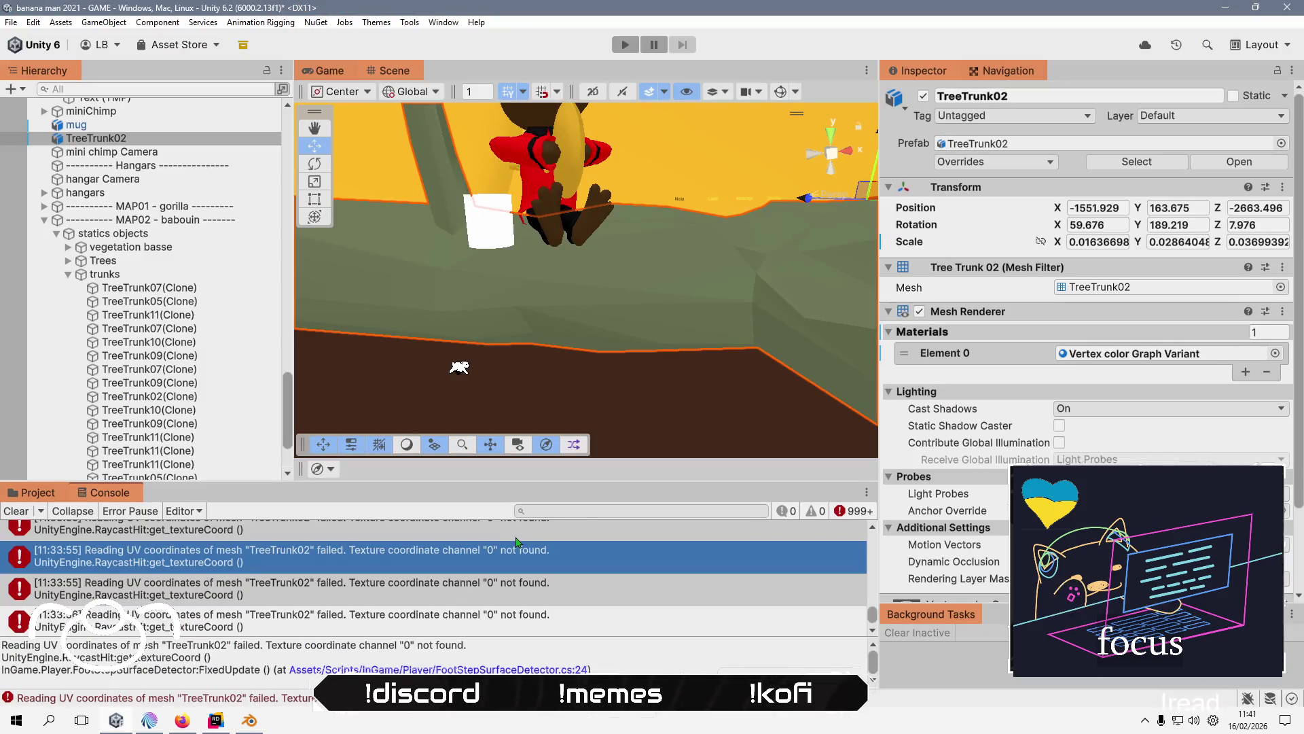
pyautogui.click(449, 596)
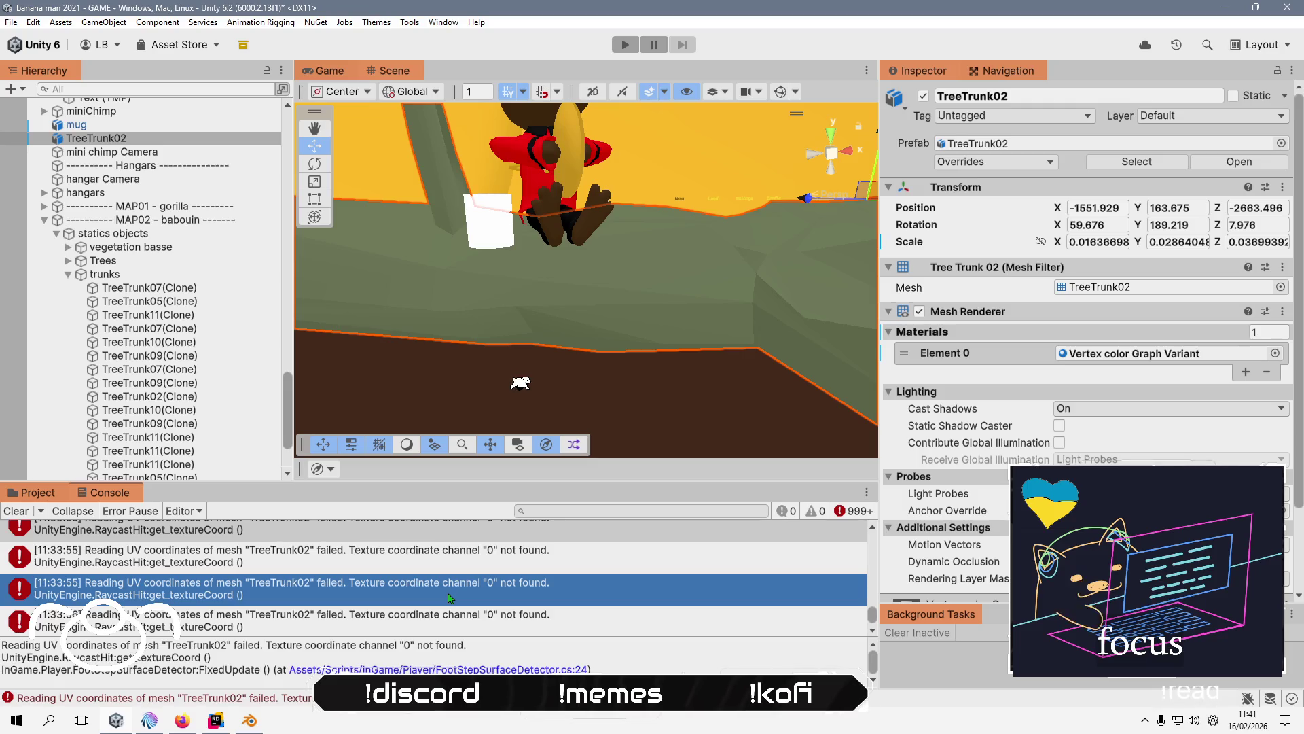
pyautogui.scroll(1, 470, 556)
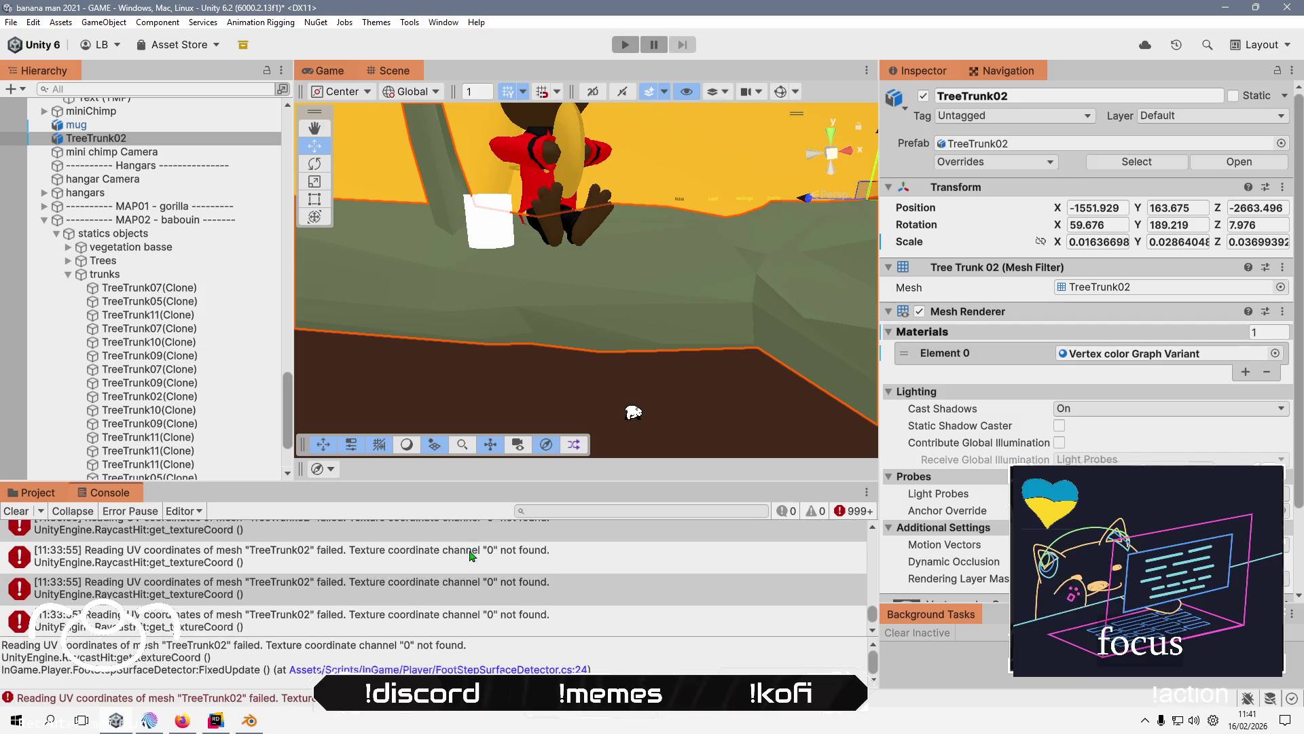
pyautogui.scroll(-1, 470, 556)
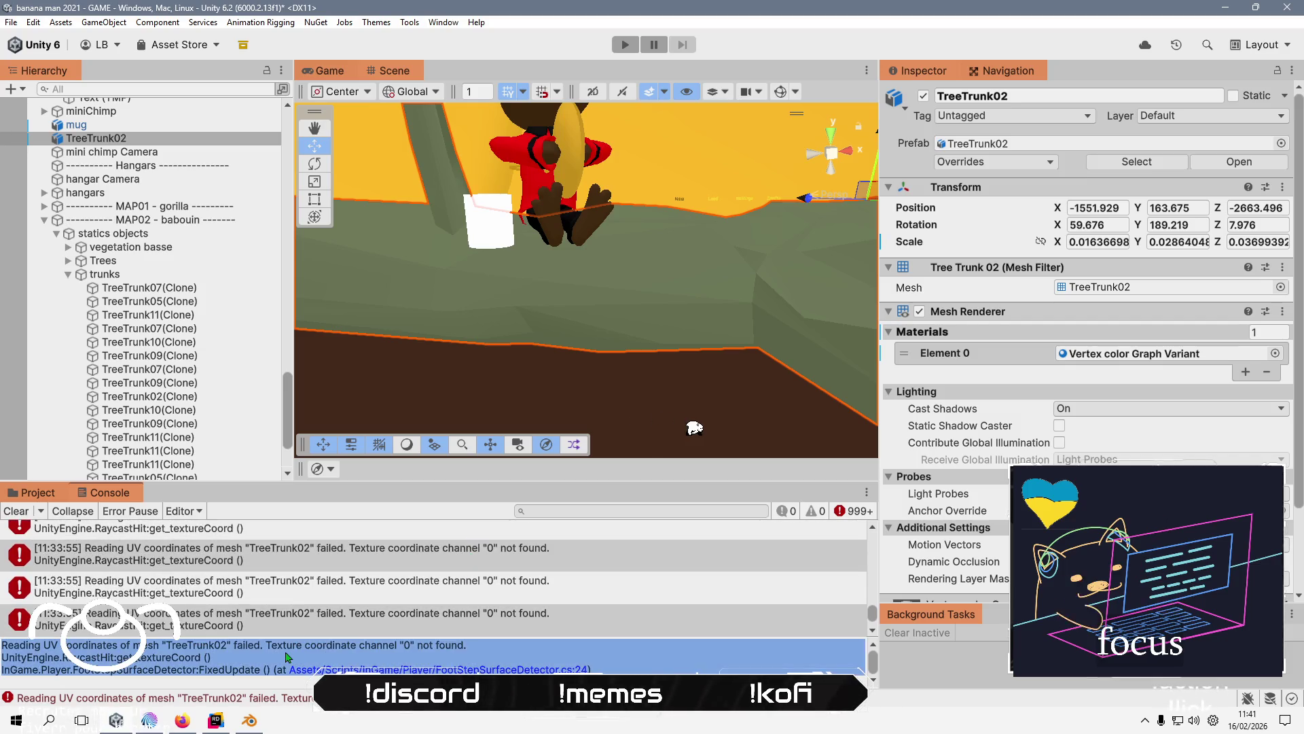
pyautogui.moveTo(467, 645); pyautogui.dragTo(9, 650)
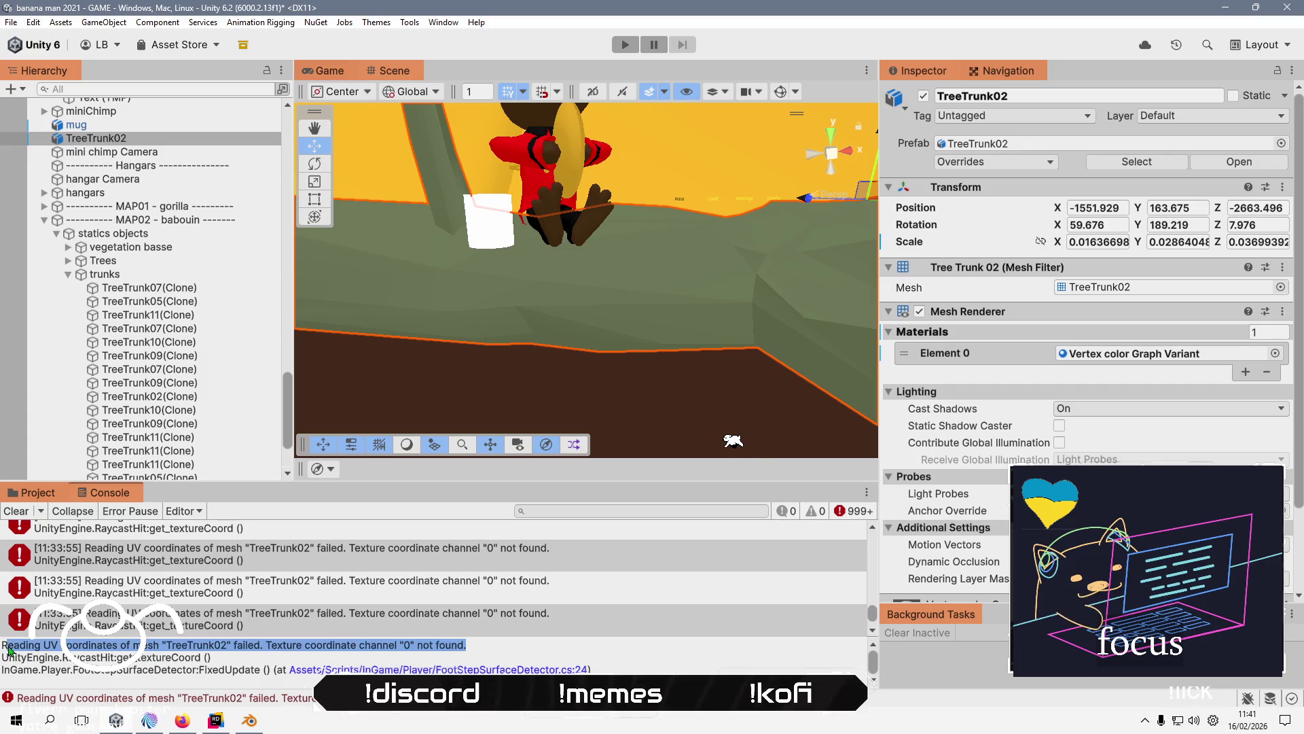
pyautogui.rightClick(54, 649)
pyautogui.click(83, 654)
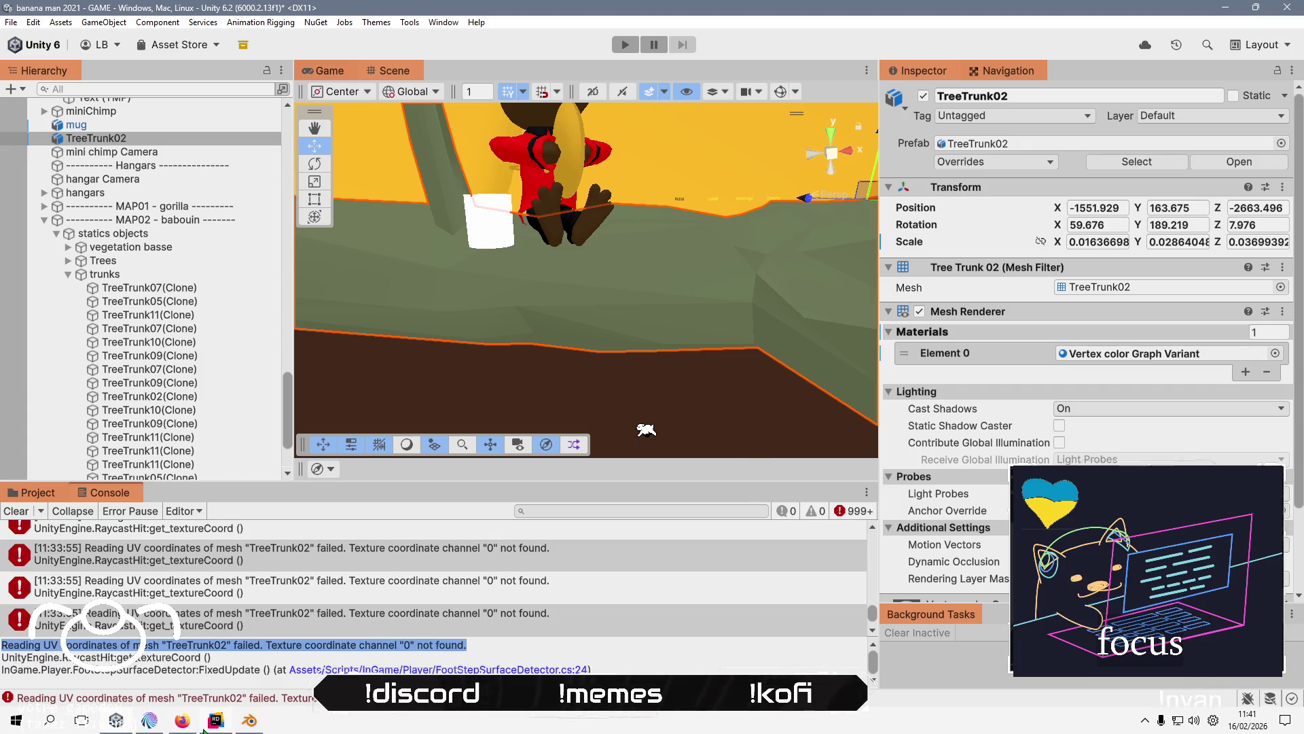
pyautogui.click(196, 724)
pyautogui.click(654, 32)
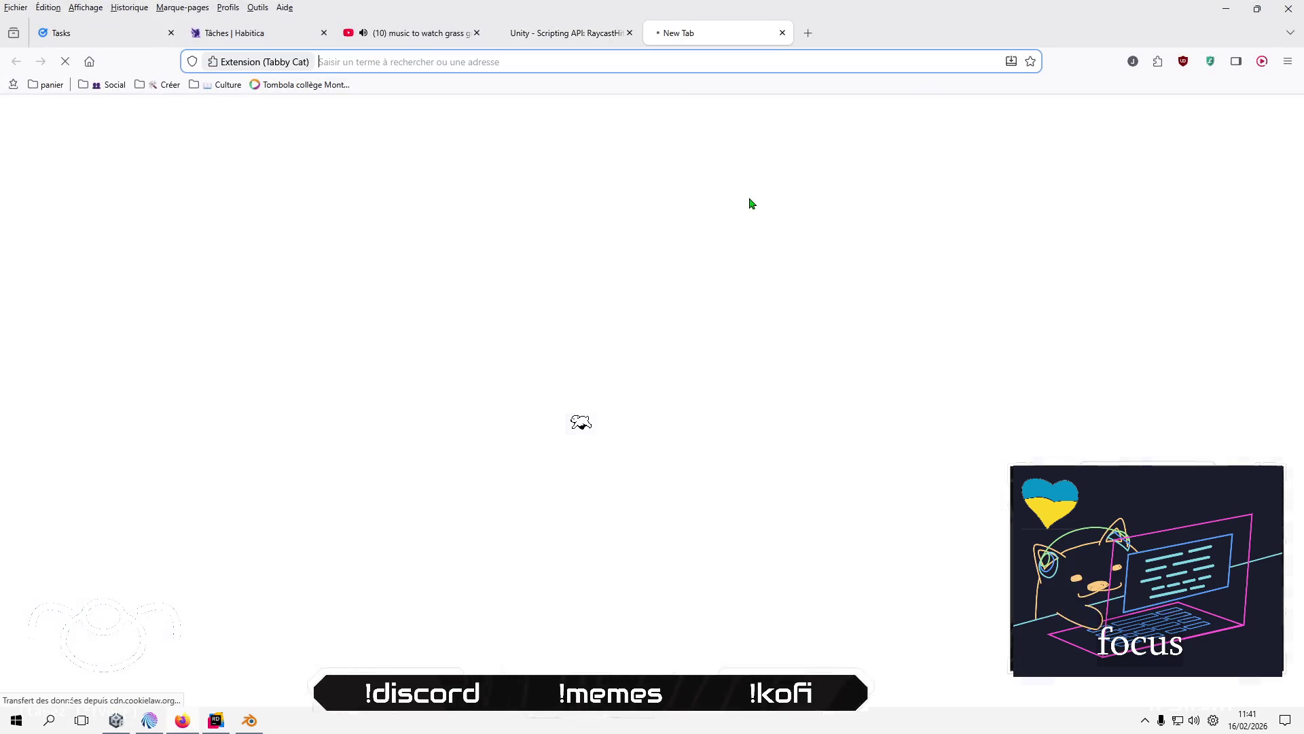
# - Search the pasted error, then rerun it prefixed with 'unity' and without TreeTrunk02
pyautogui.hotkey('ctrl', 'v')
pyautogui.press('Return')
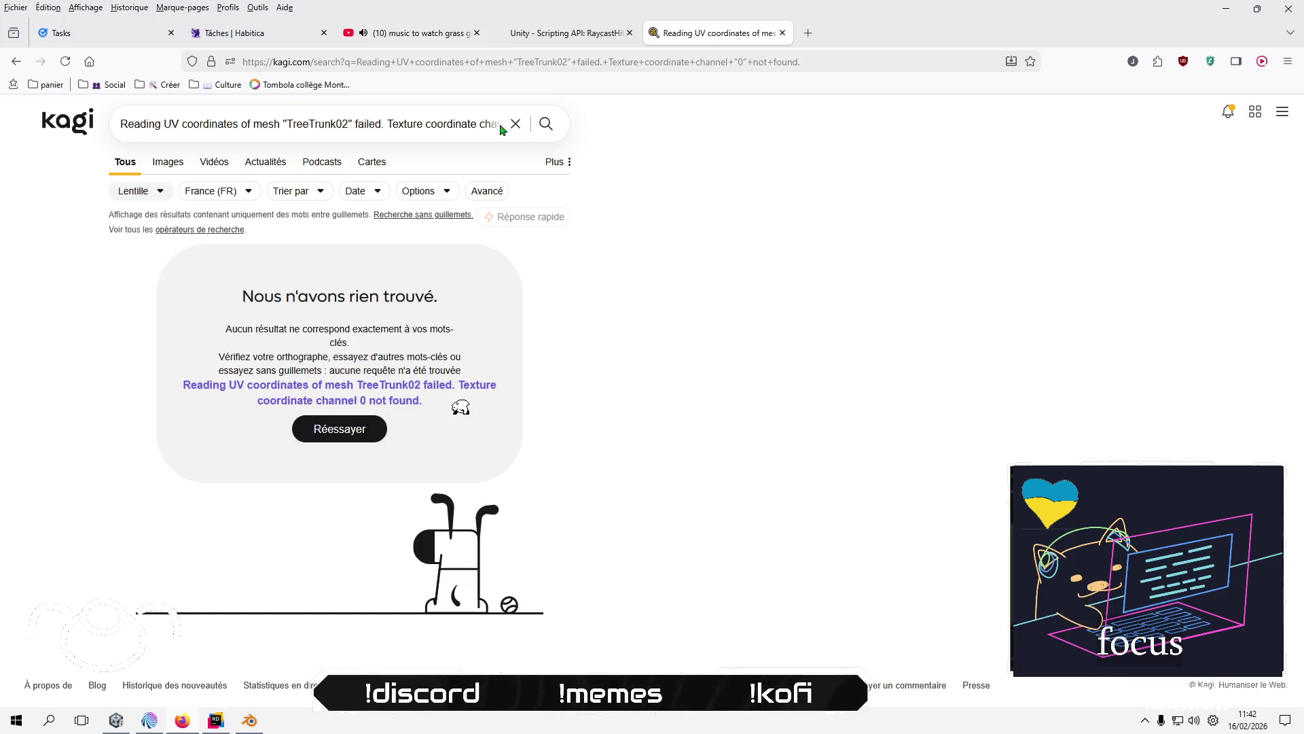
pyautogui.press('End')
pyautogui.press('Home')
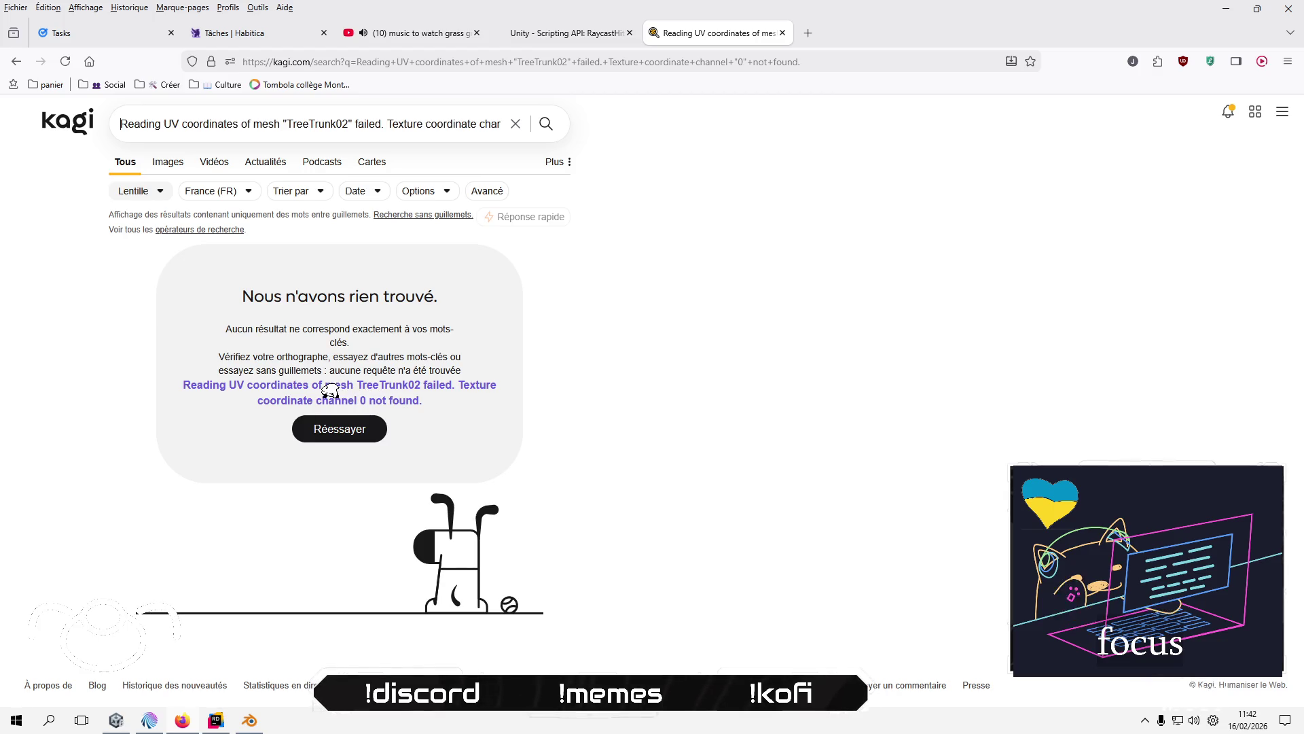
pyautogui.write('unity')
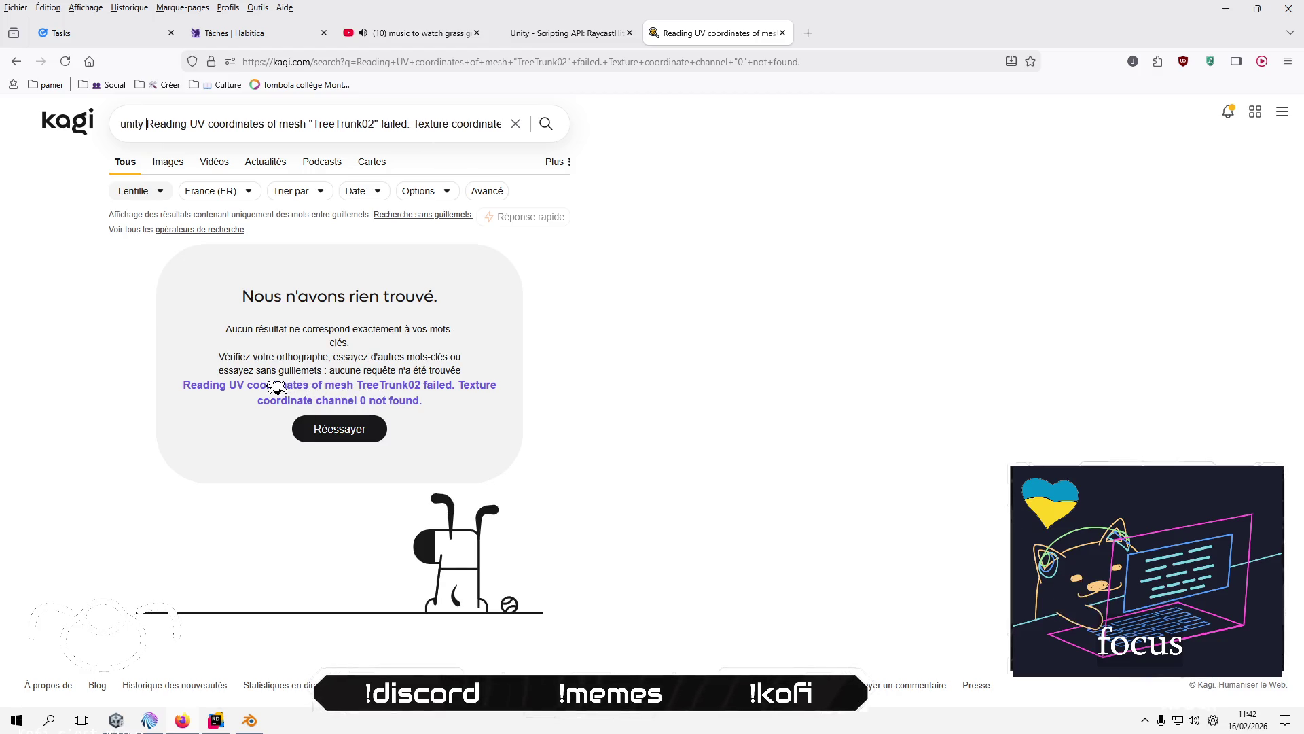
pyautogui.hotkey('ctrl', 'Right')
pyautogui.hotkey('shift', 'Right')
pyautogui.hotkey('ctrl', 'shift', 'Right')
pyautogui.hotkey('ctrl', 'shift', 'Right')
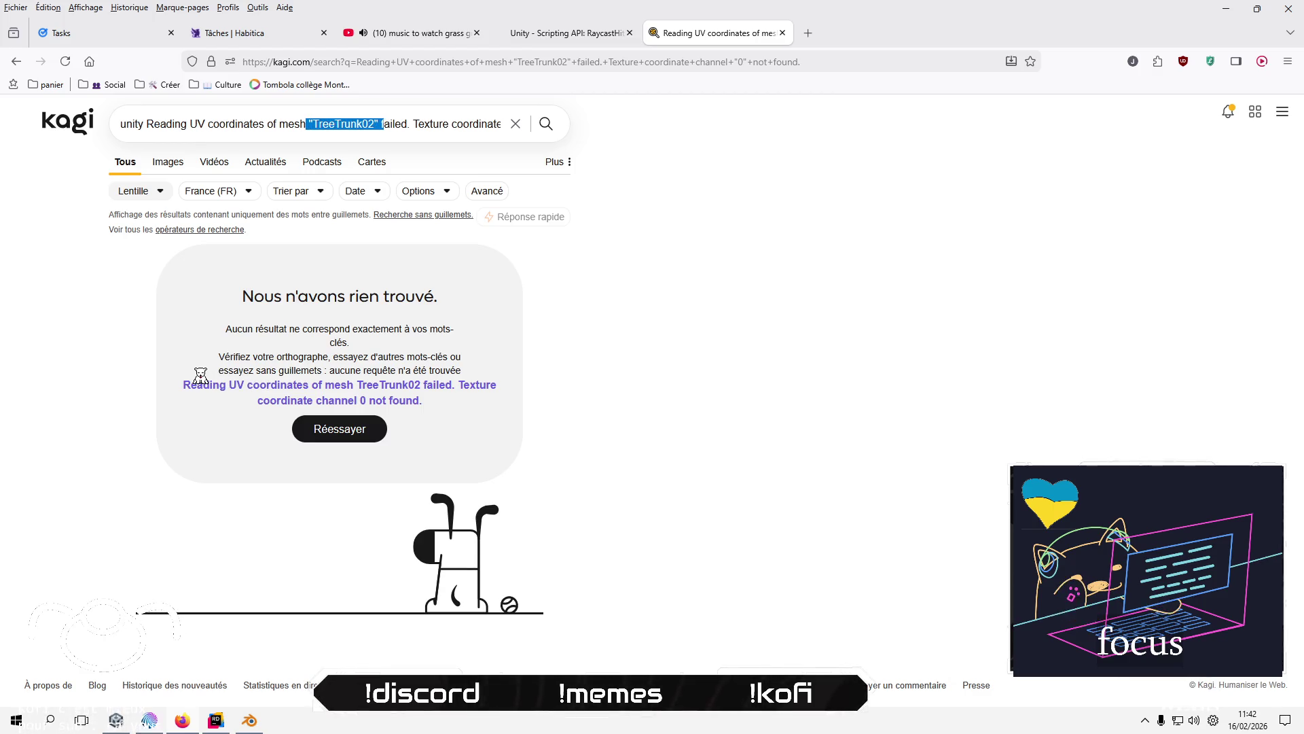
pyautogui.press('BackSpace')
pyautogui.press('Return')
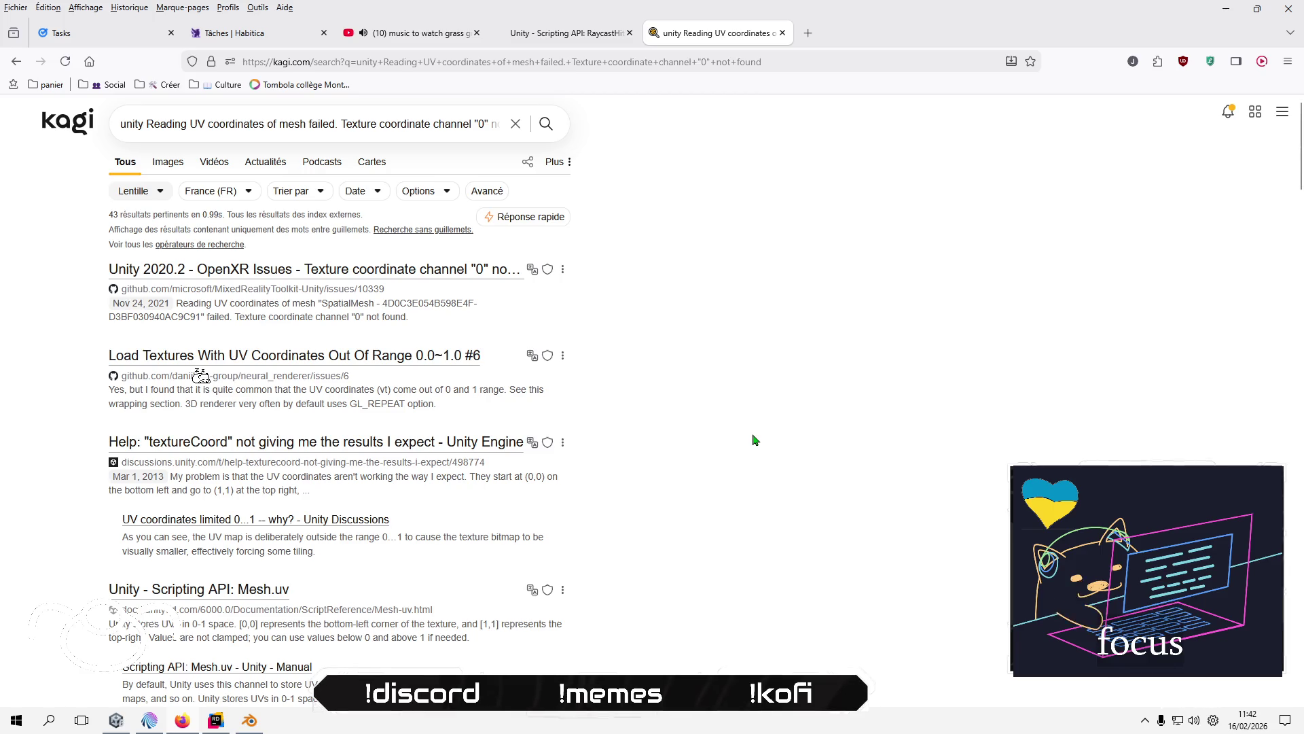
# - Scroll through the search results and return to Unity
pyautogui.scroll(-2, 754, 440)
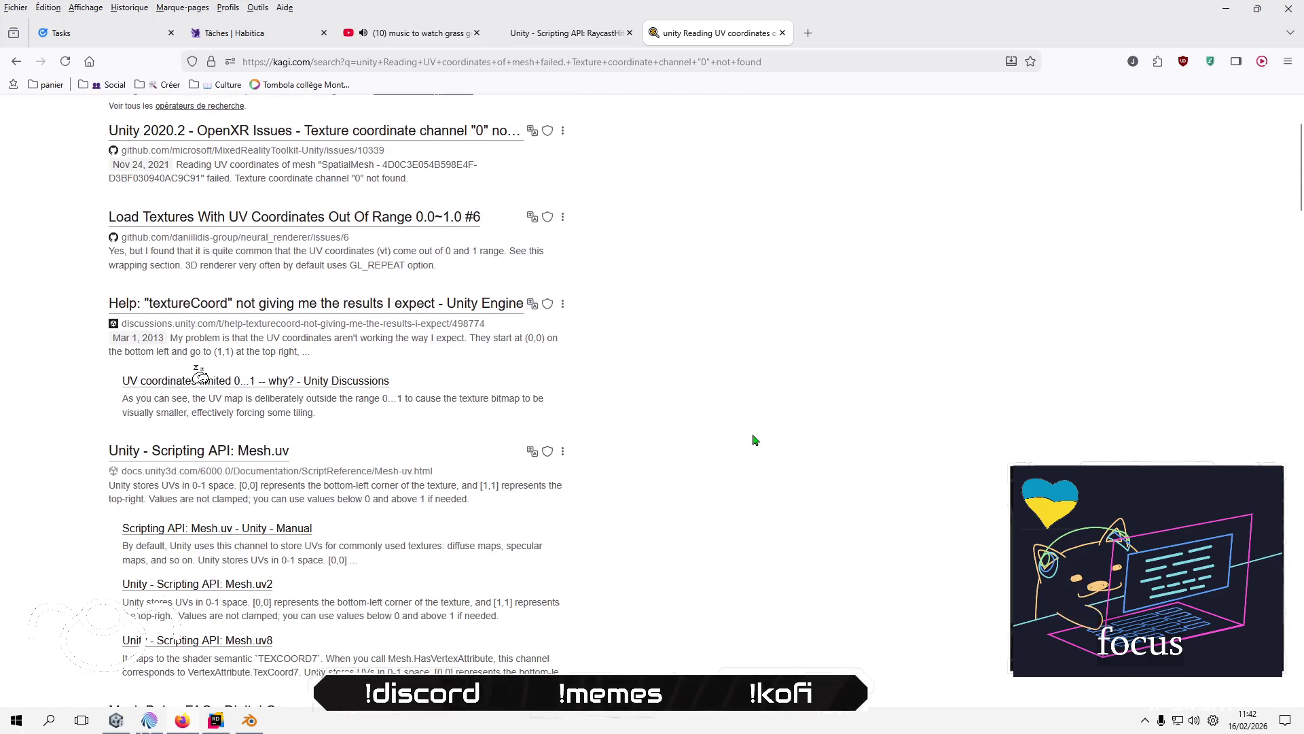
pyautogui.scroll(-2, 754, 440)
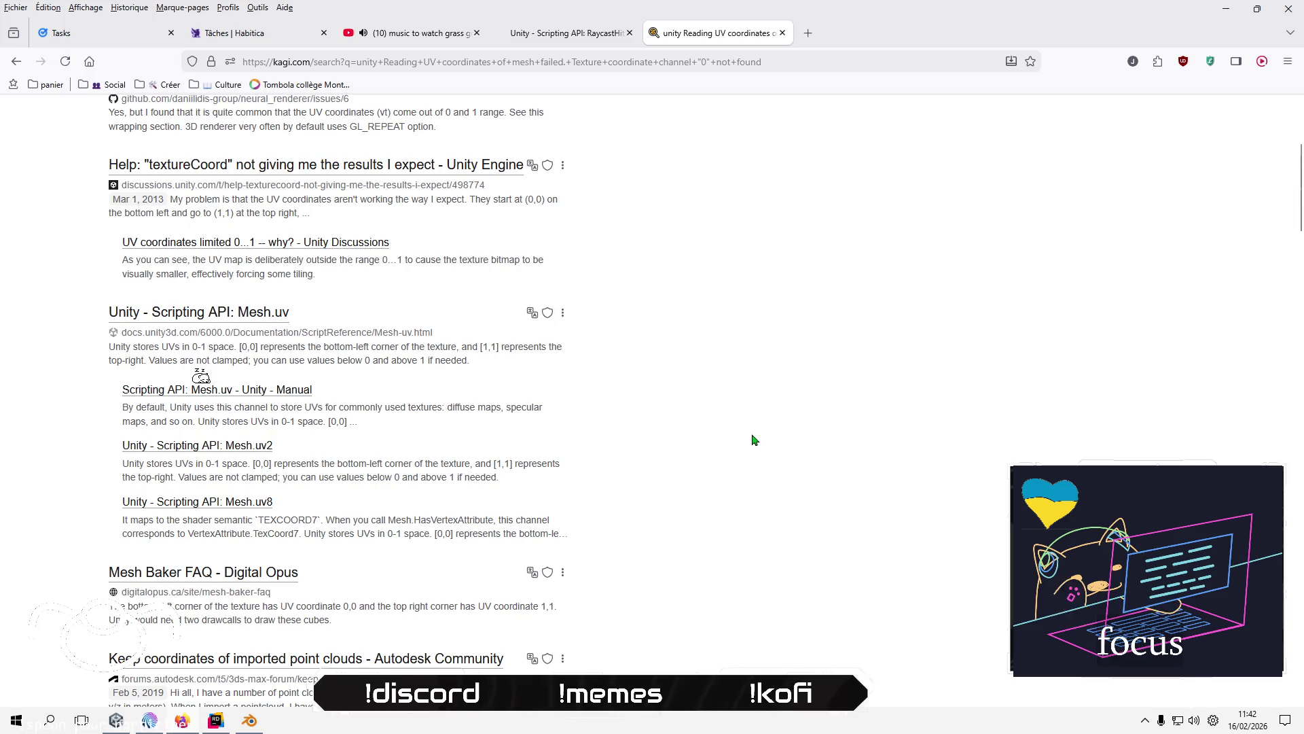
pyautogui.scroll(-1, 754, 440)
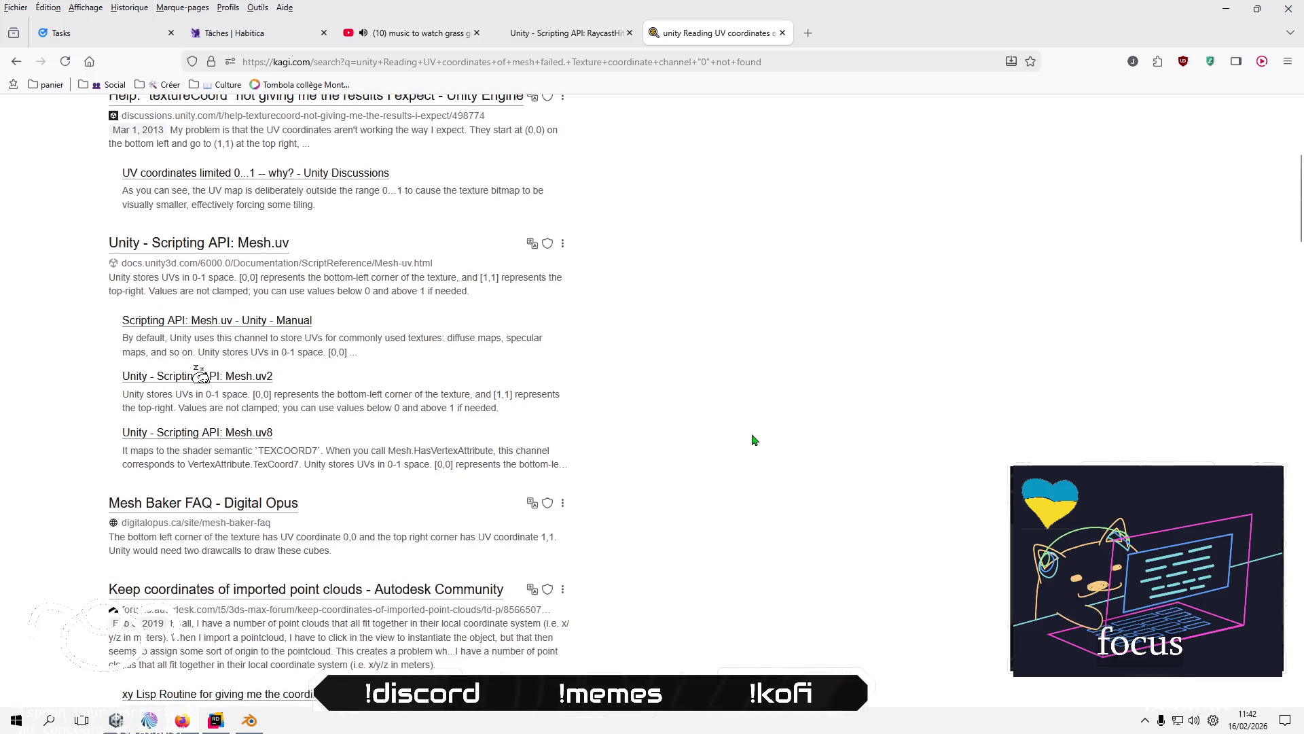
pyautogui.scroll(-2, 754, 440)
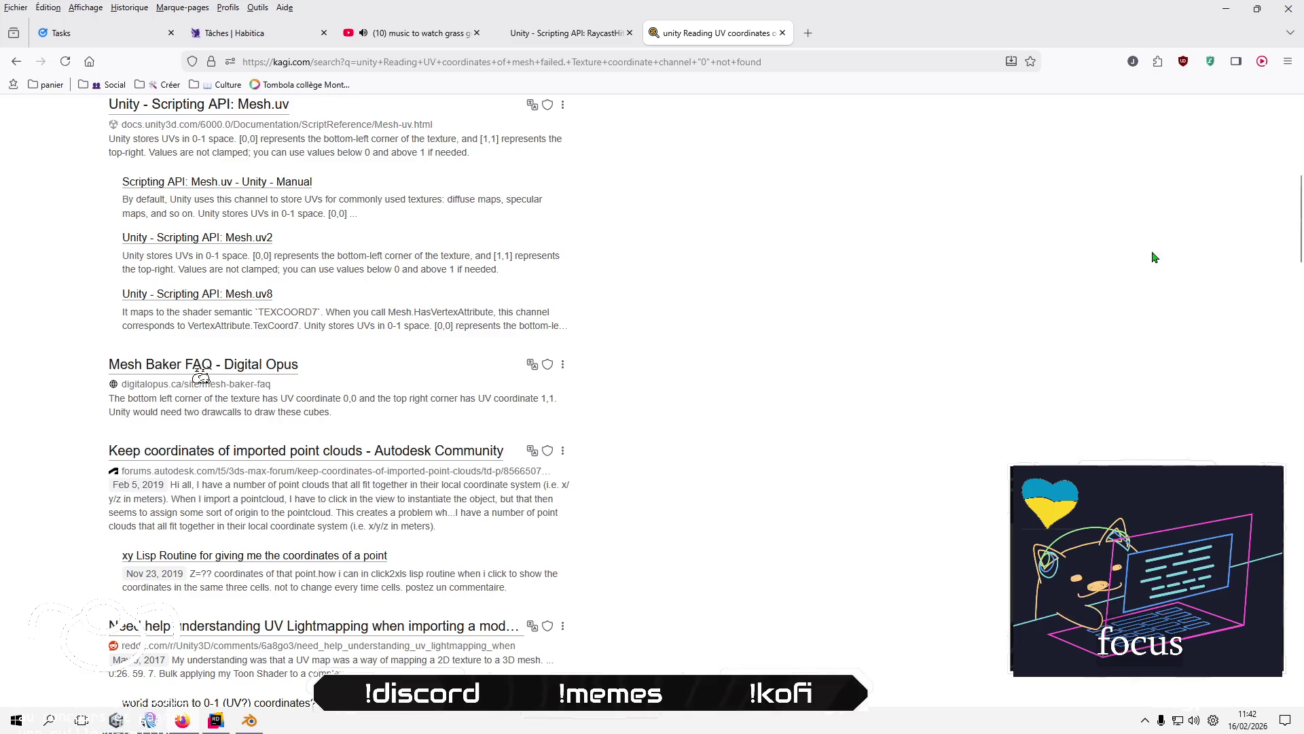
pyautogui.hotkey('alt', 'Tab')
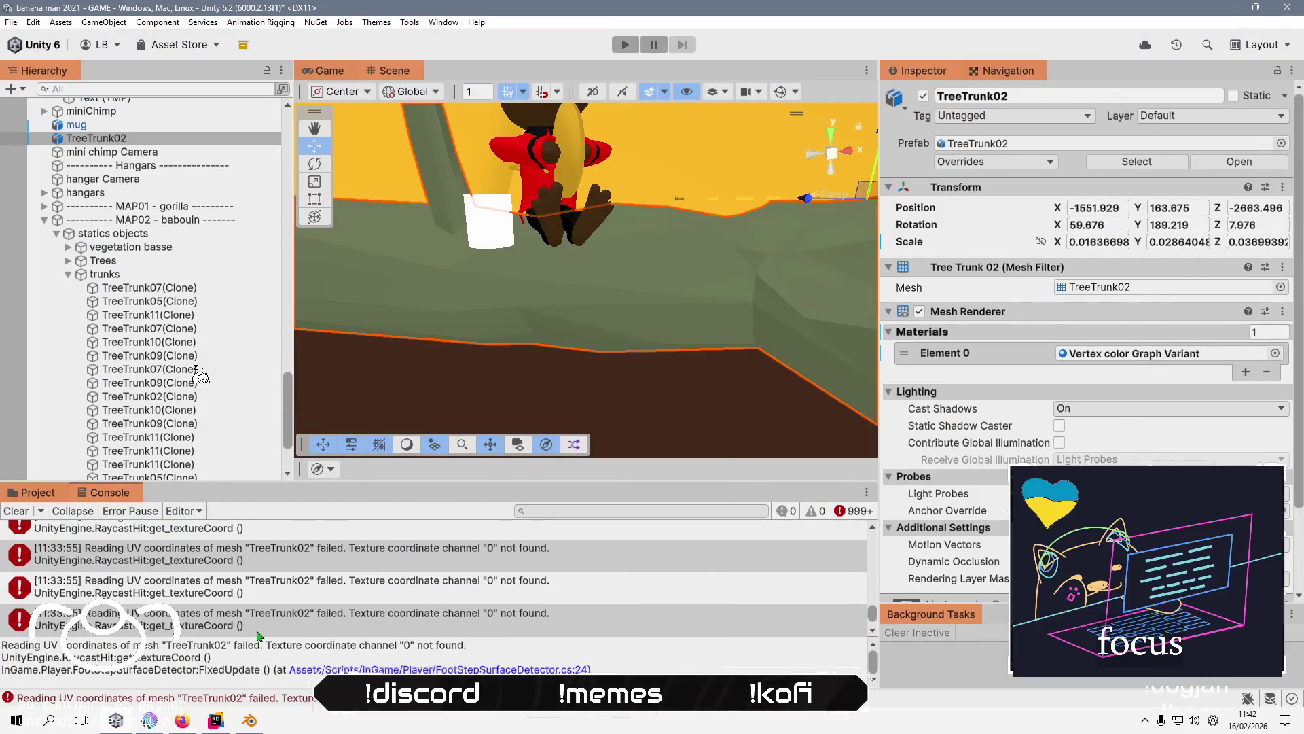
# - Frame the command room building ground in Blender and save world.blend
pyautogui.click(250, 720)
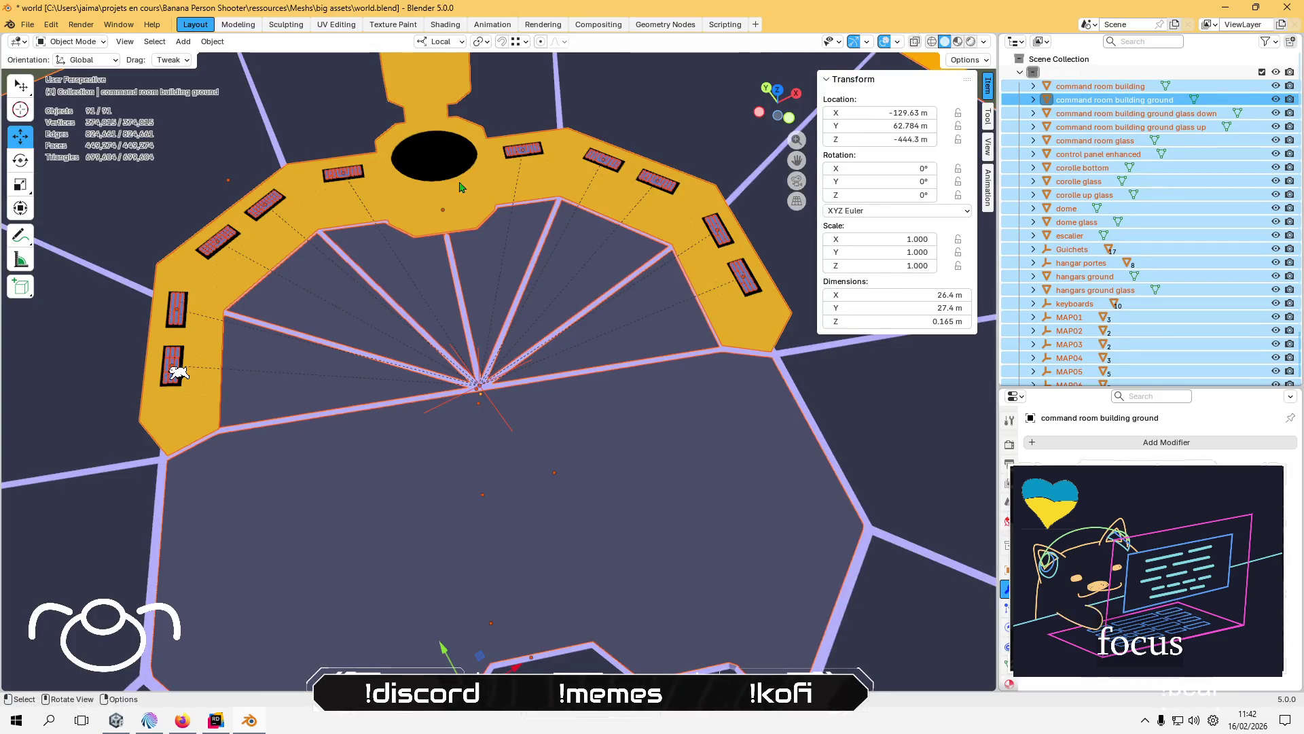
pyautogui.press('KP_Decimal')
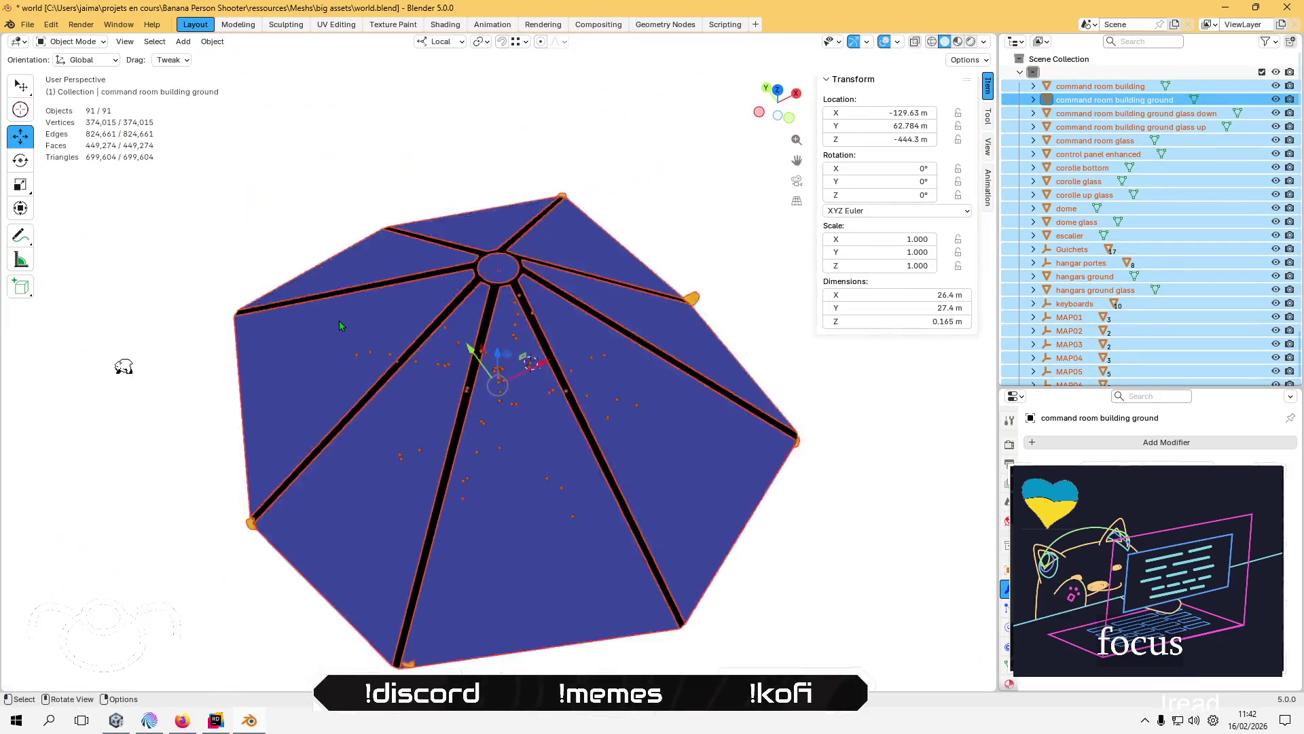
pyautogui.scroll(8, 339, 321)
pyautogui.scroll(-4, 421, 286)
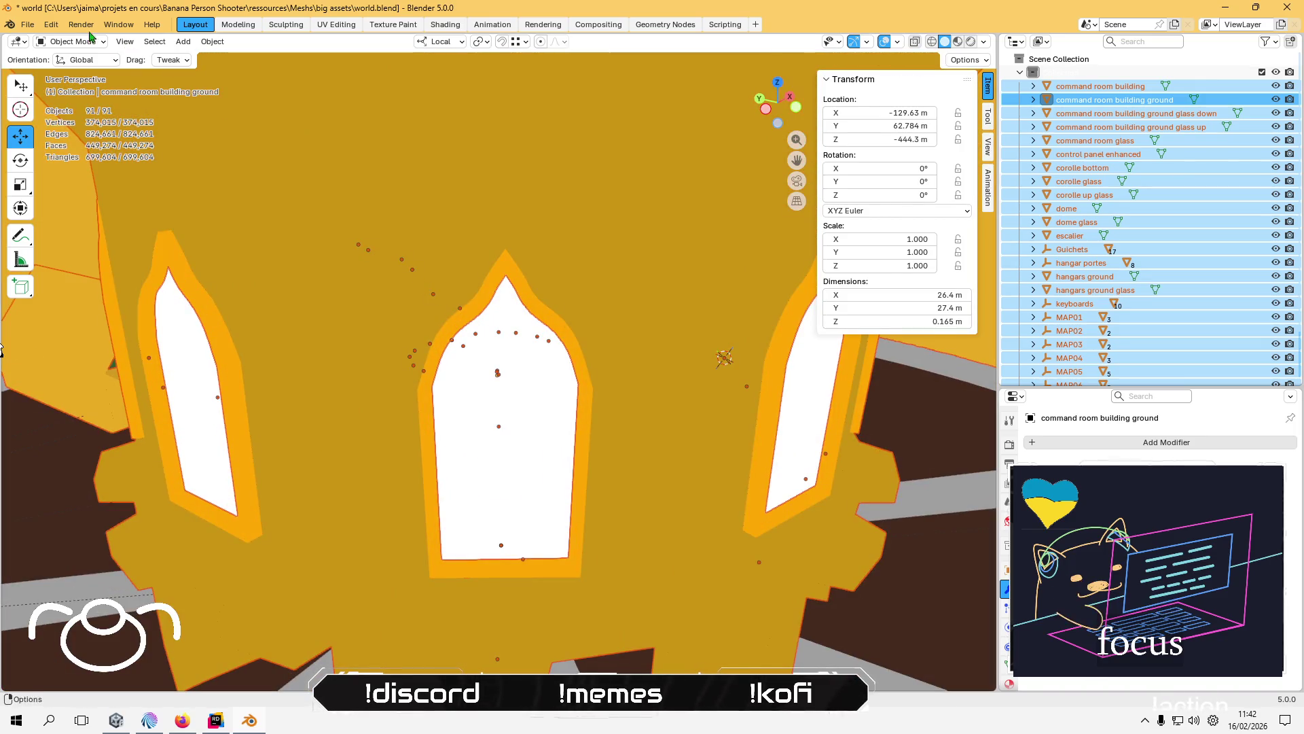
pyautogui.click(27, 25)
pyautogui.click(42, 114)
# - Dismiss the Open file browser, then start a new empty General scene
pyautogui.click(30, 27)
pyautogui.click(43, 54)
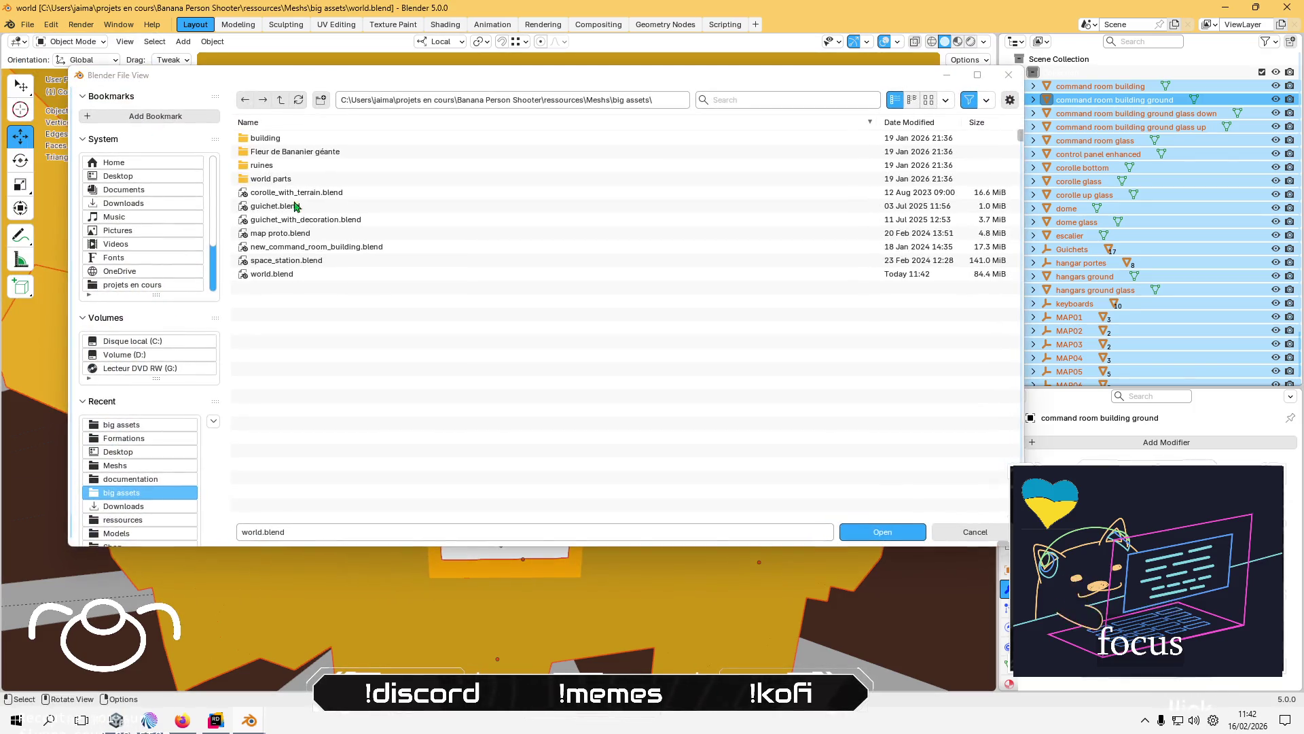
pyautogui.press('Escape')
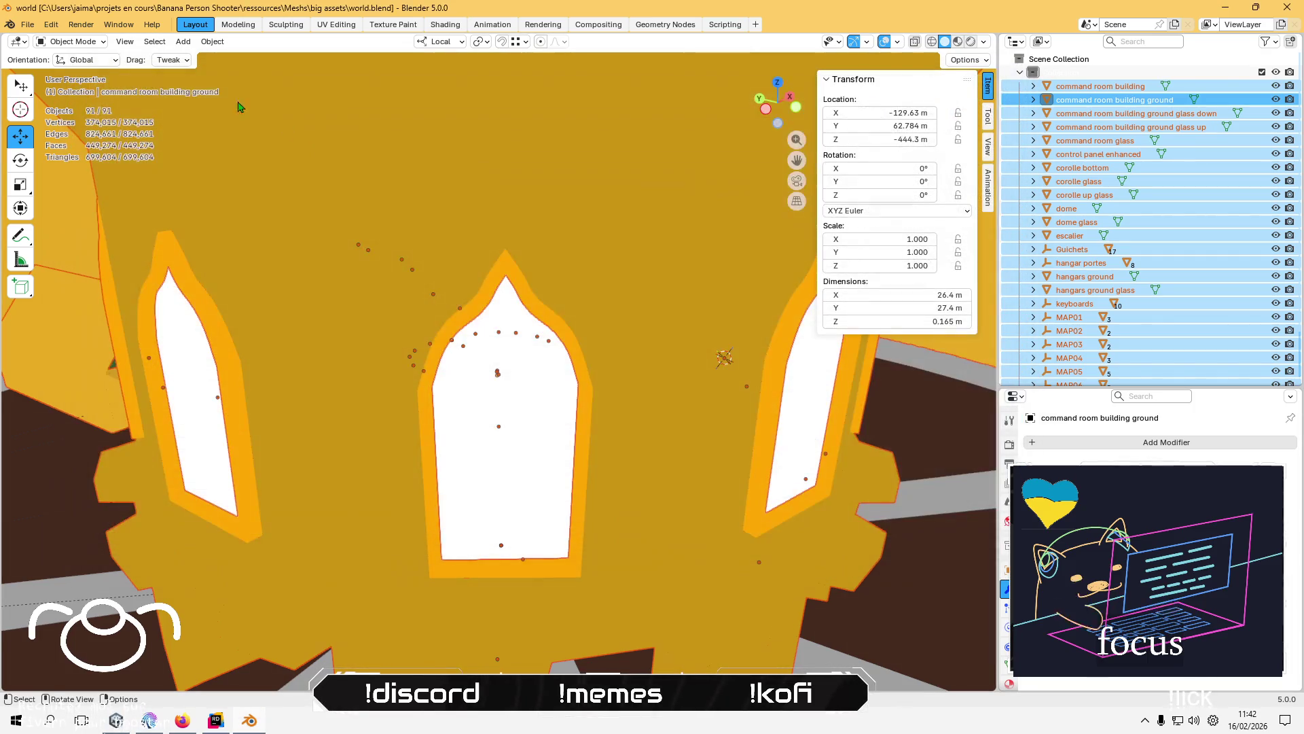
pyautogui.click(29, 25)
pyautogui.moveTo(39, 42)
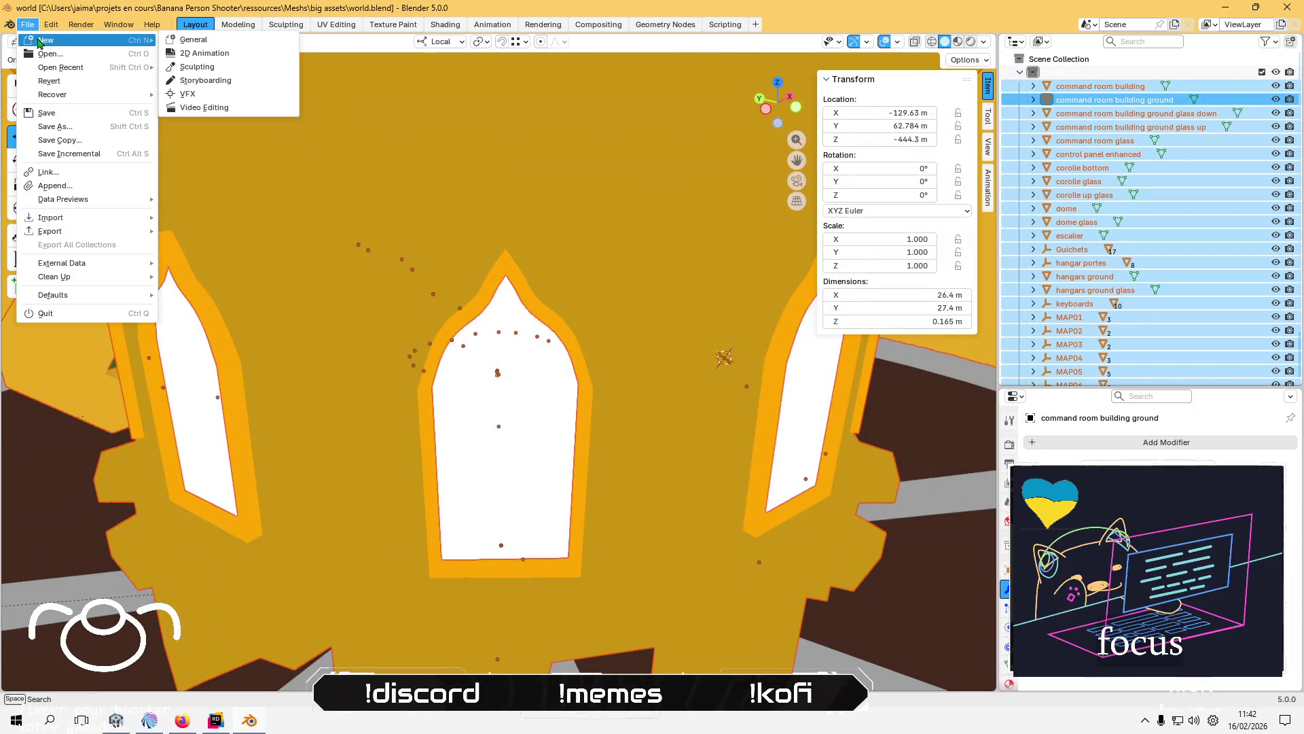
pyautogui.click(193, 40)
pyautogui.click(25, 25)
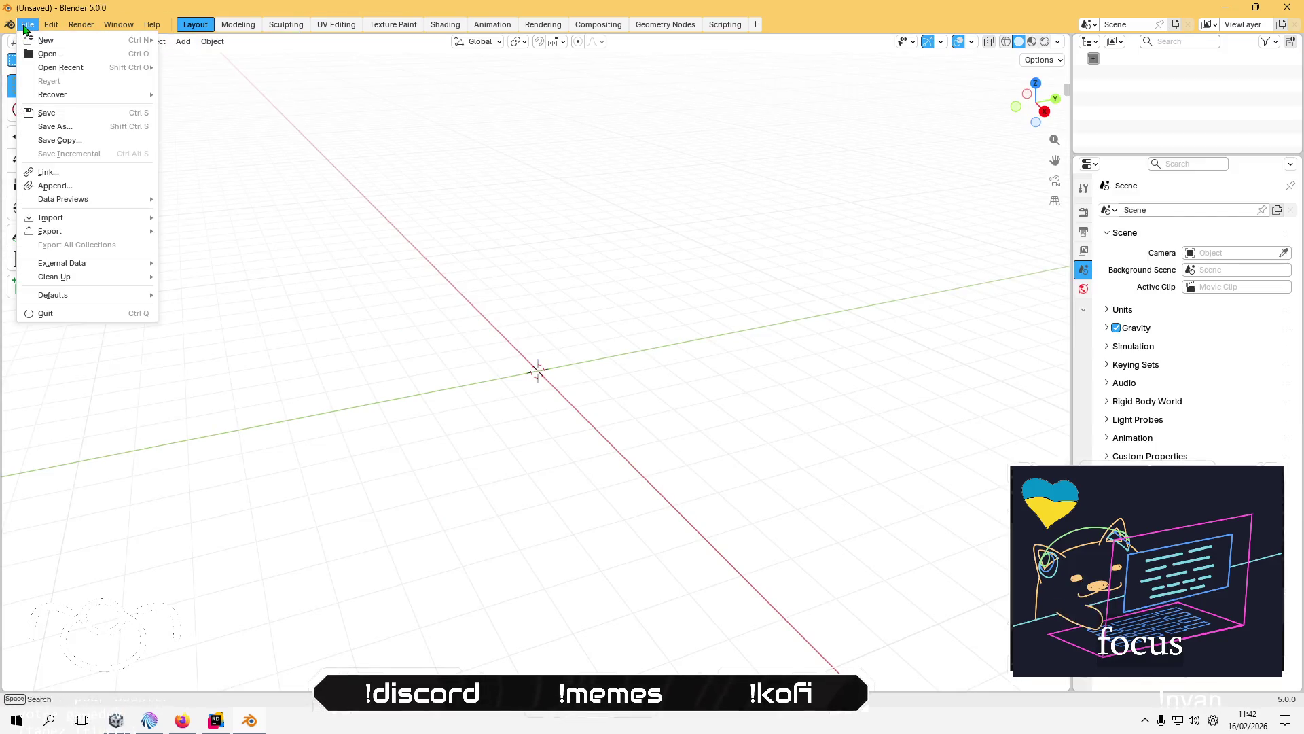
# - In the FBX importer, browse to Meshes/nature/Poly Jungle Models/Vegetation/TreeTrunk
pyautogui.moveTo(102, 219)
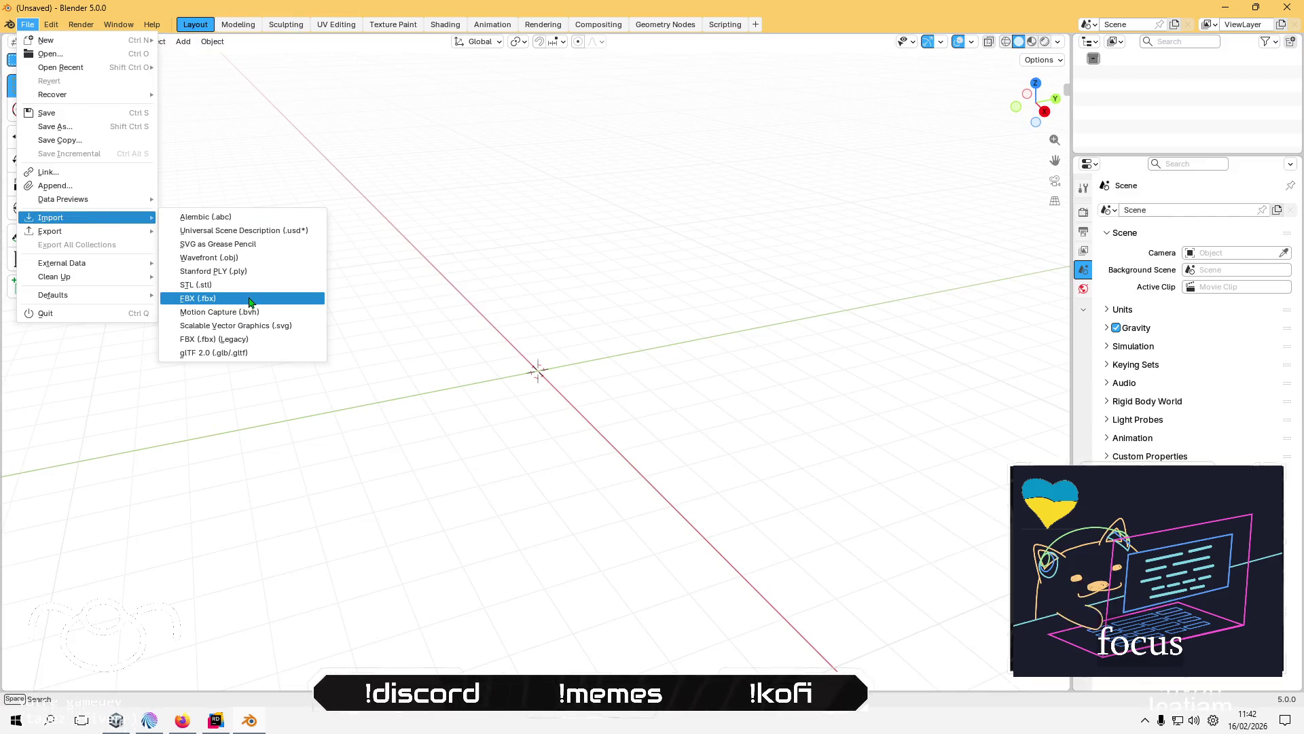
pyautogui.click(251, 299)
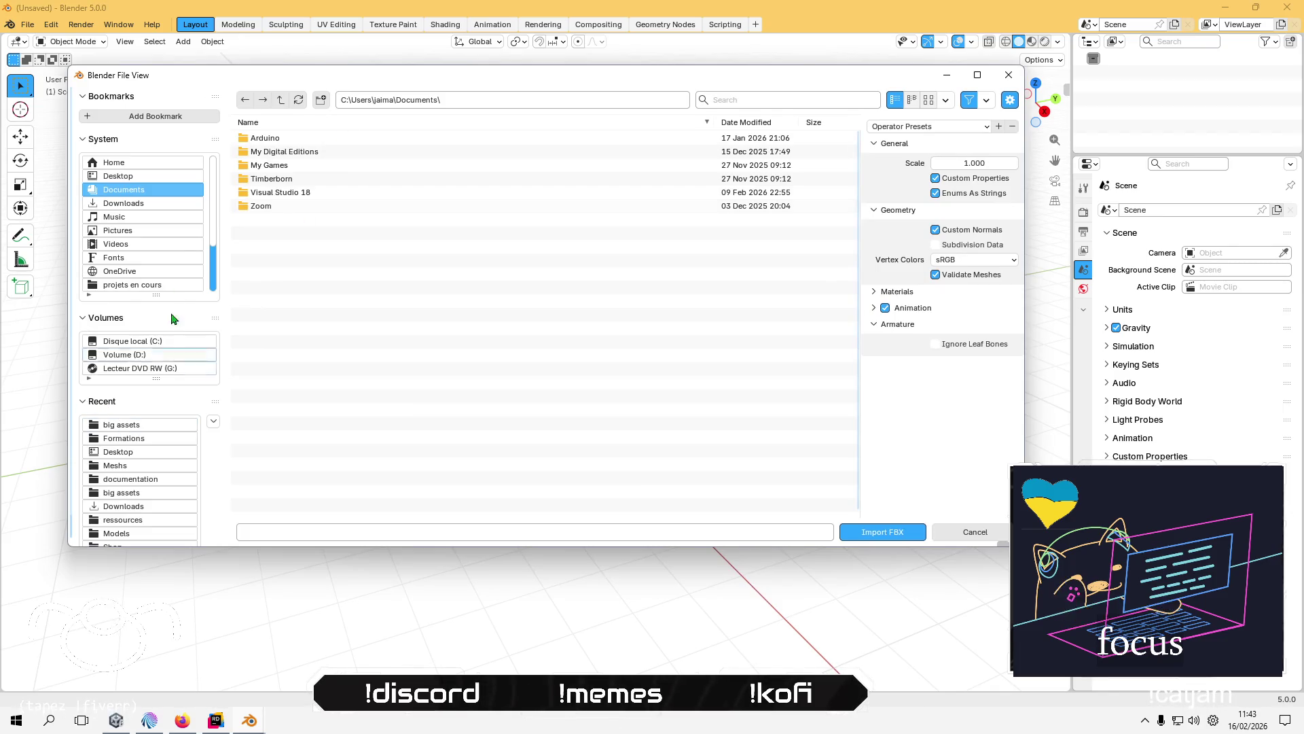
pyautogui.click(126, 425)
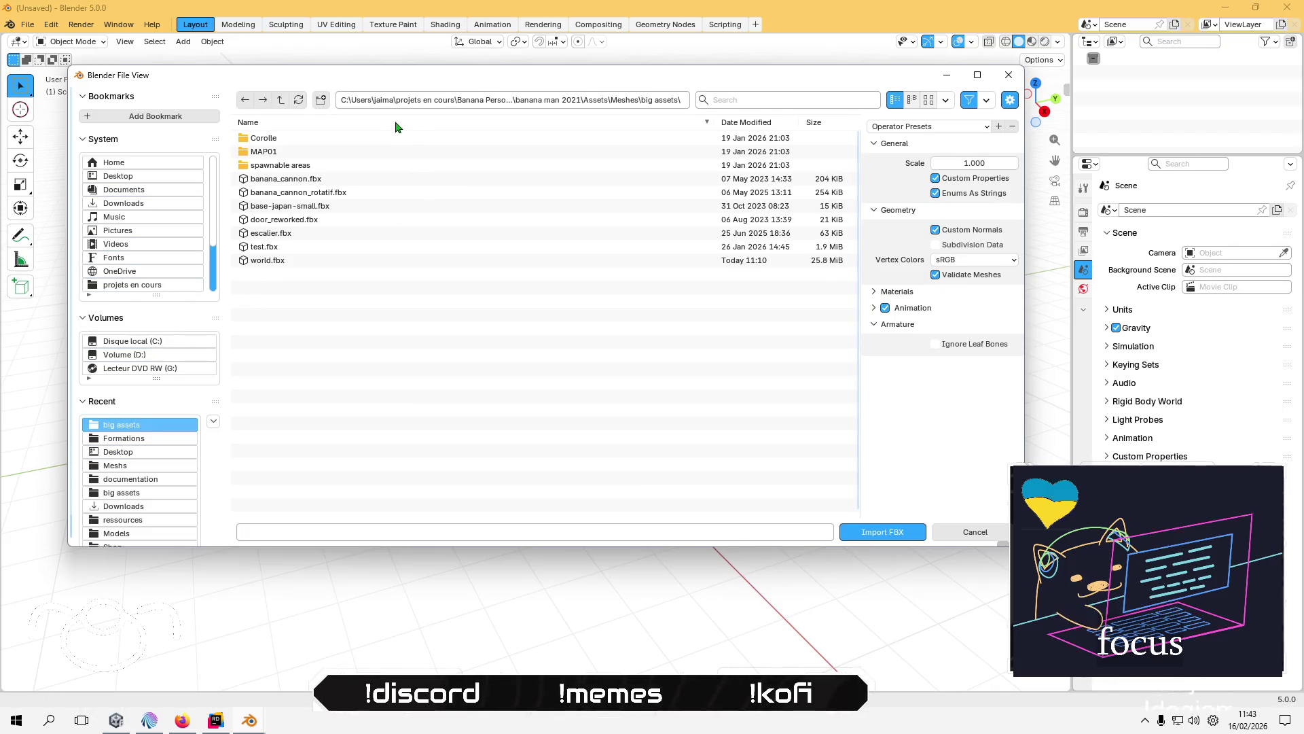
pyautogui.click(280, 102)
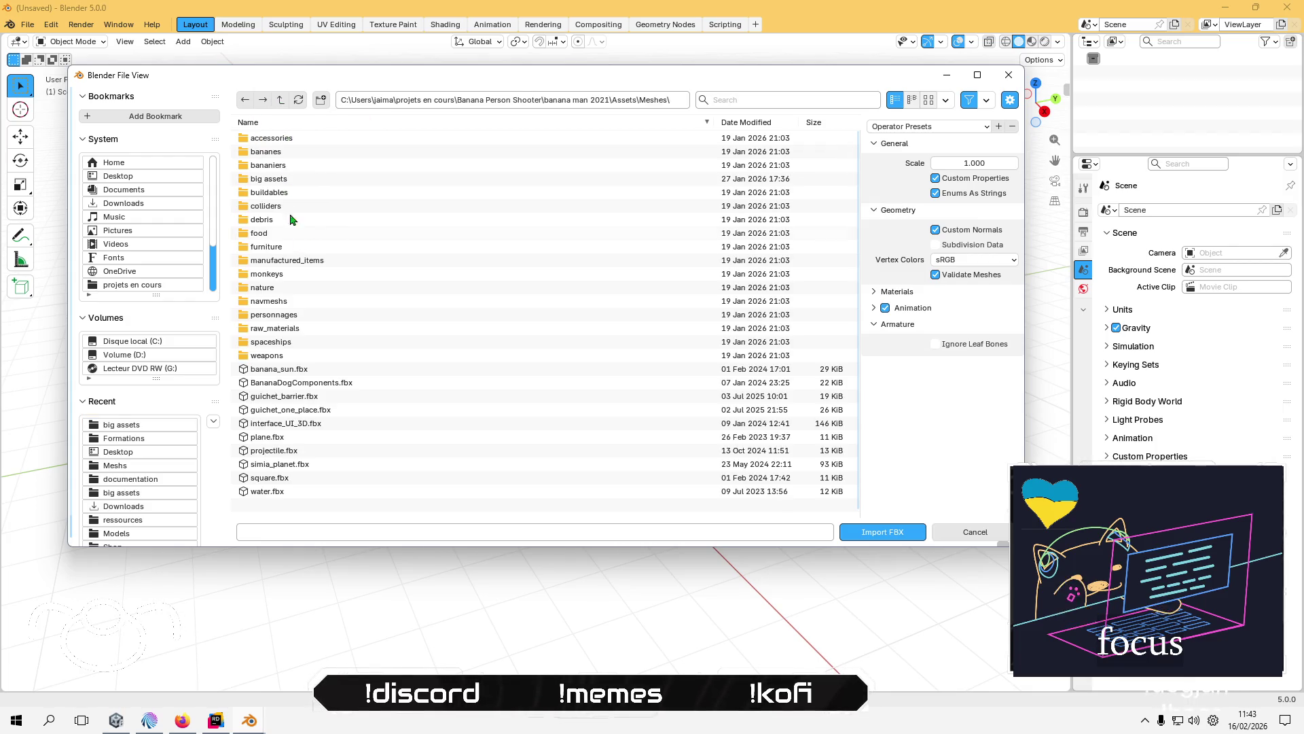
pyautogui.doubleClick(293, 288)
pyautogui.doubleClick(311, 139)
pyautogui.doubleClick(310, 139)
pyautogui.doubleClick(279, 156)
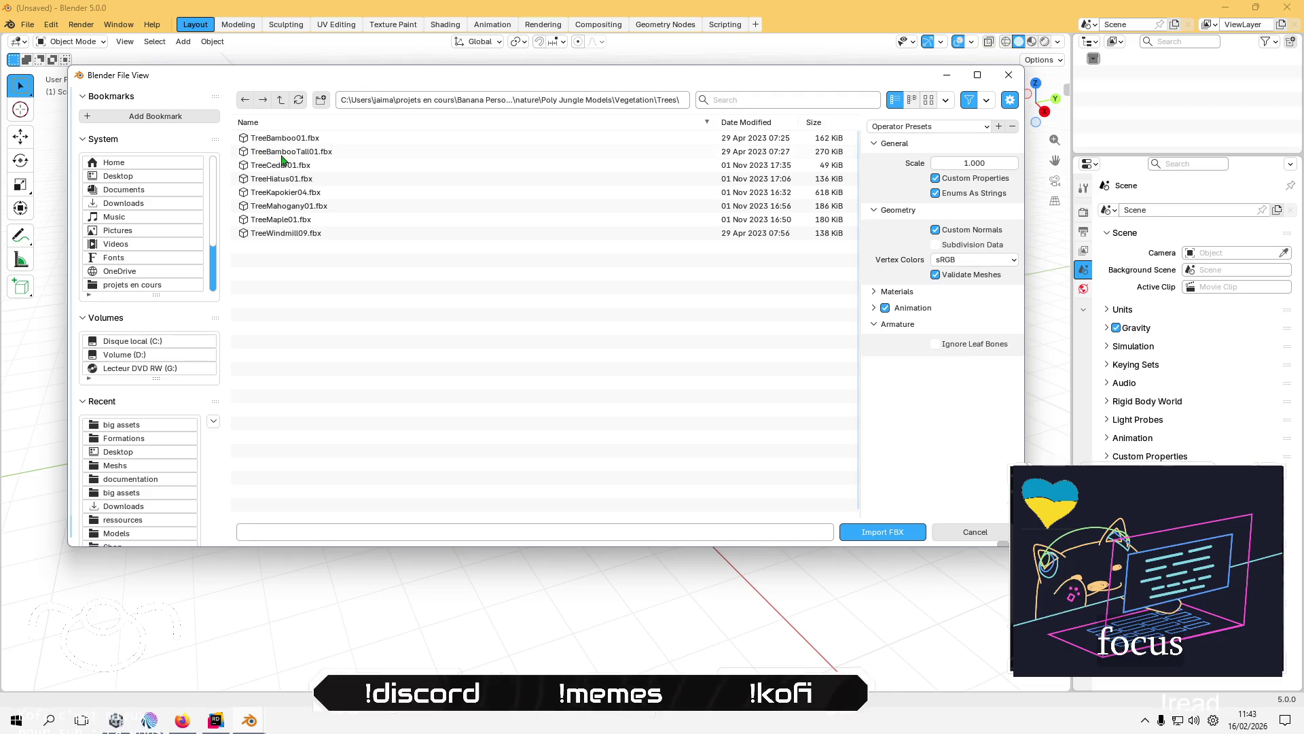
pyautogui.click(280, 102)
pyautogui.click(261, 165)
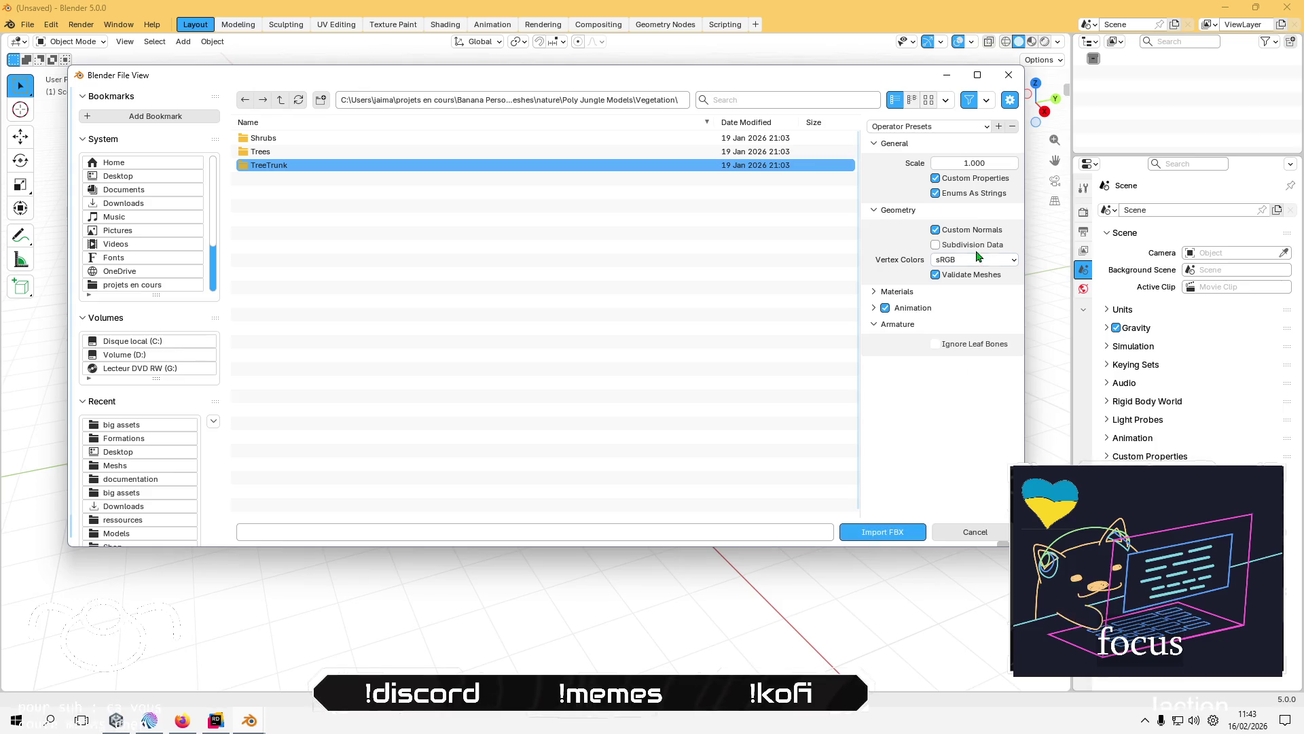
# - Import with the linear no leaf bones preset, then review the cannot-open-file error log
pyautogui.click(924, 127)
pyautogui.click(910, 174)
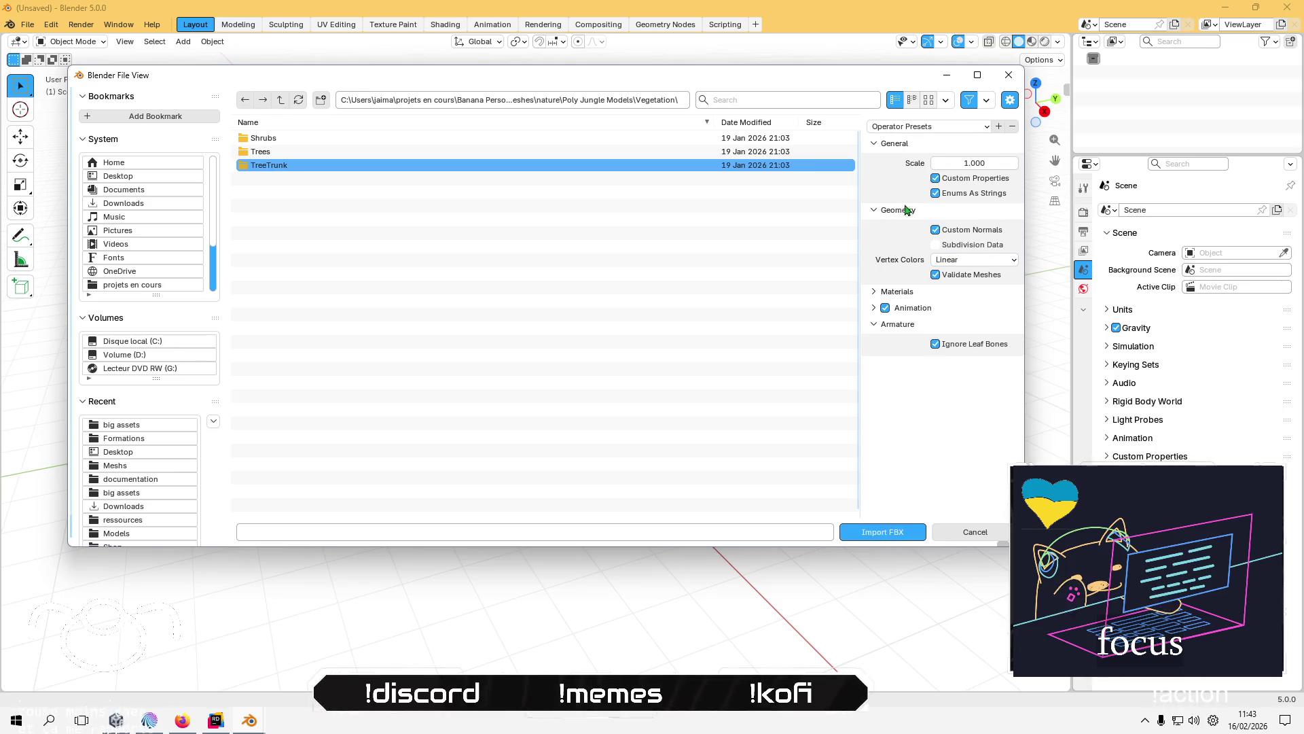
pyautogui.click(897, 292)
pyautogui.click(897, 293)
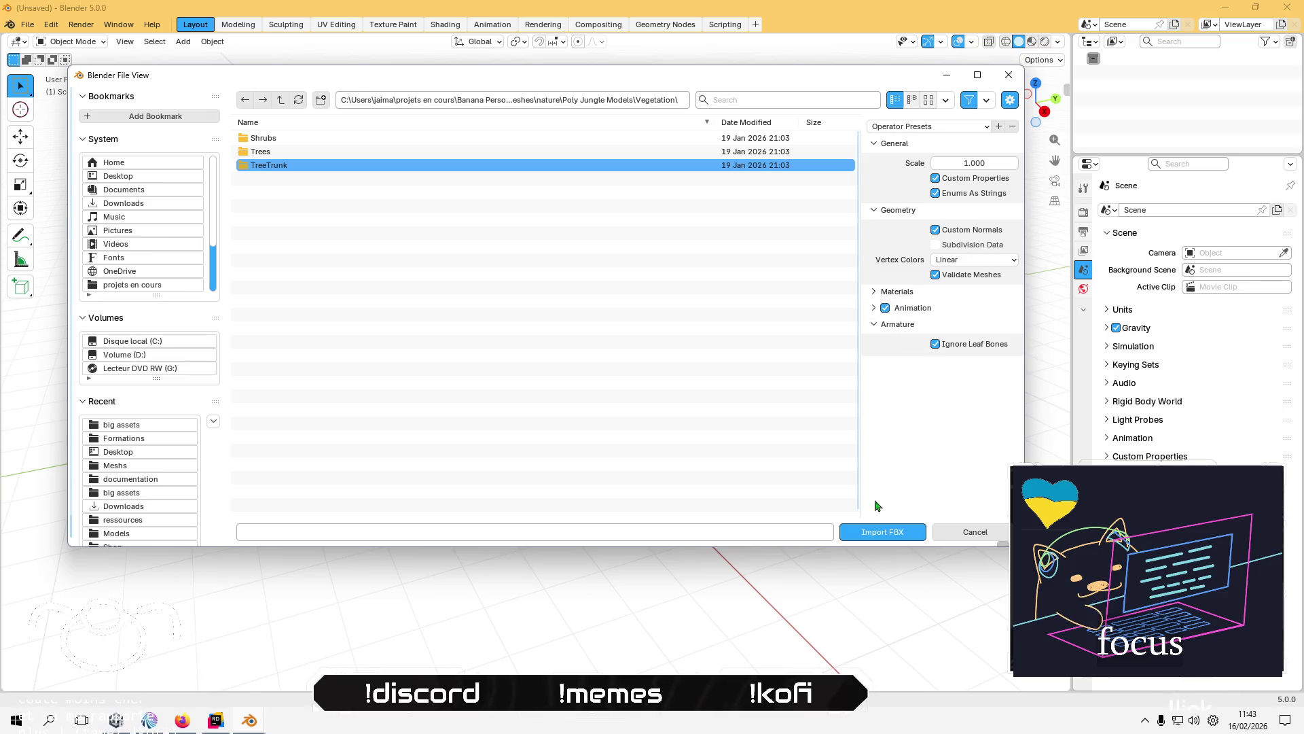
pyautogui.click(886, 534)
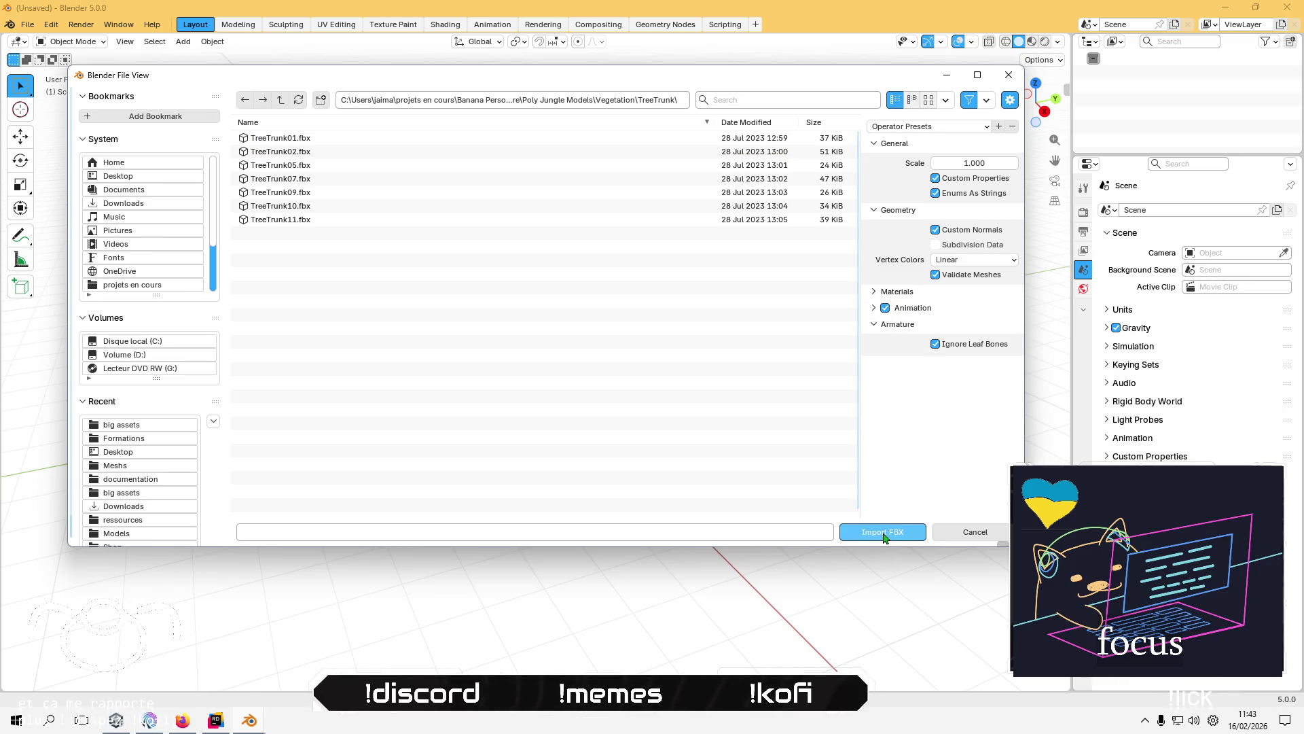
pyautogui.click(883, 534)
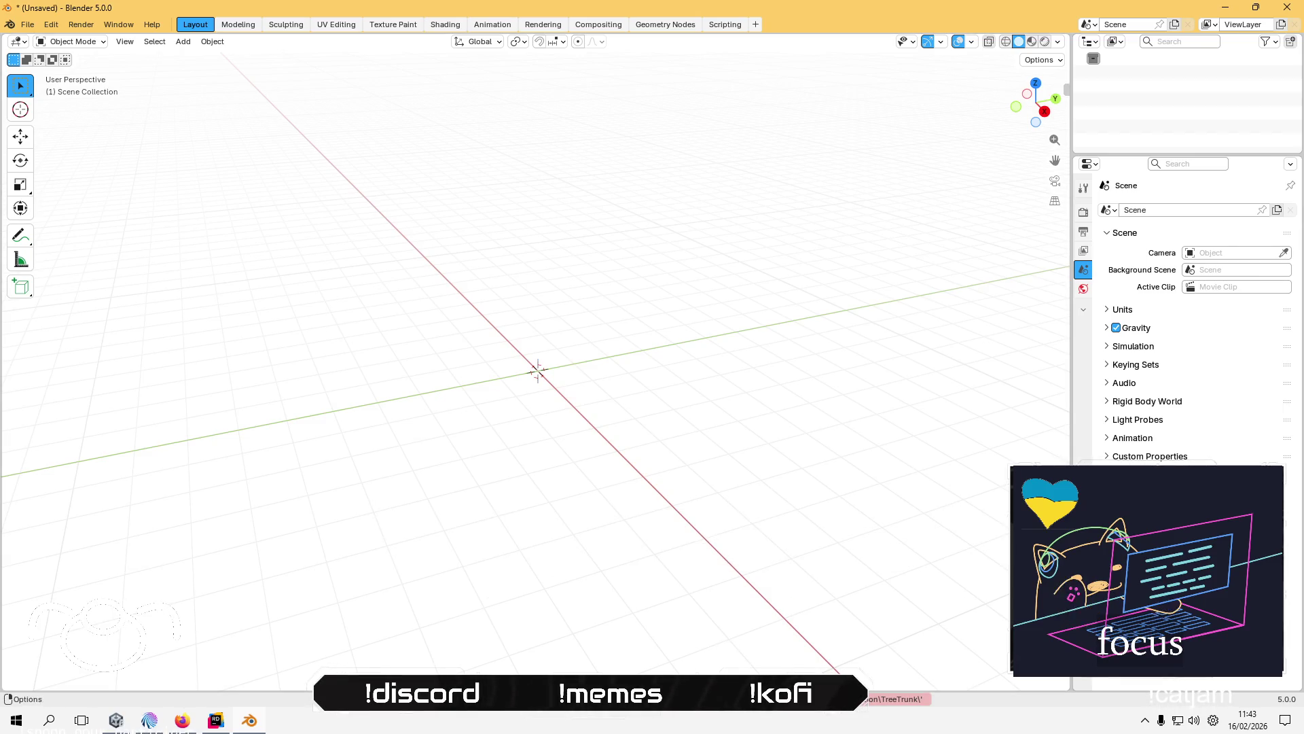
pyautogui.click(896, 698)
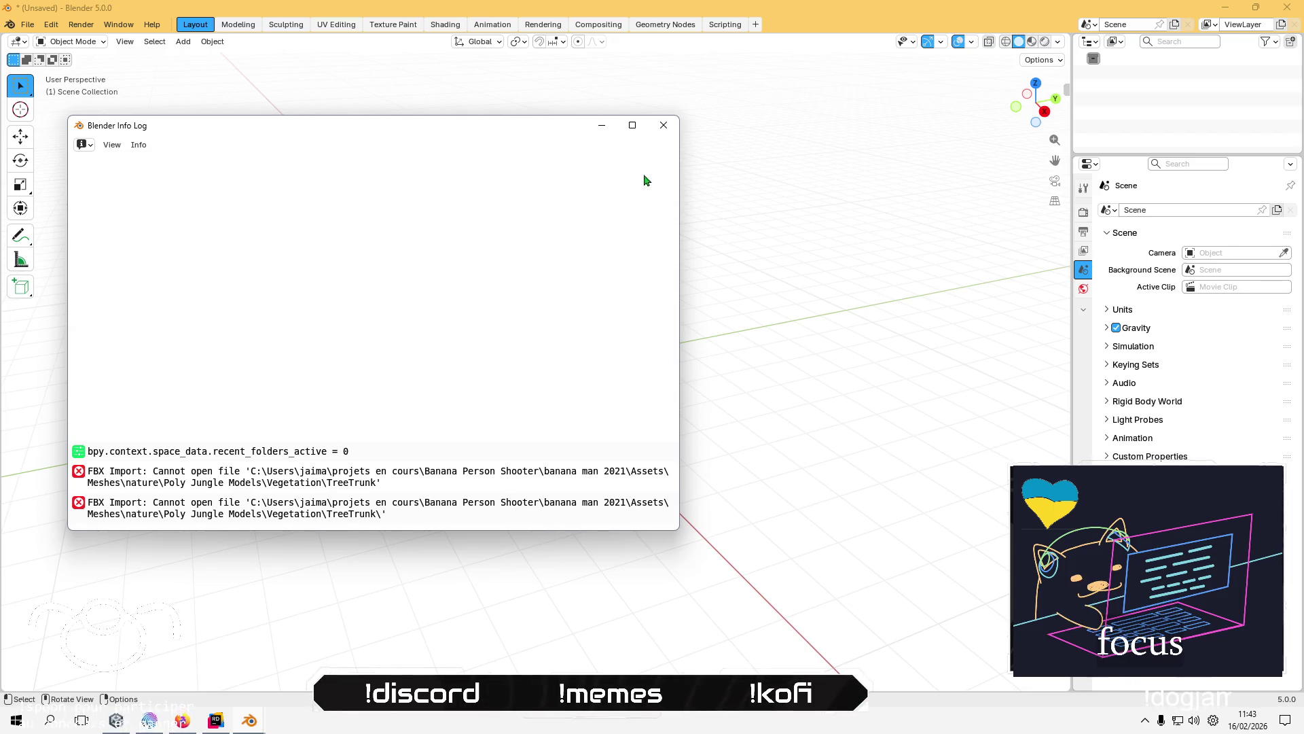
pyautogui.click(674, 131)
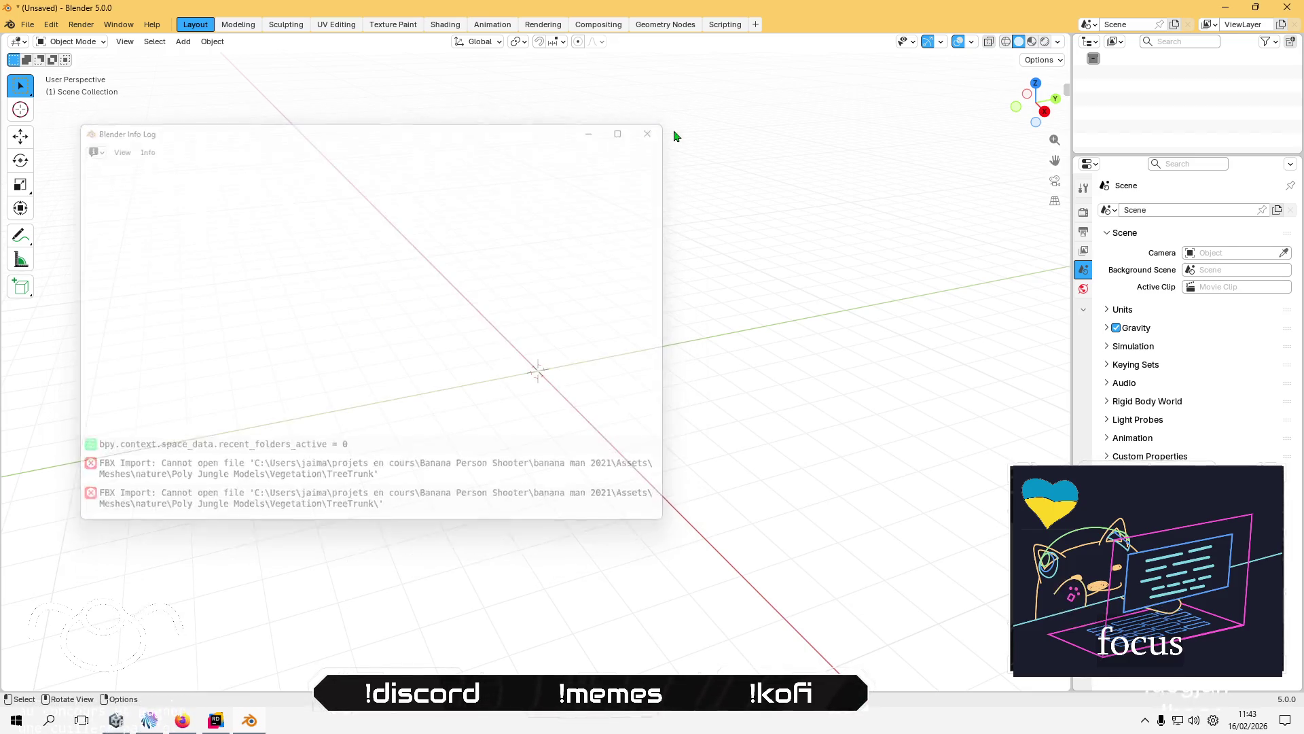
pyautogui.hotkey('alt', 'Tab')
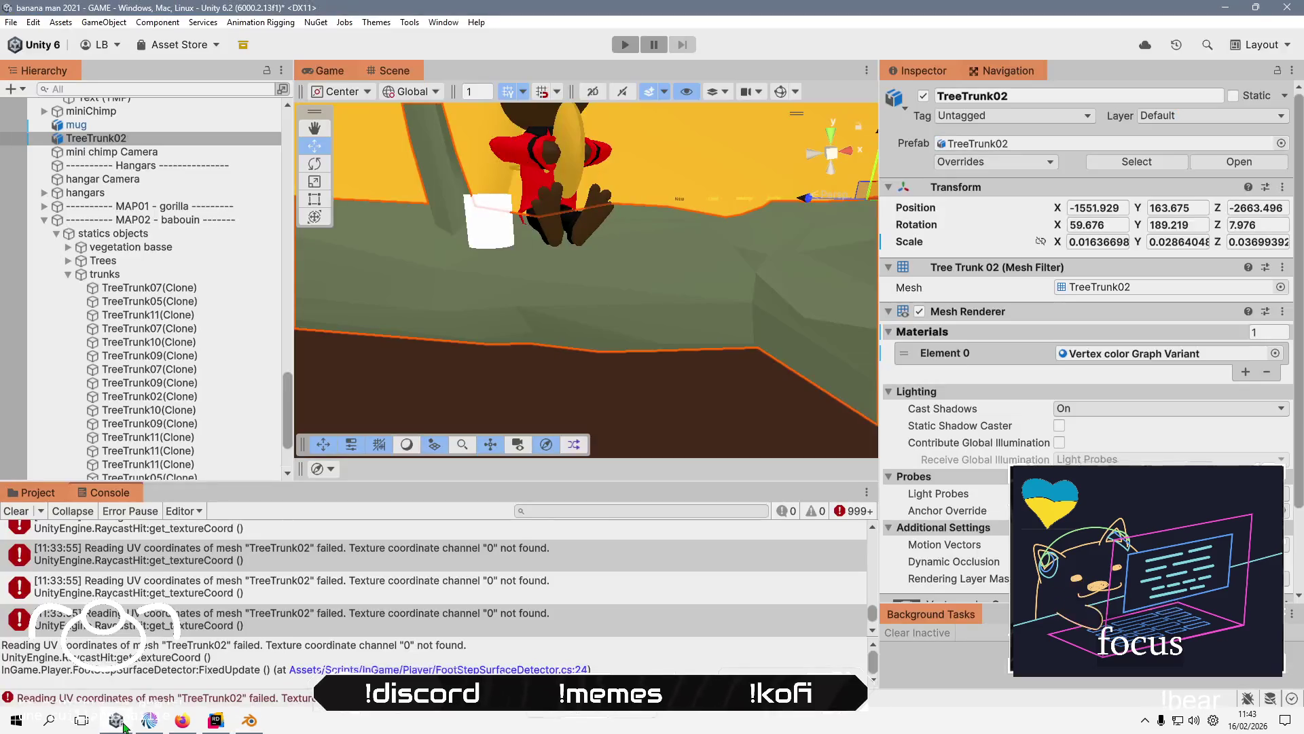
pyautogui.click(33, 493)
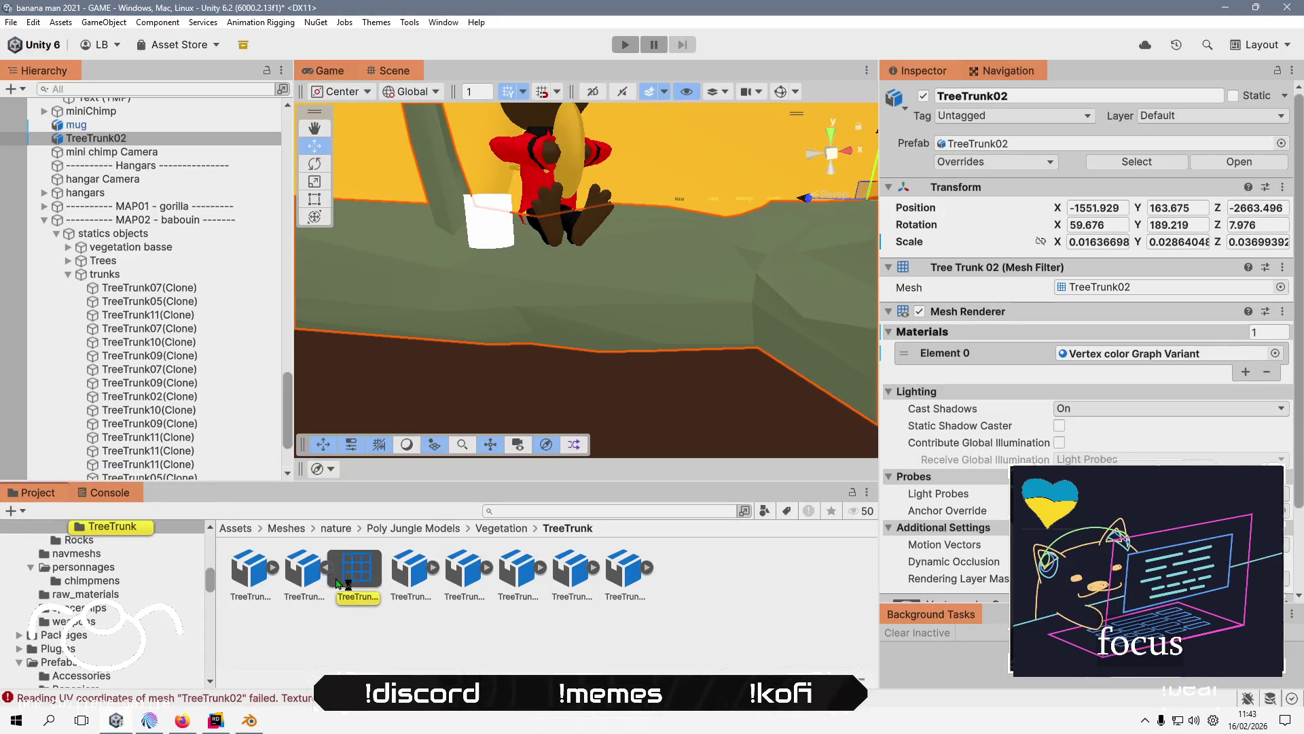
pyautogui.click(304, 571)
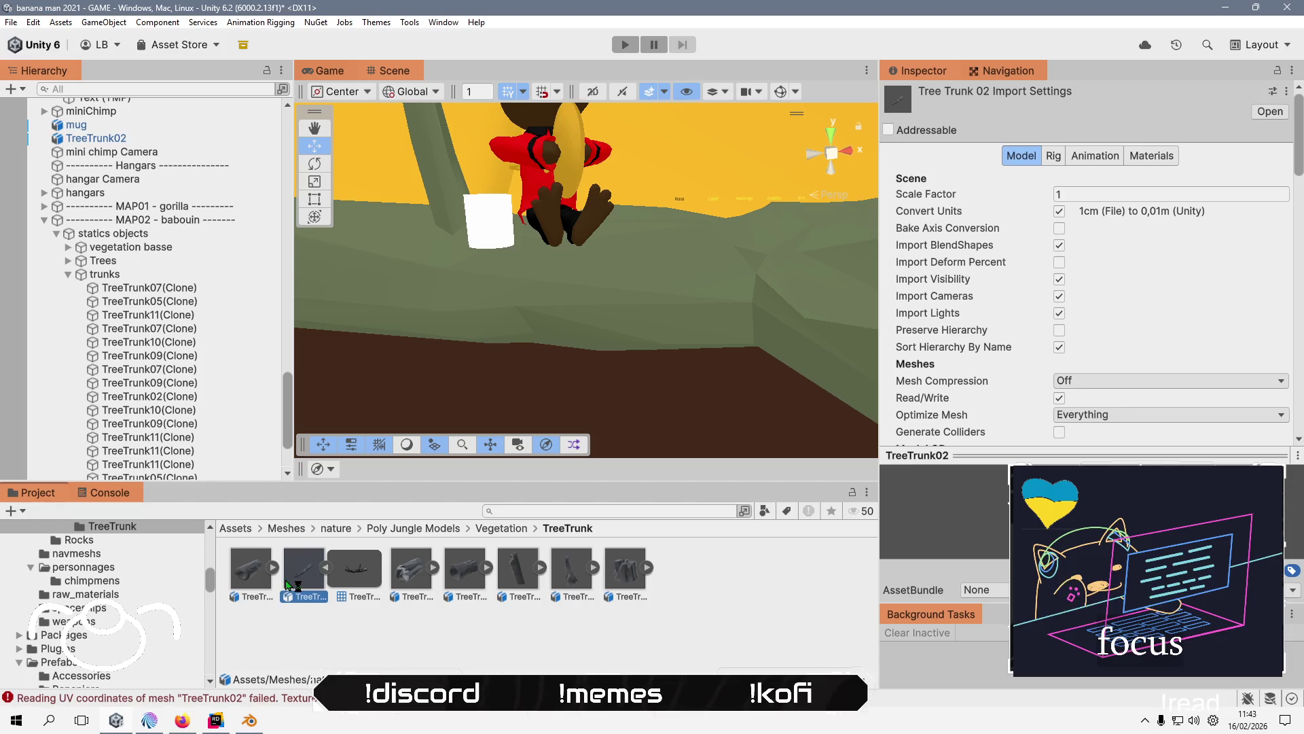
pyautogui.press('Left')
pyautogui.click(299, 582)
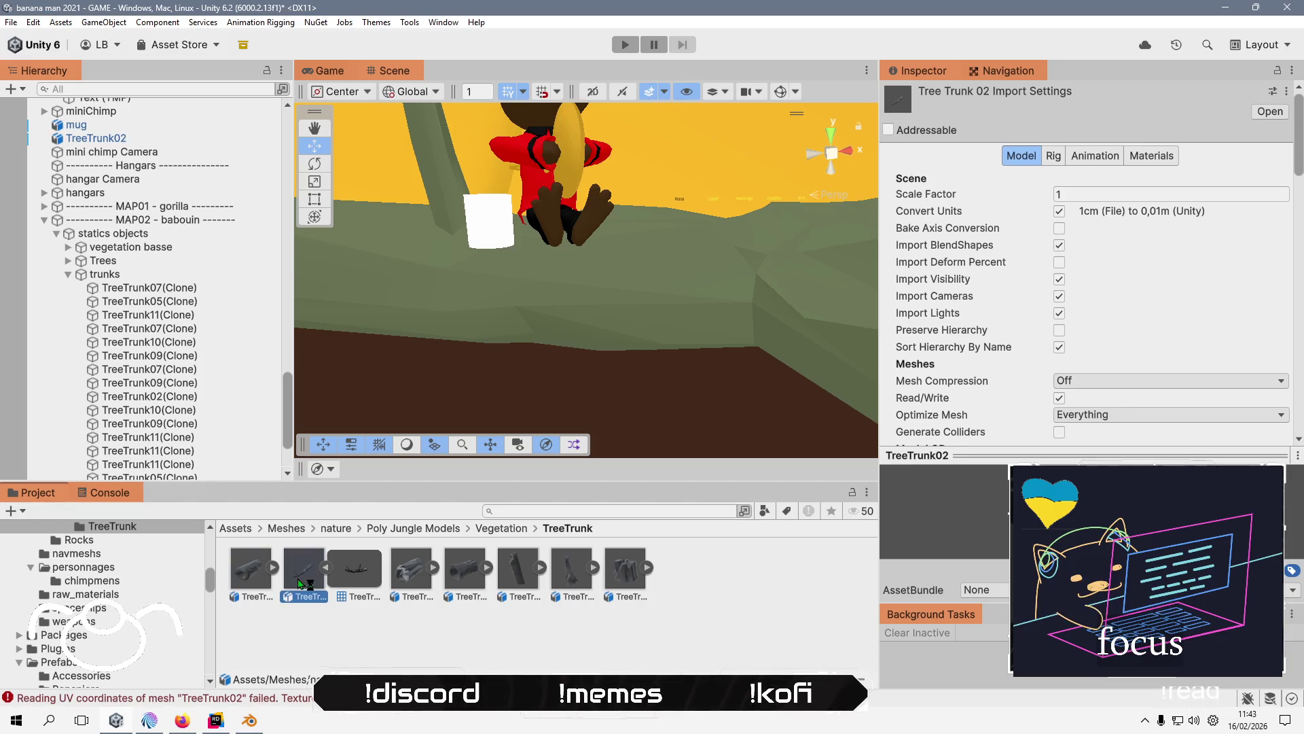
pyautogui.click(367, 569)
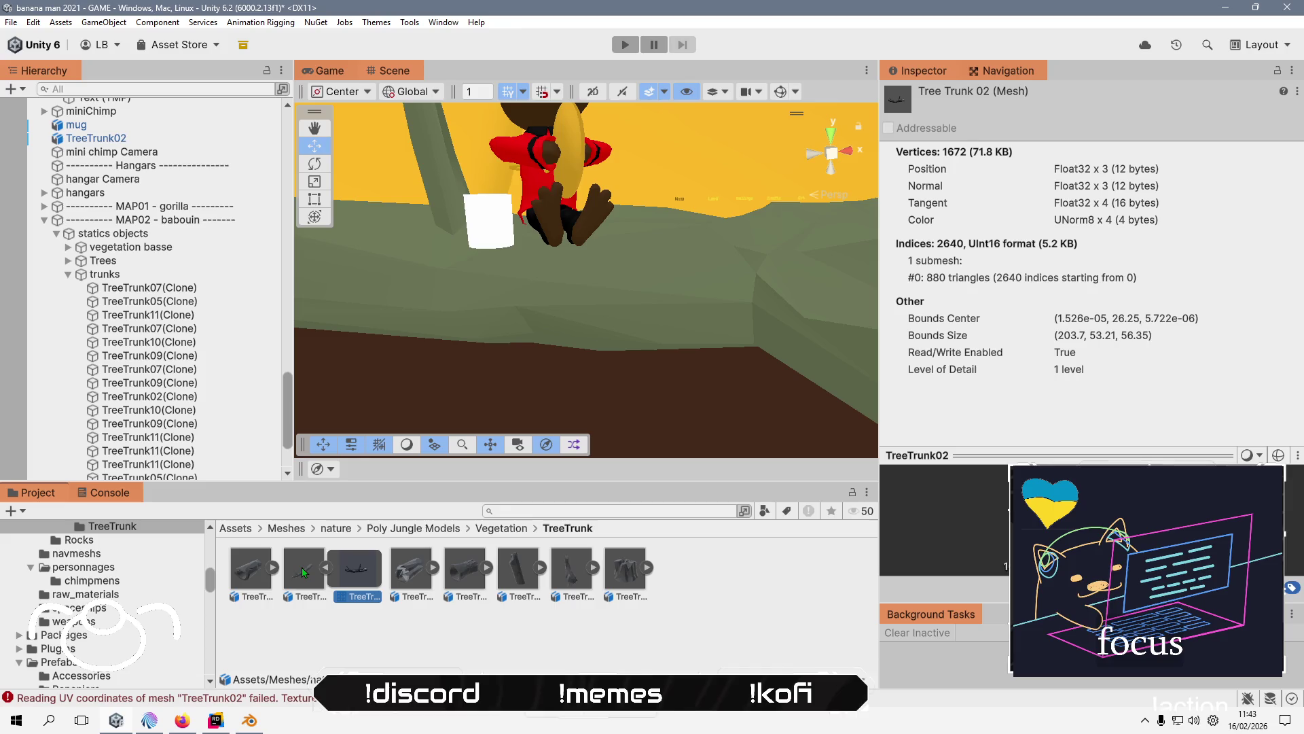
pyautogui.press('Left')
pyautogui.click(346, 567)
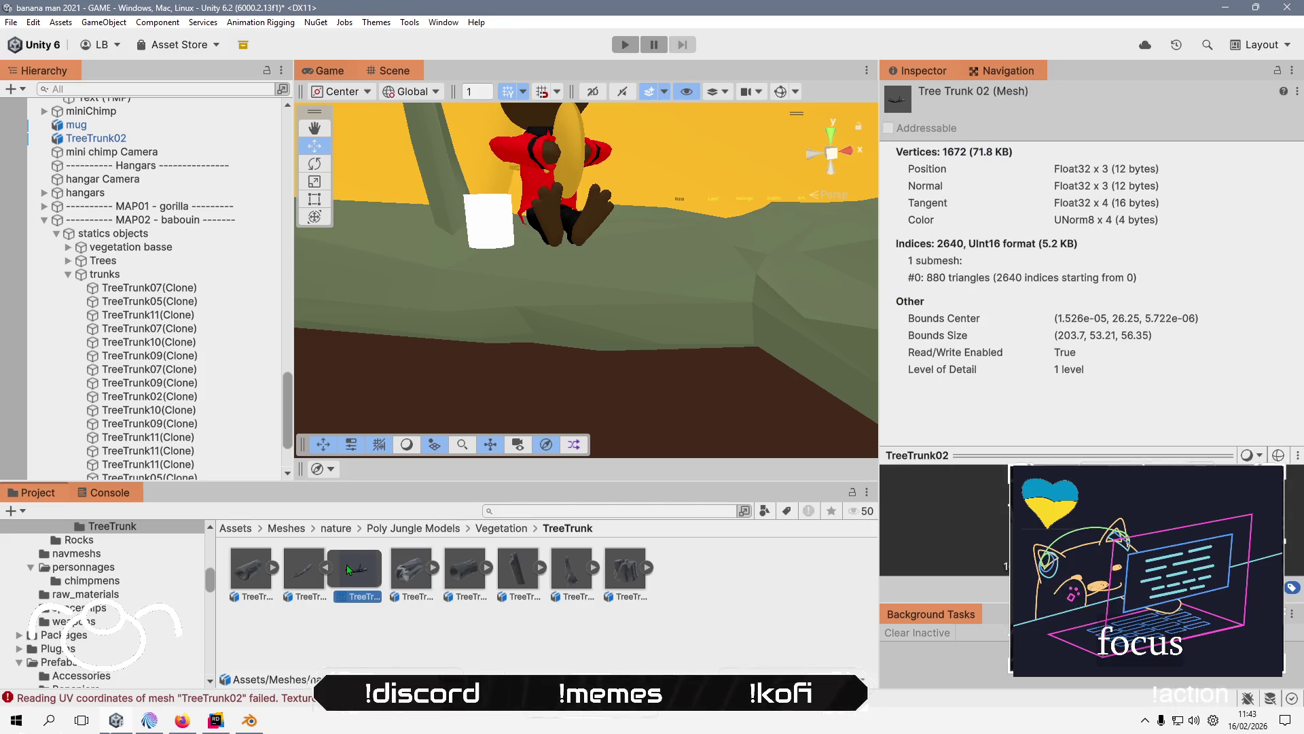
pyautogui.click(300, 557)
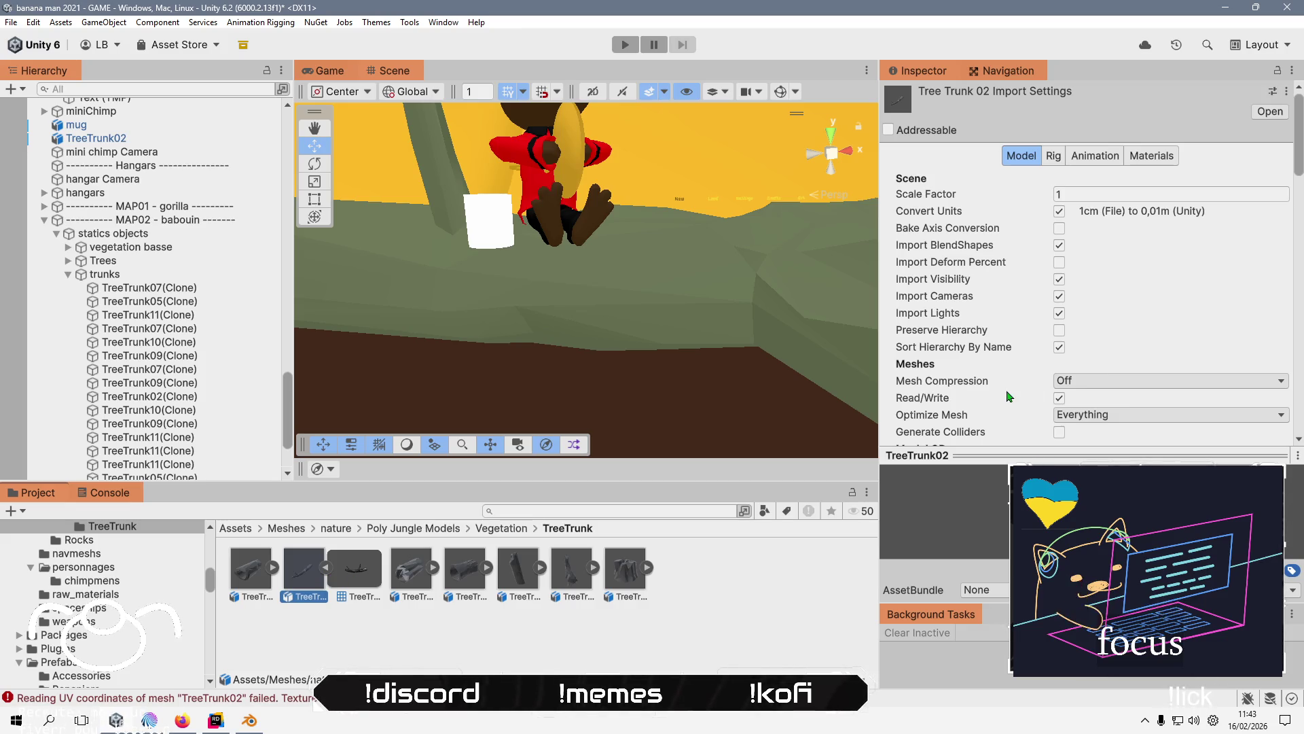
pyautogui.scroll(-6, 1008, 396)
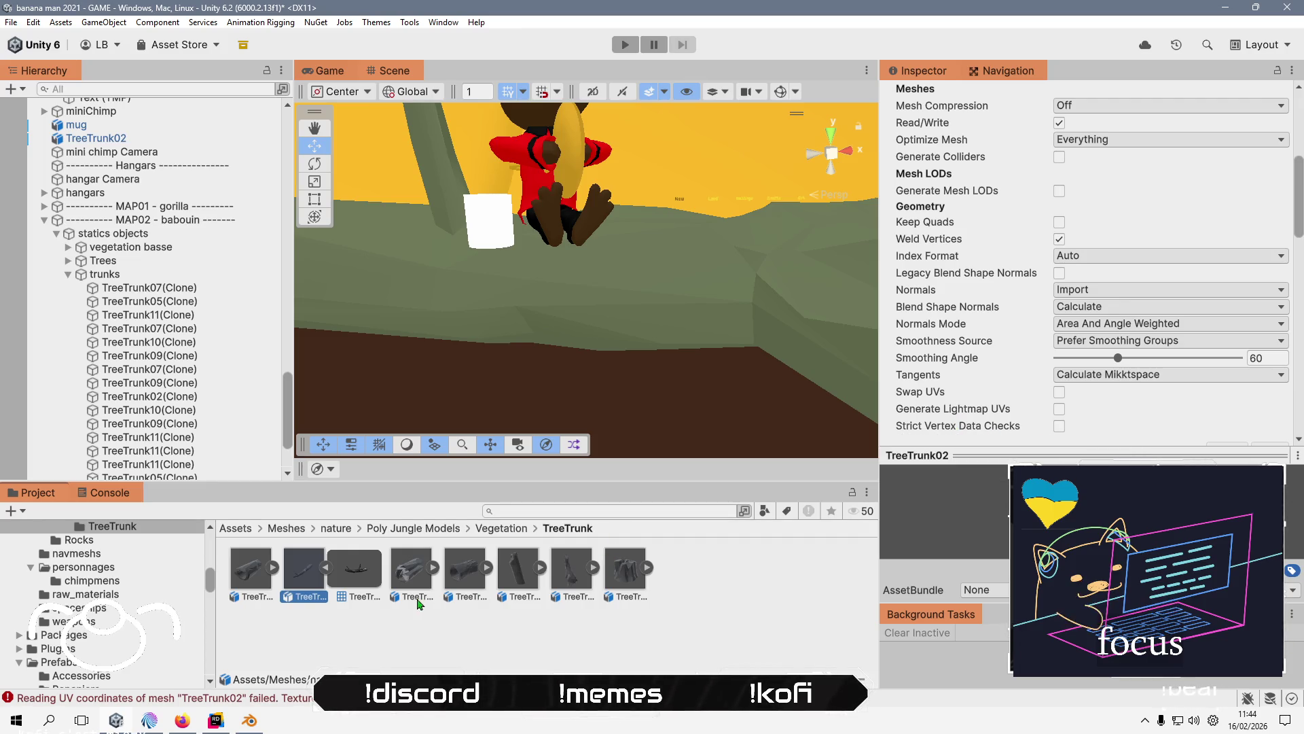
pyautogui.click(415, 570)
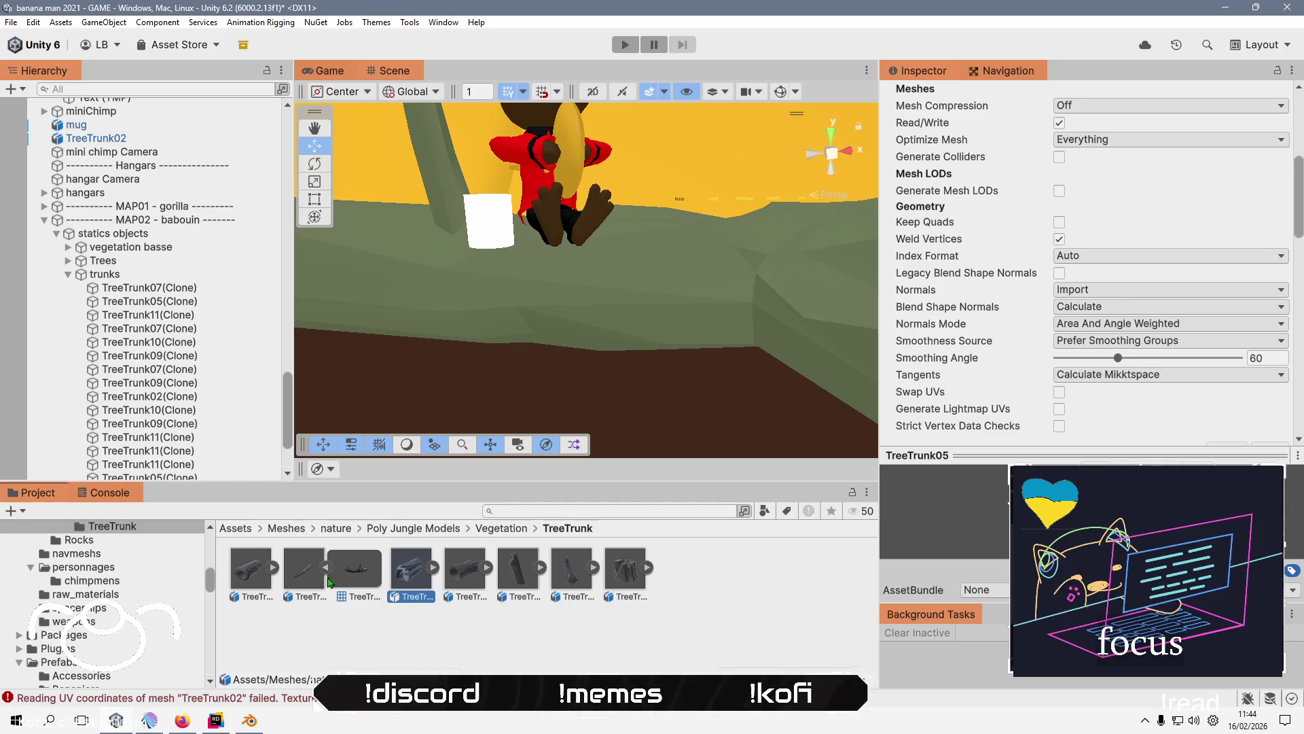
pyautogui.click(299, 569)
pyautogui.doubleClick(301, 575)
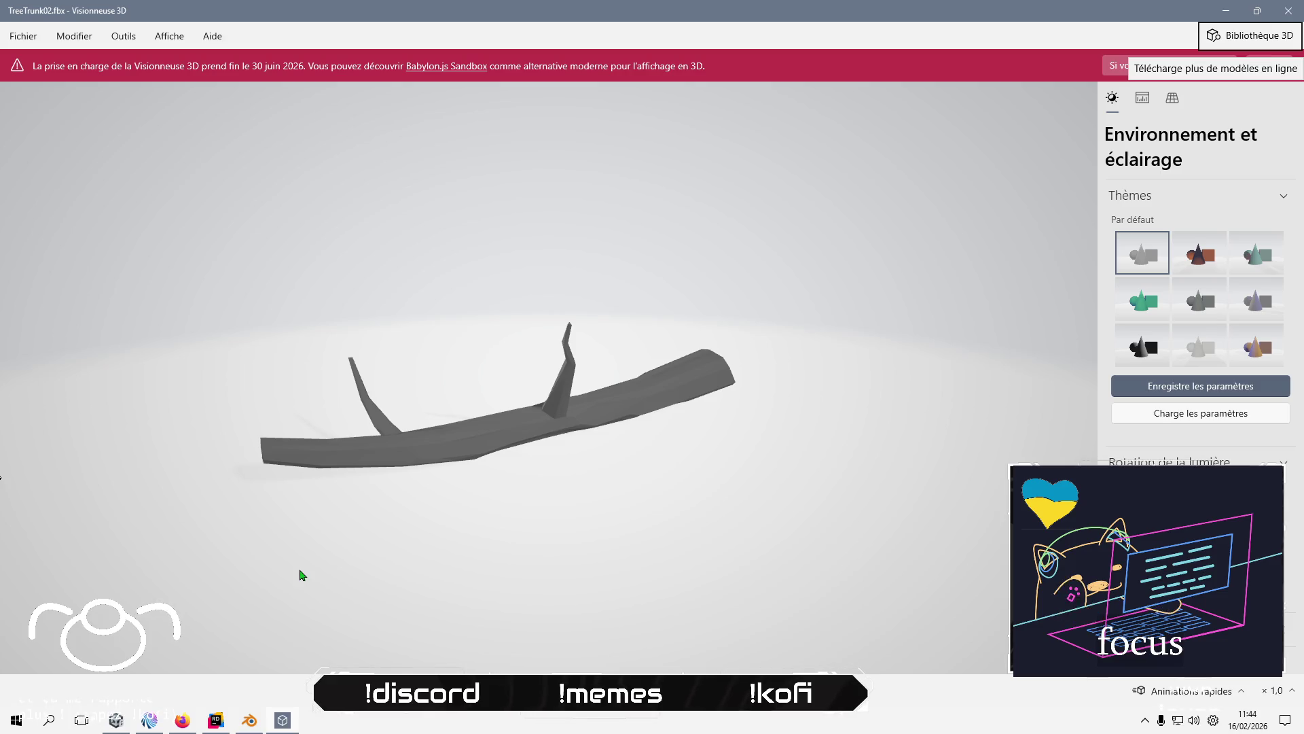
pyautogui.hotkey('alt', 'F4')
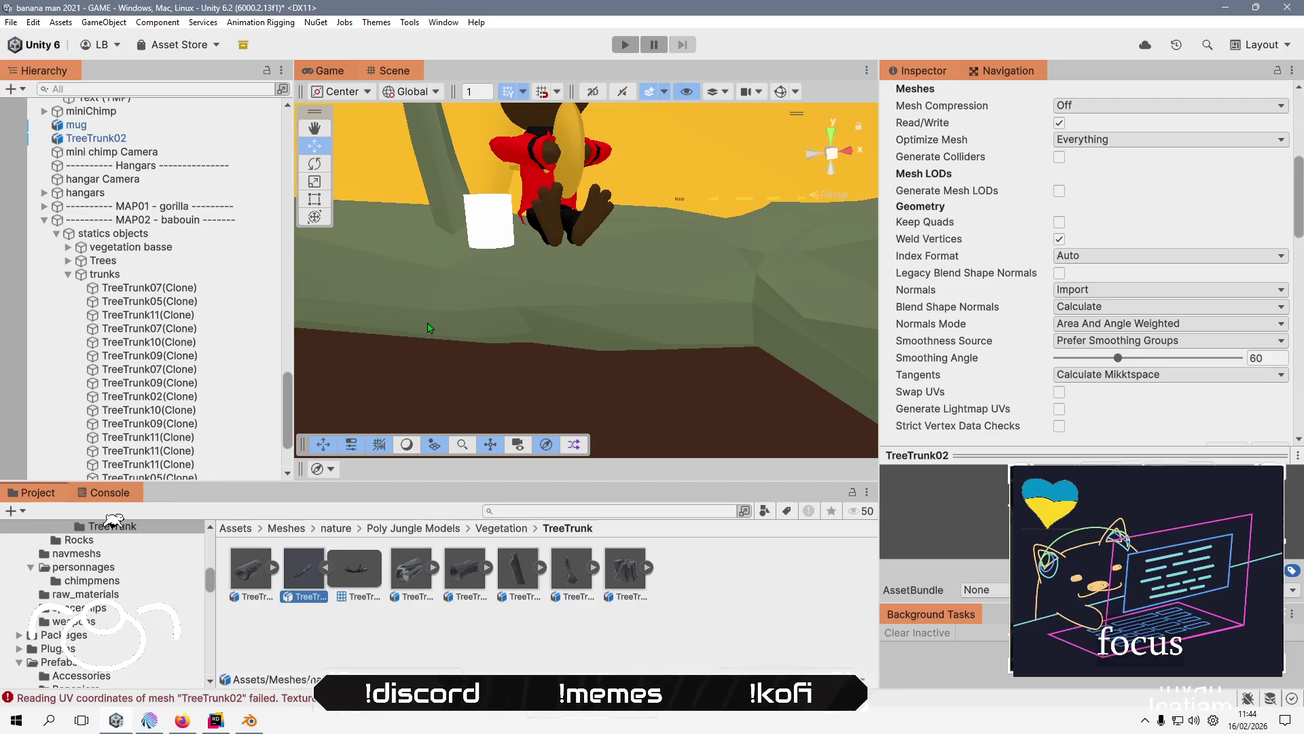
# - Import TreeTrunk02.fbx and frame its Mesh.059 trunk mesh in the viewport
pyautogui.hotkey('alt', 'Tab')
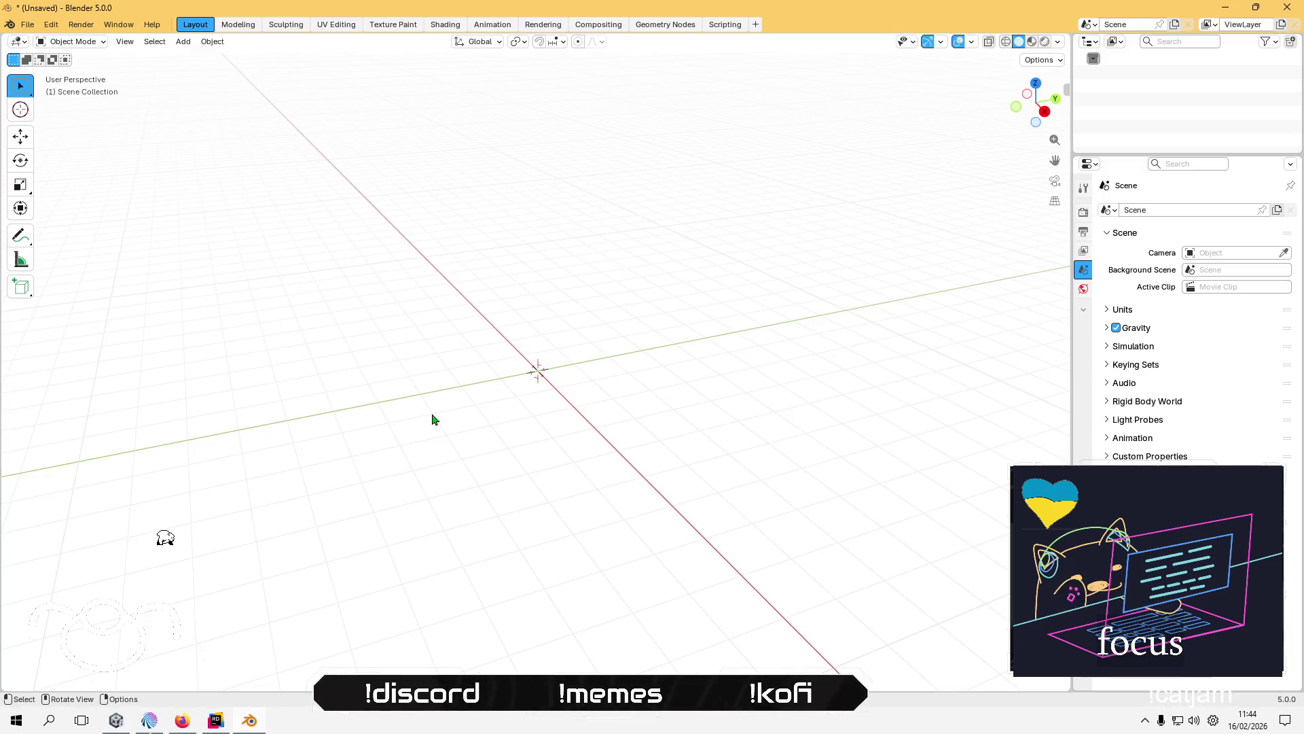
pyautogui.click(27, 24)
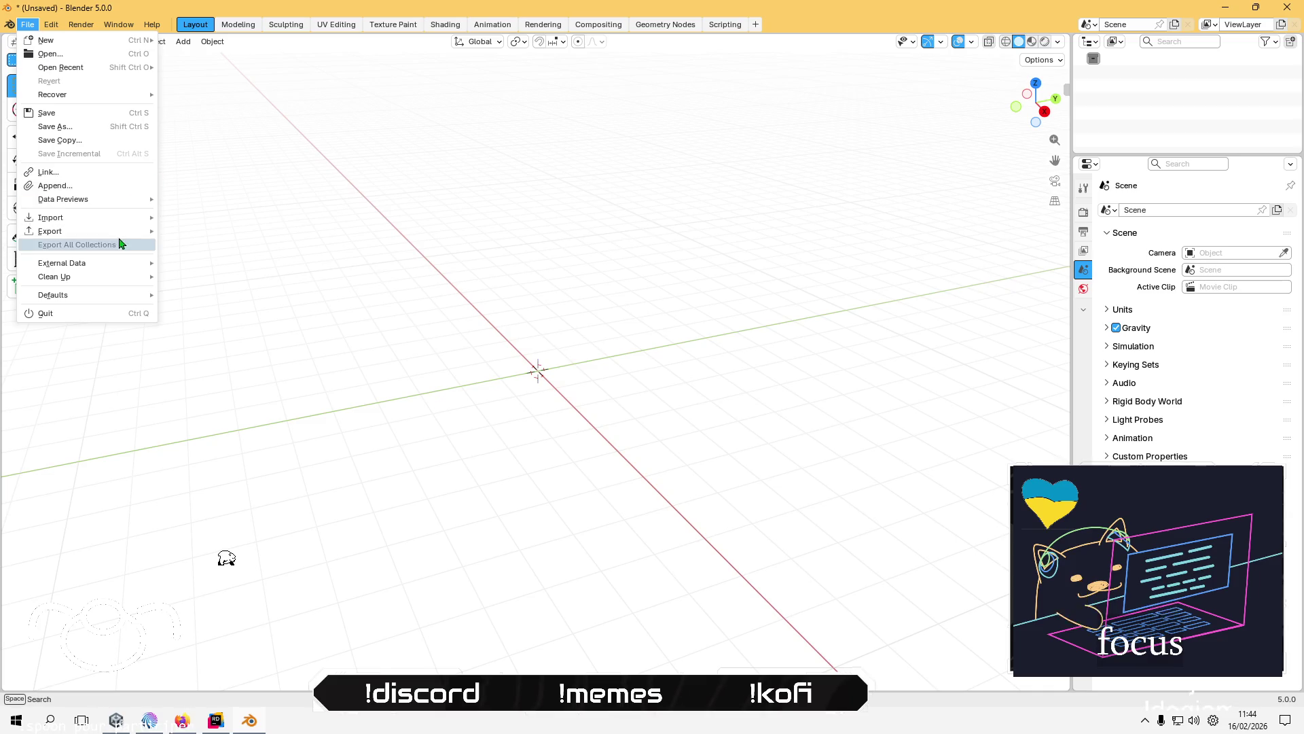
pyautogui.moveTo(51, 217)
pyautogui.click(244, 297)
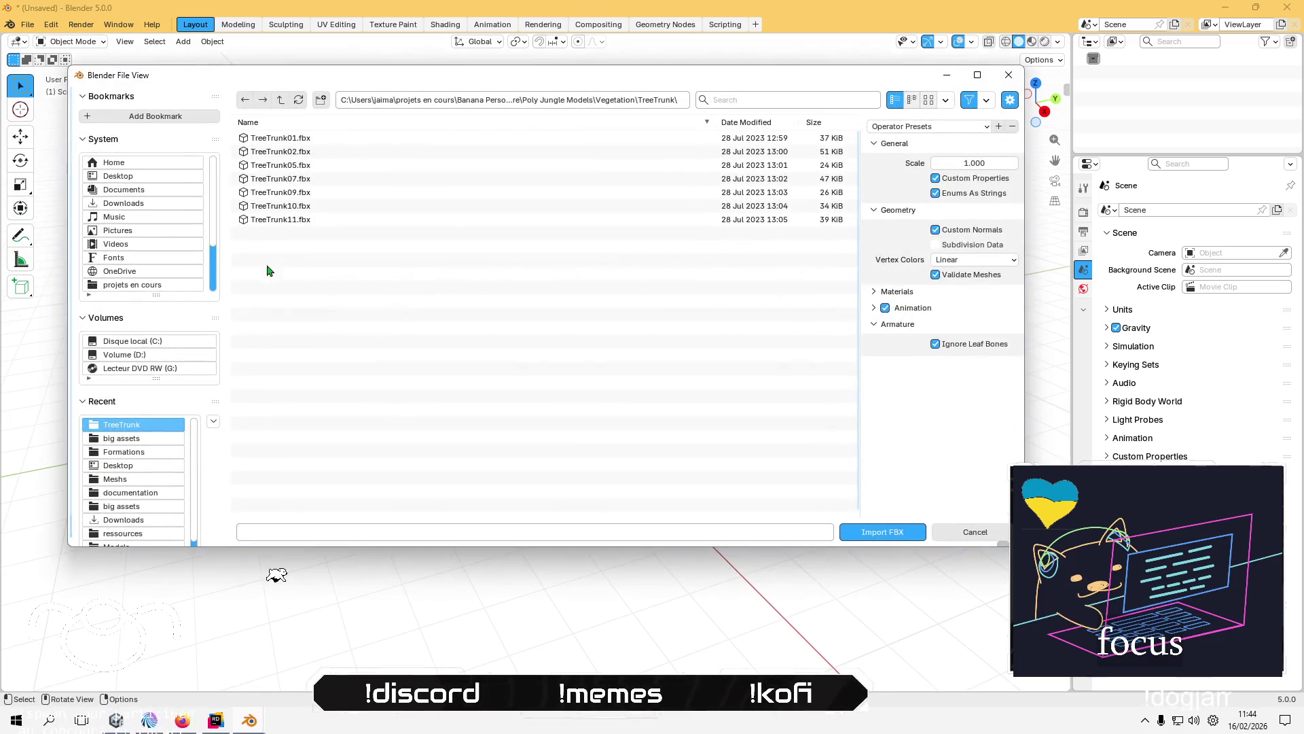
pyautogui.click(316, 151)
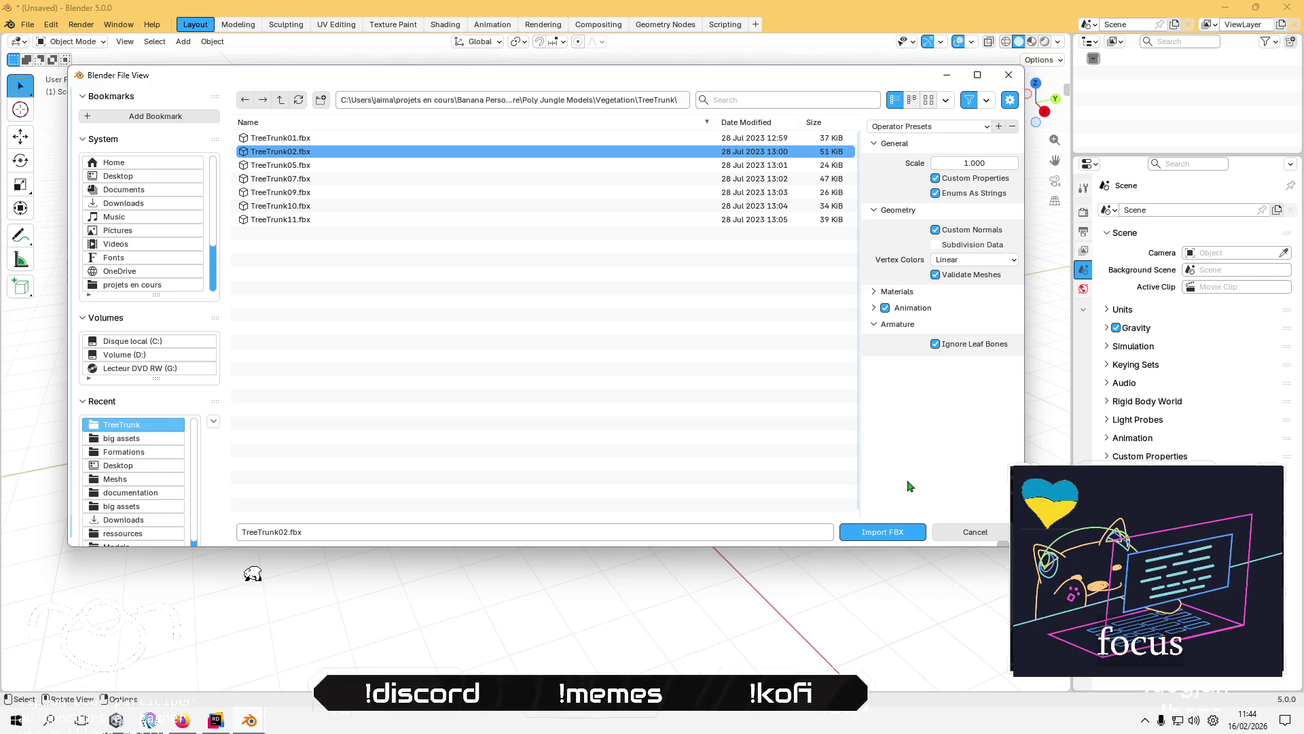
pyautogui.click(895, 534)
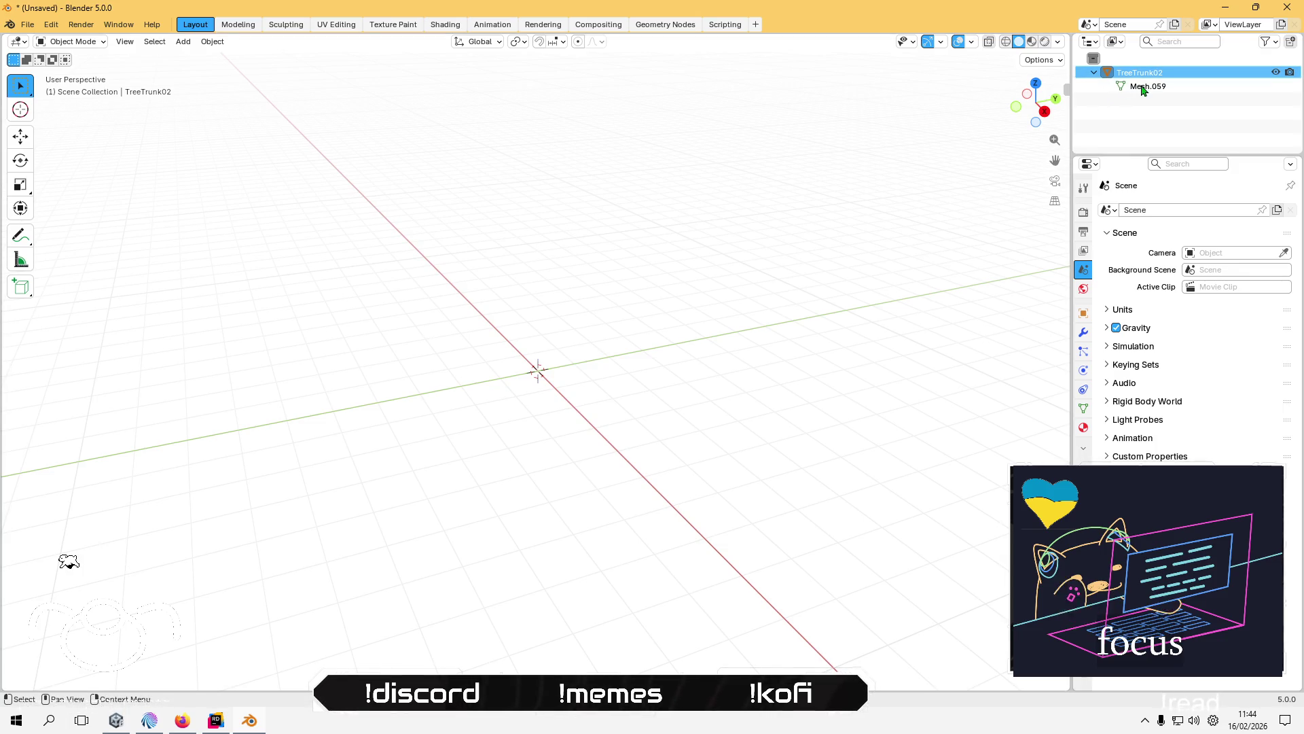
pyautogui.click(1145, 86)
pyautogui.press('KP_Decimal')
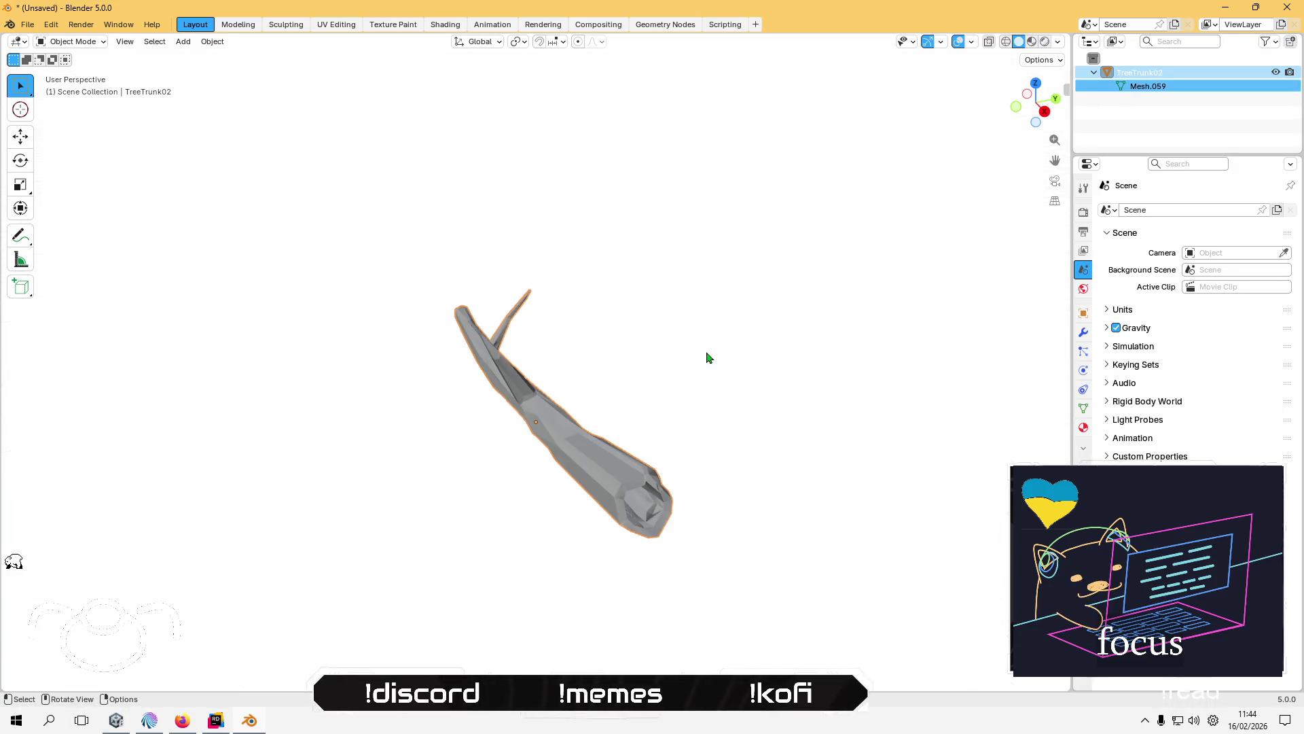
# - Set viewport shading to Flat lighting with Attribute colours
pyautogui.click(1059, 42)
pyautogui.click(1110, 109)
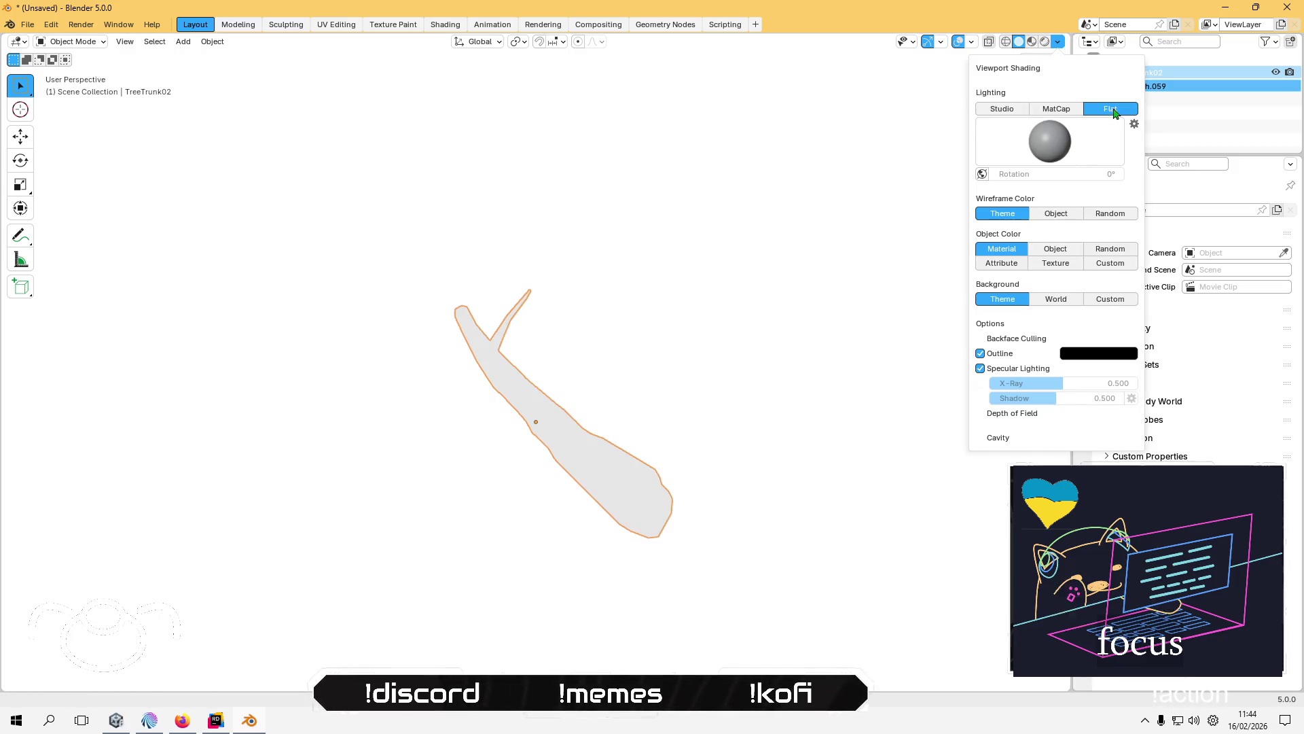
pyautogui.click(1001, 201)
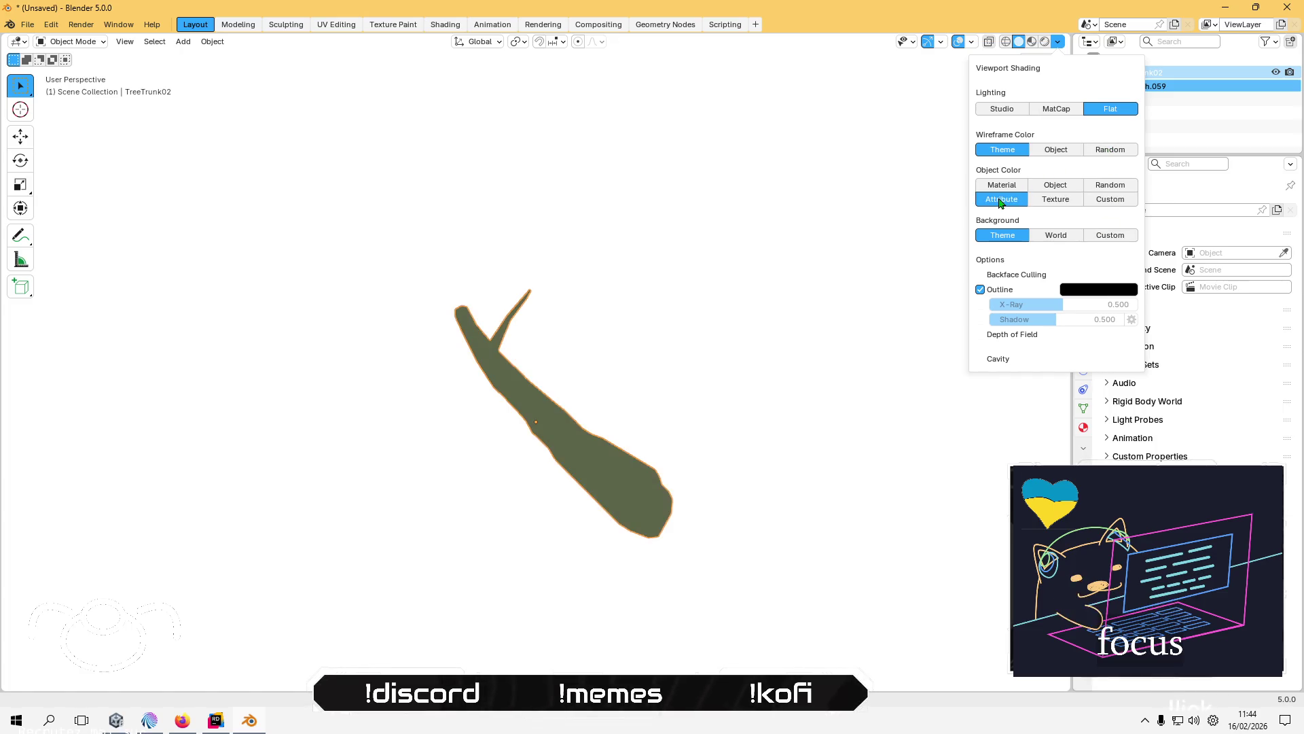
# - Re-import TreeTrunk02.fbx using the saved linear import preset
pyautogui.click(26, 26)
pyautogui.moveTo(79, 217)
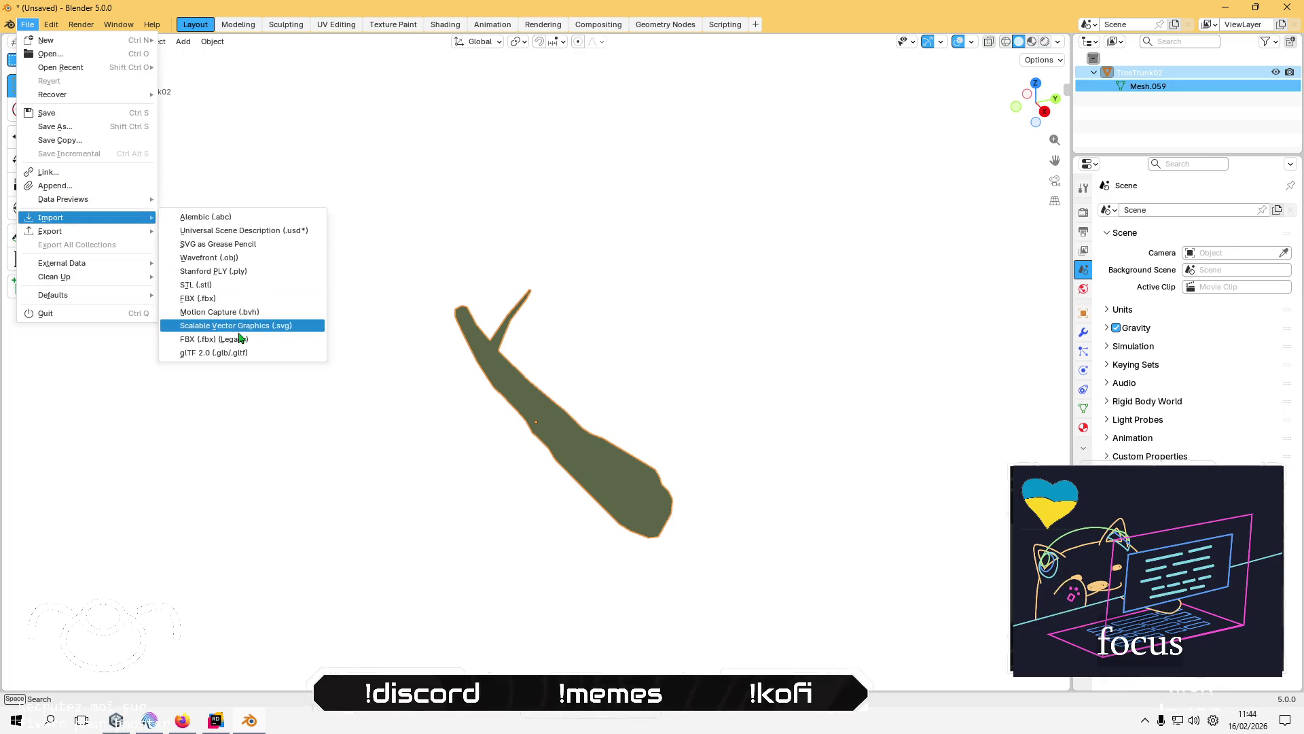
pyautogui.click(249, 299)
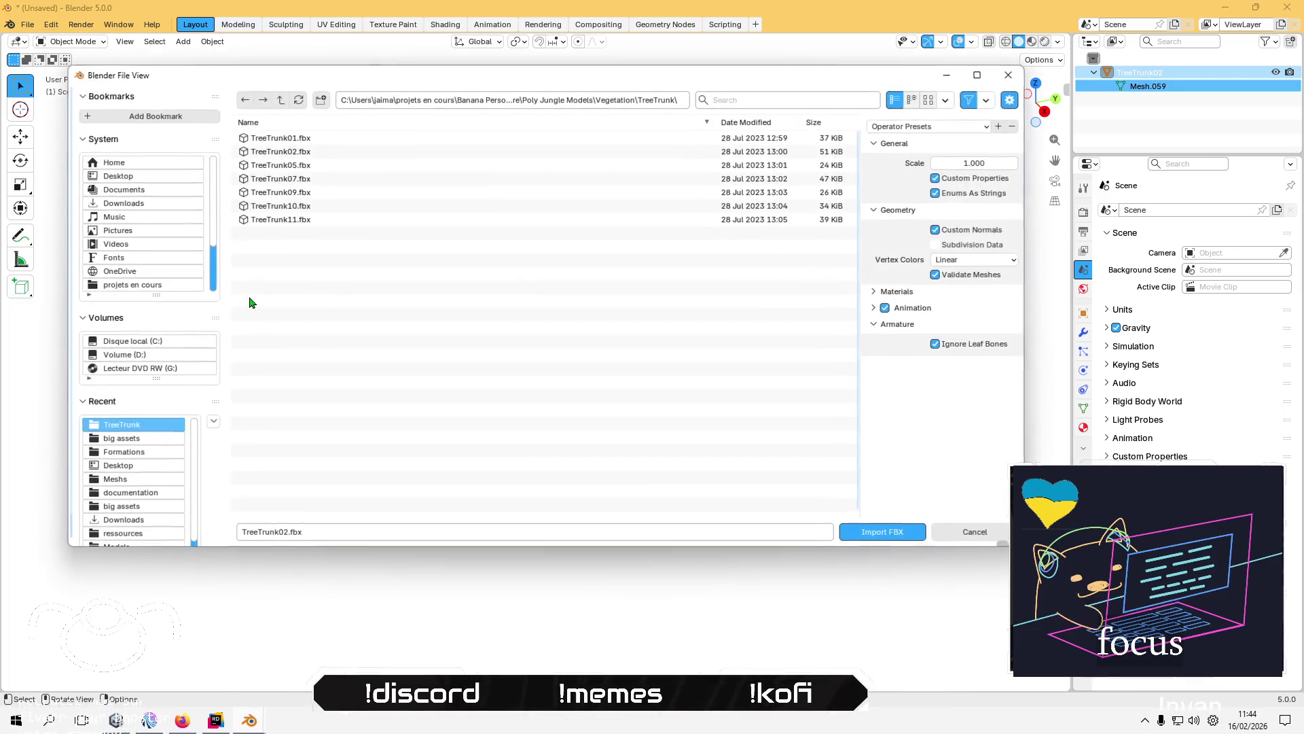
pyautogui.click(945, 128)
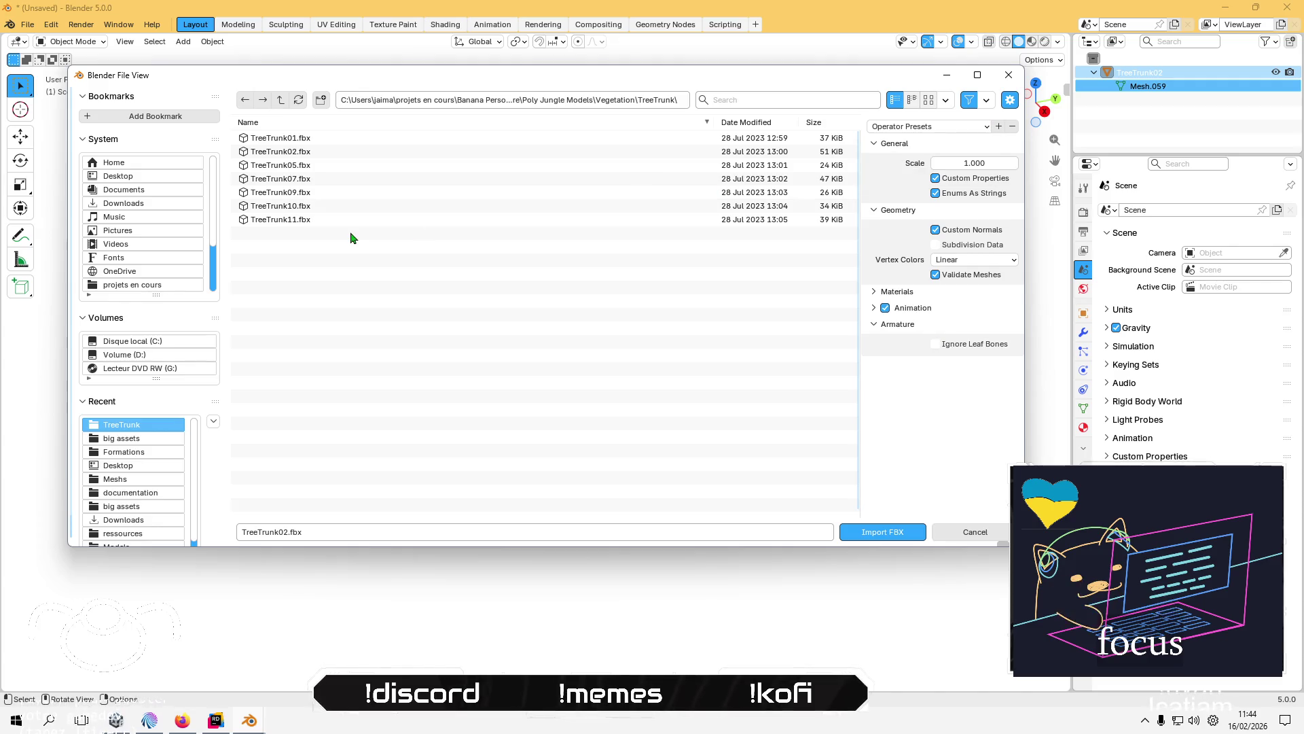
pyautogui.click(292, 151)
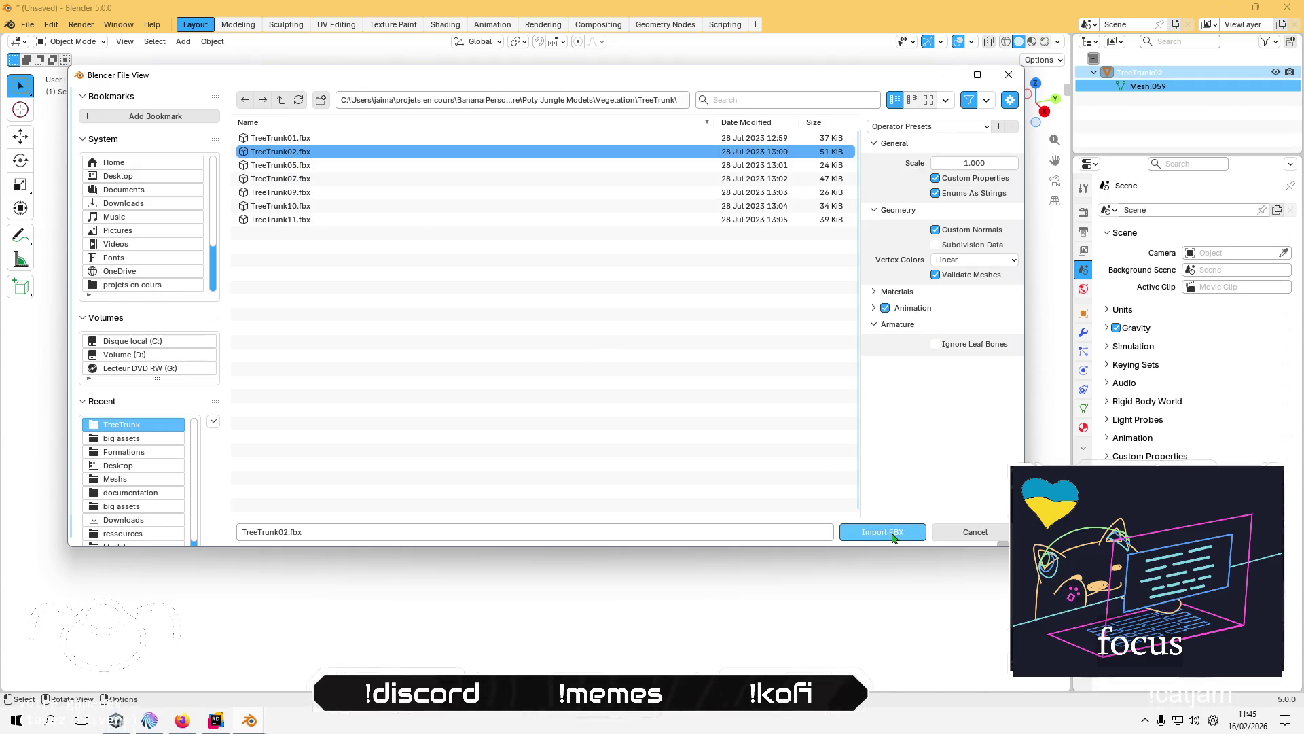
pyautogui.click(894, 538)
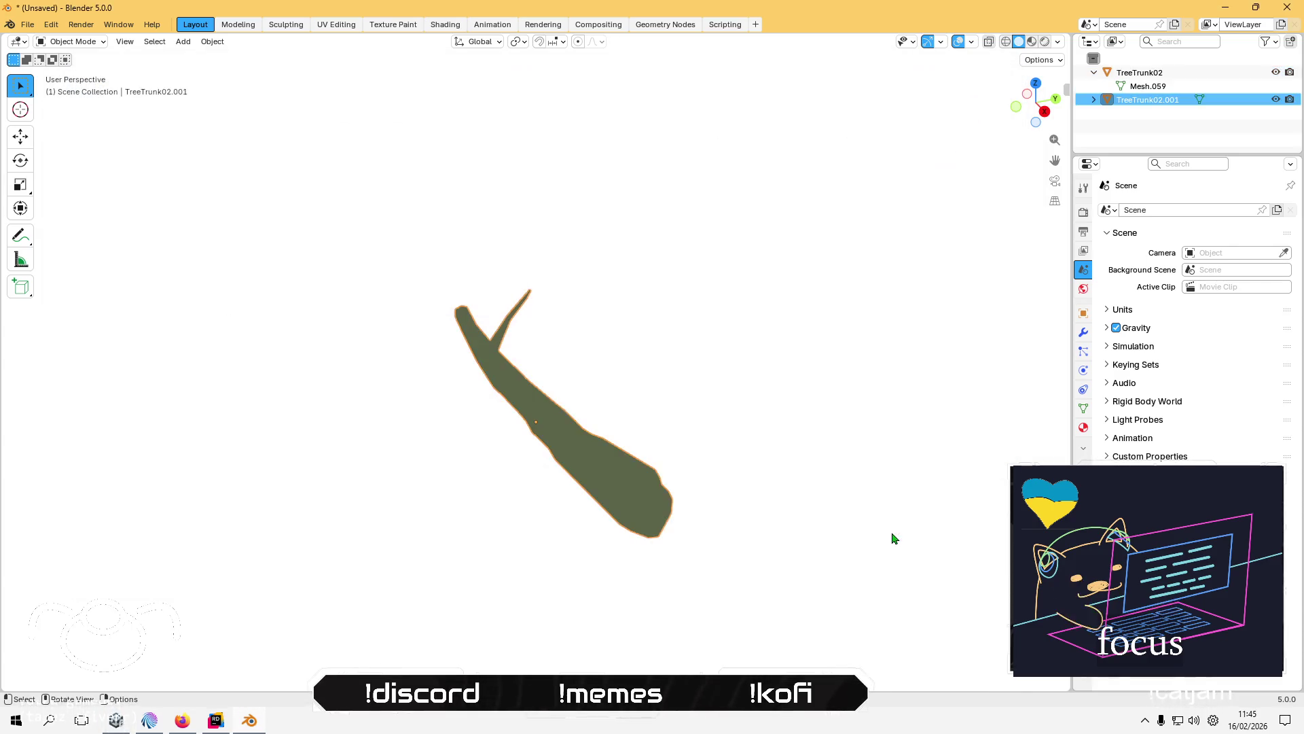
# - Delete the original TreeTrunk02, select TreeTrunk02.001 and switch to the UV Editing workspace
pyautogui.click(1155, 75)
pyautogui.press('Delete')
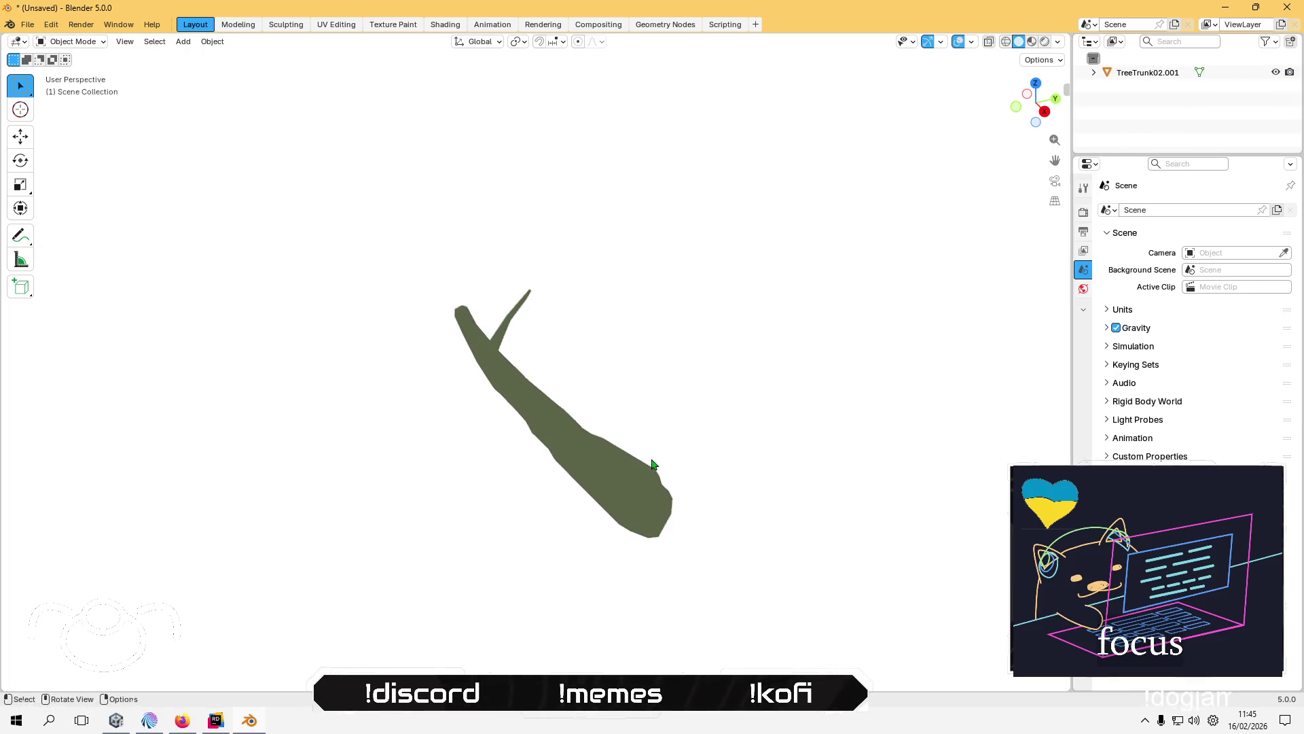
pyautogui.click(630, 496)
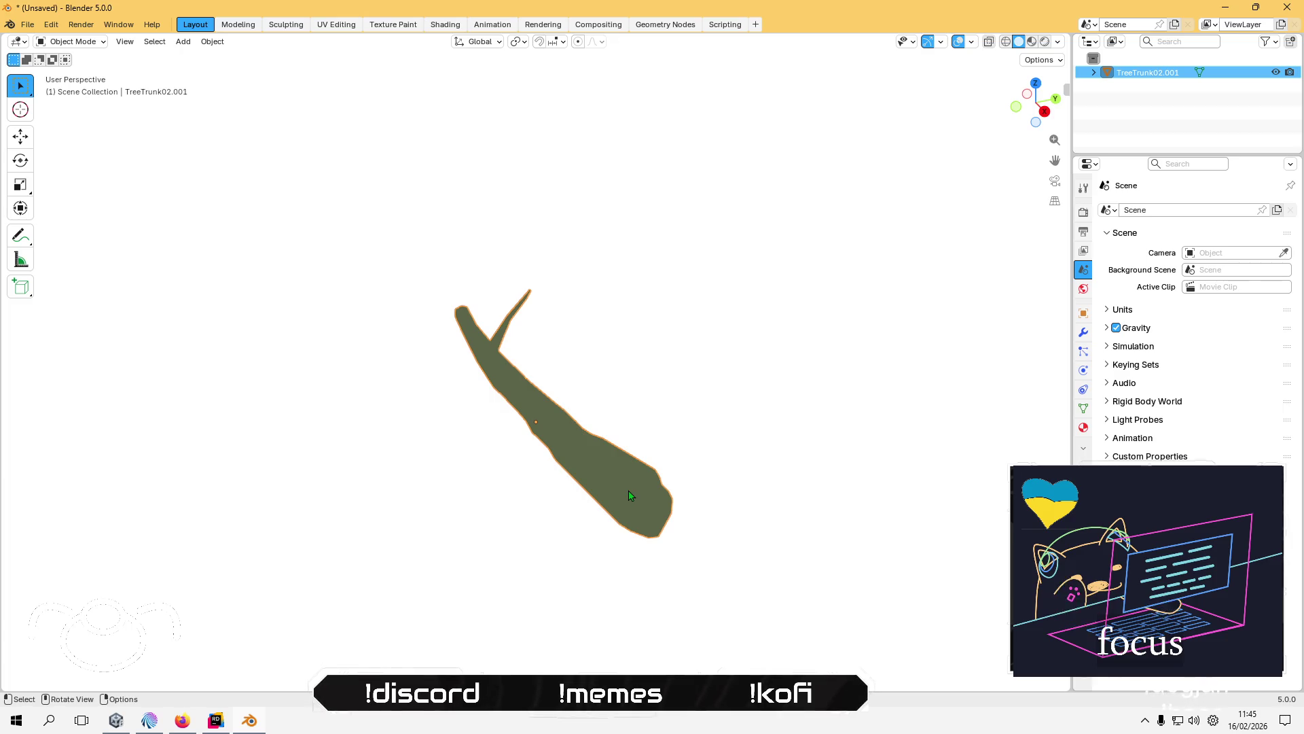
pyautogui.click(336, 25)
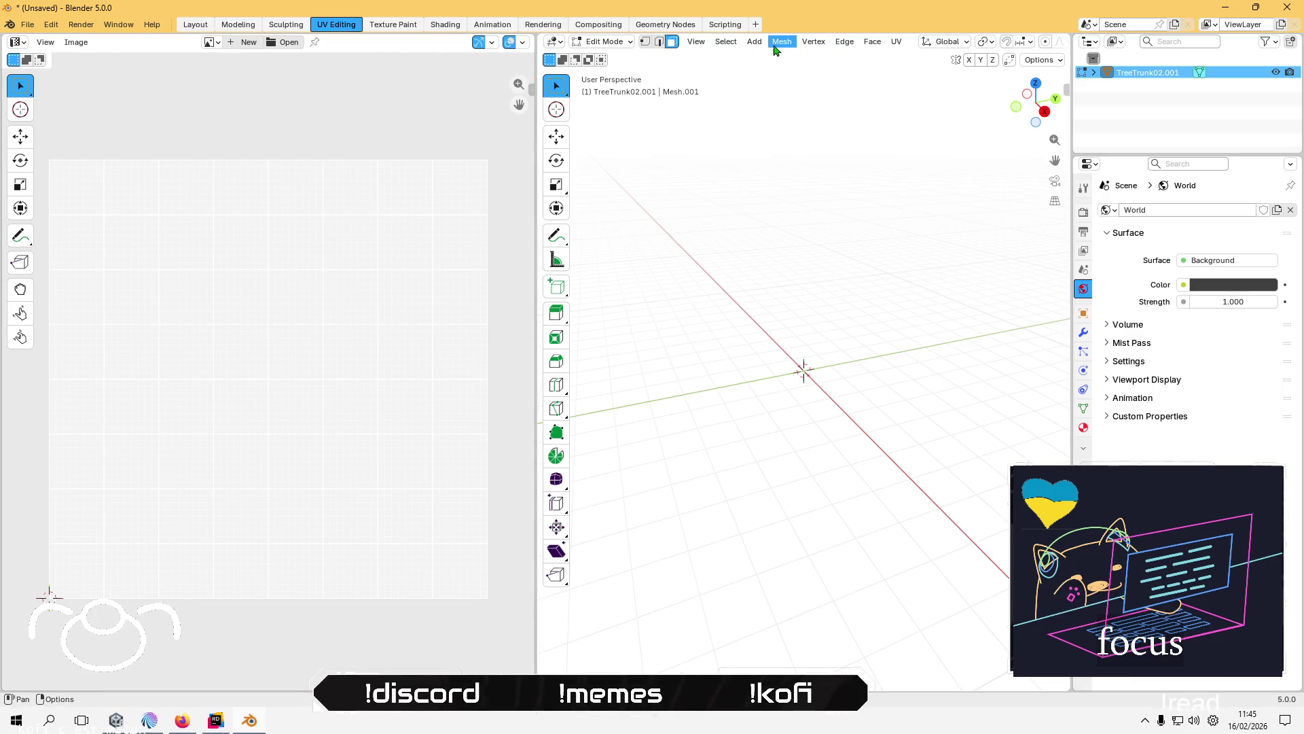
# - Run a first Smart UV Project unwrap on the trunk
pyautogui.click(872, 41)
pyautogui.moveTo(897, 41)
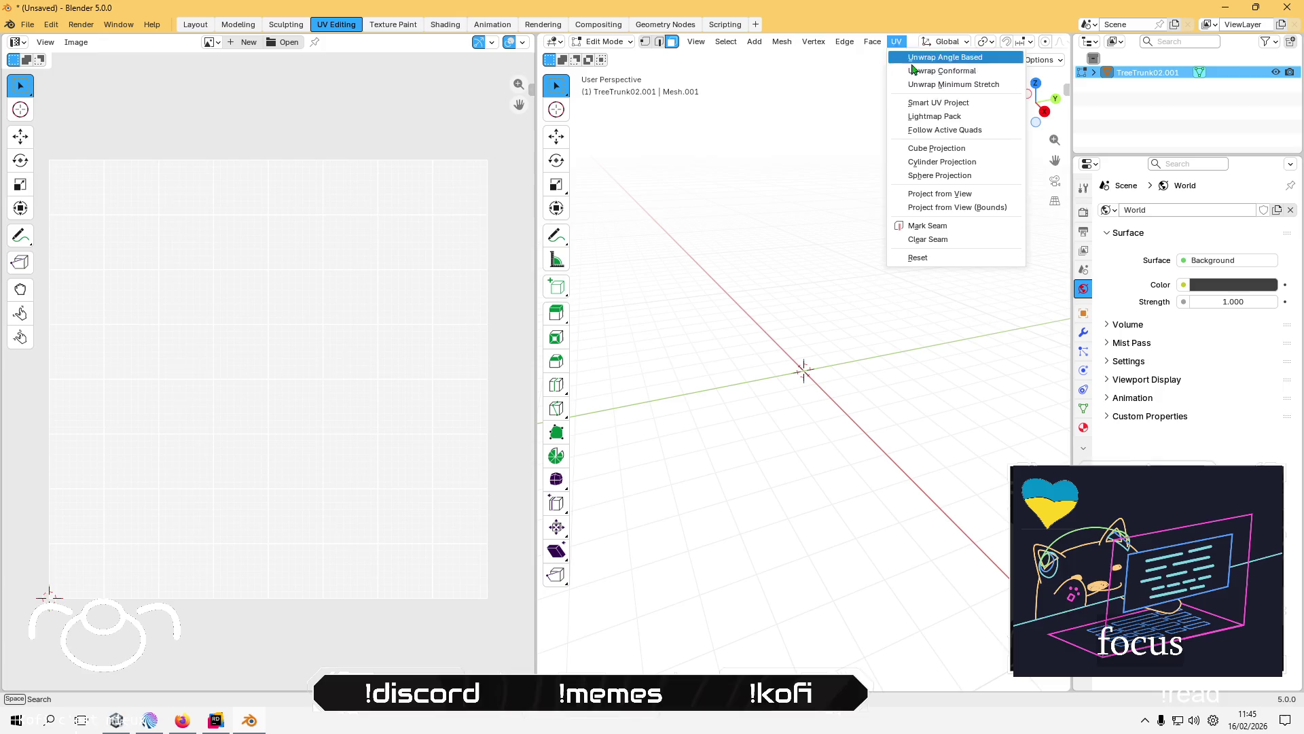
pyautogui.click(944, 107)
pyautogui.click(921, 235)
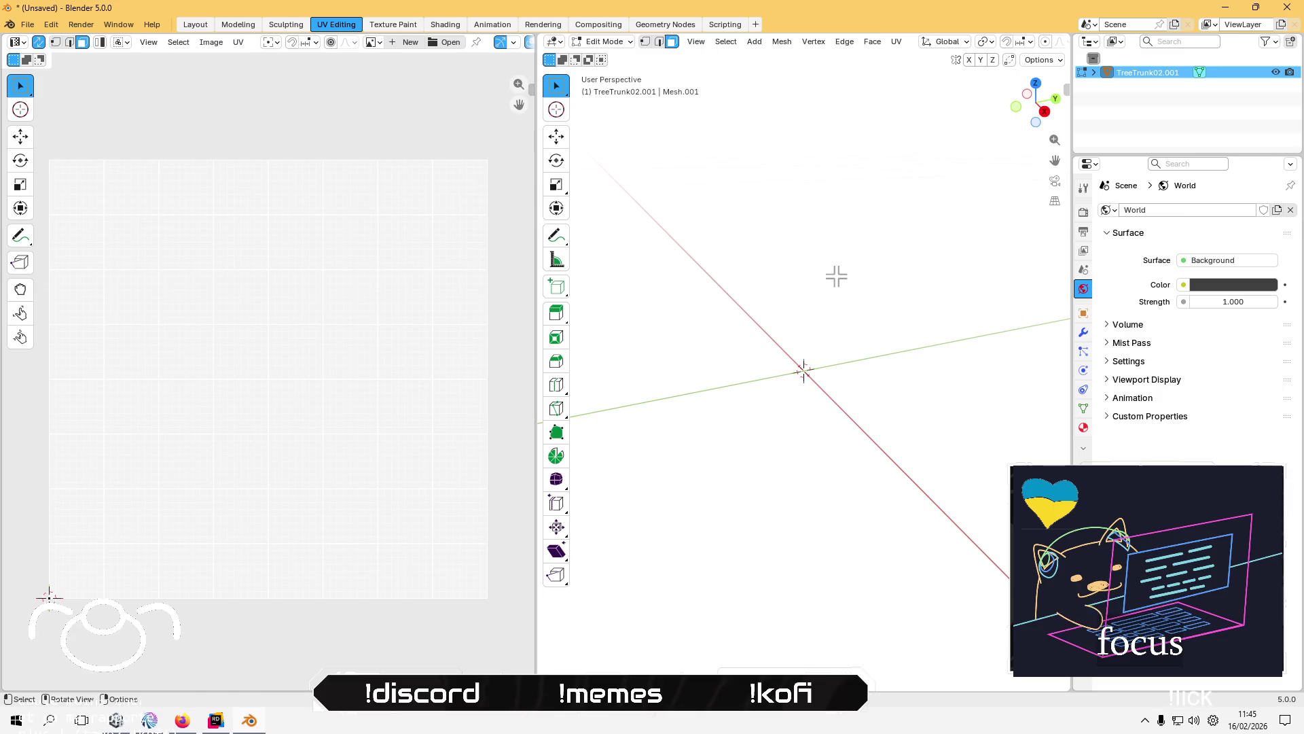
# - Return to Object Mode, select TreeTrunk02.001 and frame it
pyautogui.click(589, 42)
pyautogui.click(599, 57)
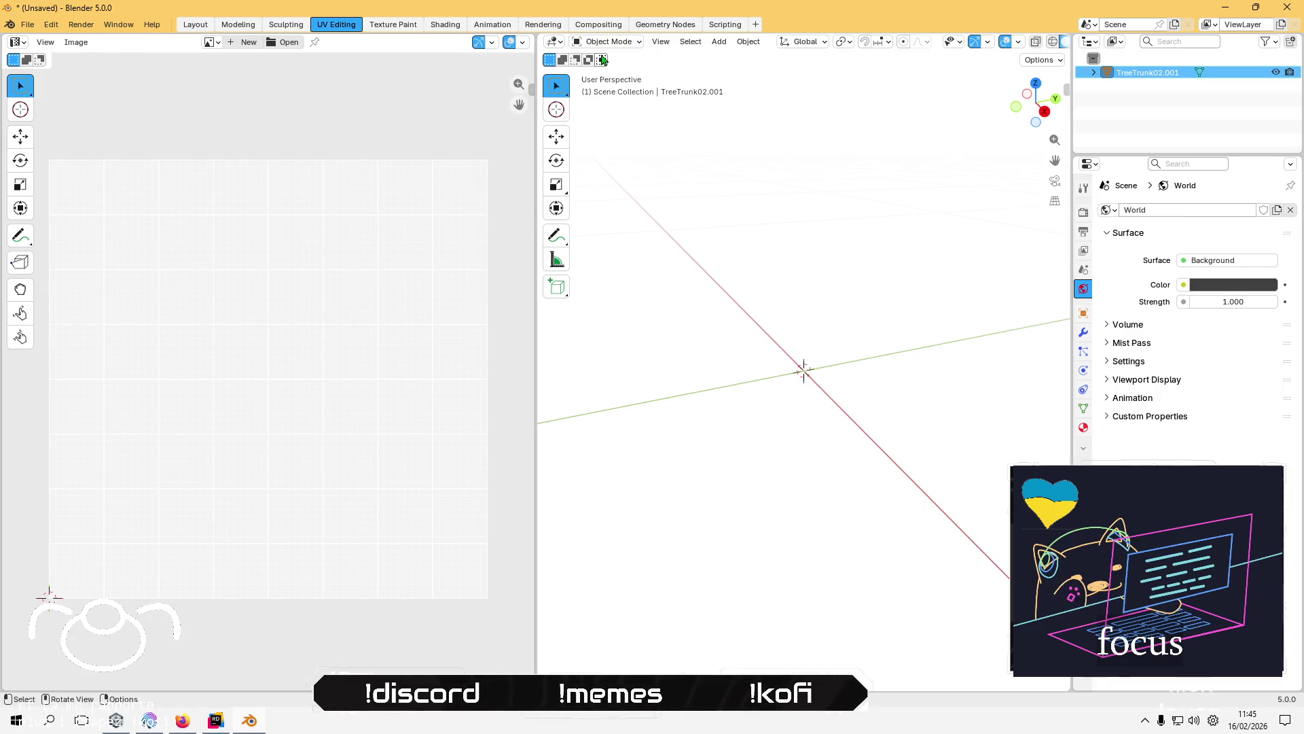
pyautogui.press('KP_Add')
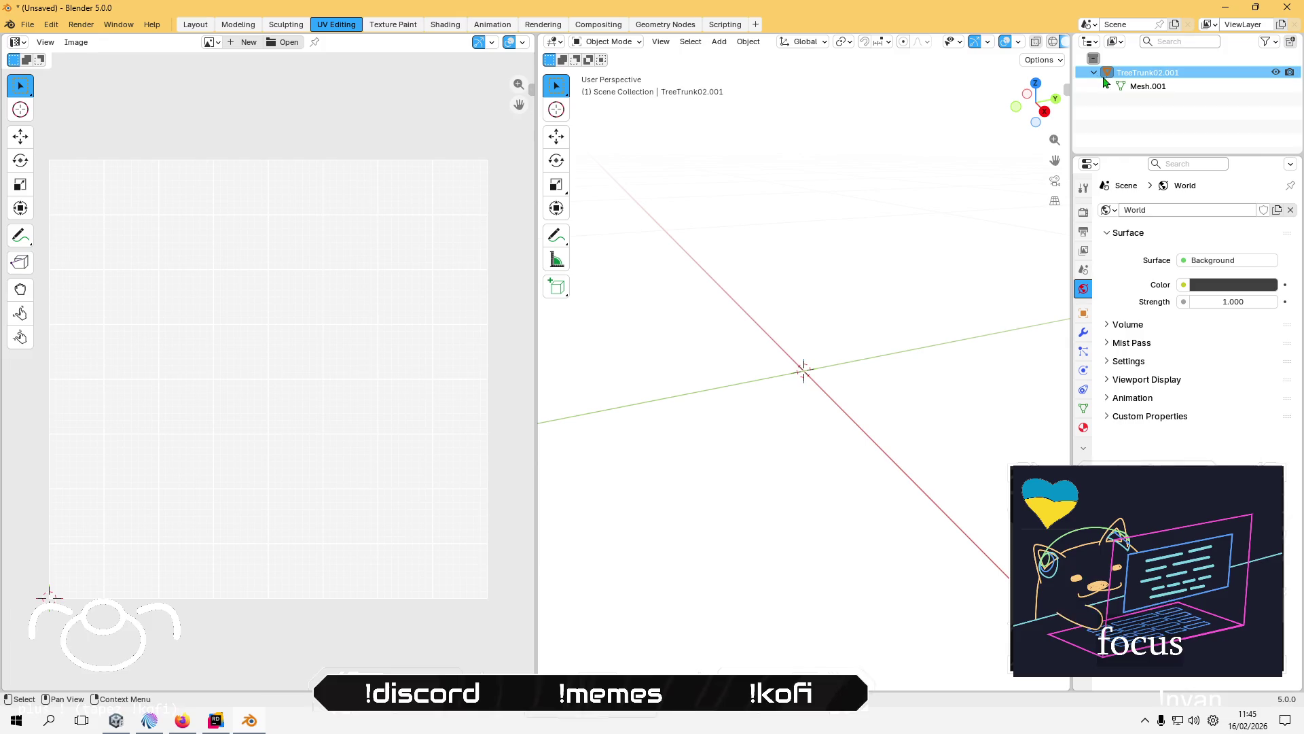
pyautogui.click(1159, 84)
pyautogui.click(1148, 72)
pyautogui.press('KP_Decimal')
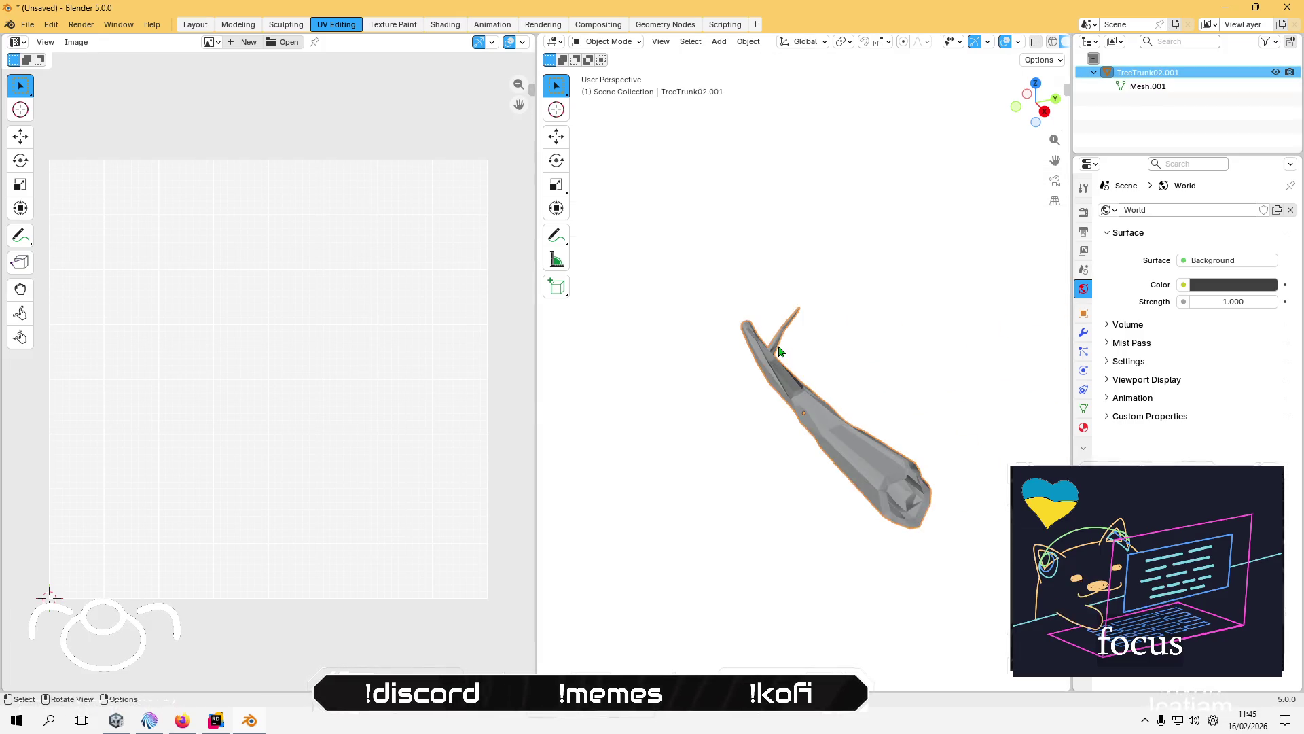
# - In Edit Mode, Smart UV Project the trunk and show its UV Maps in Object Data properties
pyautogui.click(606, 42)
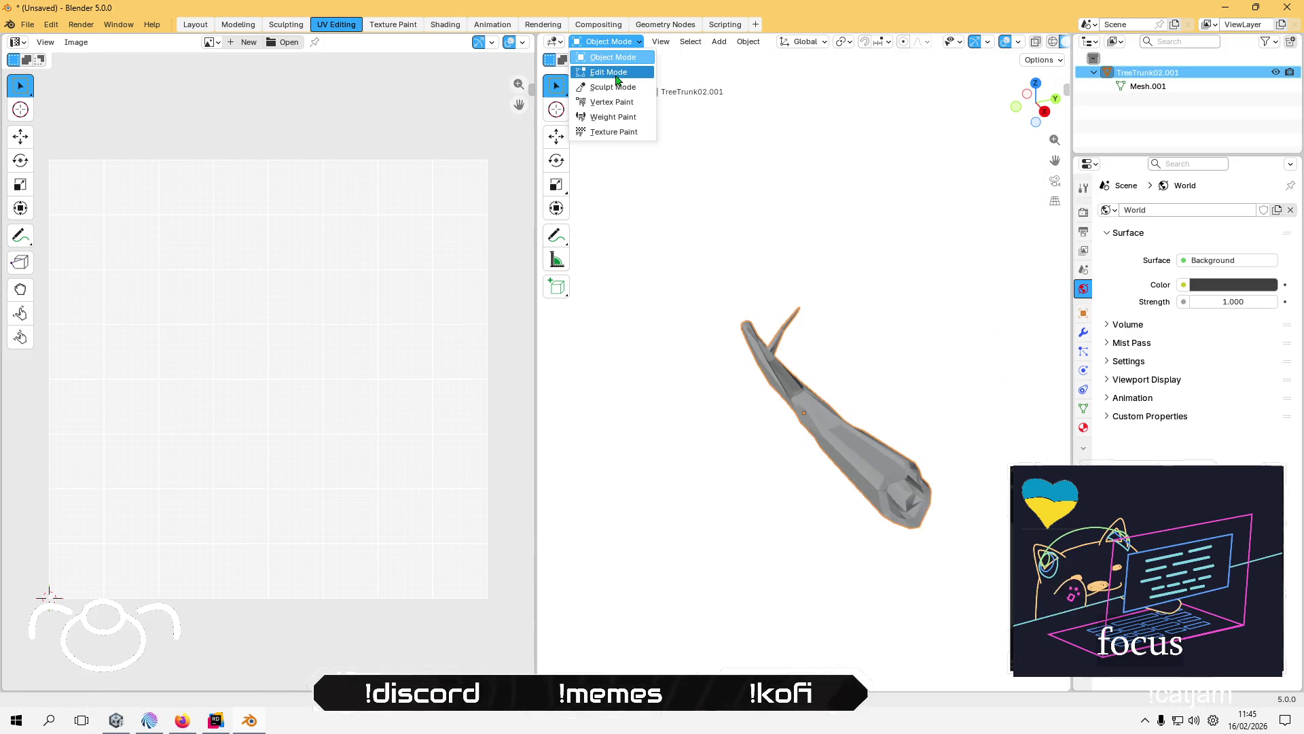
pyautogui.click(616, 71)
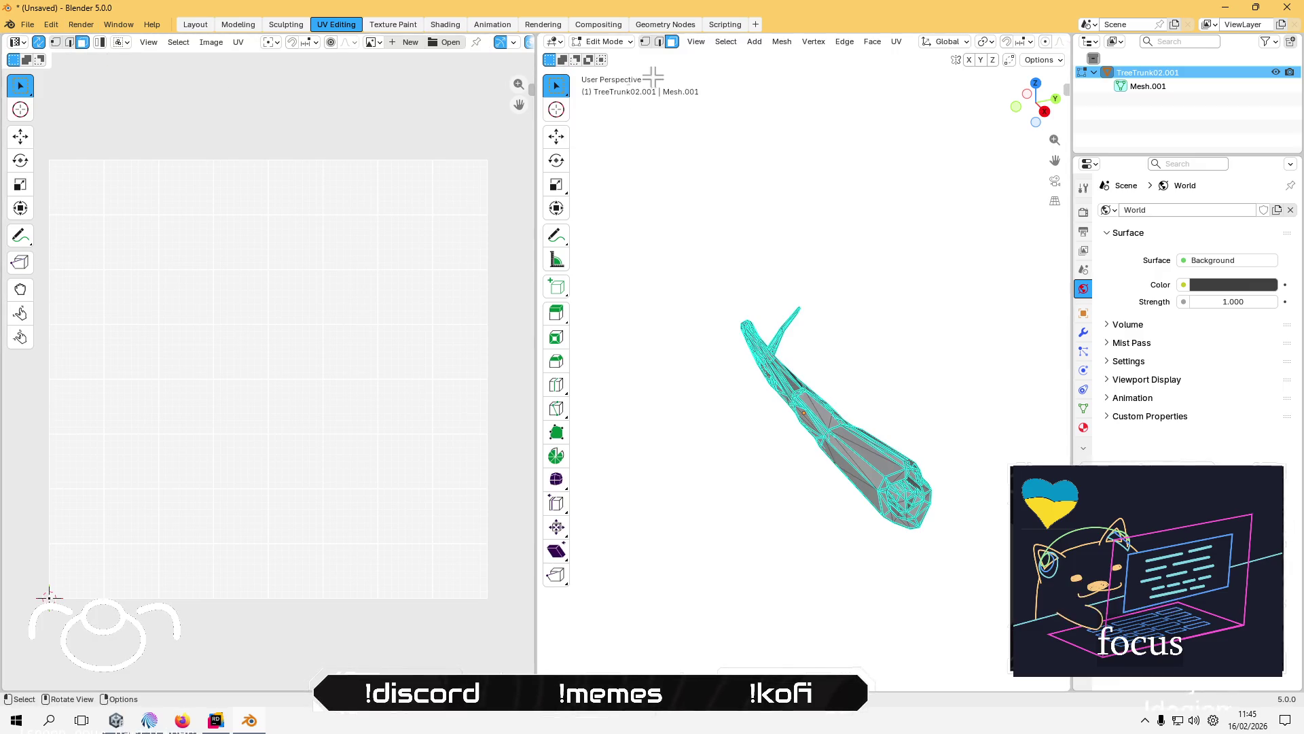
pyautogui.click(896, 41)
pyautogui.click(924, 107)
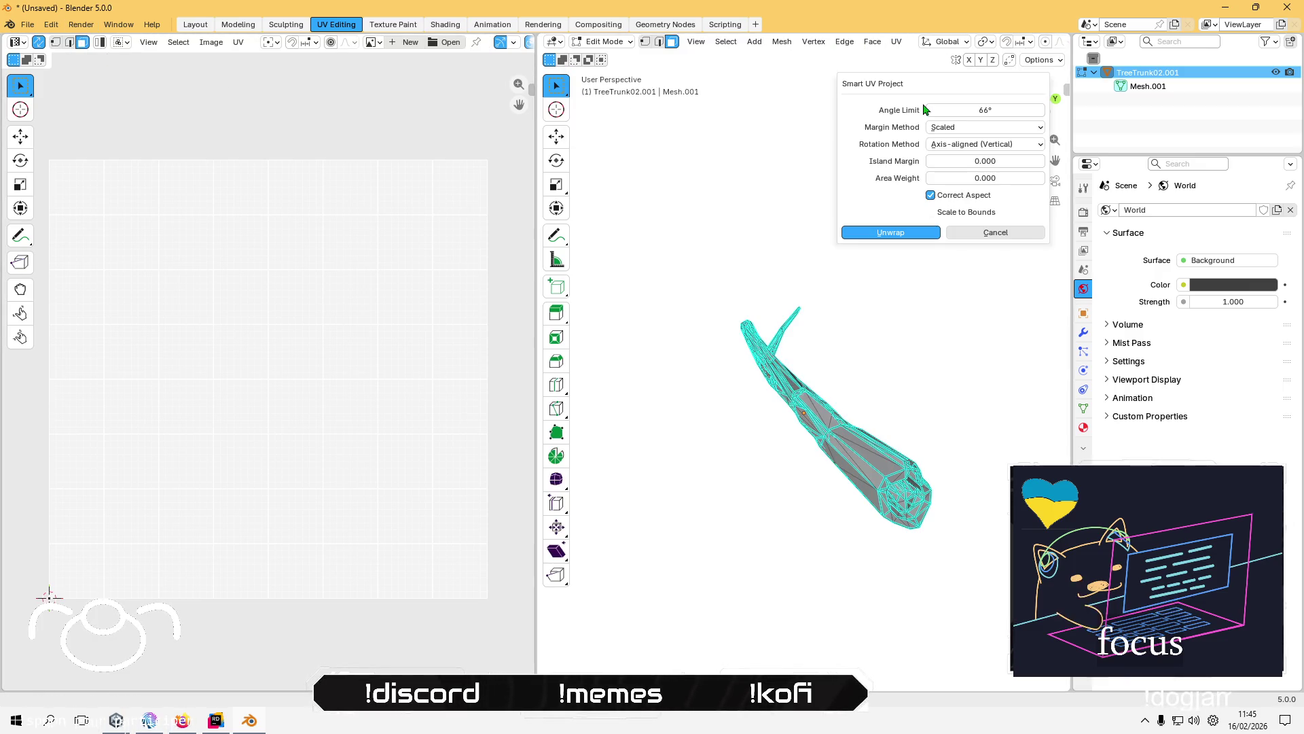
pyautogui.click(896, 233)
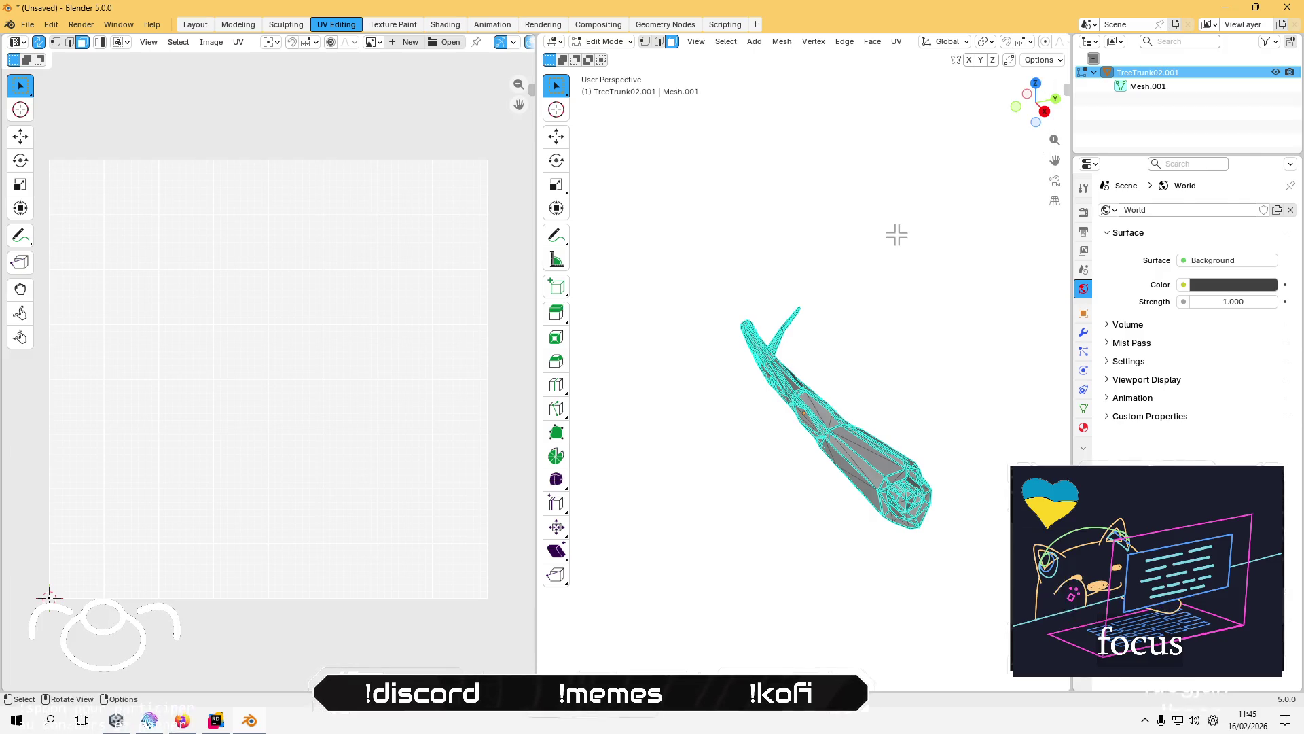
pyautogui.scroll(-5, 217, 369)
pyautogui.scroll(5, 225, 469)
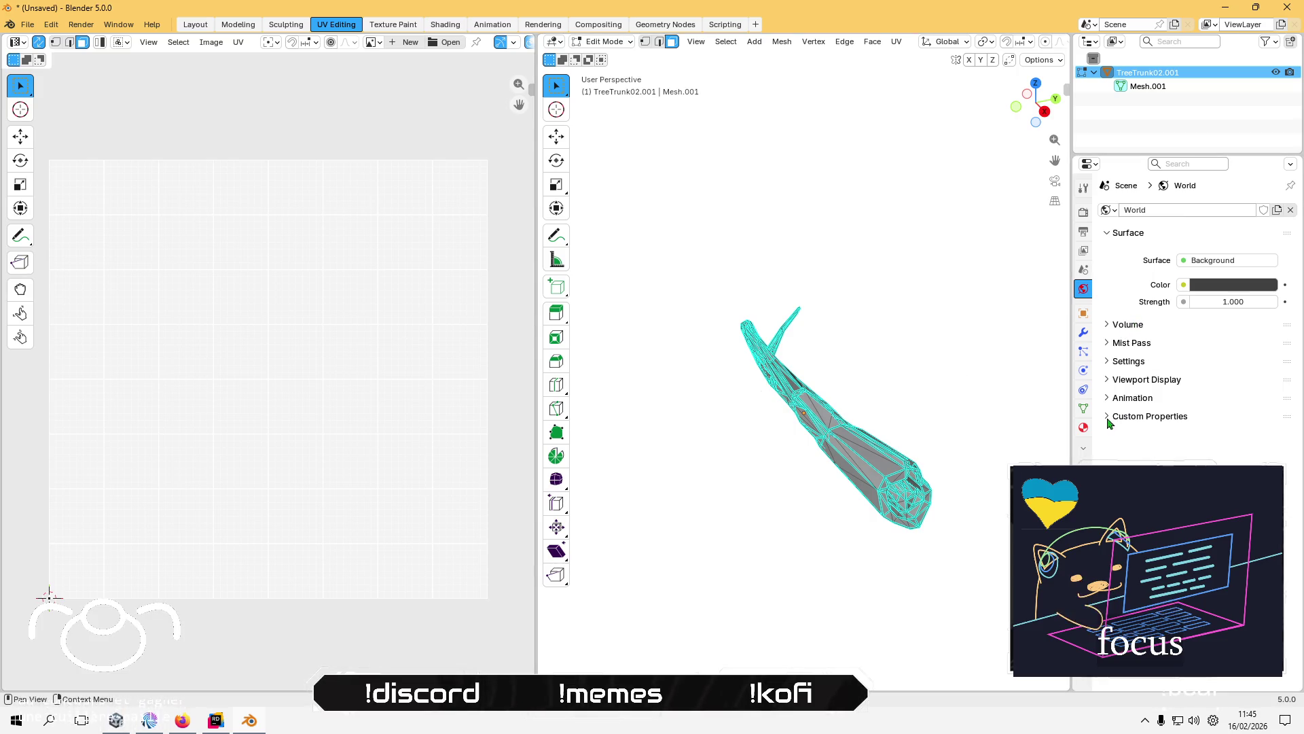
pyautogui.click(1083, 408)
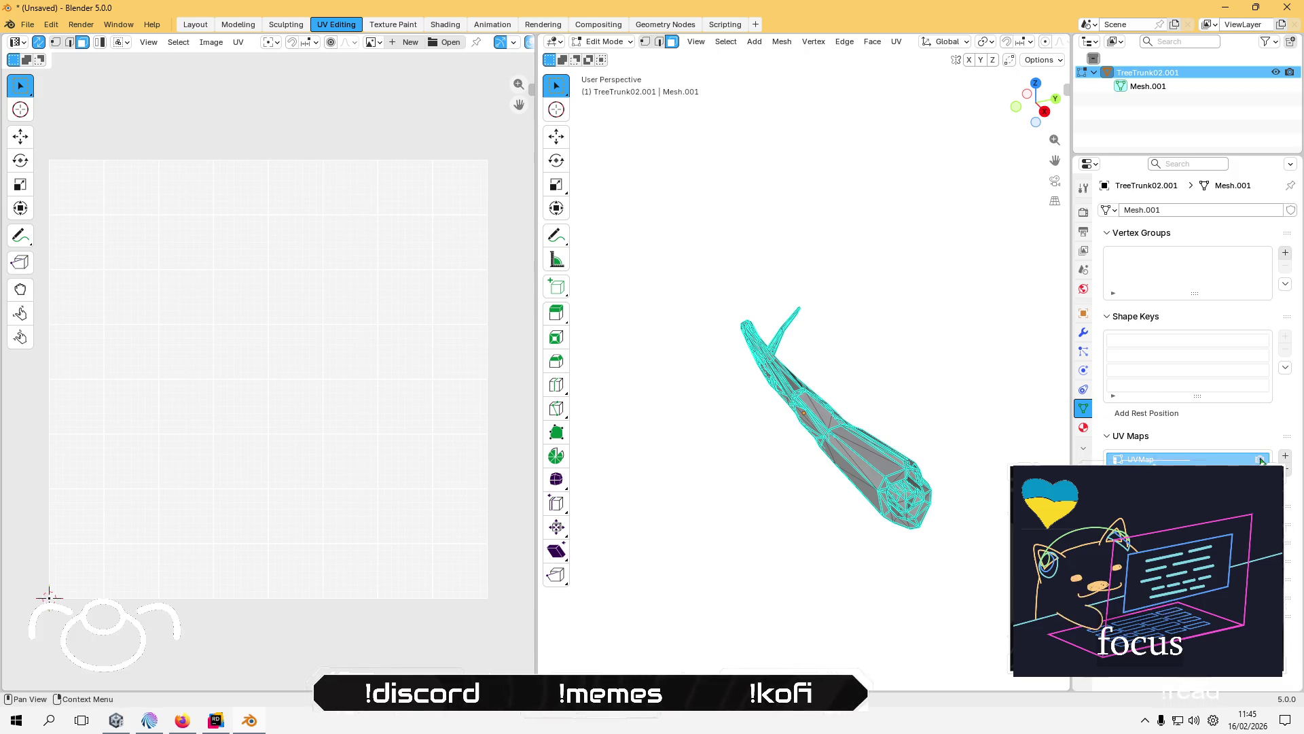
# - Orbit the branch horizontal, select the whole mesh and move its UVs
pyautogui.doubleClick(1146, 460)
pyautogui.press('Escape')
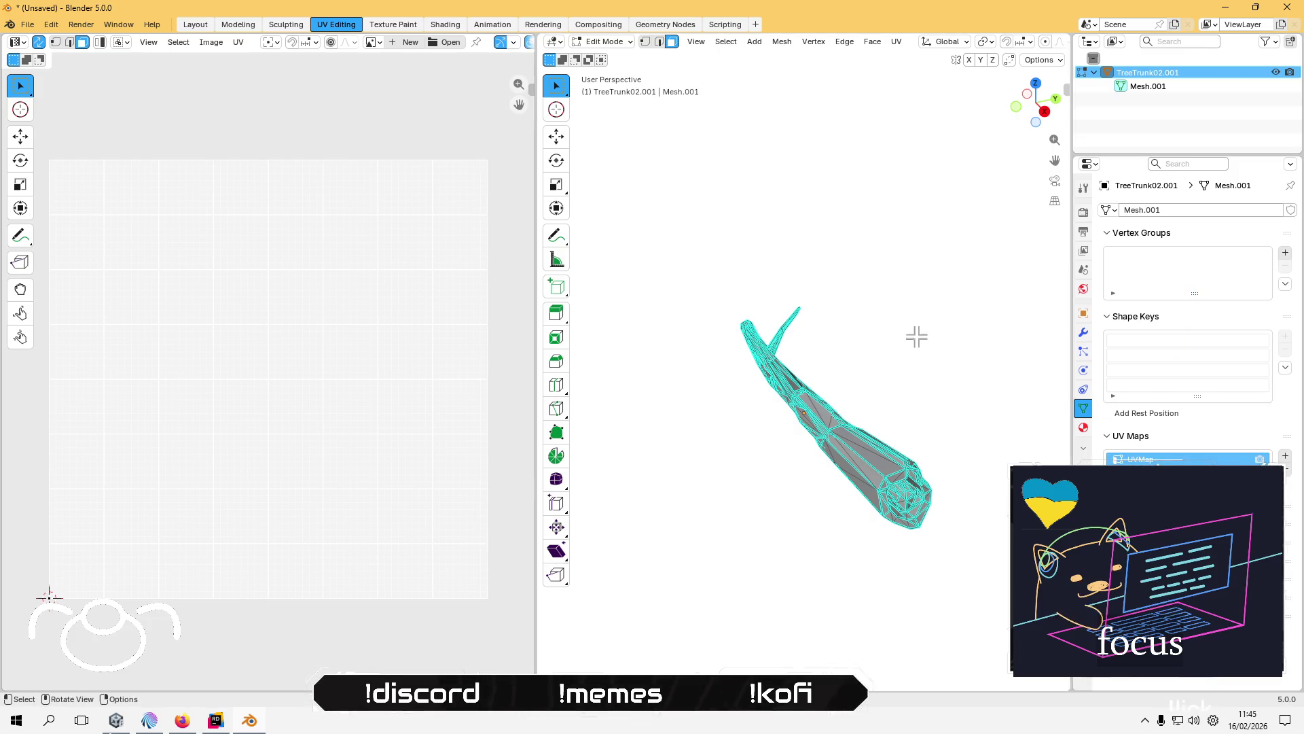
pyautogui.moveTo(767, 324)
pyautogui.mouseDown()
pyautogui.moveTo(830, 358)
pyautogui.moveTo(815, 346)
pyautogui.mouseUp()
pyautogui.scroll(-5, 273, 347)
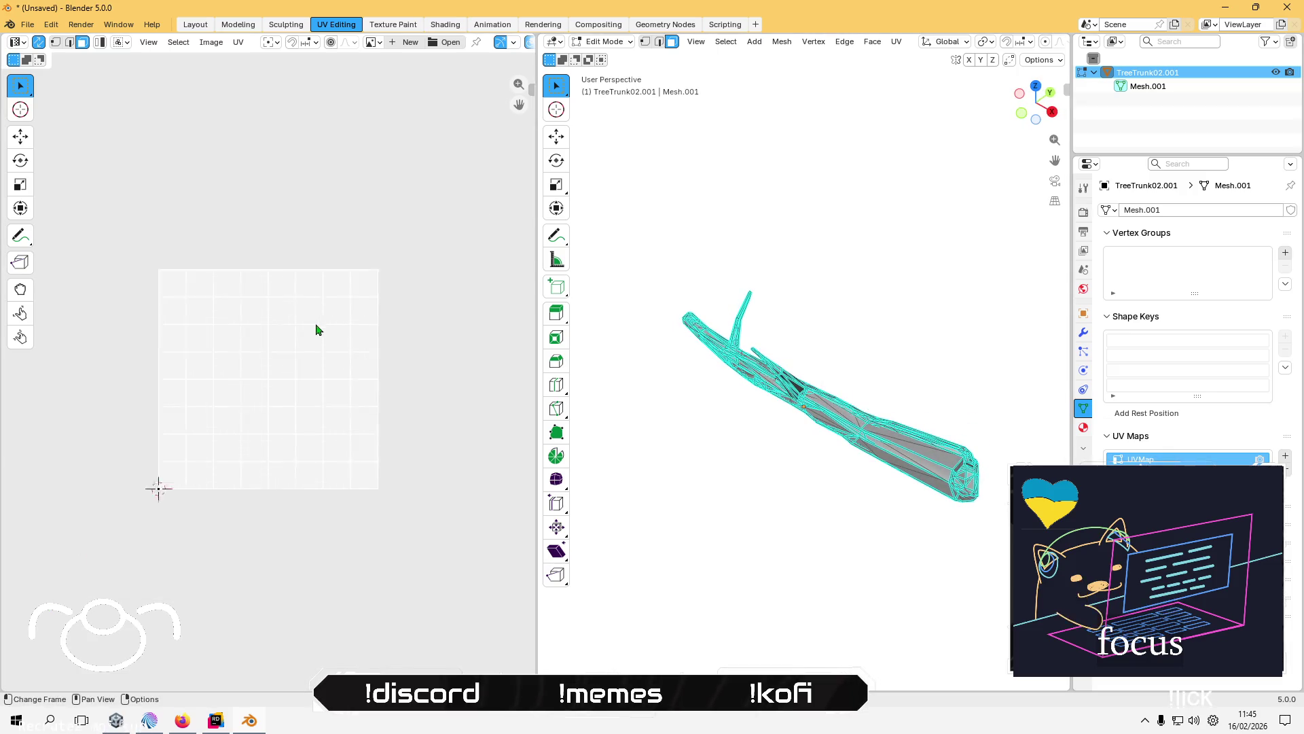
pyautogui.scroll(4, 273, 347)
pyautogui.press('a')
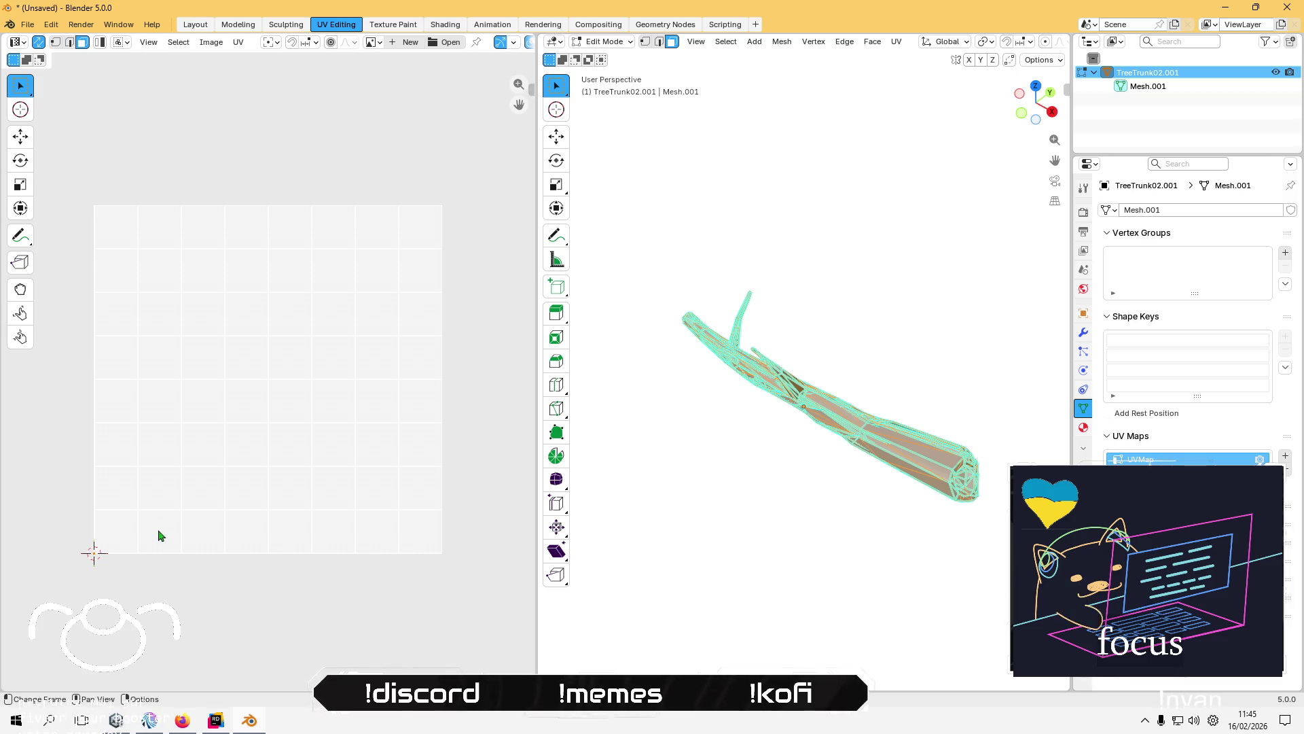
pyautogui.press('g')
pyautogui.click(178, 513)
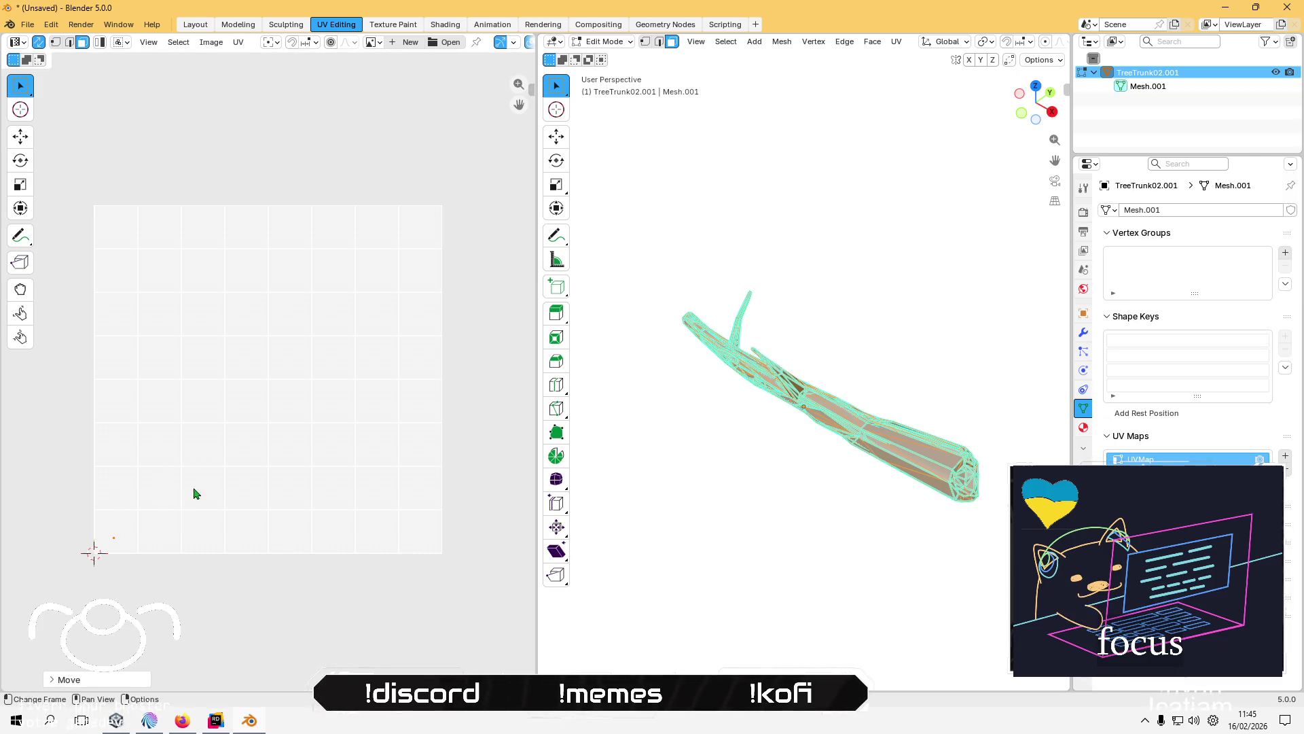
# - Smart UV Project unwrap the selected mesh, then open the Windows Start menu
pyautogui.click(238, 42)
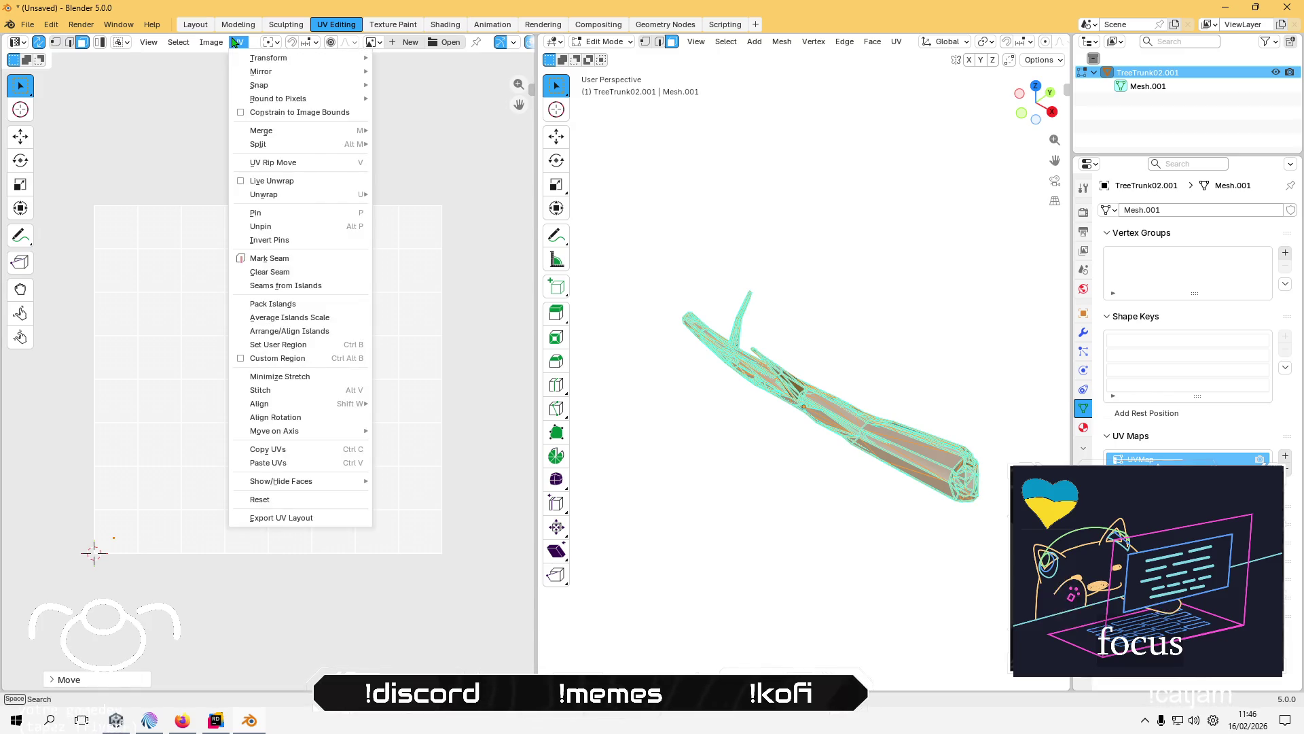
pyautogui.moveTo(319, 194)
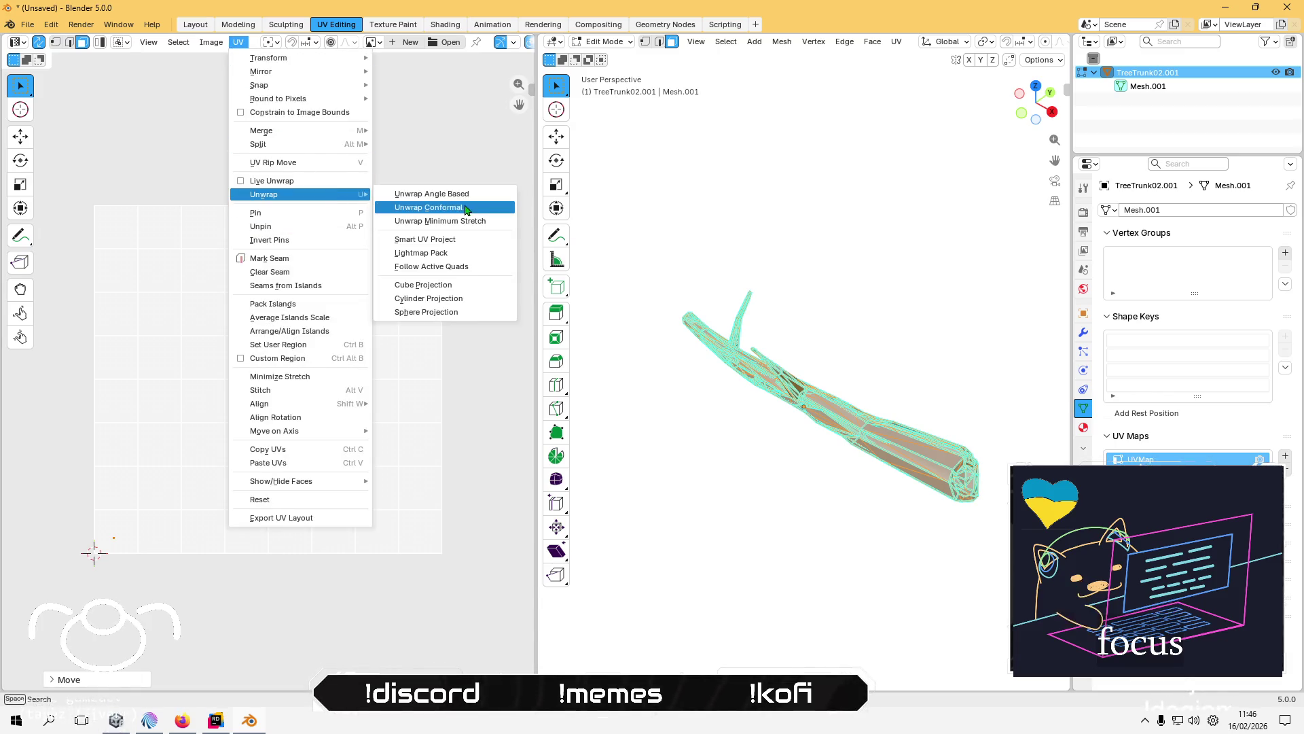
pyautogui.click(451, 240)
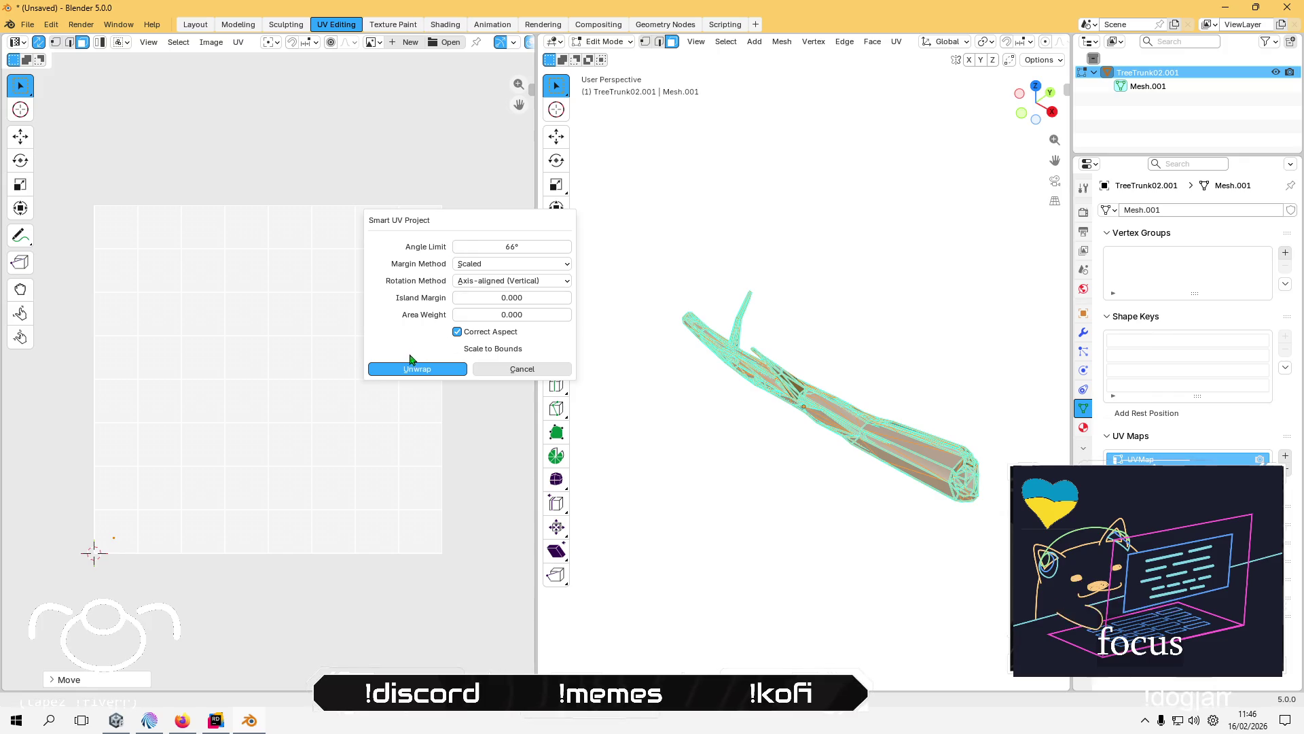
pyautogui.click(414, 369)
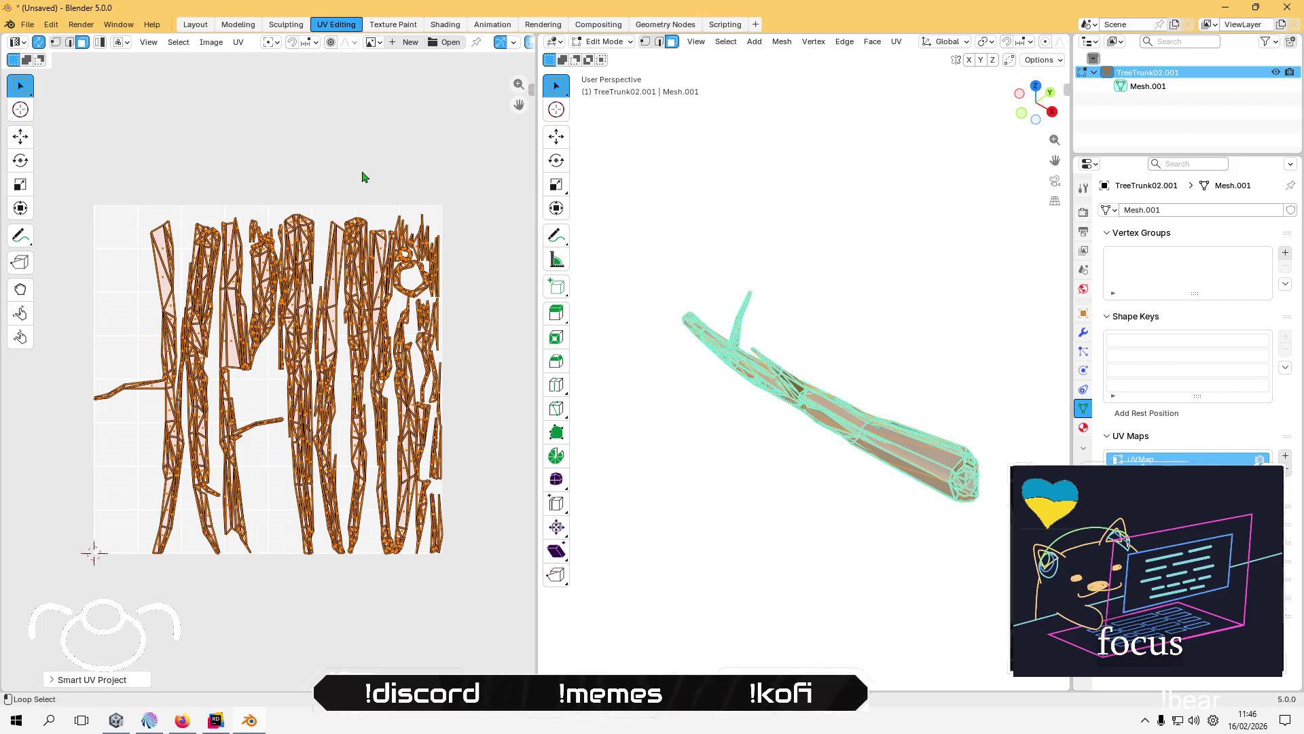
pyautogui.hotkey('alt', 'Tab')
pyautogui.hotkey('shift', 'alt', 'Tab')
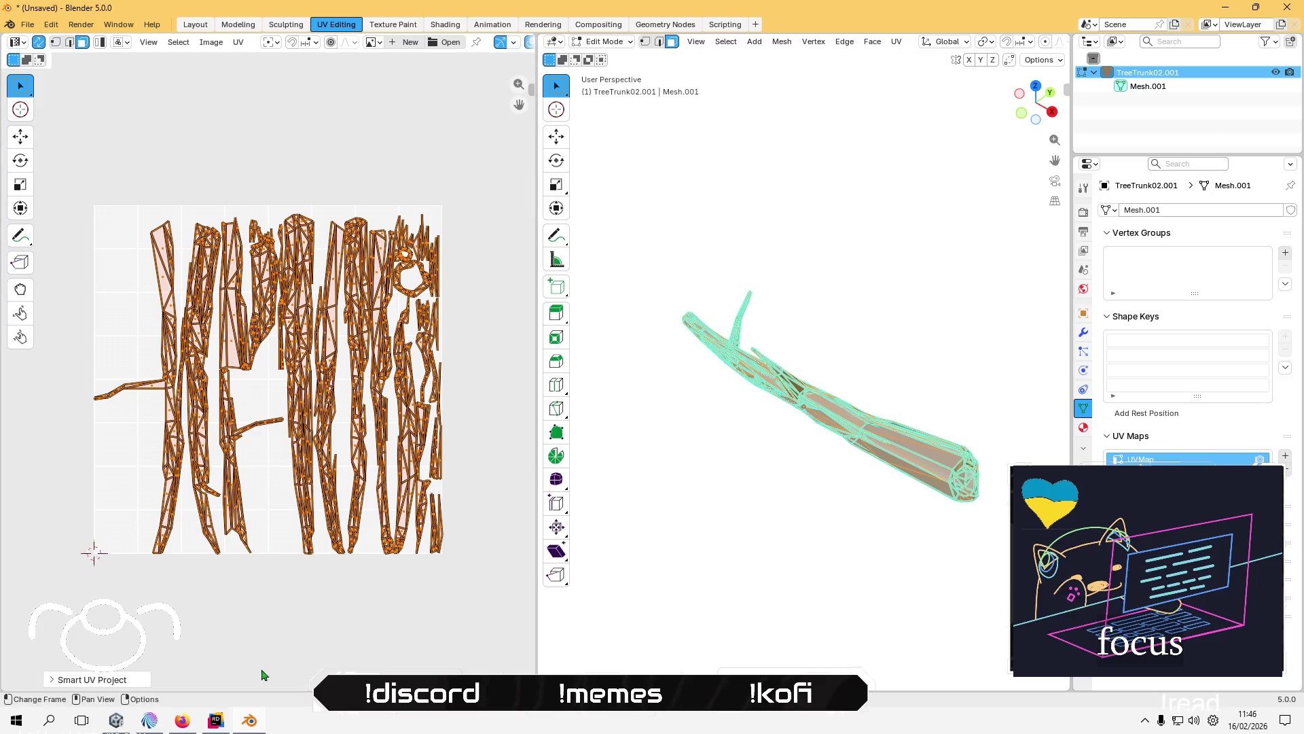
pyautogui.click(29, 718)
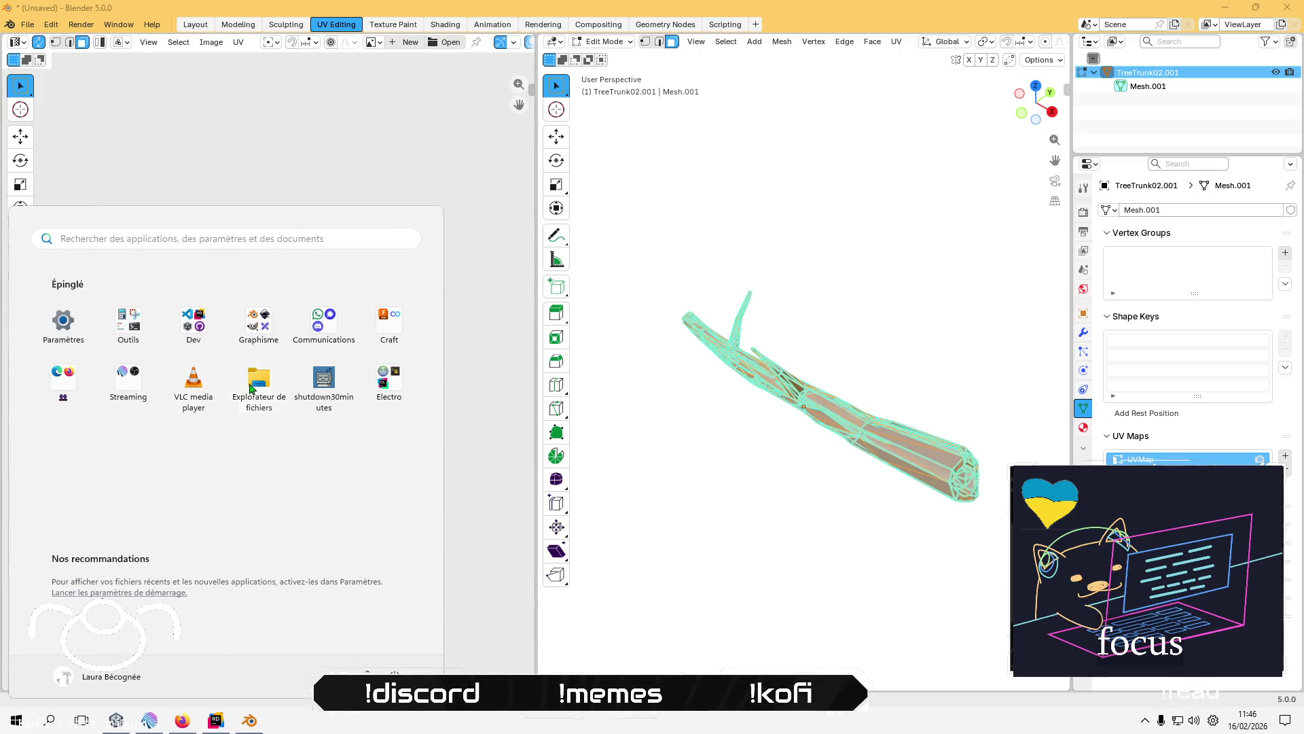
# - Open File Explorer and browse D: through Artisanat, informatique and JeuxVideoProjects to unityProjects
pyautogui.click(252, 388)
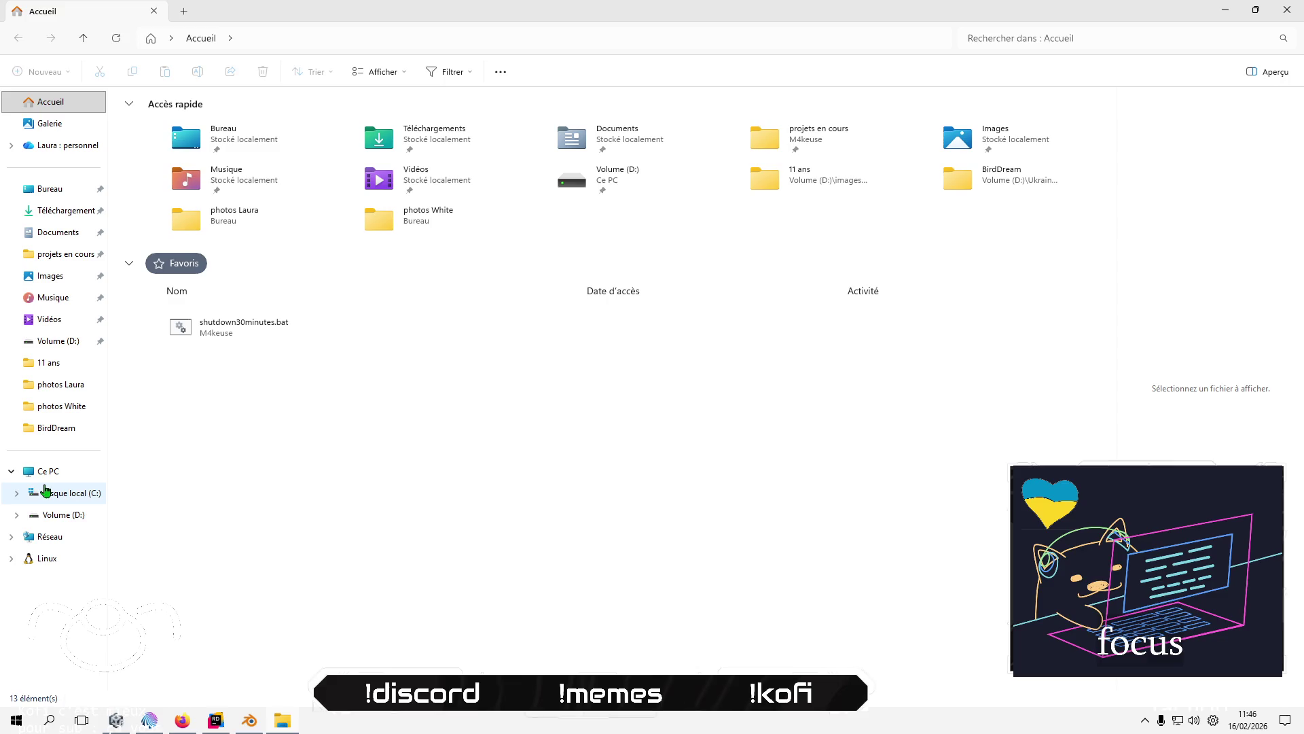
pyautogui.click(59, 514)
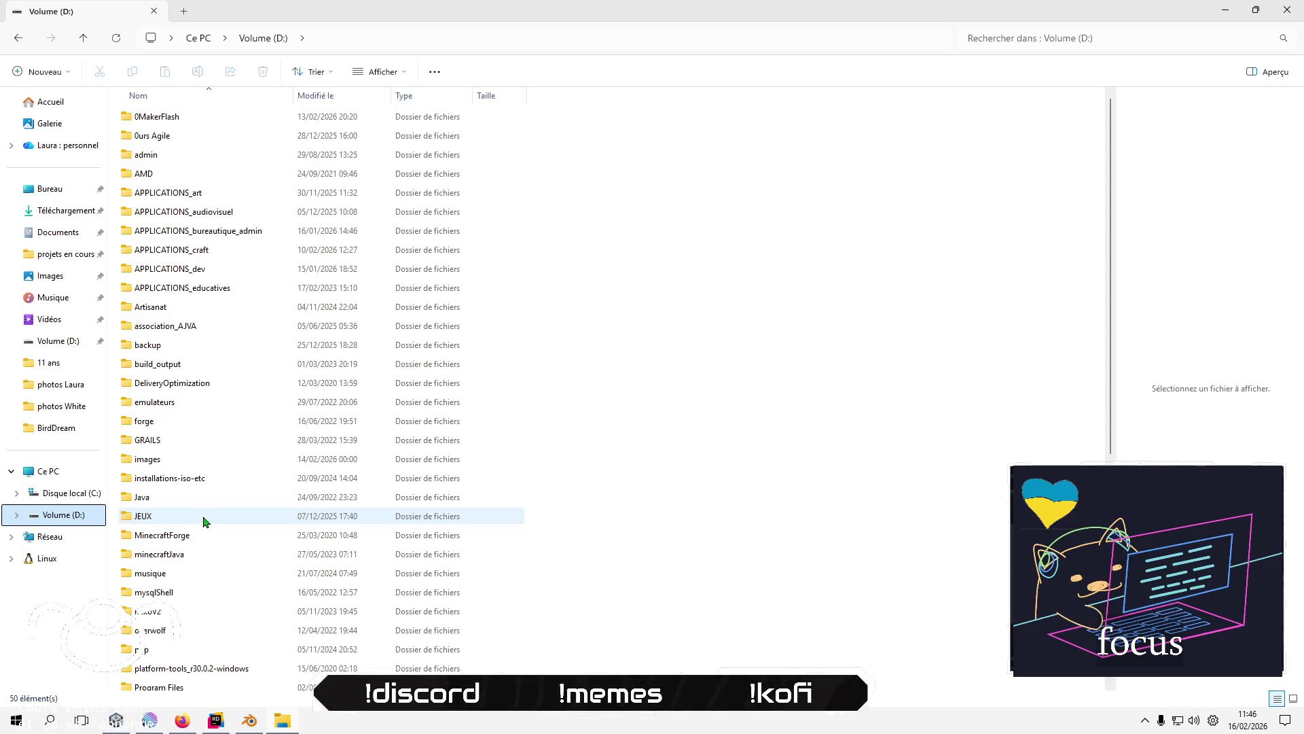
pyautogui.moveTo(205, 522)
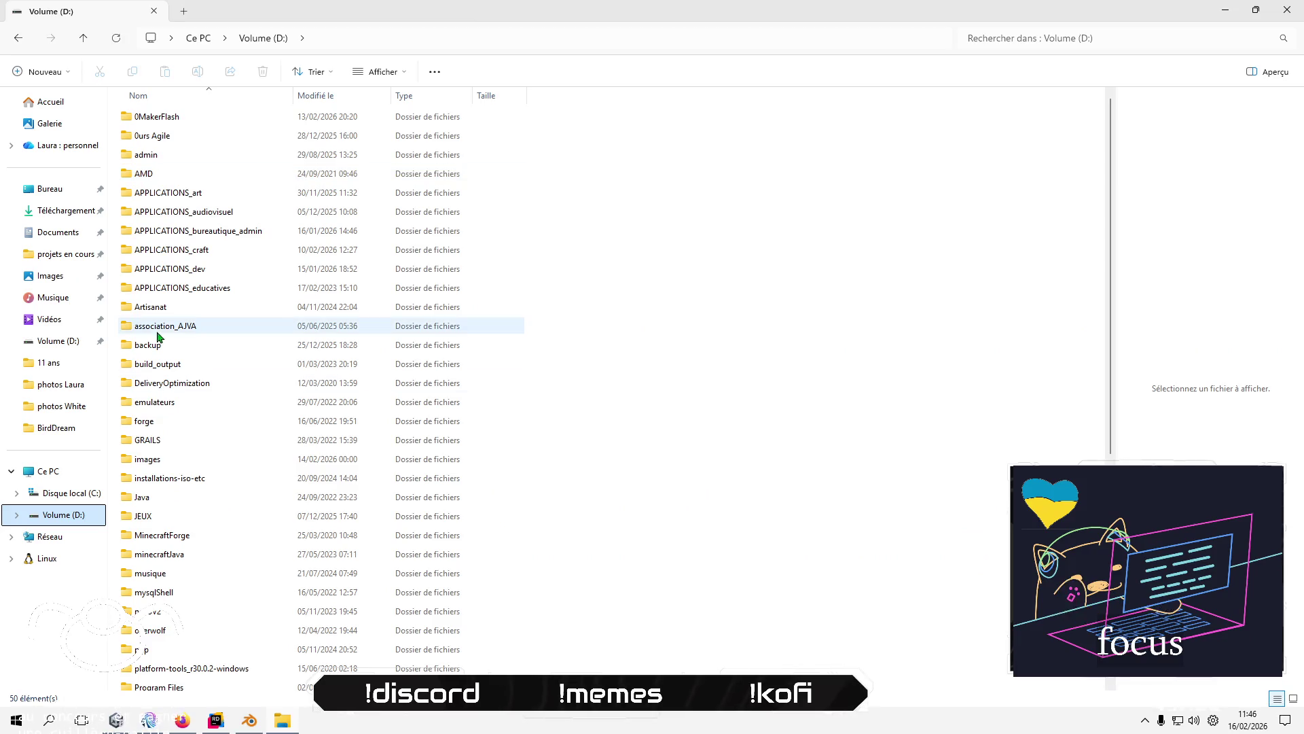
pyautogui.doubleClick(186, 312)
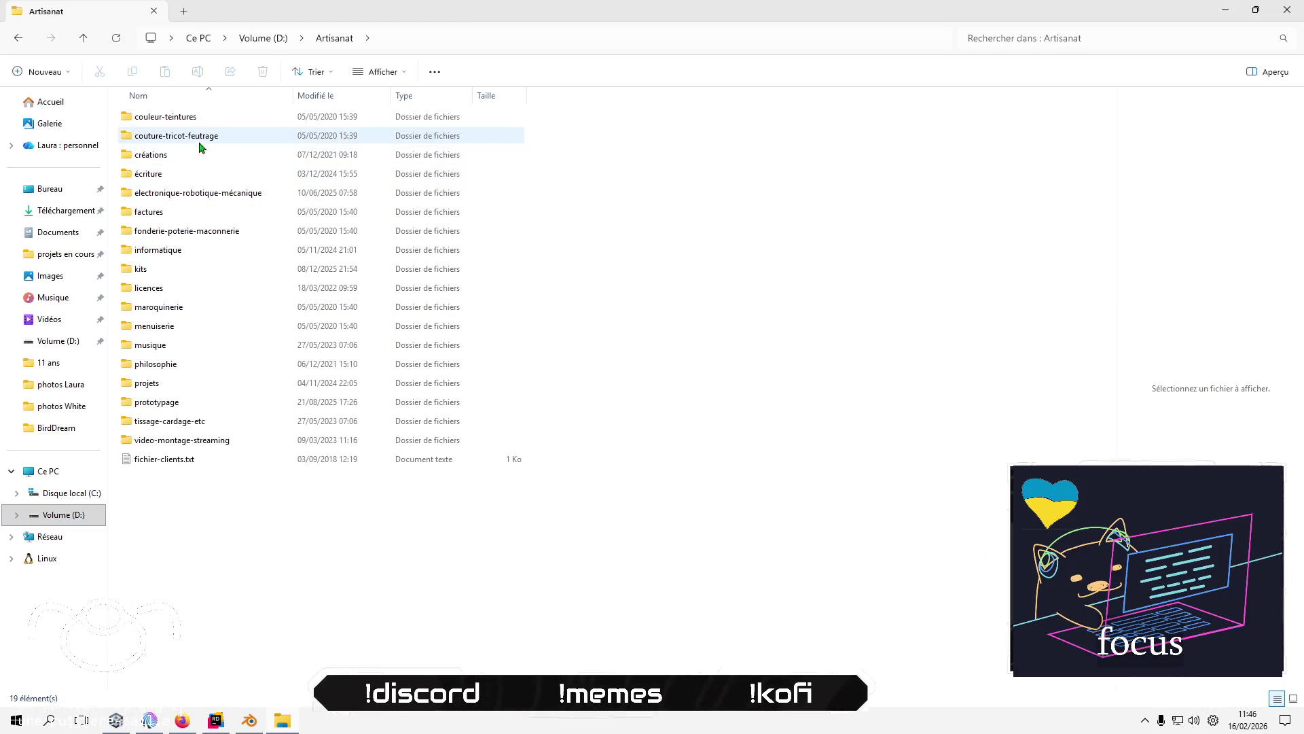
pyautogui.doubleClick(190, 251)
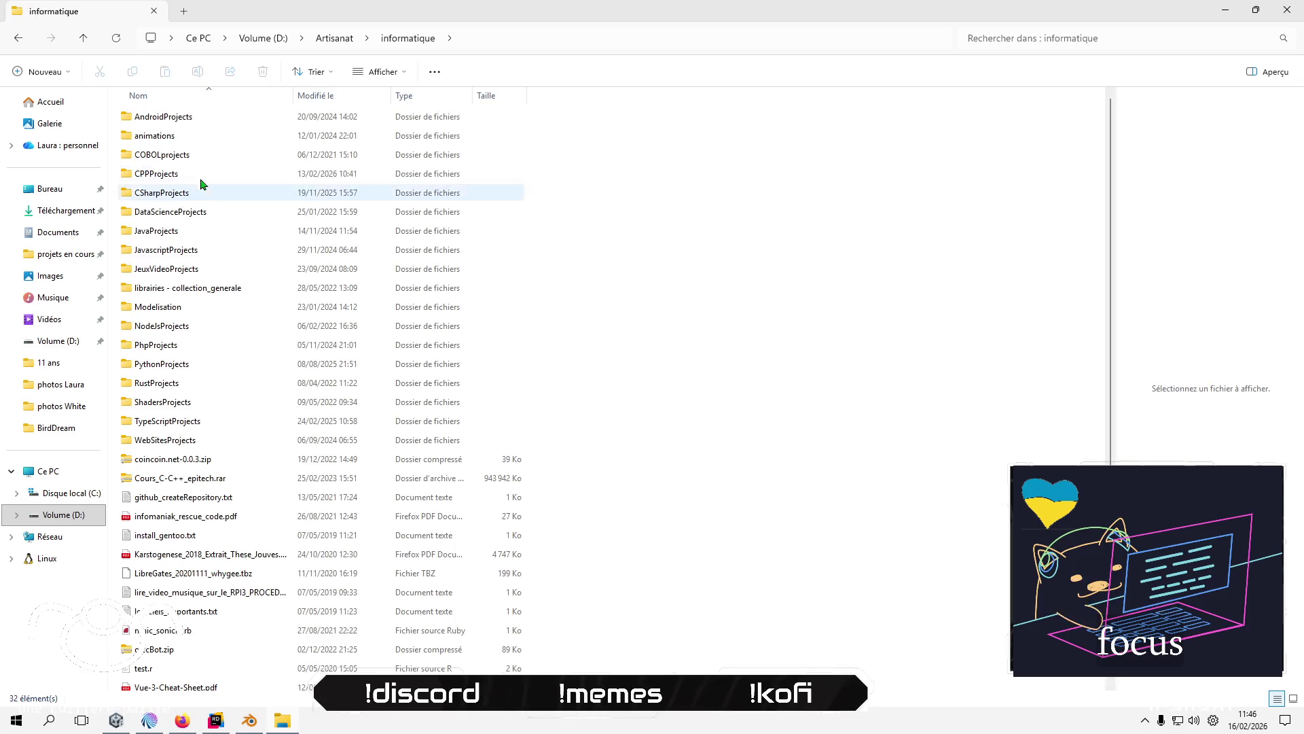
pyautogui.doubleClick(176, 272)
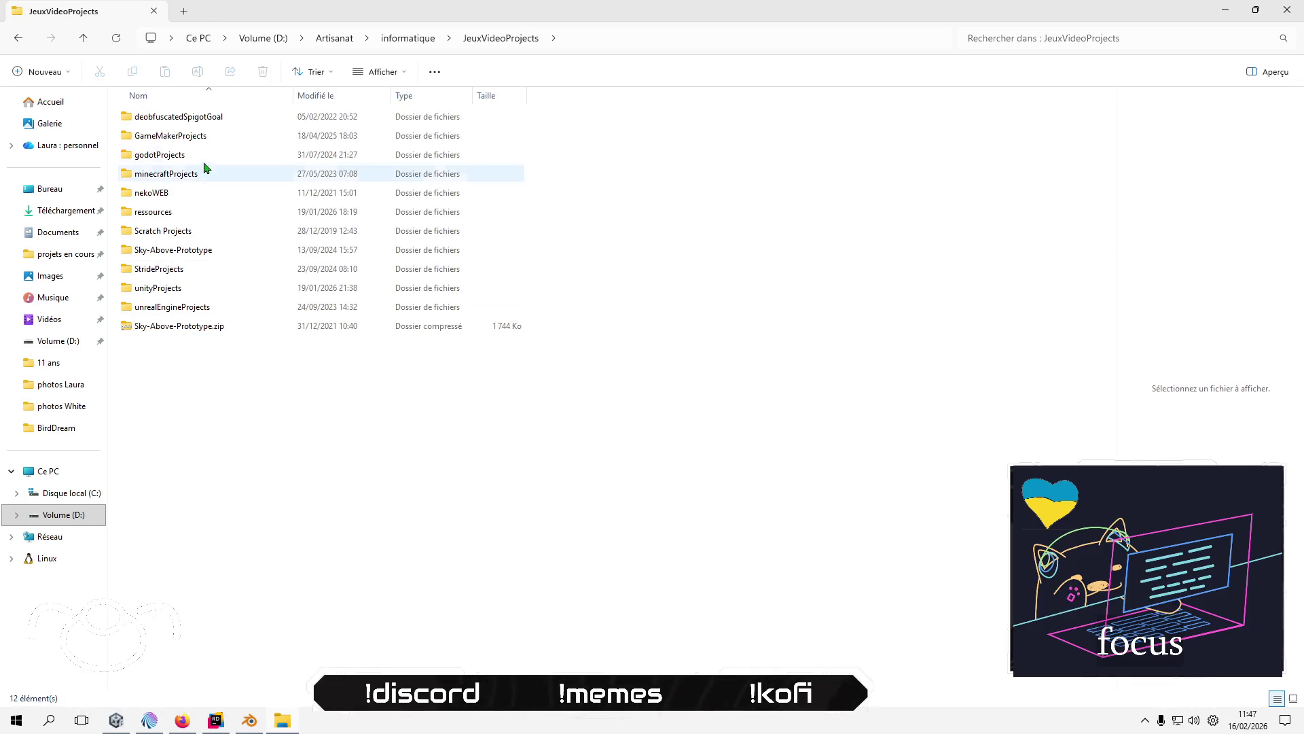
pyautogui.click(195, 306)
pyautogui.doubleClick(197, 288)
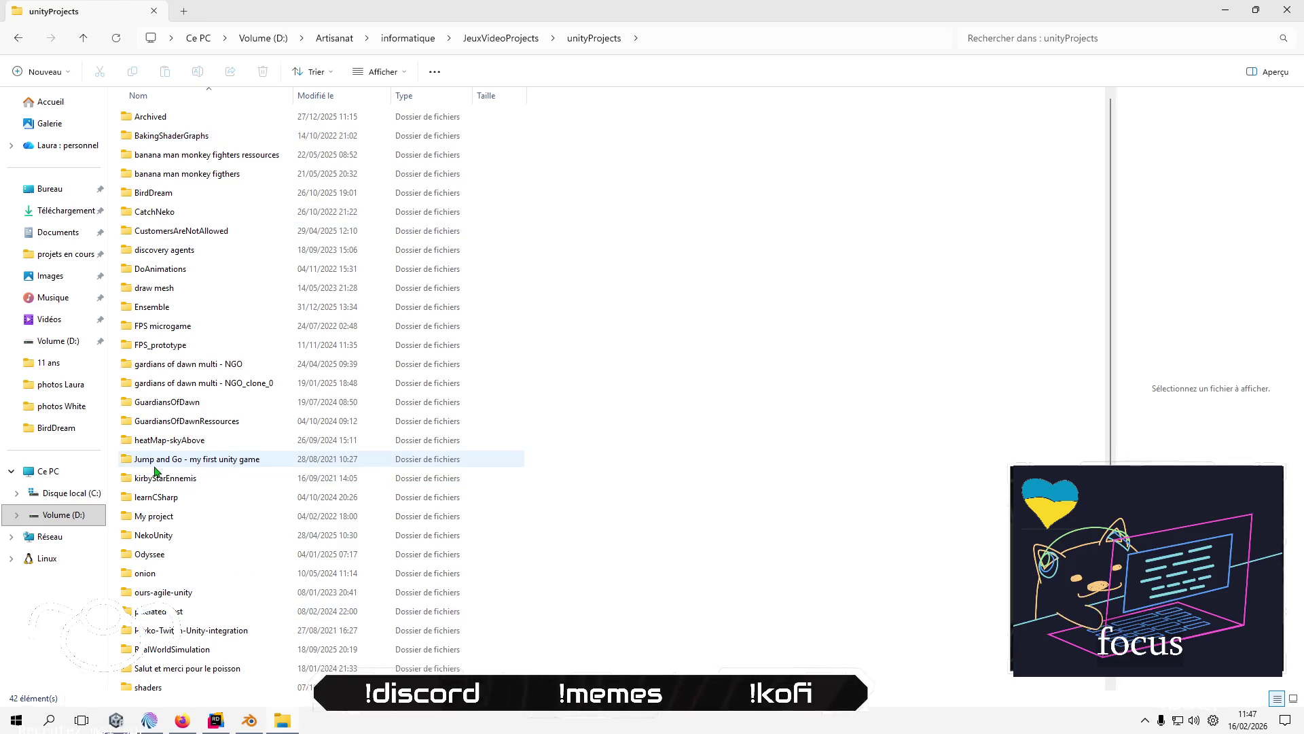
pyautogui.scroll(-4, 170, 495)
pyautogui.scroll(1, 183, 476)
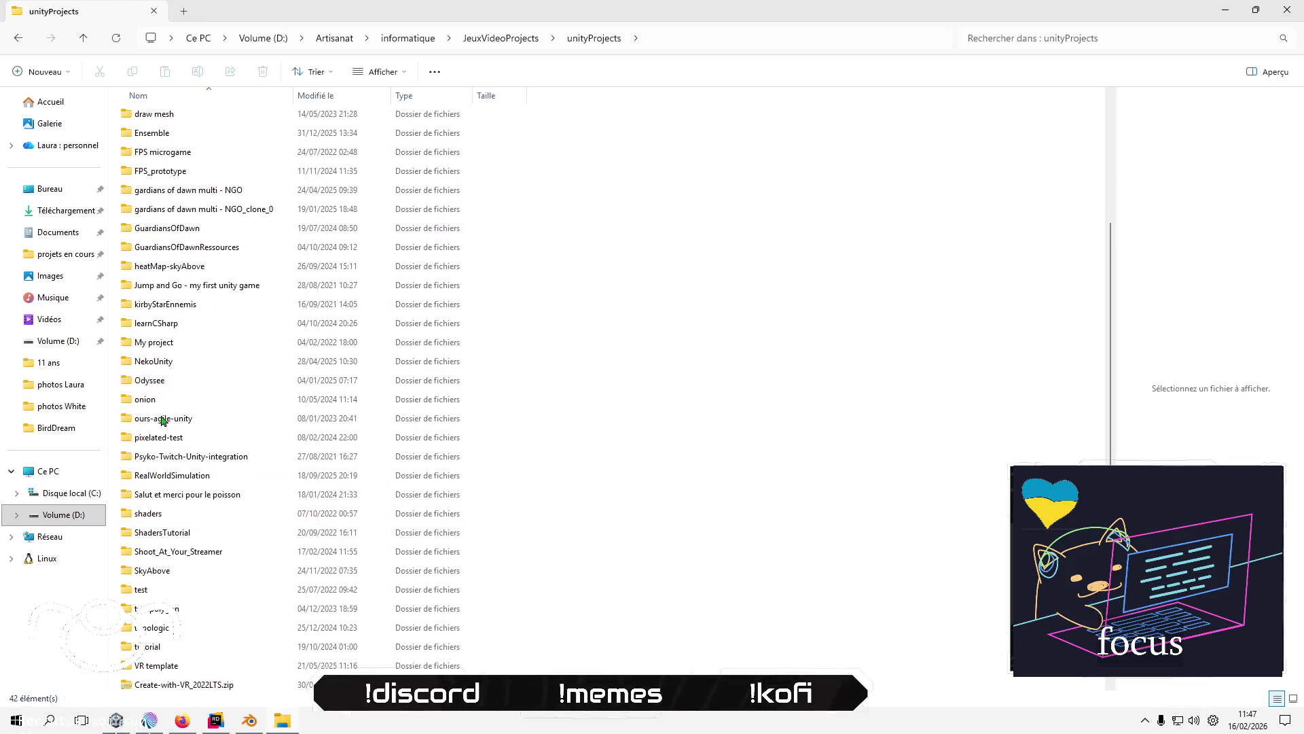
# - Open grille_uv_sounds.png from Banana Person Shooter/ressources/documentation, then return to Blender
pyautogui.click(61, 255)
pyautogui.doubleClick(175, 116)
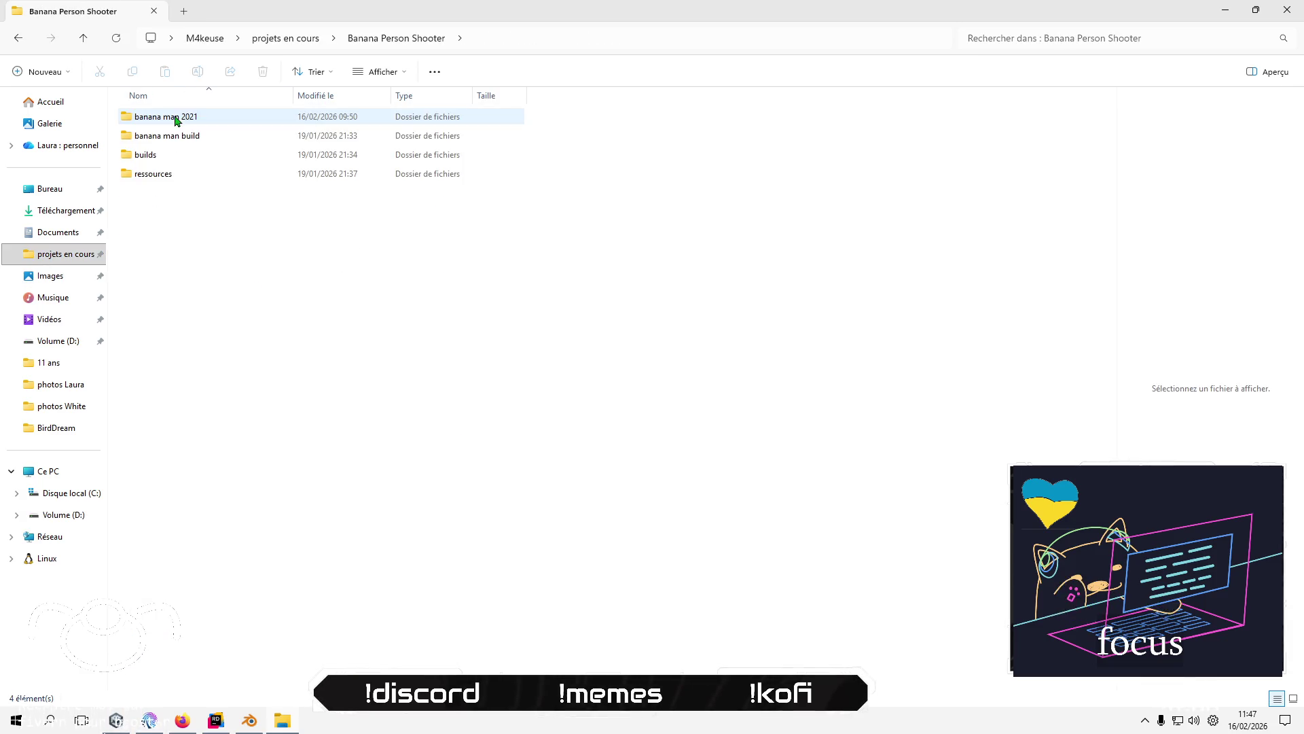
pyautogui.doubleClick(169, 175)
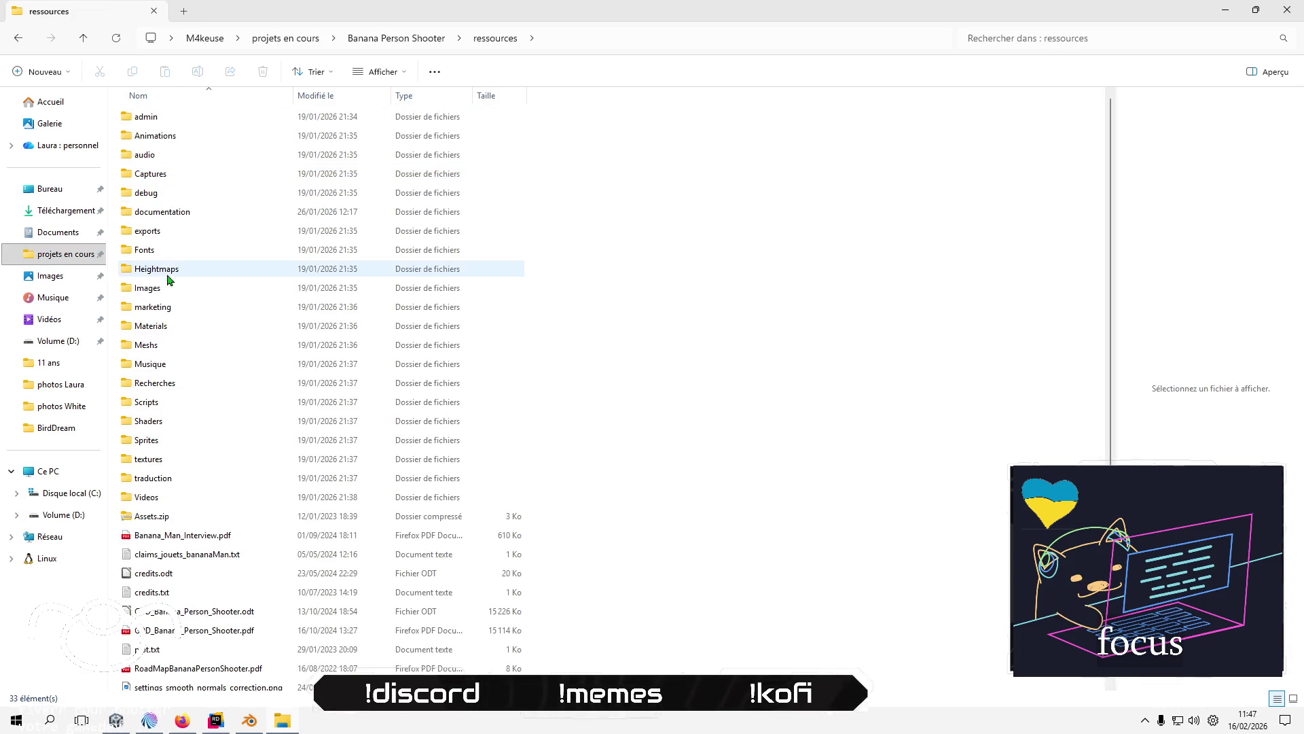
pyautogui.doubleClick(187, 214)
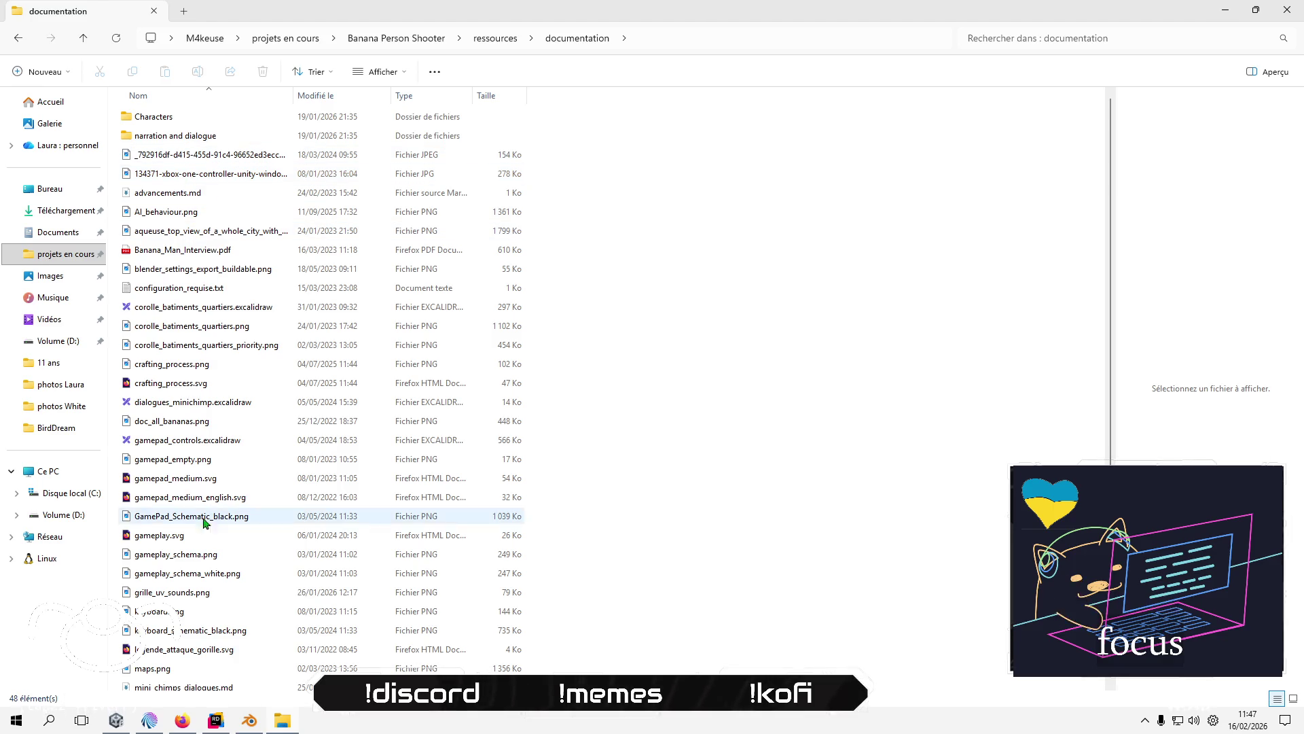
pyautogui.click(171, 594)
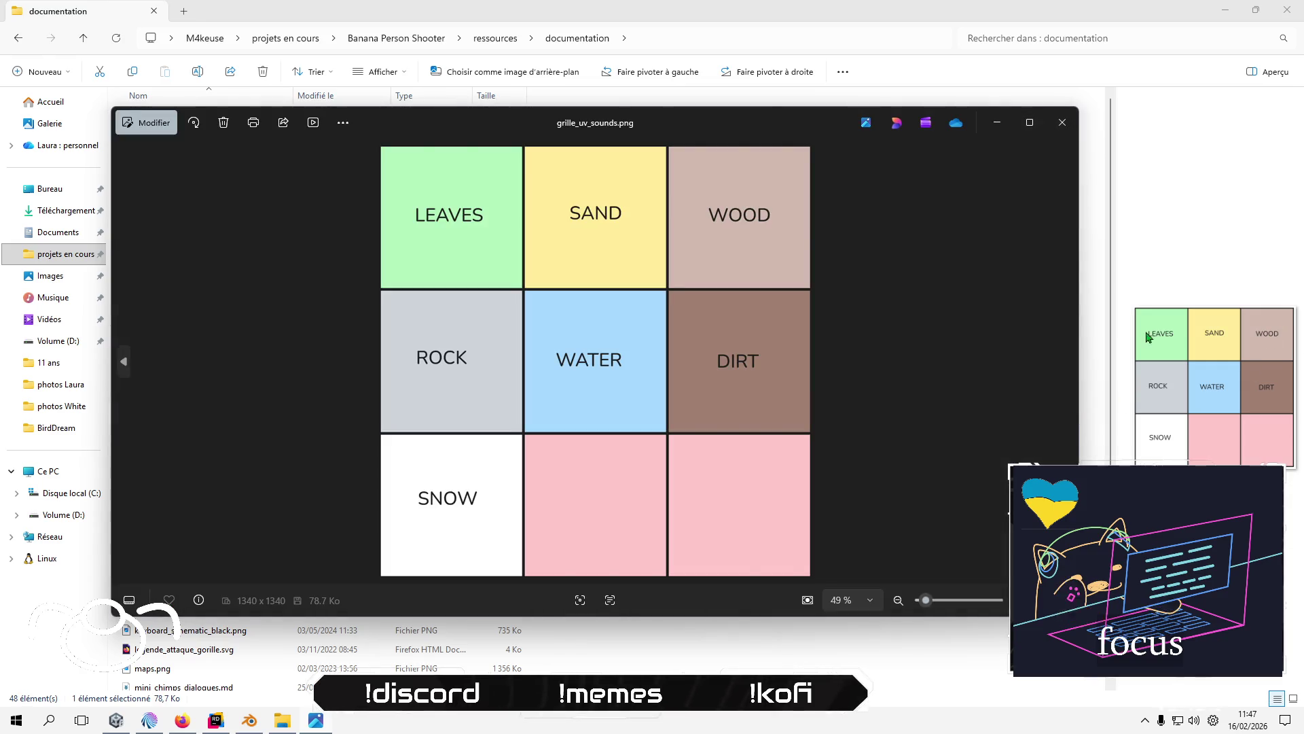
pyautogui.click(249, 720)
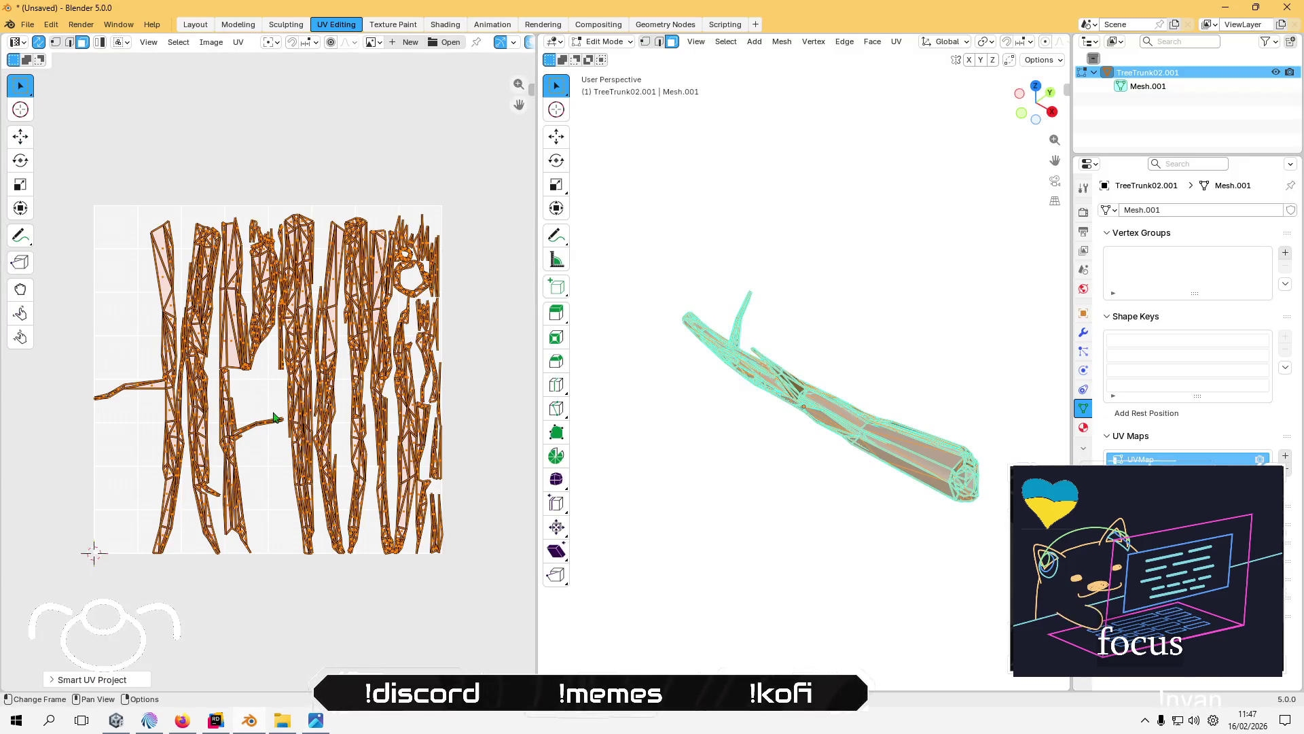
# - Scale the UV islands down into the top-right WOOD cell, deselect, and return to Layout
pyautogui.press('s')
pyautogui.click(271, 418)
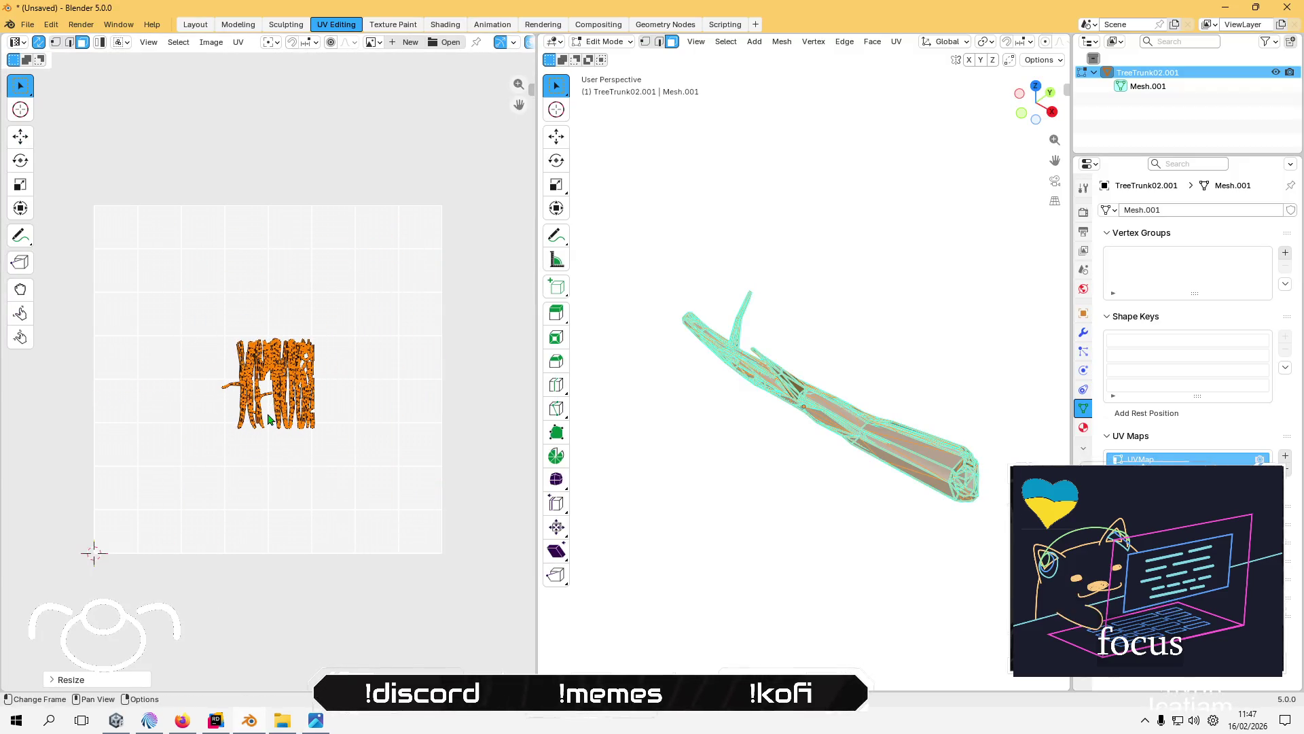
pyautogui.press('s')
pyautogui.click(275, 400)
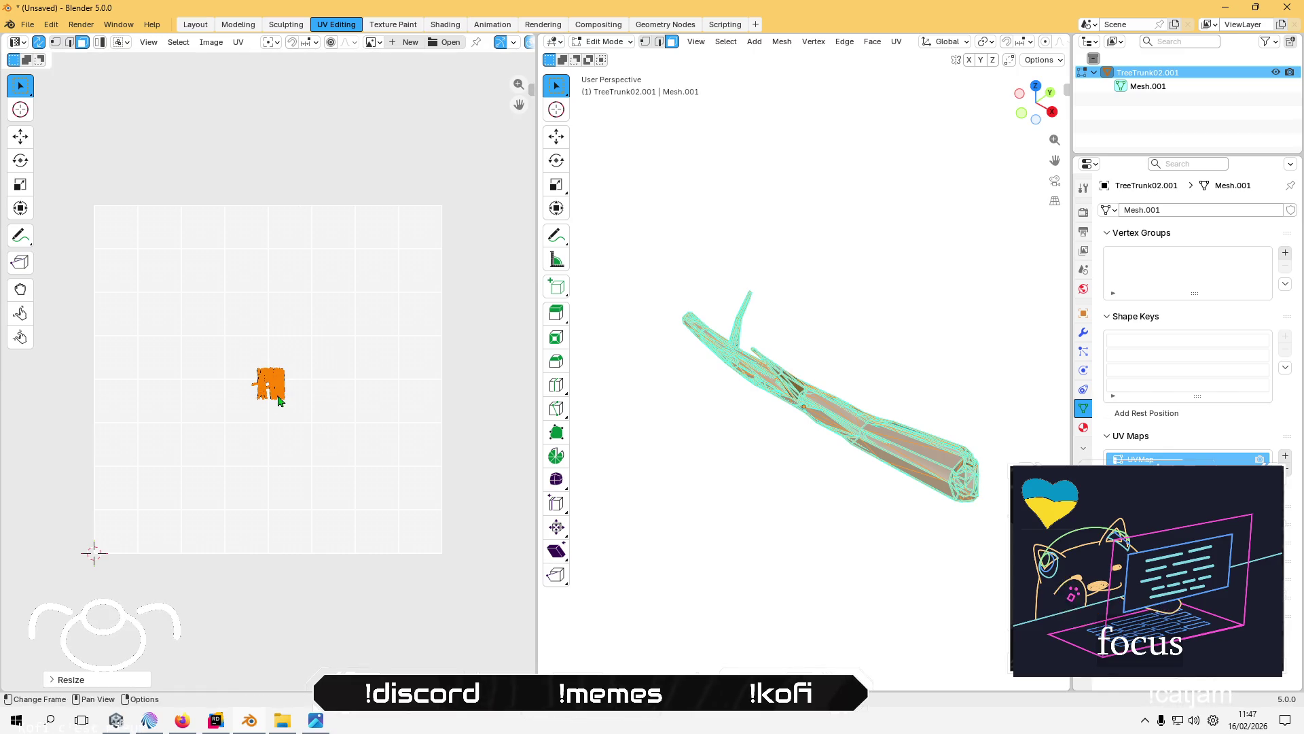
pyautogui.press('g')
pyautogui.click(400, 272)
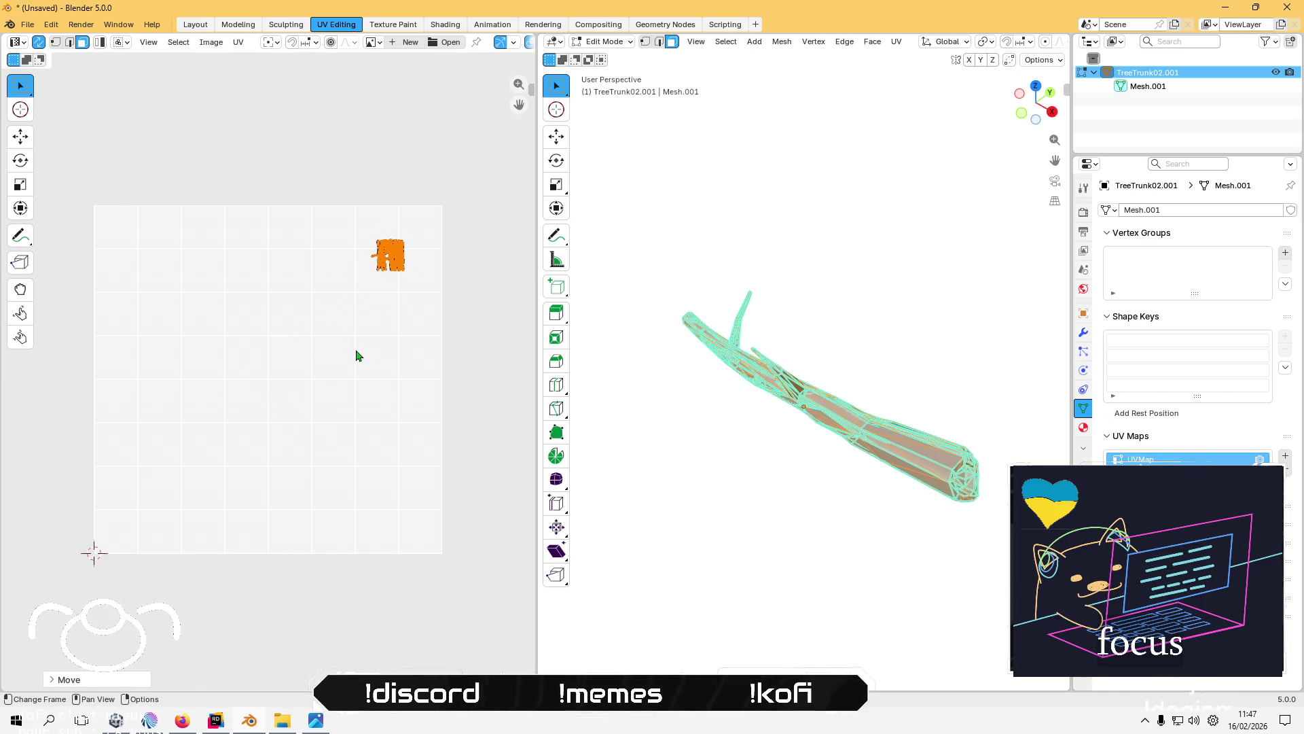
pyautogui.hotkey('alt', 'Tab')
pyautogui.hotkey('alt', 'Tab')
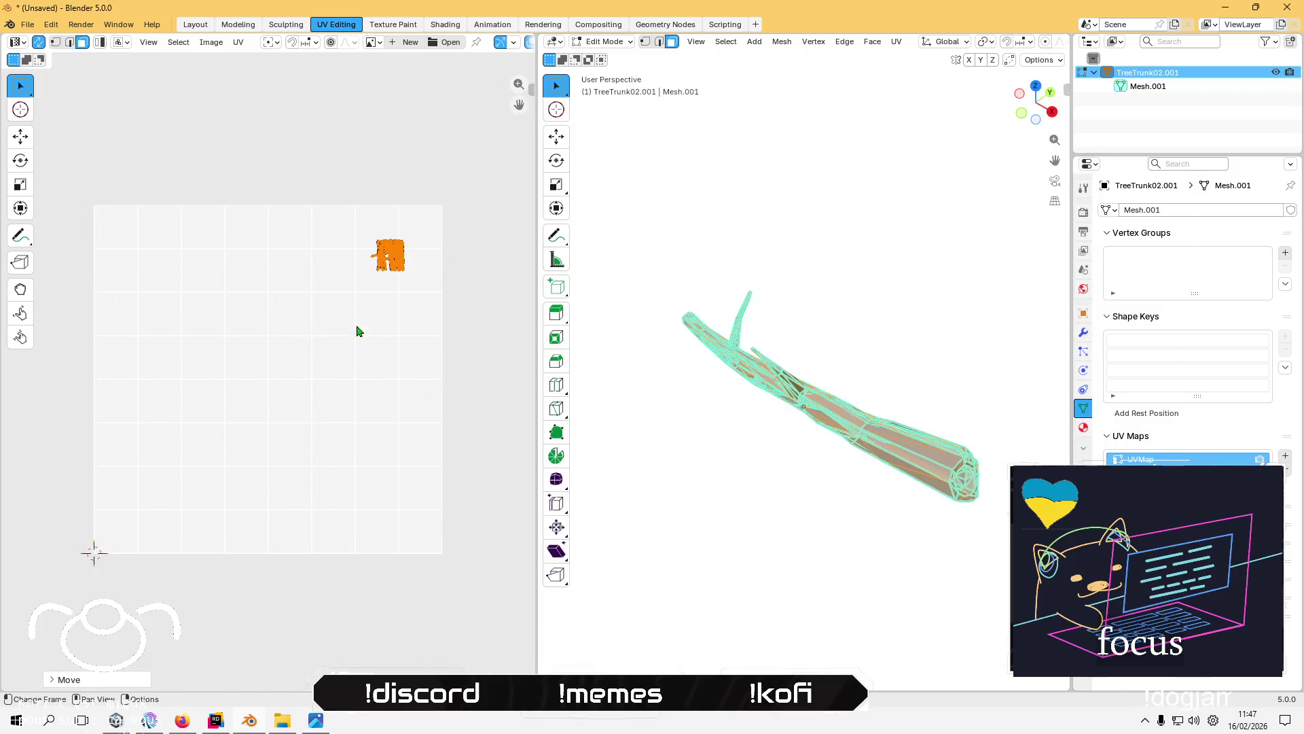
pyautogui.click(253, 150)
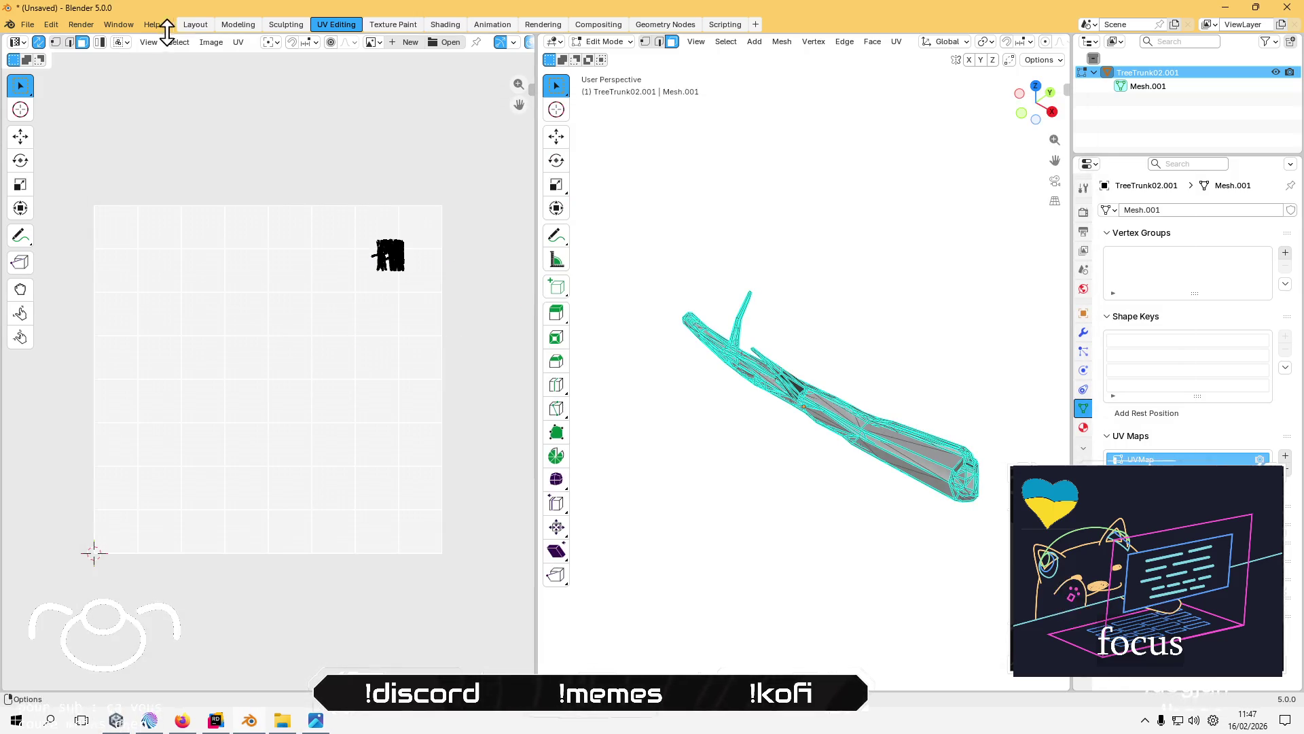
pyautogui.click(196, 24)
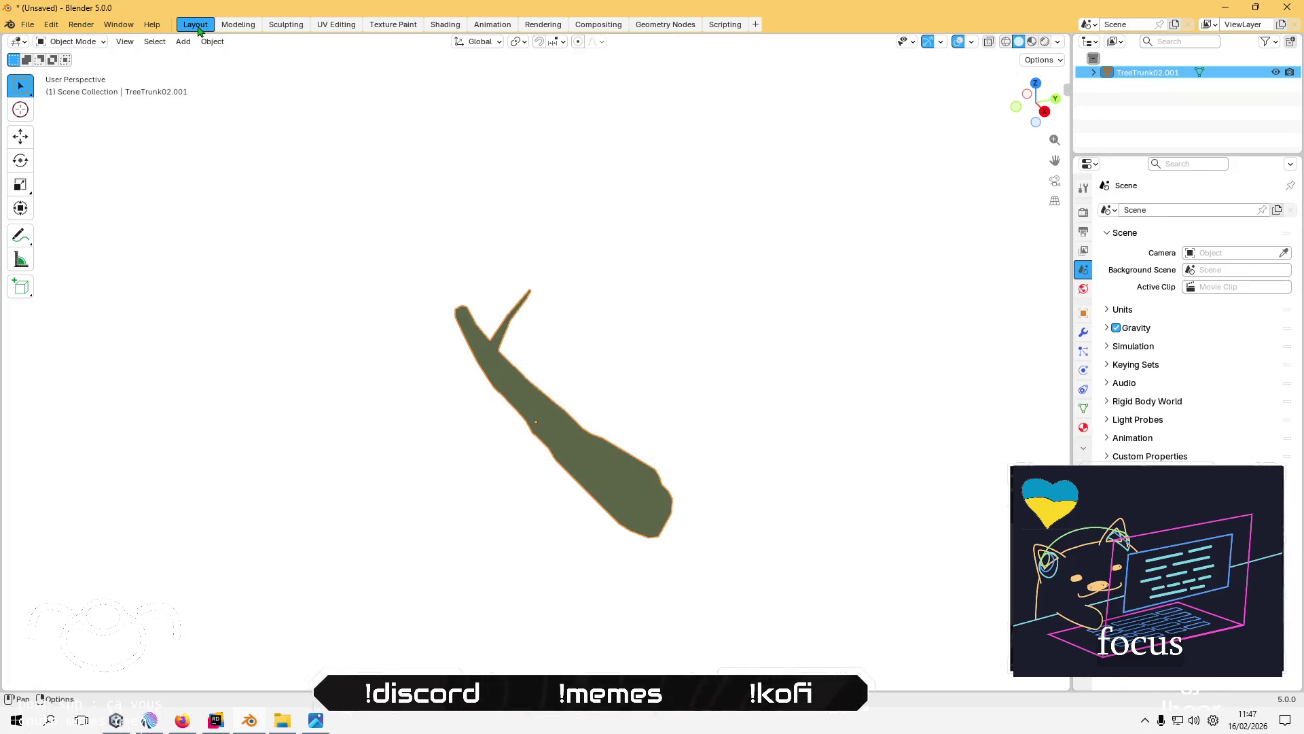
# - Start an FBX export using the 'linear no leaf bones apply transform' preset
pyautogui.click(27, 24)
pyautogui.moveTo(108, 232)
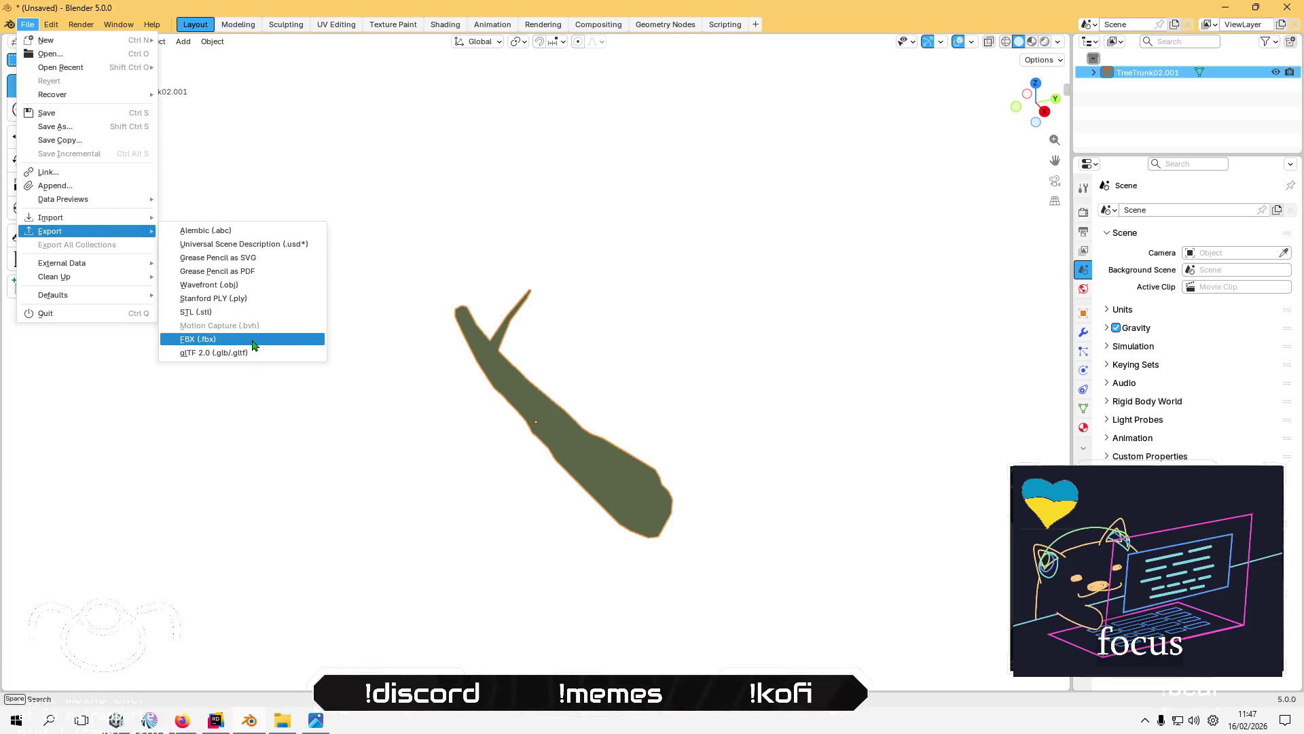
pyautogui.click(252, 339)
pyautogui.click(927, 128)
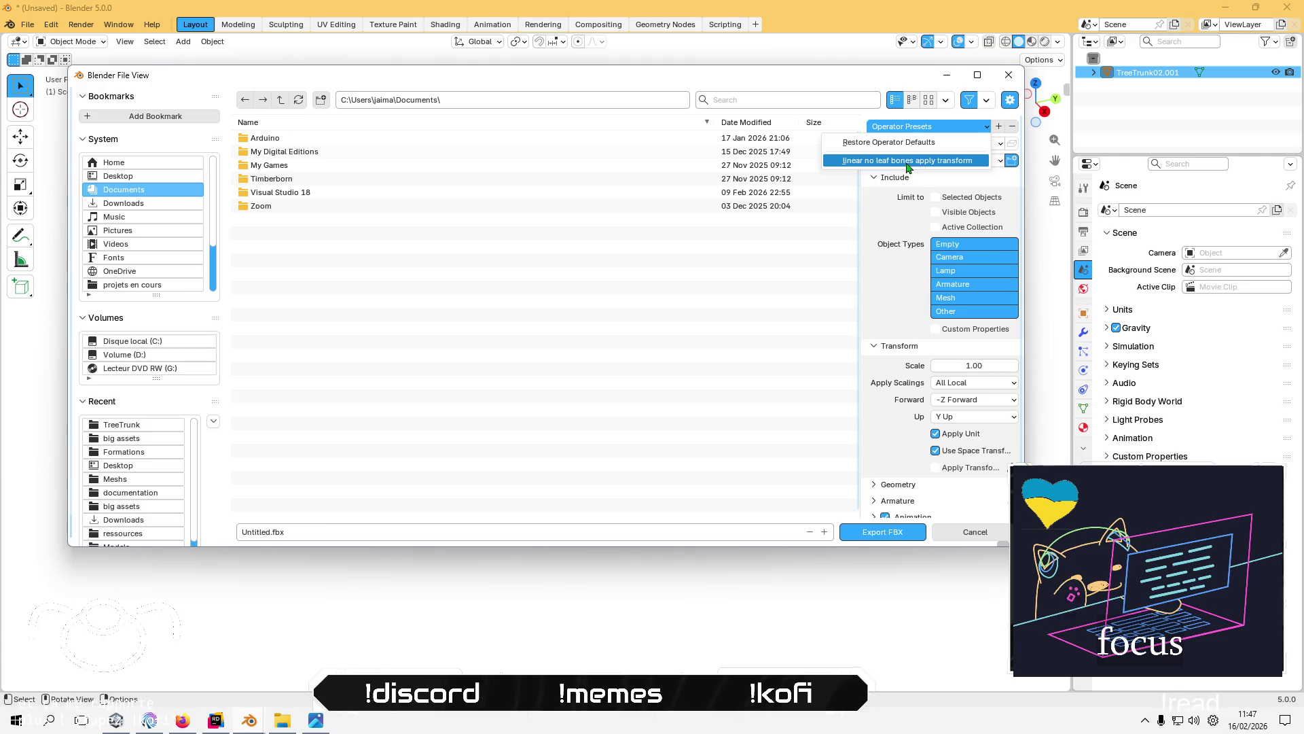
pyautogui.click(908, 161)
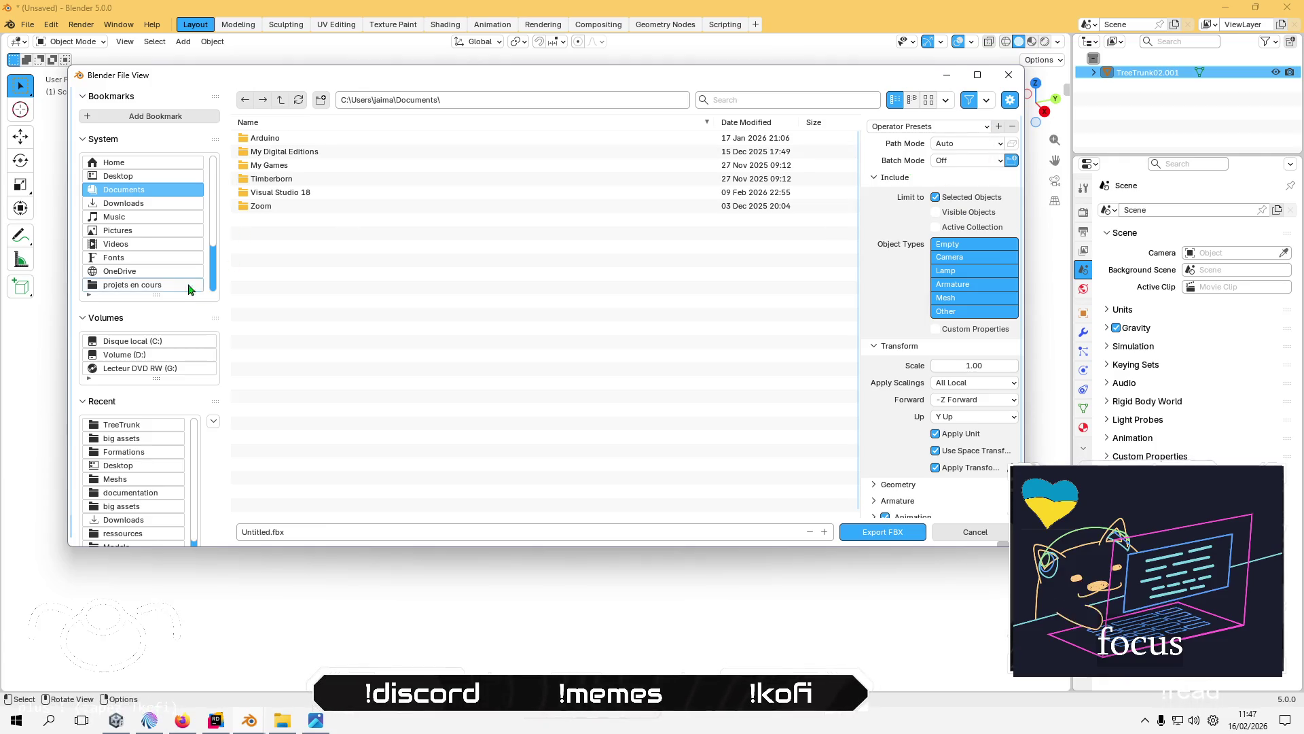
# - Export over TreeTrunk02.fbx in Assets/Meshes/nature/Poly Jungle Models/Vegetation/TreeTrunk
pyautogui.click(133, 285)
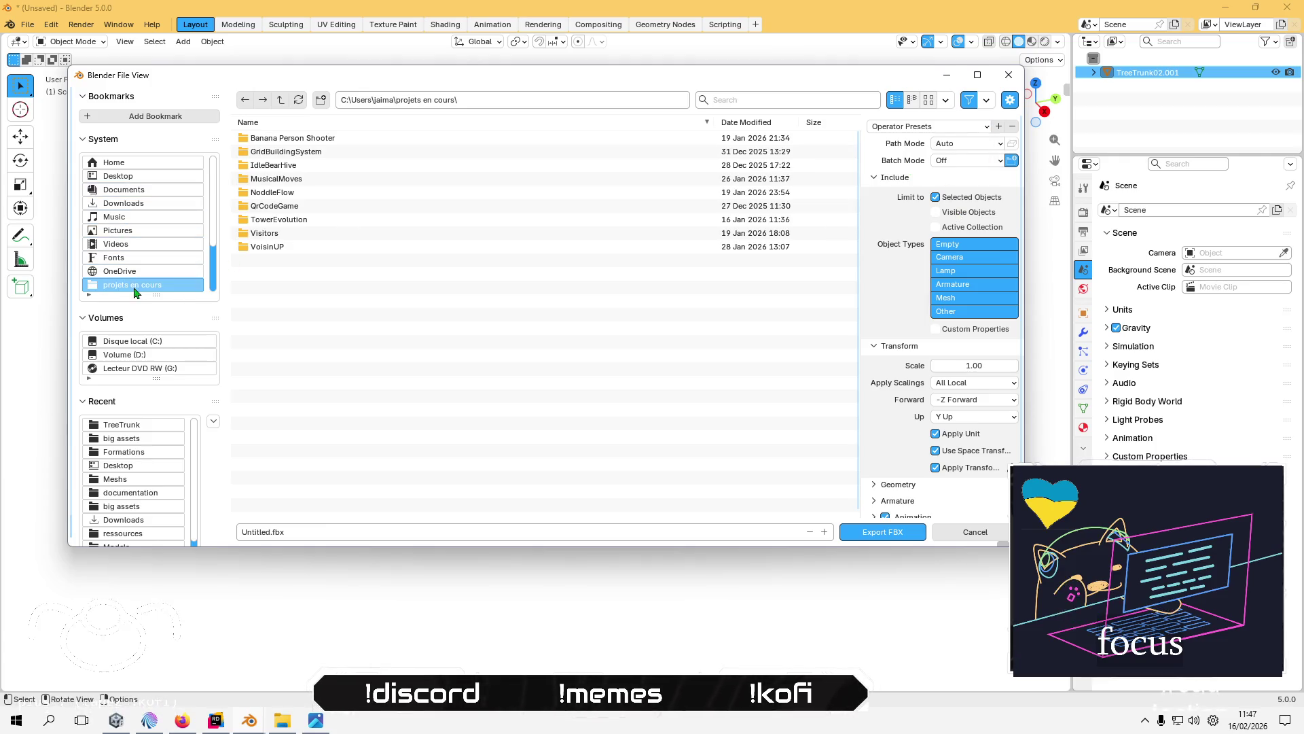
pyautogui.doubleClick(300, 138)
pyautogui.doubleClick(296, 138)
pyautogui.doubleClick(274, 154)
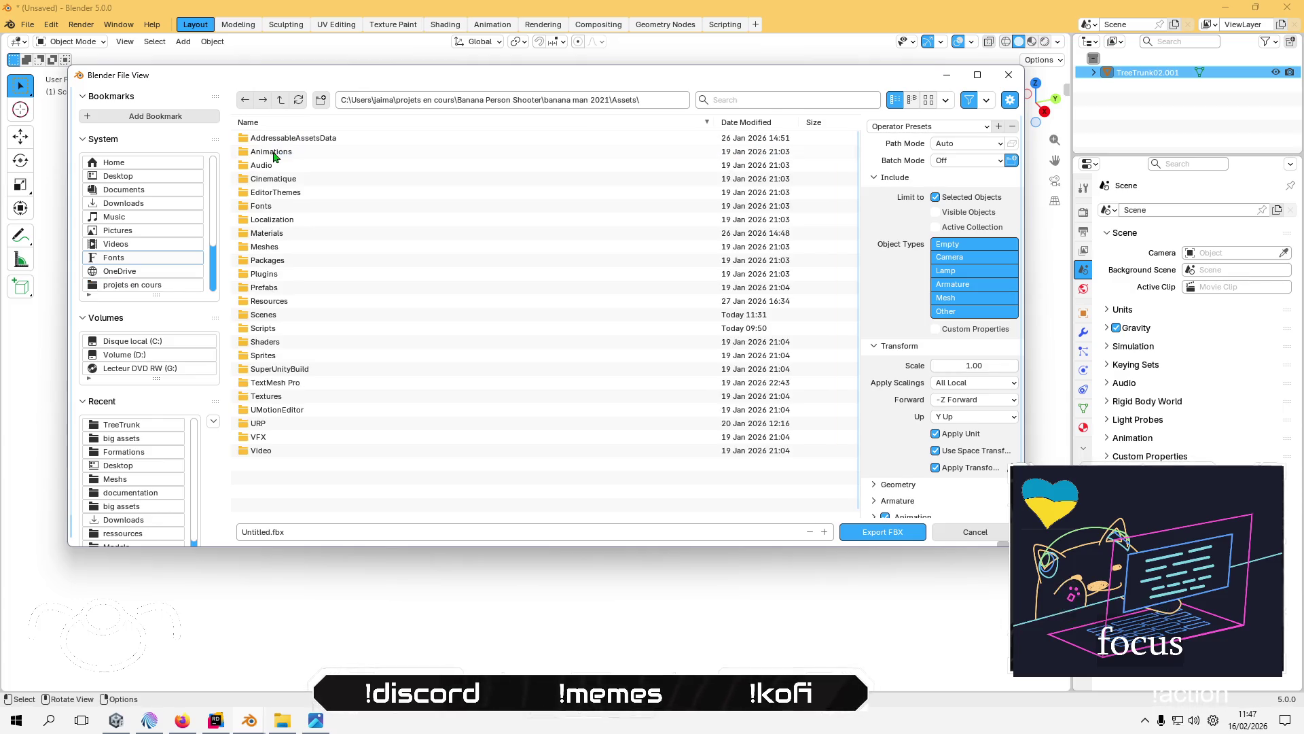
pyautogui.doubleClick(277, 248)
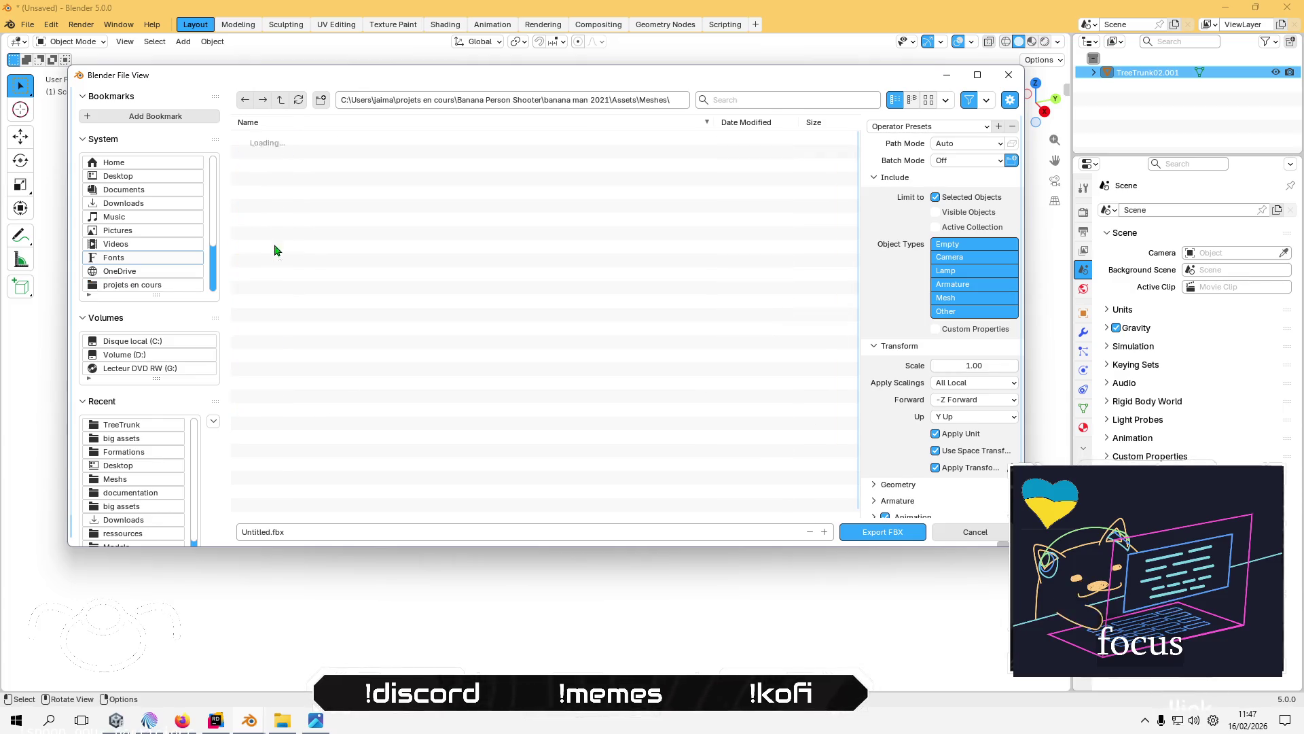
pyautogui.doubleClick(264, 288)
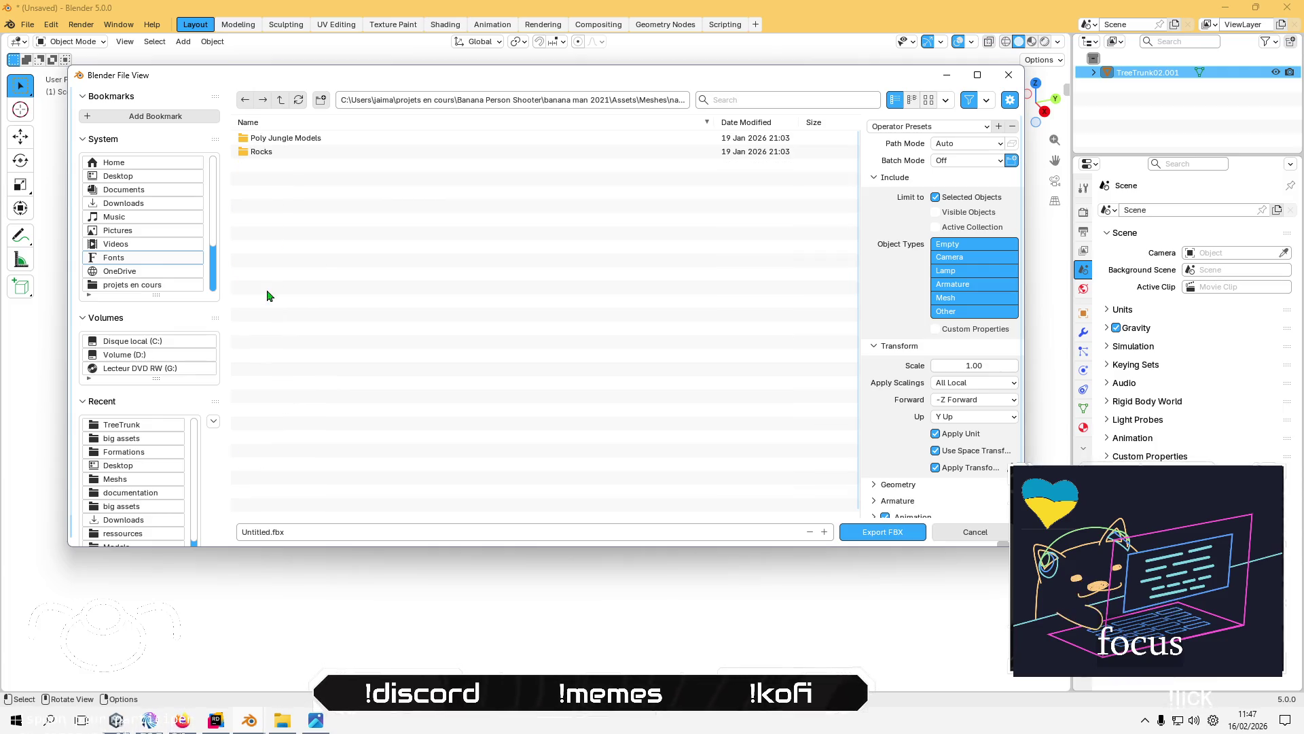
pyautogui.click(297, 139)
pyautogui.doubleClick(297, 140)
pyautogui.doubleClick(289, 143)
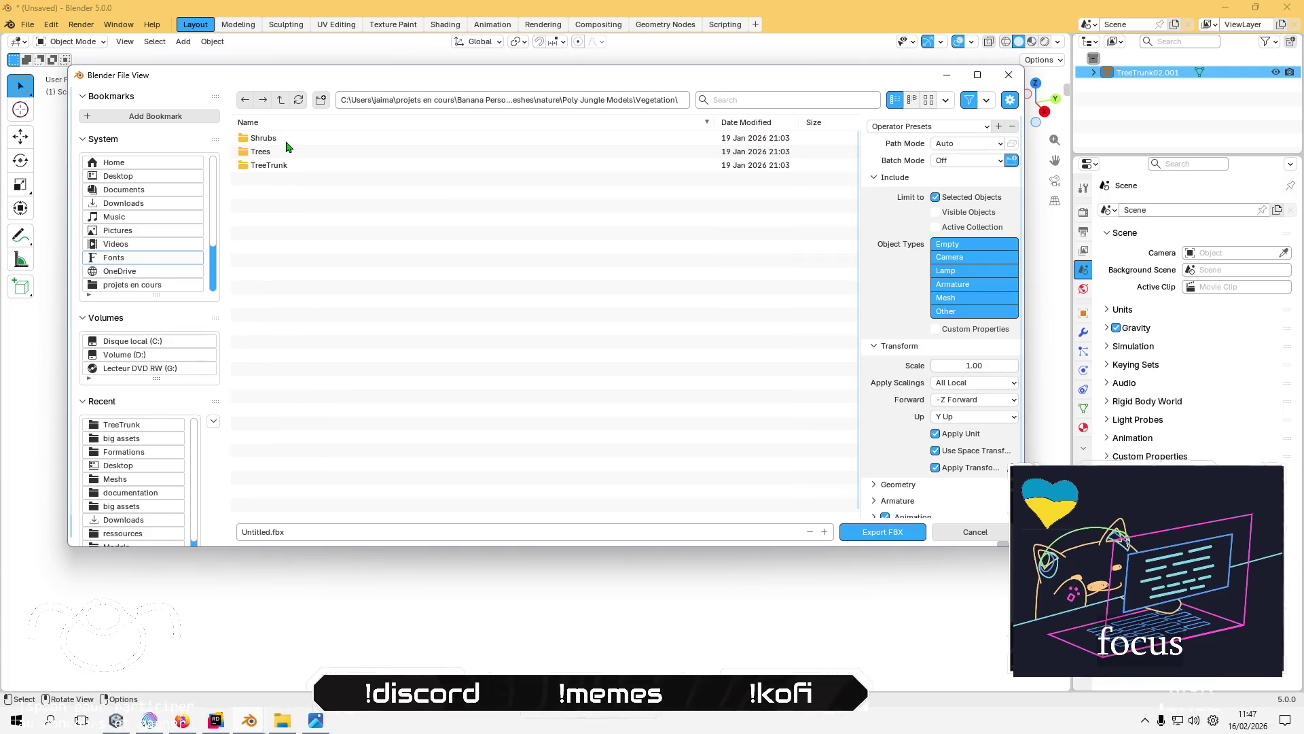
pyautogui.doubleClick(270, 166)
pyautogui.click(294, 151)
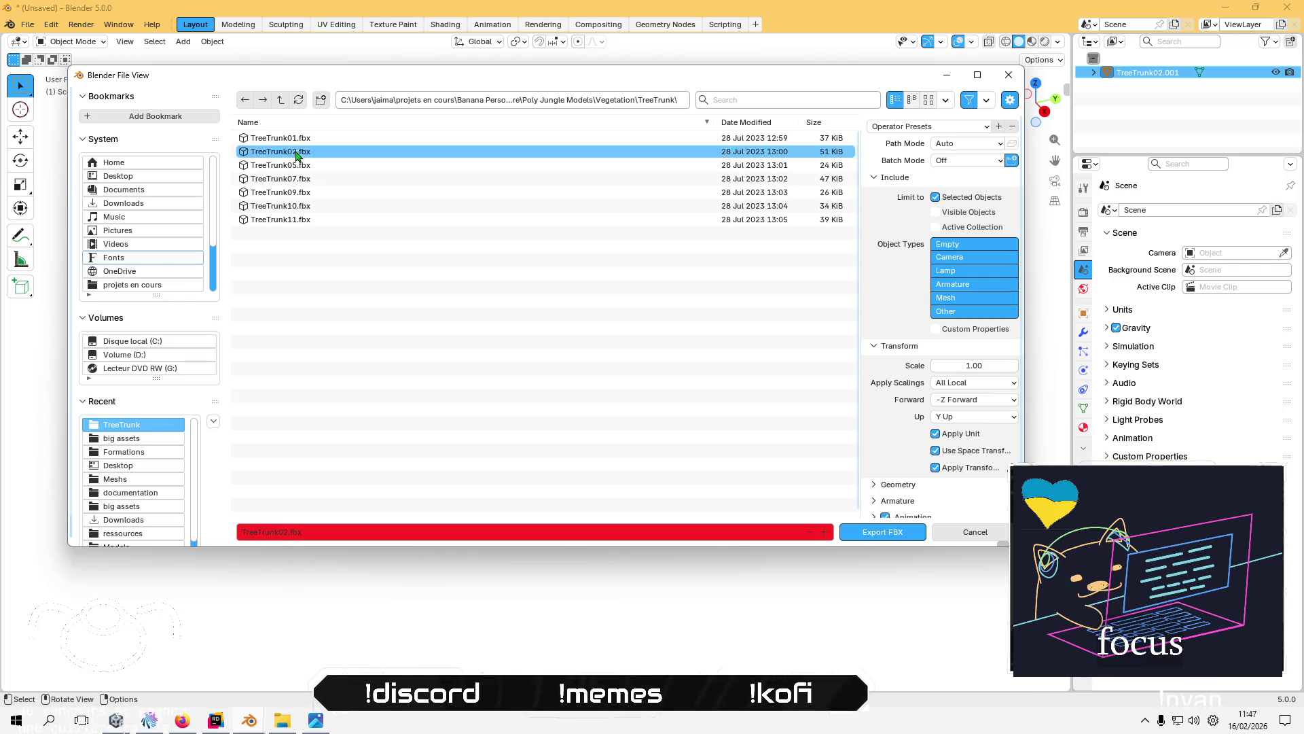
pyautogui.click(883, 532)
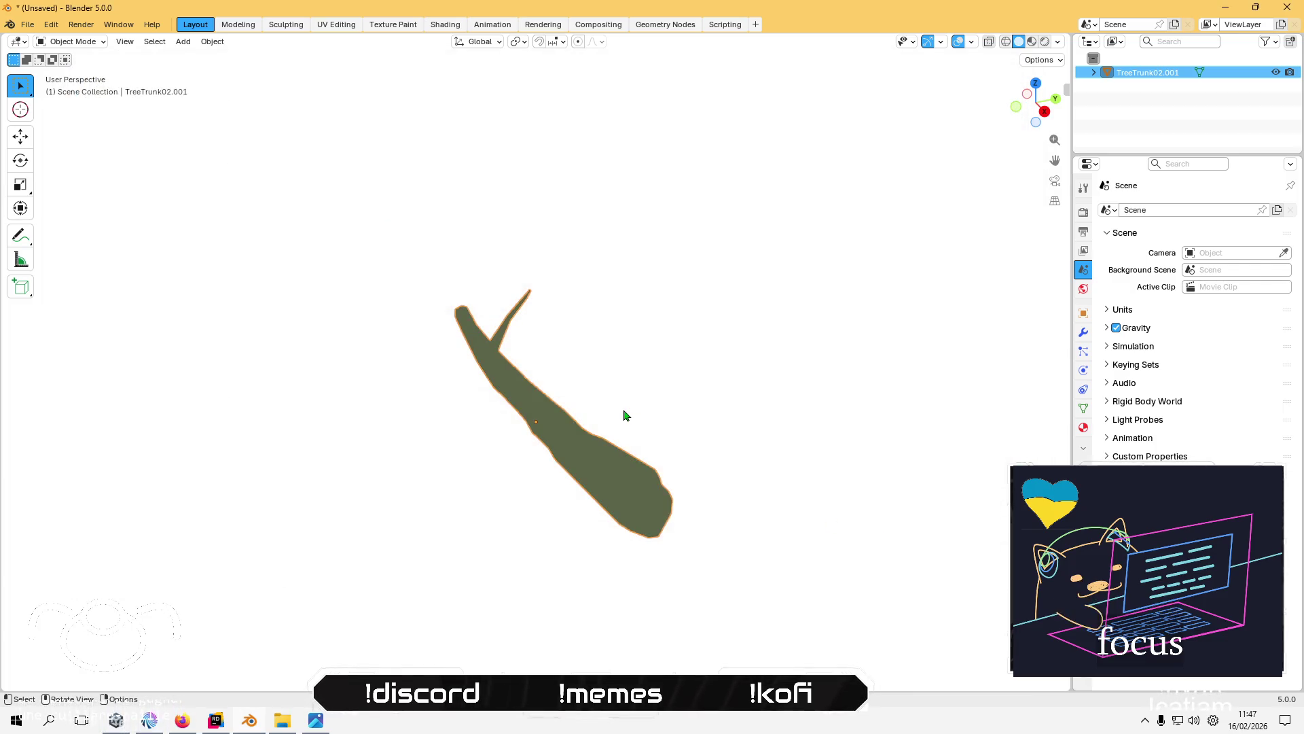
pyautogui.hotkey('alt', 'Tab')
# - In Unity, toggle Convert Units in the TreeTrunk02 model's Import Settings and apply to reimport it
pyautogui.press('Tab')
pyautogui.press('Tab')
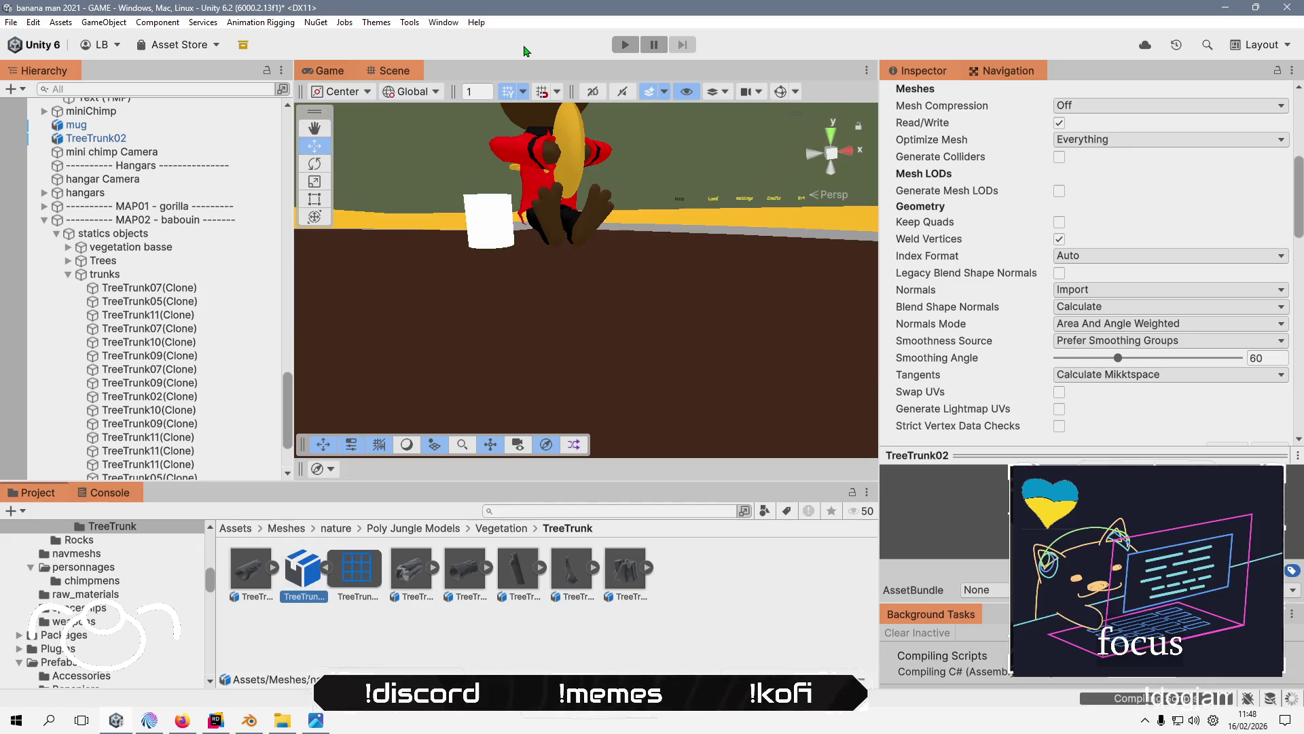
pyautogui.scroll(-5, 503, 239)
pyautogui.scroll(8, 503, 238)
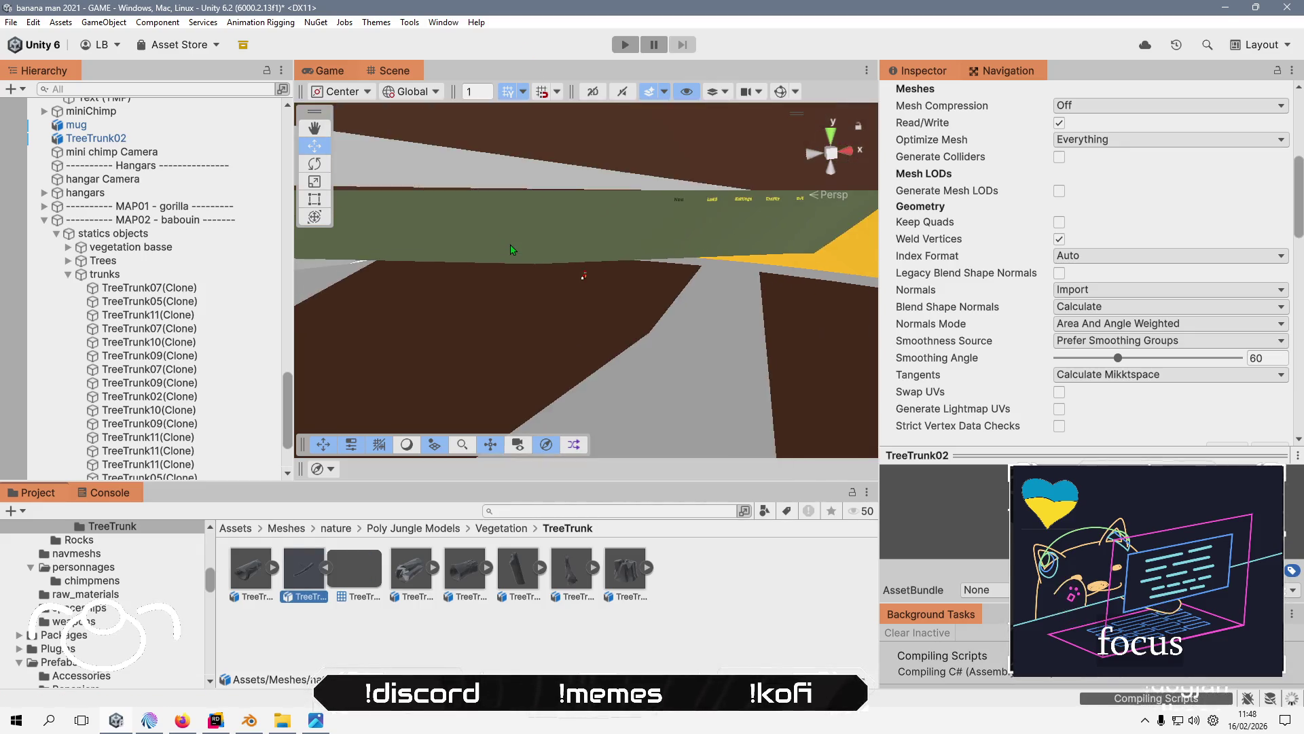
pyautogui.scroll(-4, 511, 249)
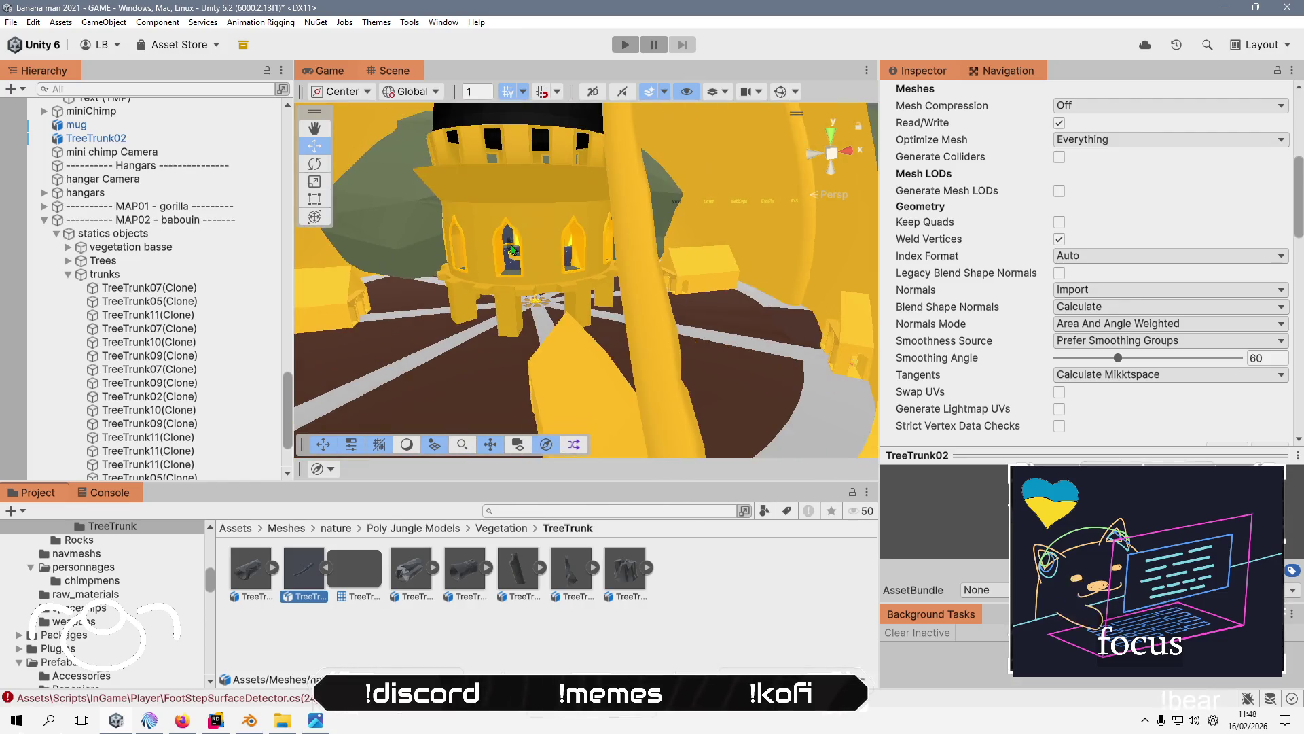
pyautogui.scroll(5, 1104, 305)
pyautogui.click(1059, 169)
pyautogui.scroll(-5, 1285, 421)
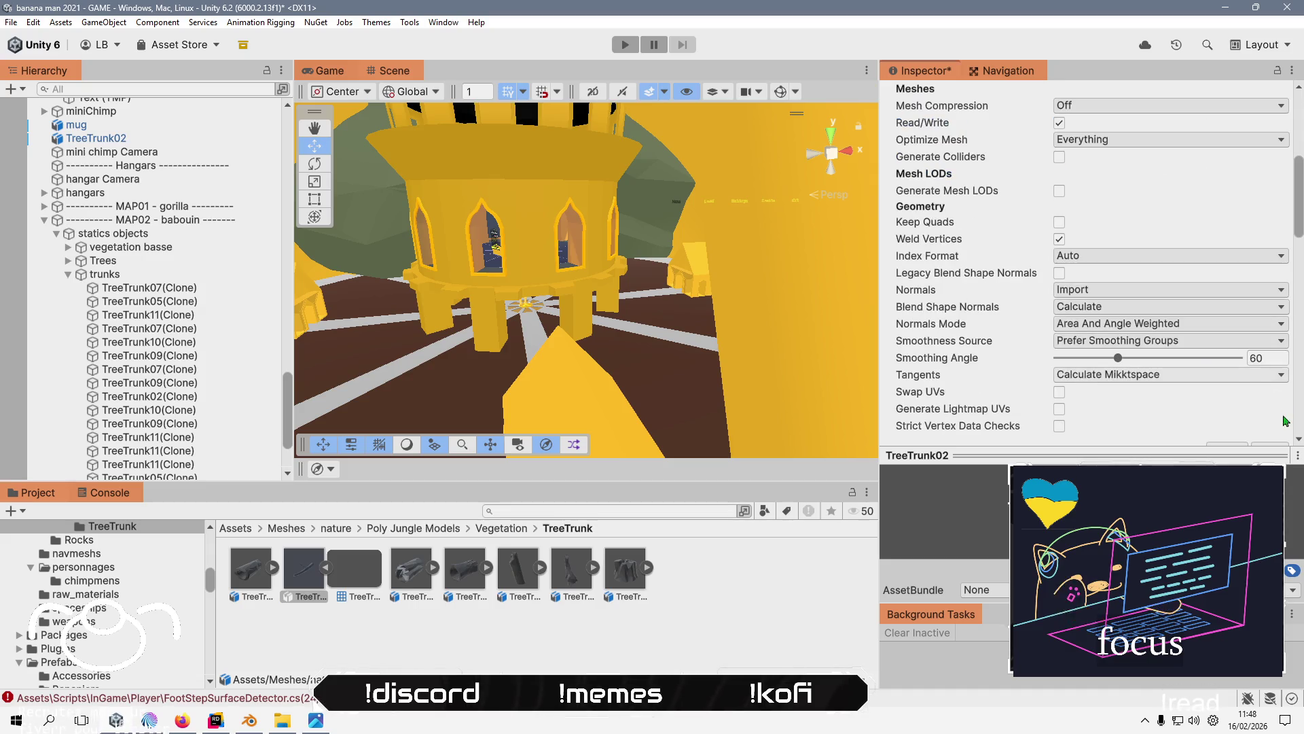
pyautogui.scroll(-3, 1285, 421)
pyautogui.click(1269, 358)
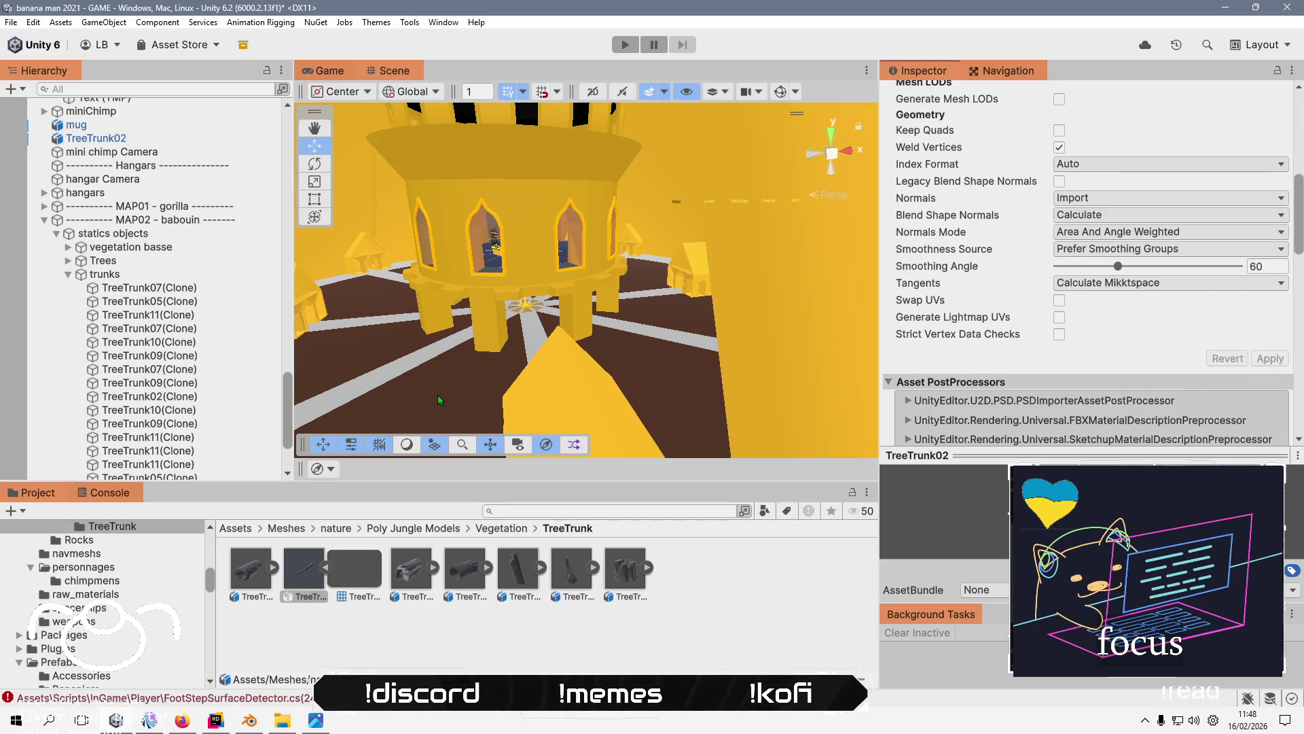
# - Pan around the Scene view, switch to the Move tool, and frame the TreeTrunk02 object
pyautogui.scroll(5, 460, 299)
pyautogui.moveTo(480, 290); pyautogui.dragTo(592, 344)
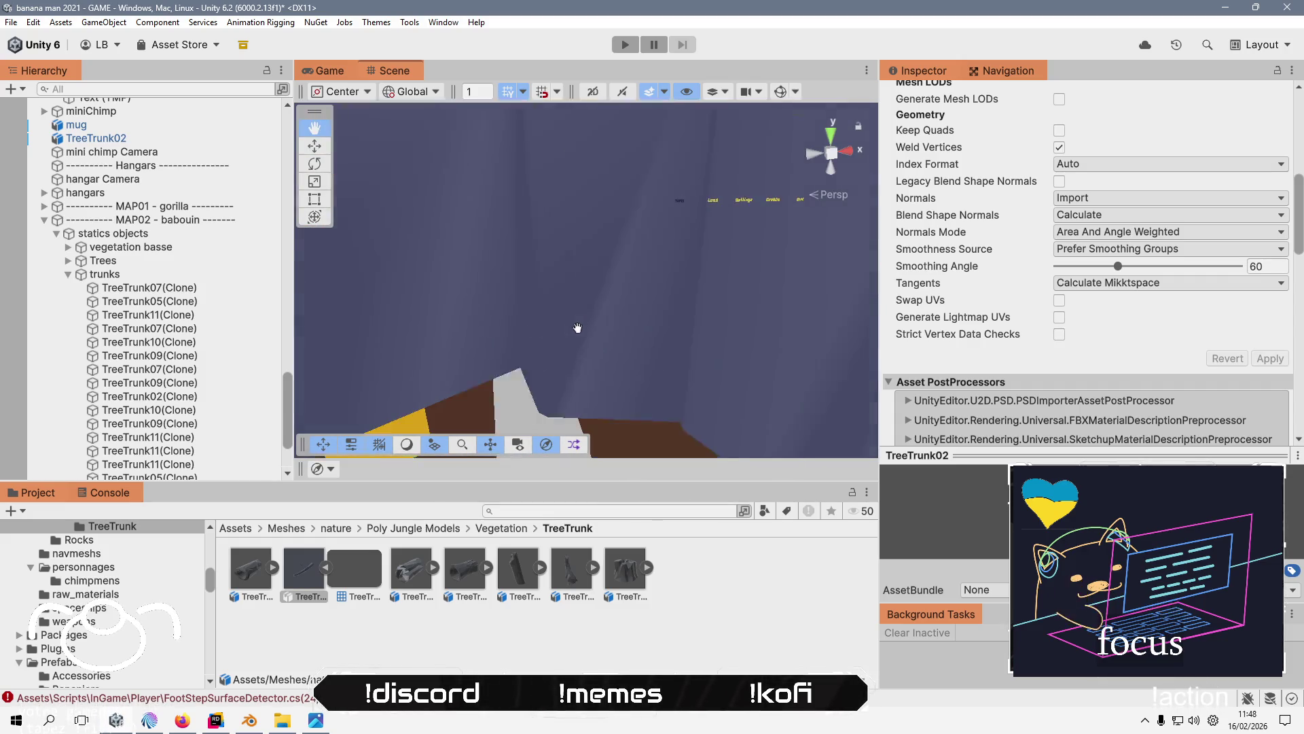
pyautogui.press('w')
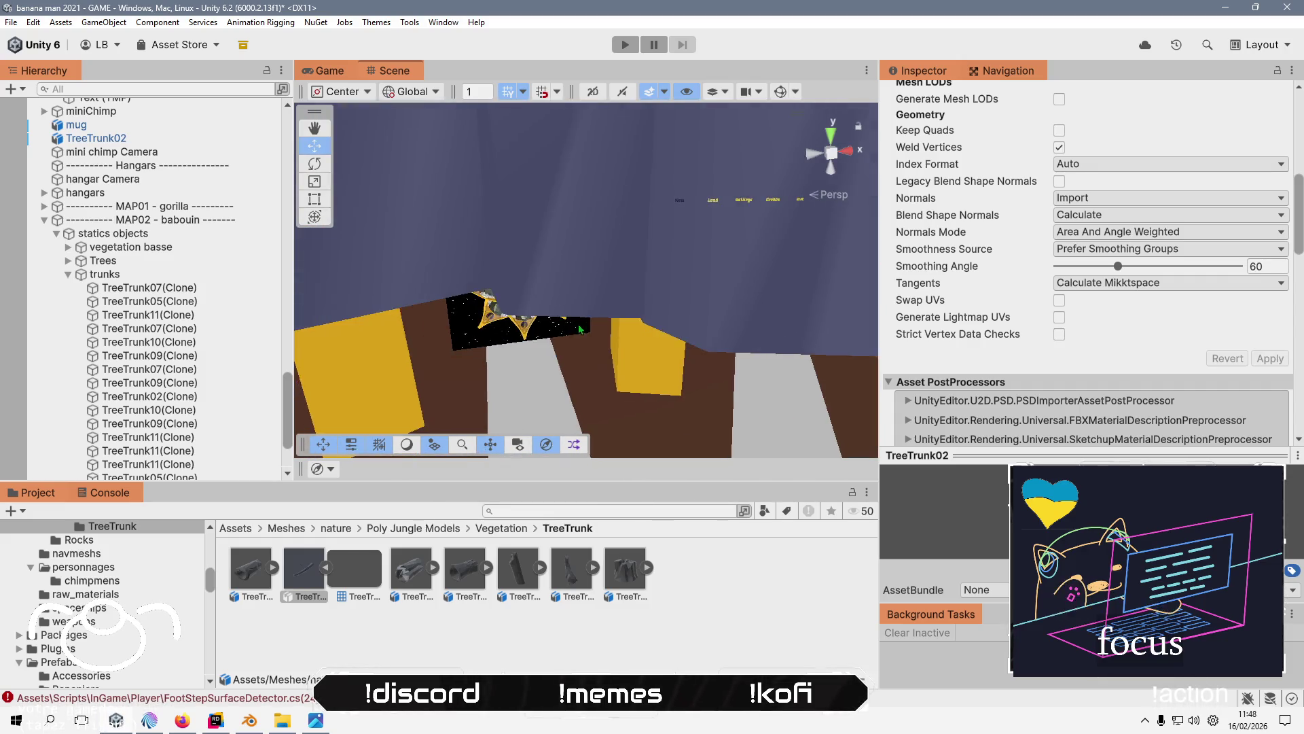
pyautogui.moveTo(588, 329)
pyautogui.mouseDown()
pyautogui.moveTo(541, 329)
pyautogui.moveTo(562, 328)
pyautogui.mouseUp()
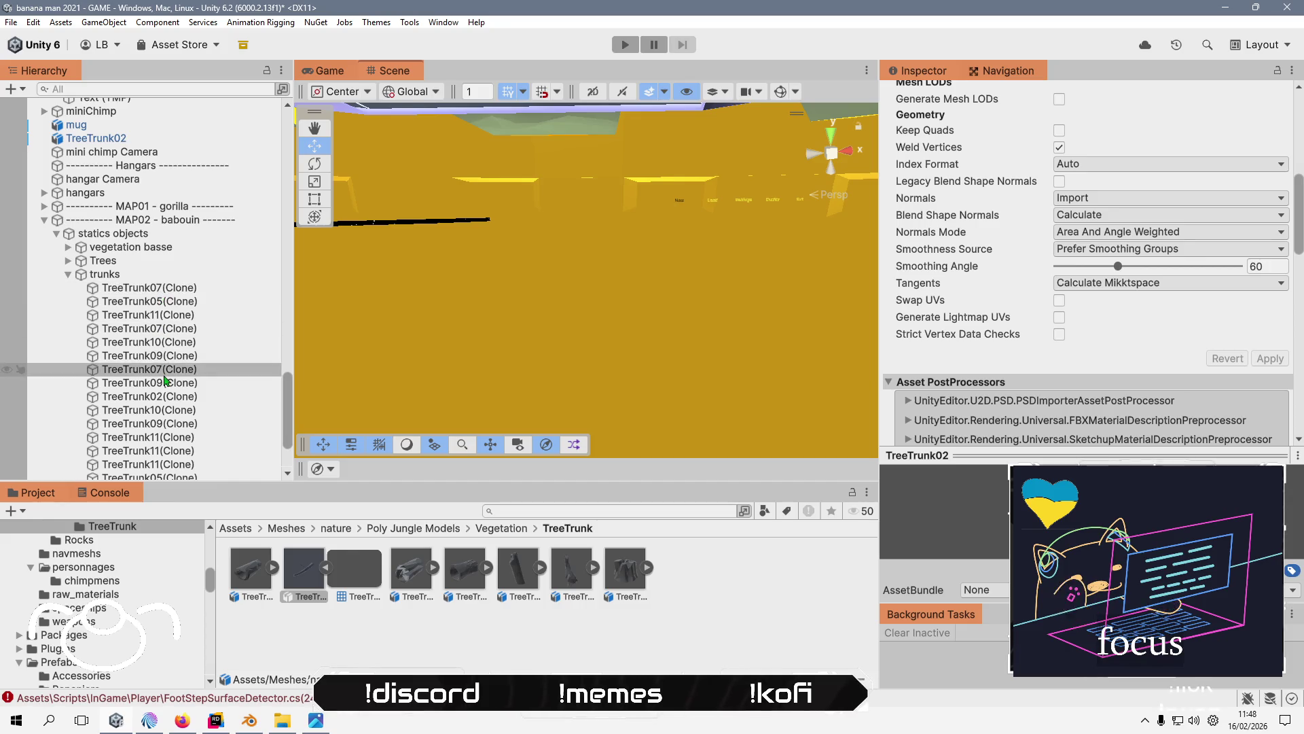
pyautogui.scroll(2, 124, 195)
pyautogui.doubleClick(124, 193)
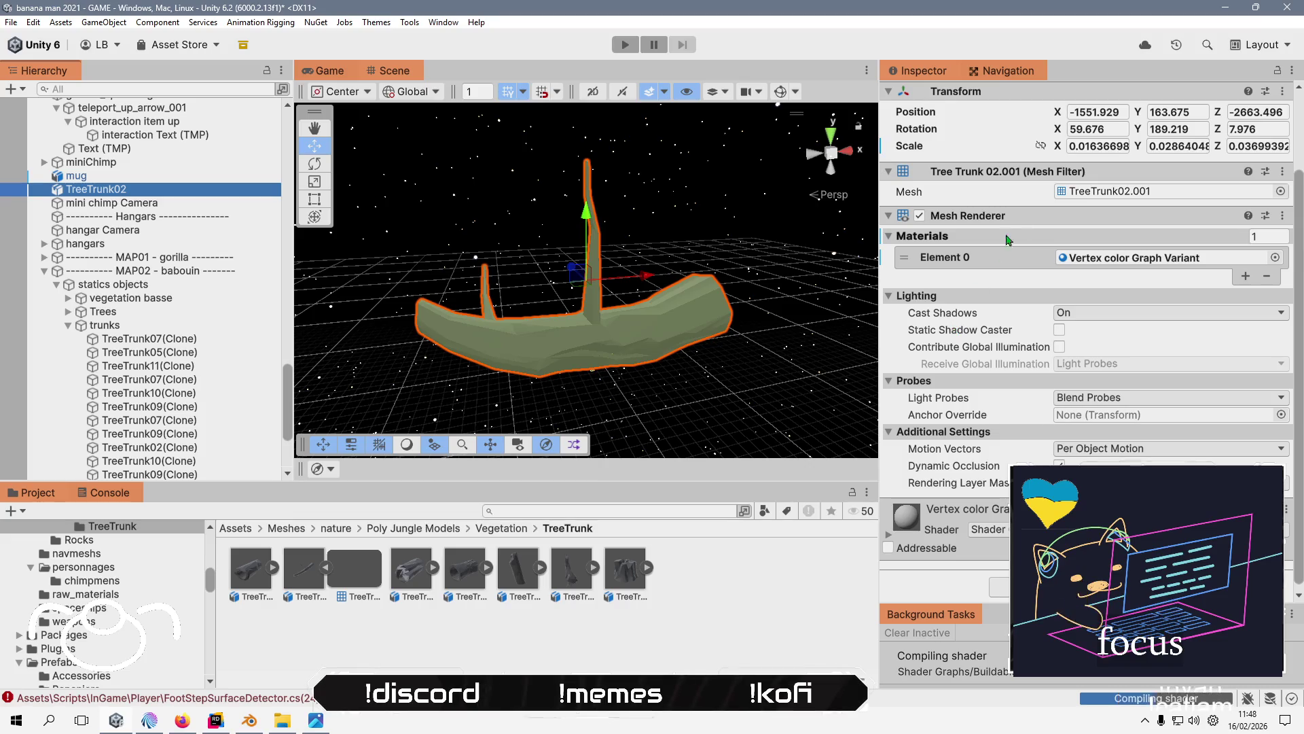
# - Set TreeTrunk02's Transform Scale to 1, 1, 1
pyautogui.click(1090, 150)
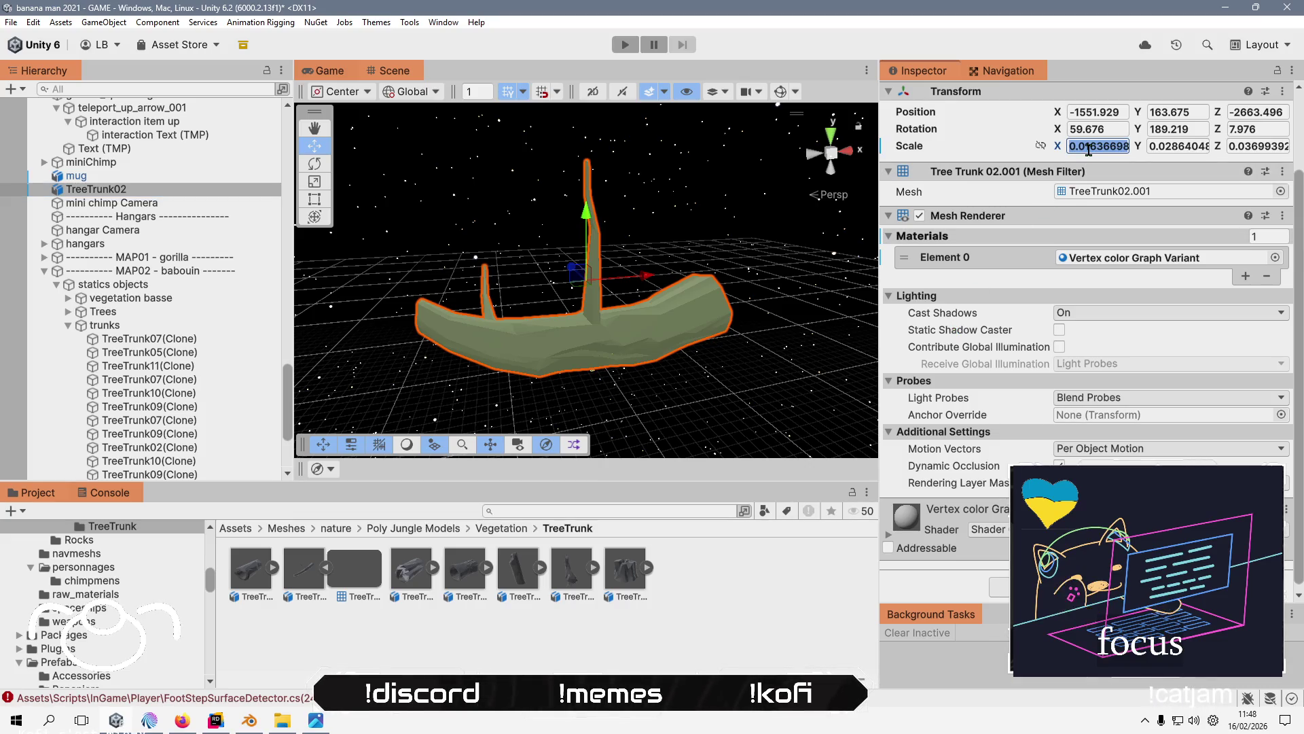
pyautogui.write('1')
pyautogui.press('Tab')
pyautogui.write('1')
pyautogui.click(1243, 152)
pyautogui.write('1')
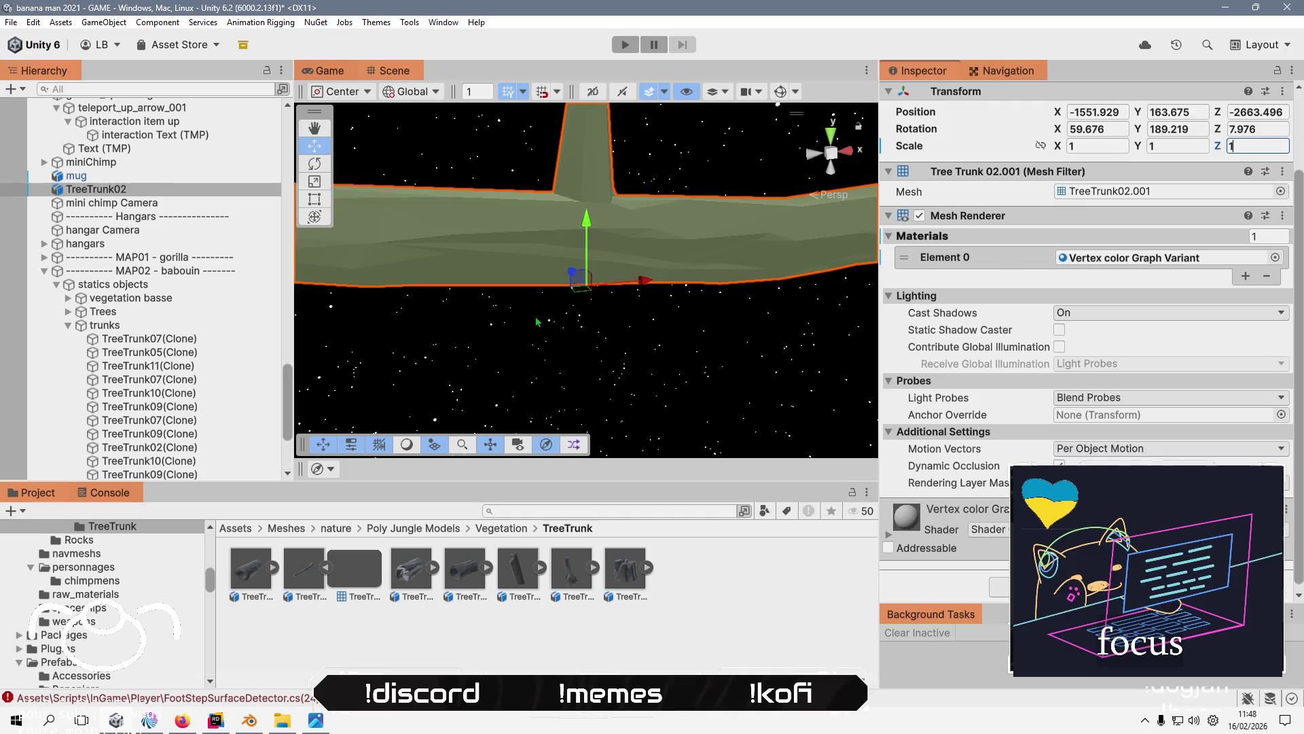
# - Tick Convert Units in the TreeTrunk model's Import Settings, apply it, and reframe TreeTrunk02
pyautogui.click(304, 567)
pyautogui.click(1058, 116)
pyautogui.scroll(-5, 1155, 306)
pyautogui.click(1270, 400)
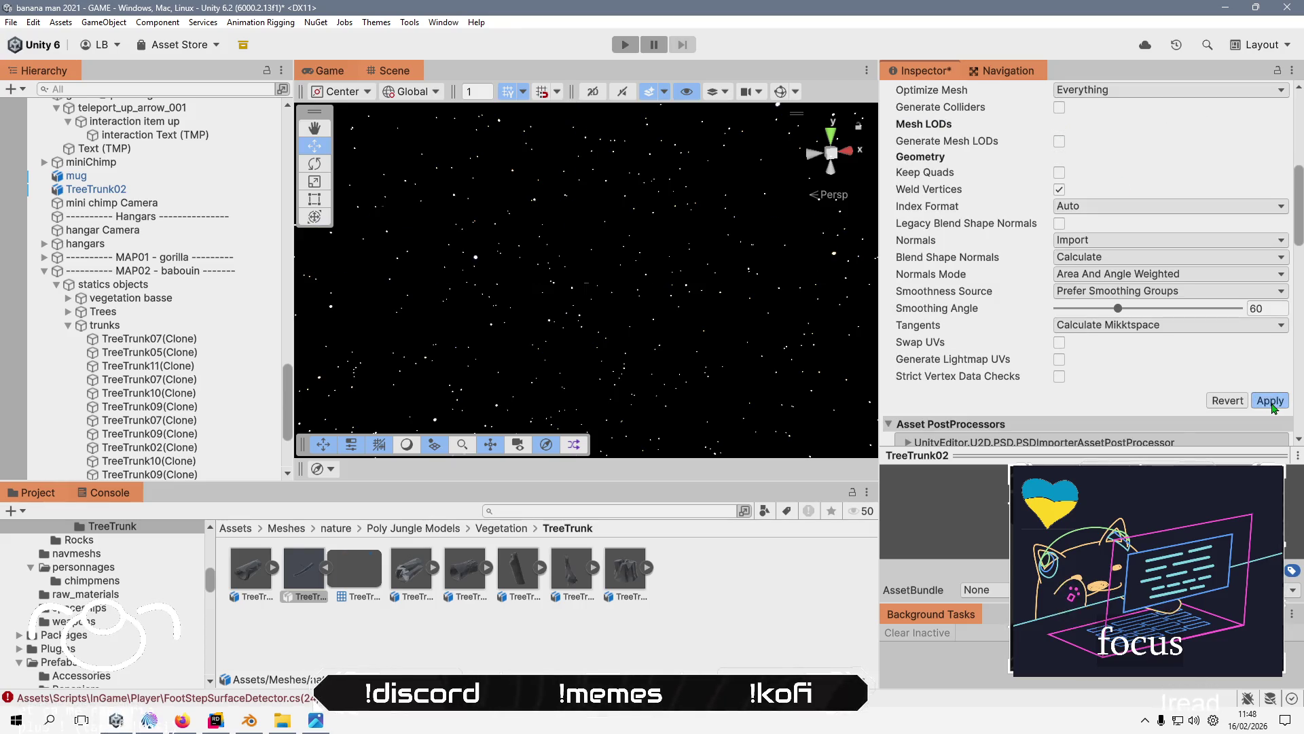
pyautogui.doubleClick(95, 189)
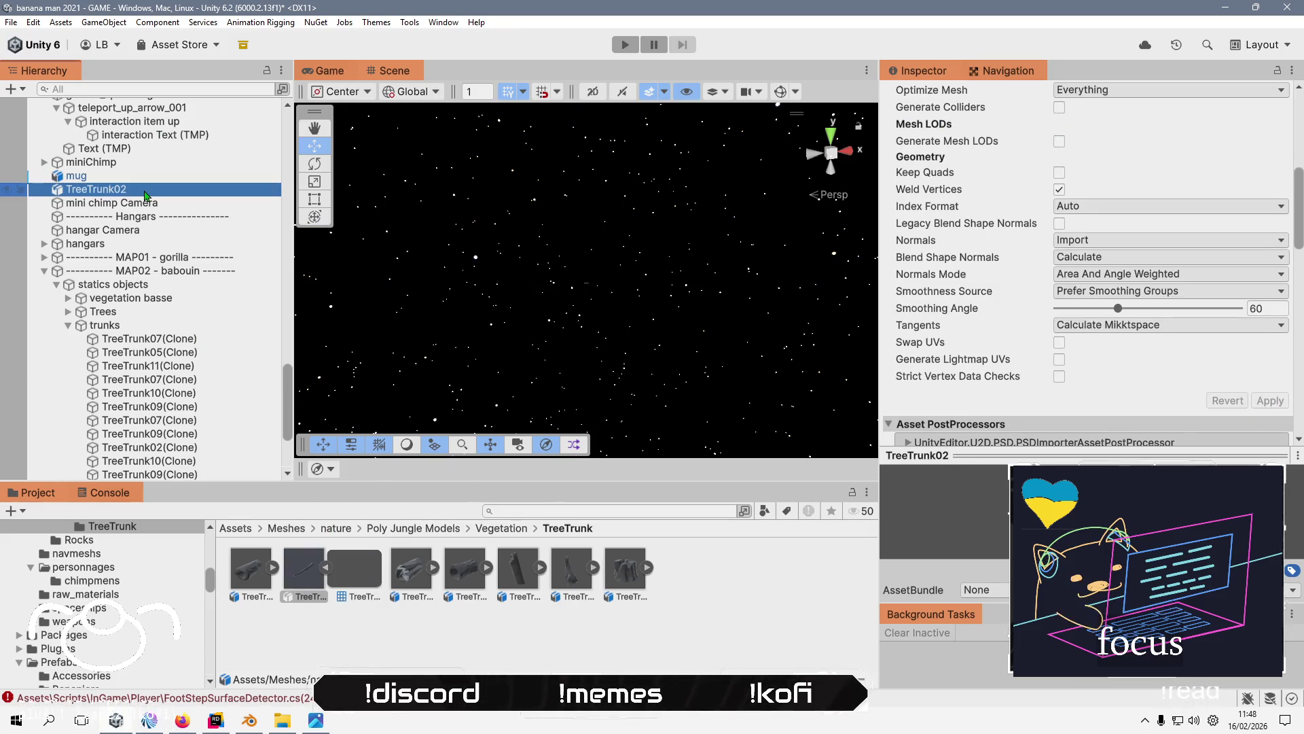
pyautogui.scroll(-5, 515, 275)
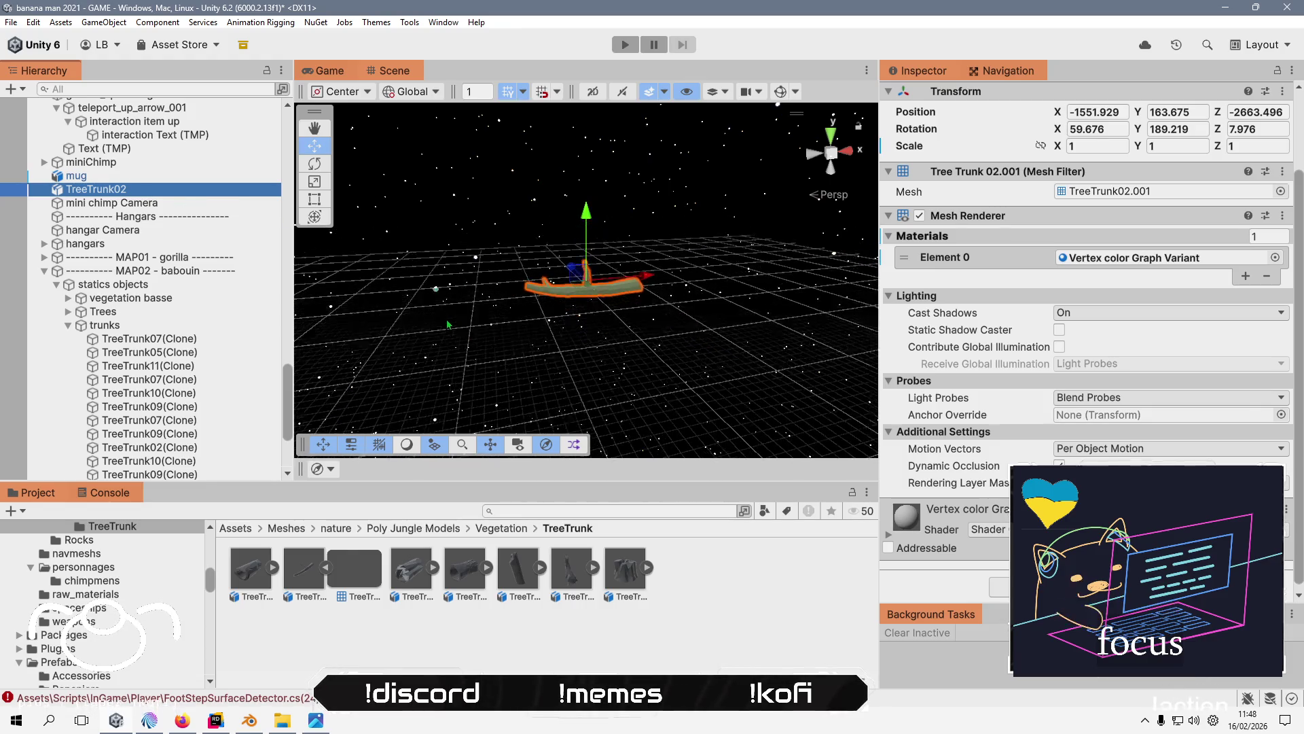
pyautogui.scroll(-3, 447, 331)
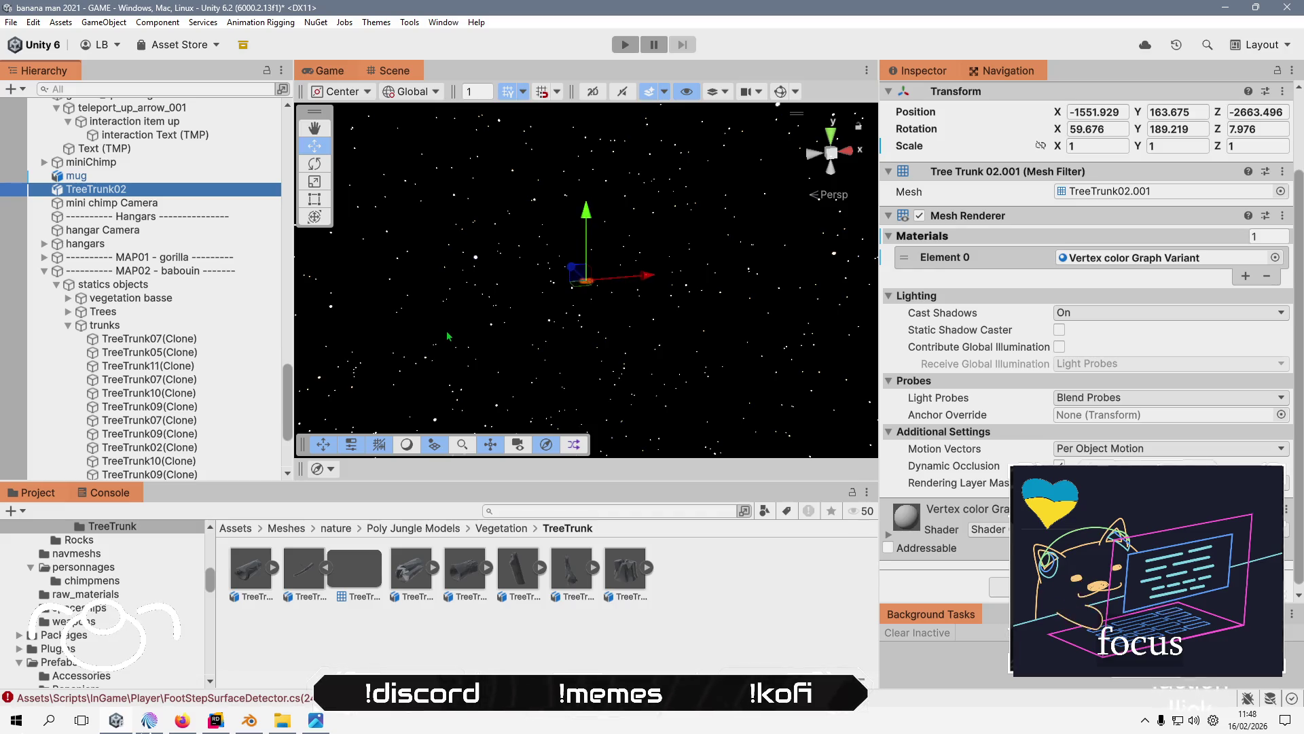
# - Copy the mug's position and paste it onto TreeTrunk02 (-1552.819, 163.928, -2663.815), then frame it
pyautogui.click(76, 175)
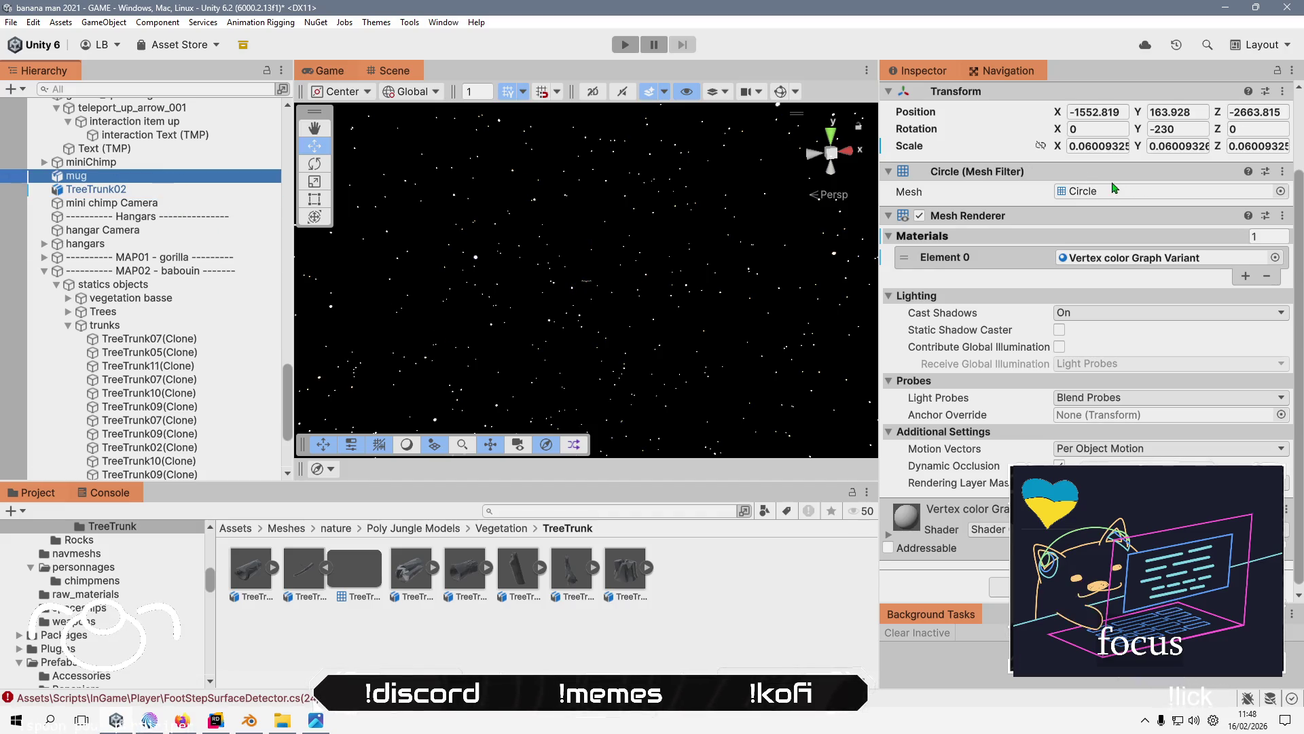
pyautogui.rightClick(939, 112)
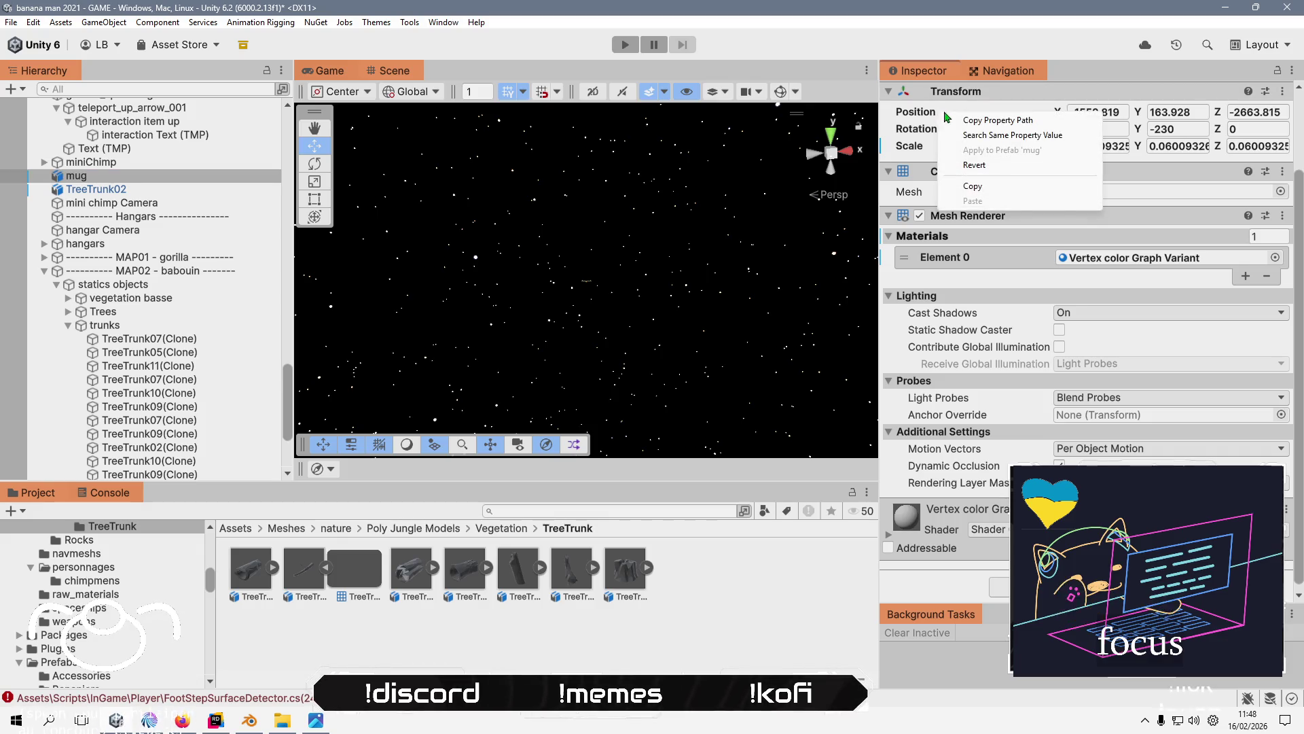
pyautogui.click(973, 186)
pyautogui.hotkey('ctrl', 'z')
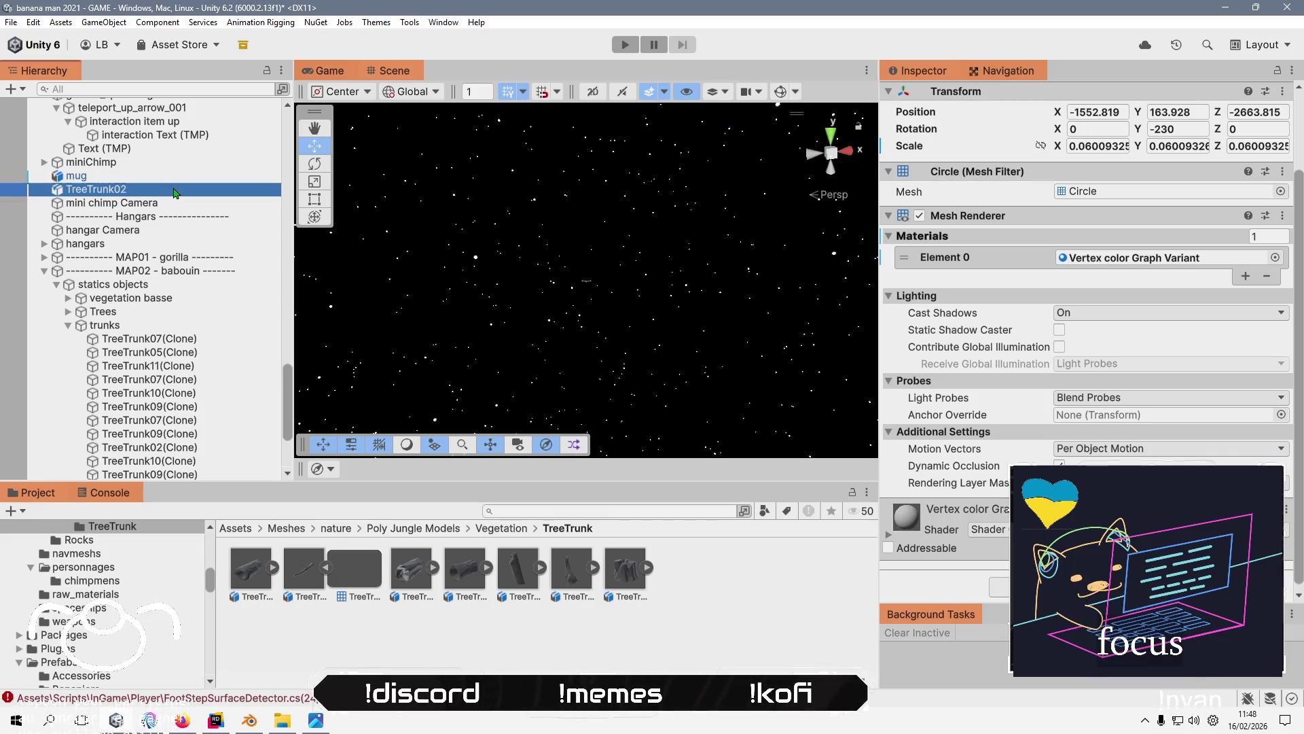
pyautogui.rightClick(925, 117)
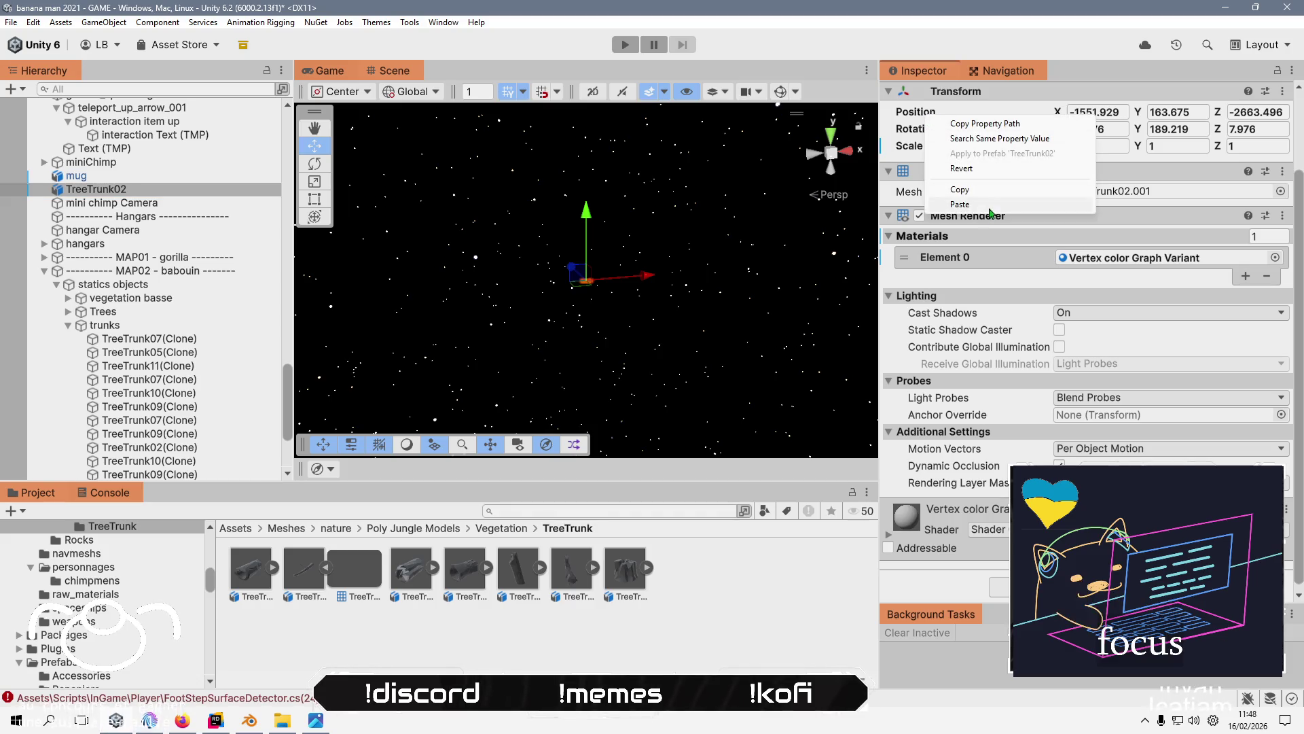
pyautogui.click(965, 205)
pyautogui.doubleClick(177, 191)
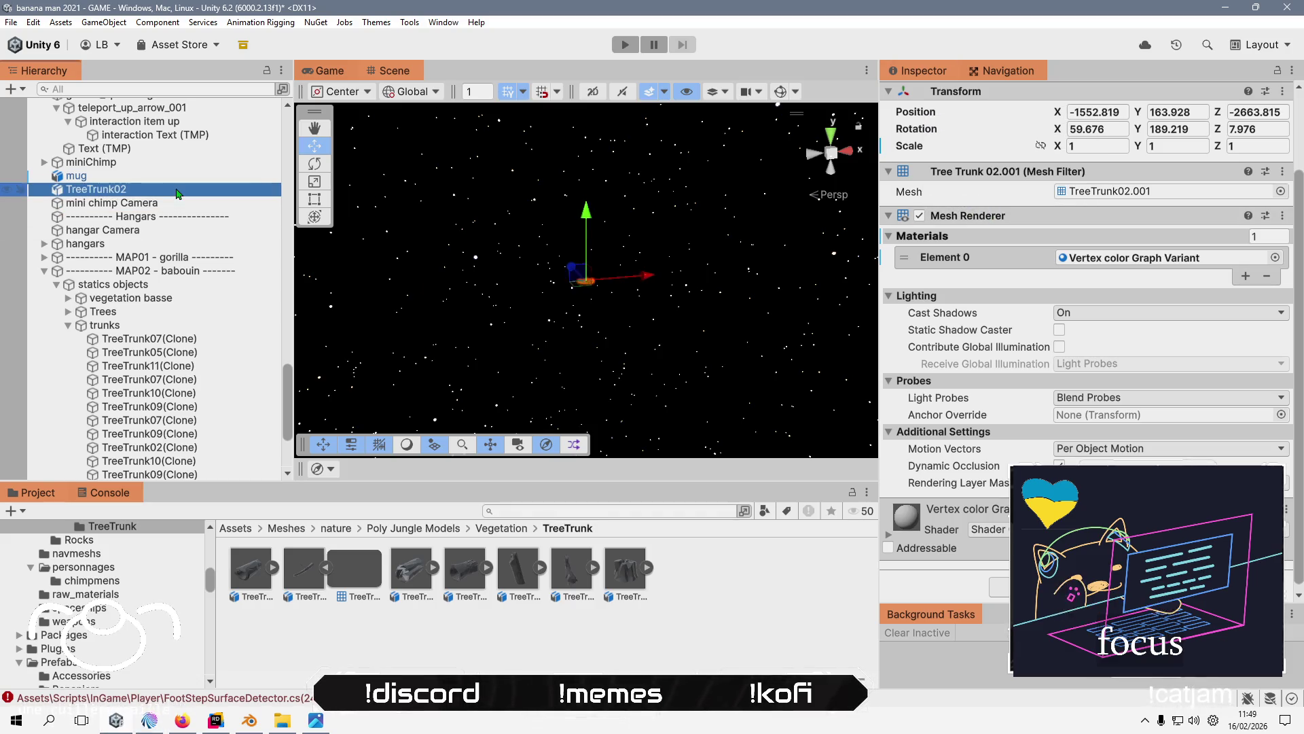
pyautogui.scroll(8, 511, 344)
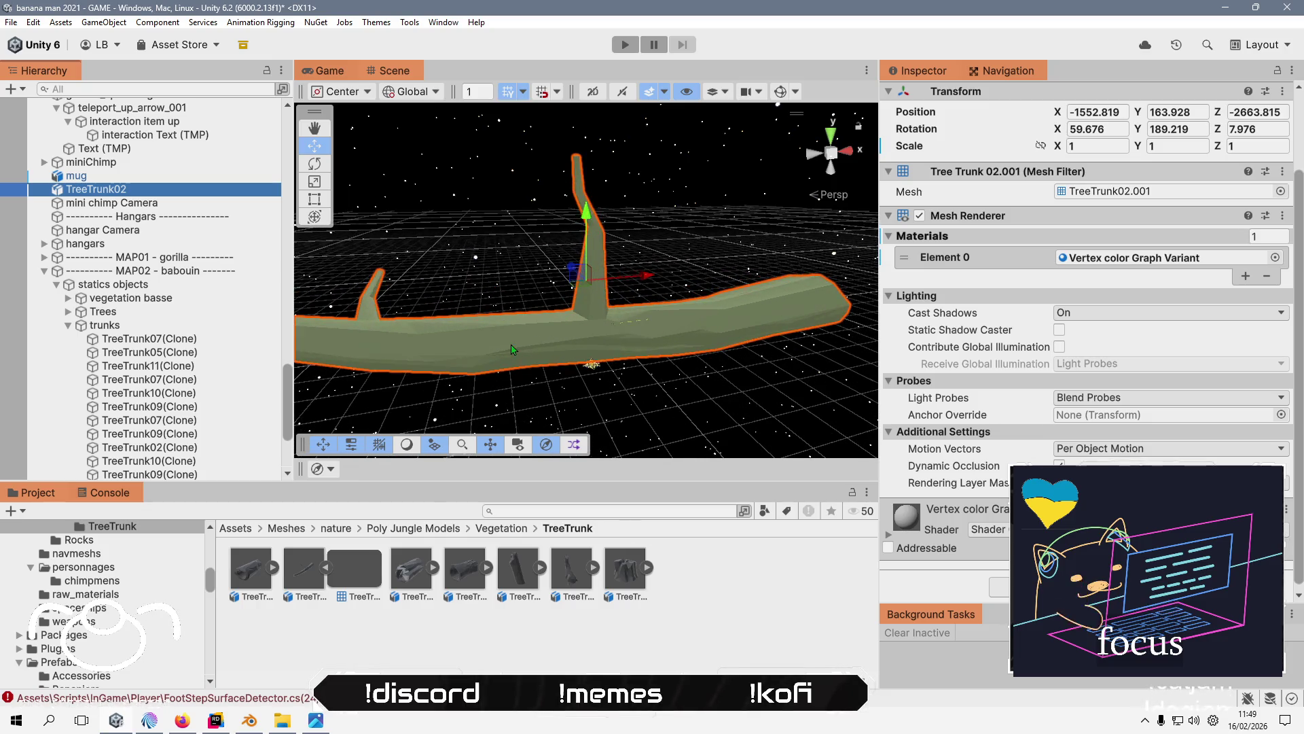
pyautogui.press('w')
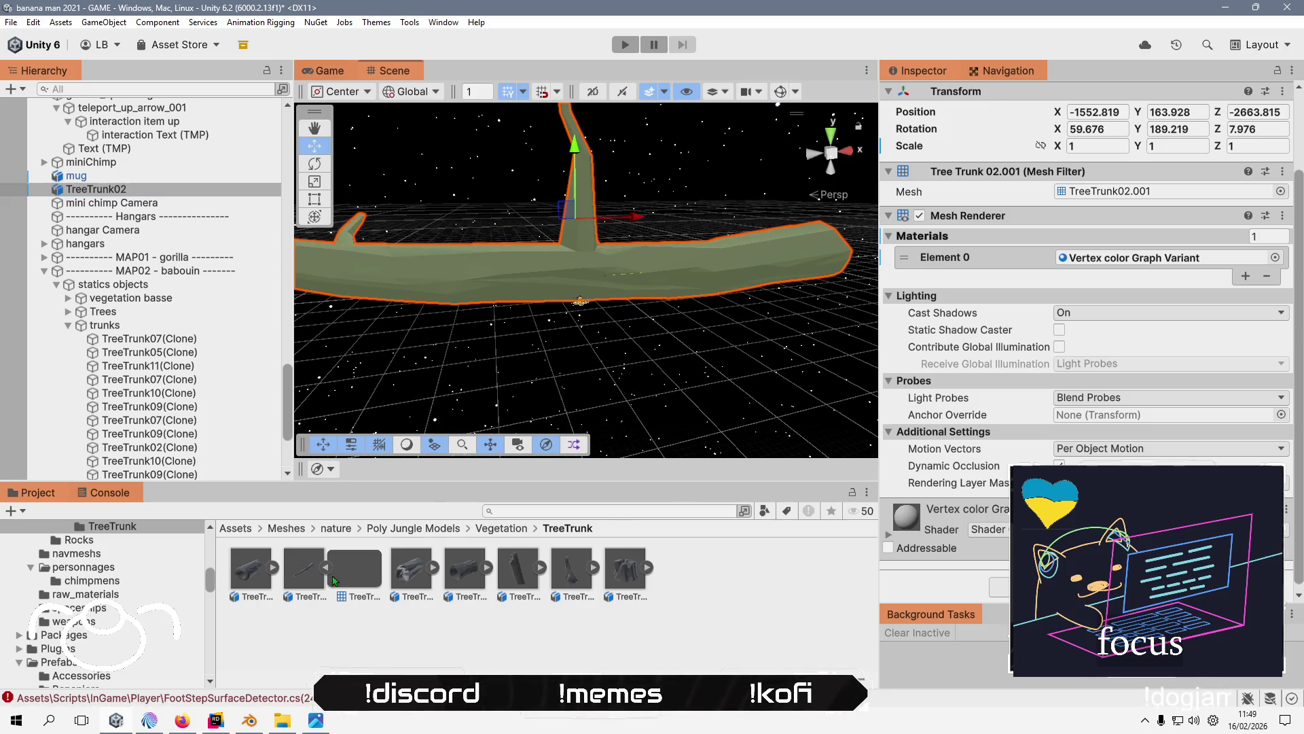
# - Compare the Tree Trunk 02 and Tree Trunk 01 import settings before returning to Blender
pyautogui.click(303, 569)
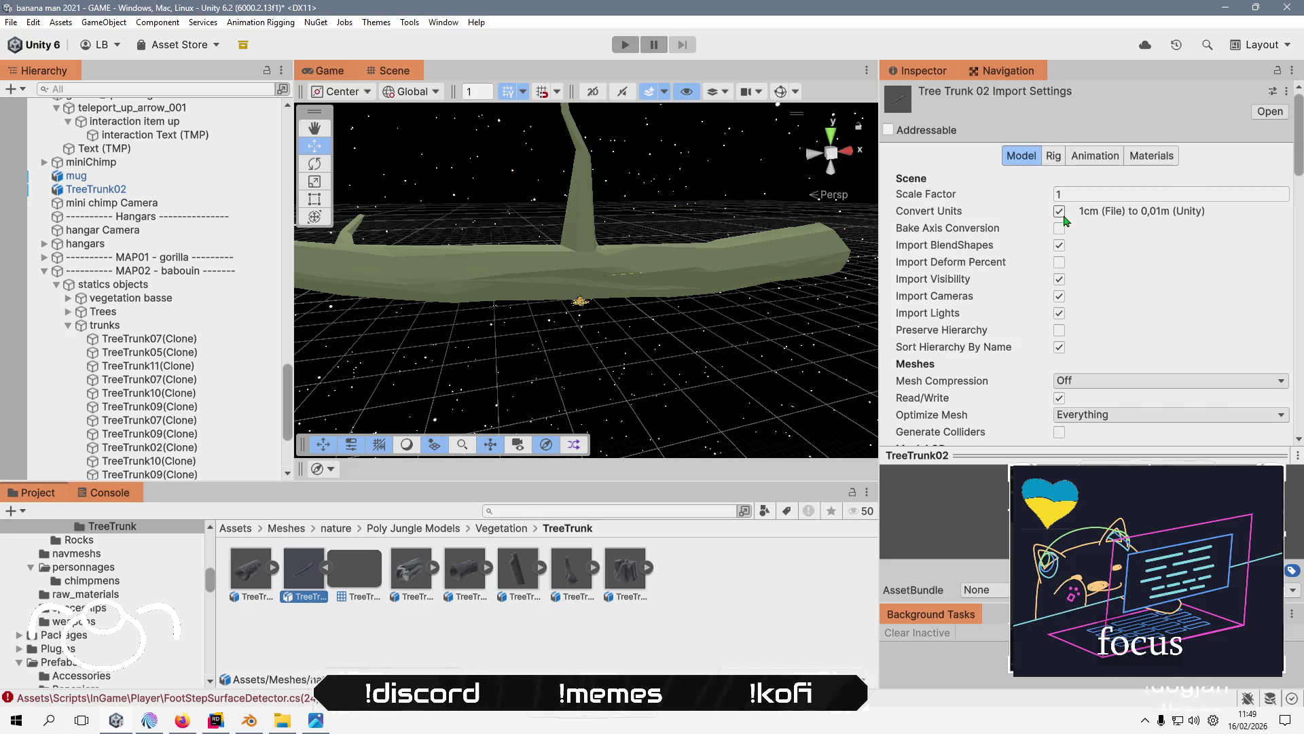
pyautogui.click(249, 575)
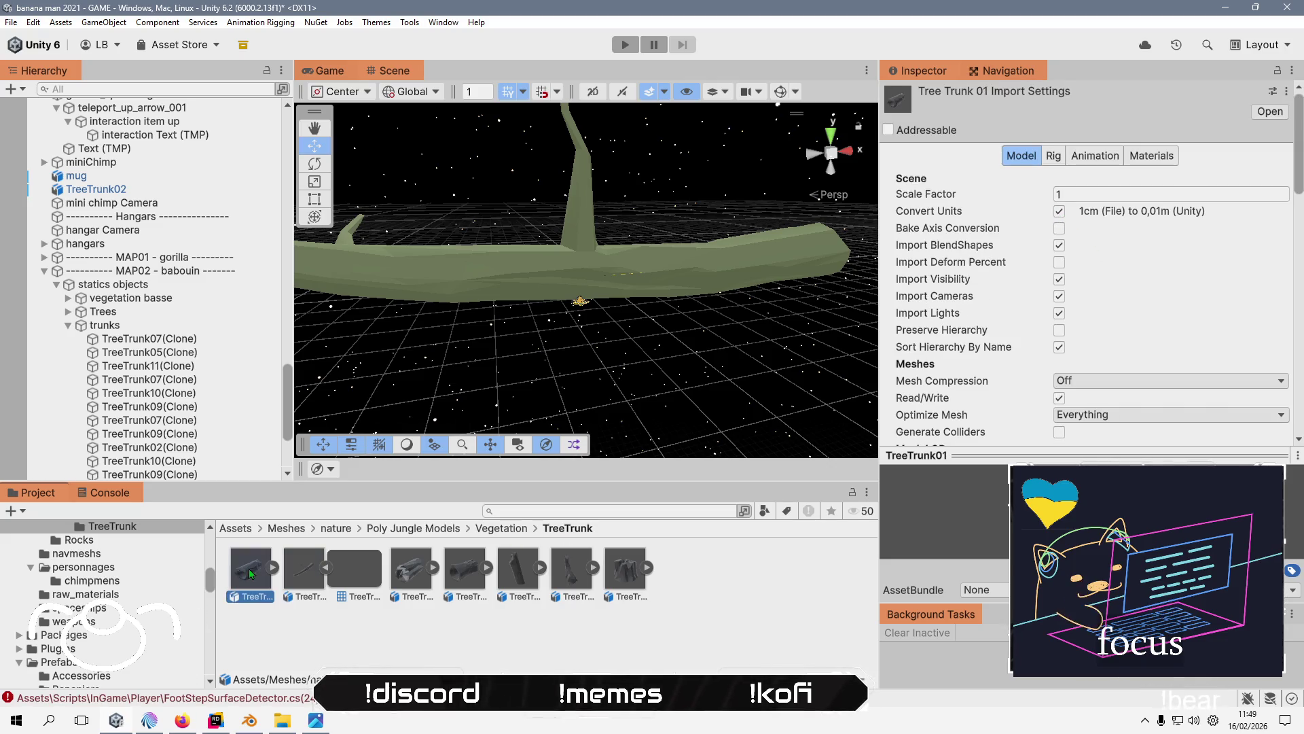
pyautogui.click(303, 568)
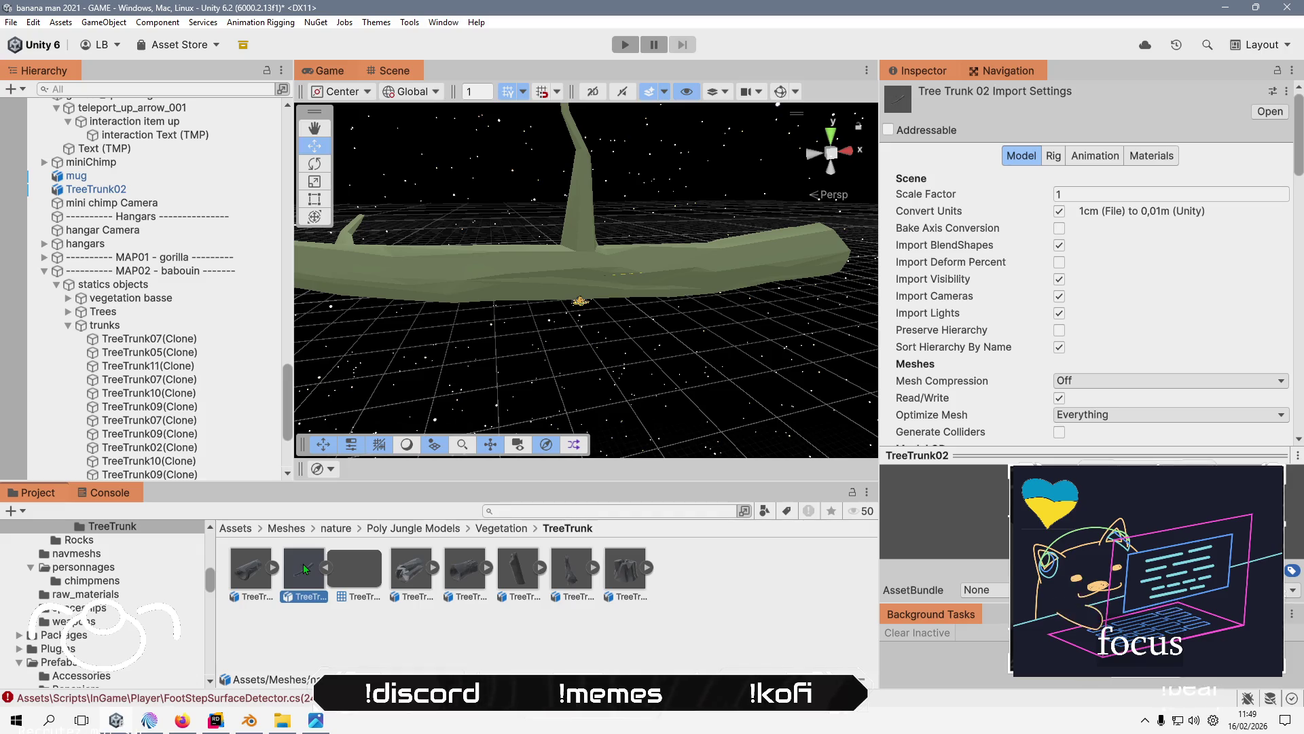
pyautogui.click(249, 720)
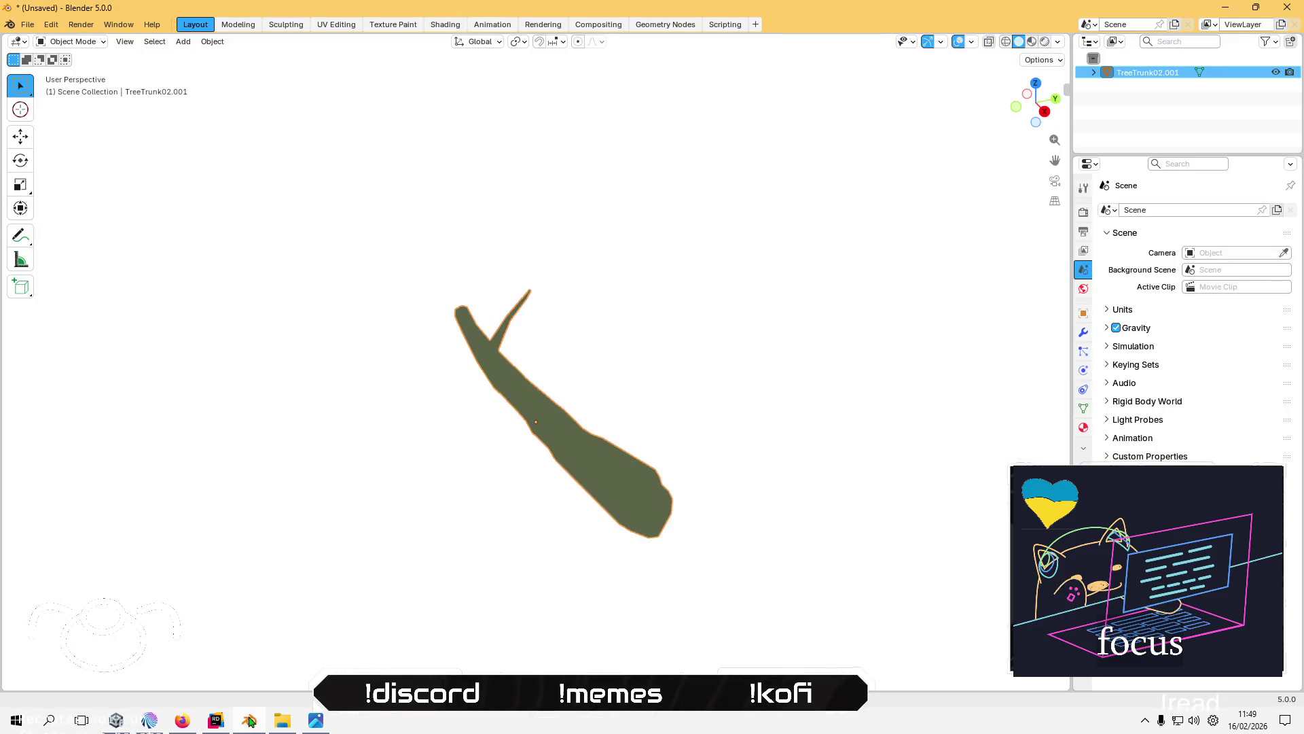
# - Reveal TreeTrunk02.001's transform values, import TreeTrunk09.fbx to compare sizes, then undo the import
pyautogui.moveTo(1062, 82); pyautogui.dragTo(826, 124)
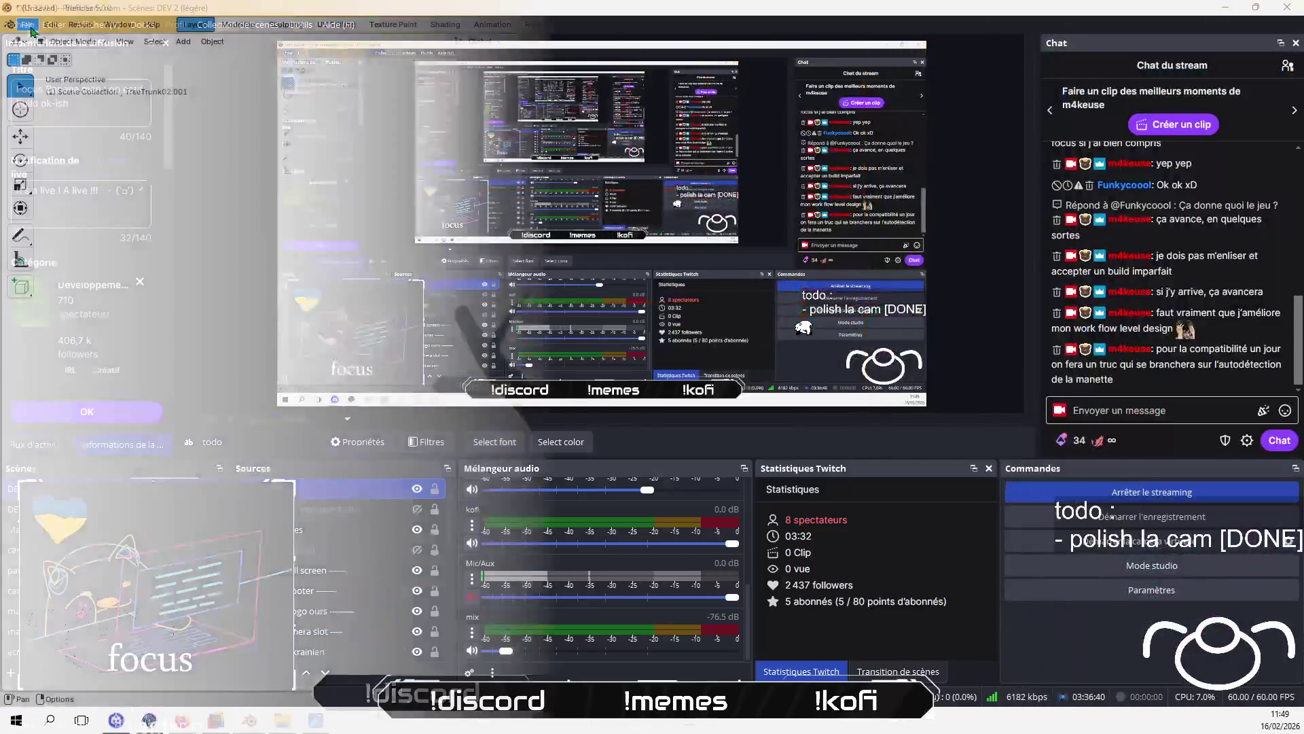
pyautogui.click(30, 27)
pyautogui.moveTo(64, 217)
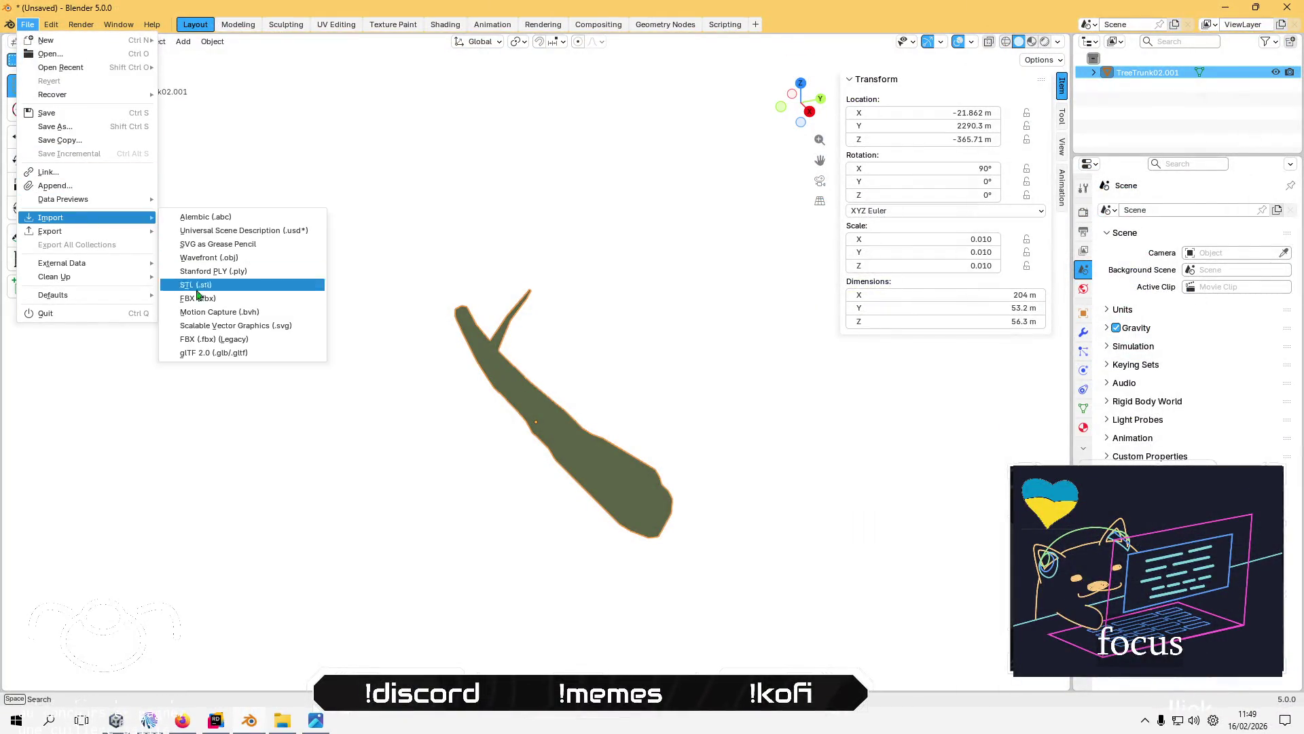
pyautogui.click(197, 298)
pyautogui.click(475, 192)
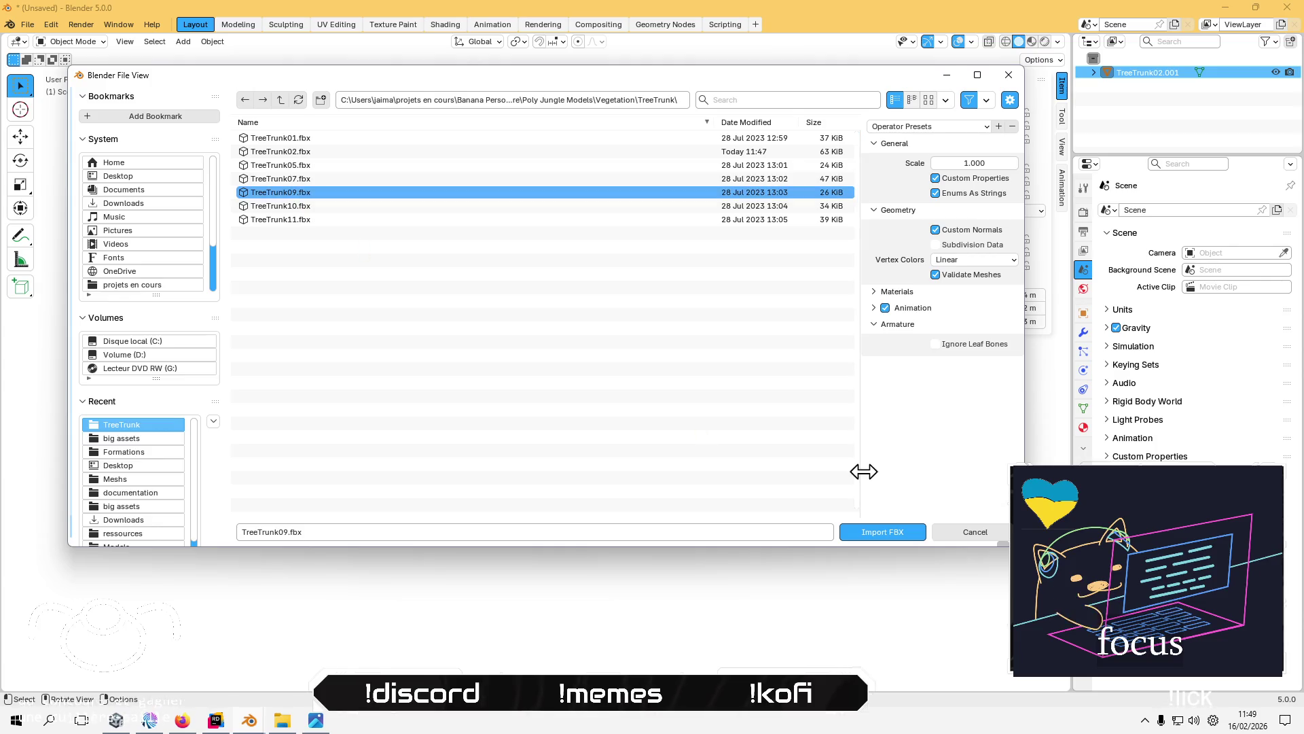
pyautogui.click(883, 534)
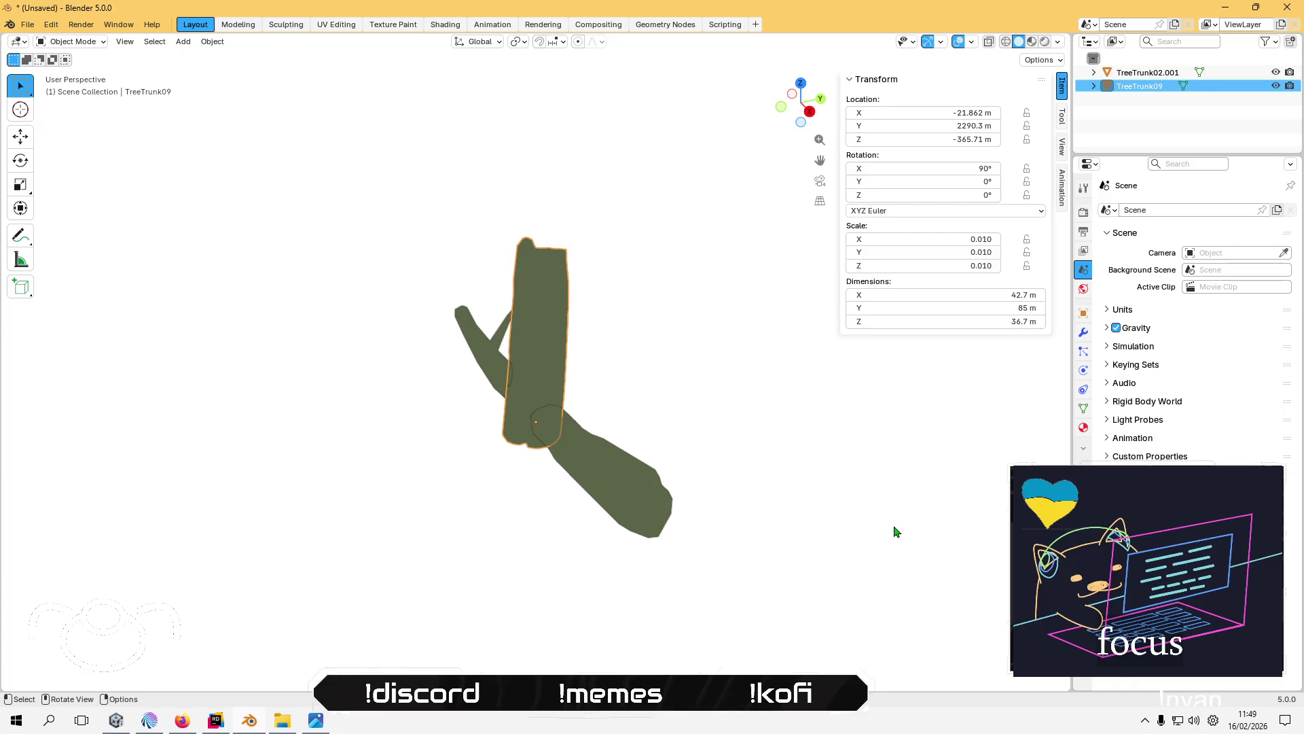
pyautogui.hotkey('ctrl', 'z')
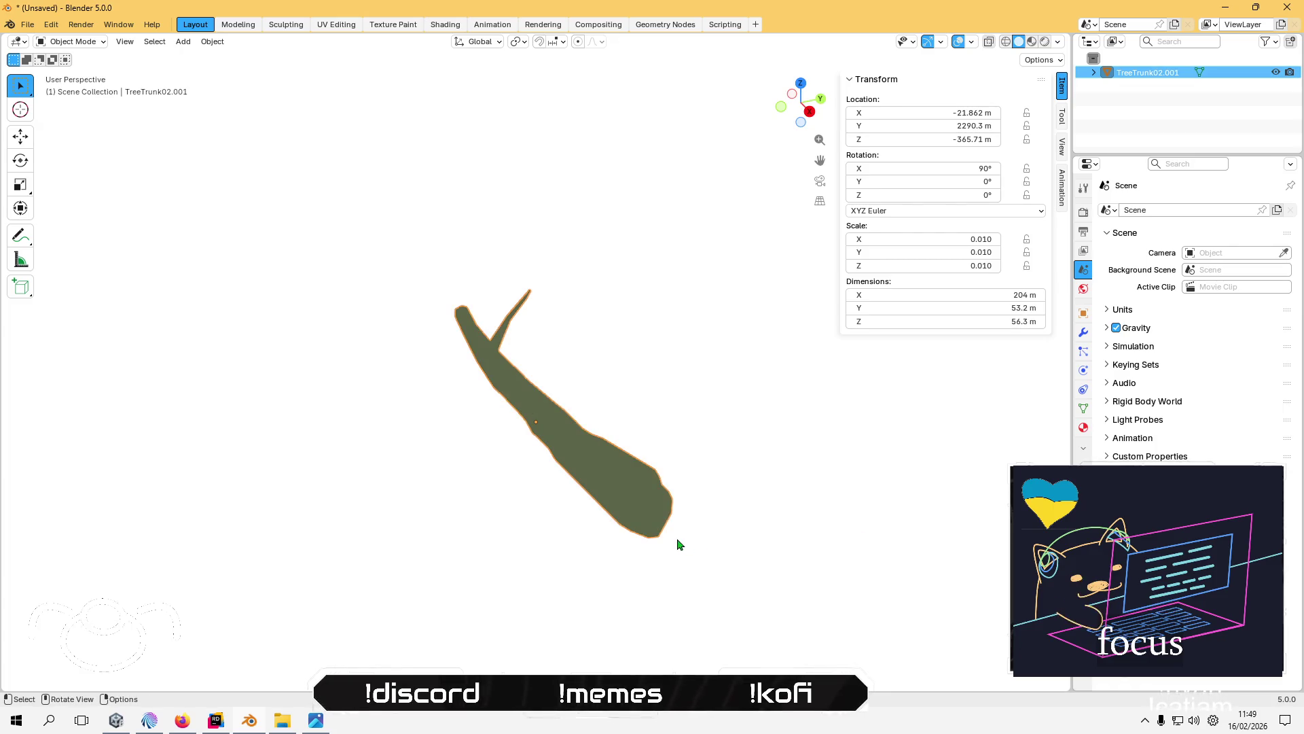
pyautogui.hotkey('alt', 'Tab')
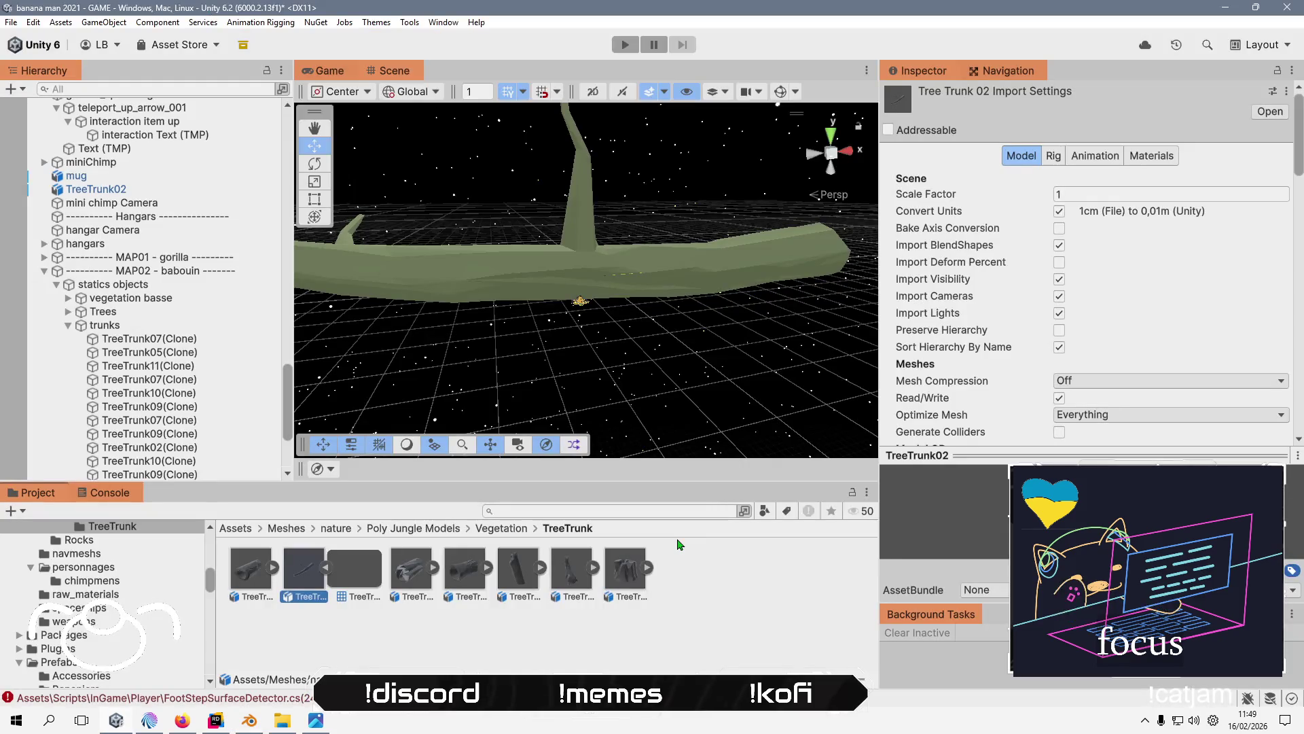
# - Untick Convert Units for Tree Trunk 02, apply, and inspect the now-huge trunk in the scene
pyautogui.click(1060, 213)
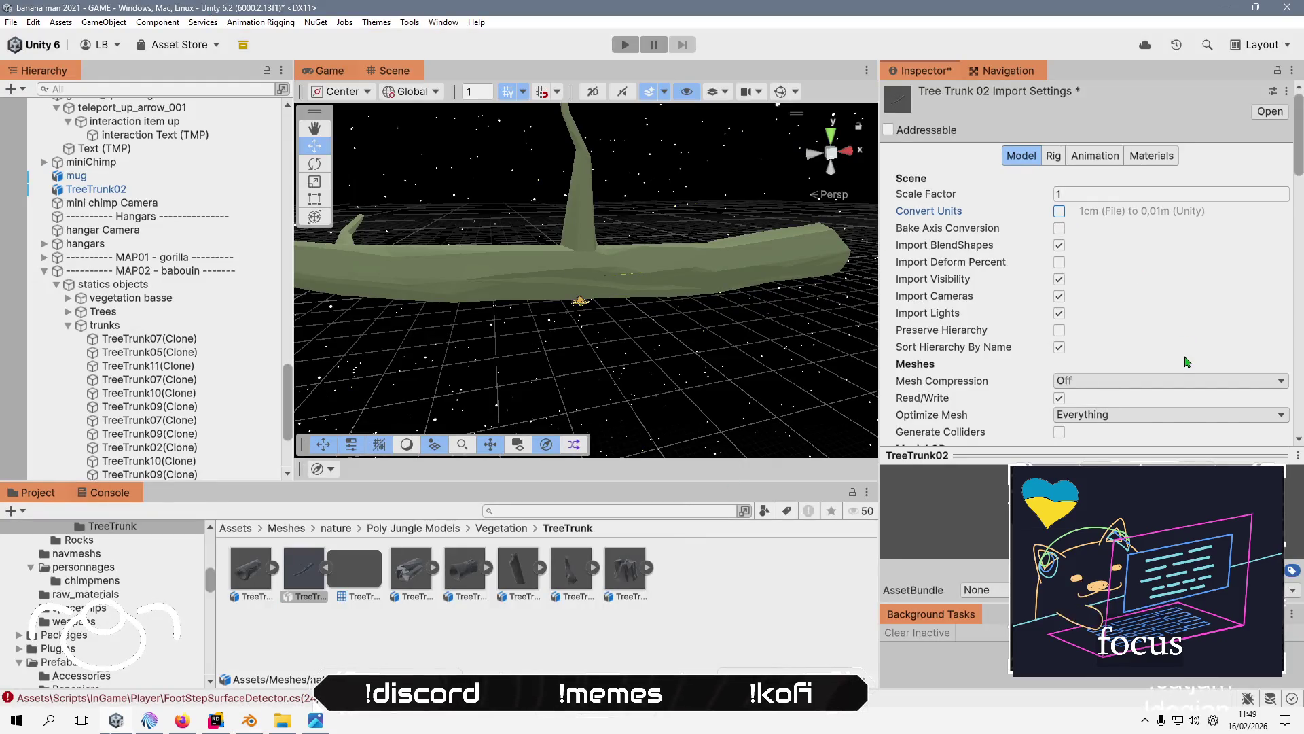
pyautogui.scroll(-5, 1223, 326)
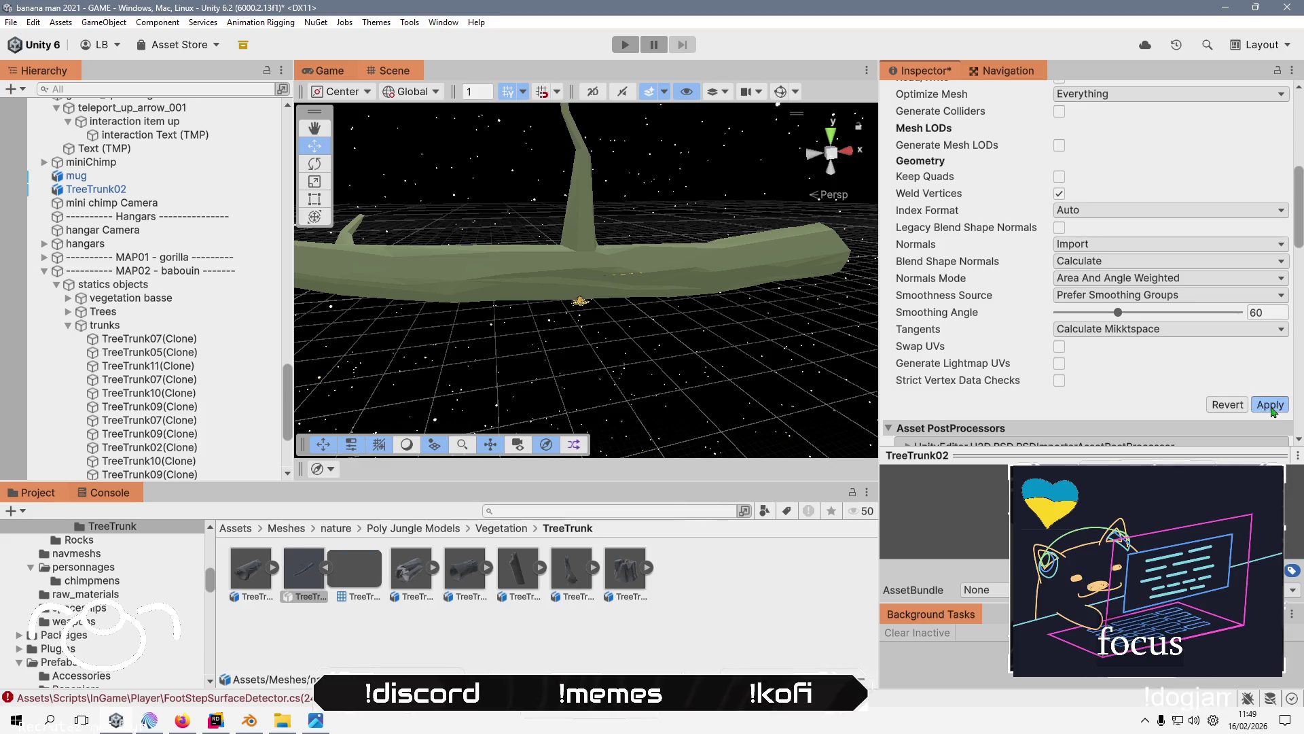
pyautogui.click(1270, 405)
pyautogui.scroll(8, 896, 299)
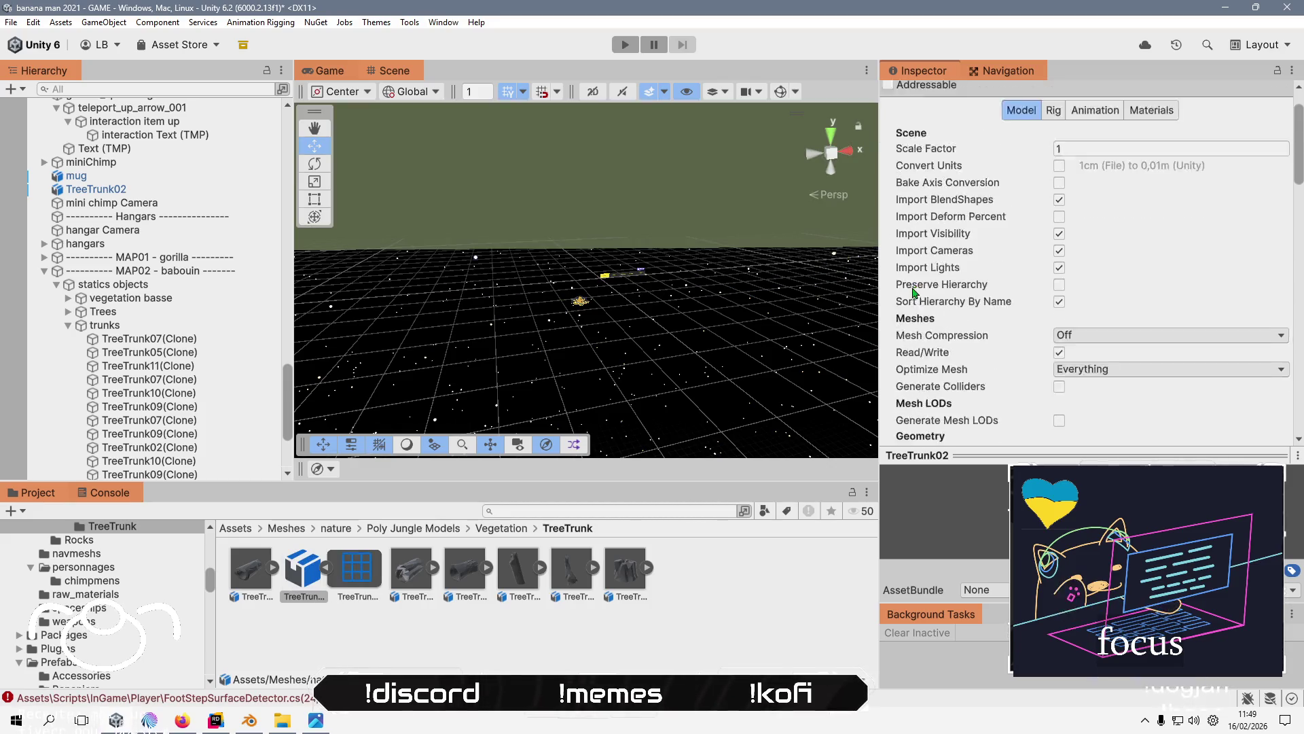
pyautogui.click(174, 192)
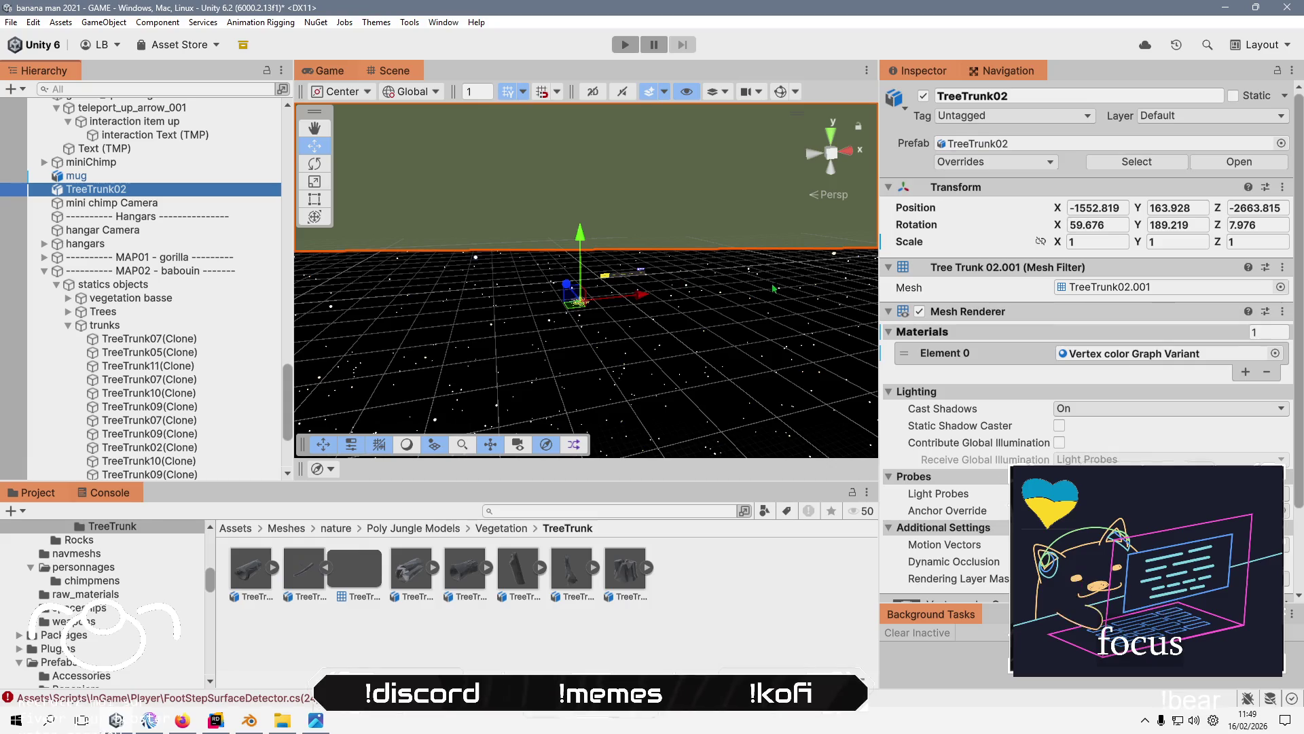
pyautogui.scroll(-5, 572, 298)
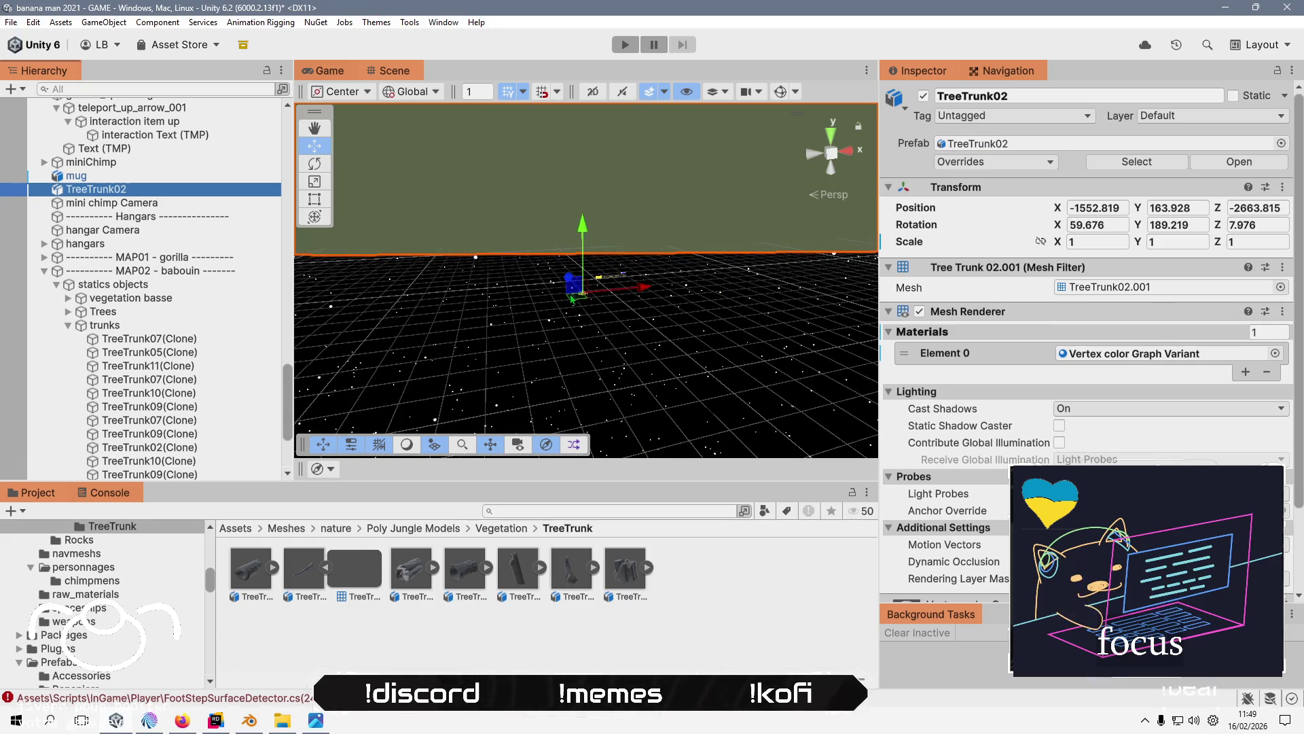
pyautogui.scroll(-5, 572, 299)
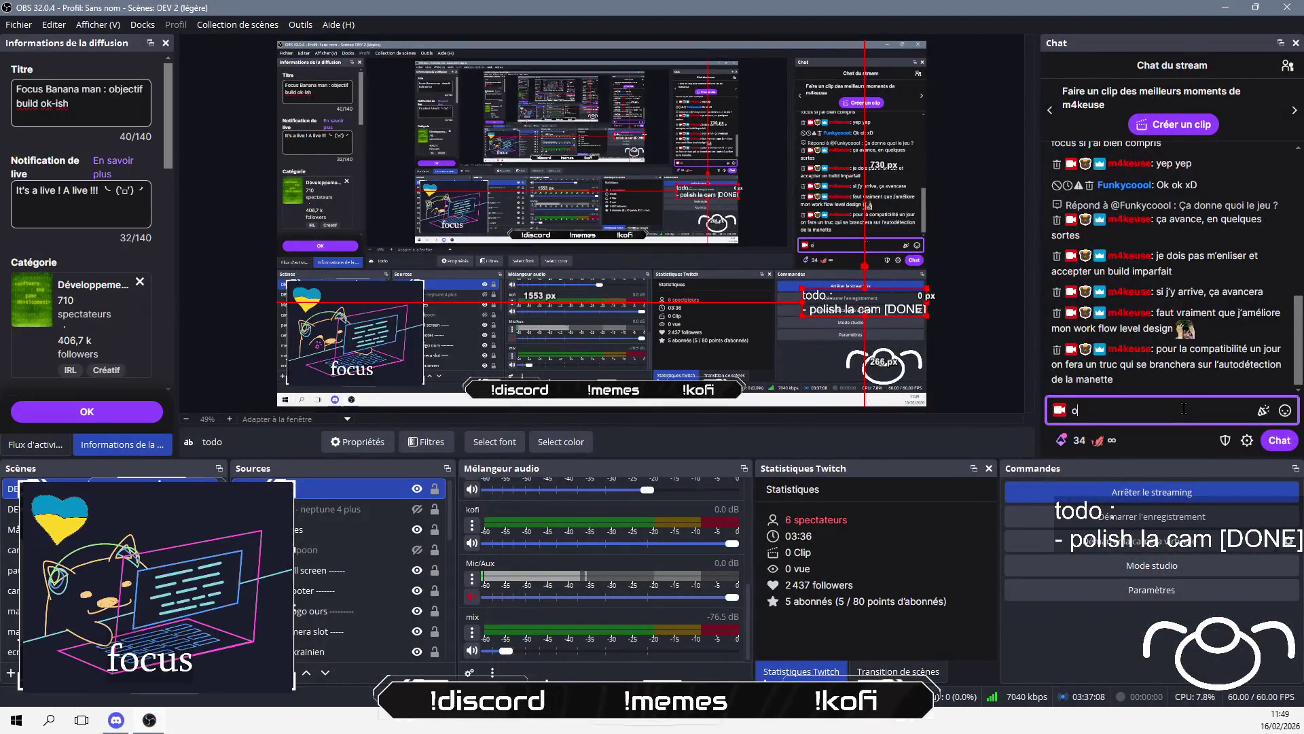
pyautogui.write('magad LU')
pyautogui.press('Return')
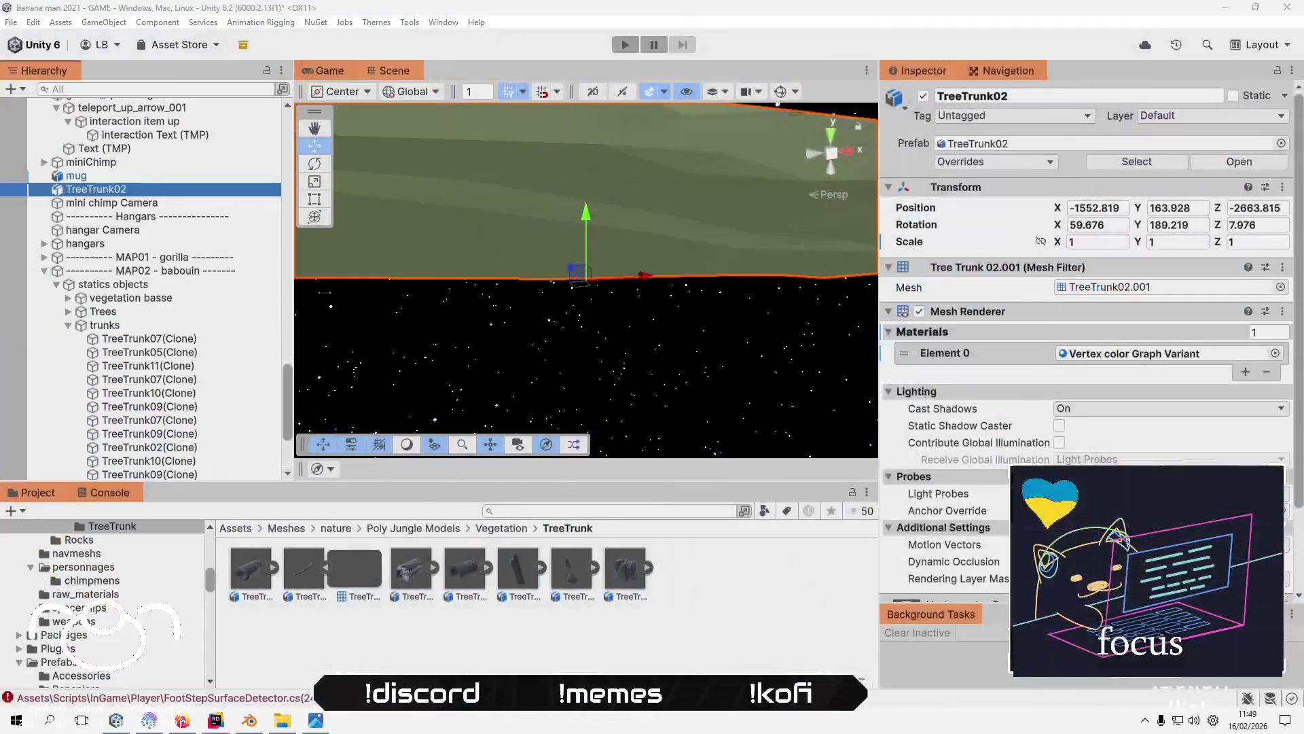
# - Re-tick Convert Units in the Tree Trunk 02 import settings and apply to reimport it
pyautogui.click(303, 569)
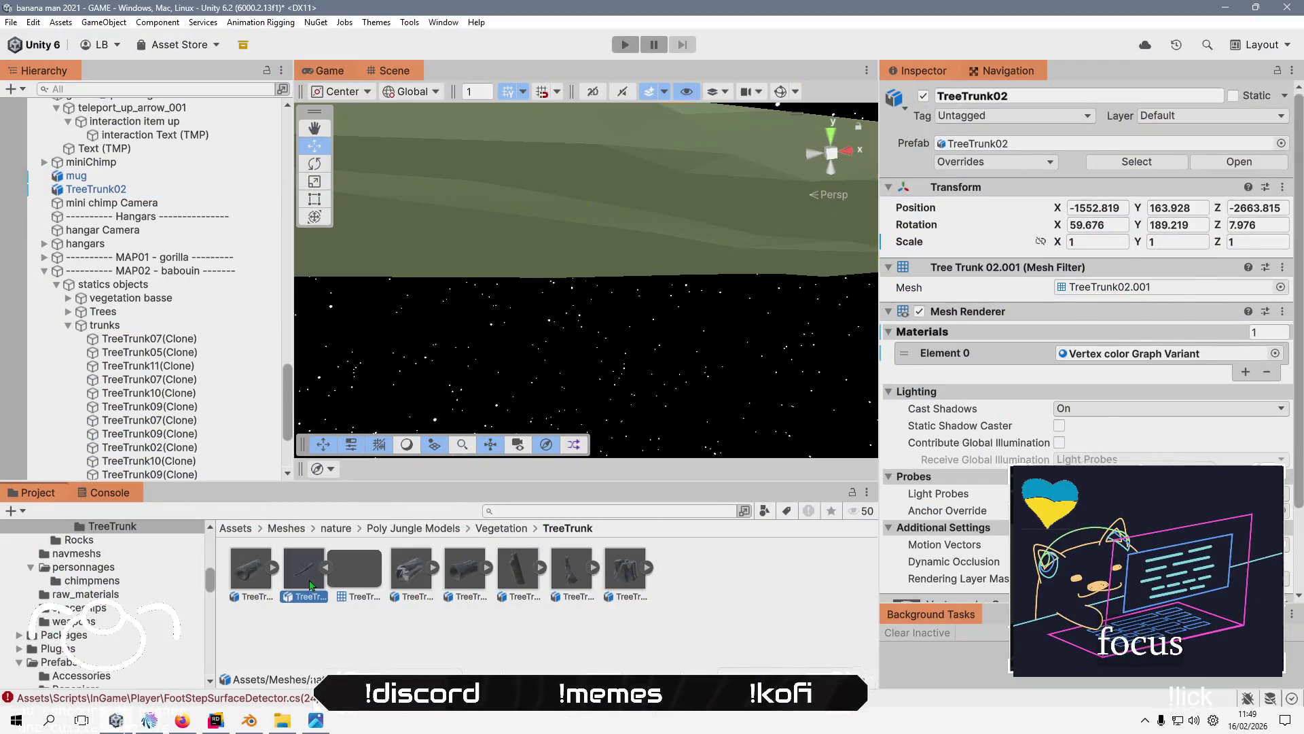
pyautogui.click(1058, 219)
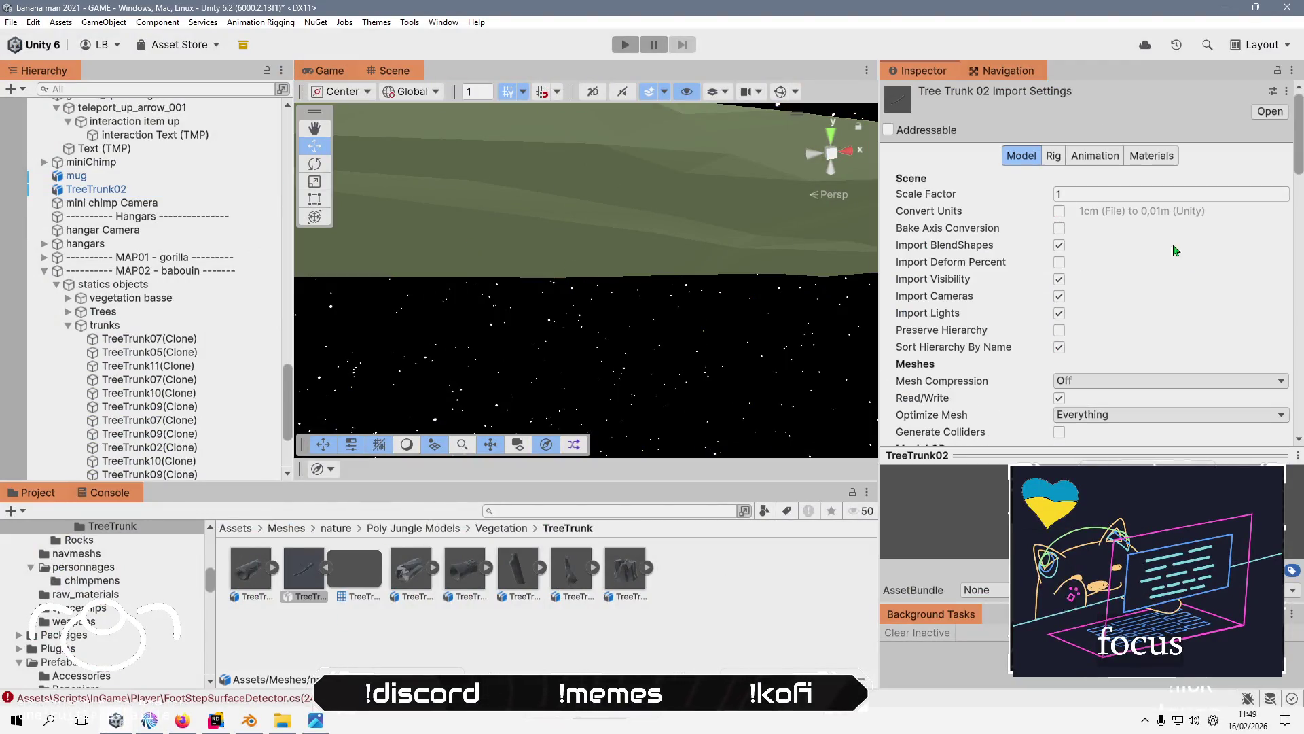
pyautogui.scroll(-10, 1205, 294)
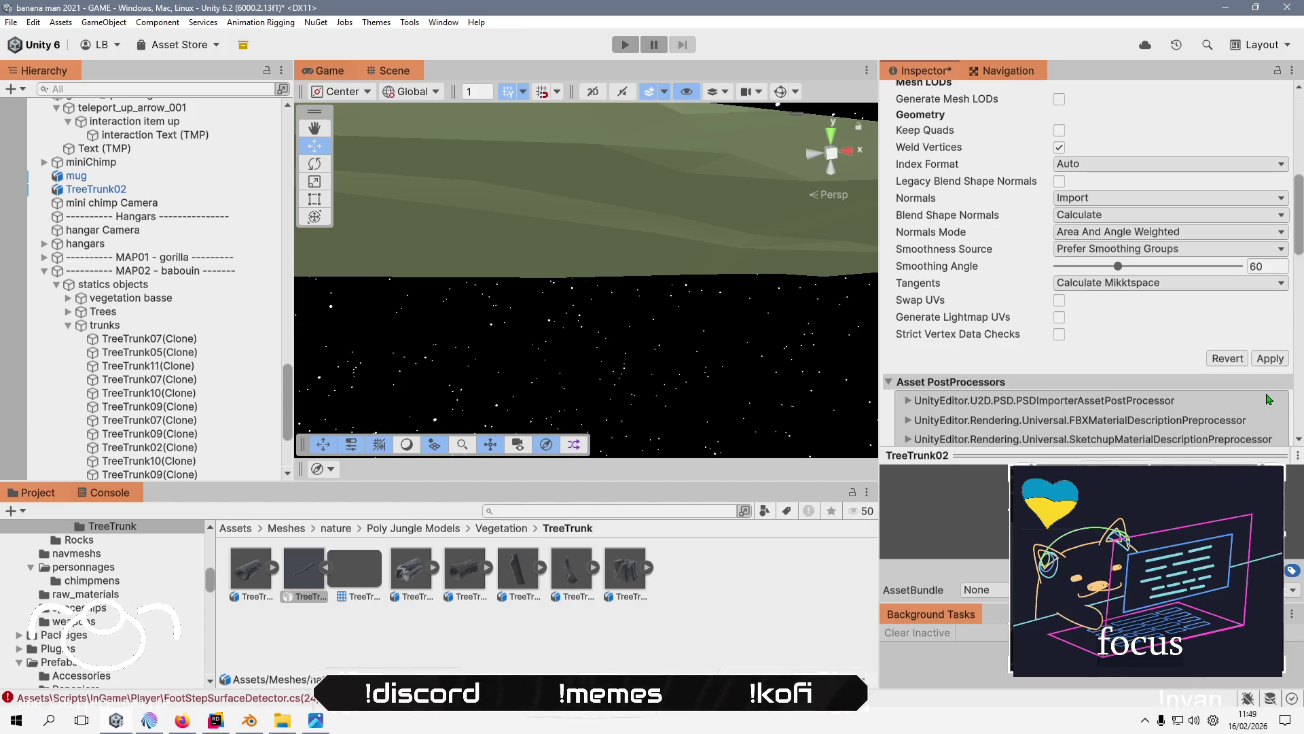
pyautogui.click(1277, 363)
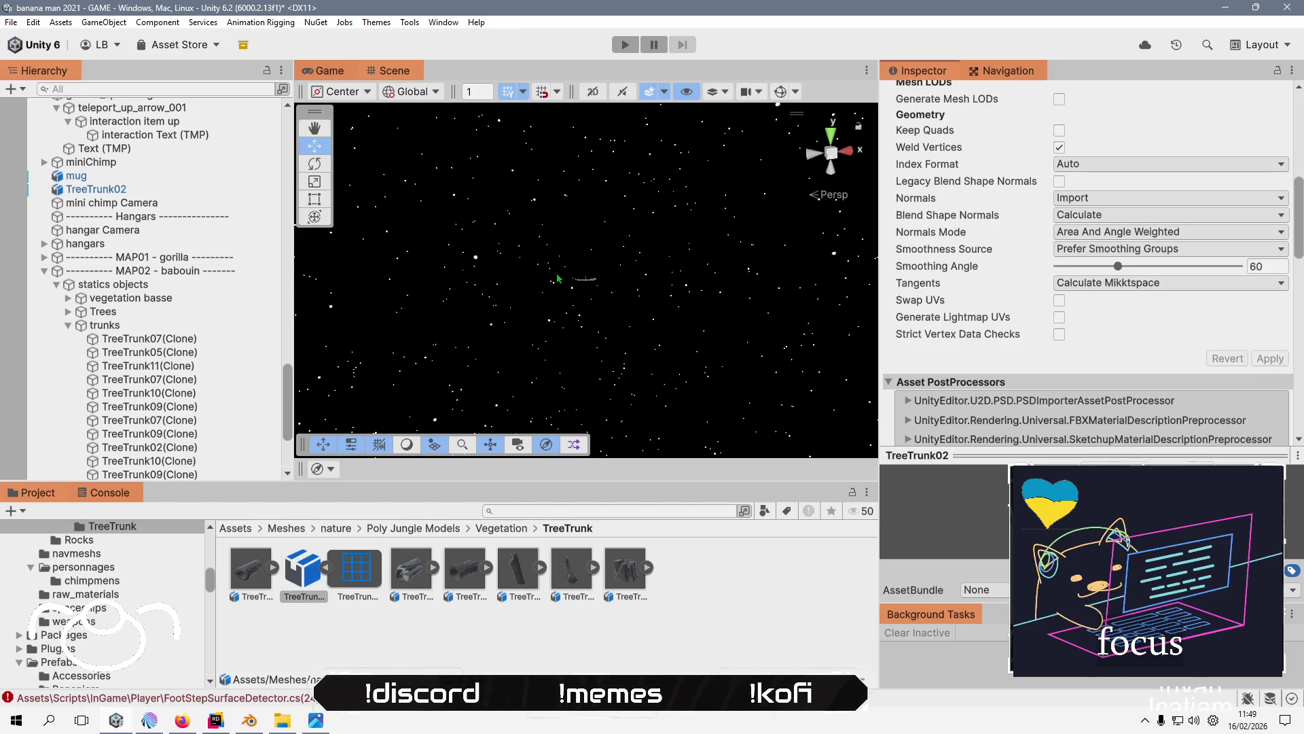
pyautogui.click(258, 724)
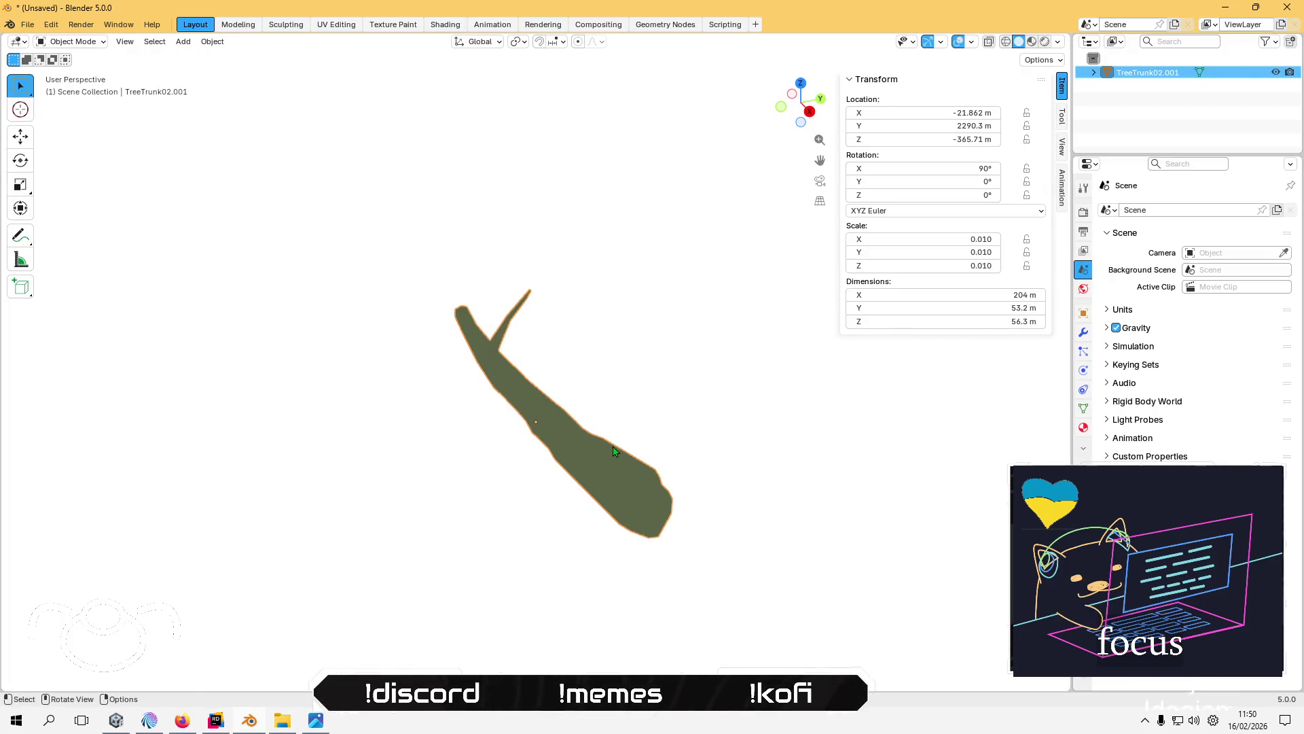
# - Scale TreeTrunk02.001 by 0.01 to 2.04 m long, confirming a second scale at unchanged size
pyautogui.write('s0.01')
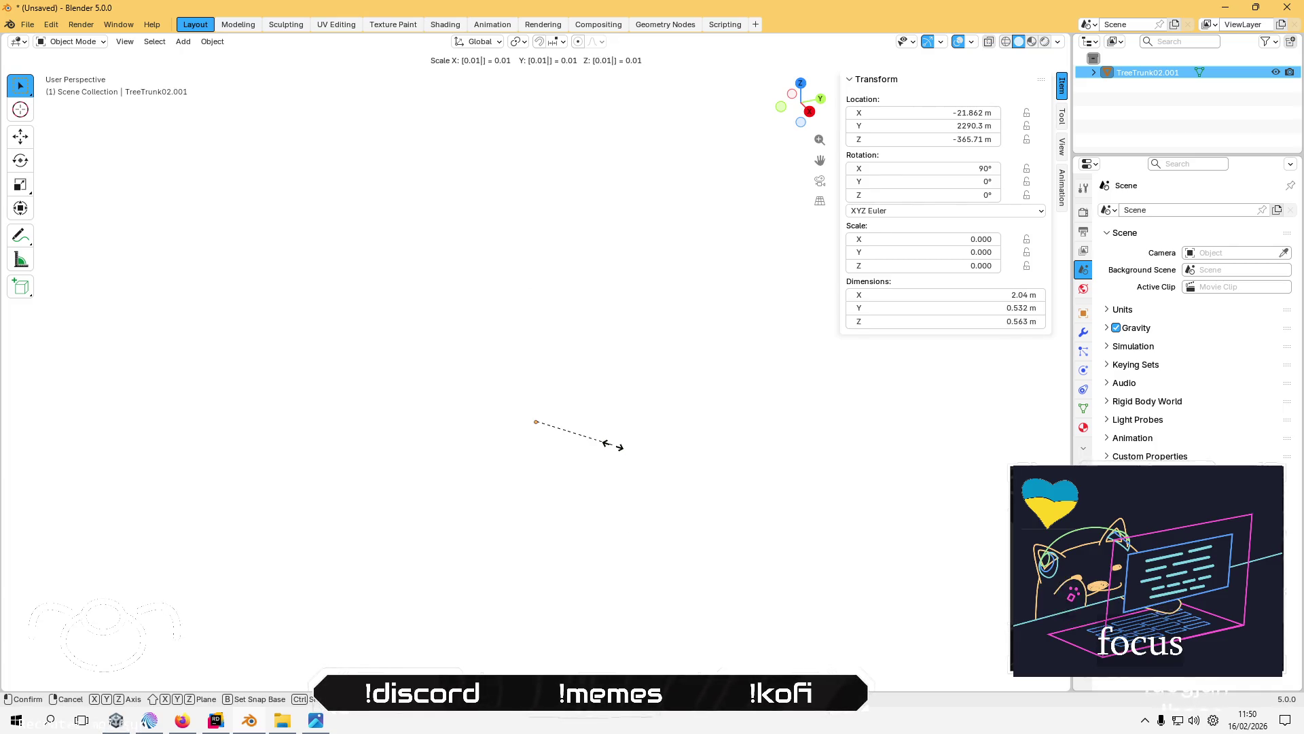
pyautogui.press('Return')
pyautogui.scroll(15, 613, 452)
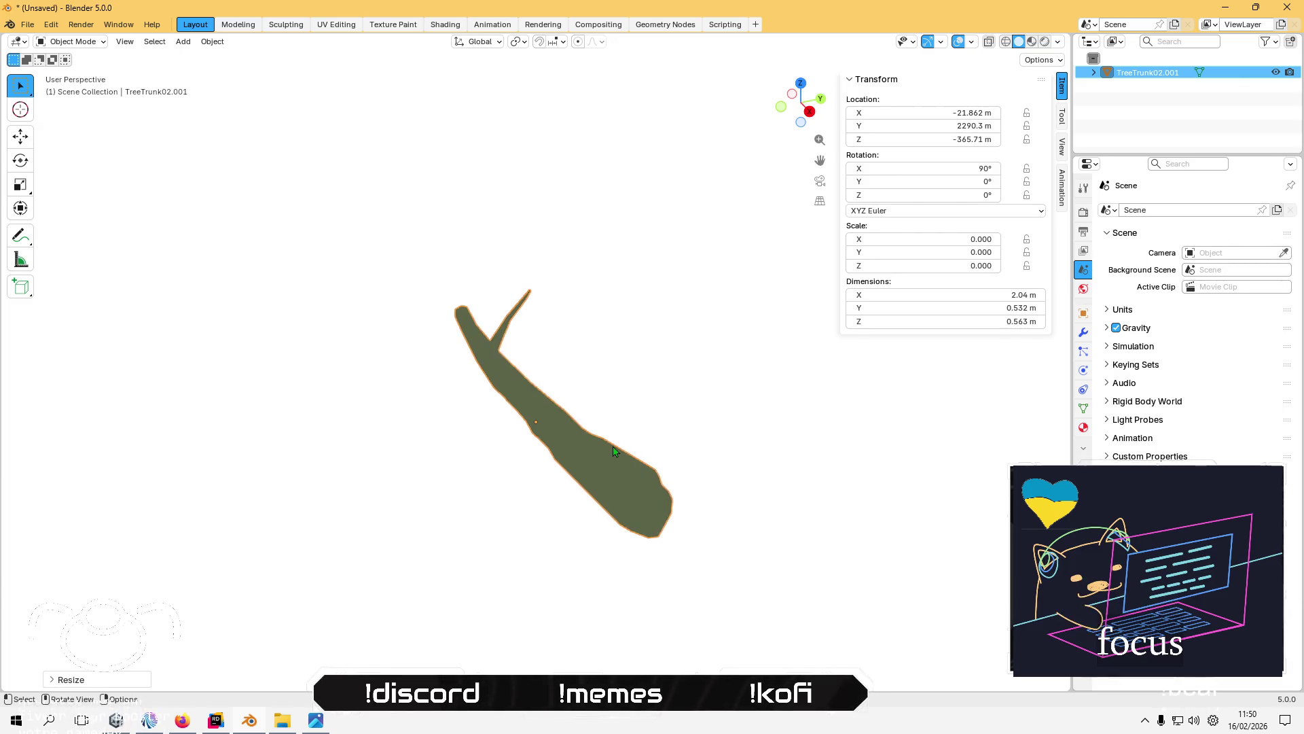
pyautogui.press('s')
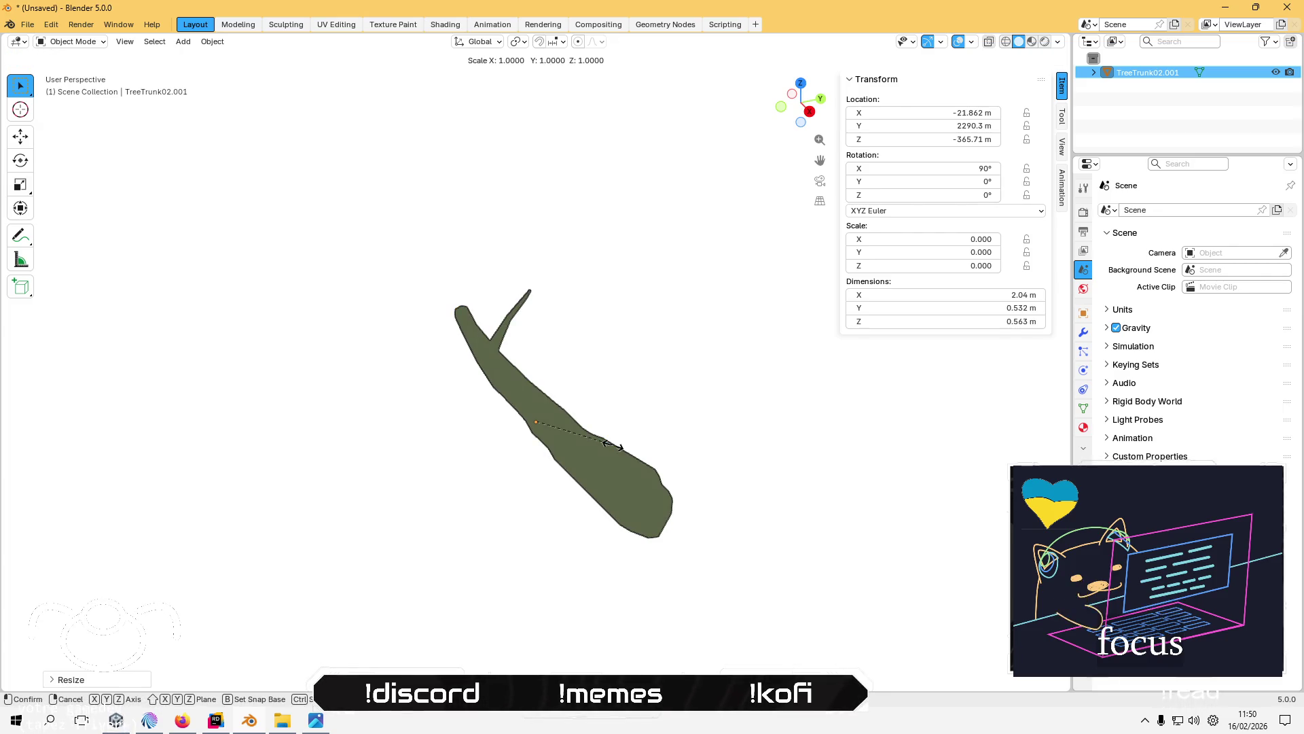
pyautogui.click(612, 446)
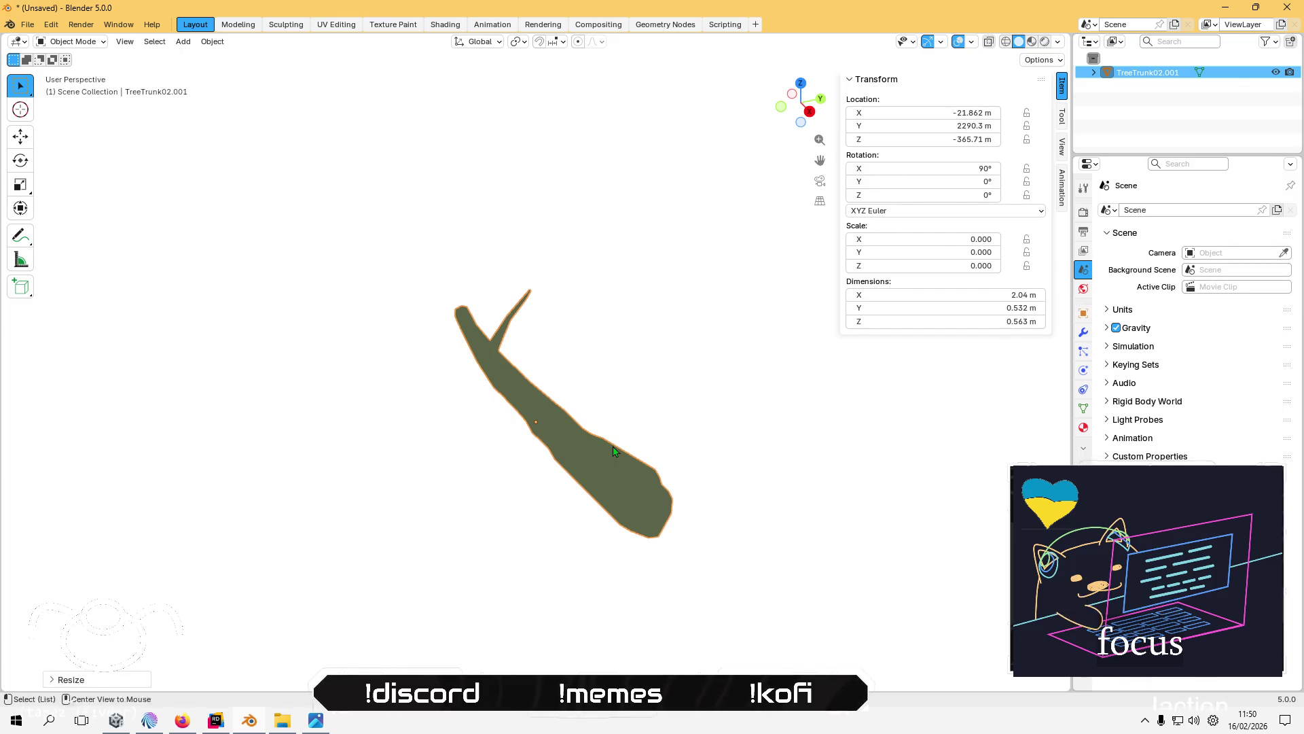
pyautogui.hotkey('alt', 'Tab')
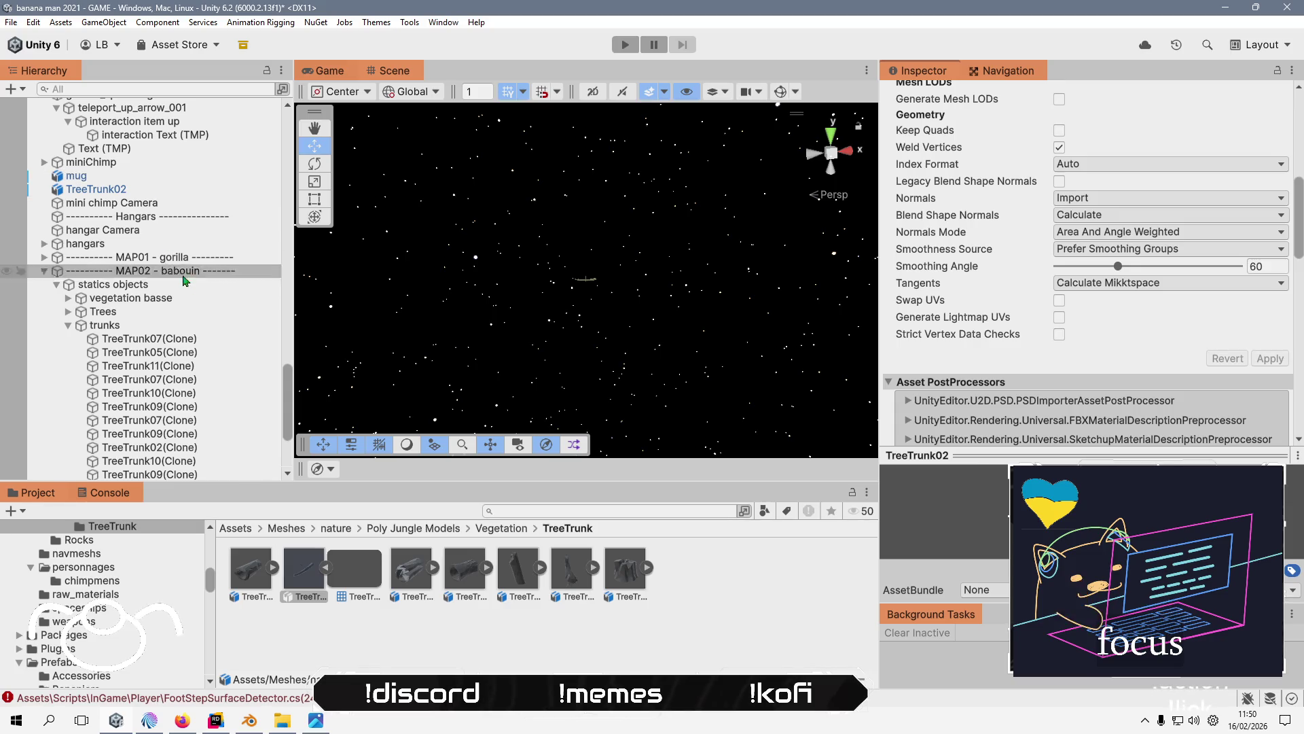
# - Assign the TreeTrunk02.001 mesh to TreeTrunk02(Clone)'s Mesh Filter via the object picker
pyautogui.scroll(-3, 135, 320)
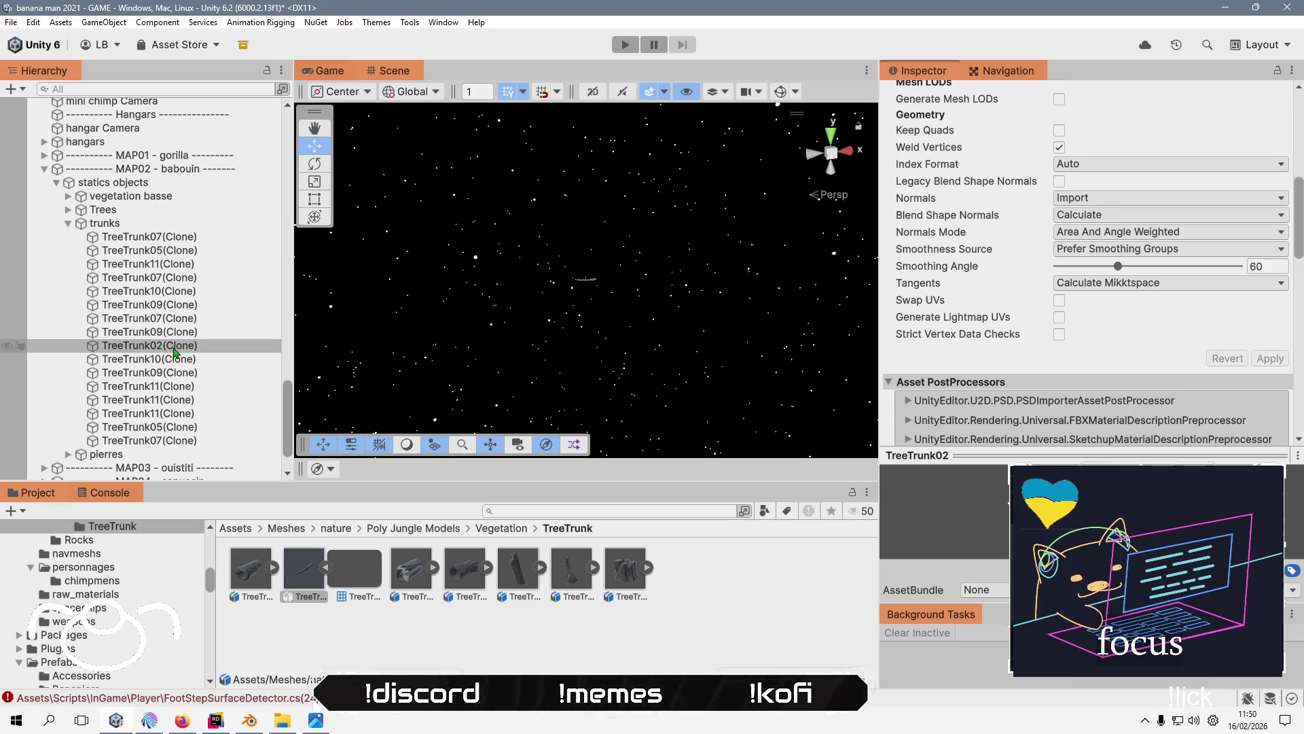
pyautogui.doubleClick(176, 346)
pyautogui.moveTo(537, 280)
pyautogui.mouseDown()
pyautogui.moveTo(554, 215)
pyautogui.moveTo(593, 288)
pyautogui.mouseUp()
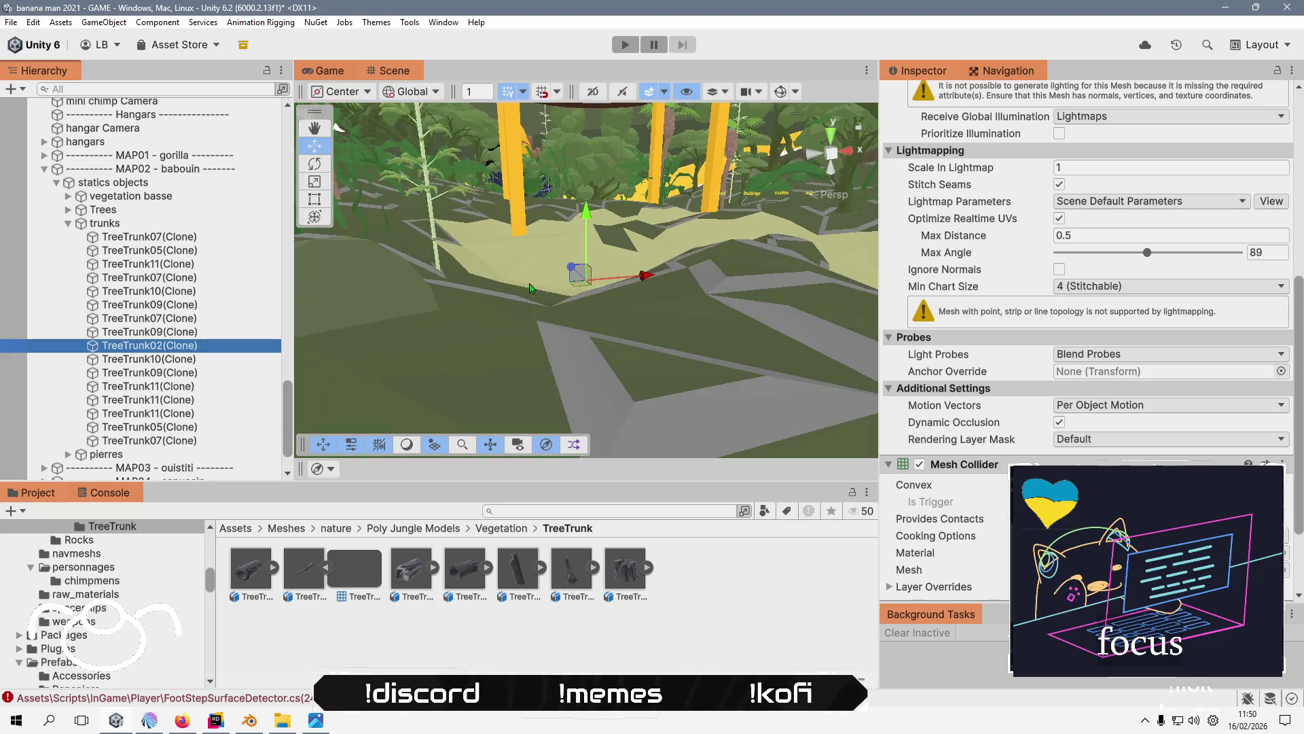
pyautogui.scroll(-10, 592, 288)
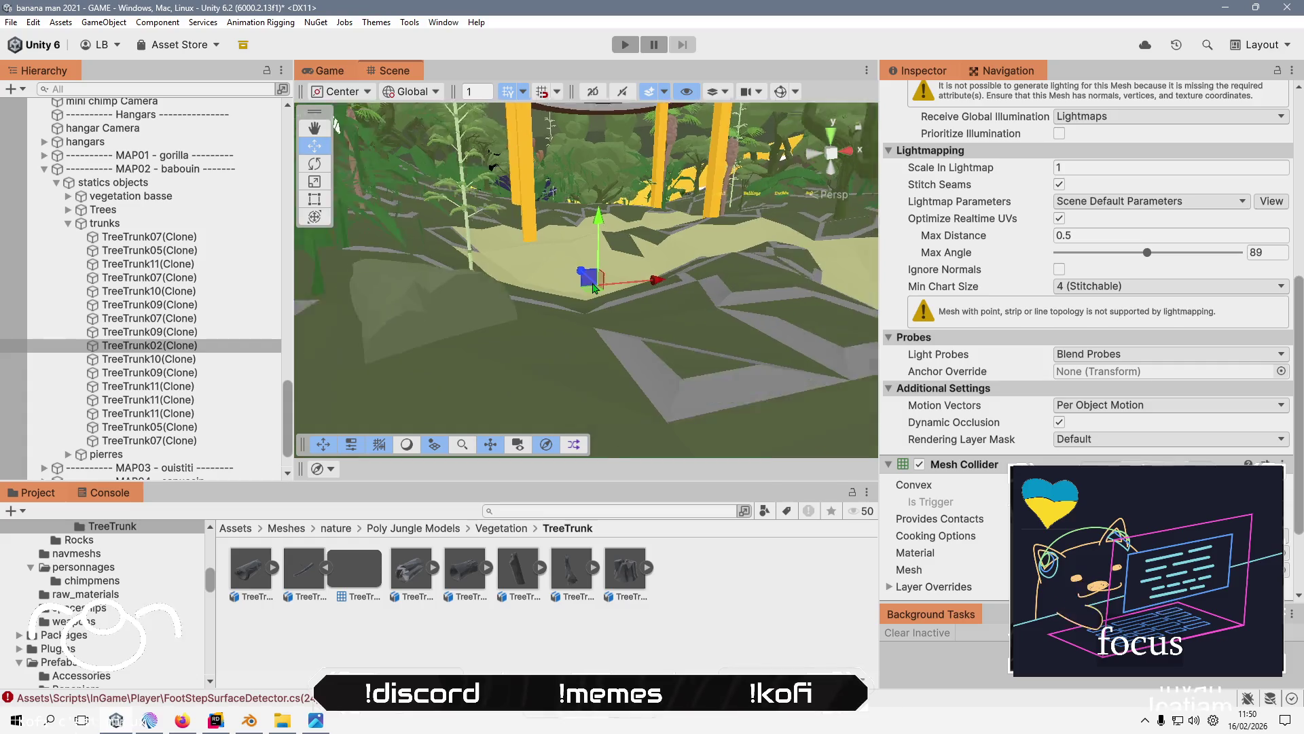
pyautogui.scroll(8, 983, 213)
pyautogui.click(1282, 152)
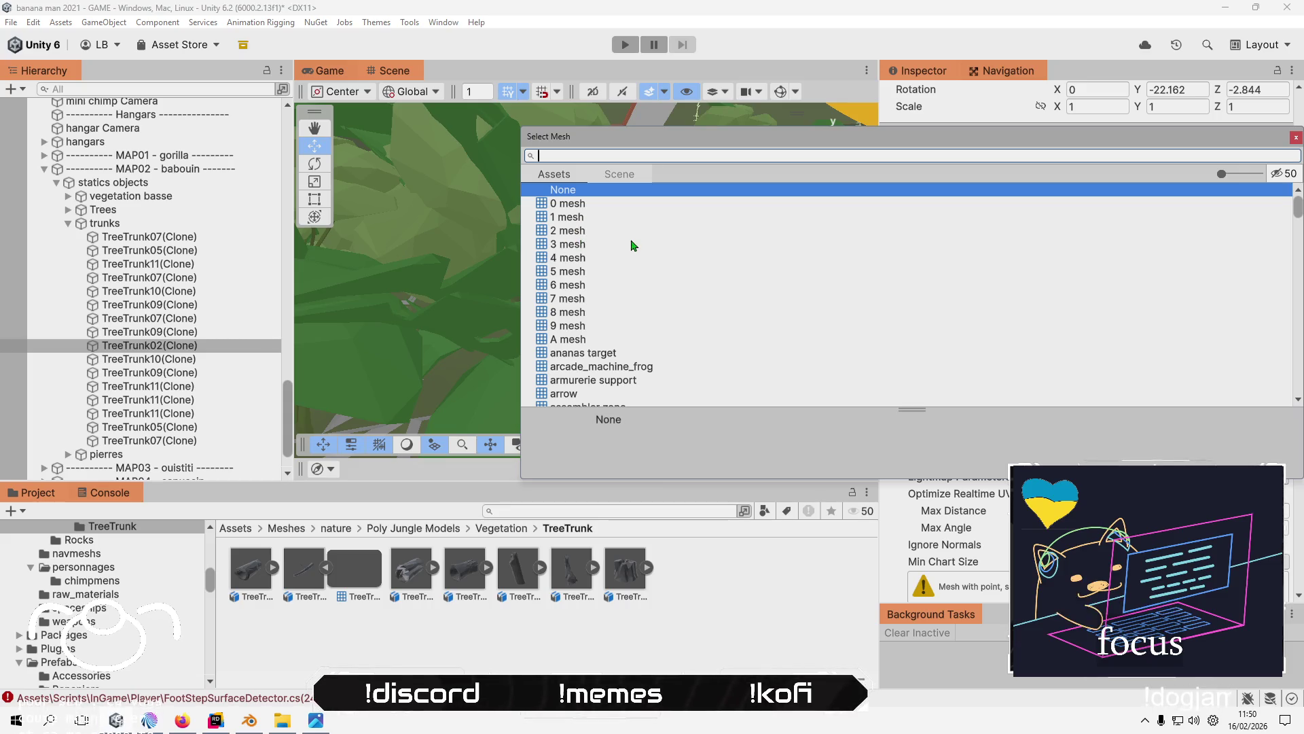
pyautogui.write('tree')
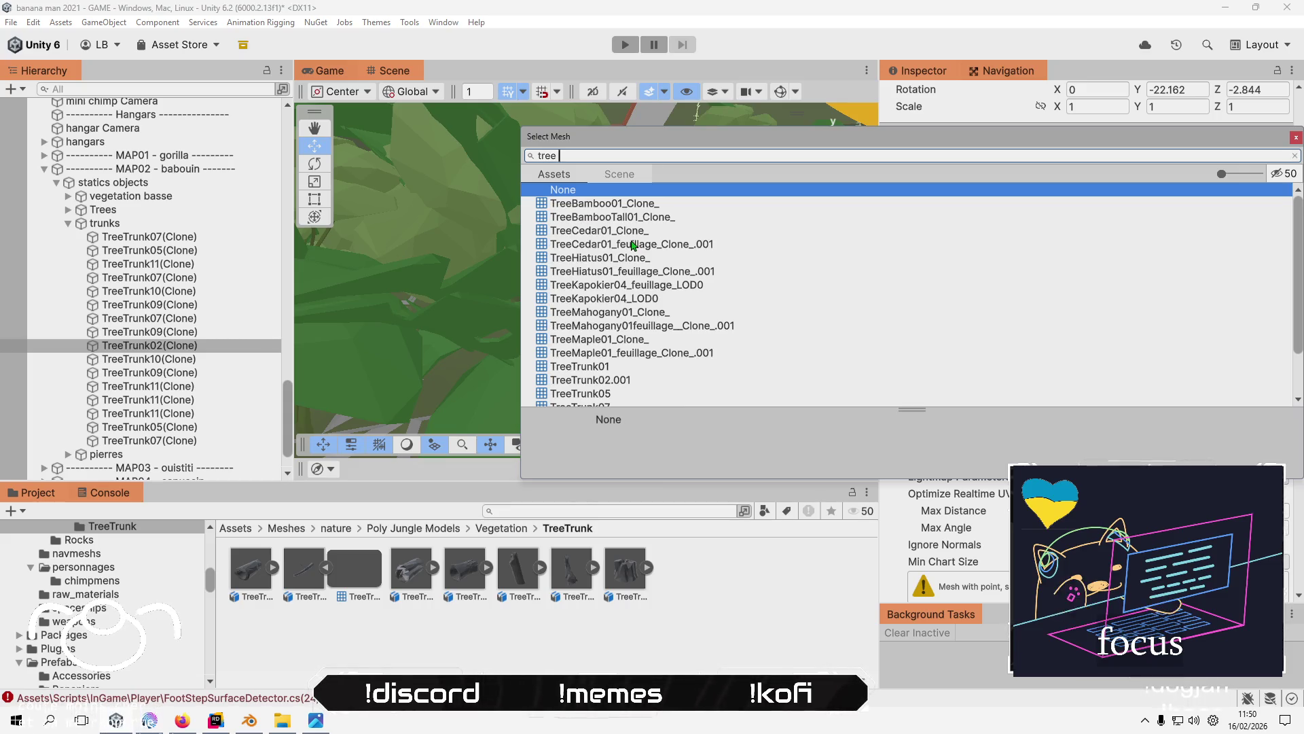
pyautogui.click(588, 380)
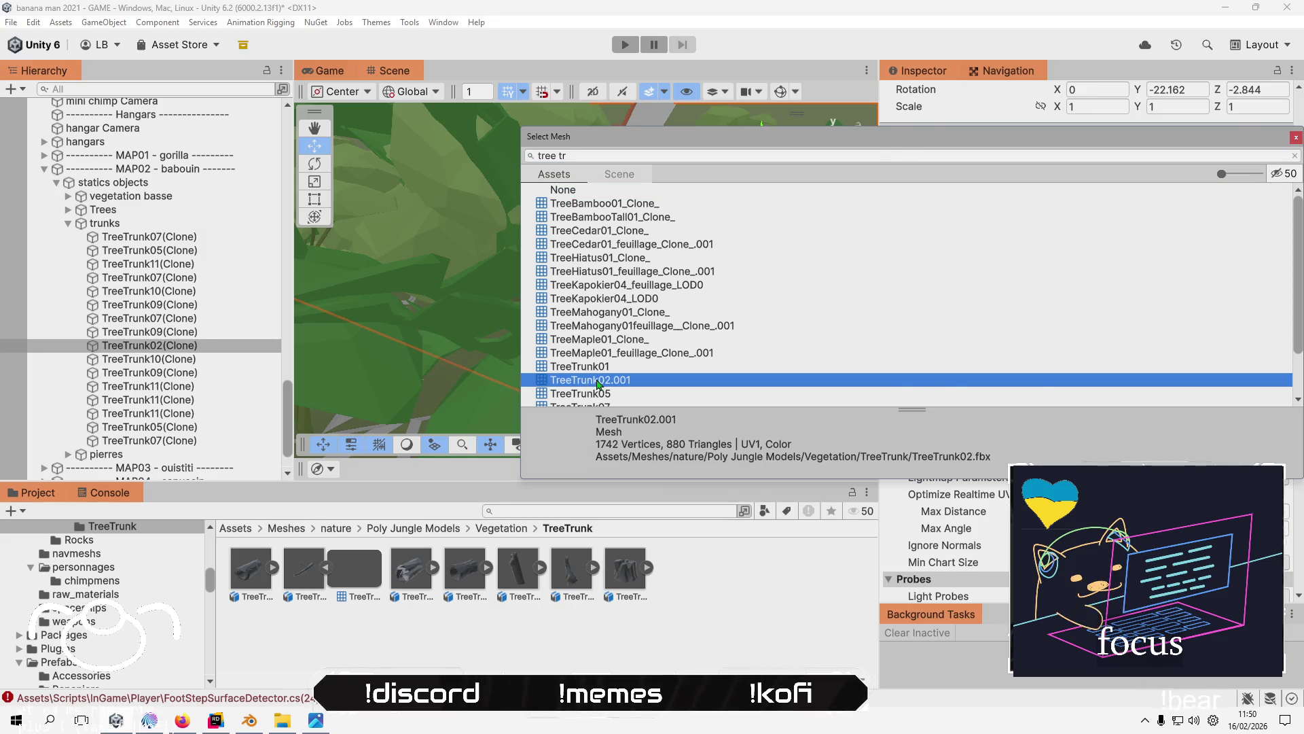
pyautogui.doubleClick(597, 380)
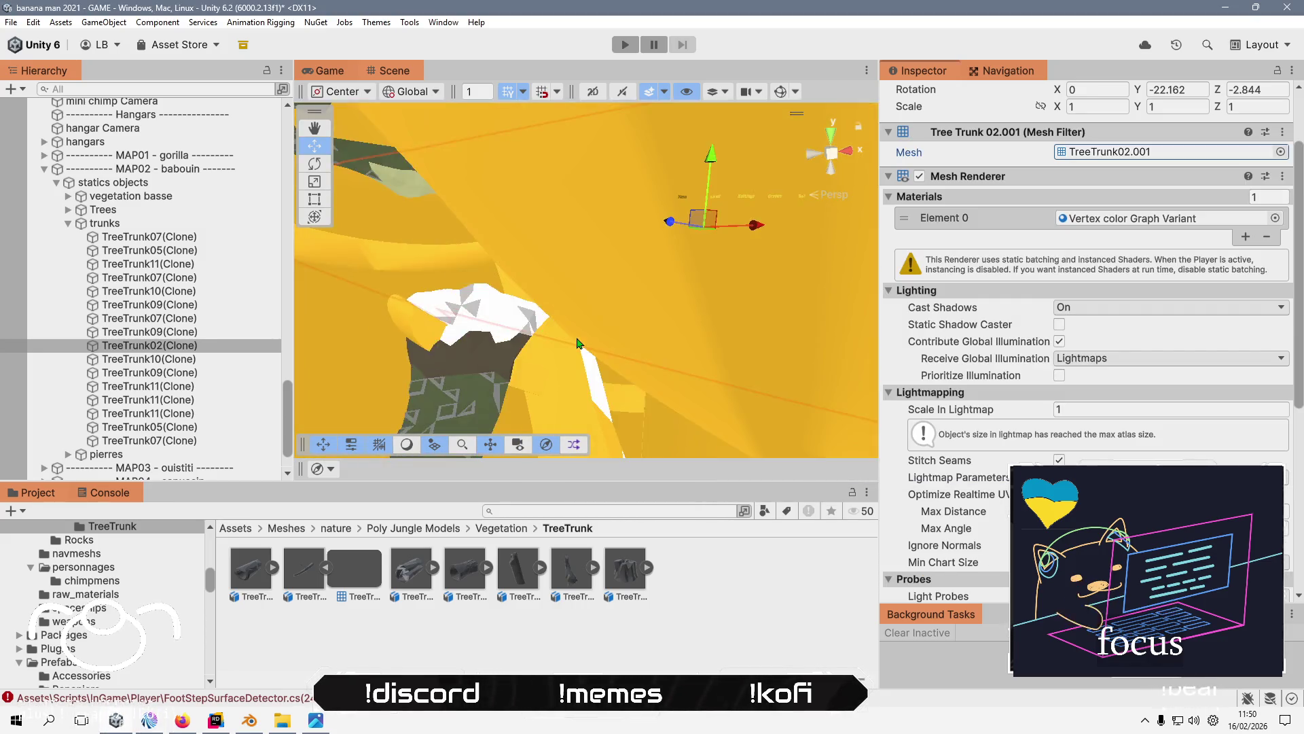
pyautogui.scroll(-5, 578, 343)
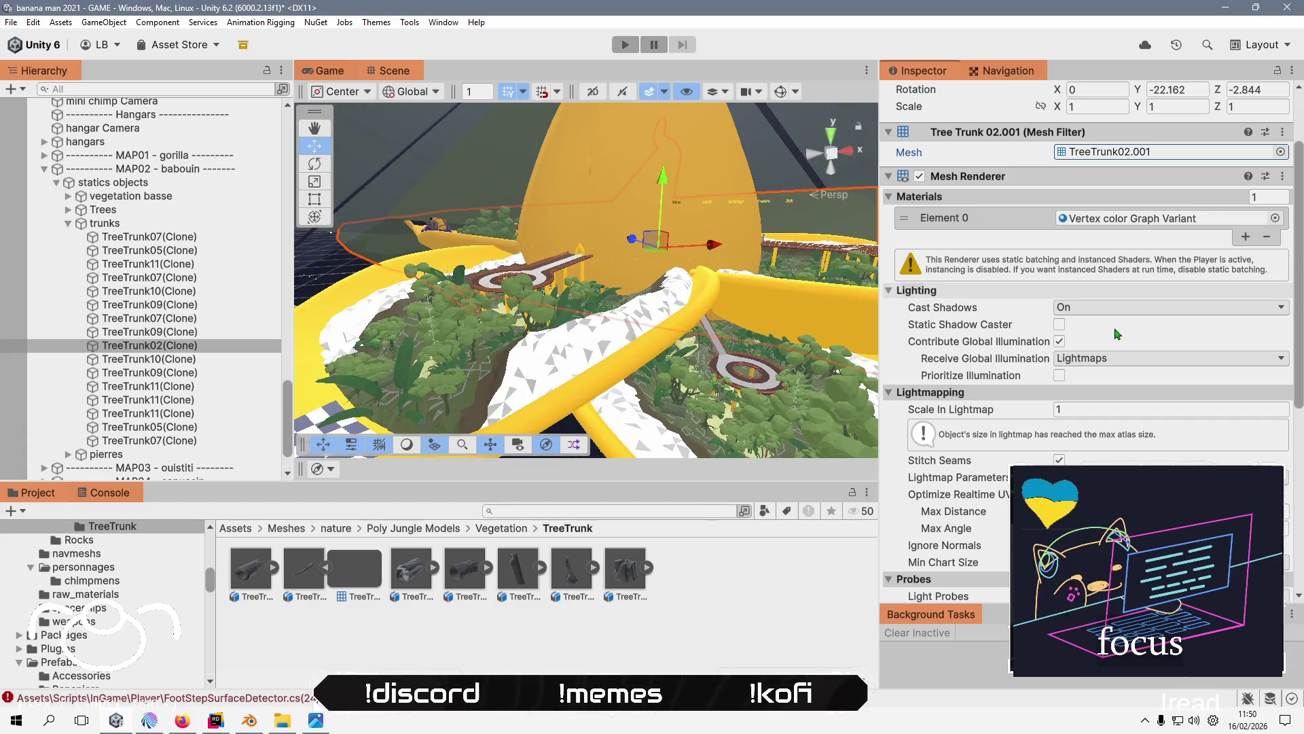
# - Toggle Convert Units off and back on in the TreeTrunk02 model's Import Settings
pyautogui.click(299, 565)
pyautogui.click(1058, 119)
pyautogui.scroll(-4, 1216, 387)
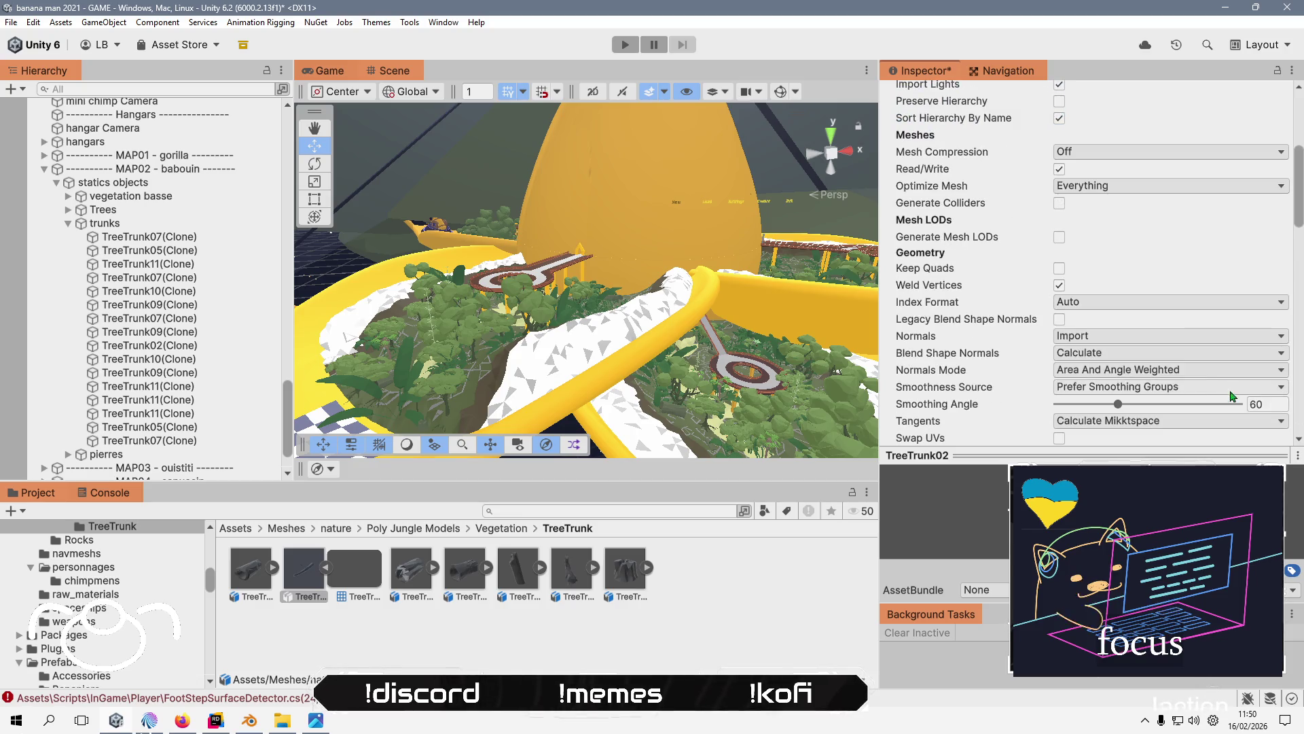
pyautogui.scroll(4, 1068, 165)
pyautogui.click(1059, 119)
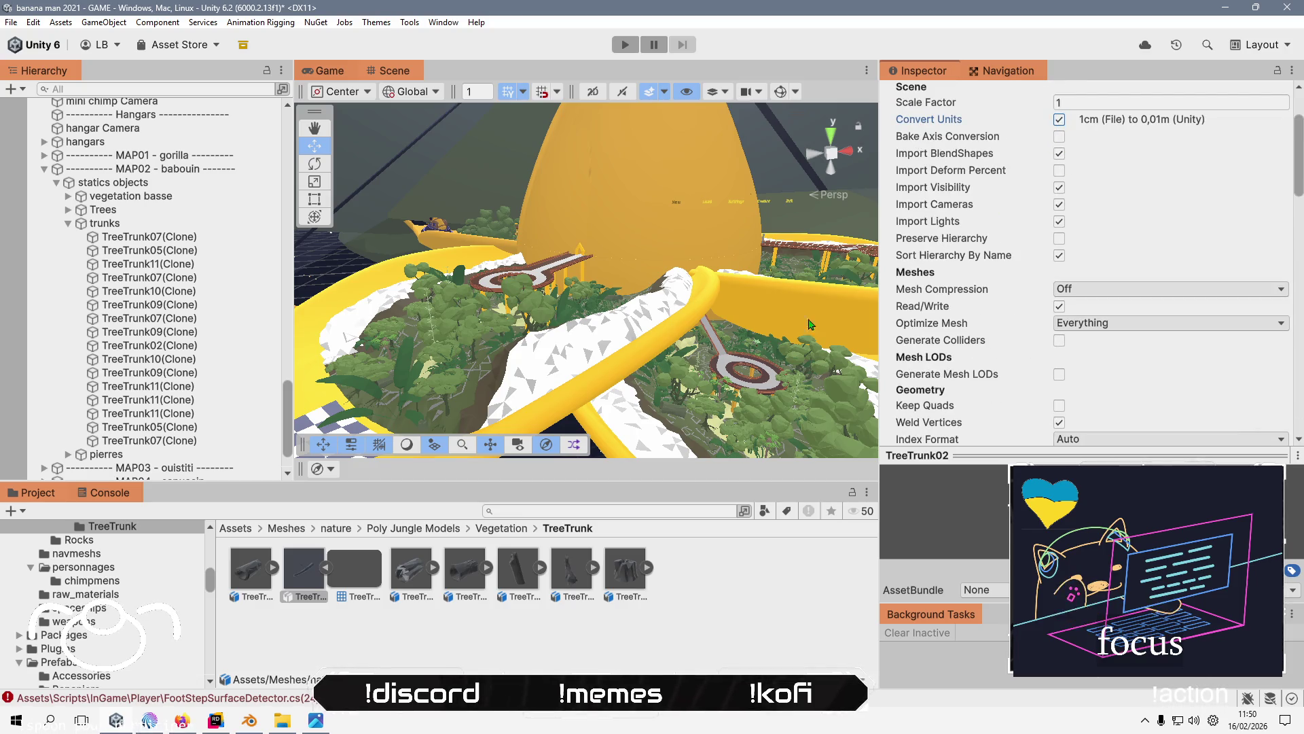
pyautogui.moveTo(611, 306); pyautogui.dragTo(647, 337)
pyautogui.scroll(-5, 647, 338)
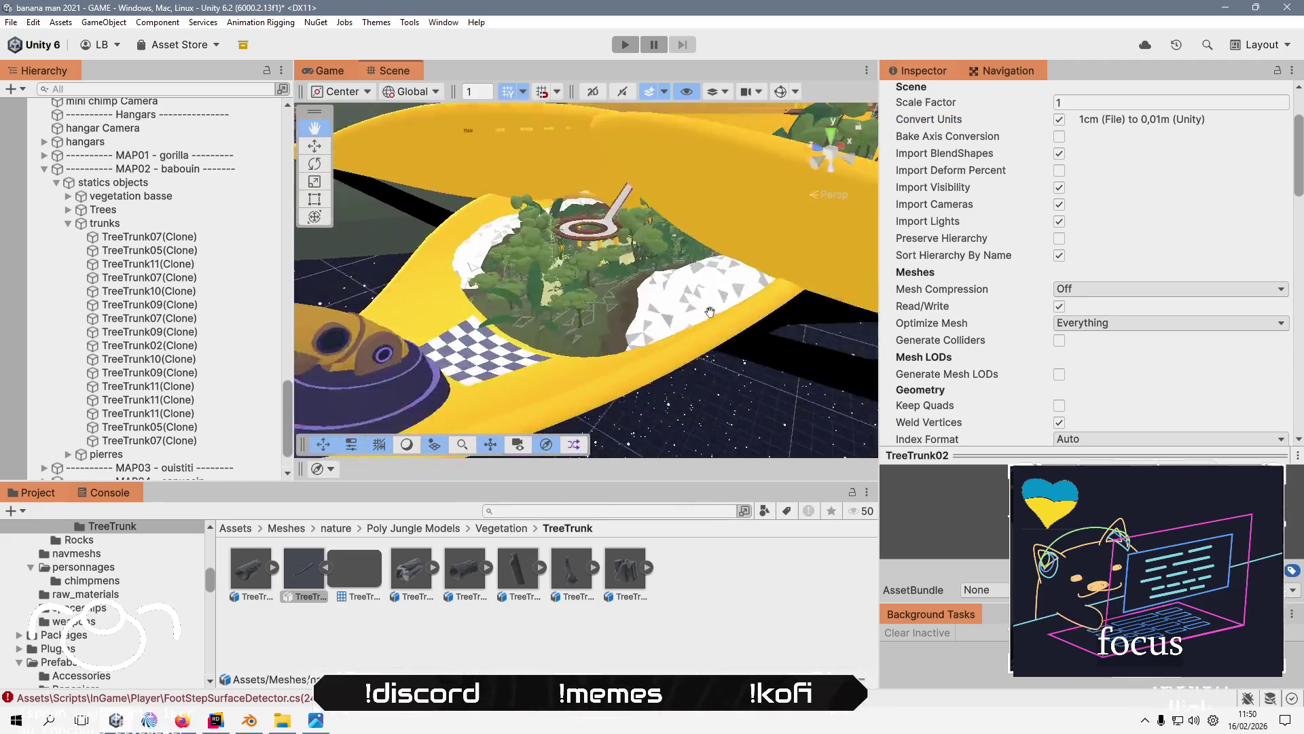
pyautogui.hotkey('alt', 'Tab')
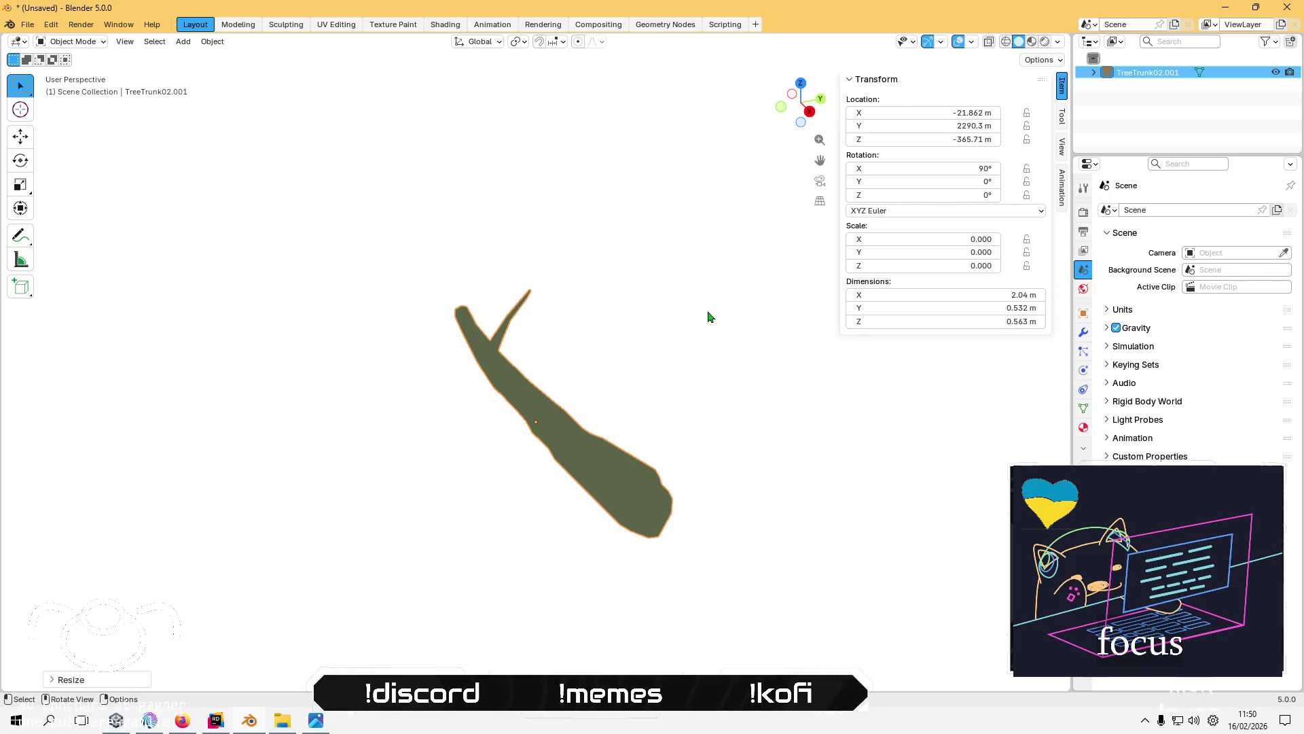
# - Undo, then scale the trunk by 0.01 and 0.1 to reach 0.001 scale, 20.4 m long
pyautogui.hotkey('ctrl', 'z')
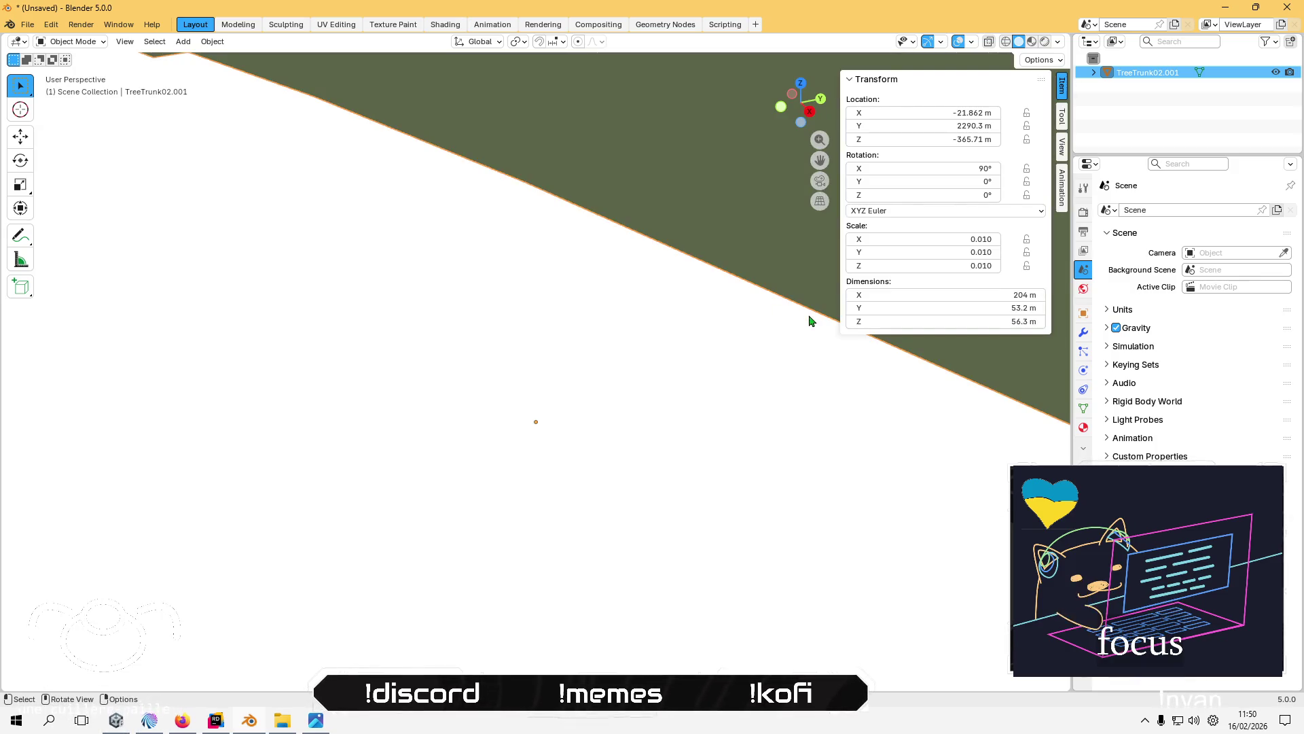
pyautogui.write('s0.01')
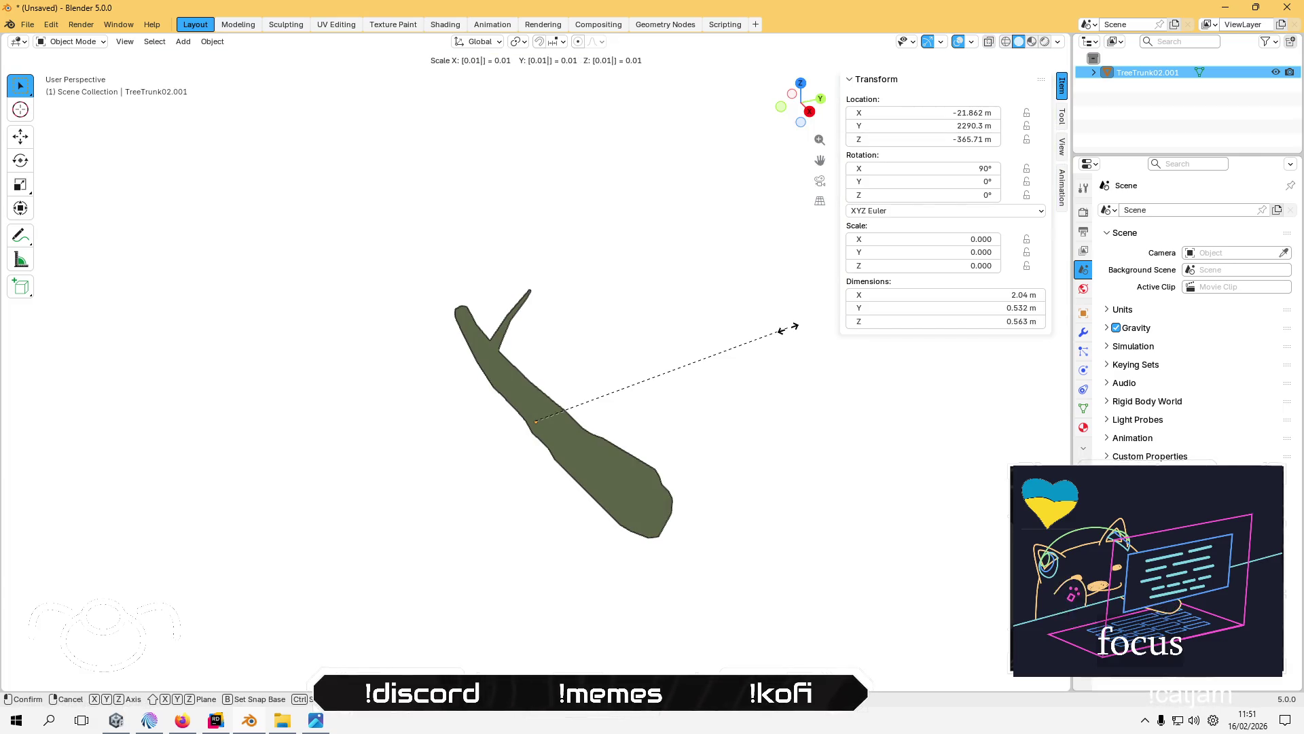
pyautogui.press('BackSpace')
pyautogui.write('1')
pyautogui.press('Return')
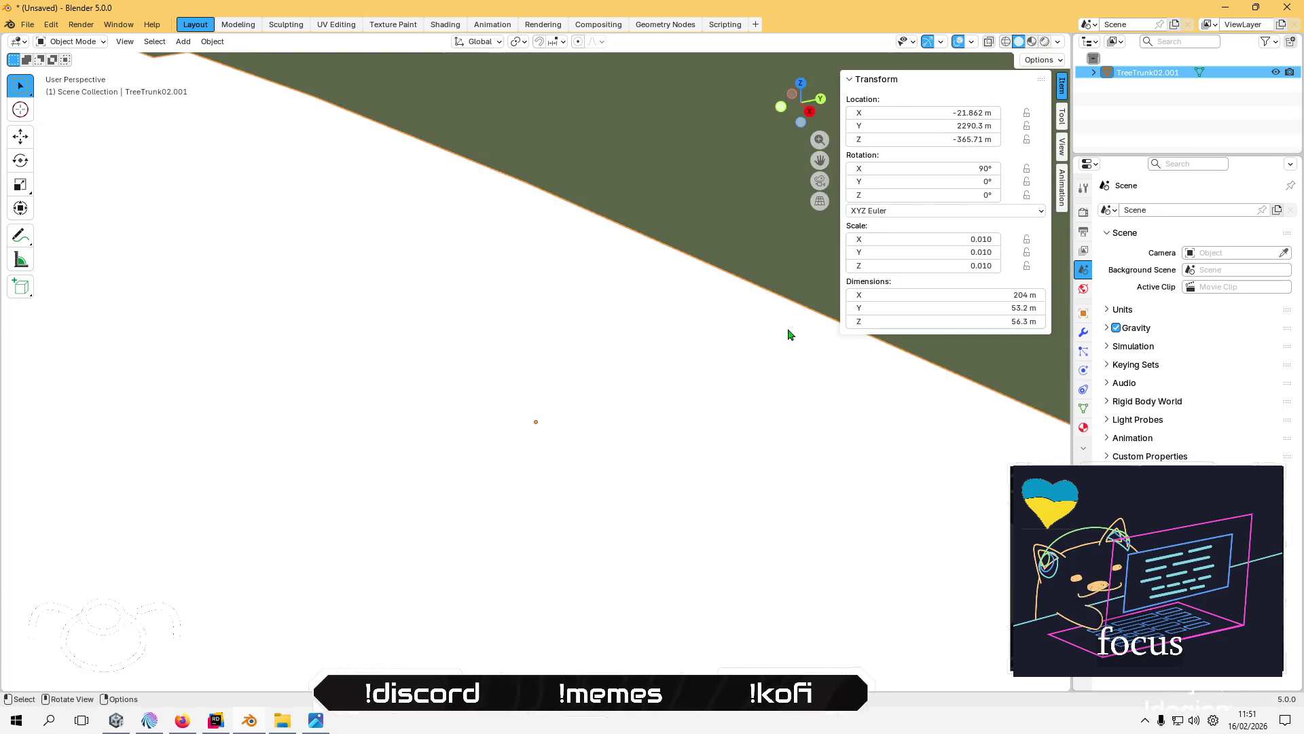
pyautogui.write('s0.1')
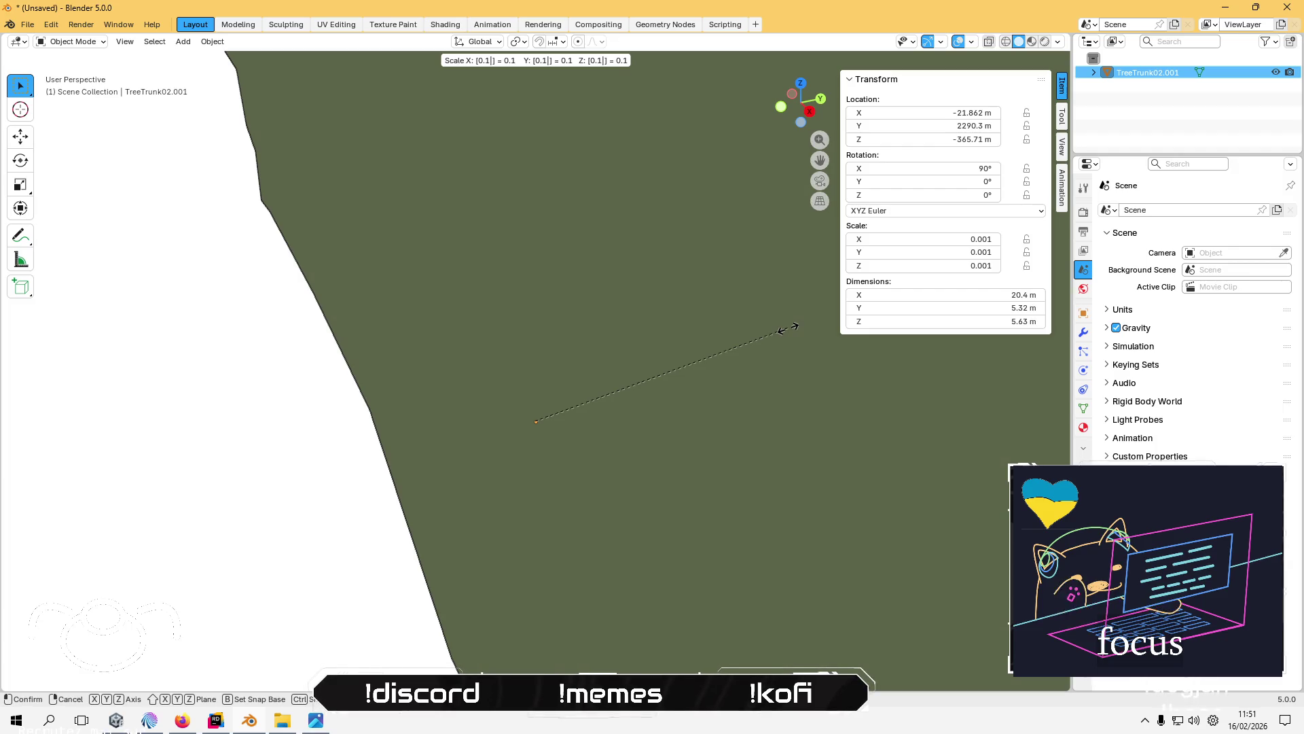
pyautogui.press('Return')
# - Export the trunk as FBX, overwriting TreeTrunk02.fbx
pyautogui.scroll(-10, 398, 346)
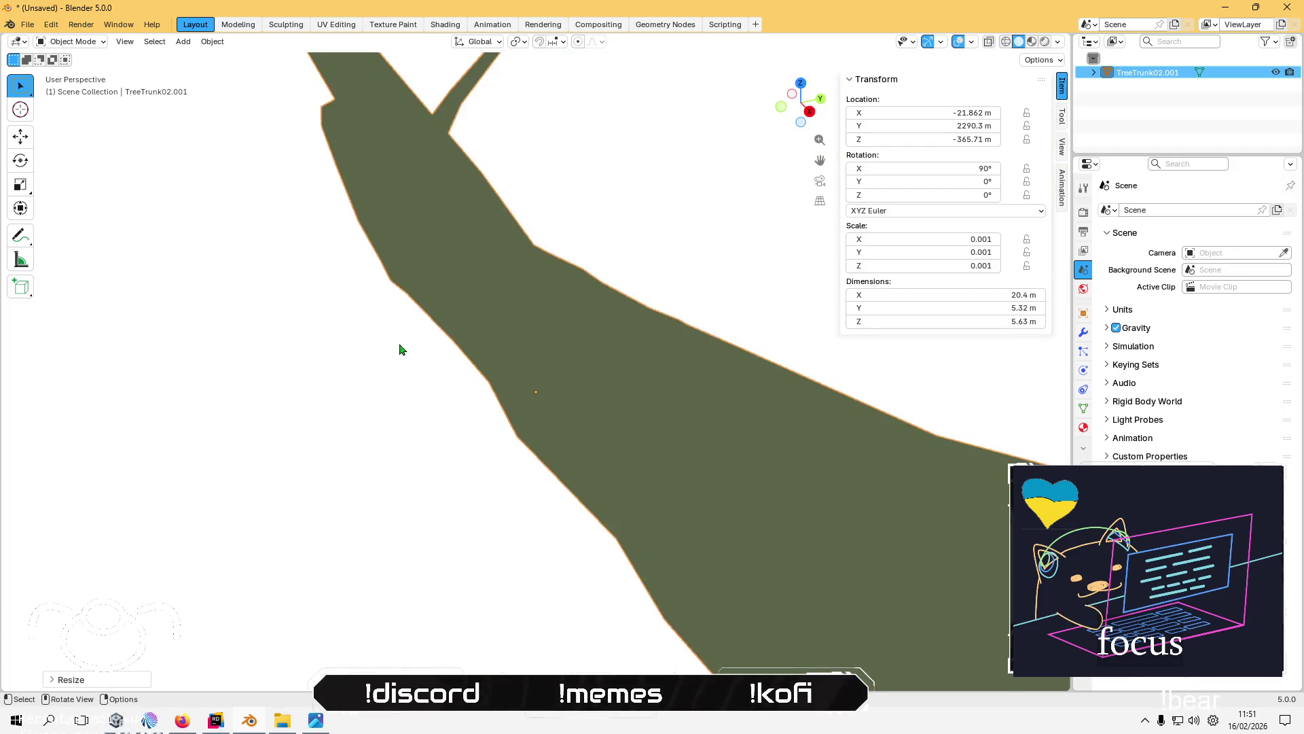
pyautogui.click(27, 24)
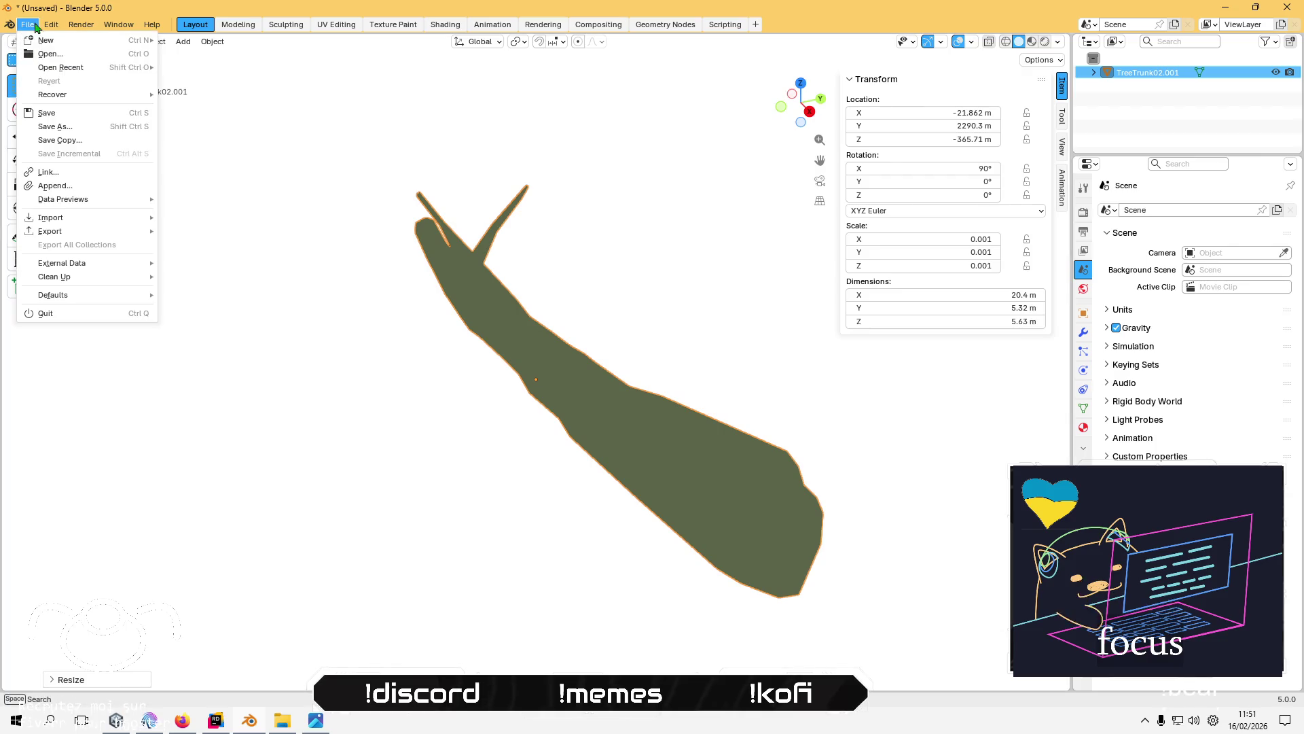
pyautogui.moveTo(112, 232)
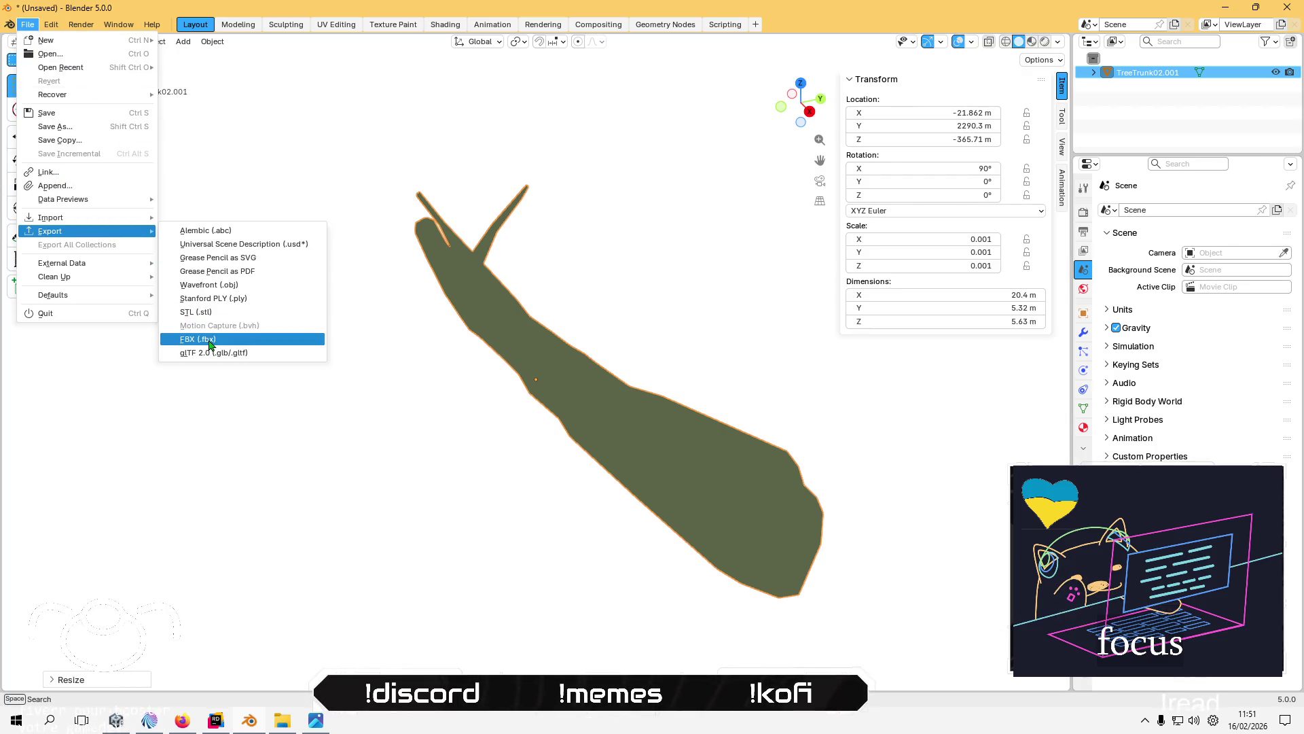
pyautogui.click(212, 340)
pyautogui.click(305, 152)
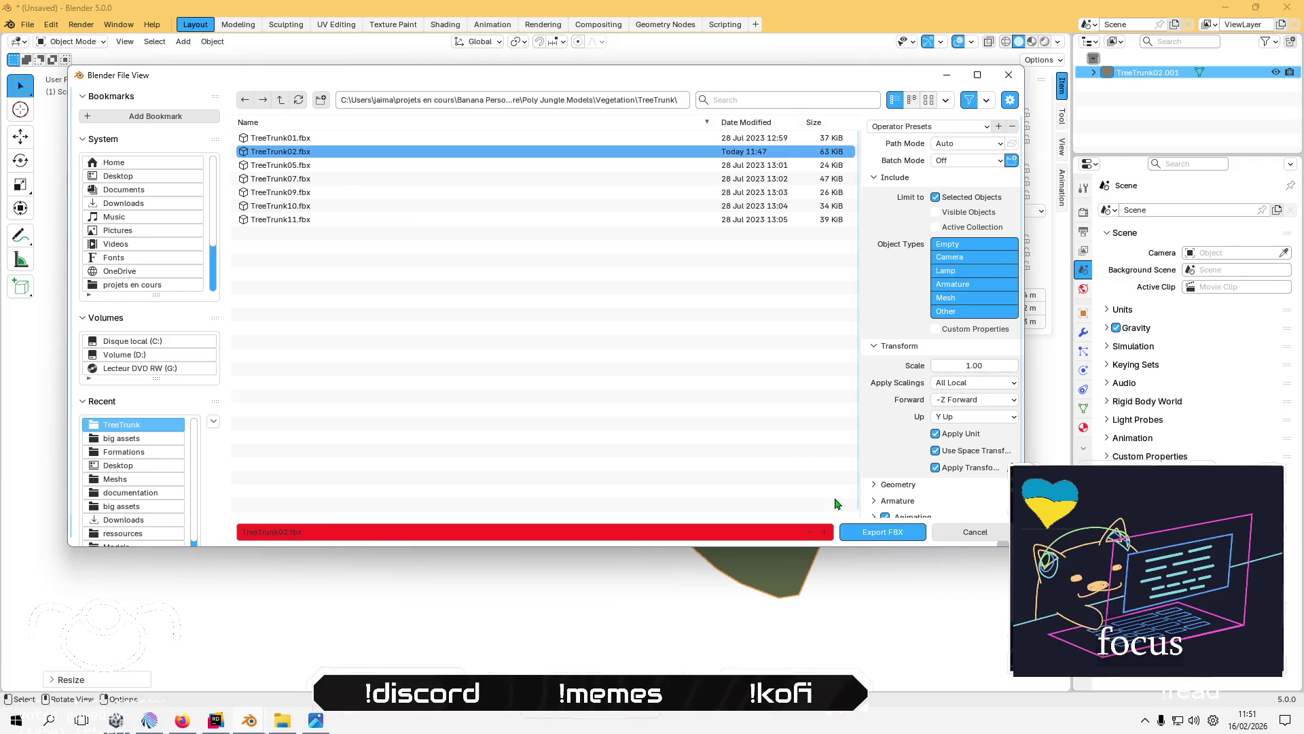
pyautogui.click(875, 538)
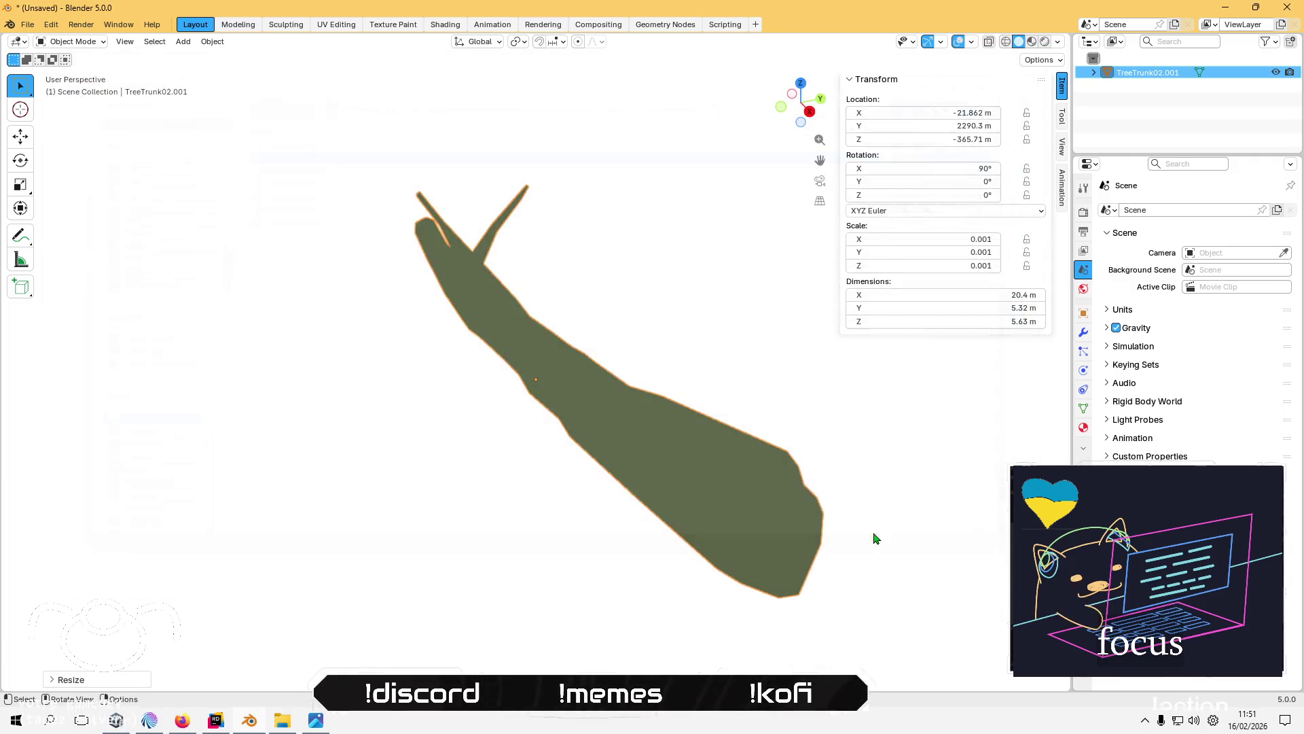
pyautogui.hotkey('alt', 'Tab')
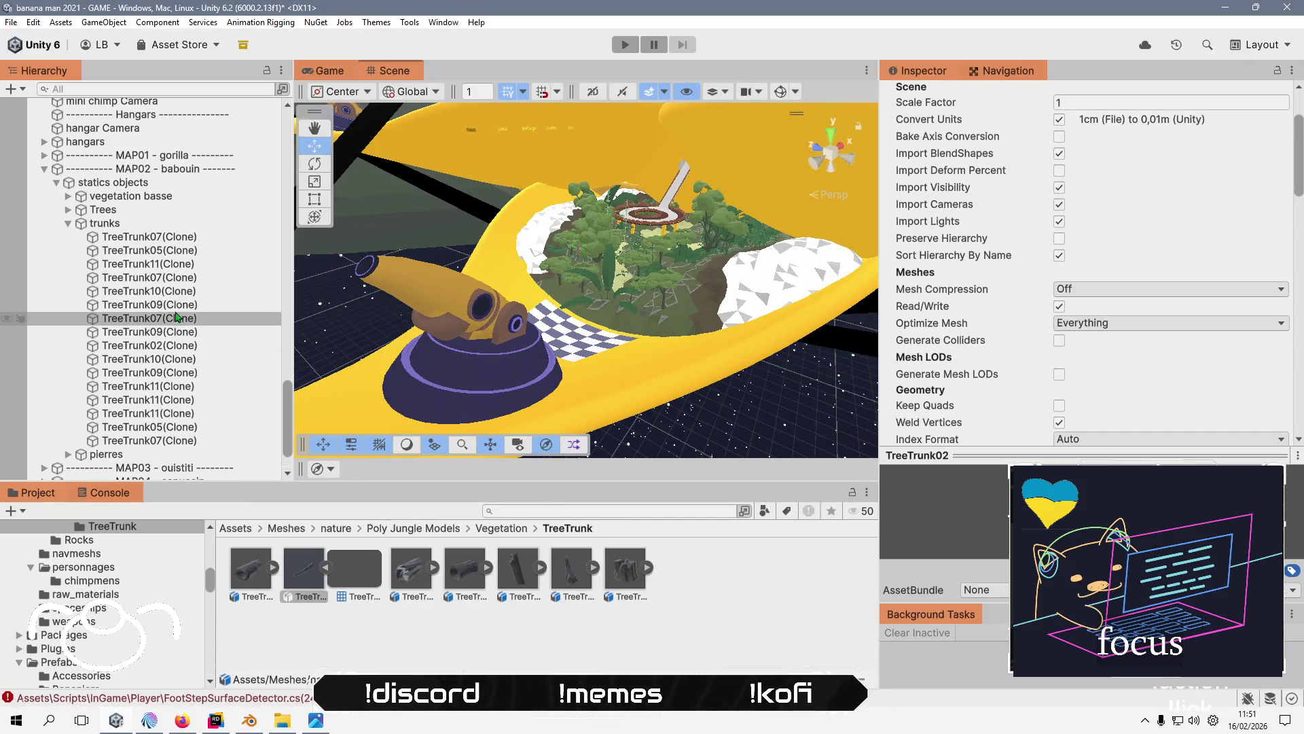
# - Frame TreeTrunk02(Clone) to check its reimported TreeTrunk02.001 mesh at scale 1, 1, 1
pyautogui.doubleClick(149, 345)
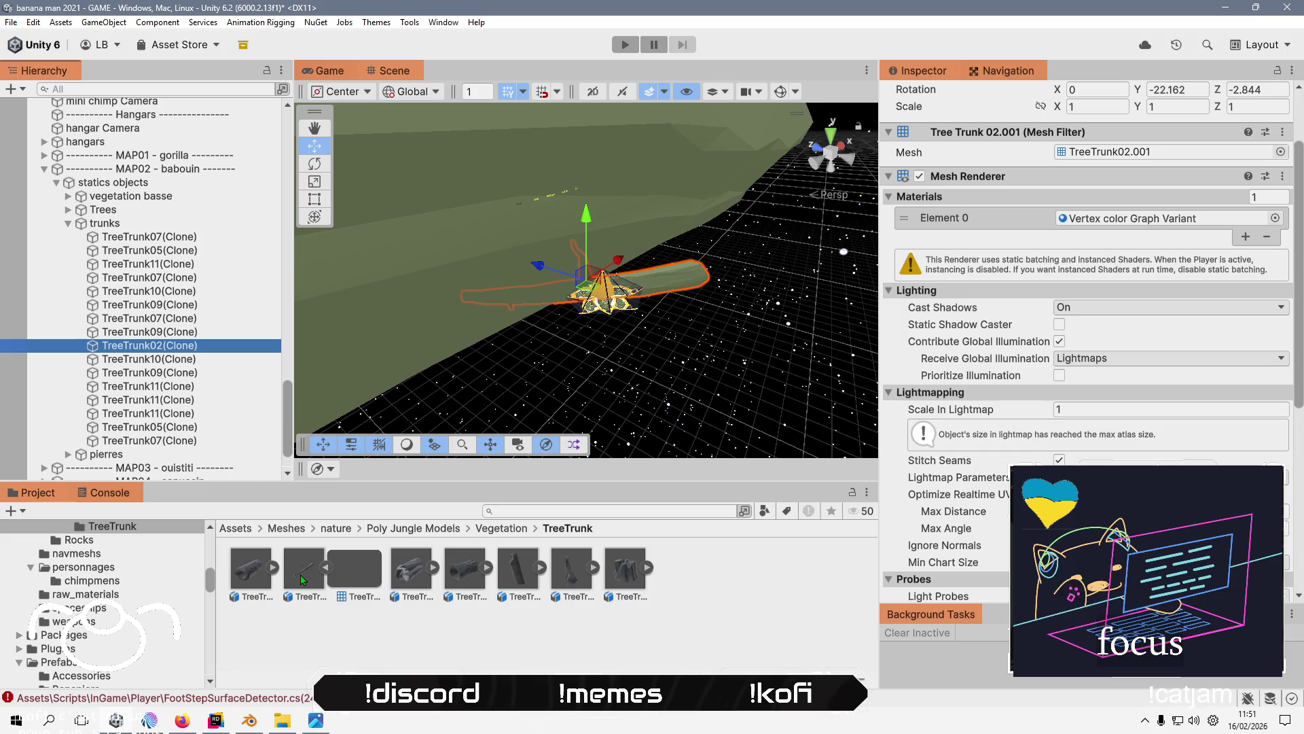
pyautogui.hotkey('alt', 'Tab')
pyautogui.press('Tab')
pyautogui.press('Tab')
pyautogui.press('Tab')
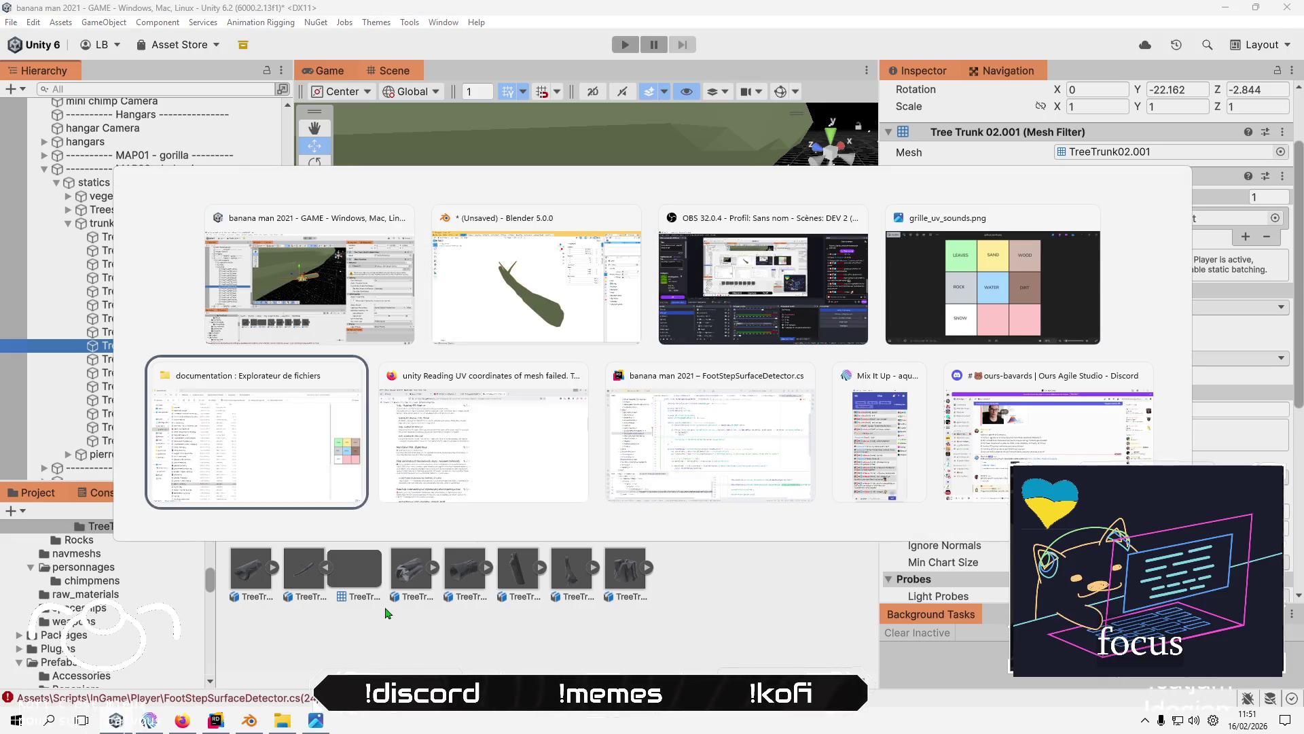
# - Delete the 'if (raycastHit) return;' lines 24–25 from FixedUpdate in FootStepSurfaceDetector.cs
pyautogui.press('Up')
pyautogui.press('Up')
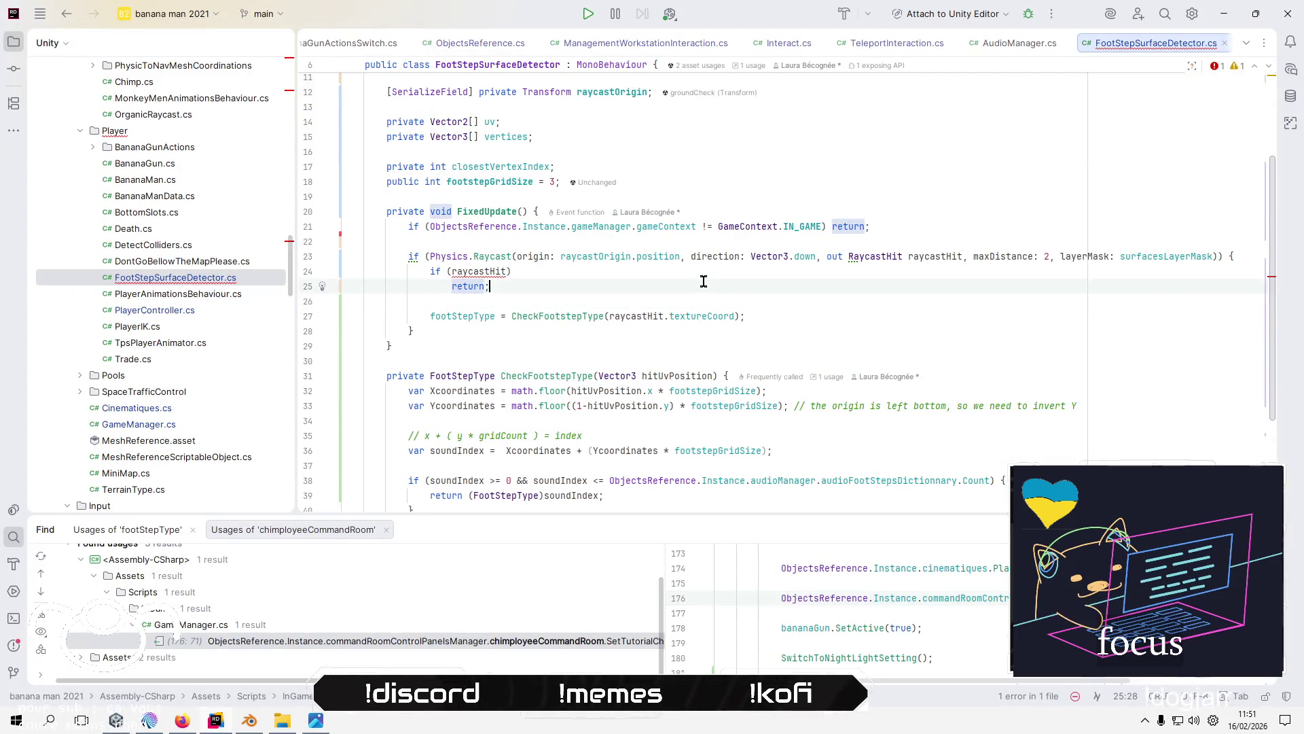
pyautogui.press('Home')
pyautogui.hotkey('shift', 'Down')
pyautogui.hotkey('shift', 'Down')
pyautogui.press('Delete')
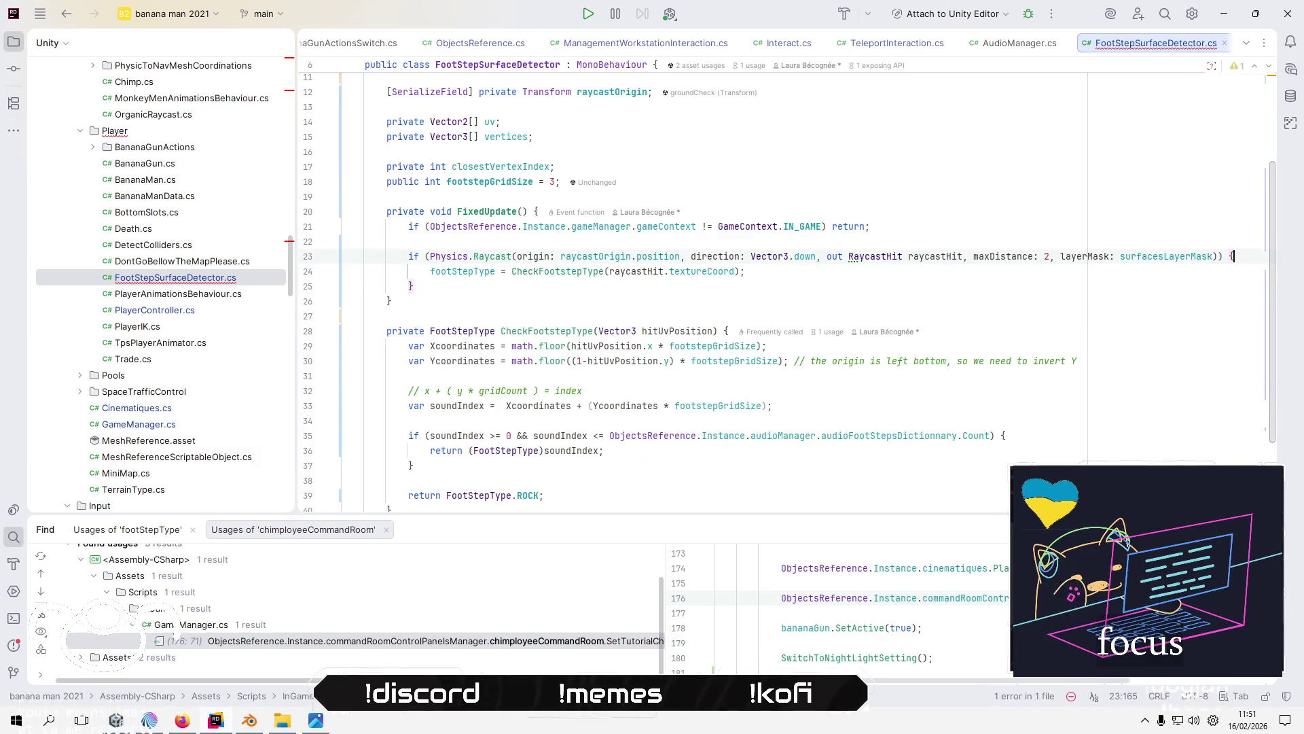
pyautogui.hotkey('alt', 'Tab')
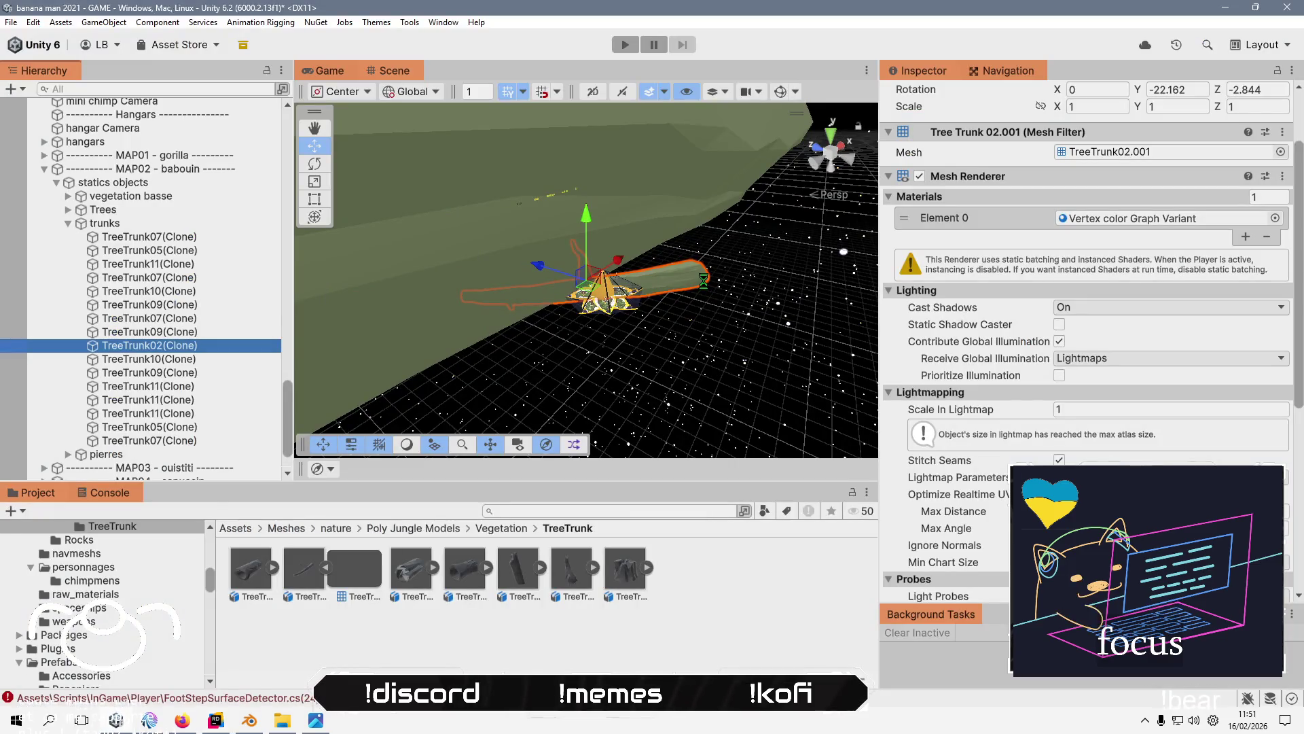
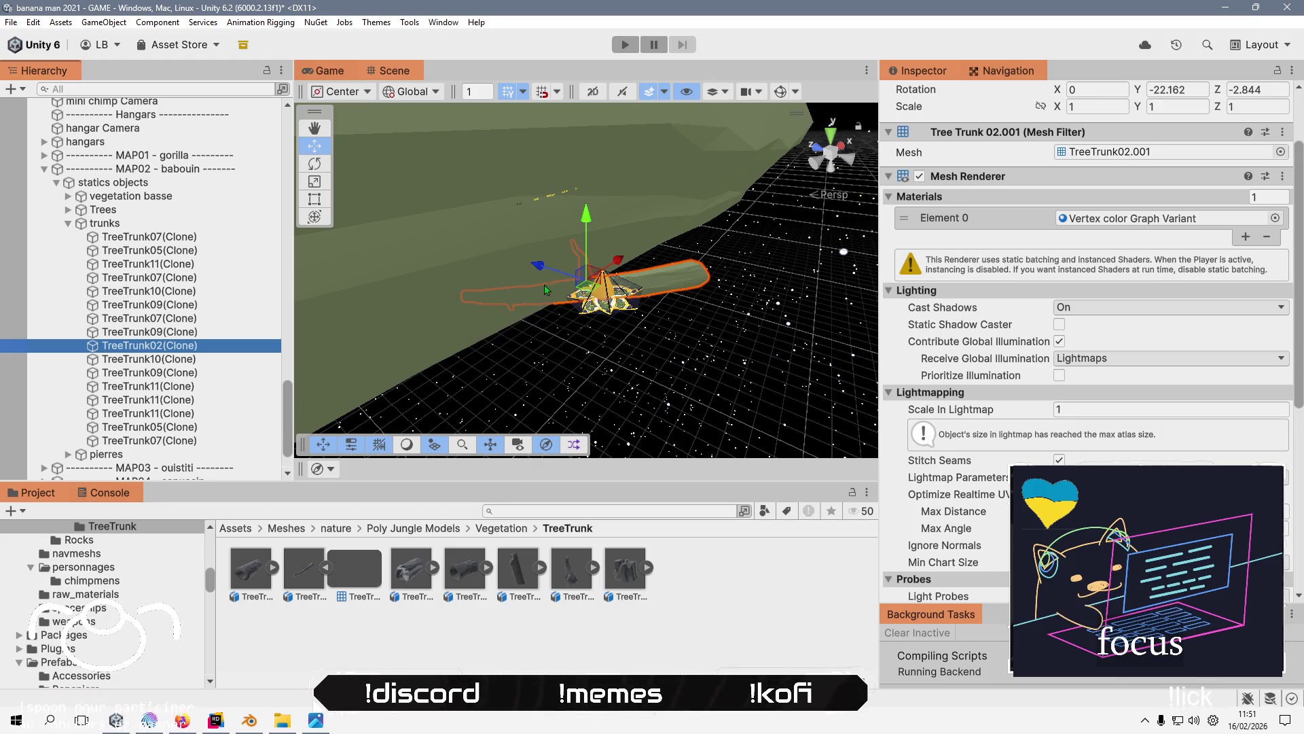
# - Place a new TreeTrunk02 instance in the scene and view the second trunk's import settings
pyautogui.moveTo(304, 567)
pyautogui.mouseDown()
pyautogui.moveTo(407, 271)
pyautogui.moveTo(527, 299)
pyautogui.mouseUp()
pyautogui.scroll(-5, 525, 299)
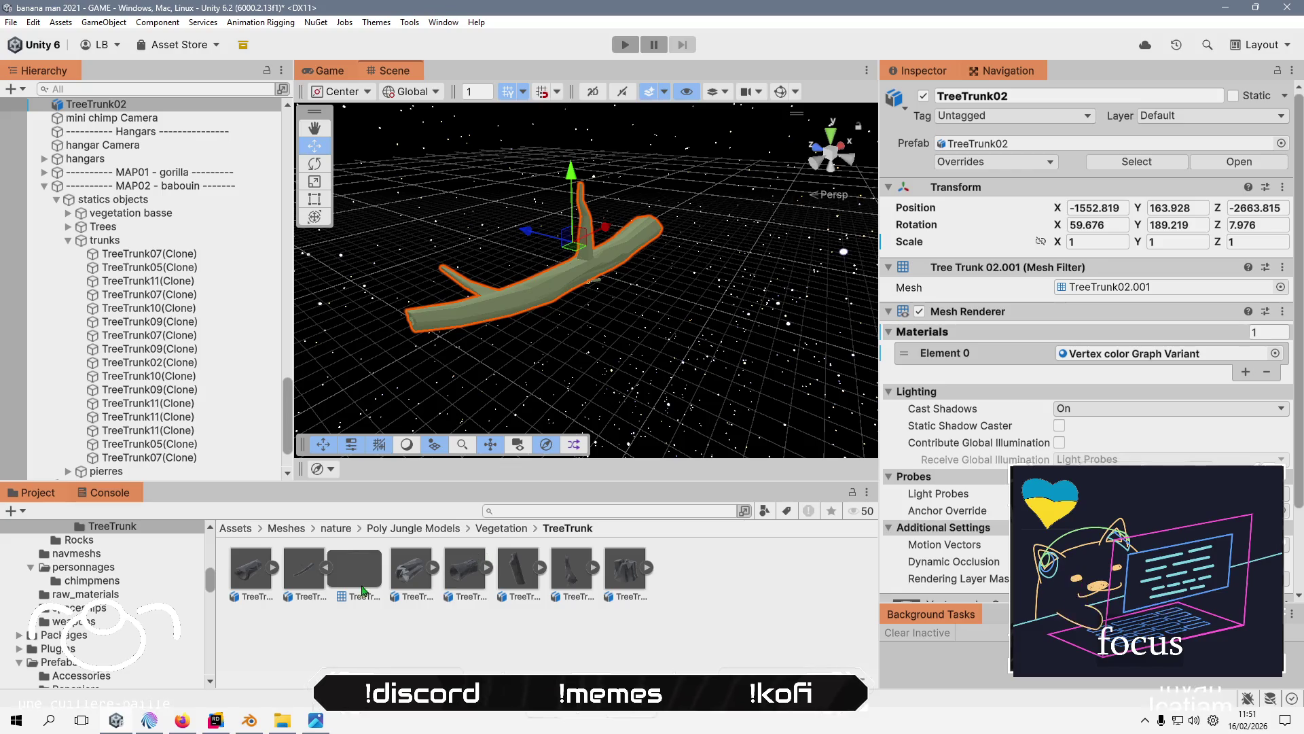
pyautogui.click(317, 571)
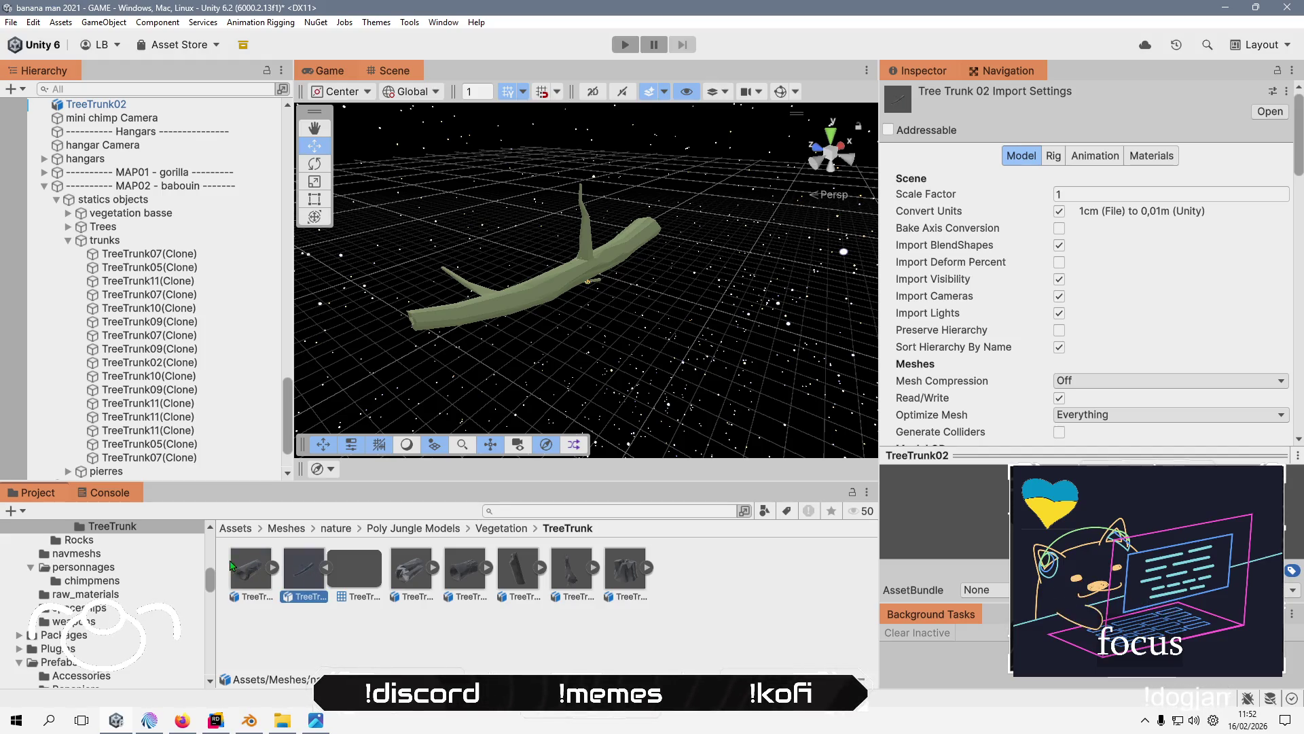
# - Compare the first trunk's import settings, then bring Blender to the front
pyautogui.click(240, 565)
pyautogui.click(296, 565)
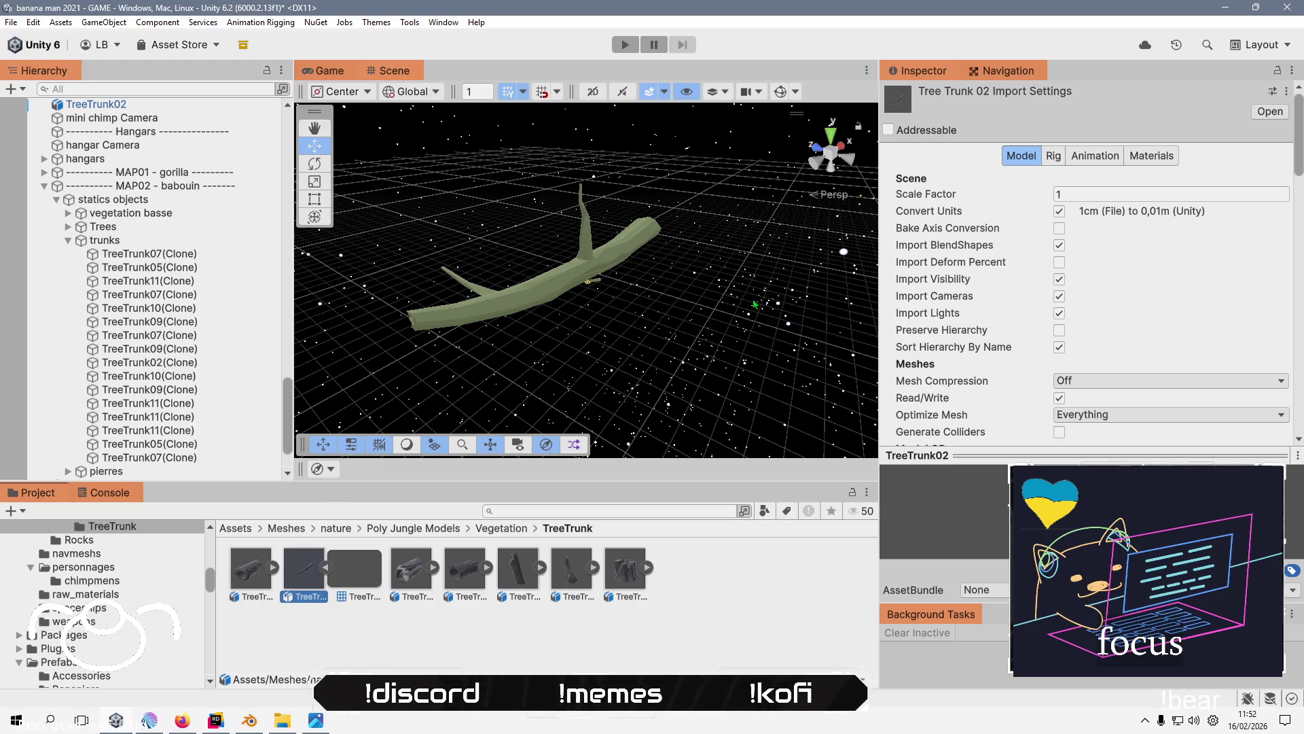
pyautogui.hotkey('alt', 'Tab')
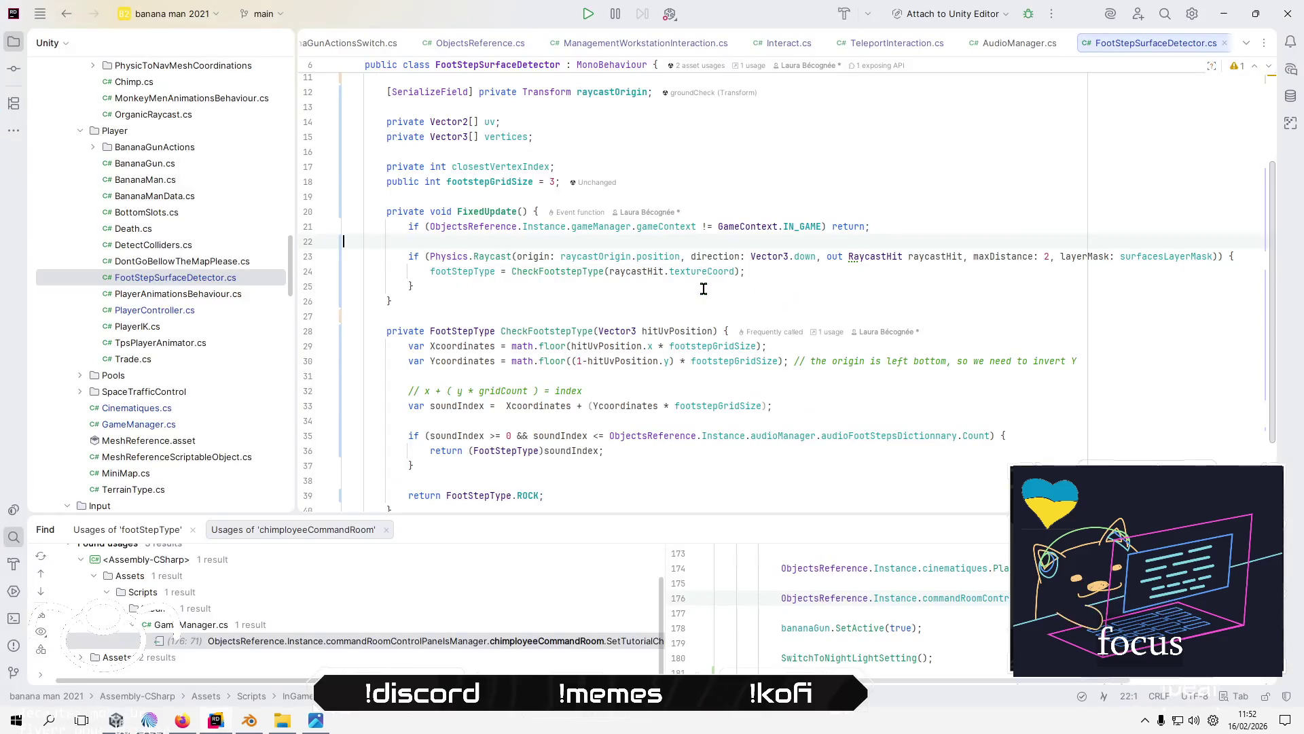
pyautogui.click(256, 724)
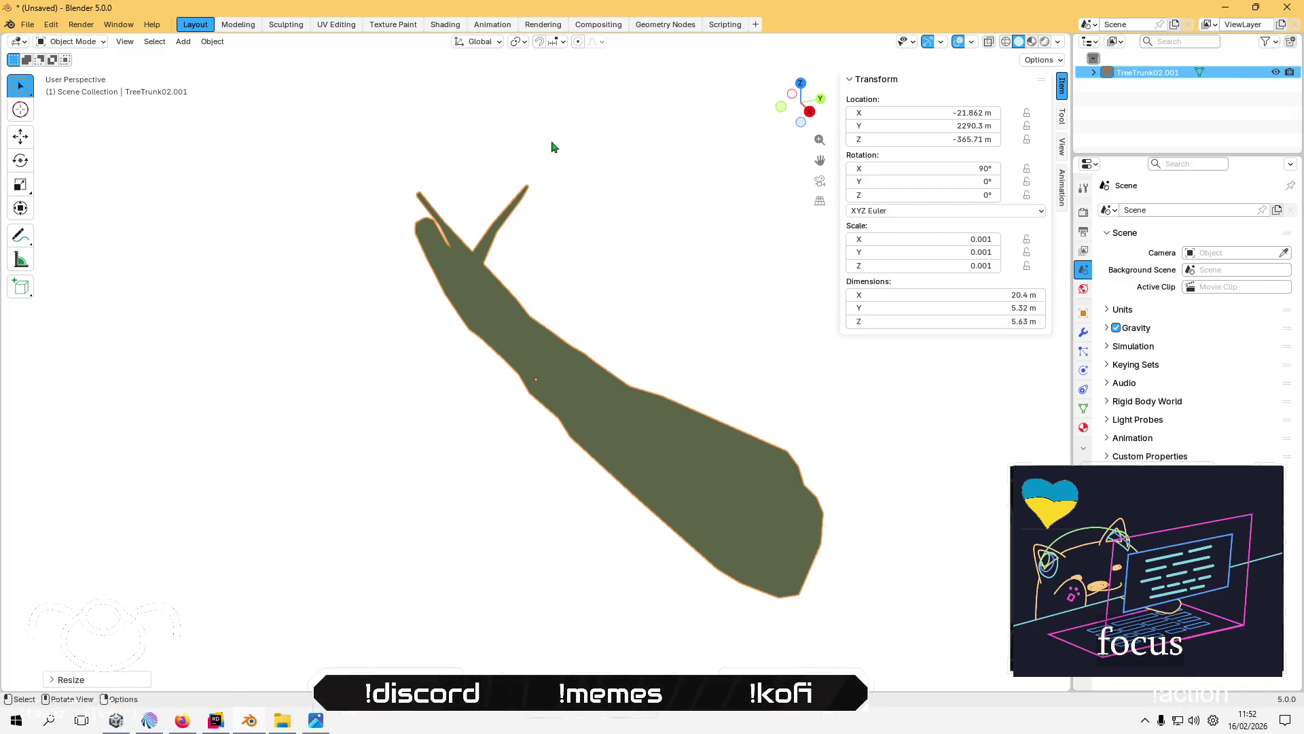
# - Apply the trunk's scale so it reads 1.000
pyautogui.click(213, 41)
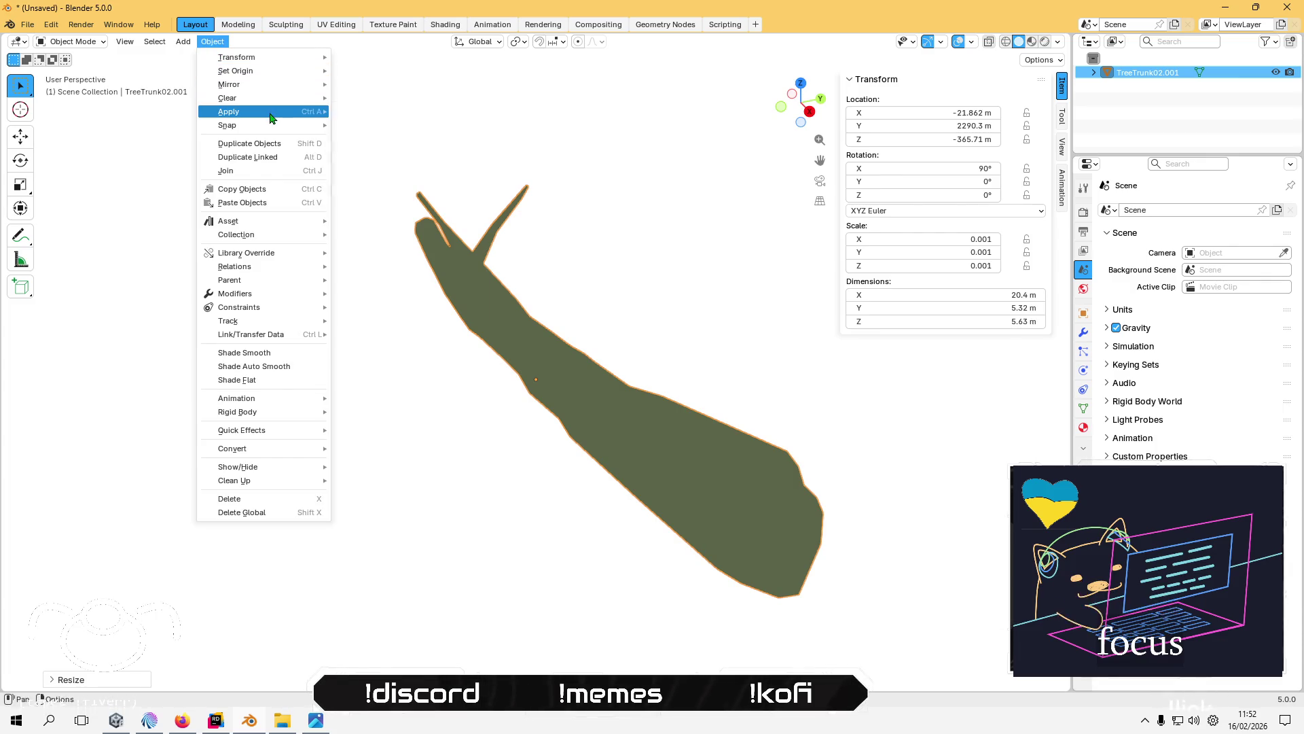
pyautogui.moveTo(270, 119)
pyautogui.click(388, 141)
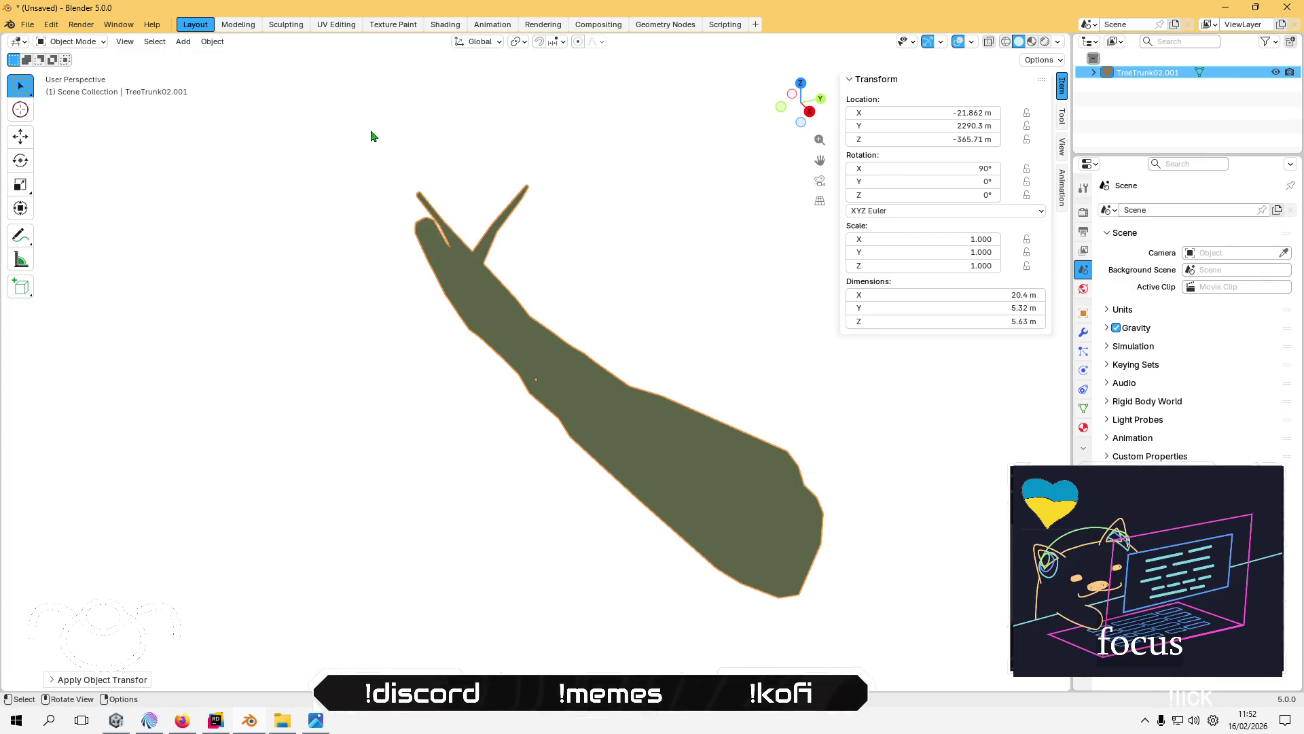
# - Export the trunk as TreeTrunk02.fbx and return to Unity
pyautogui.click(27, 25)
pyautogui.moveTo(50, 231)
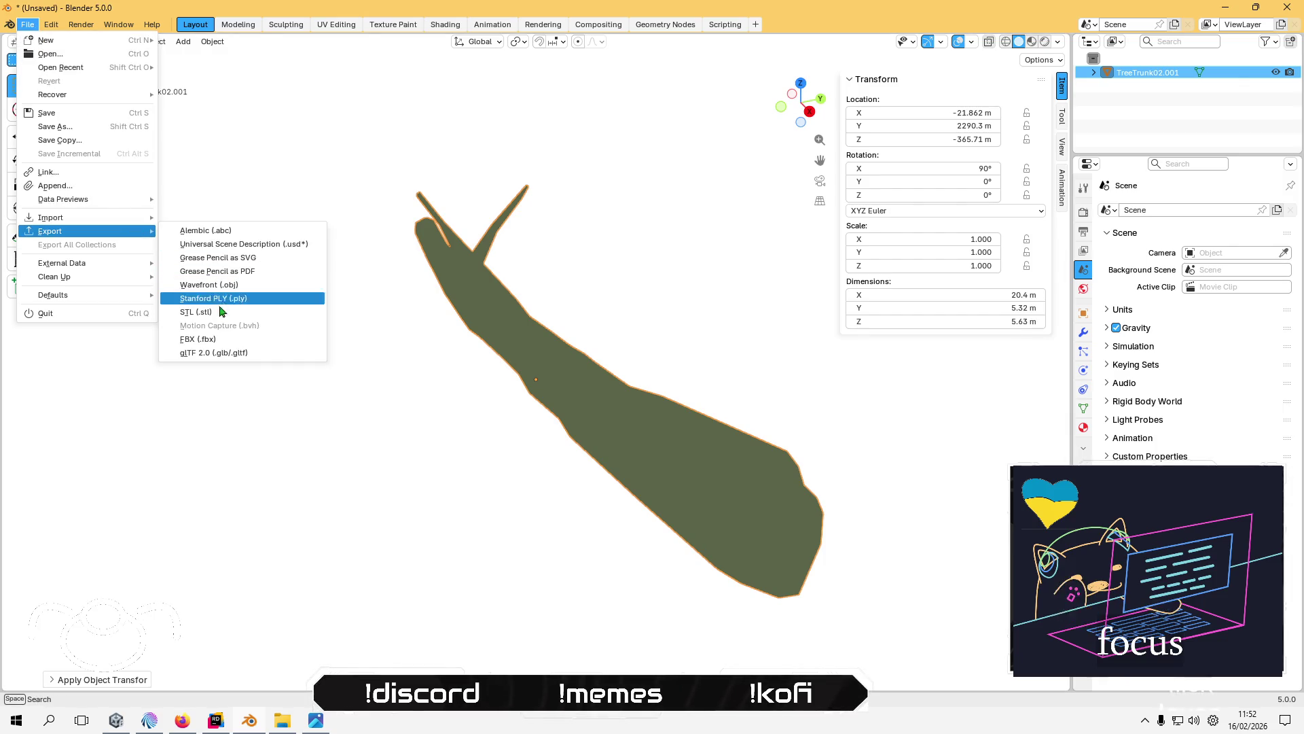
pyautogui.click(210, 339)
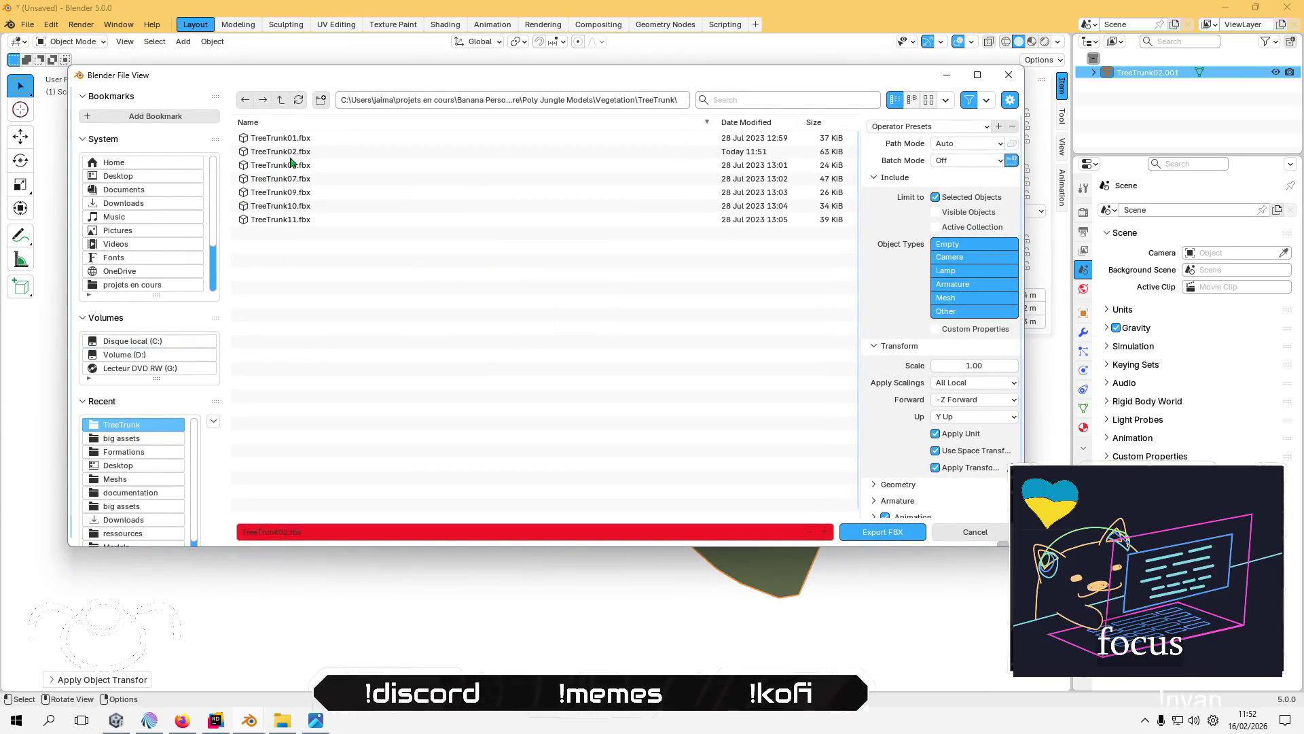
pyautogui.click(891, 533)
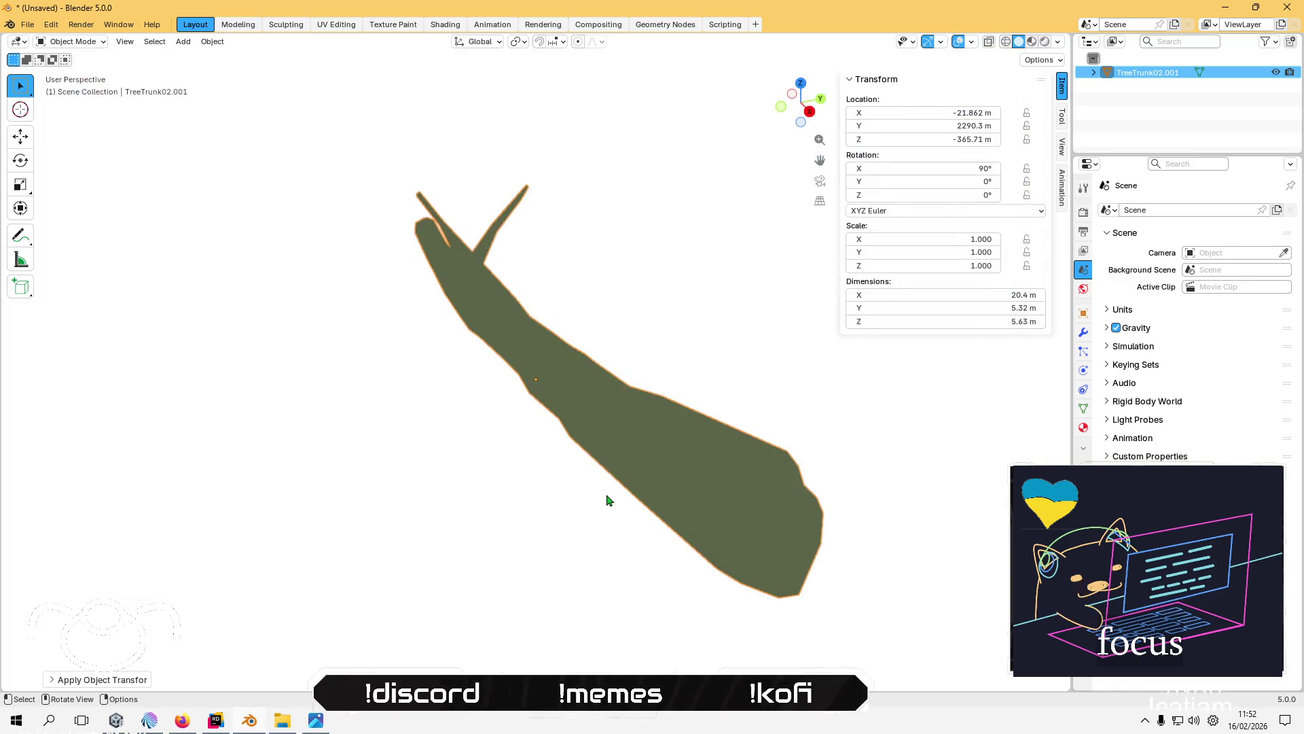
pyautogui.click(152, 720)
# - Refresh the TreeTrunk folder, frame TreeTrunk02(Clone) on the terrain, then go back to Blender
pyautogui.rightClick(439, 653)
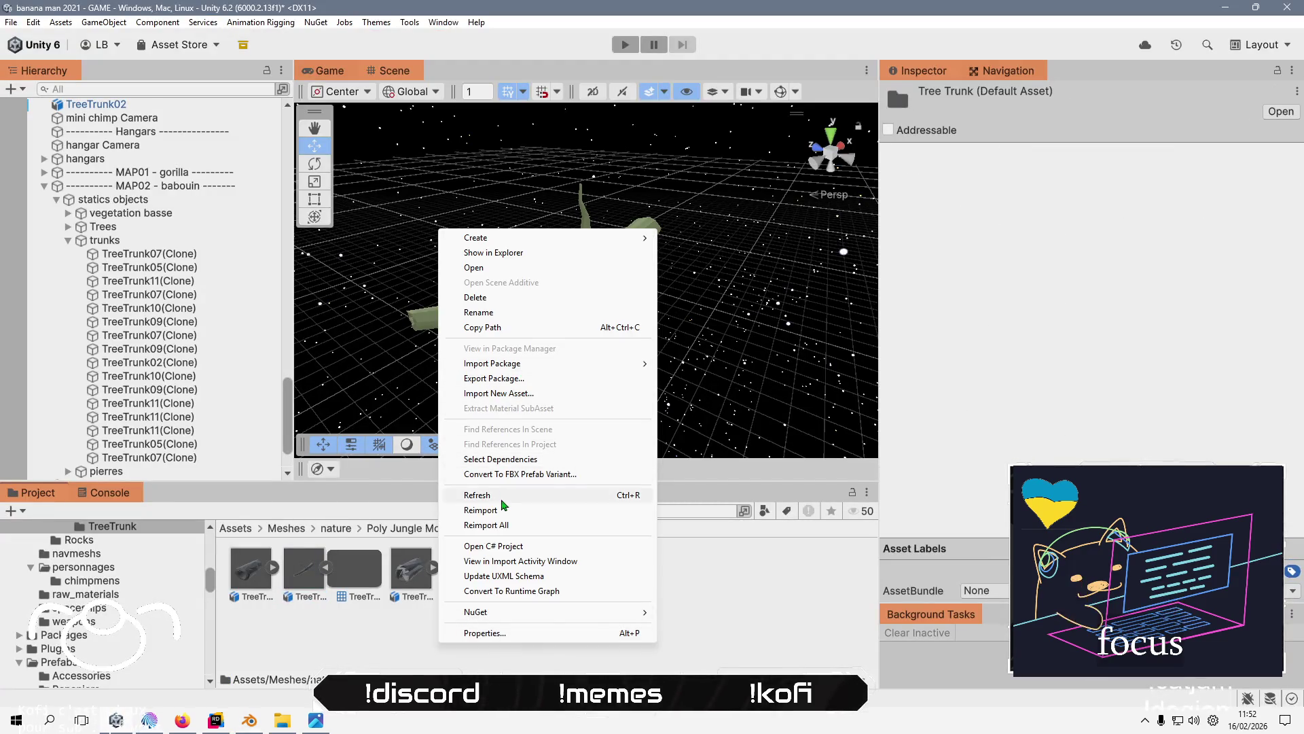
pyautogui.click(503, 495)
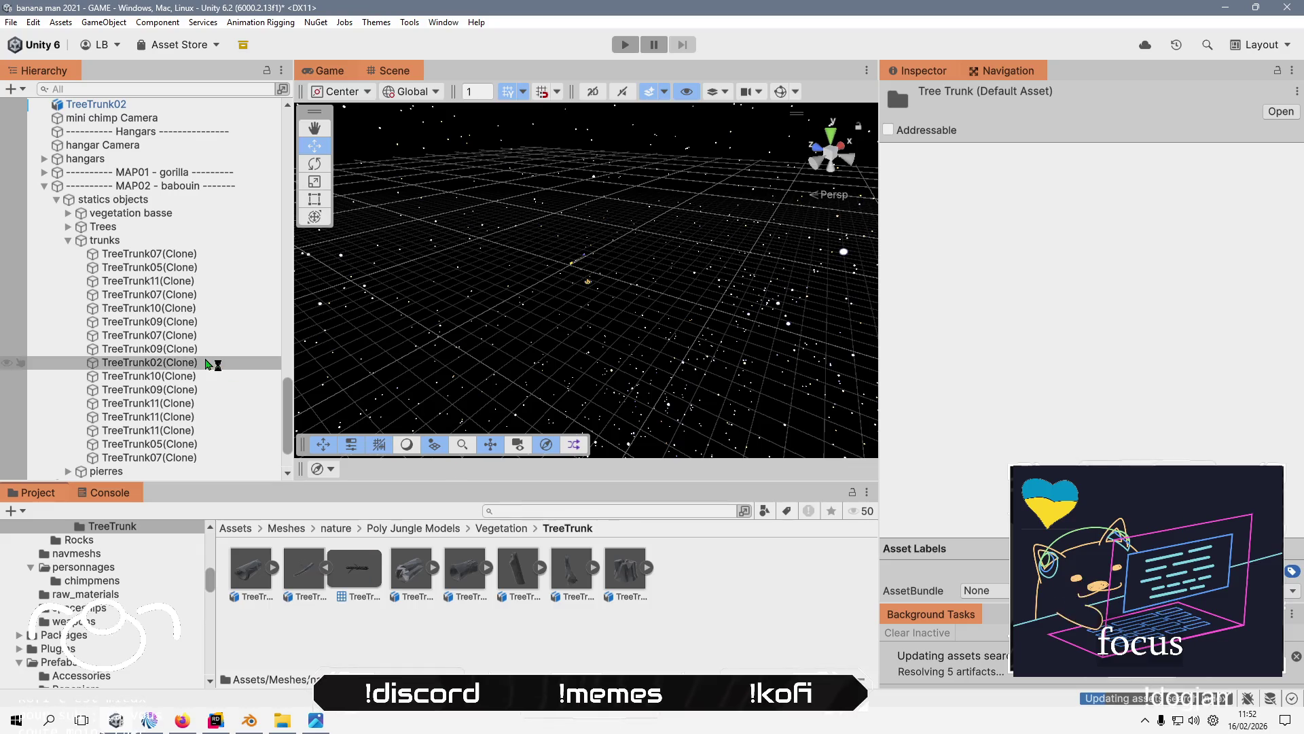
pyautogui.doubleClick(178, 365)
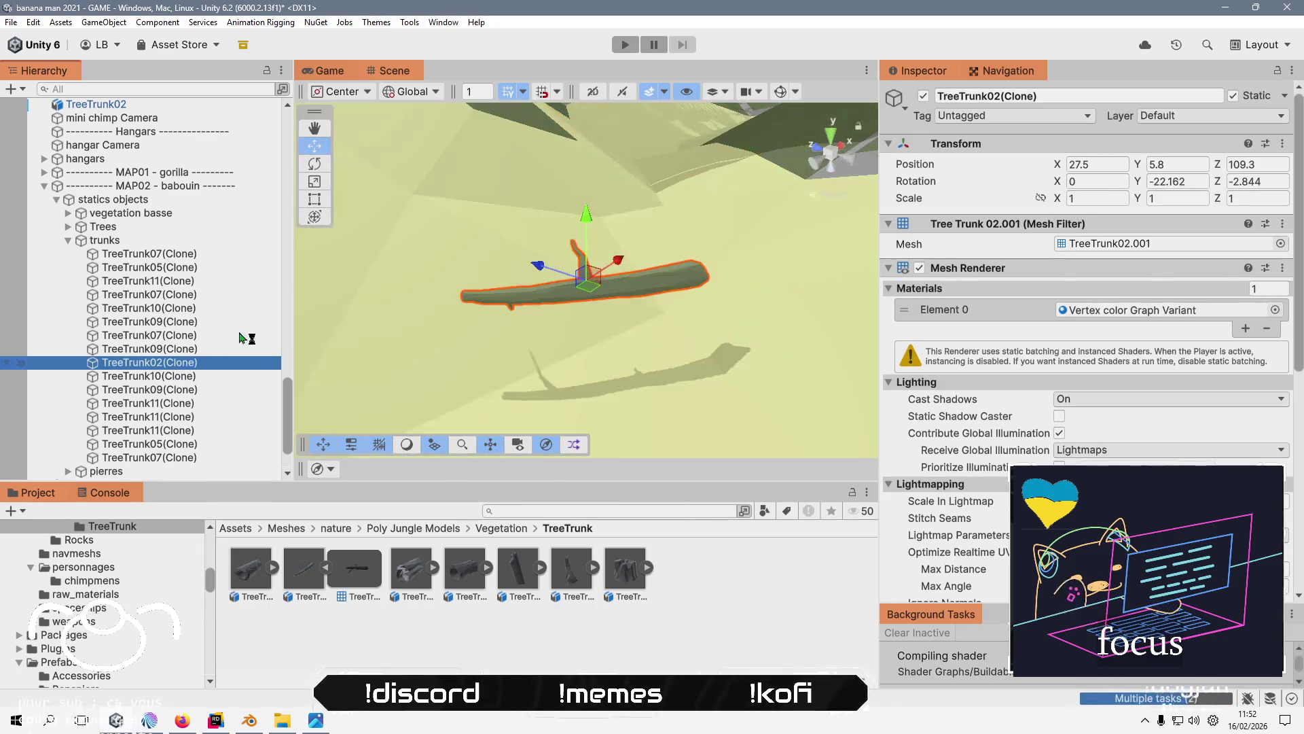
pyautogui.scroll(-10, 574, 292)
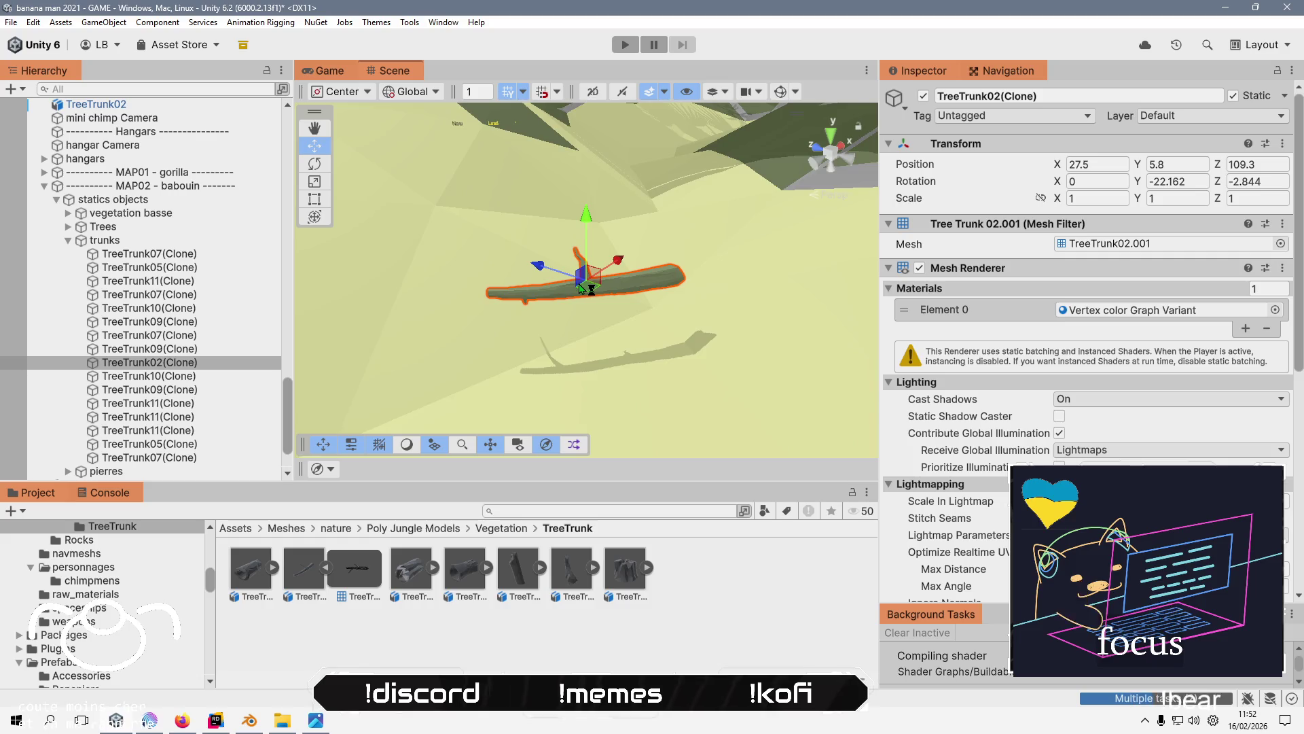
pyautogui.scroll(-4, 574, 292)
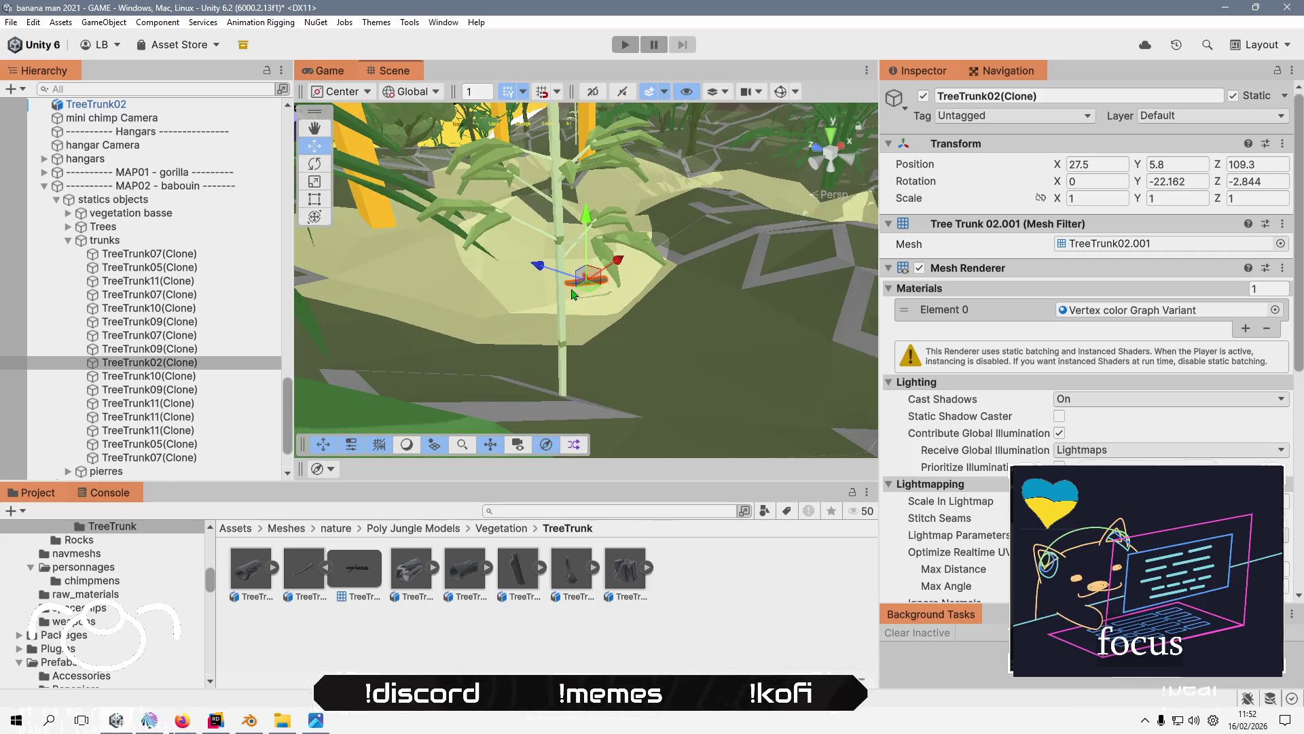
pyautogui.scroll(4, 571, 293)
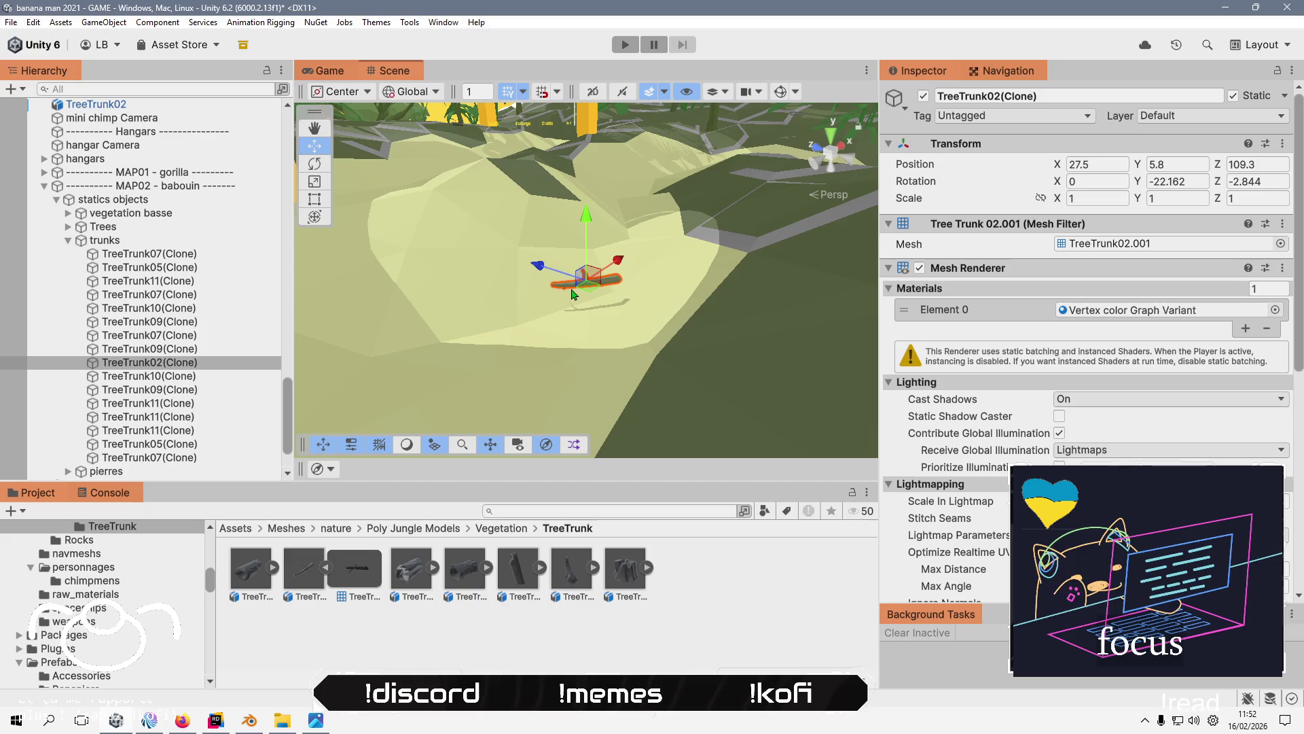
pyautogui.click(248, 719)
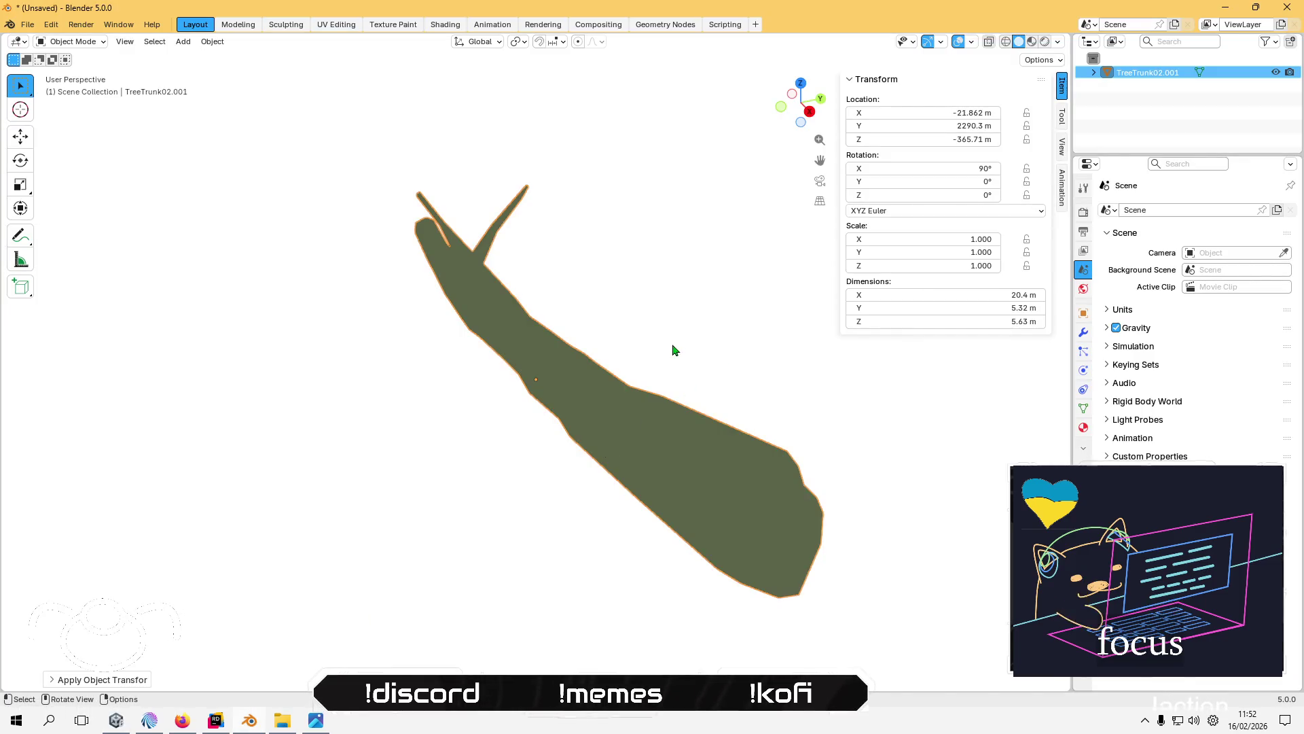
# - Trial a 10× scale on the trunk, undo it back to 1.000, and return to Unity
pyautogui.write('s')
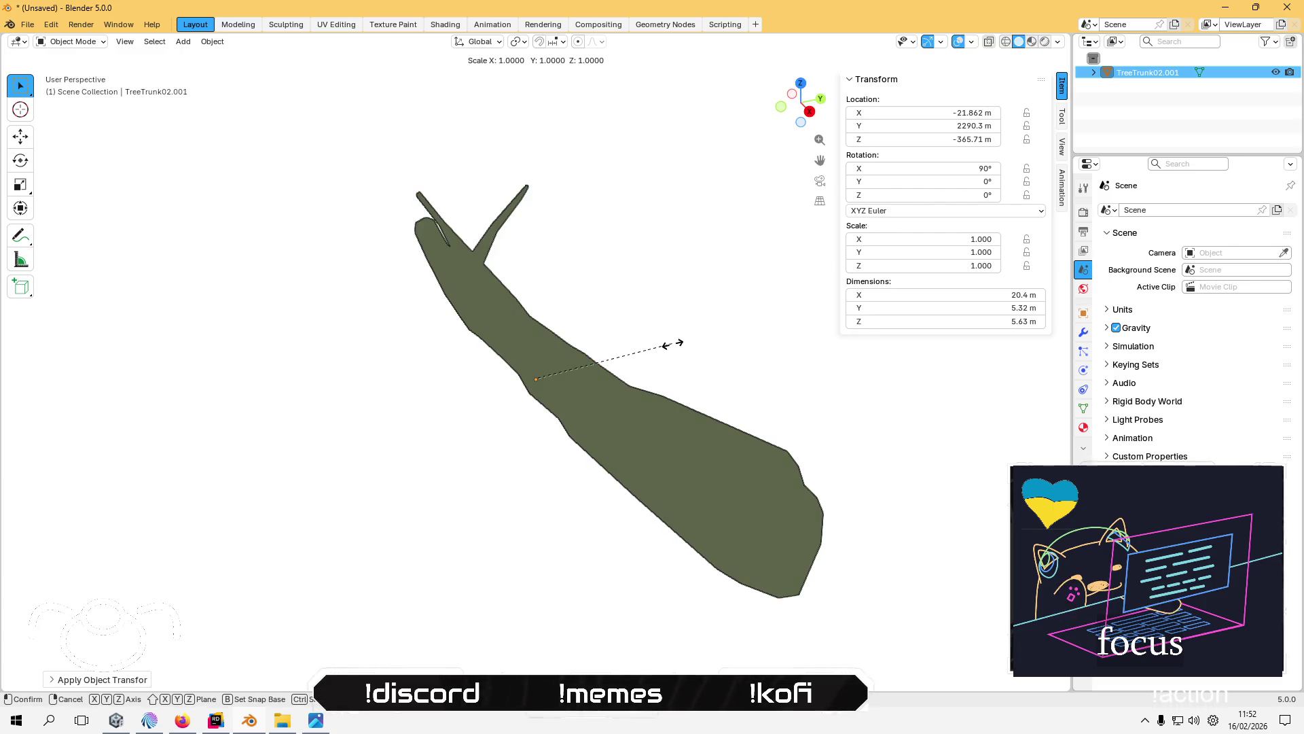
pyautogui.write('10')
pyautogui.press('Return')
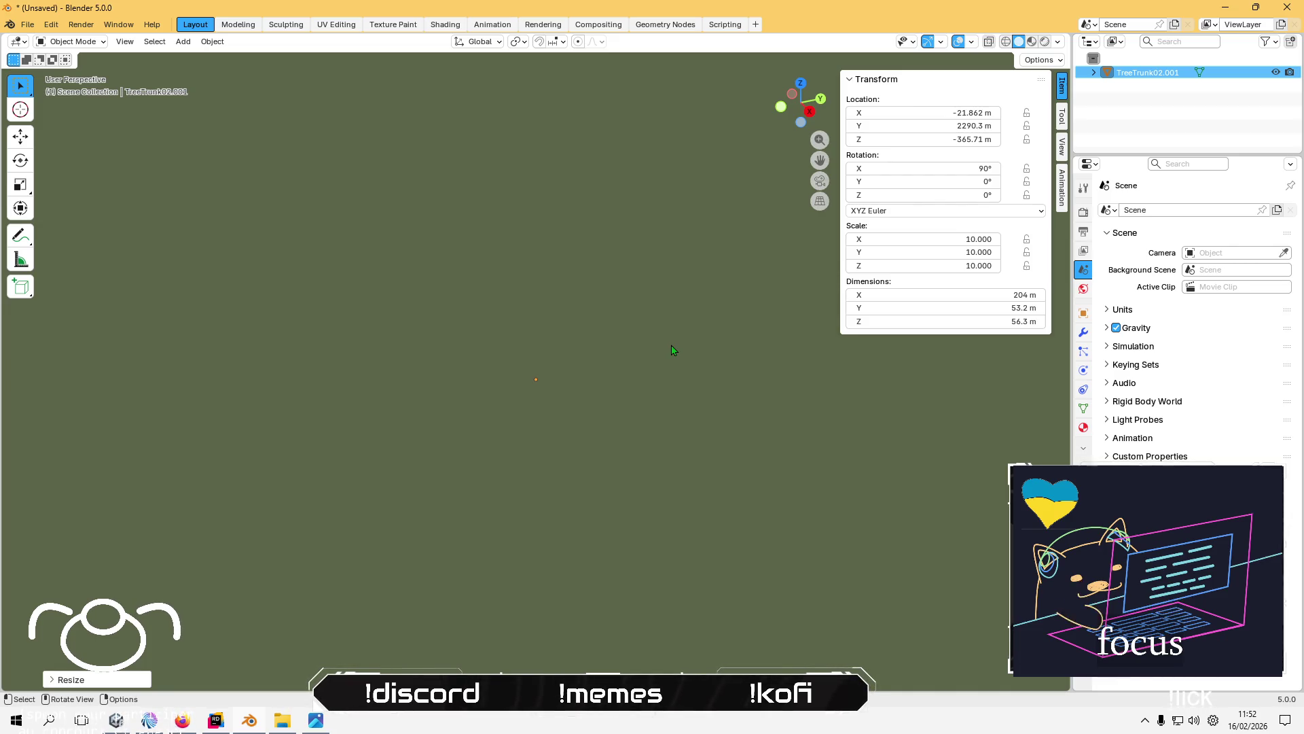
pyautogui.hotkey('ctrl', 'z')
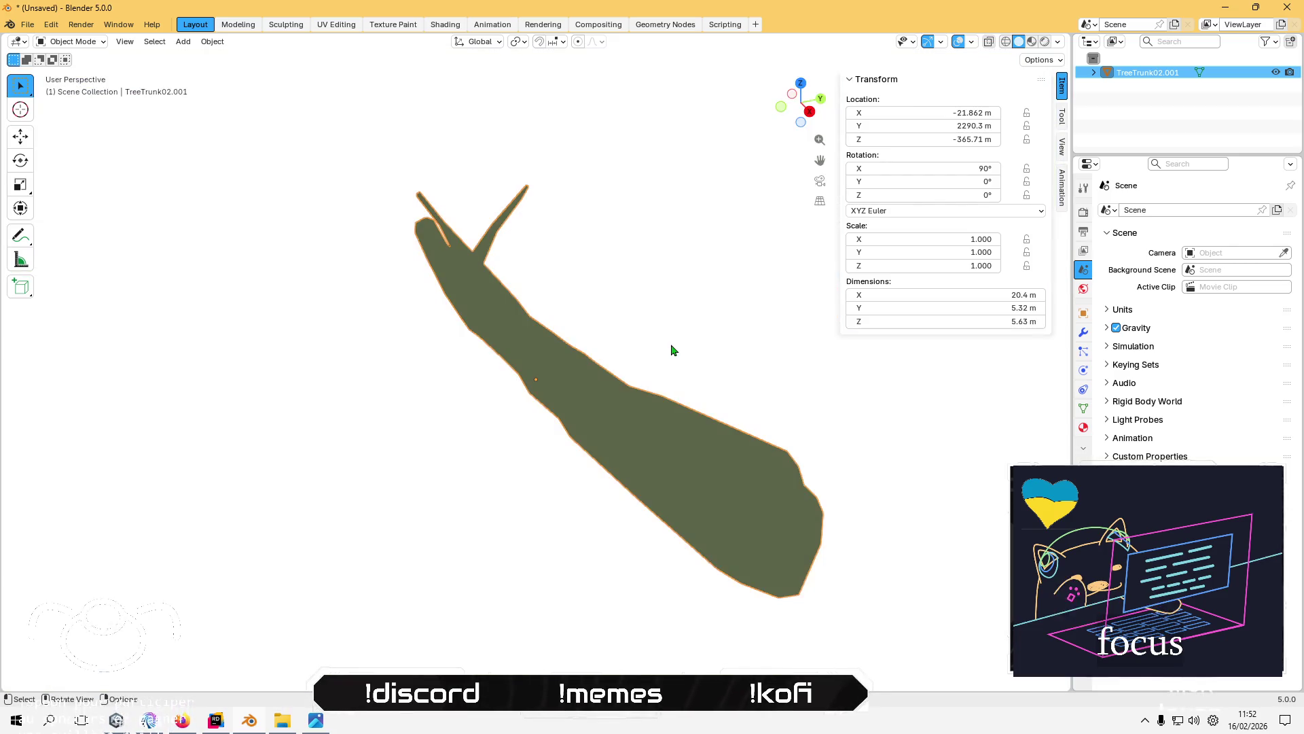
pyautogui.hotkey('alt', 'Tab')
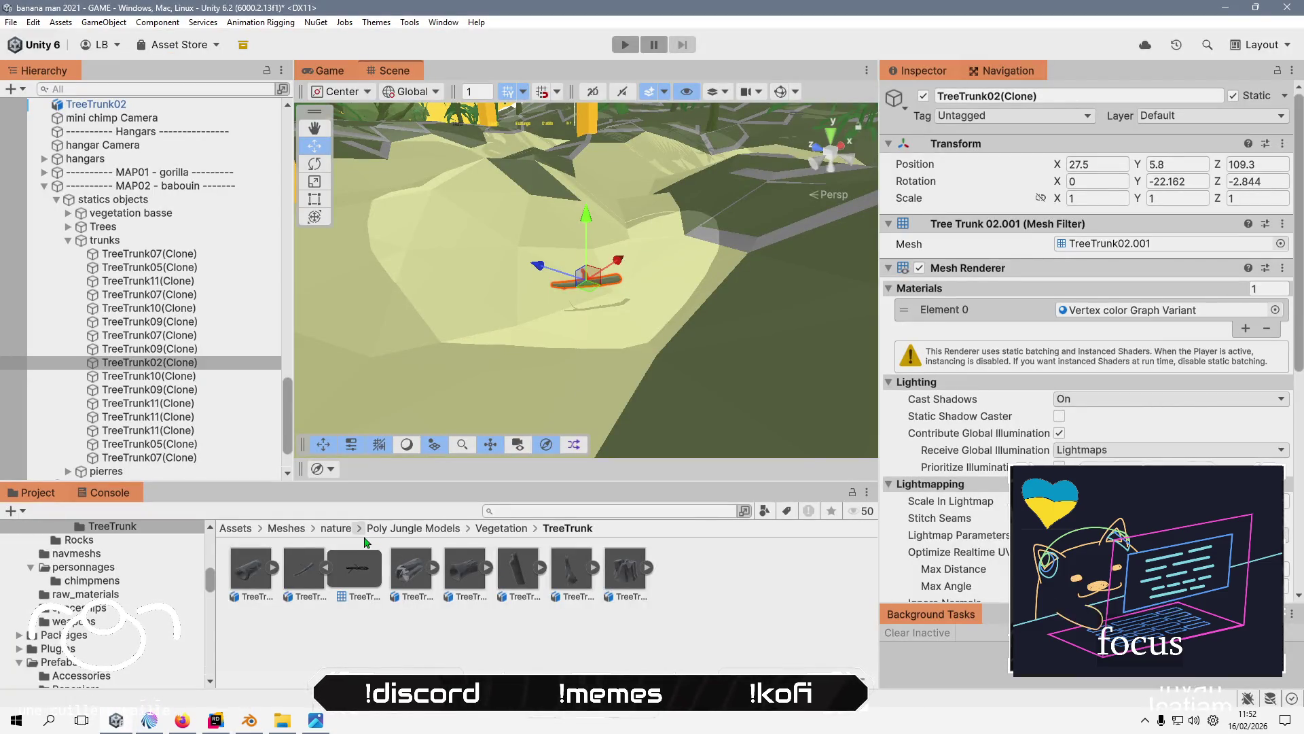
pyautogui.click(179, 350)
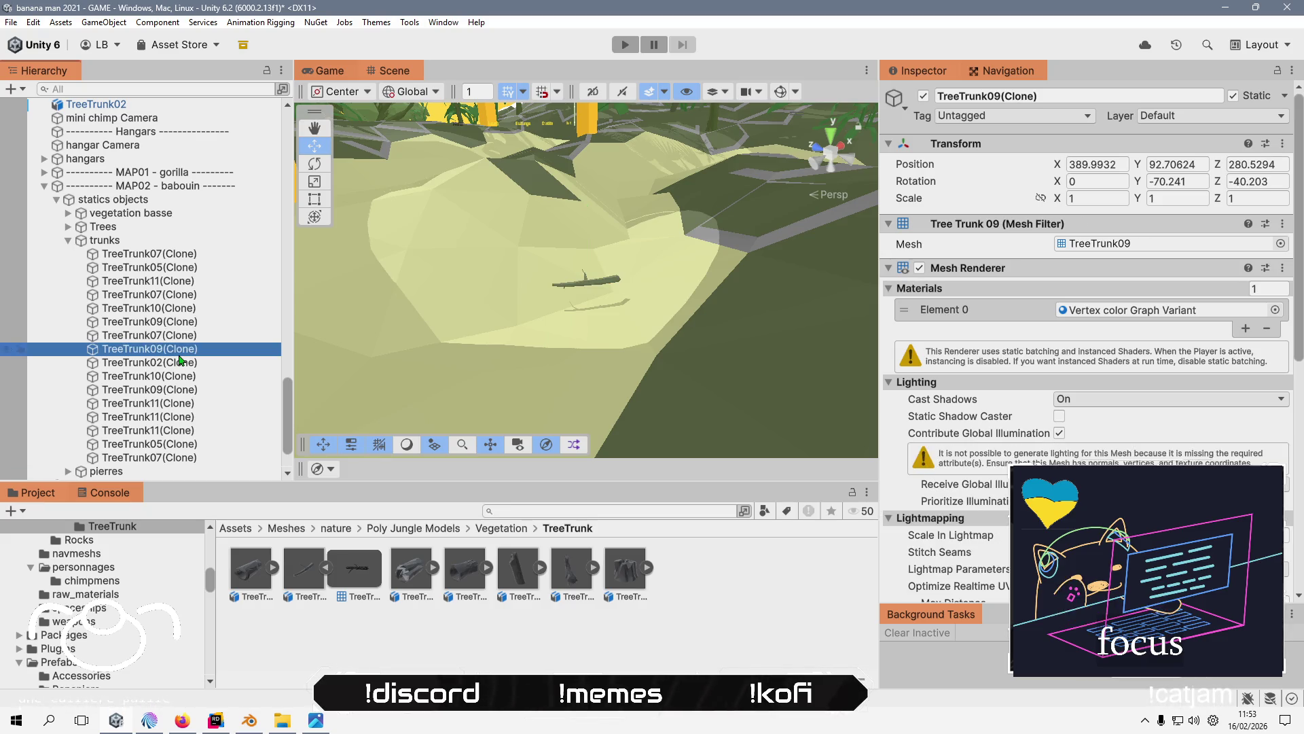
pyautogui.press('f')
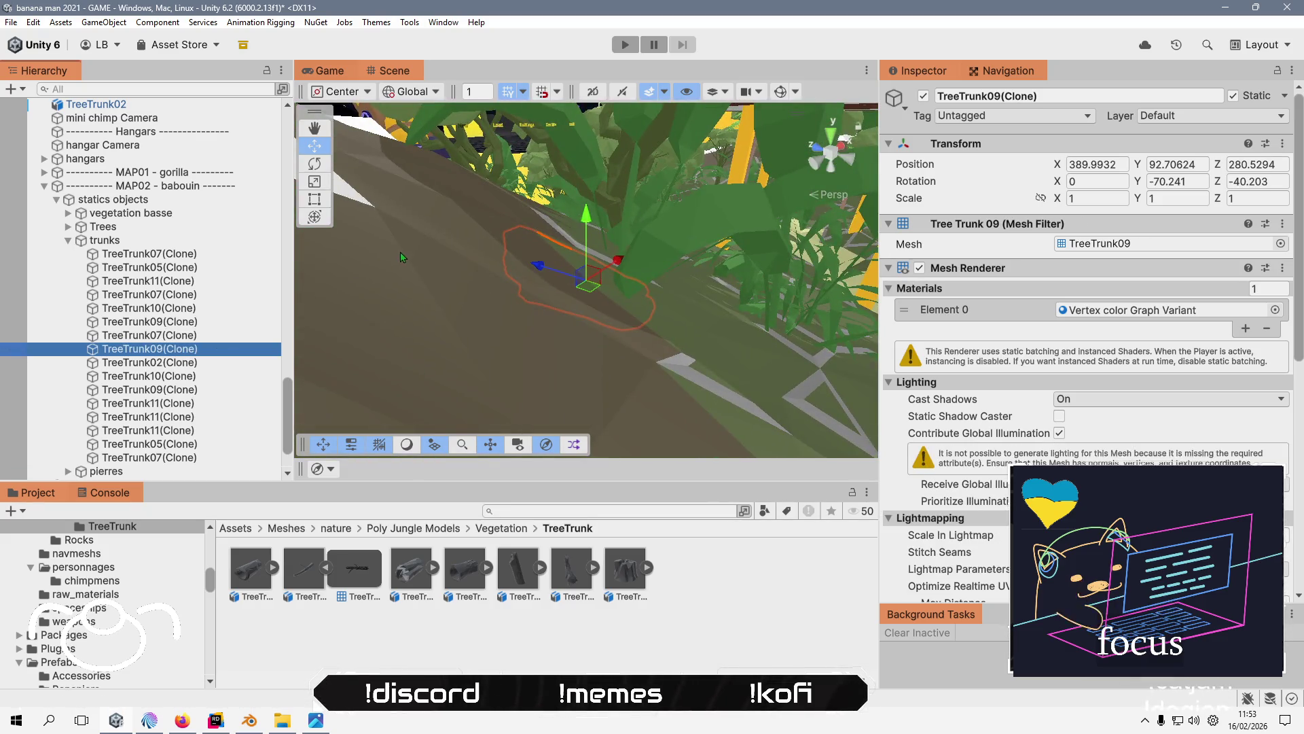
pyautogui.scroll(-5, 398, 260)
pyautogui.scroll(-5, 516, 292)
pyautogui.moveTo(500, 291)
pyautogui.mouseDown()
pyautogui.moveTo(432, 255)
pyautogui.moveTo(616, 304)
pyautogui.moveTo(539, 338)
pyautogui.moveTo(604, 320)
pyautogui.moveTo(726, 349)
pyautogui.moveTo(543, 306)
pyautogui.moveTo(476, 268)
pyautogui.moveTo(443, 279)
pyautogui.moveTo(442, 243)
pyautogui.mouseUp()
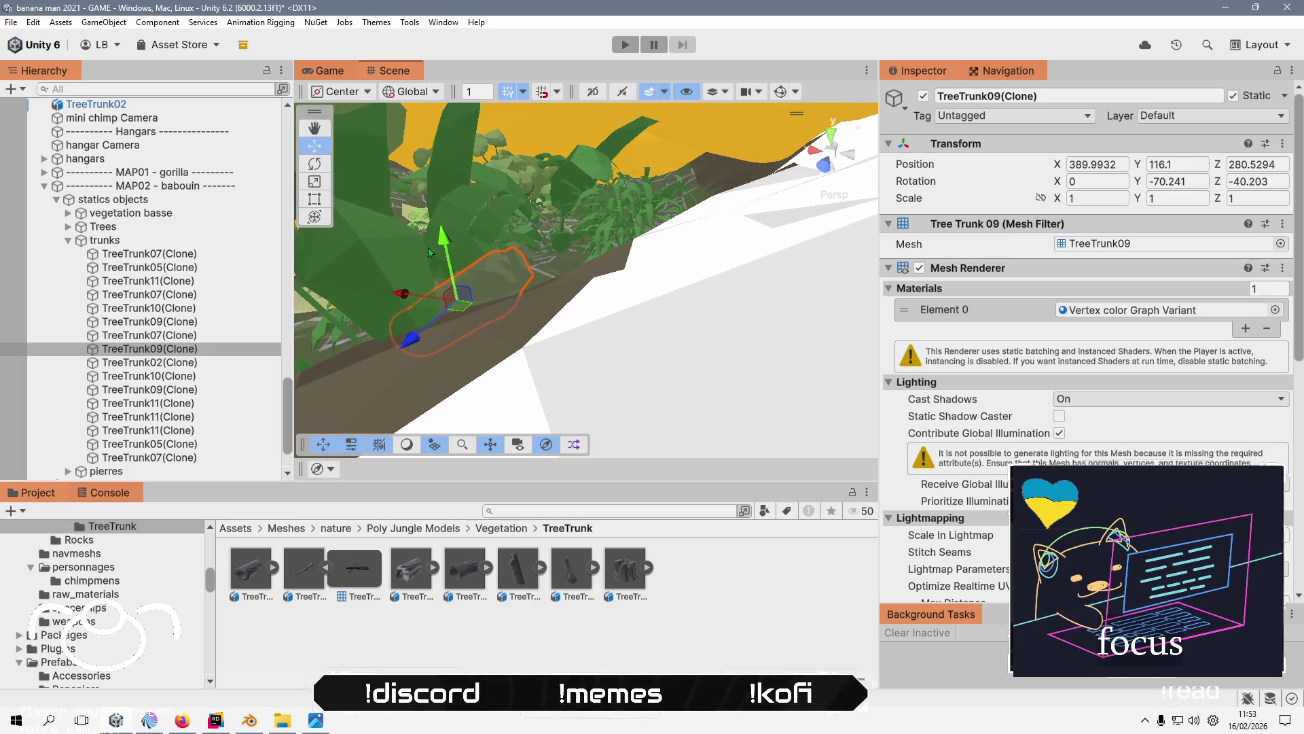
pyautogui.click(178, 365)
pyautogui.doubleClick(178, 366)
pyautogui.moveTo(611, 272)
pyautogui.mouseDown()
pyautogui.moveTo(679, 238)
pyautogui.moveTo(743, 168)
pyautogui.moveTo(665, 317)
pyautogui.mouseUp()
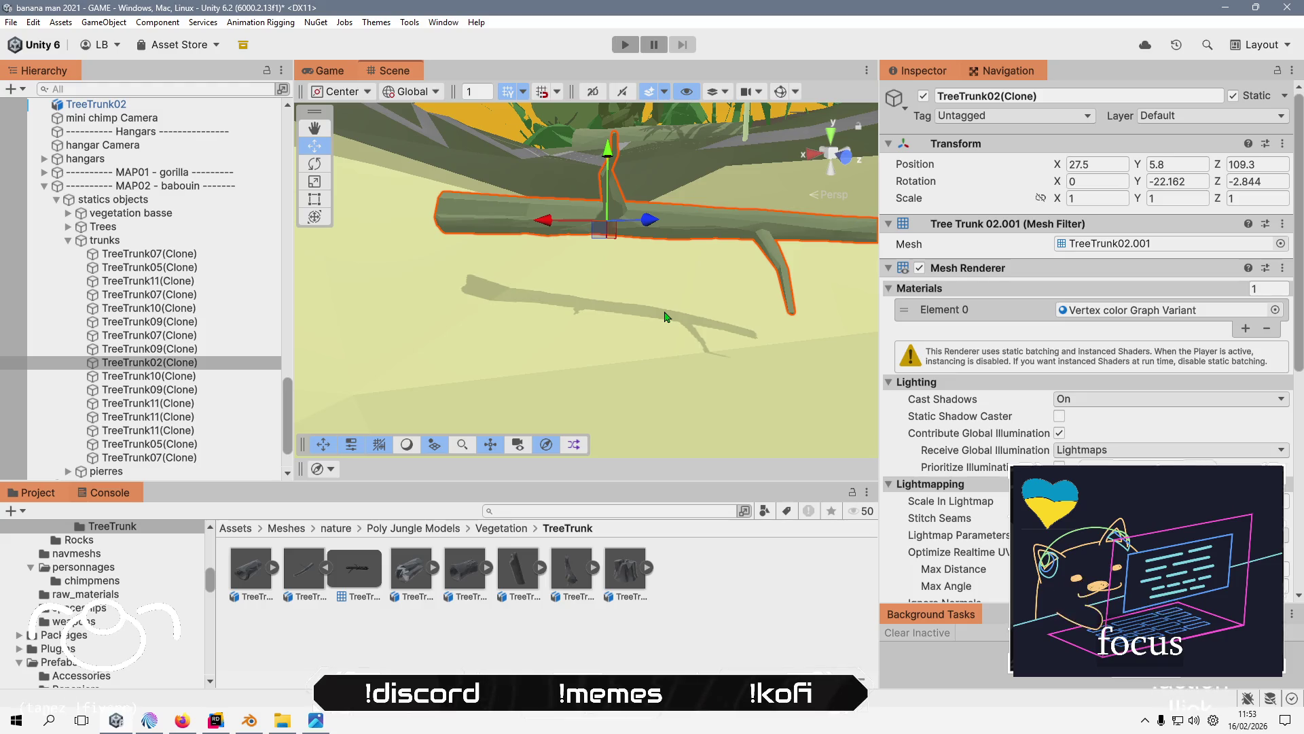
pyautogui.hotkey('alt', 'Tab')
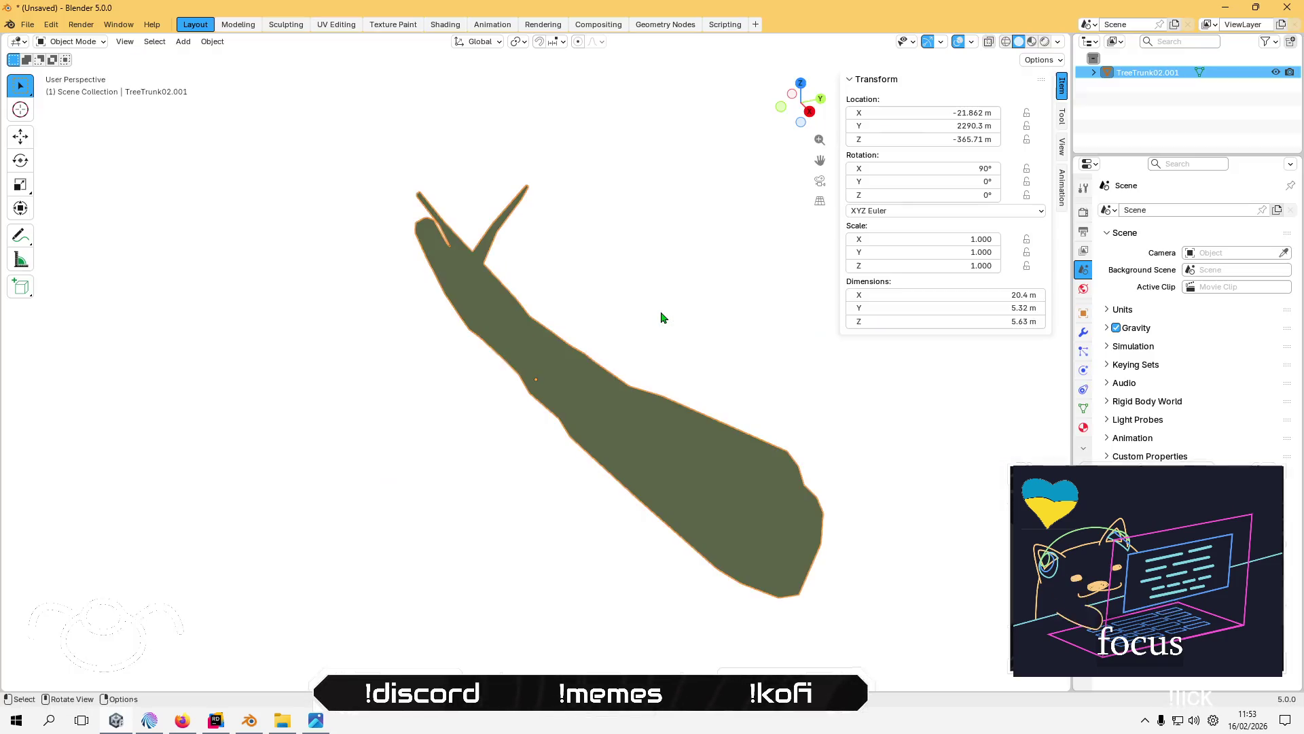
pyautogui.hotkey('alt', 'Tab')
pyautogui.scroll(5, 135, 271)
pyautogui.doubleClick(125, 210)
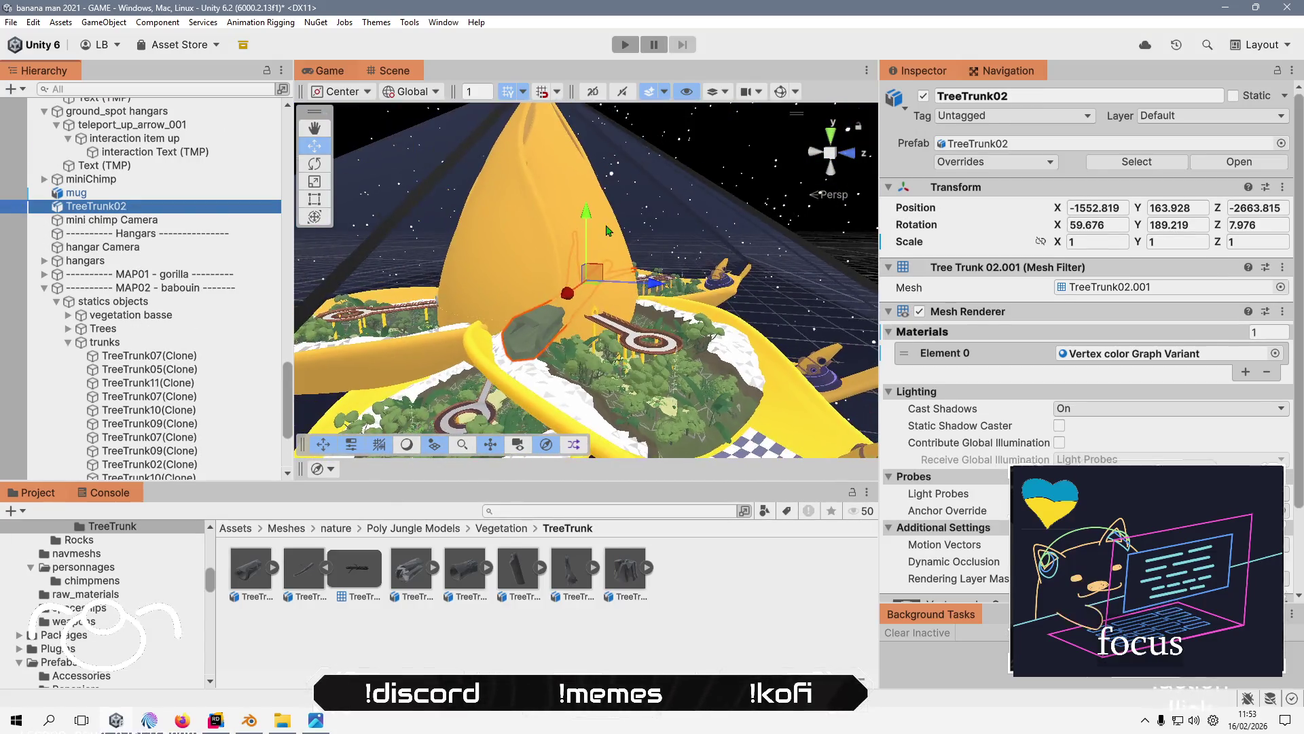
# - Shrink TreeTrunk02 with the Scale tool and compare it against miniChimp's transform
pyautogui.click(316, 184)
pyautogui.moveTo(592, 272); pyautogui.dragTo(561, 350)
pyautogui.press('f')
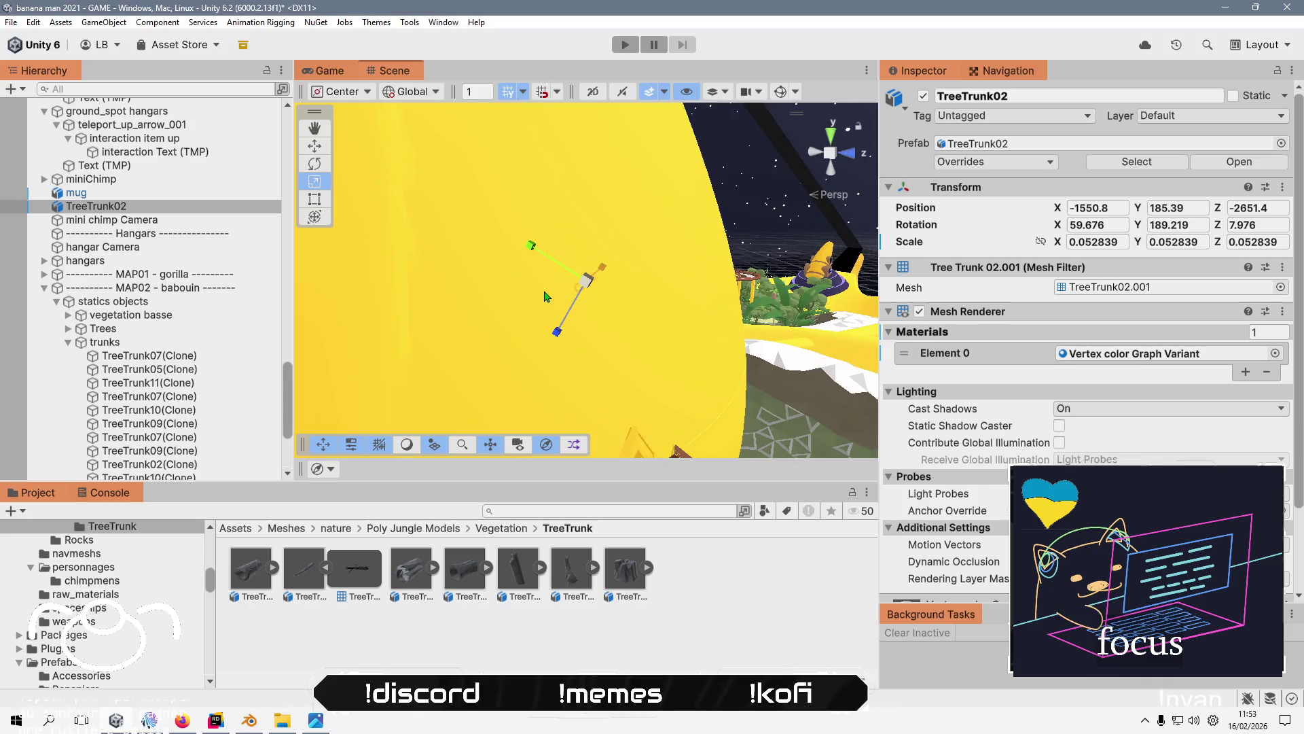
pyautogui.scroll(-6, 456, 243)
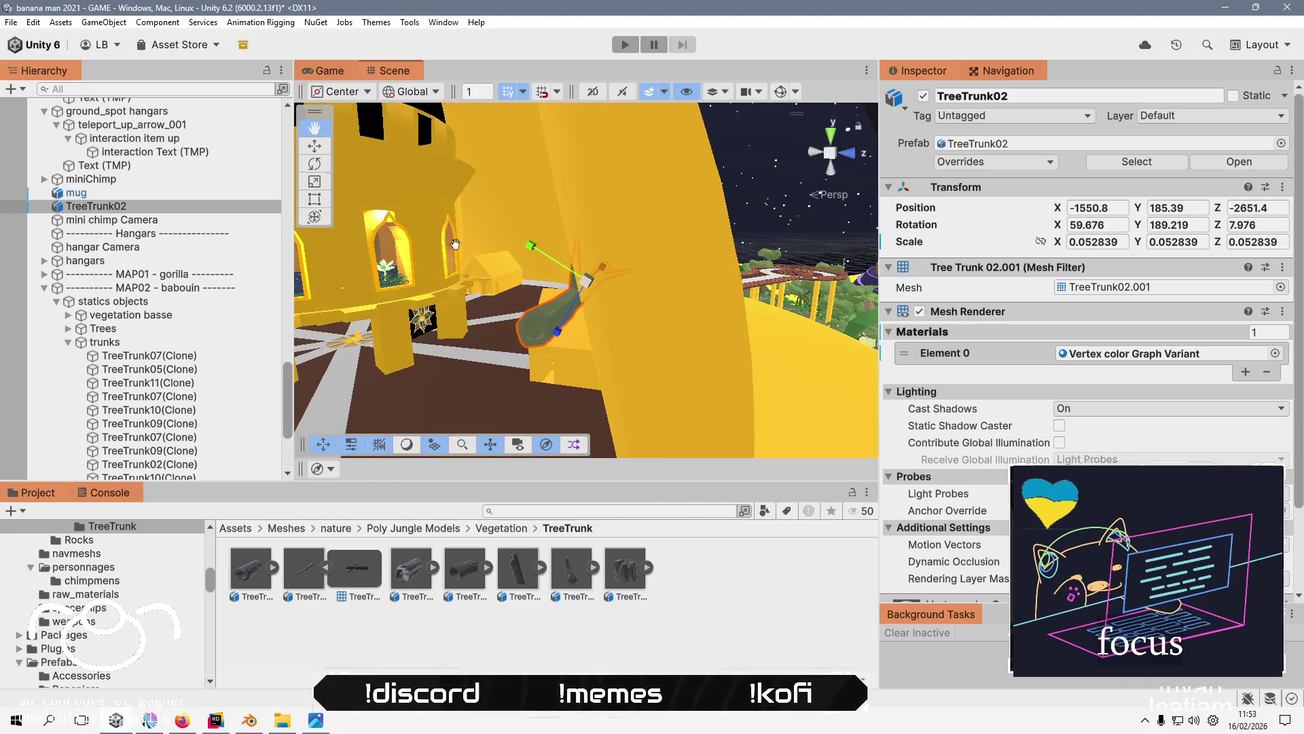
pyautogui.moveTo(455, 243)
pyautogui.mouseDown()
pyautogui.moveTo(596, 279)
pyautogui.moveTo(632, 338)
pyautogui.mouseUp()
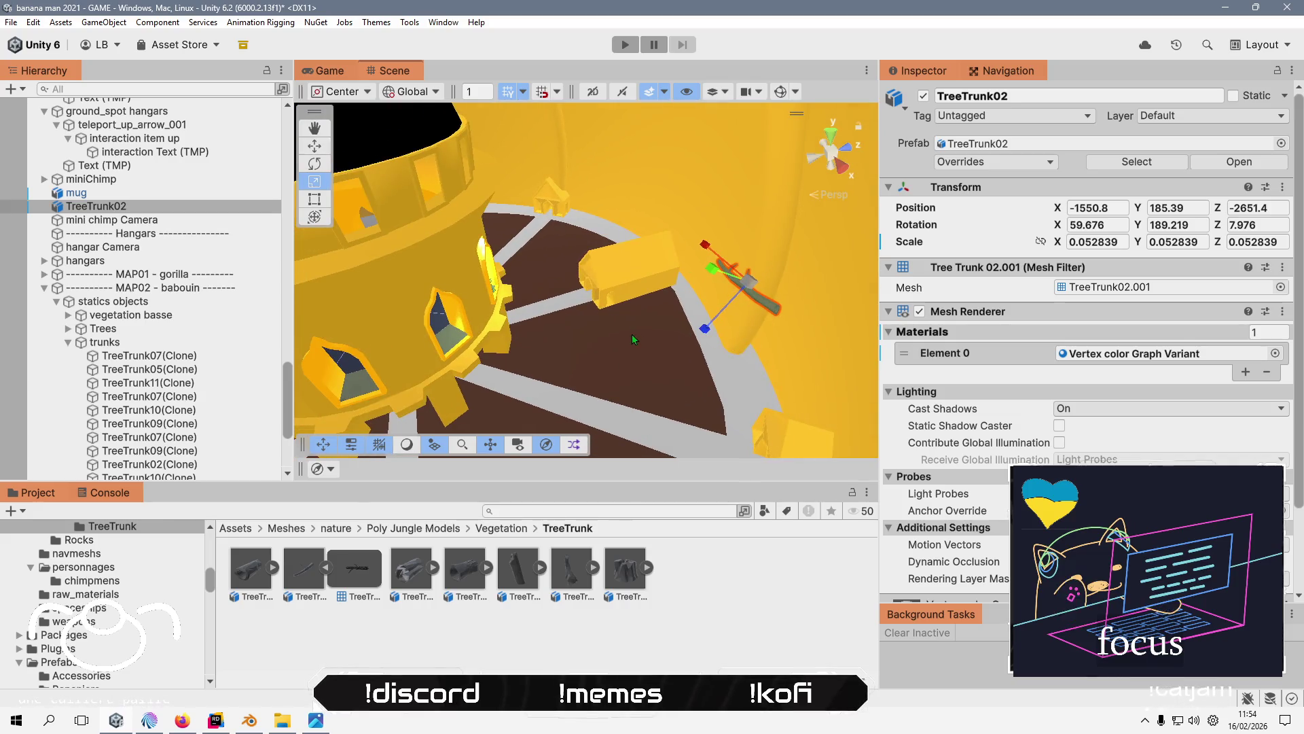
pyautogui.click(153, 182)
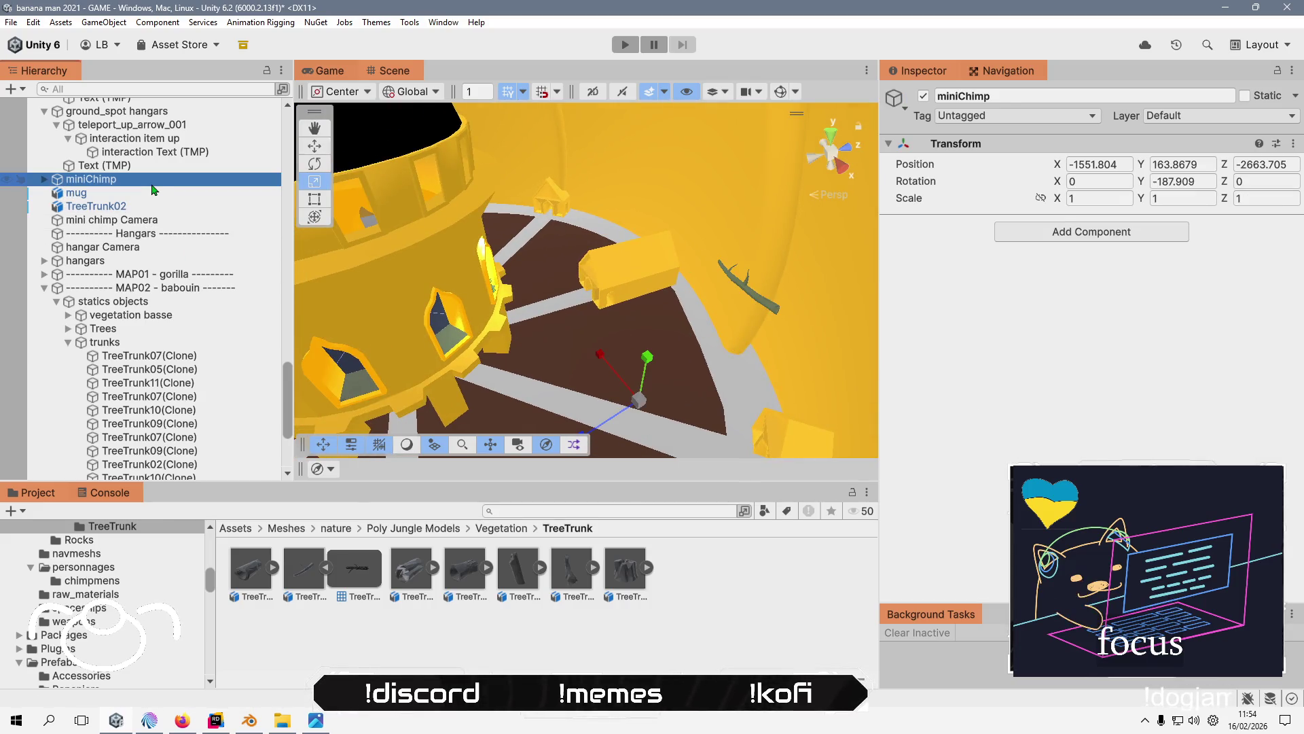
pyautogui.click(159, 207)
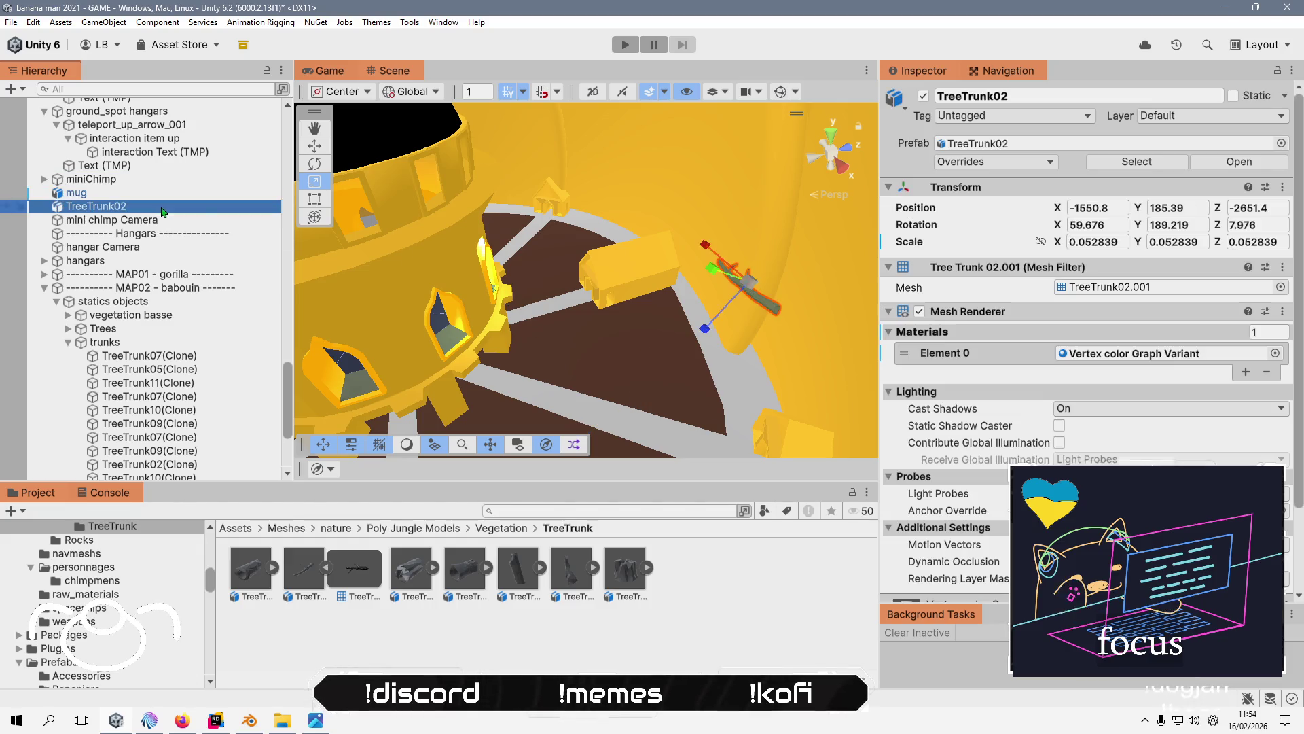
# - Lower TreeTrunk02 to about Y 164 and shrink it to roughly a quarter size
pyautogui.click(311, 146)
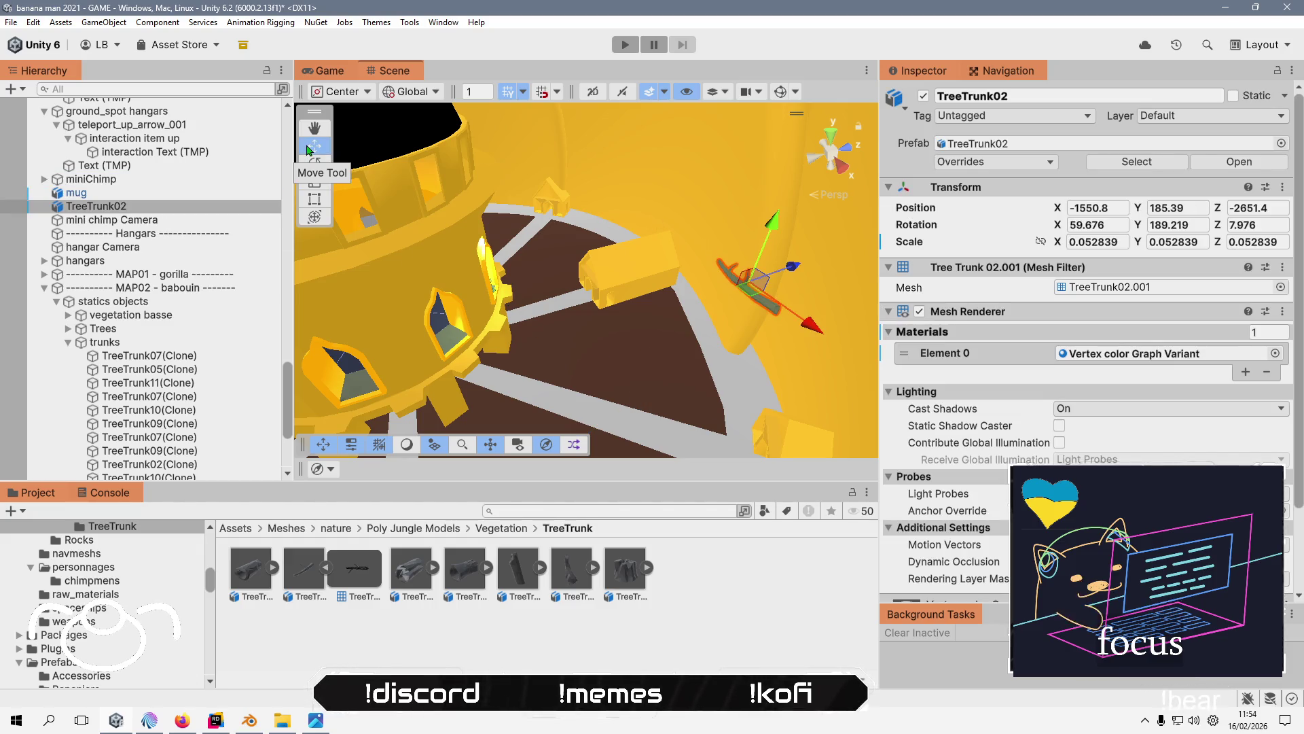
pyautogui.moveTo(774, 224)
pyautogui.mouseDown()
pyautogui.moveTo(744, 360)
pyautogui.moveTo(601, 367)
pyautogui.mouseUp()
pyautogui.press('f')
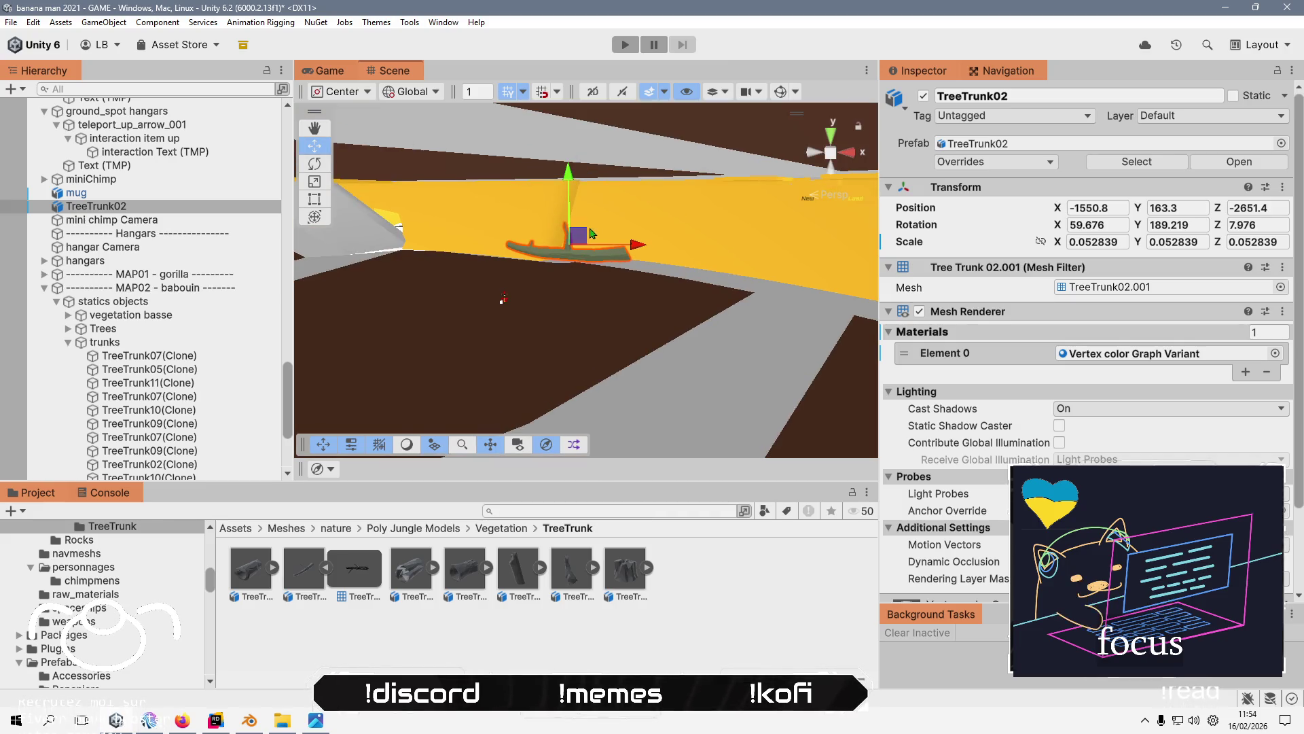
pyautogui.moveTo(620, 281)
pyautogui.mouseDown()
pyautogui.moveTo(679, 251)
pyautogui.moveTo(594, 276)
pyautogui.moveTo(737, 255)
pyautogui.moveTo(537, 326)
pyautogui.moveTo(477, 367)
pyautogui.moveTo(457, 200)
pyautogui.mouseUp()
pyautogui.press('r')
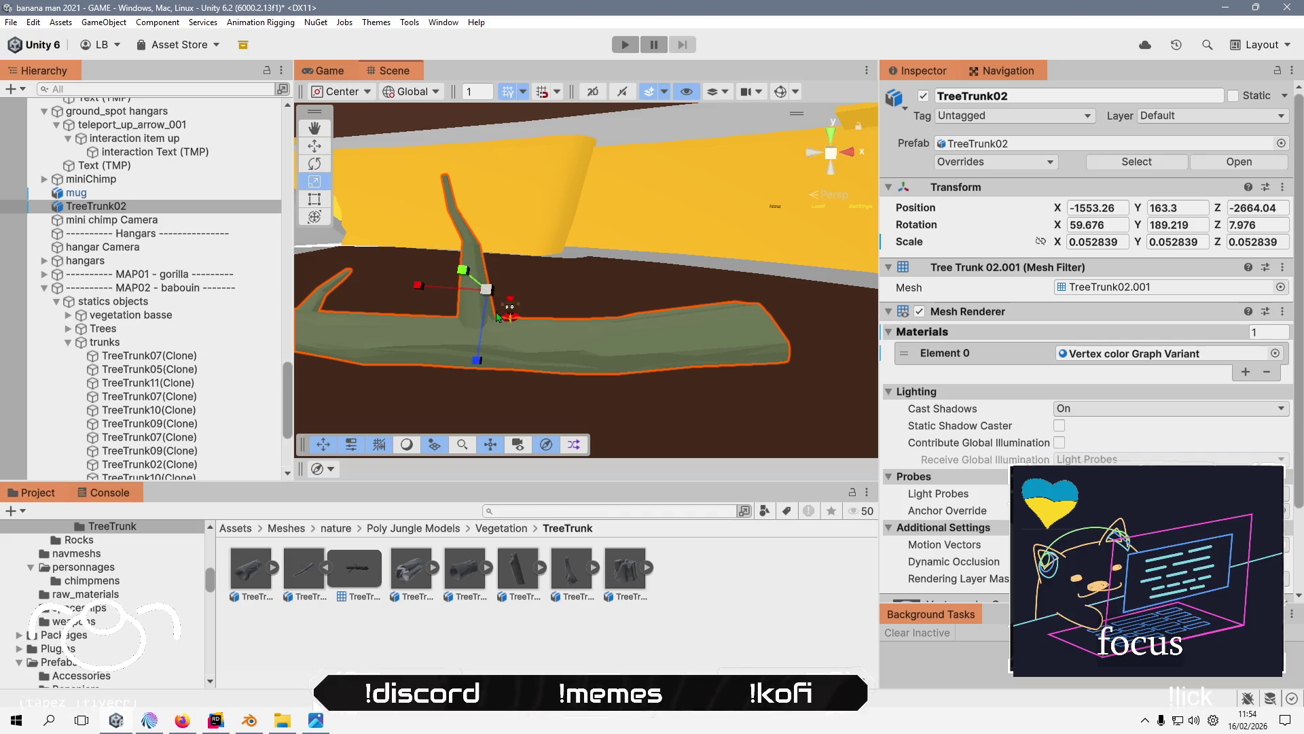
pyautogui.moveTo(485, 292); pyautogui.dragTo(449, 328)
pyautogui.click(315, 148)
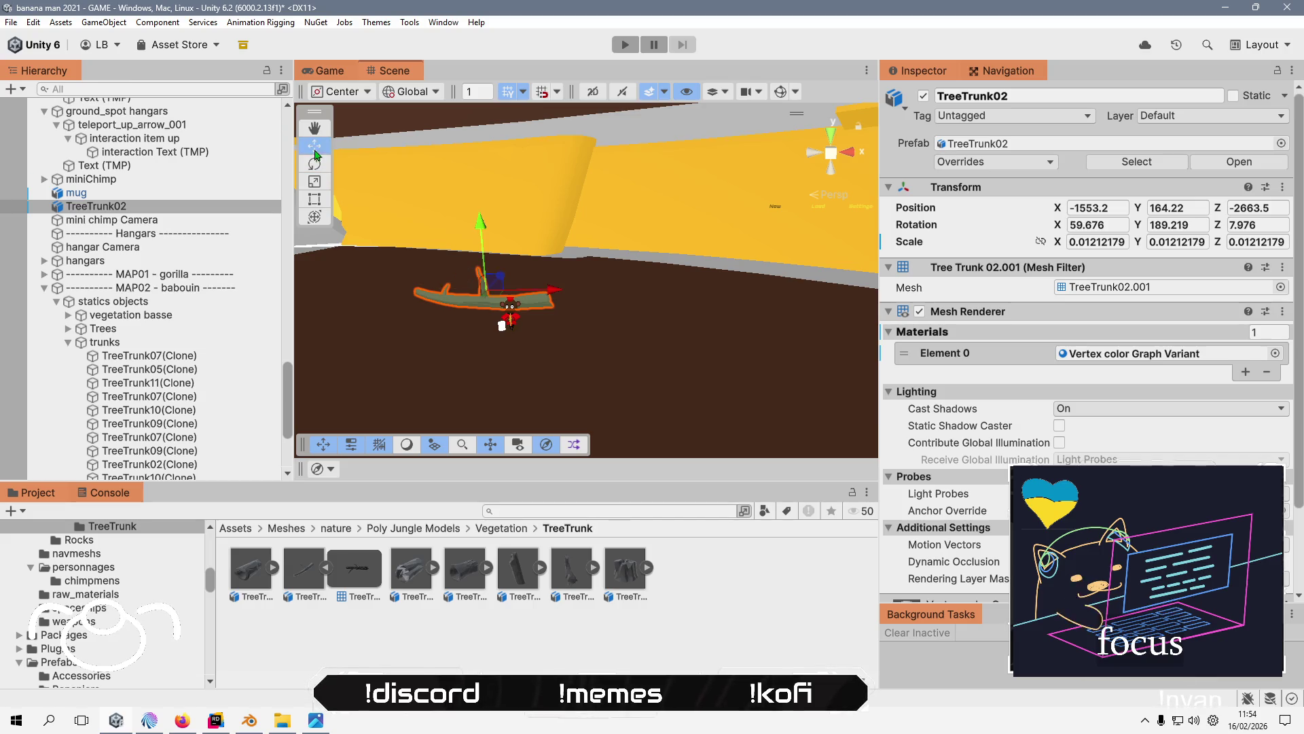
# - Nudge TreeTrunk02 to Y 163.836, Z -2663.786 beside the chimp, then deselect it
pyautogui.moveTo(478, 234); pyautogui.dragTo(479, 242)
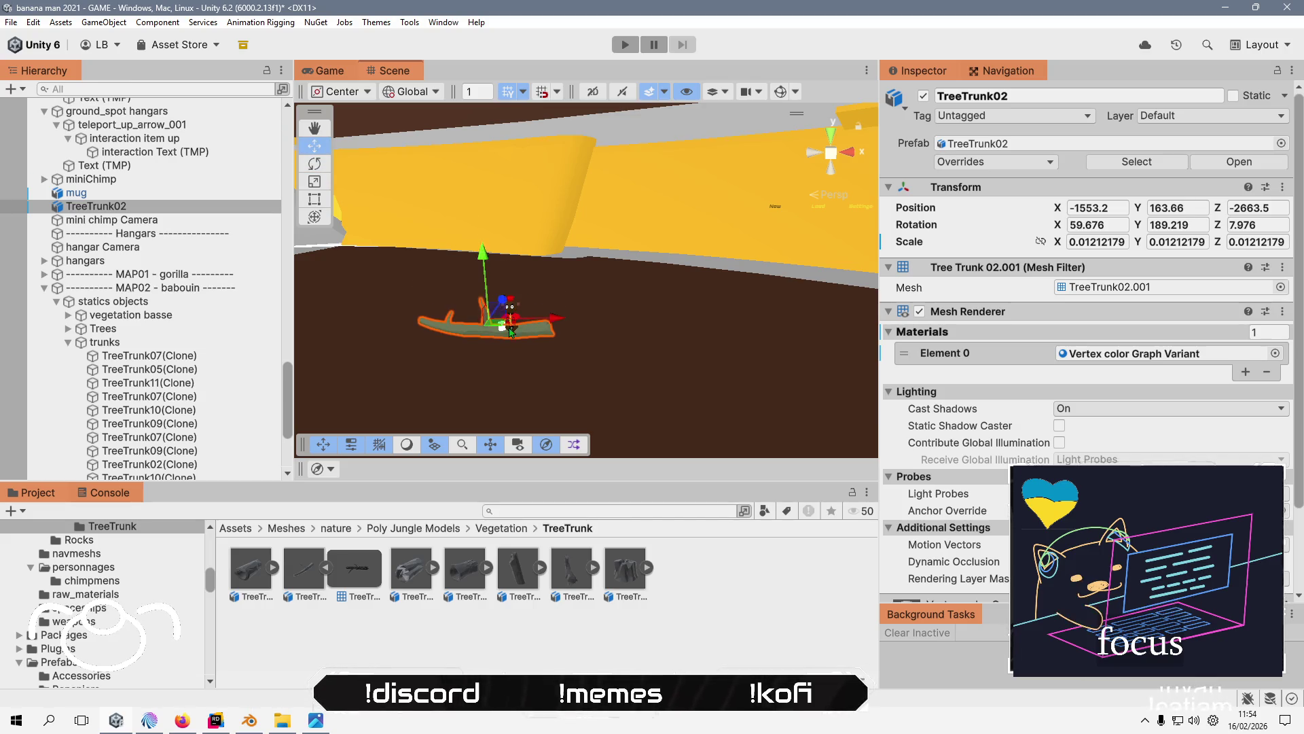
pyautogui.scroll(2, 687, 333)
pyautogui.scroll(5, 495, 304)
pyautogui.moveTo(512, 296)
pyautogui.mouseDown()
pyautogui.moveTo(433, 248)
pyautogui.moveTo(500, 259)
pyautogui.moveTo(474, 249)
pyautogui.mouseUp()
pyautogui.moveTo(656, 274); pyautogui.dragTo(632, 275)
pyautogui.moveTo(571, 215); pyautogui.dragTo(576, 175)
pyautogui.moveTo(638, 243); pyautogui.dragTo(609, 253)
pyautogui.moveTo(551, 285)
pyautogui.mouseDown()
pyautogui.moveTo(609, 305)
pyautogui.moveTo(540, 310)
pyautogui.mouseUp()
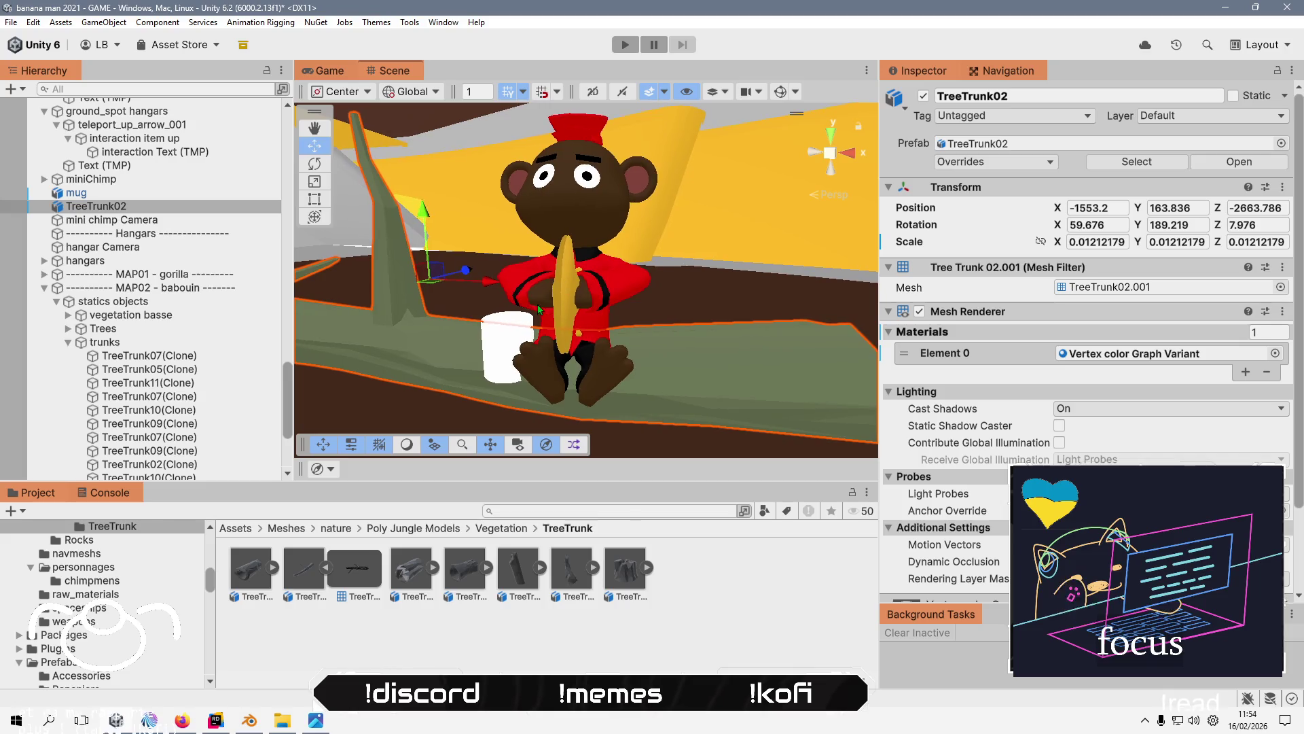
pyautogui.click(448, 633)
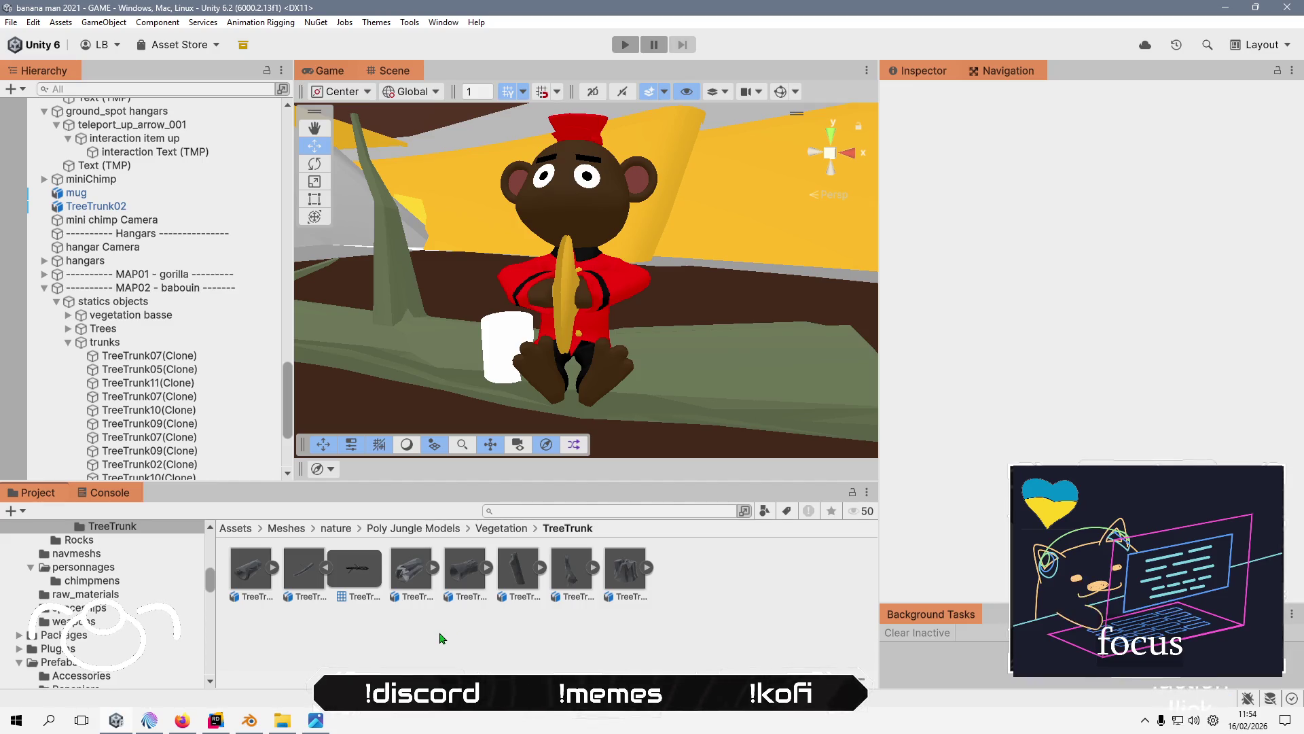
# - Filter the Hierarchy to show the TreeTrunk02 objects
pyautogui.scroll(-5, 148, 416)
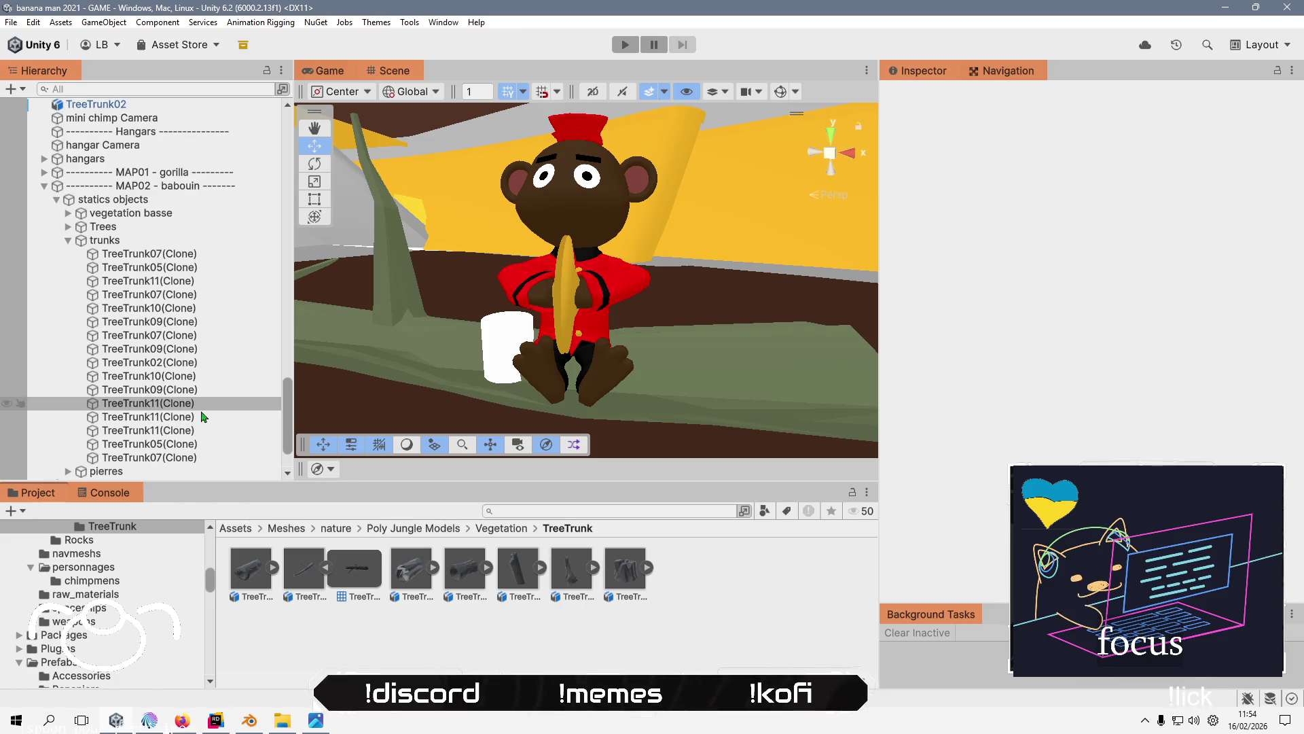
pyautogui.click(143, 90)
pyautogui.write('tee')
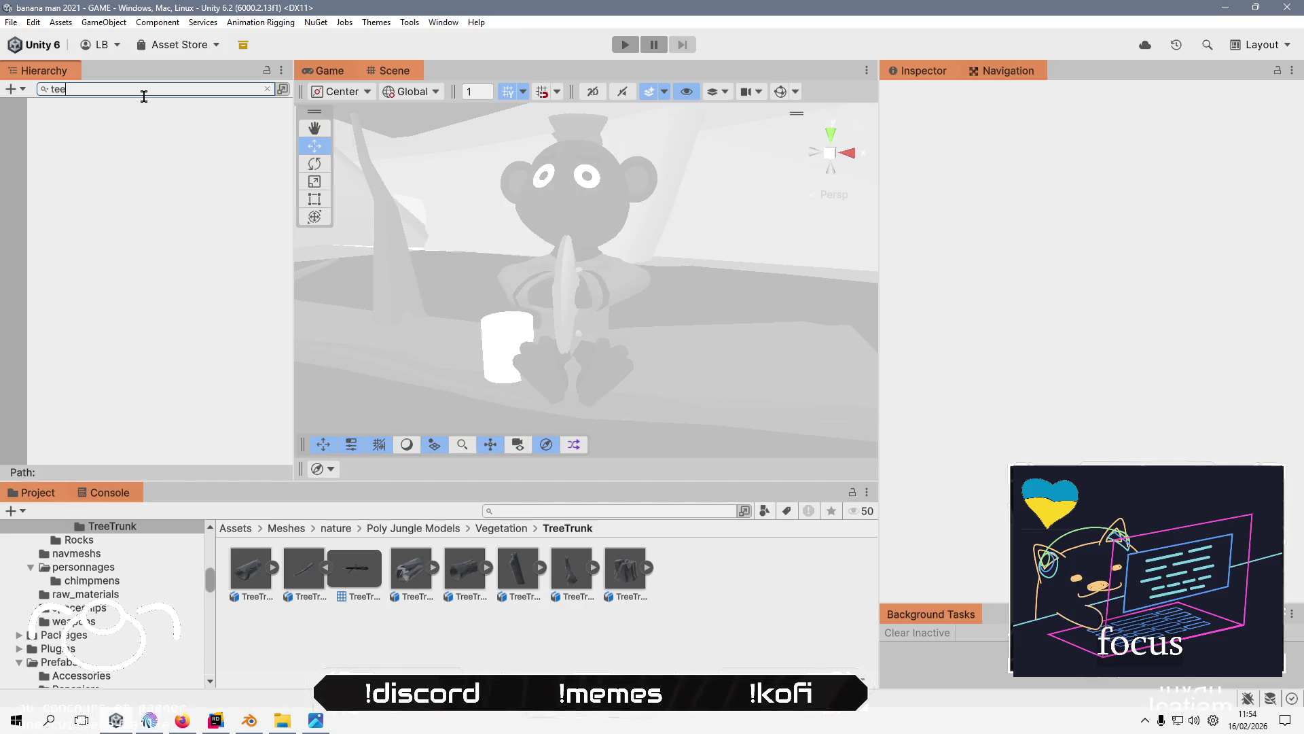
pyautogui.press('BackSpace')
pyautogui.write('ree')
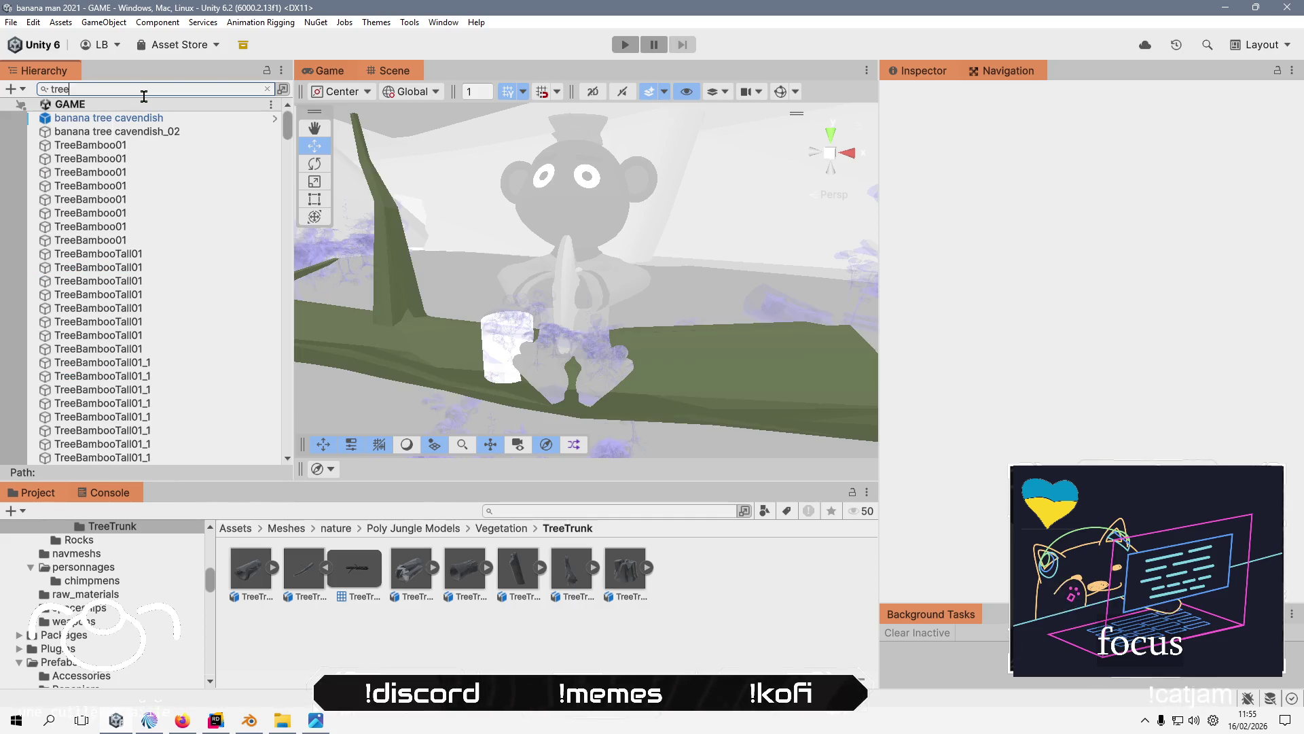
pyautogui.write('Trunk02')
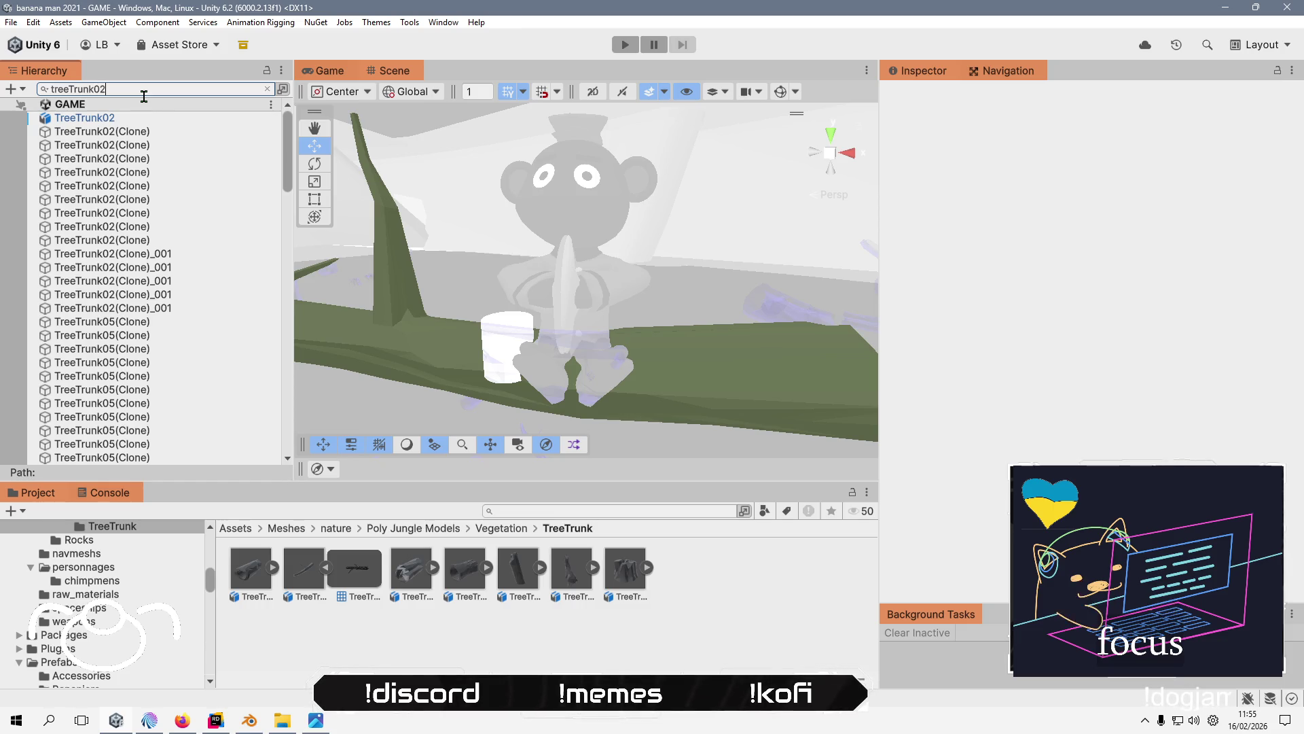
# - Assign the TreeTrunk02.001 mesh to the first and third TreeTrunk02(Clone) objects
pyautogui.click(111, 133)
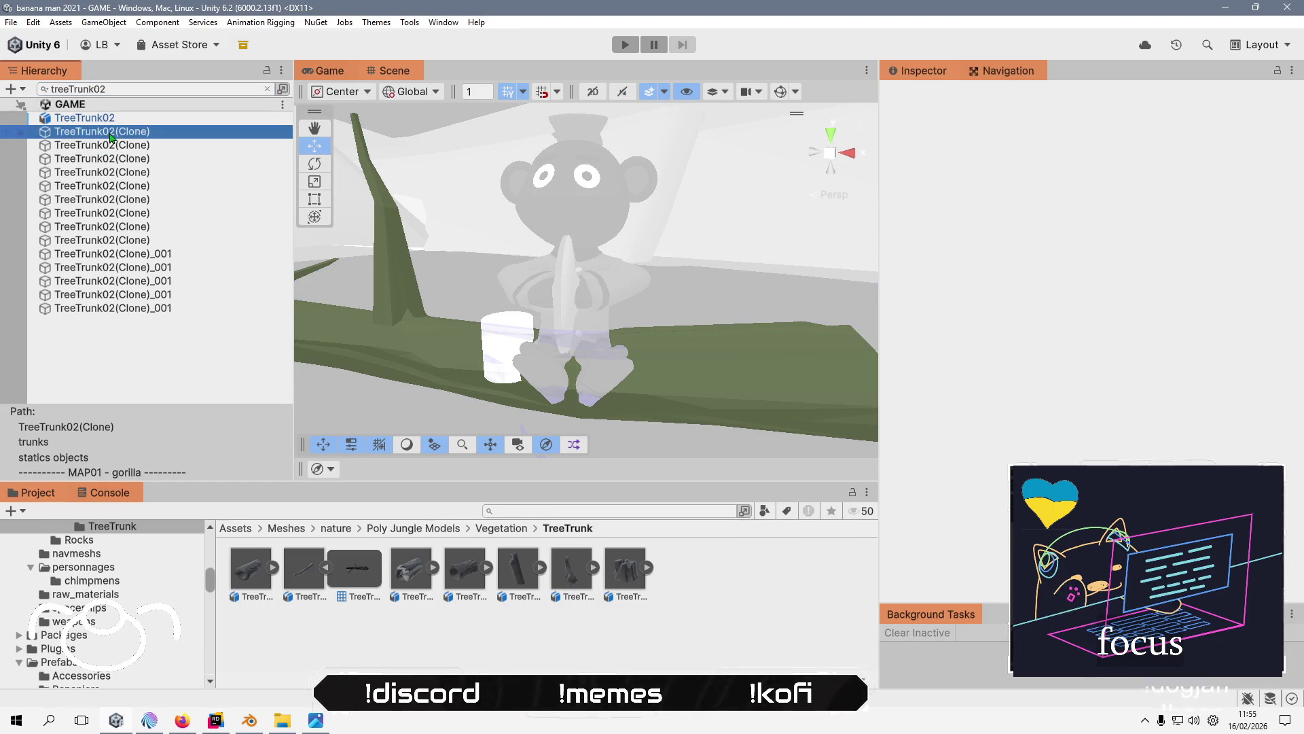
pyautogui.doubleClick(111, 131)
pyautogui.scroll(3, 516, 292)
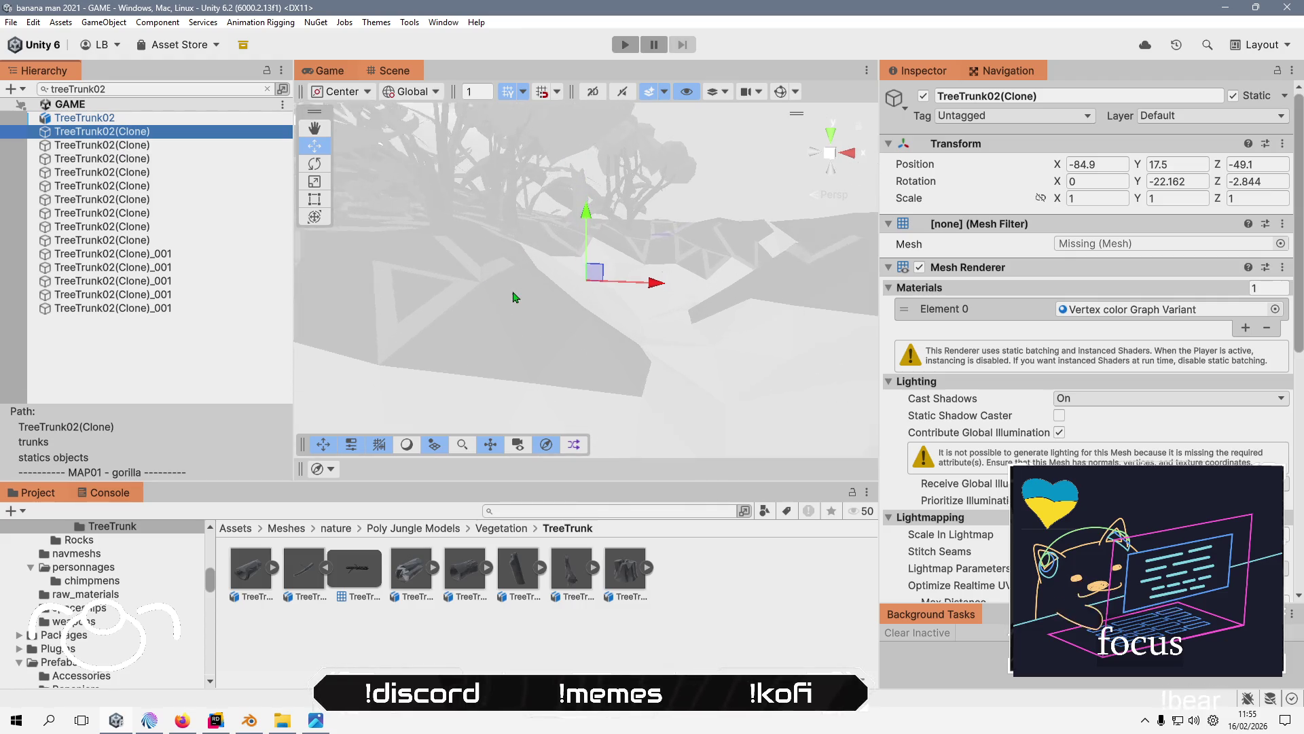
pyautogui.scroll(2, 516, 296)
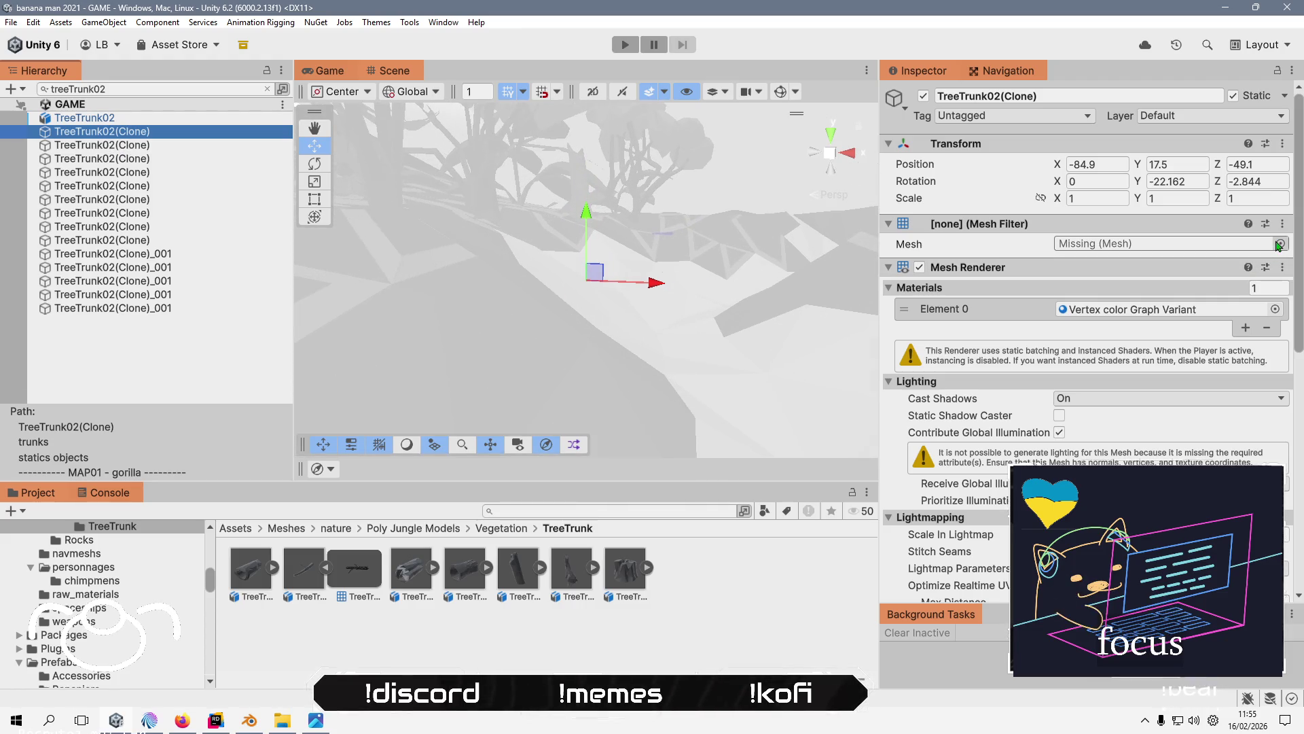
pyautogui.moveTo(354, 567)
pyautogui.mouseDown()
pyautogui.moveTo(815, 408)
pyautogui.moveTo(1125, 250)
pyautogui.mouseUp()
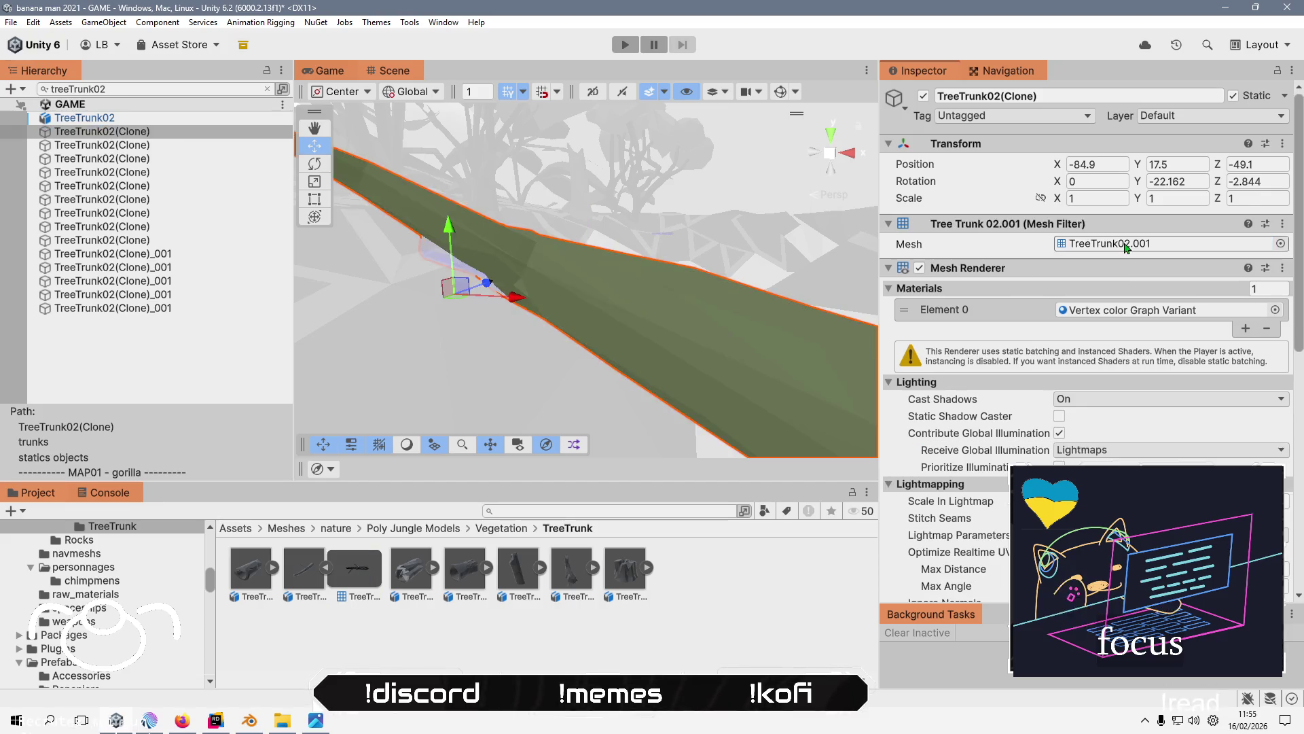
pyautogui.click(170, 149)
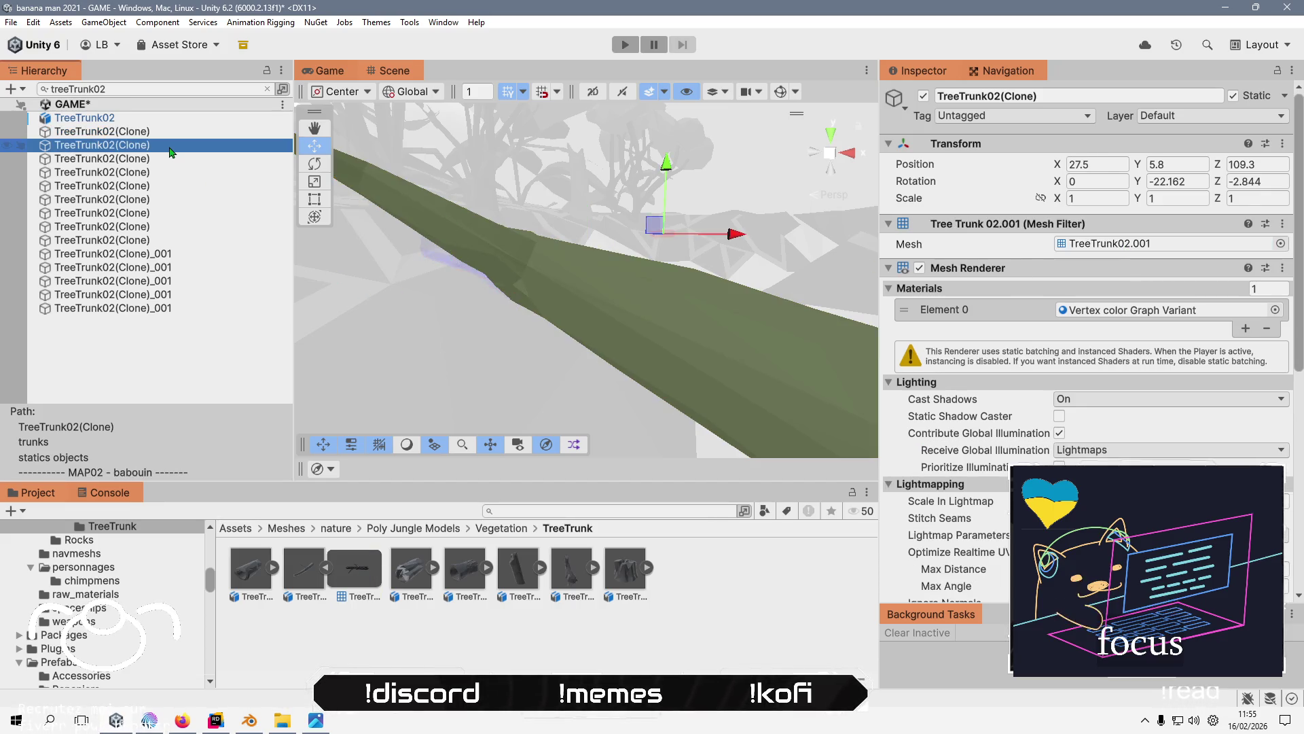
pyautogui.click(171, 160)
pyautogui.moveTo(330, 582); pyautogui.dragTo(1142, 244)
# - Assign the TreeTrunk02.001 mesh to the remaining TreeTrunk02(Clone) objects through the MAP08 clone
pyautogui.click(160, 173)
pyautogui.moveTo(358, 590); pyautogui.dragTo(1071, 246)
pyautogui.click(121, 185)
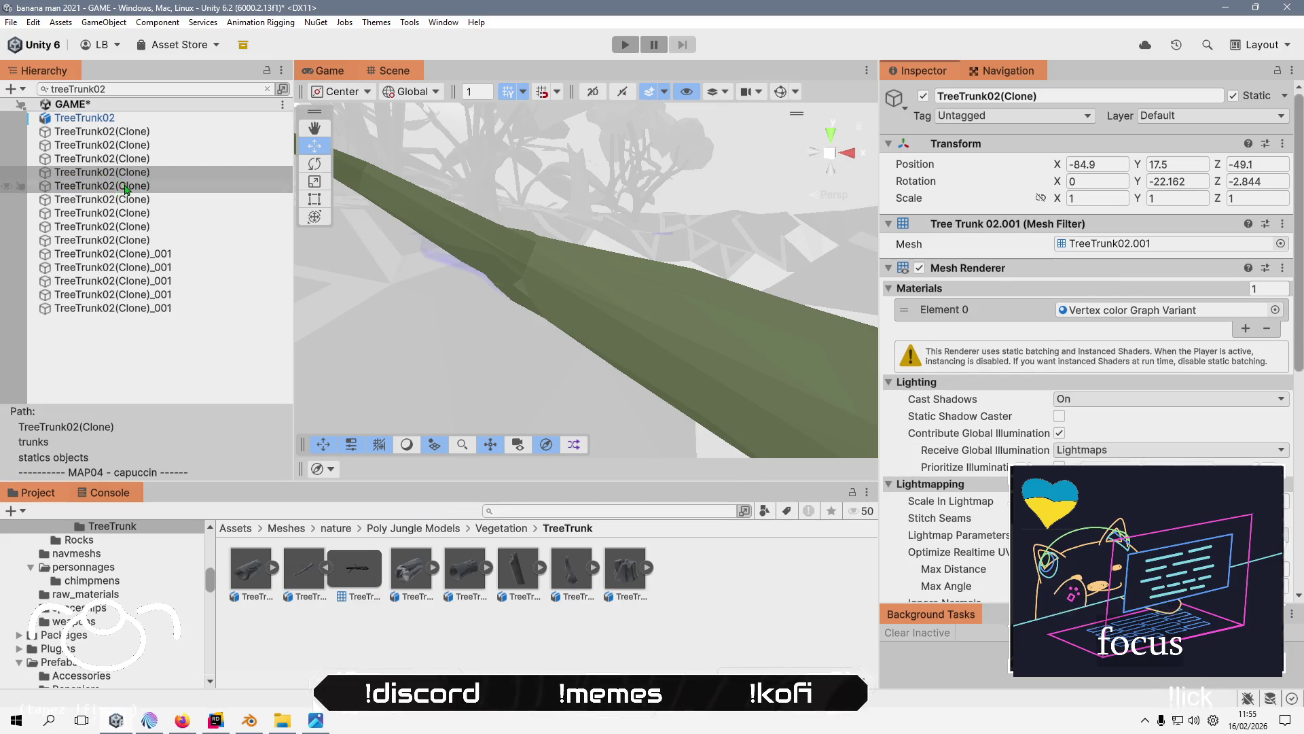
pyautogui.moveTo(355, 582); pyautogui.dragTo(1155, 243)
pyautogui.click(110, 199)
pyautogui.moveTo(356, 571)
pyautogui.mouseDown()
pyautogui.moveTo(815, 340)
pyautogui.moveTo(1148, 243)
pyautogui.mouseUp()
pyautogui.click(102, 212)
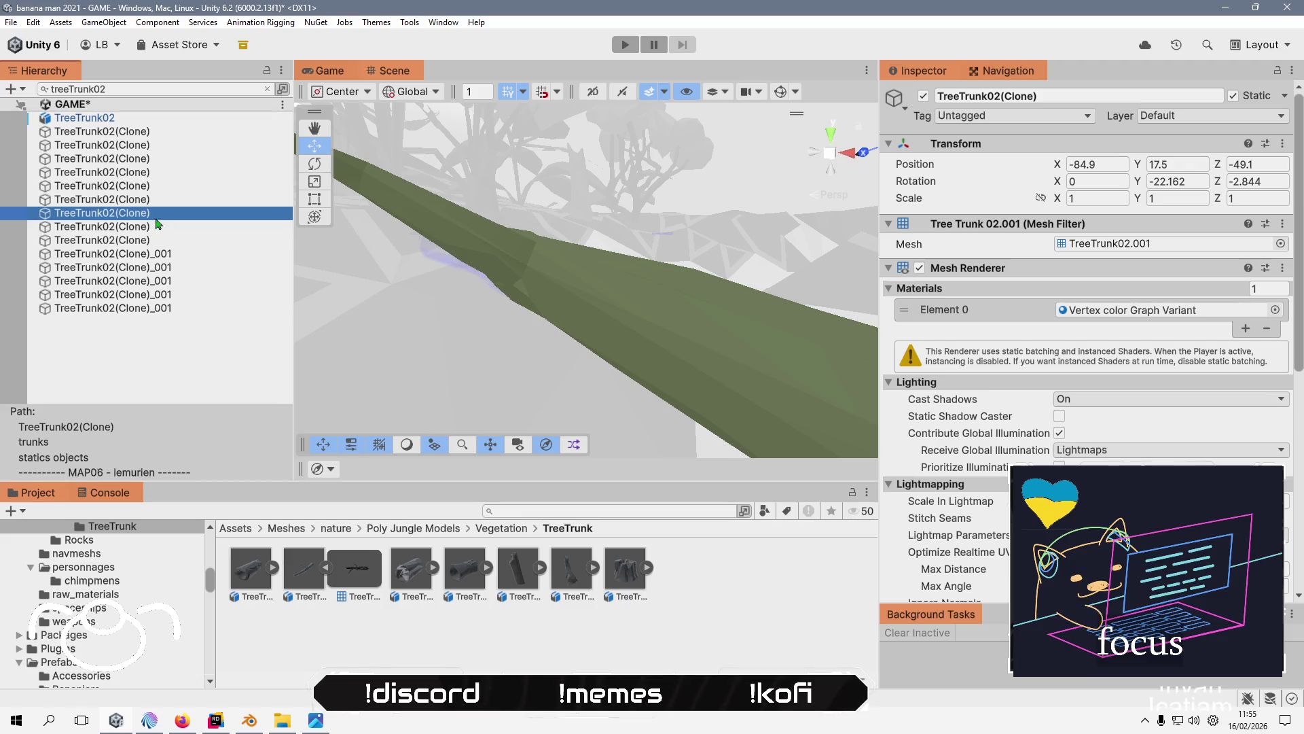
pyautogui.moveTo(355, 571)
pyautogui.mouseDown()
pyautogui.moveTo(768, 494)
pyautogui.moveTo(1148, 243)
pyautogui.mouseUp()
pyautogui.click(101, 226)
pyautogui.moveTo(345, 561)
pyautogui.mouseDown()
pyautogui.moveTo(951, 285)
pyautogui.moveTo(1148, 243)
pyautogui.mouseUp()
pyautogui.click(169, 241)
pyautogui.moveTo(355, 567)
pyautogui.mouseDown()
pyautogui.moveTo(727, 514)
pyautogui.moveTo(1147, 244)
pyautogui.mouseUp()
# - Assign the trunk mesh to all five TreeTrunk02(Clone)_001 objects, then clear the filter
pyautogui.click(102, 253)
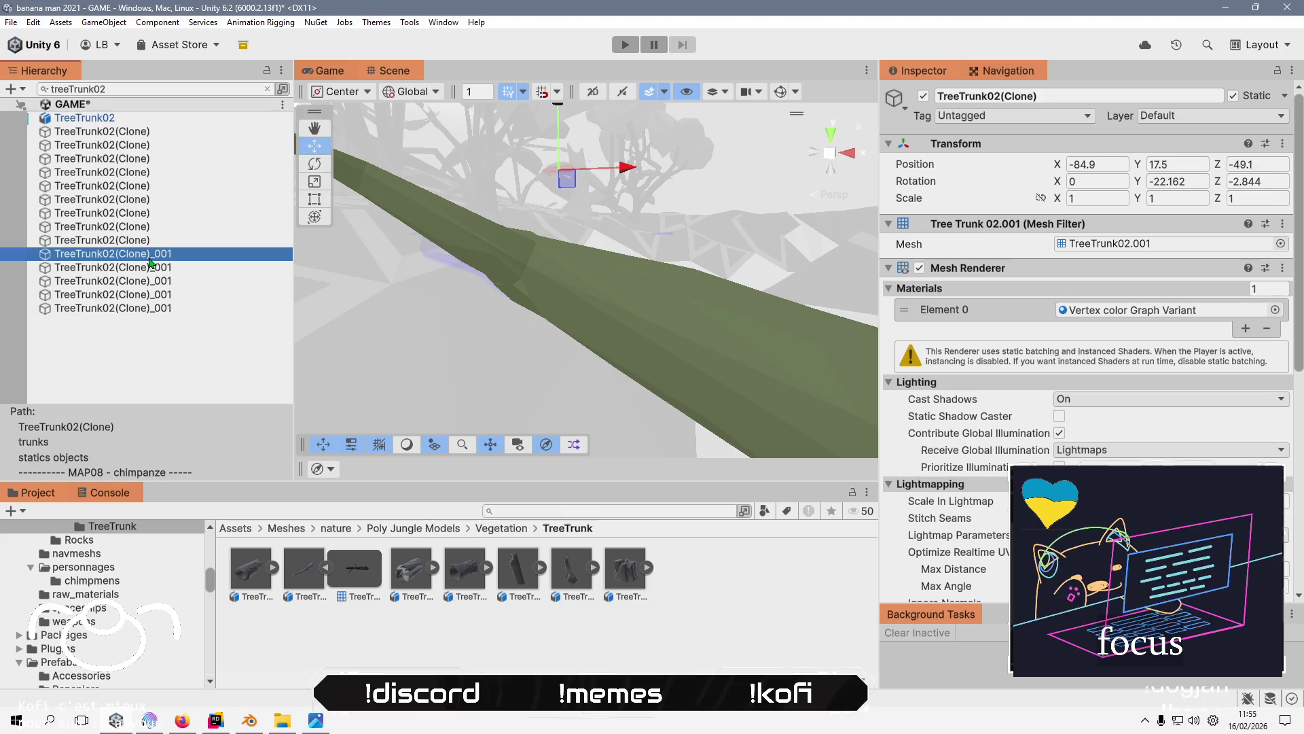
pyautogui.click(351, 574)
pyautogui.moveTo(351, 574); pyautogui.dragTo(1147, 243)
pyautogui.click(201, 265)
pyautogui.moveTo(372, 580)
pyautogui.mouseDown()
pyautogui.moveTo(1148, 243)
pyautogui.moveTo(197, 267)
pyautogui.moveTo(966, 280)
pyautogui.moveTo(1185, 243)
pyautogui.moveTo(1120, 288)
pyautogui.moveTo(1161, 246)
pyautogui.mouseUp()
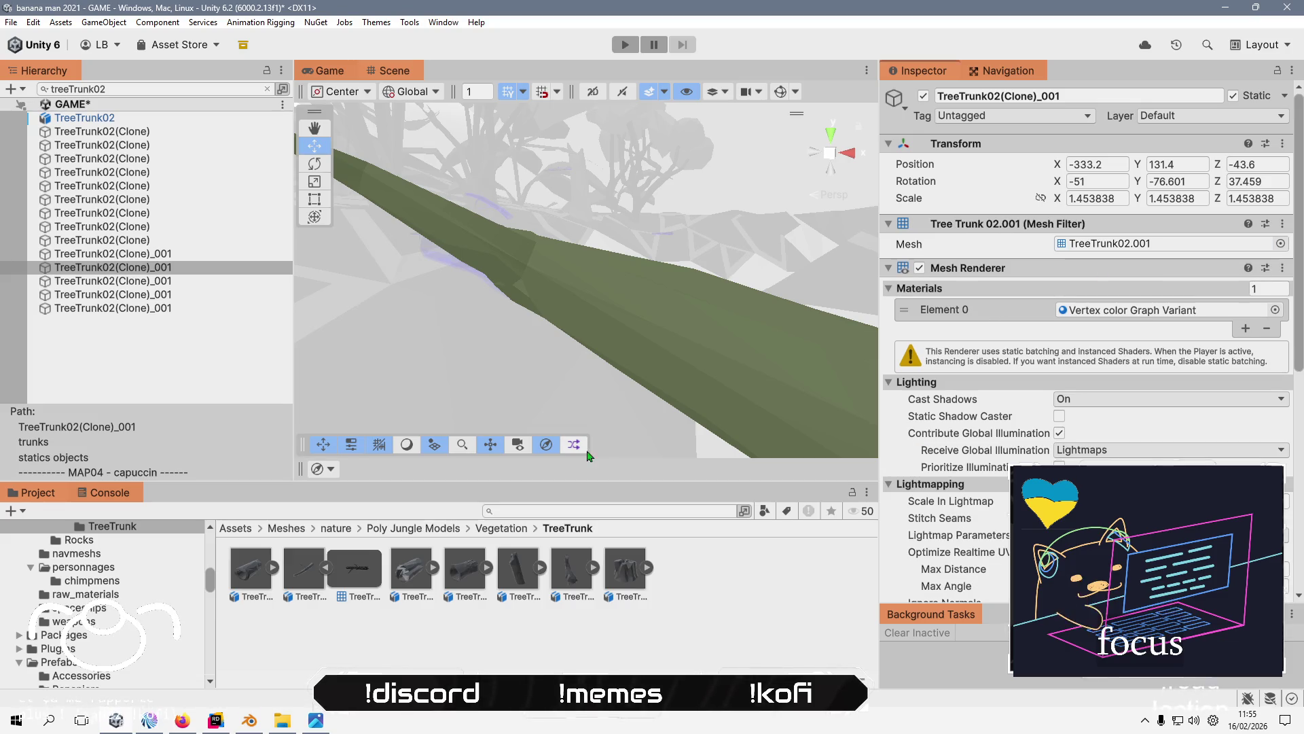
pyautogui.click(190, 282)
pyautogui.moveTo(354, 569); pyautogui.dragTo(1155, 245)
pyautogui.click(148, 295)
pyautogui.moveTo(355, 569); pyautogui.dragTo(1155, 246)
pyautogui.click(146, 308)
pyautogui.moveTo(355, 569)
pyautogui.mouseDown()
pyautogui.moveTo(679, 408)
pyautogui.moveTo(1131, 251)
pyautogui.mouseUp()
pyautogui.click(631, 644)
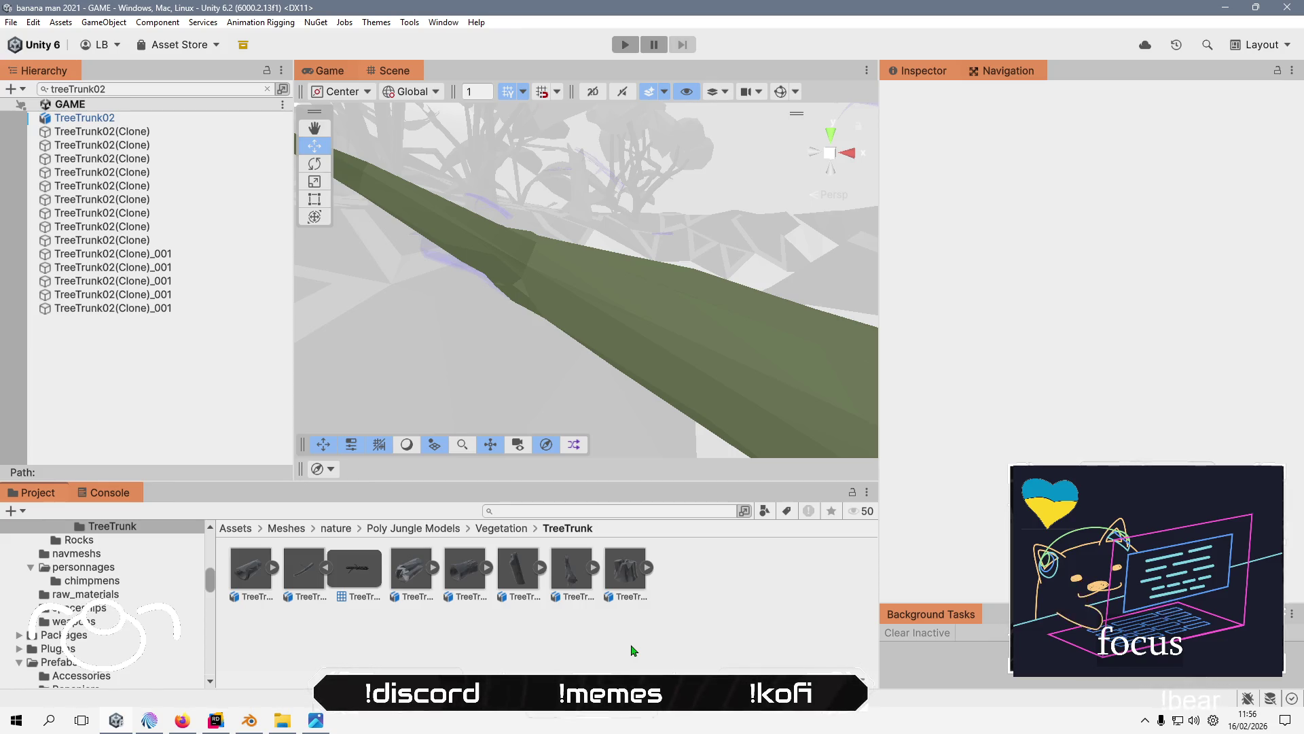
pyautogui.click(268, 89)
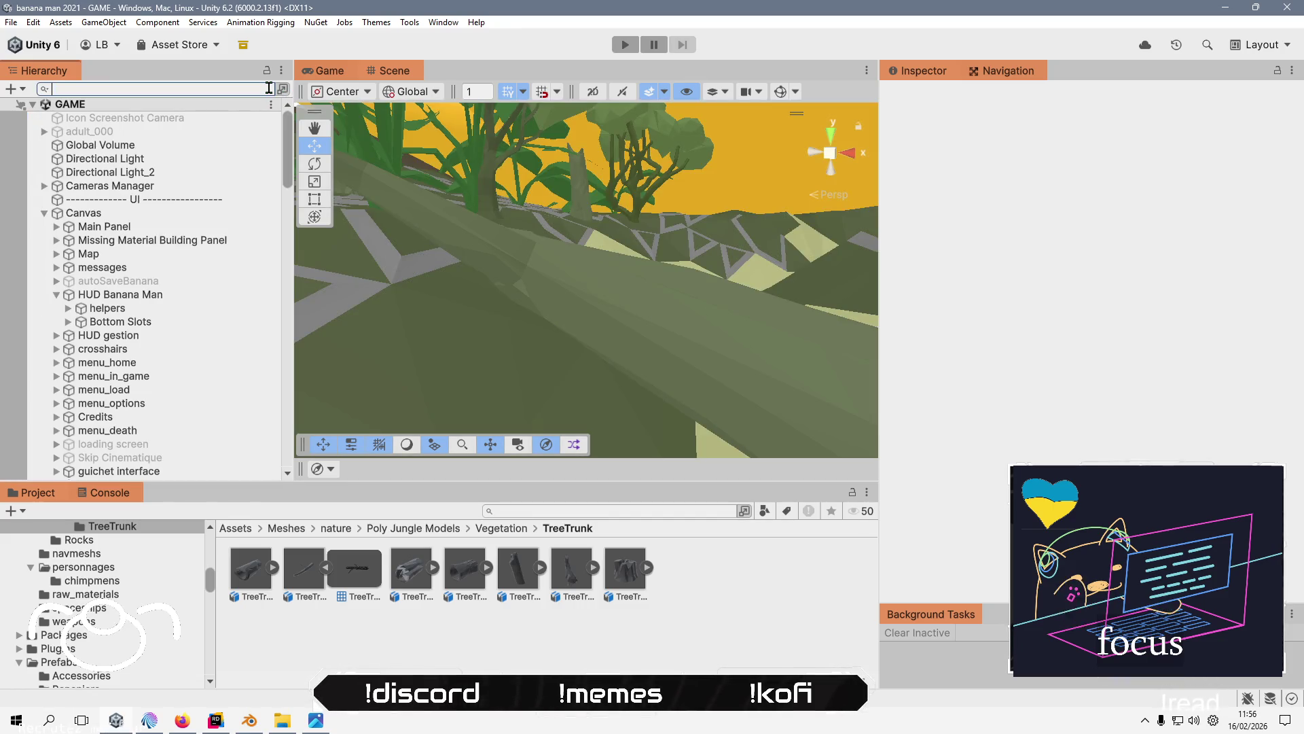
# - Select and frame TreeMahogany01_4 near the ring platform
pyautogui.scroll(-5, 564, 306)
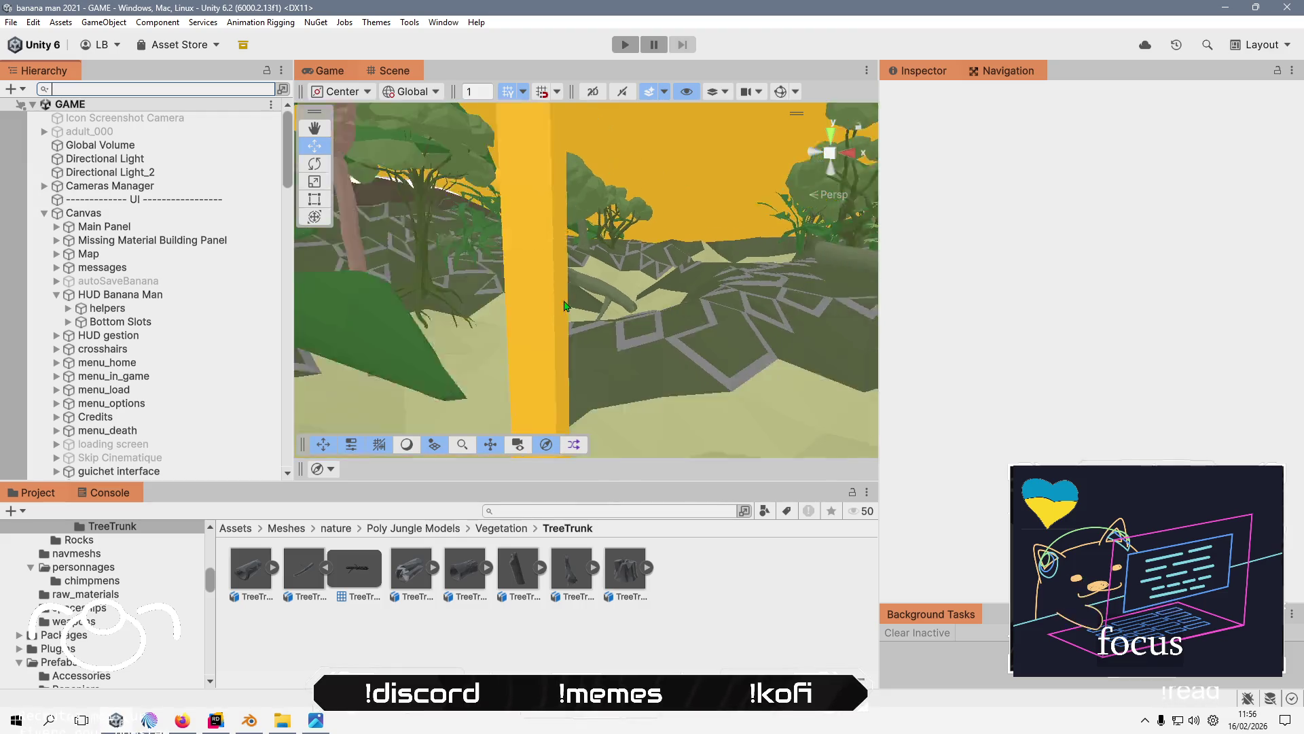
pyautogui.scroll(-10, 564, 306)
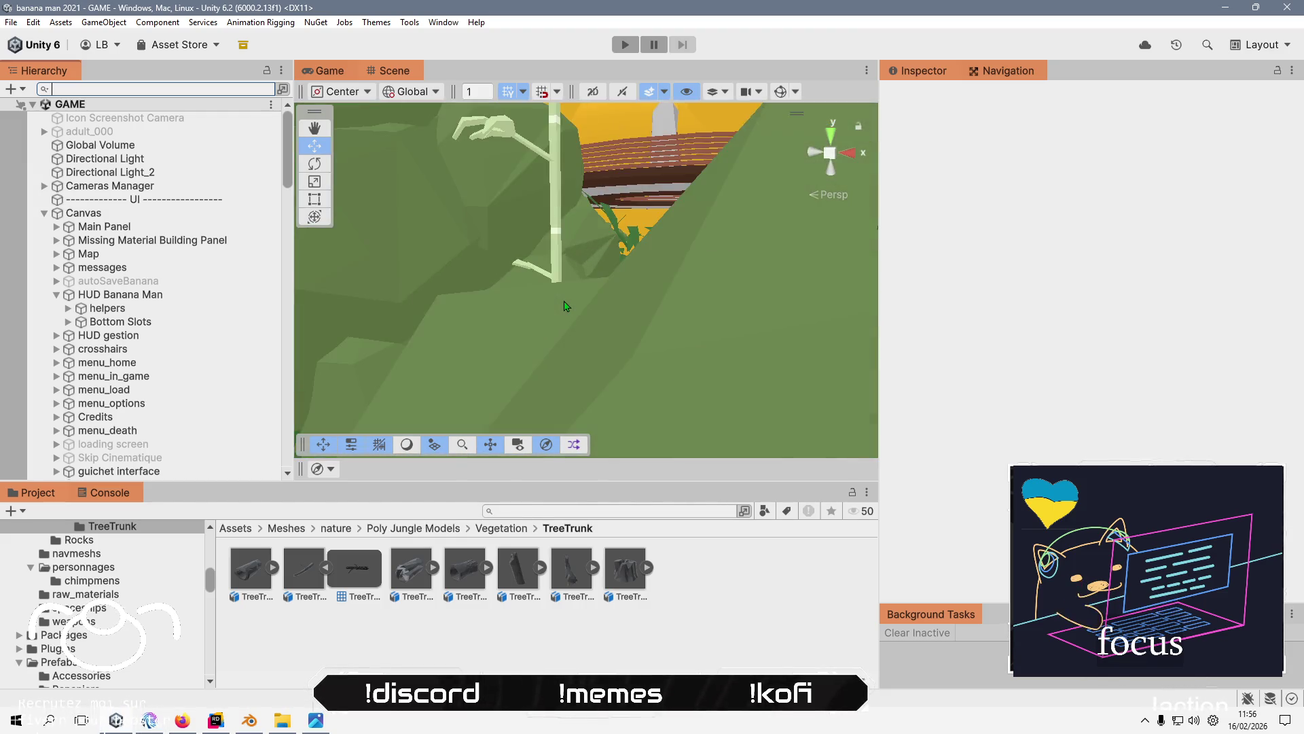
pyautogui.scroll(-10, 565, 305)
pyautogui.moveTo(616, 324)
pyautogui.mouseDown()
pyautogui.moveTo(721, 367)
pyautogui.moveTo(699, 242)
pyautogui.moveTo(657, 271)
pyautogui.moveTo(728, 386)
pyautogui.mouseUp()
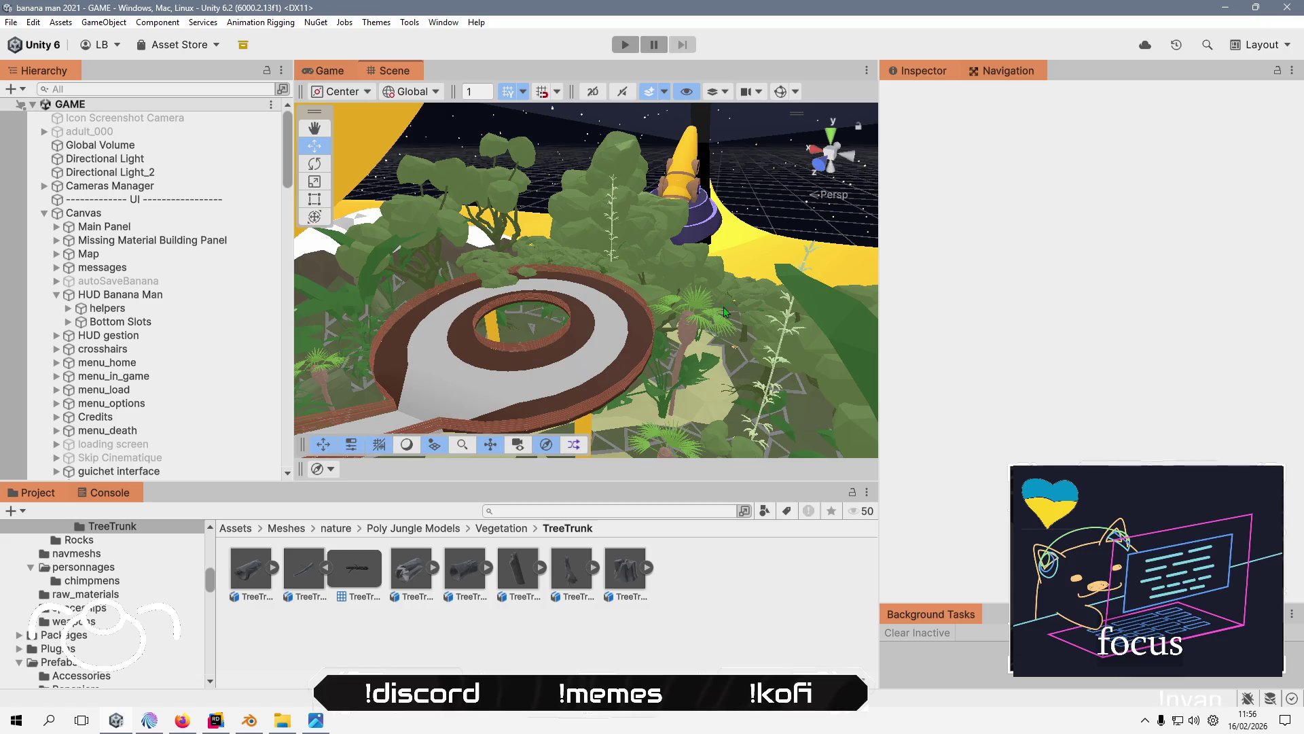
pyautogui.click(484, 265)
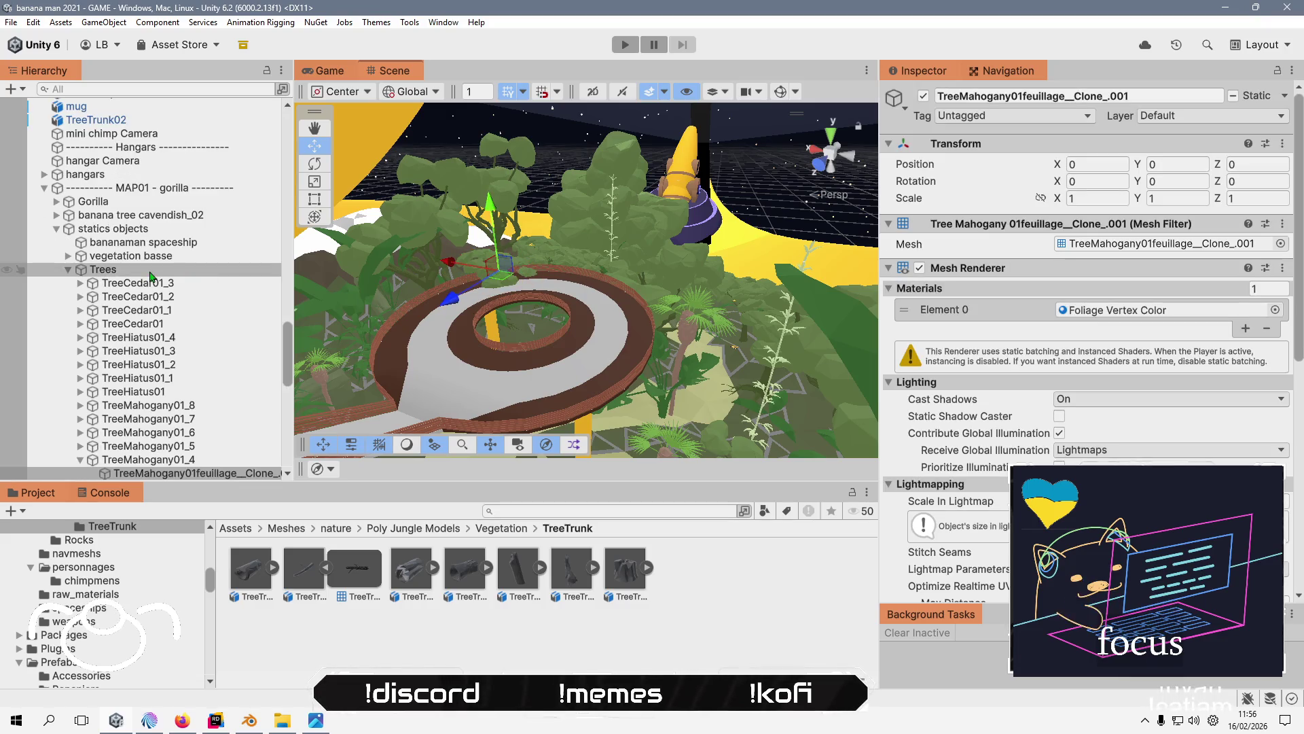
pyautogui.click(195, 460)
pyautogui.doubleClick(194, 460)
# - Move TreeMahogany01_4 into the inner ring, lower it to Y 133.1, and deselect
pyautogui.scroll(3, 474, 299)
pyautogui.moveTo(516, 279)
pyautogui.mouseDown()
pyautogui.moveTo(415, 394)
pyautogui.moveTo(523, 265)
pyautogui.mouseUp()
pyautogui.press('f')
pyautogui.moveTo(531, 159); pyautogui.dragTo(529, 235)
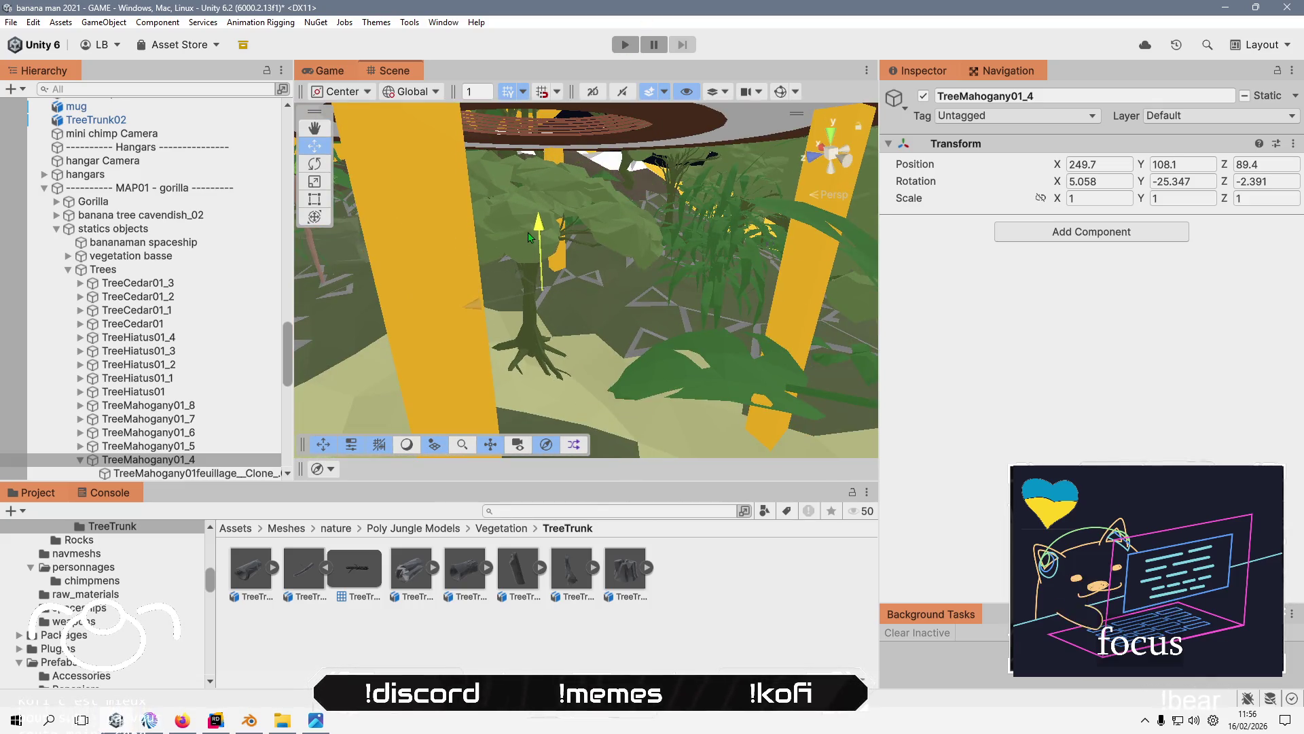
pyautogui.scroll(-5, 537, 286)
pyautogui.scroll(-8, 540, 319)
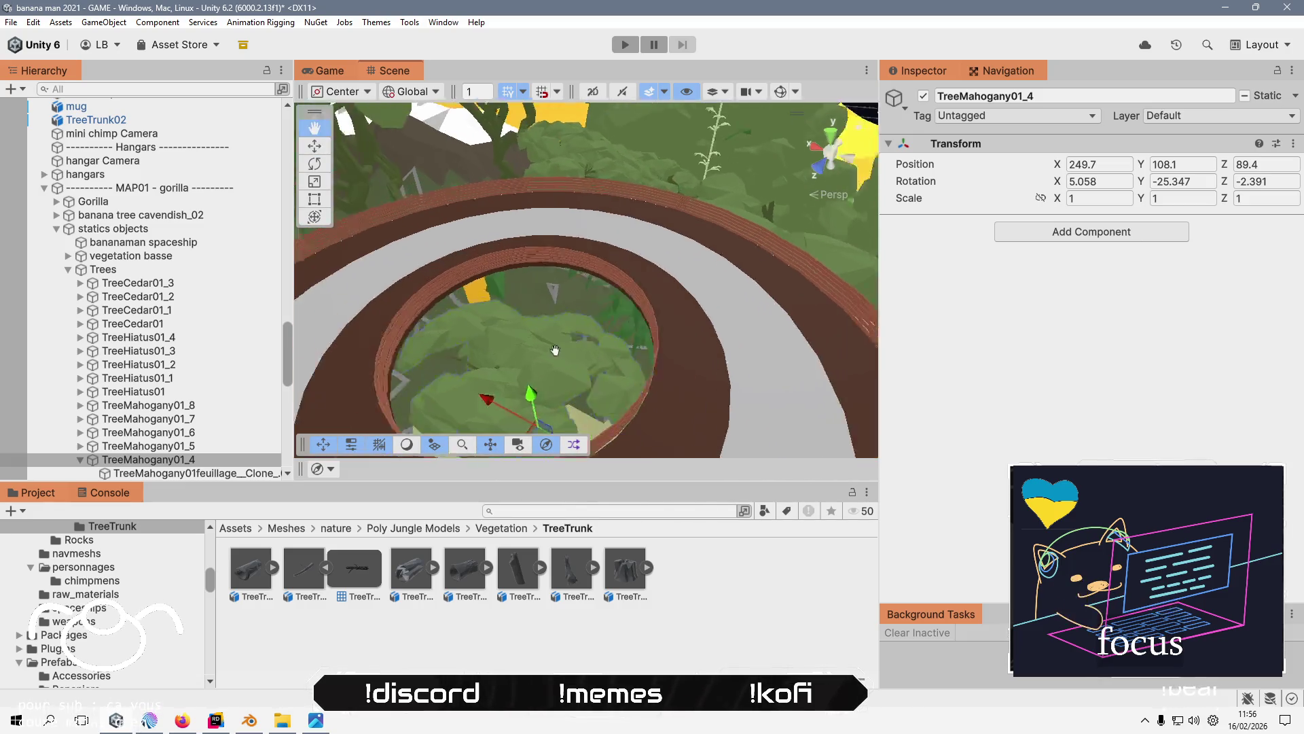
pyautogui.moveTo(433, 332); pyautogui.dragTo(641, 291)
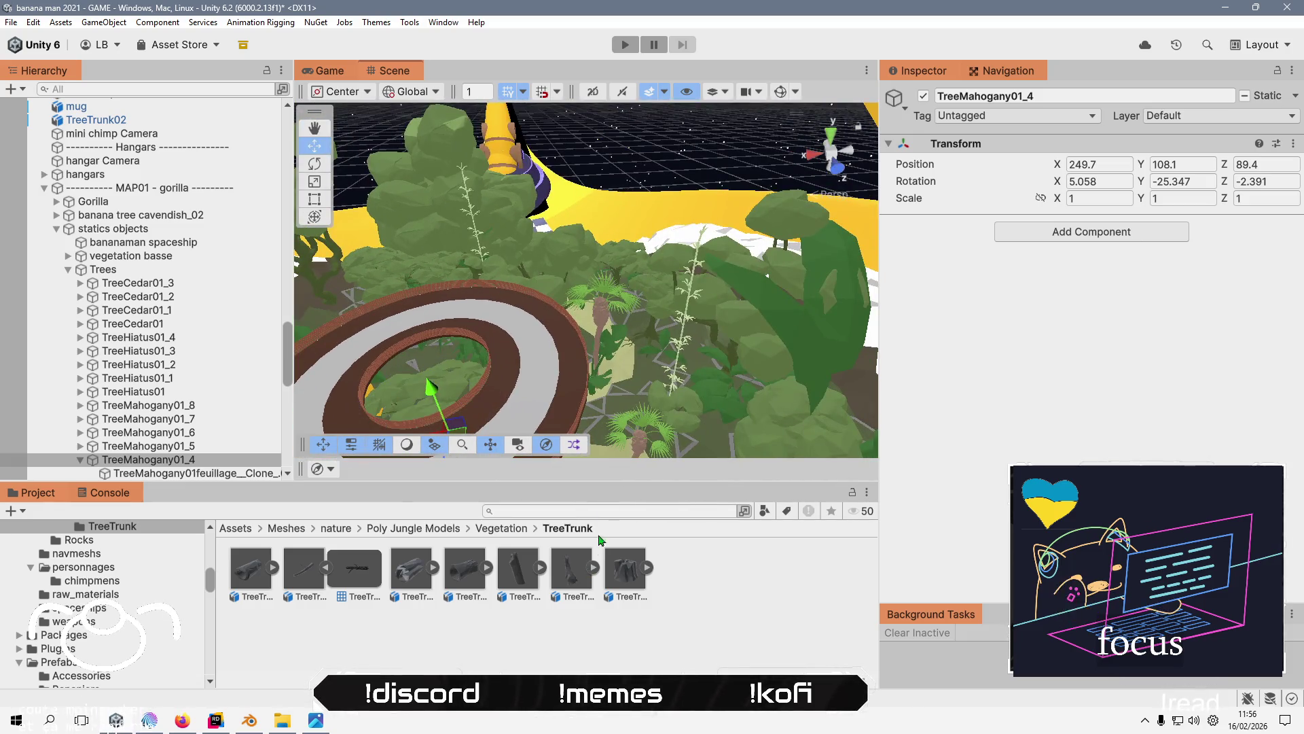
pyautogui.click(648, 641)
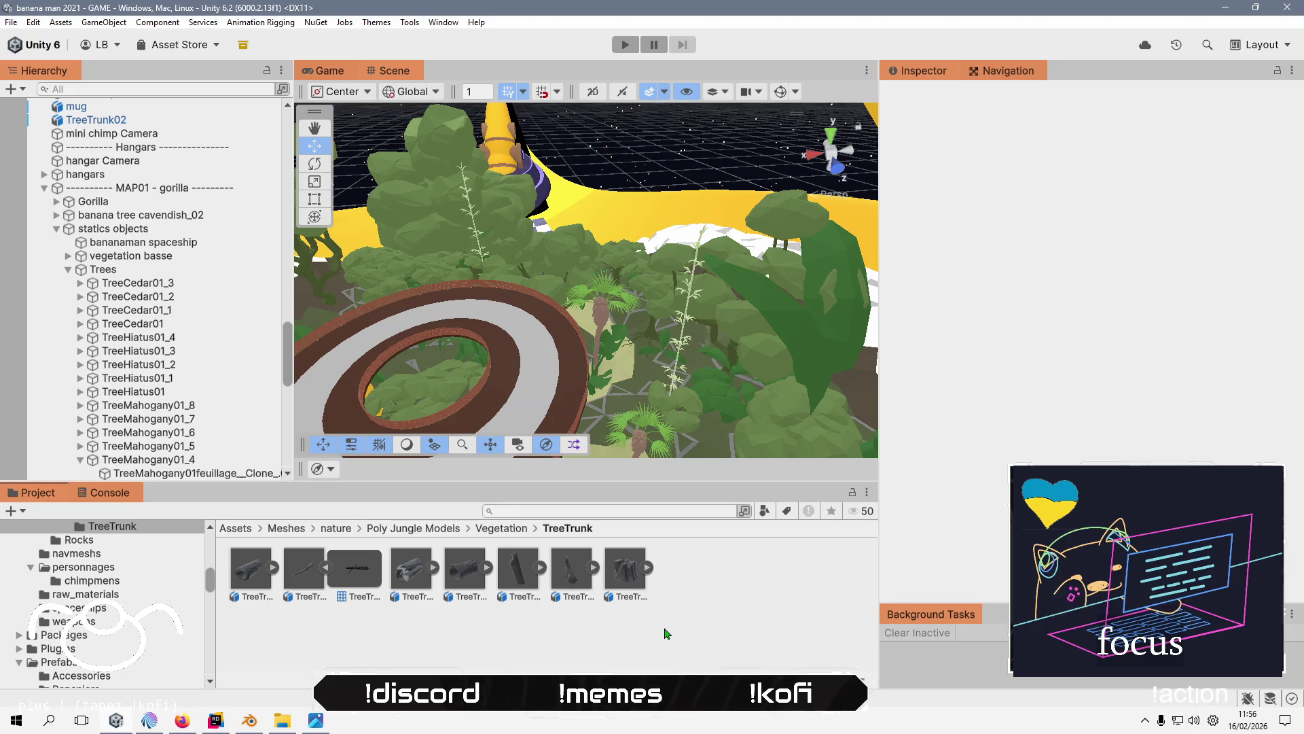
# - Fly the camera down the grassy slope into the MAP01 foliage, then focus the stream chat box
pyautogui.moveTo(648, 396); pyautogui.dragTo(527, 332)
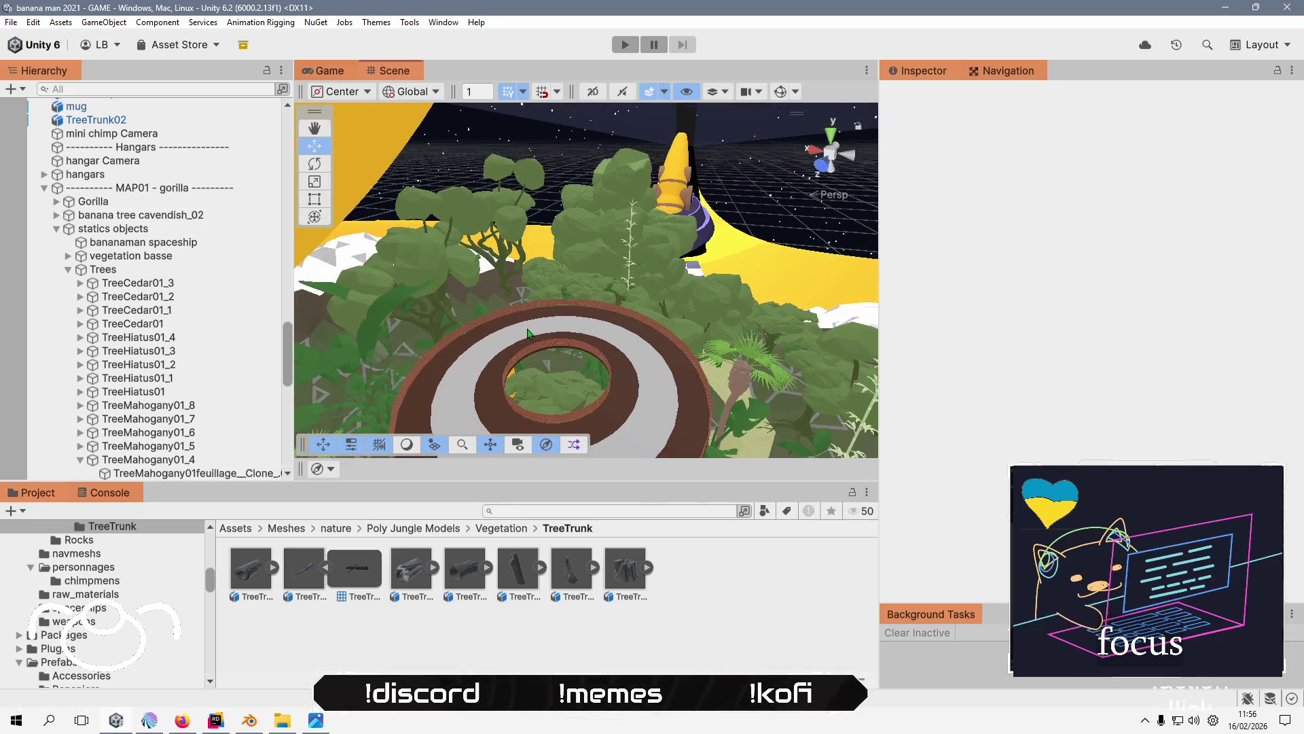
pyautogui.moveTo(724, 338); pyautogui.dragTo(663, 251)
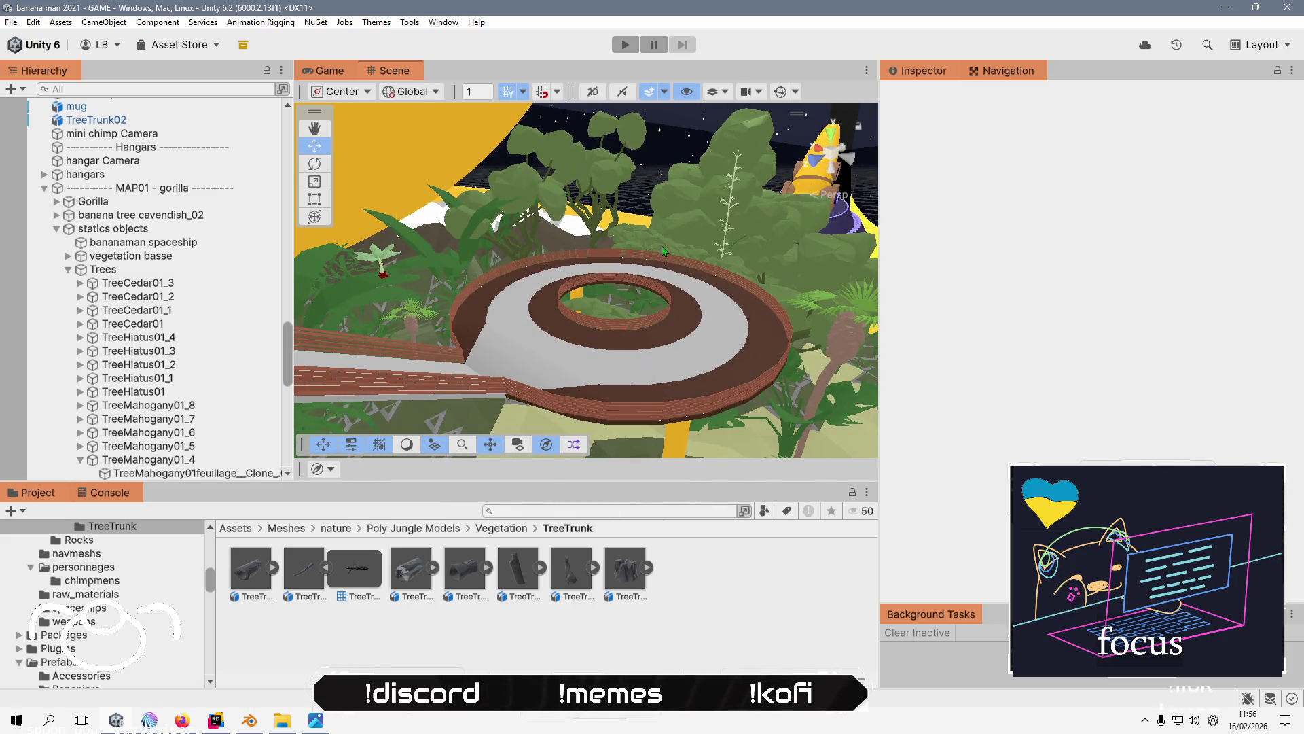
pyautogui.moveTo(663, 251); pyautogui.dragTo(473, 364)
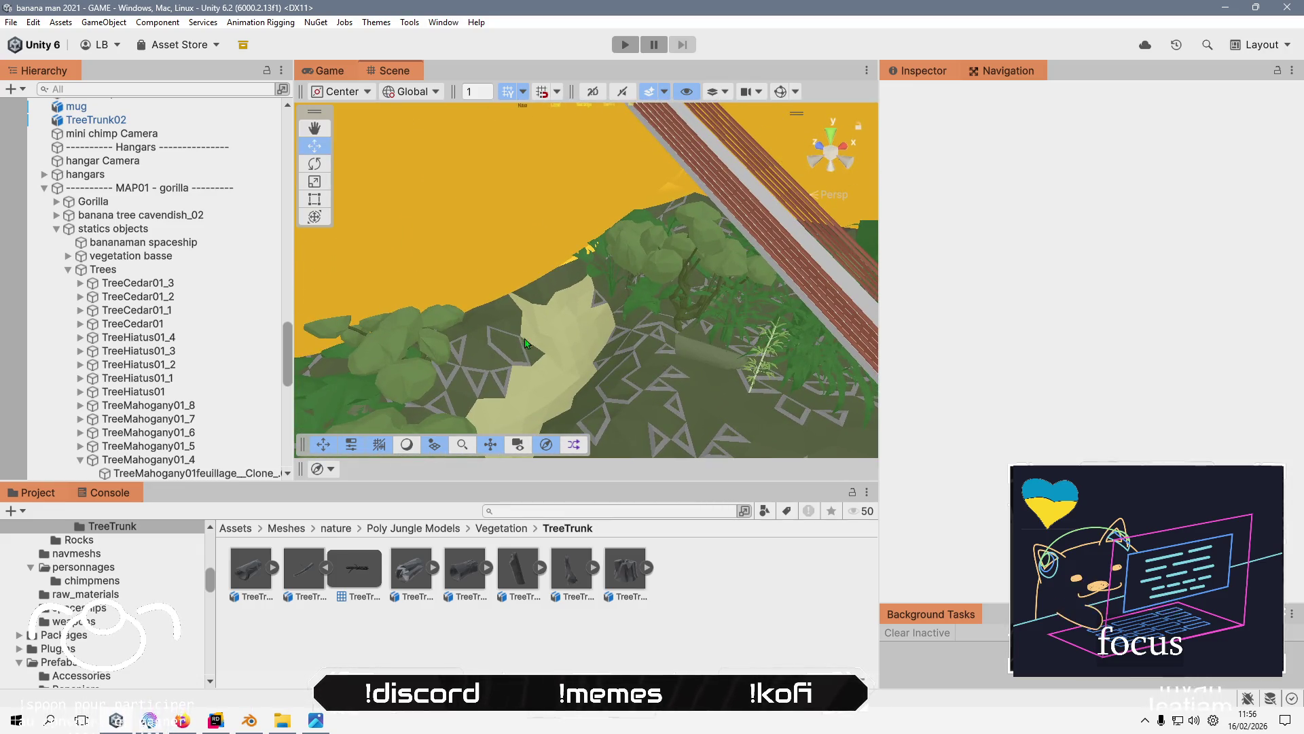
pyautogui.scroll(5, 473, 365)
pyautogui.scroll(5, 654, 244)
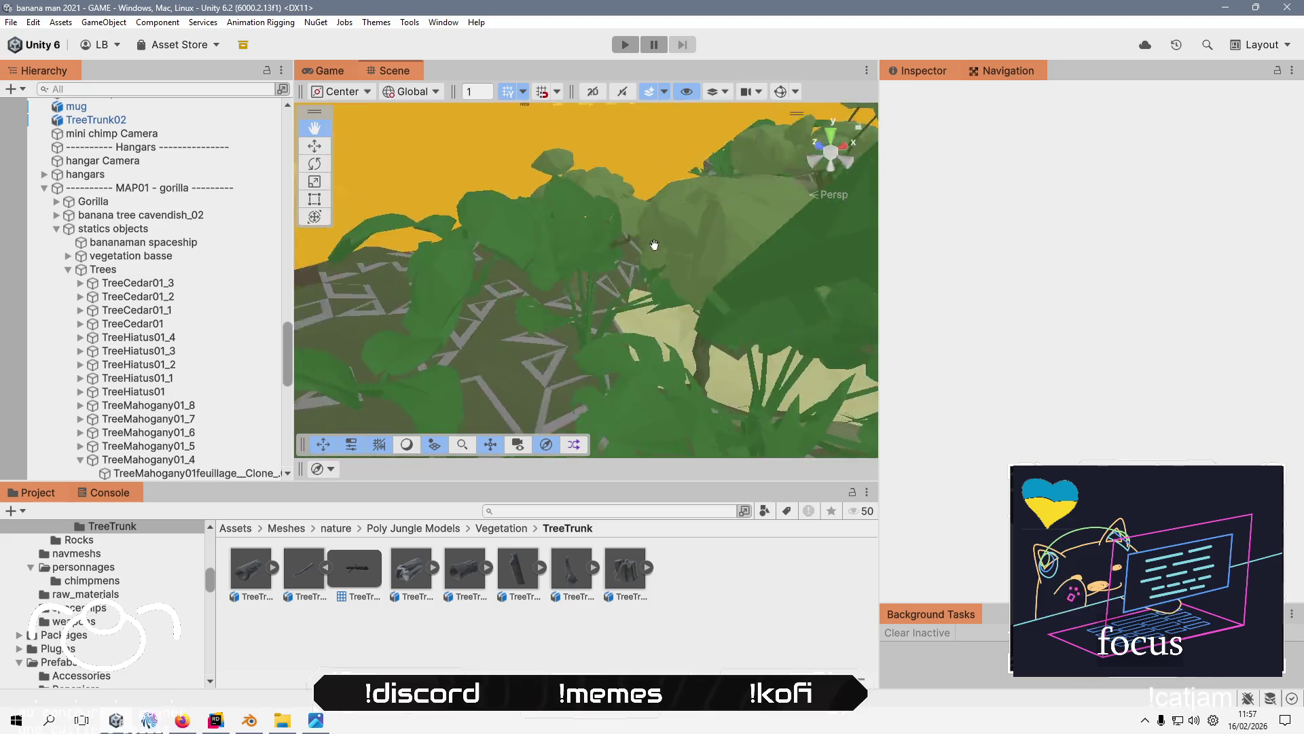
pyautogui.scroll(5, 654, 245)
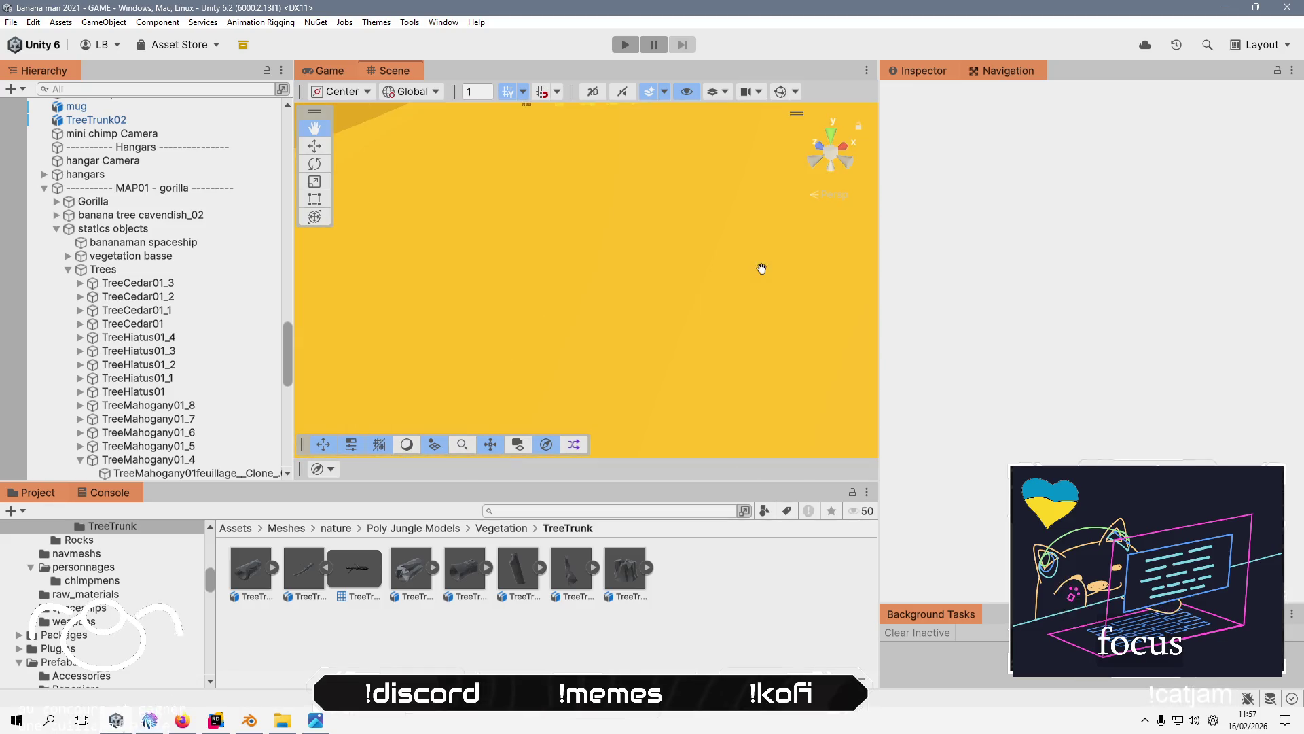
pyautogui.scroll(5, 569, 339)
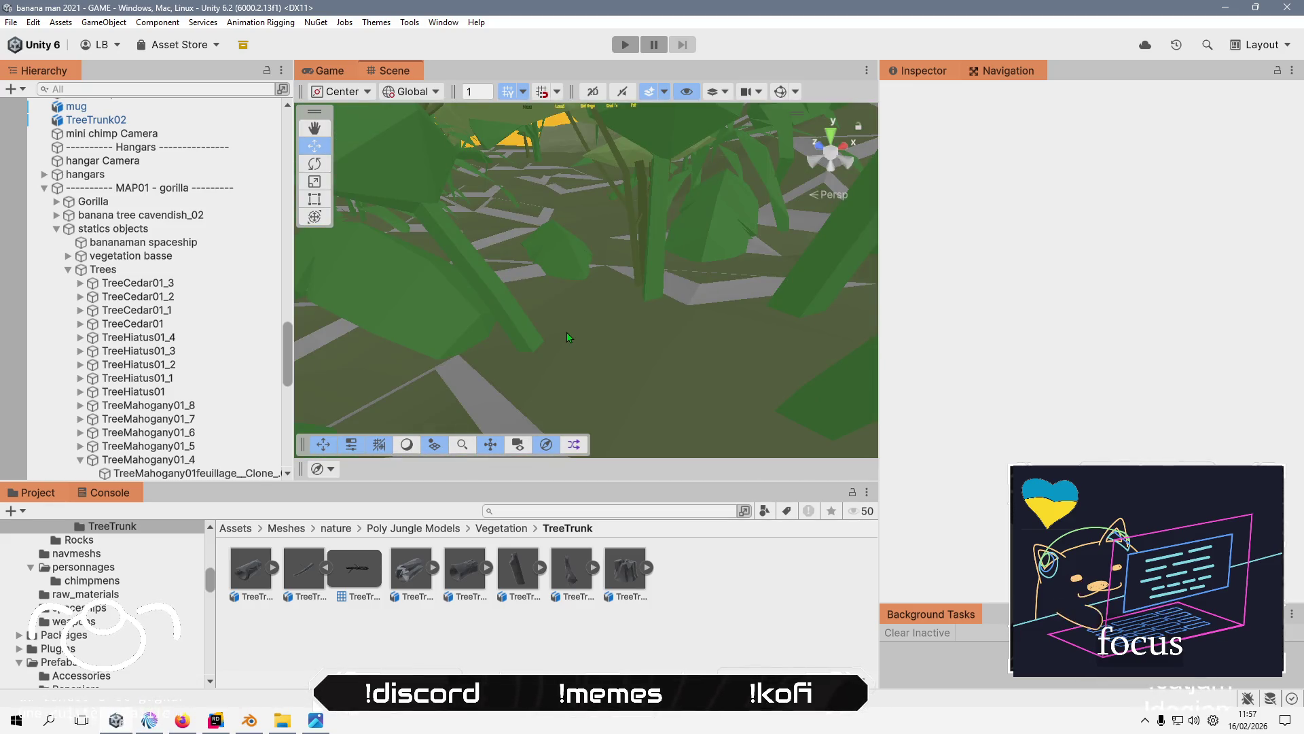
pyautogui.moveTo(569, 338)
pyautogui.mouseDown()
pyautogui.moveTo(536, 312)
pyautogui.moveTo(702, 241)
pyautogui.mouseUp()
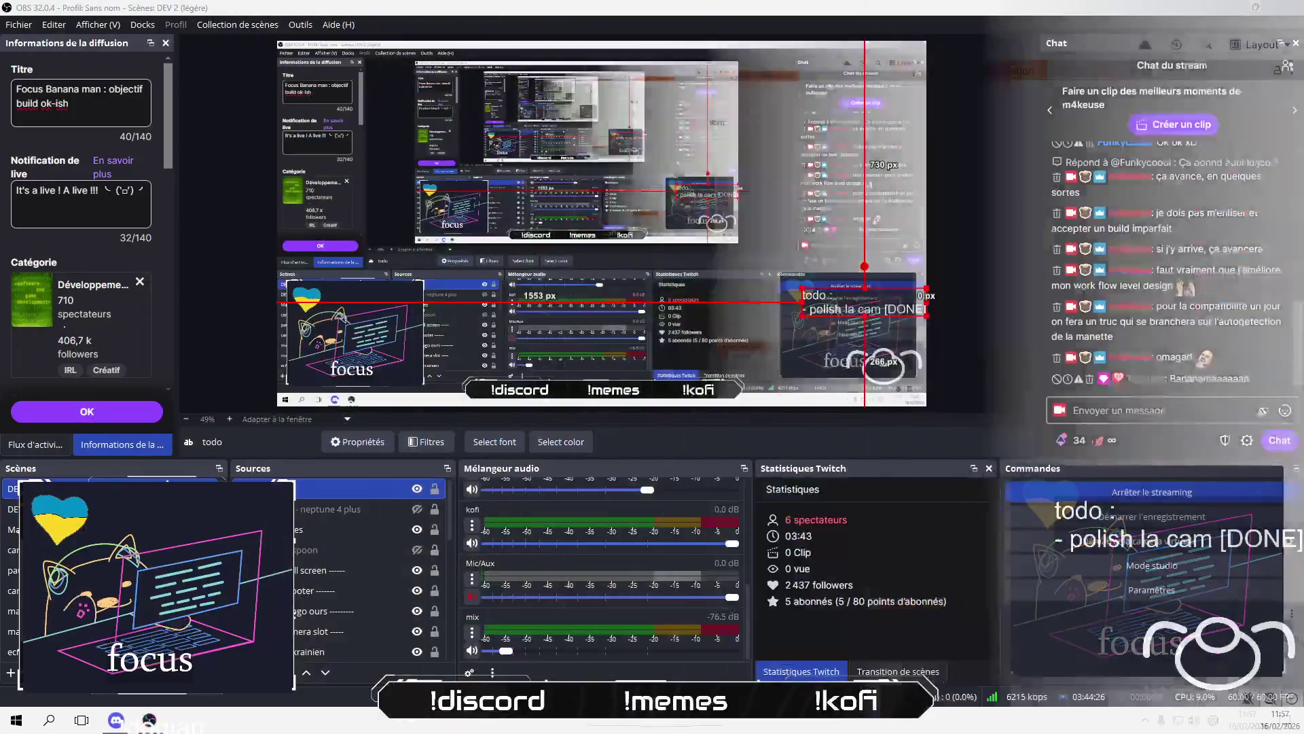
pyautogui.click(1194, 411)
# - Send a 'coucou … ^^' greeting to a viewer in chat, then return to Unity
pyautogui.write('coucou Terr')
pyautogui.press('BackSpace')
pyautogui.press('BackSpace')
pyautogui.write('erla ^^')
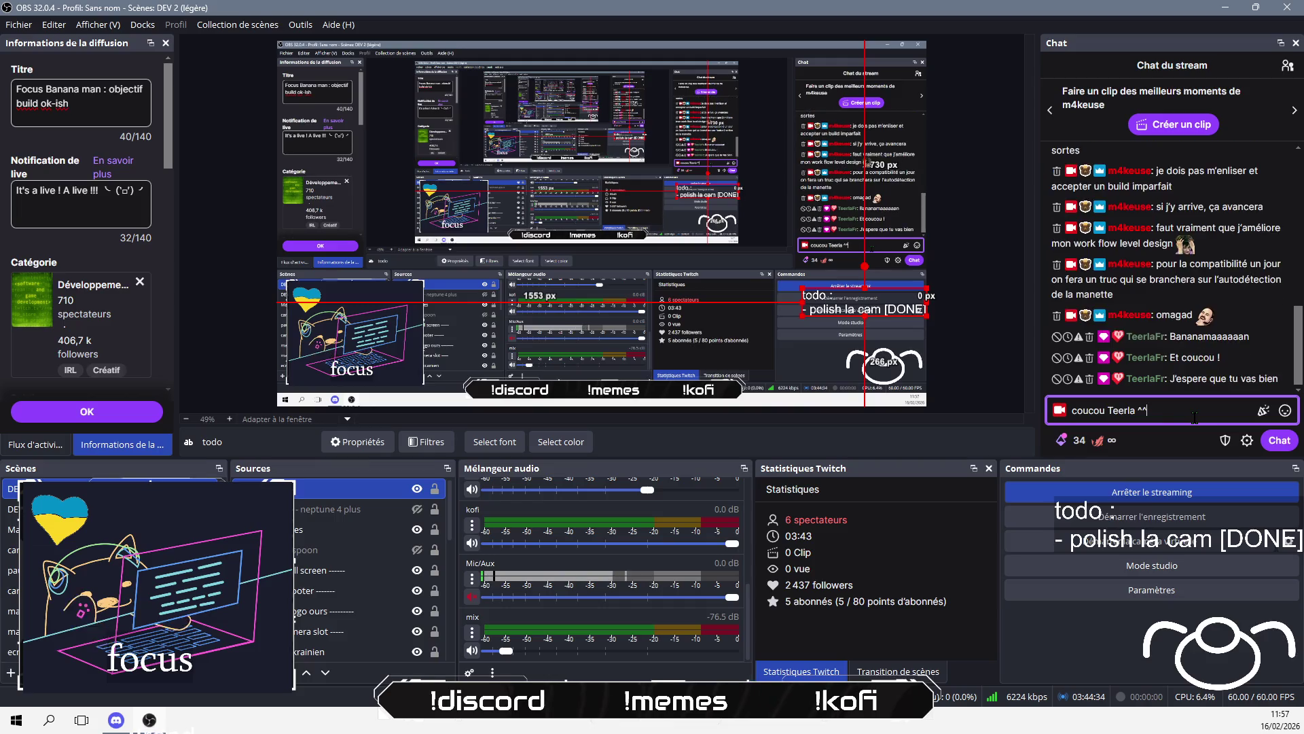
pyautogui.press('Return')
pyautogui.hotkey('alt', 'Tab')
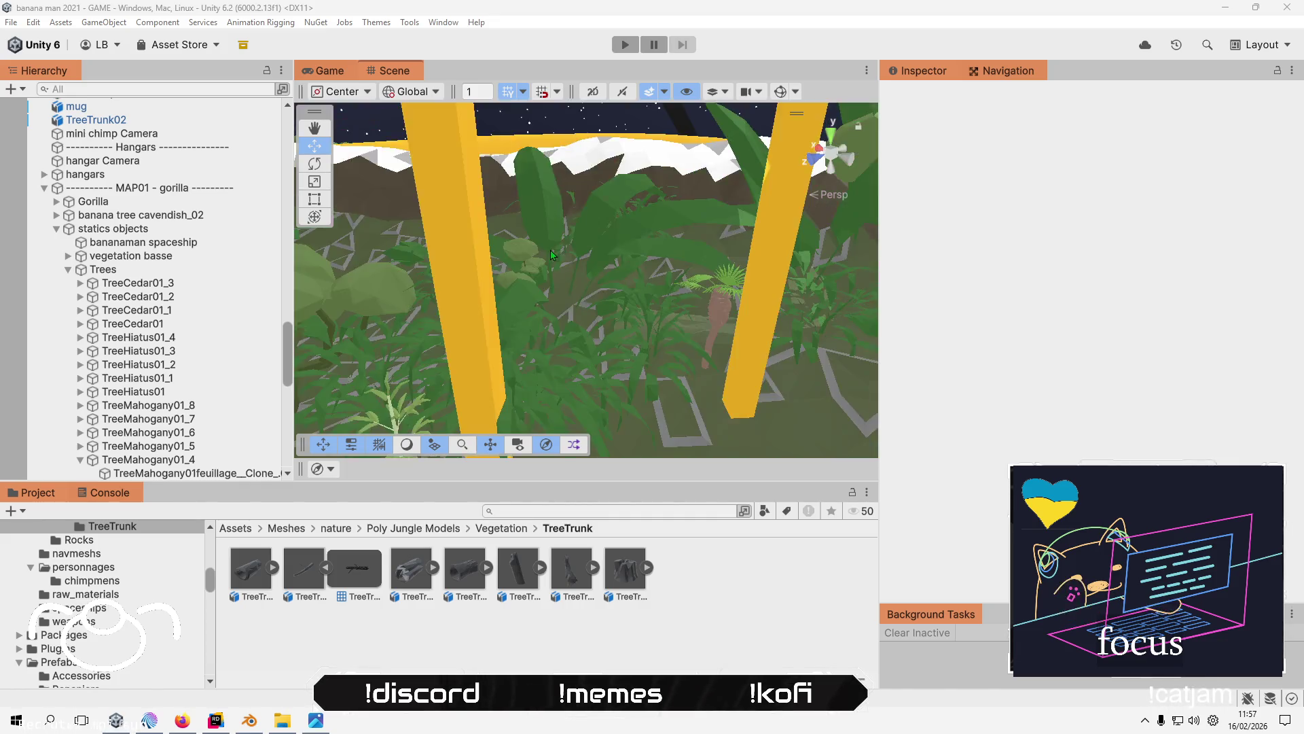
# - Pan toward the yellow cannon and select TreeTrunk02(Clone)_001 to inspect its transform
pyautogui.scroll(-10, 567, 289)
pyautogui.press('q')
pyautogui.moveTo(569, 250)
pyautogui.mouseDown()
pyautogui.moveTo(501, 267)
pyautogui.moveTo(659, 270)
pyautogui.moveTo(672, 311)
pyautogui.moveTo(543, 305)
pyautogui.moveTo(460, 322)
pyautogui.moveTo(612, 243)
pyautogui.moveTo(429, 309)
pyautogui.moveTo(529, 265)
pyautogui.moveTo(642, 246)
pyautogui.moveTo(728, 313)
pyautogui.mouseUp()
pyautogui.press('w')
pyautogui.click(514, 306)
pyautogui.scroll(3, 460, 323)
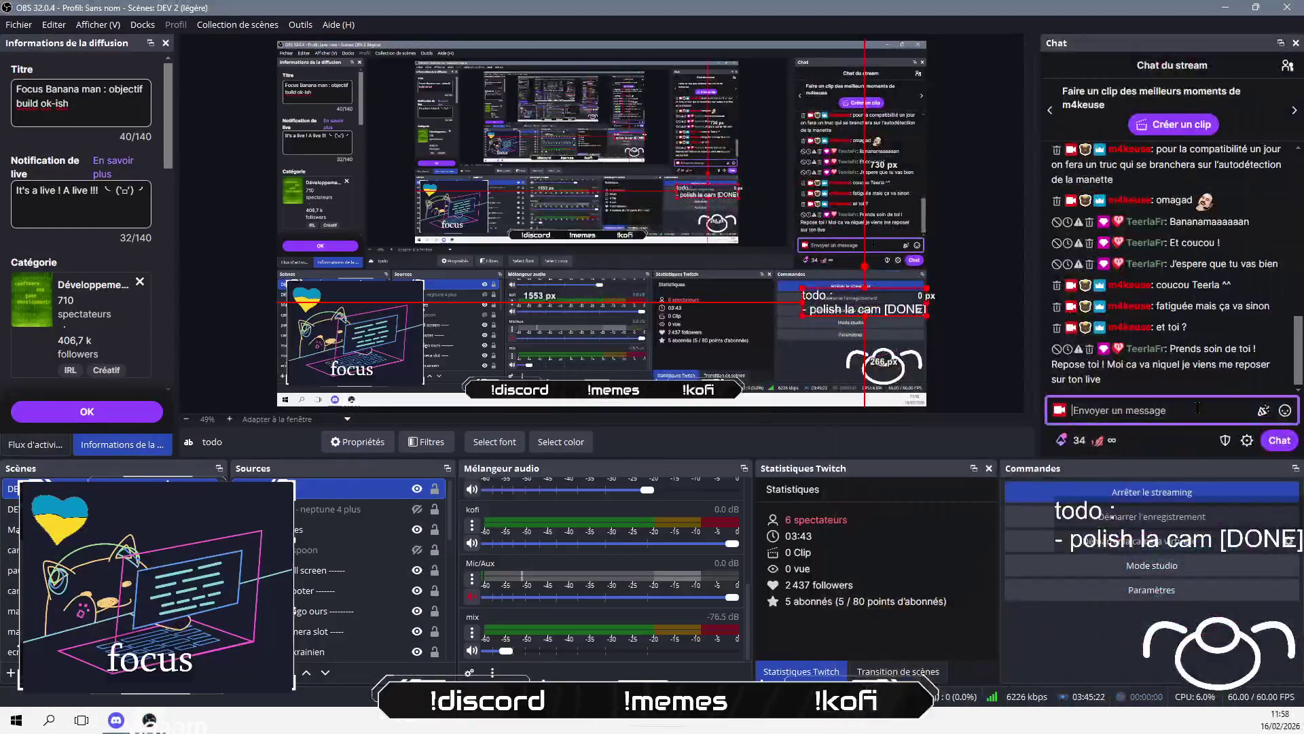
# - Send two OBS chat replies, one saying teleports will be placed at the map ends
pyautogui.write('hmm ')
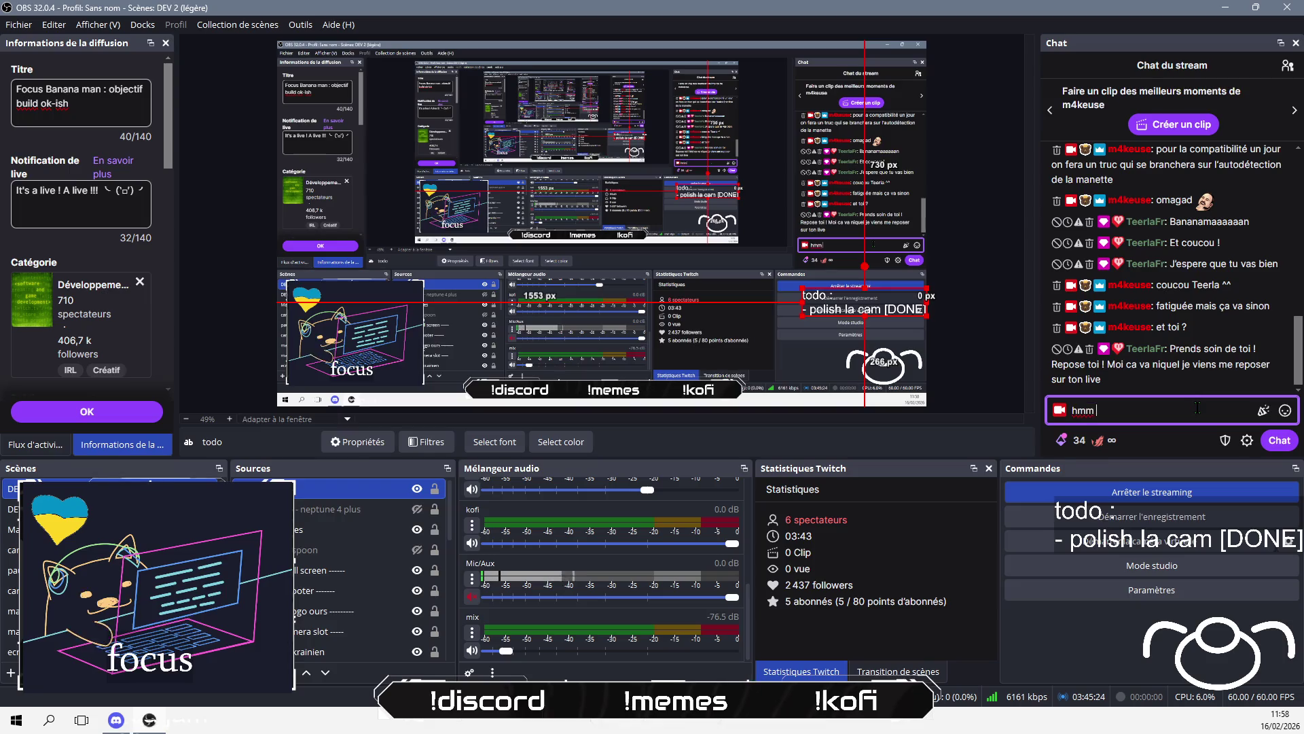
pyautogui.write('parl alors')
pyautogui.press('Return')
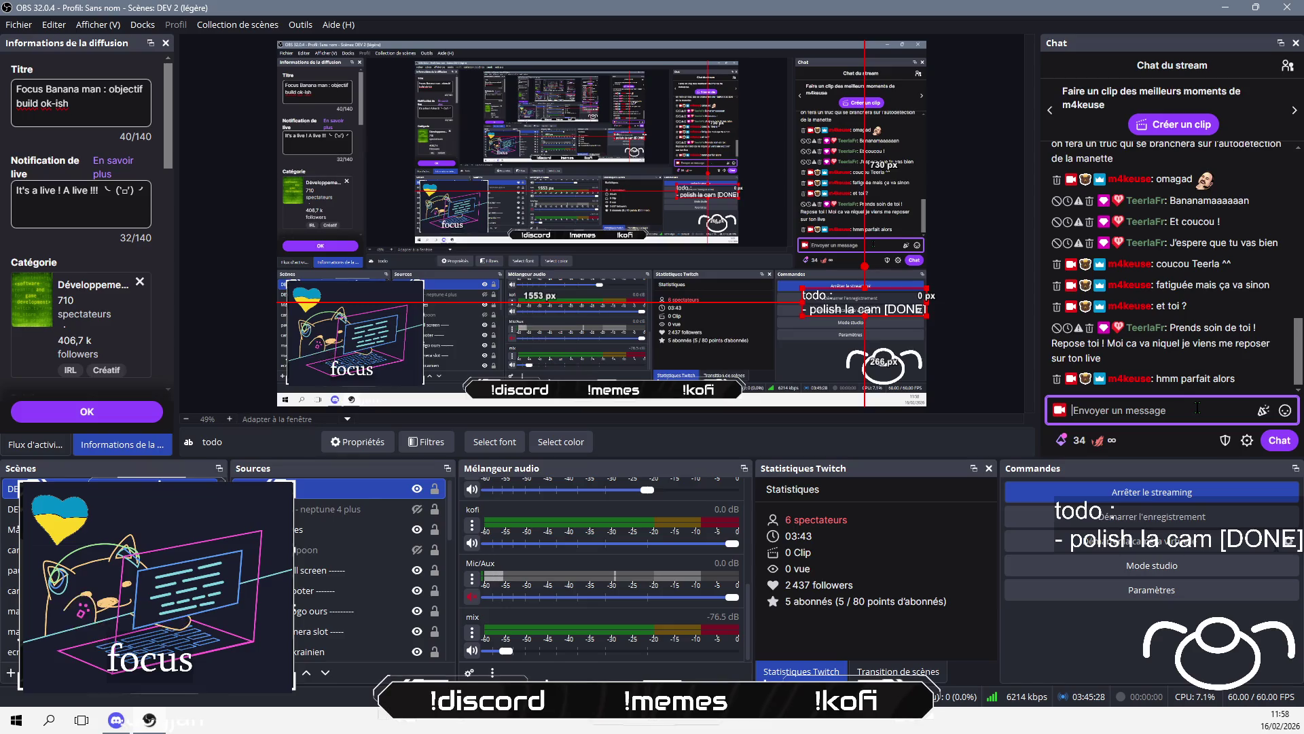
pyautogui.write('b')
pyautogui.write('on je vais me')
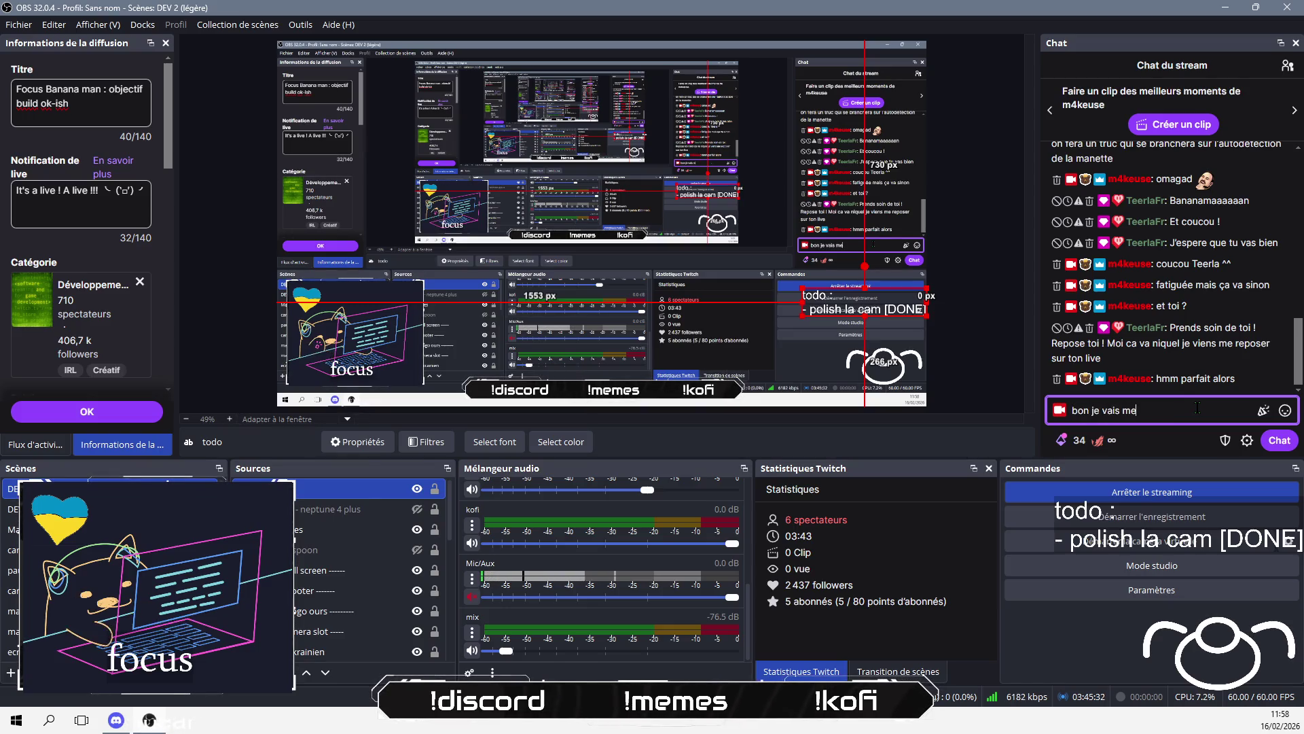
pyautogui.write('re des ')
pyautogui.write('s en bout de map')
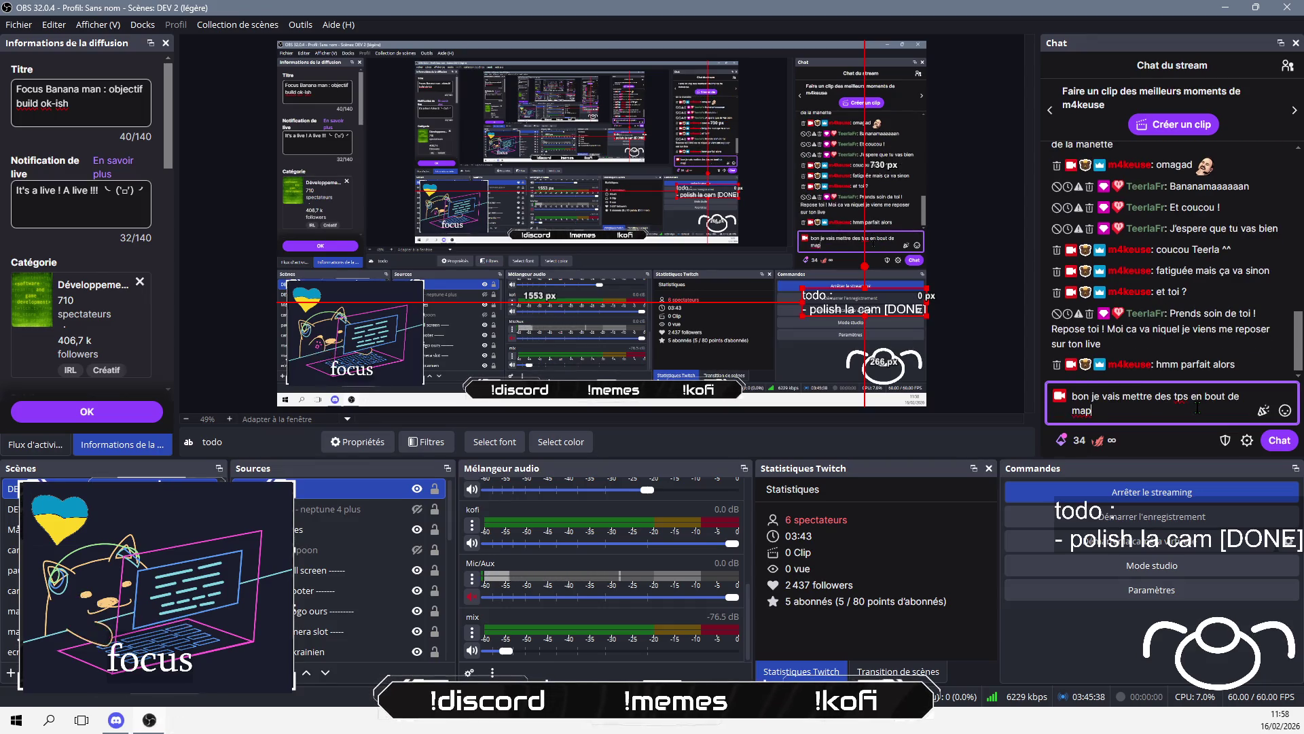
pyautogui.write('a l')
pyautogui.write('aoule')
pyautogui.write(' je v')
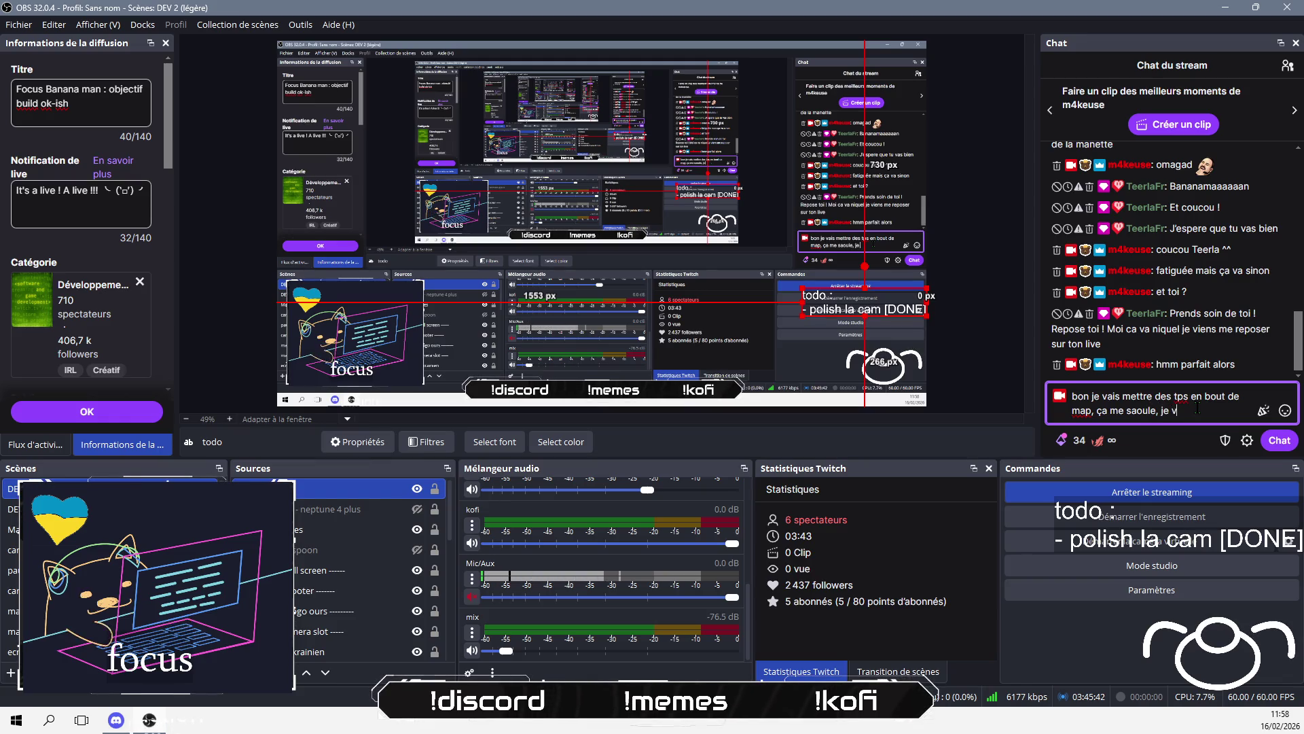
pyautogui.write('eux  me tor')
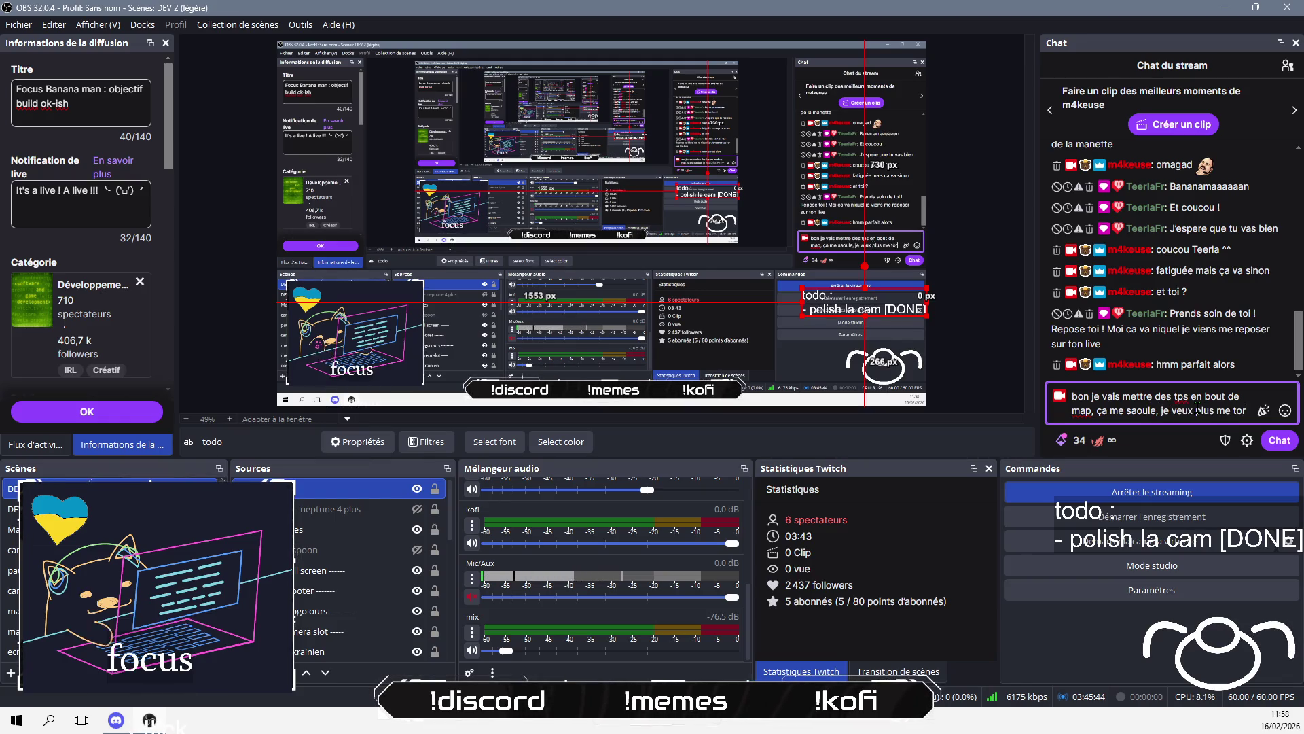
pyautogui.write('urer la tet')
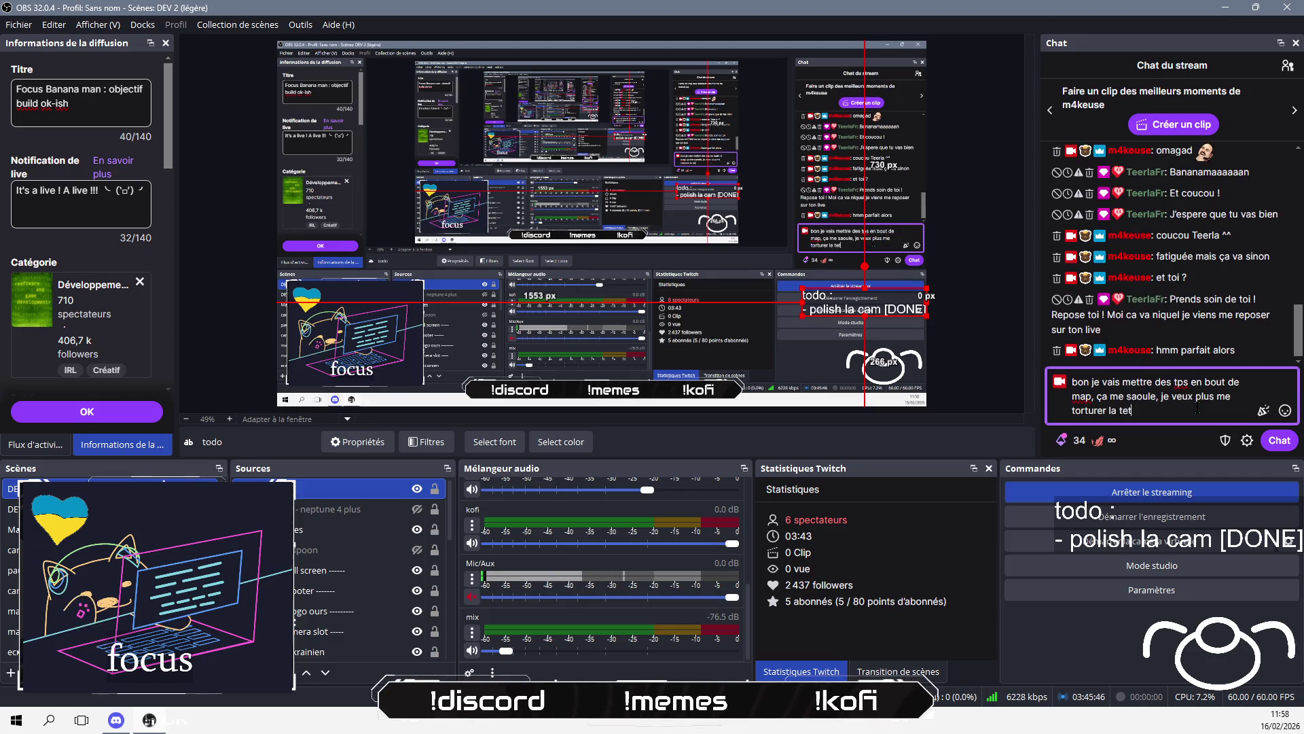
pyautogui.write('e')
pyautogui.press('Return')
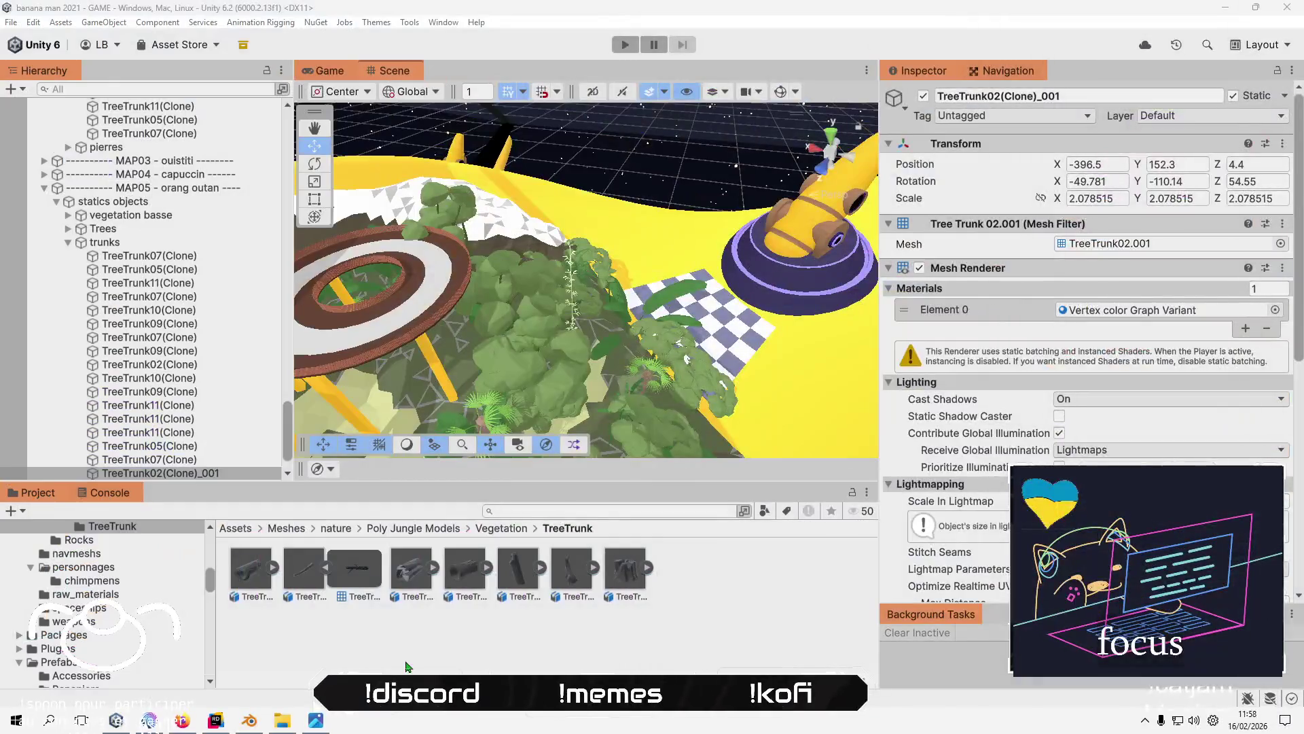
pyautogui.click(407, 667)
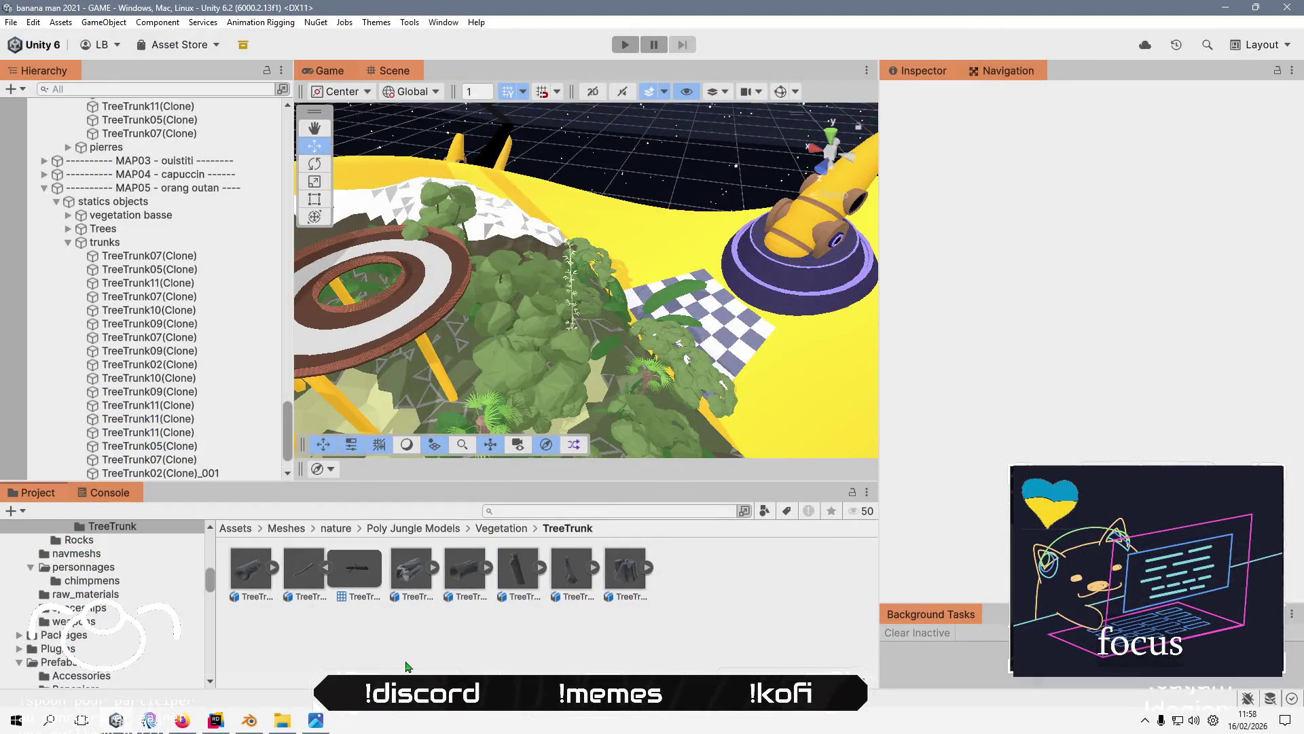
# - Collapse the MAP05, MAP01 and ground_spot hangars, corolle and command room groups in the Hierarchy
pyautogui.click(44, 187)
pyautogui.scroll(10, 146, 308)
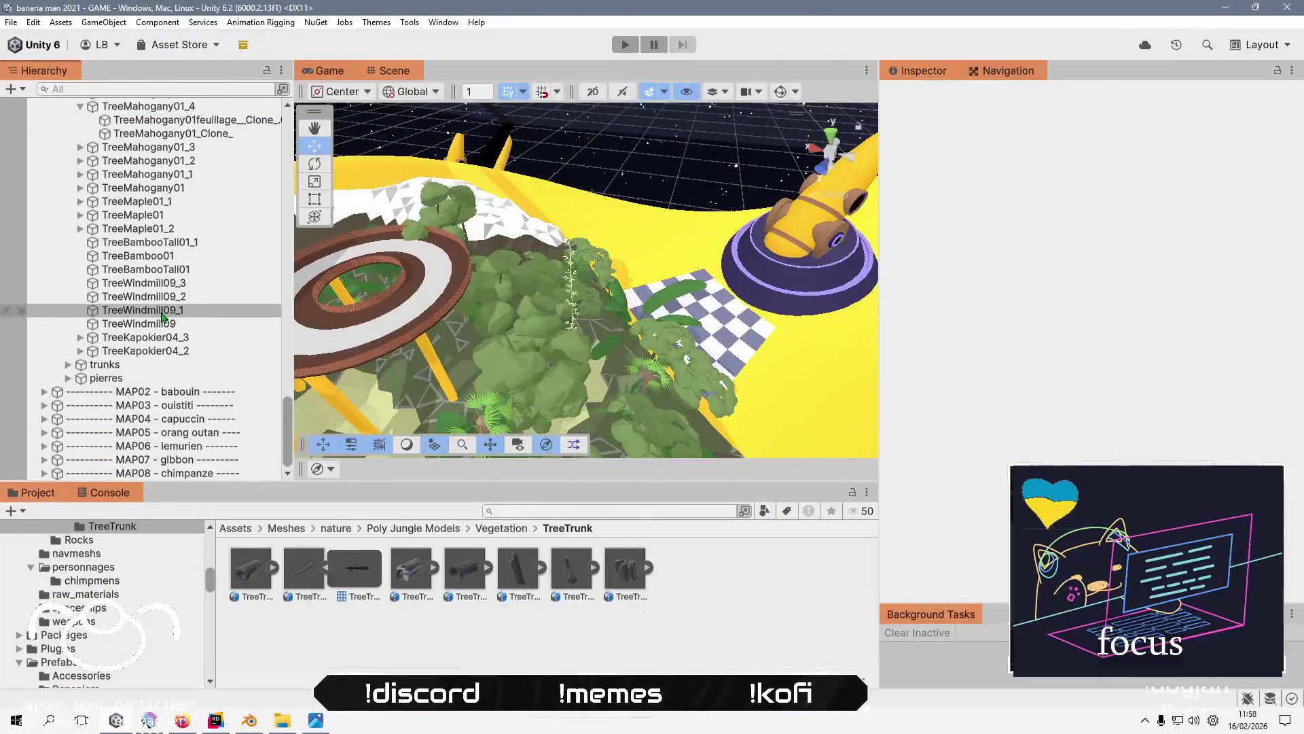
pyautogui.scroll(4, 146, 307)
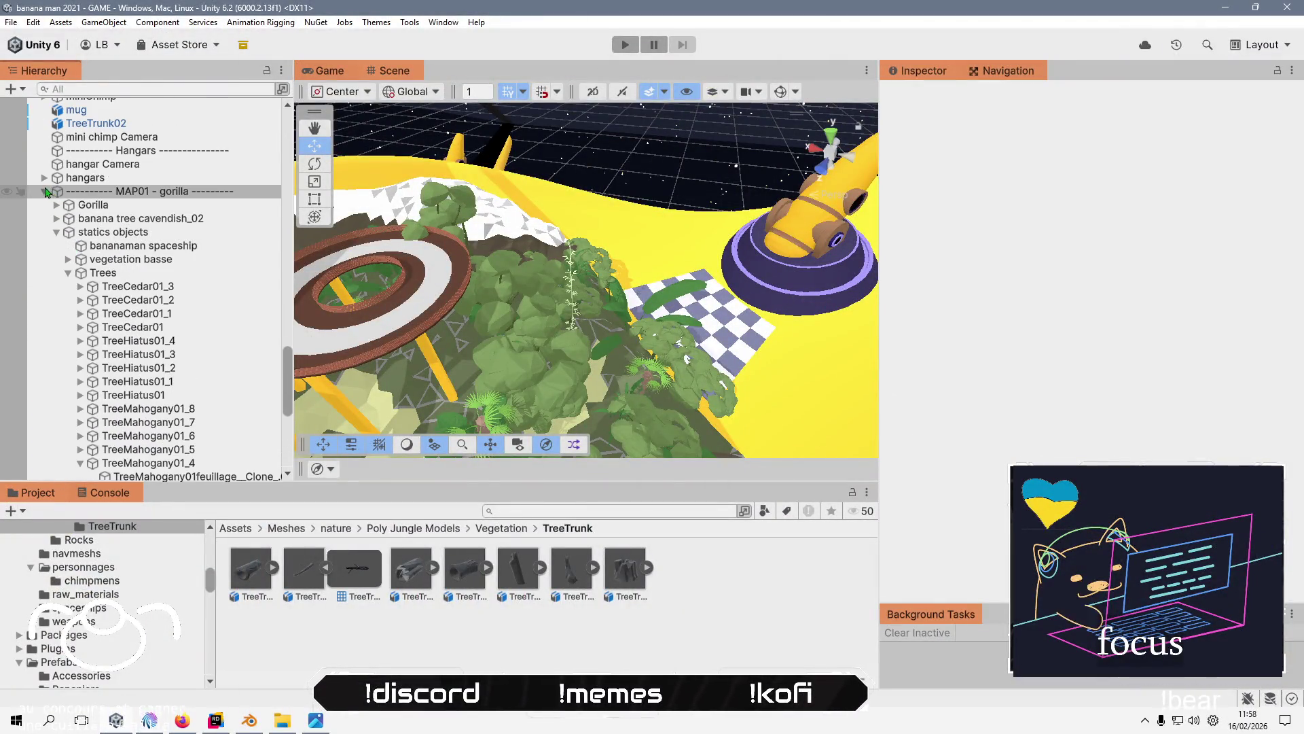
pyautogui.click(44, 193)
pyautogui.scroll(4, 88, 352)
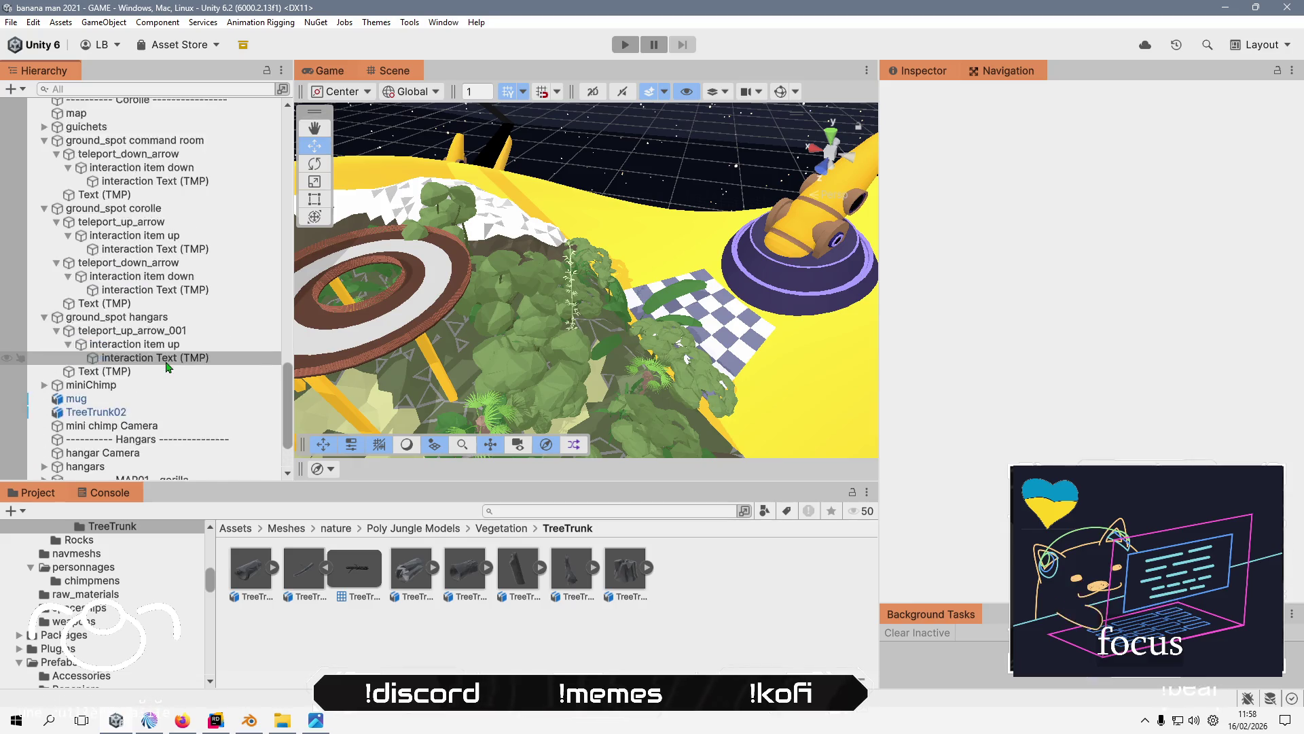
pyautogui.click(44, 368)
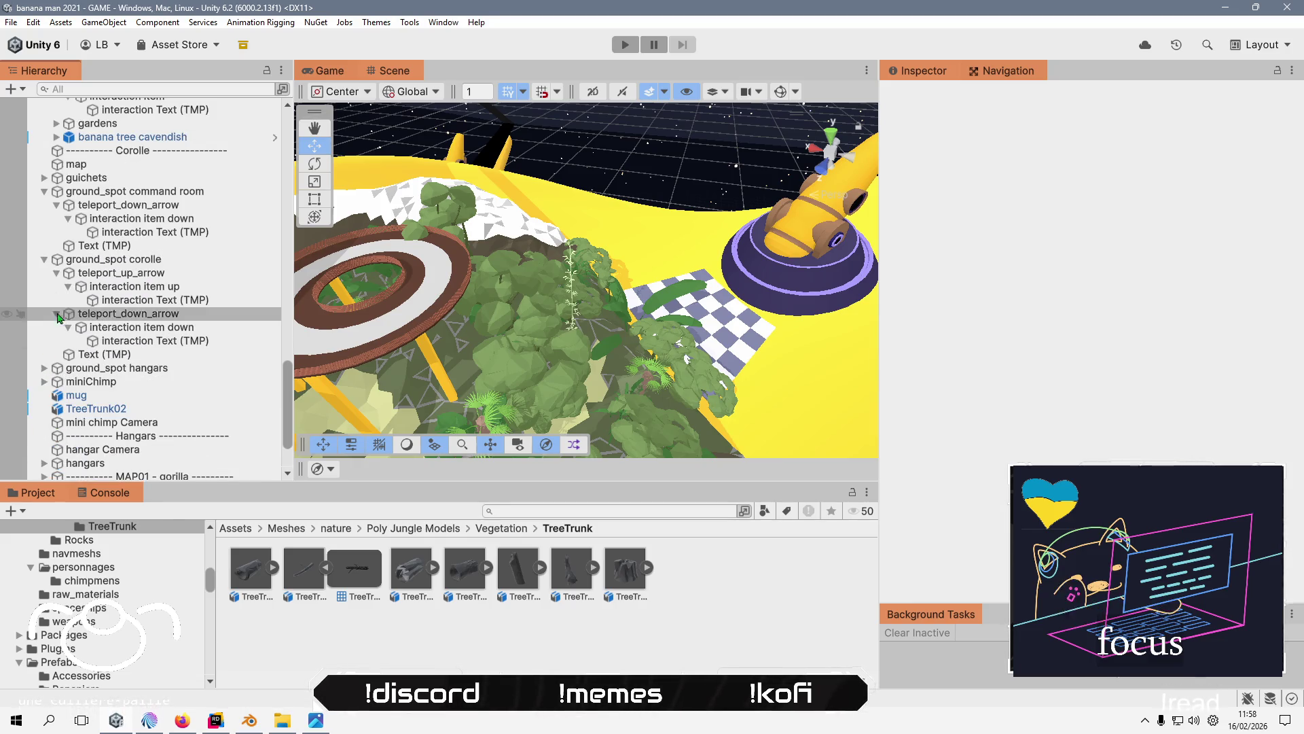
pyautogui.click(44, 259)
pyautogui.click(43, 191)
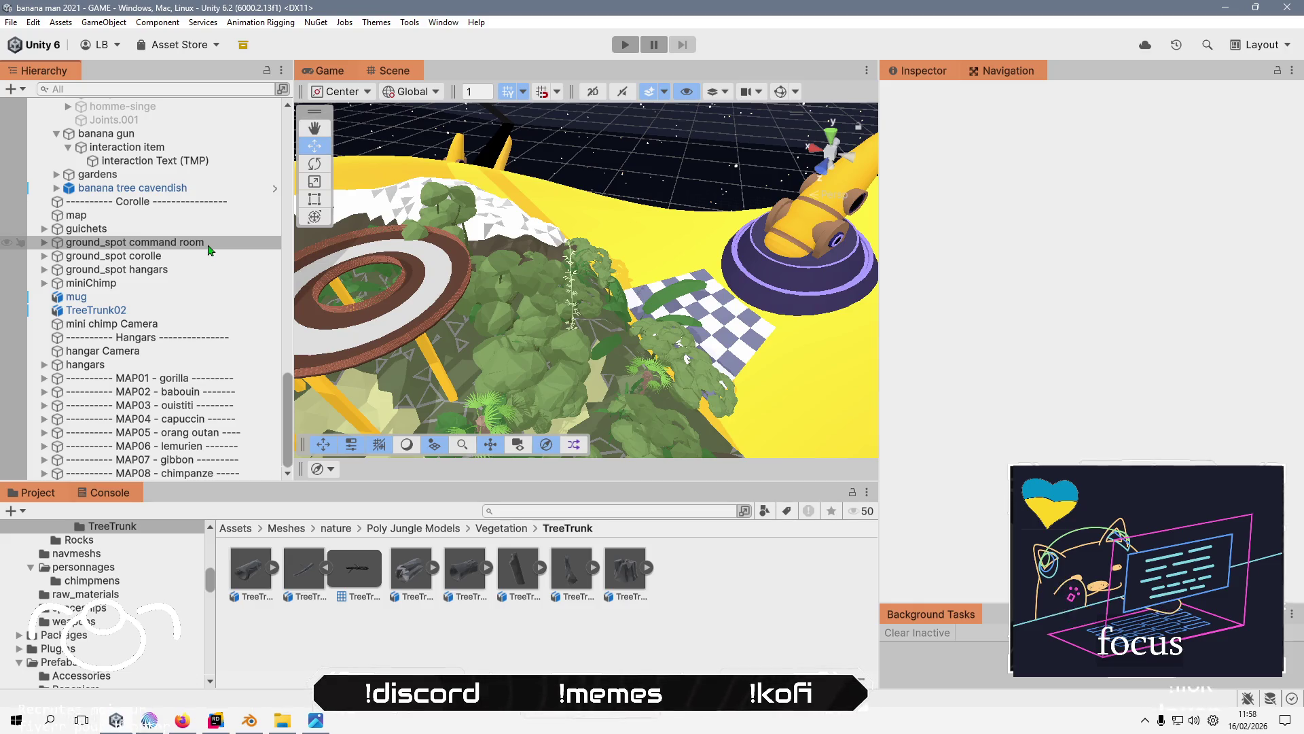
# - Orbit the Scene view around the walkway and open the top-level Meshes folder
pyautogui.moveTo(315, 274); pyautogui.dragTo(426, 301)
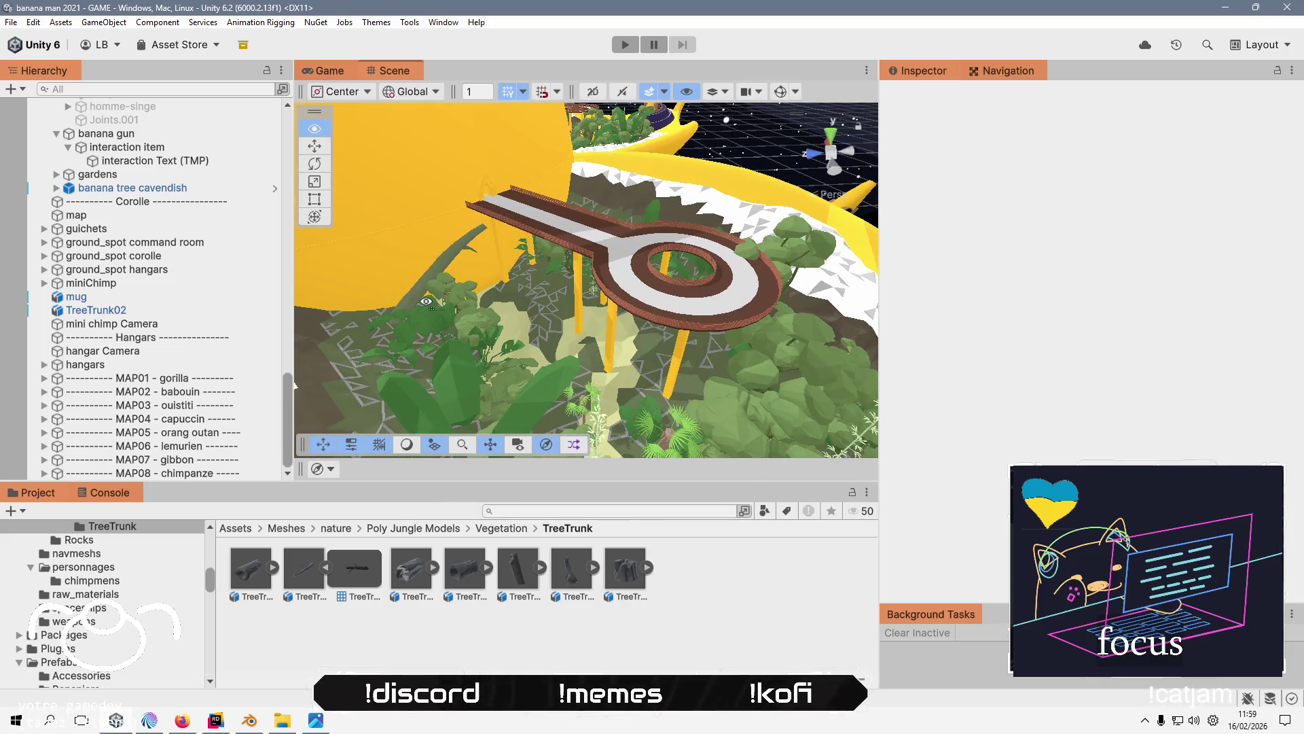
pyautogui.moveTo(427, 301)
pyautogui.mouseDown()
pyautogui.moveTo(529, 223)
pyautogui.moveTo(447, 288)
pyautogui.moveTo(542, 191)
pyautogui.moveTo(518, 197)
pyautogui.mouseUp()
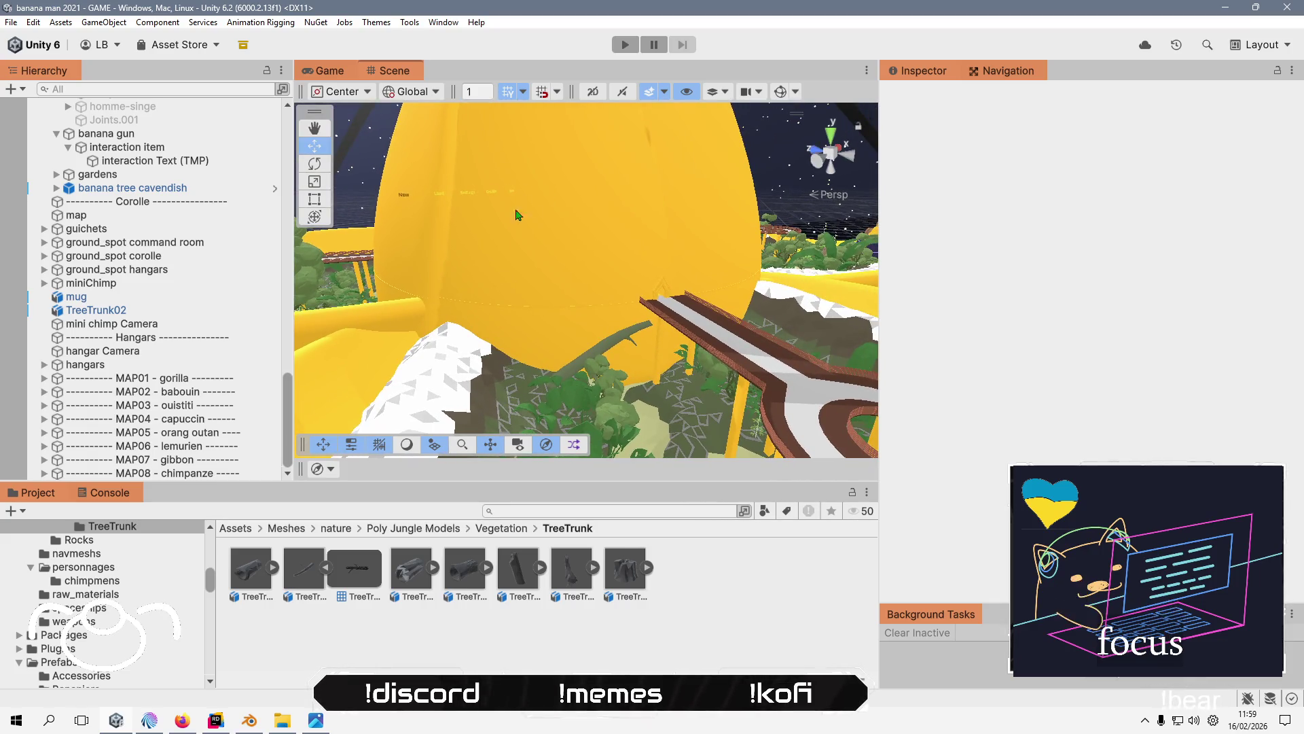
pyautogui.scroll(4, 515, 233)
pyautogui.moveTo(510, 249)
pyautogui.mouseDown()
pyautogui.moveTo(699, 256)
pyautogui.moveTo(663, 303)
pyautogui.moveTo(675, 285)
pyautogui.moveTo(465, 307)
pyautogui.moveTo(629, 302)
pyautogui.mouseUp()
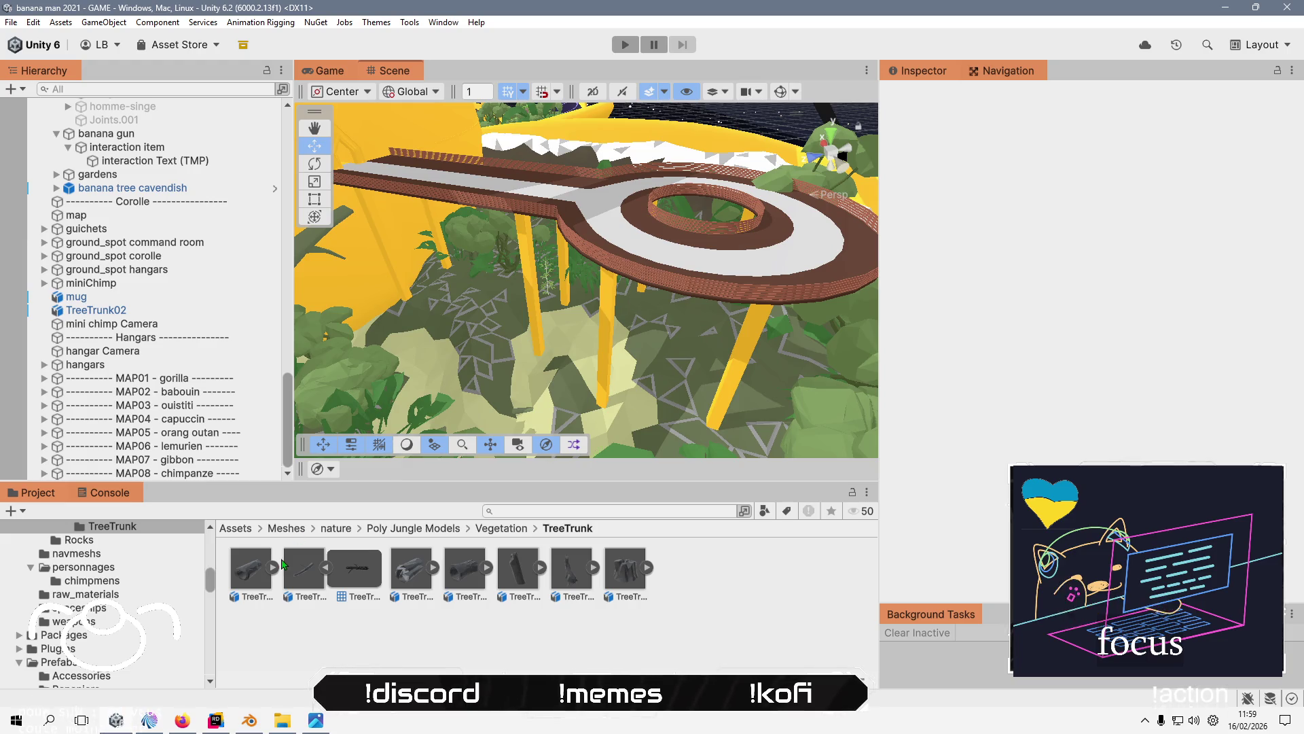
pyautogui.click(288, 529)
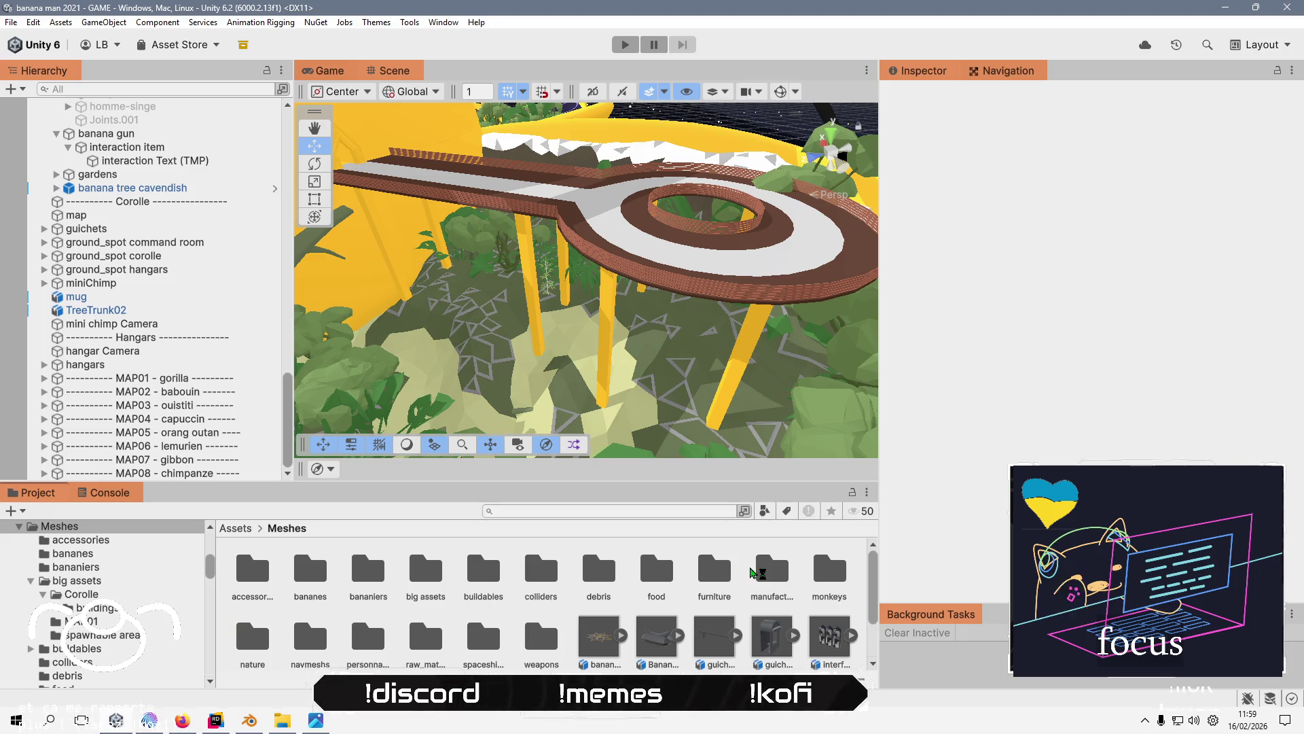
# - Open the Meshes/furniture folder and preview the teleport model upright
pyautogui.moveTo(407, 482); pyautogui.dragTo(407, 373)
pyautogui.doubleClick(691, 462)
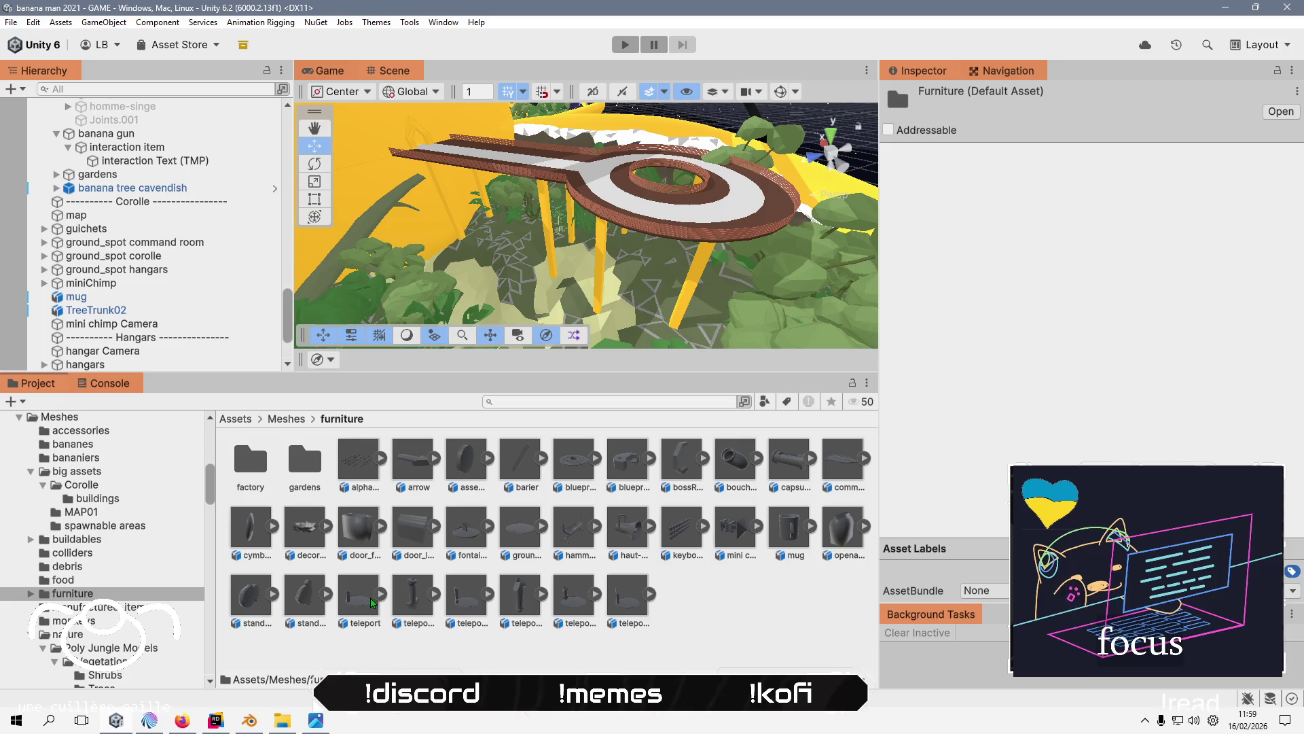
pyautogui.click(362, 604)
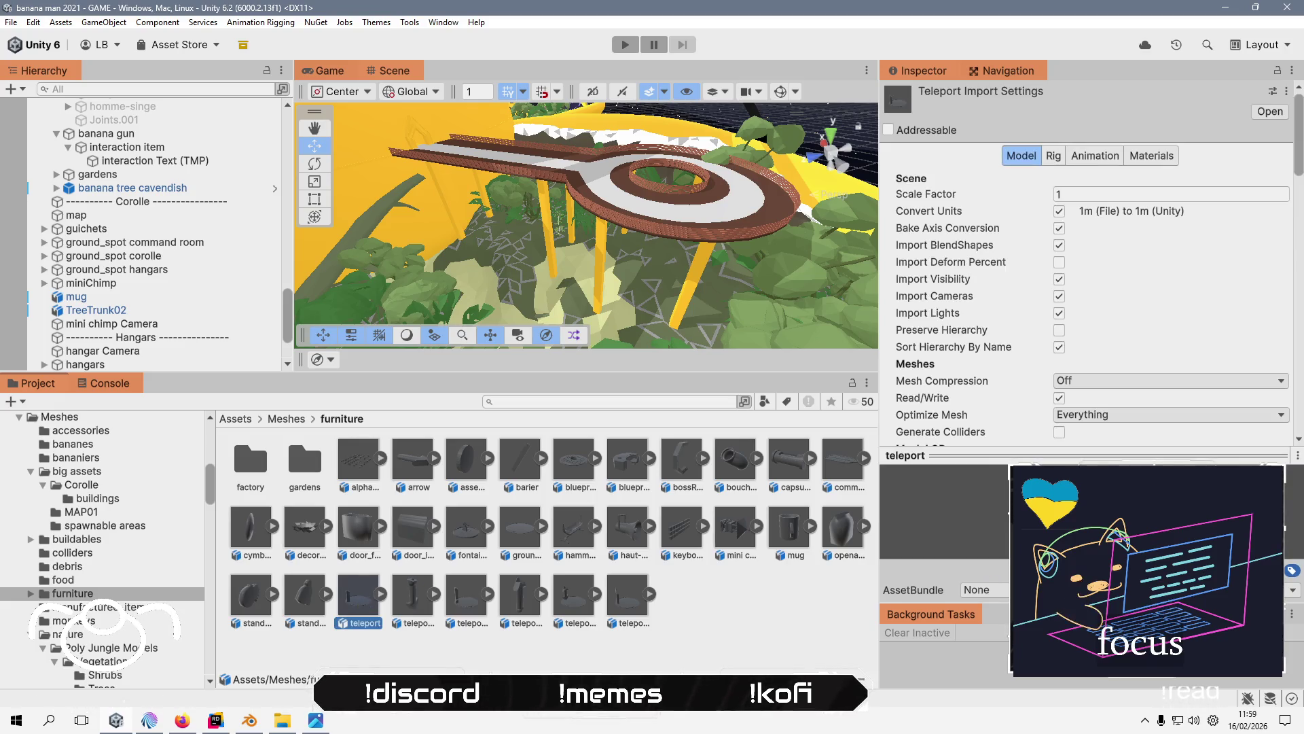
pyautogui.click(965, 455)
pyautogui.moveTo(965, 455); pyautogui.dragTo(822, 482)
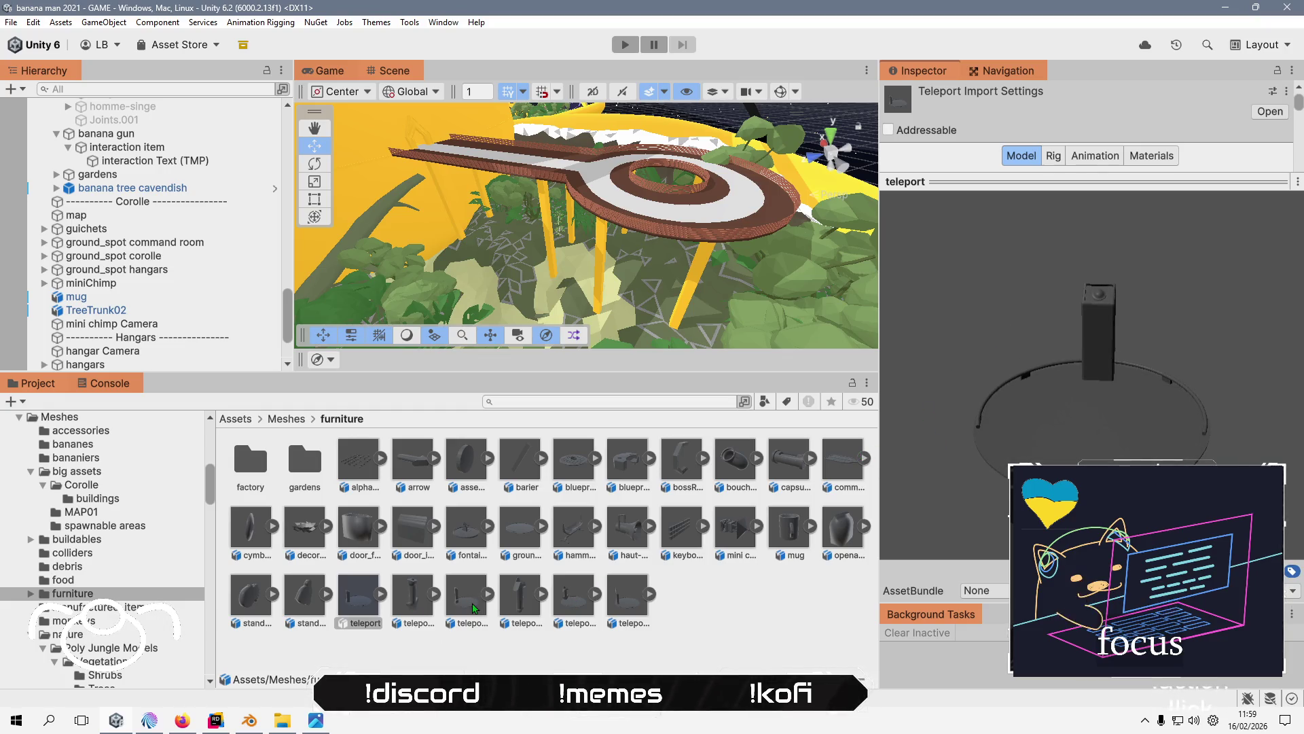
# - Compare teleport with the Teleport_up_down_spot and Teleport_up_spot previews, then reselect teleport
pyautogui.click(575, 599)
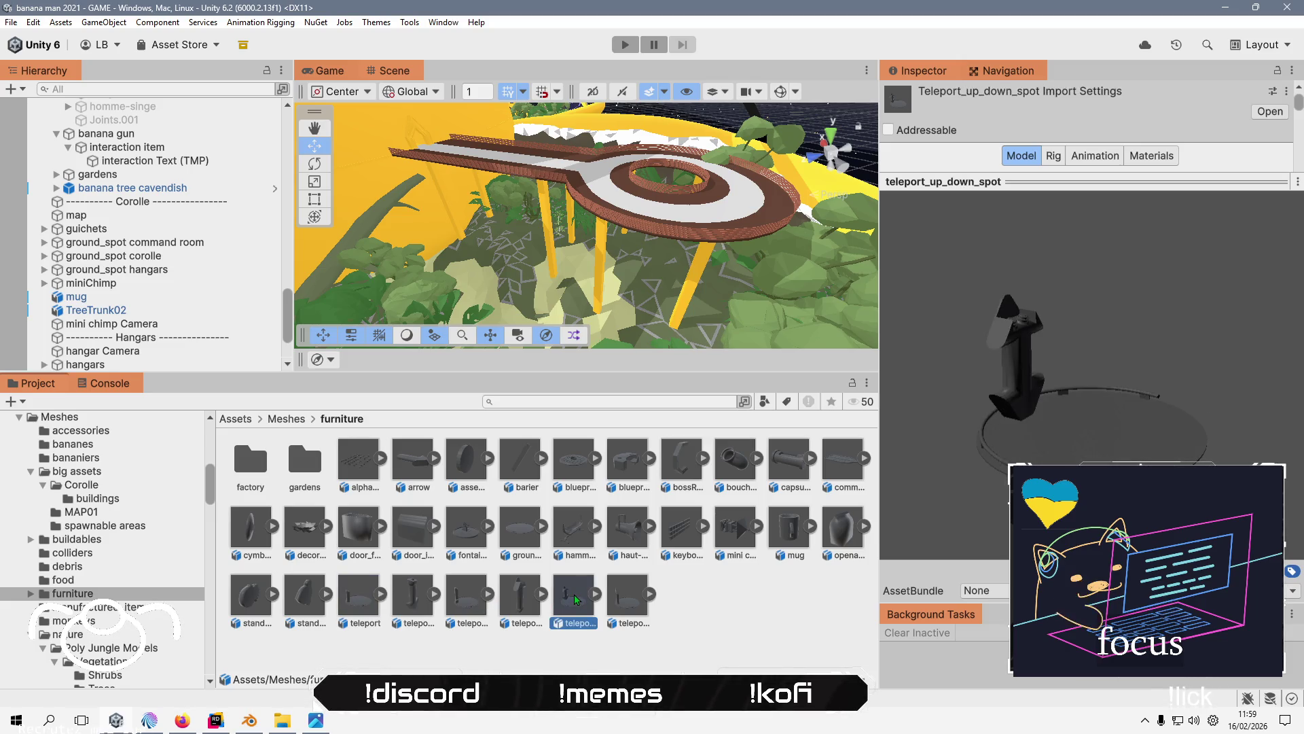
pyautogui.click(630, 599)
pyautogui.moveTo(1016, 428); pyautogui.dragTo(1022, 380)
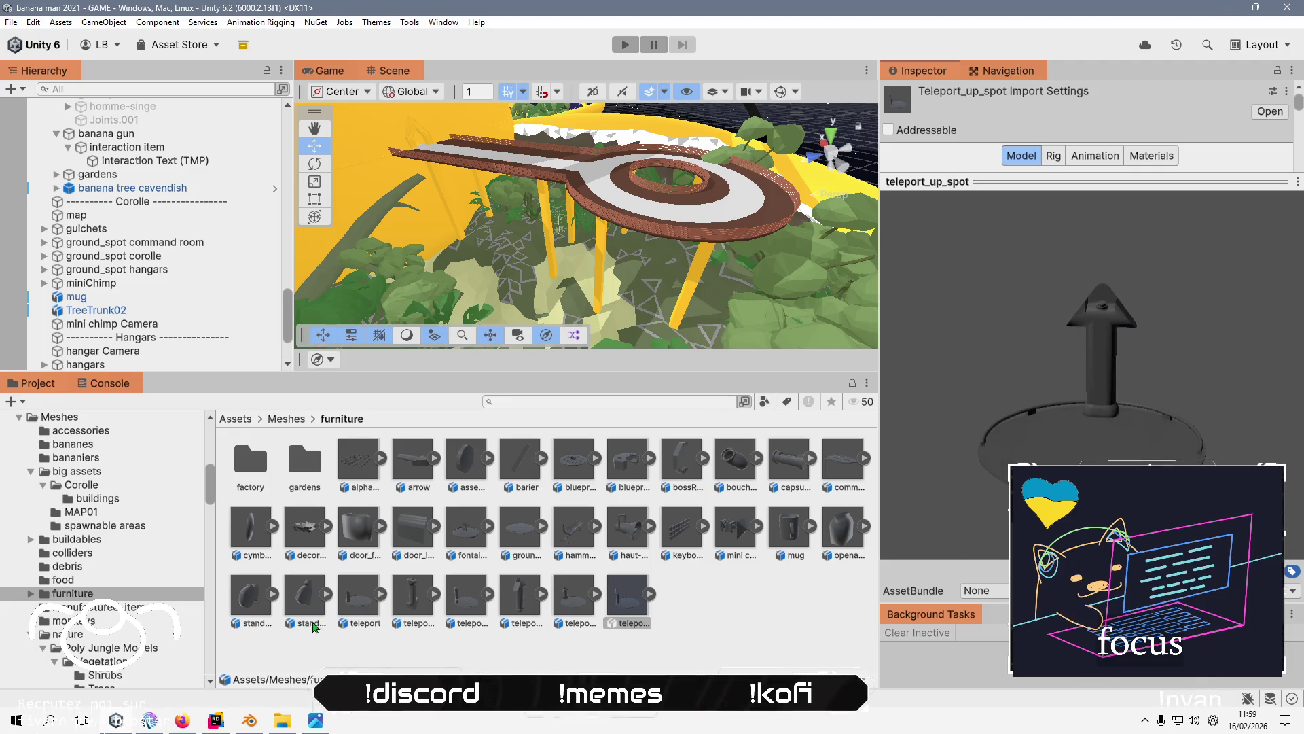
pyautogui.click(358, 601)
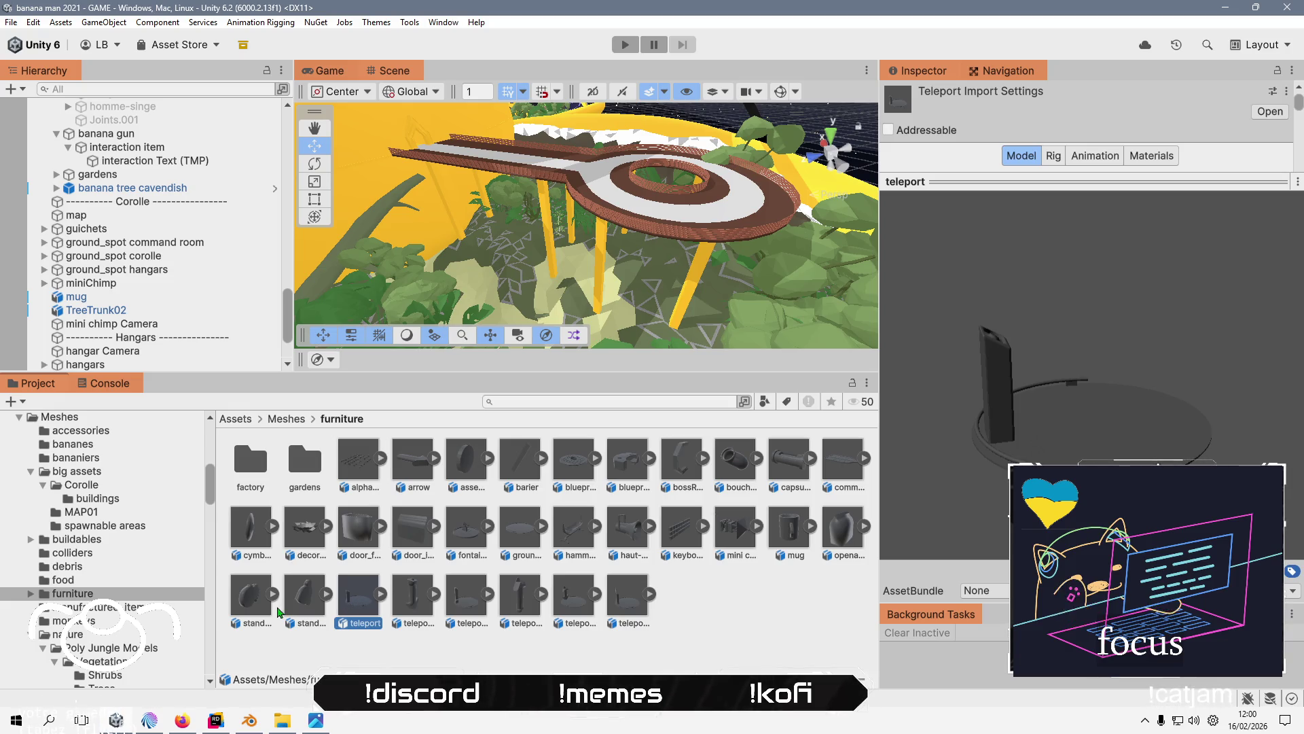
pyautogui.click(622, 598)
pyautogui.moveTo(1051, 441); pyautogui.dragTo(1056, 398)
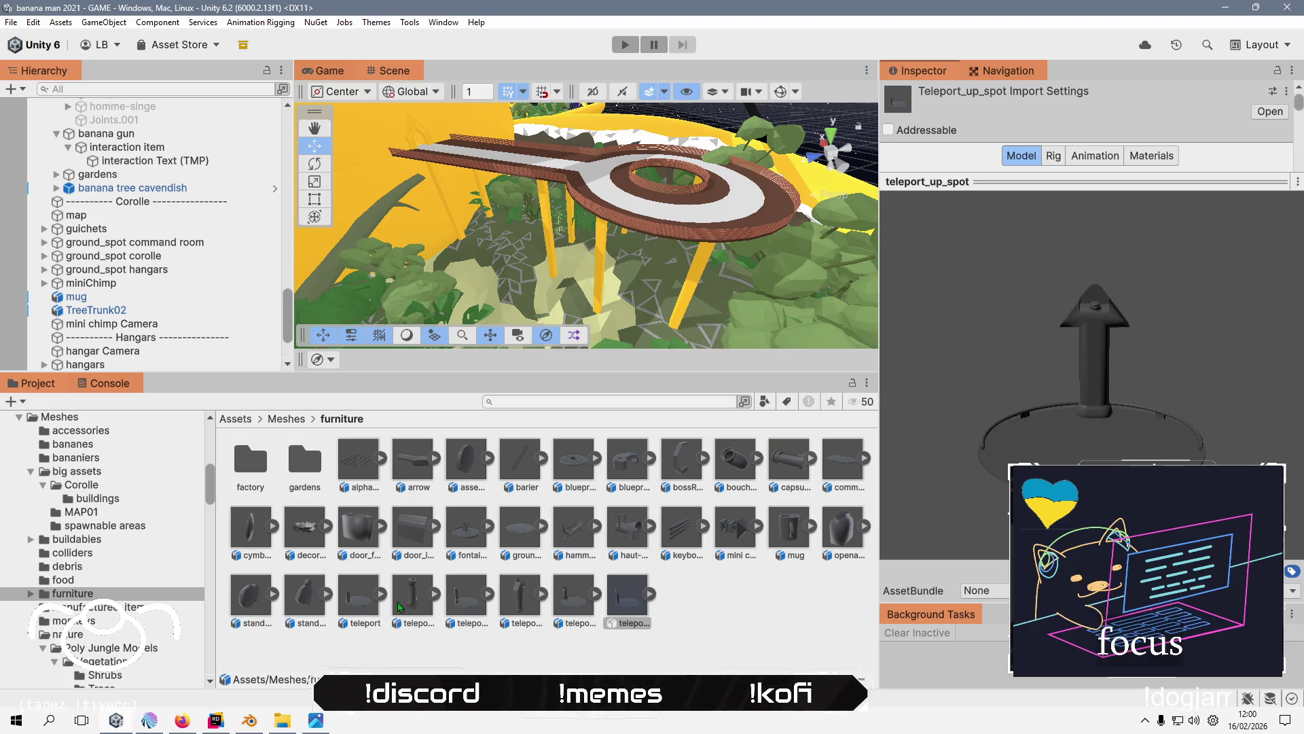
pyautogui.click(358, 598)
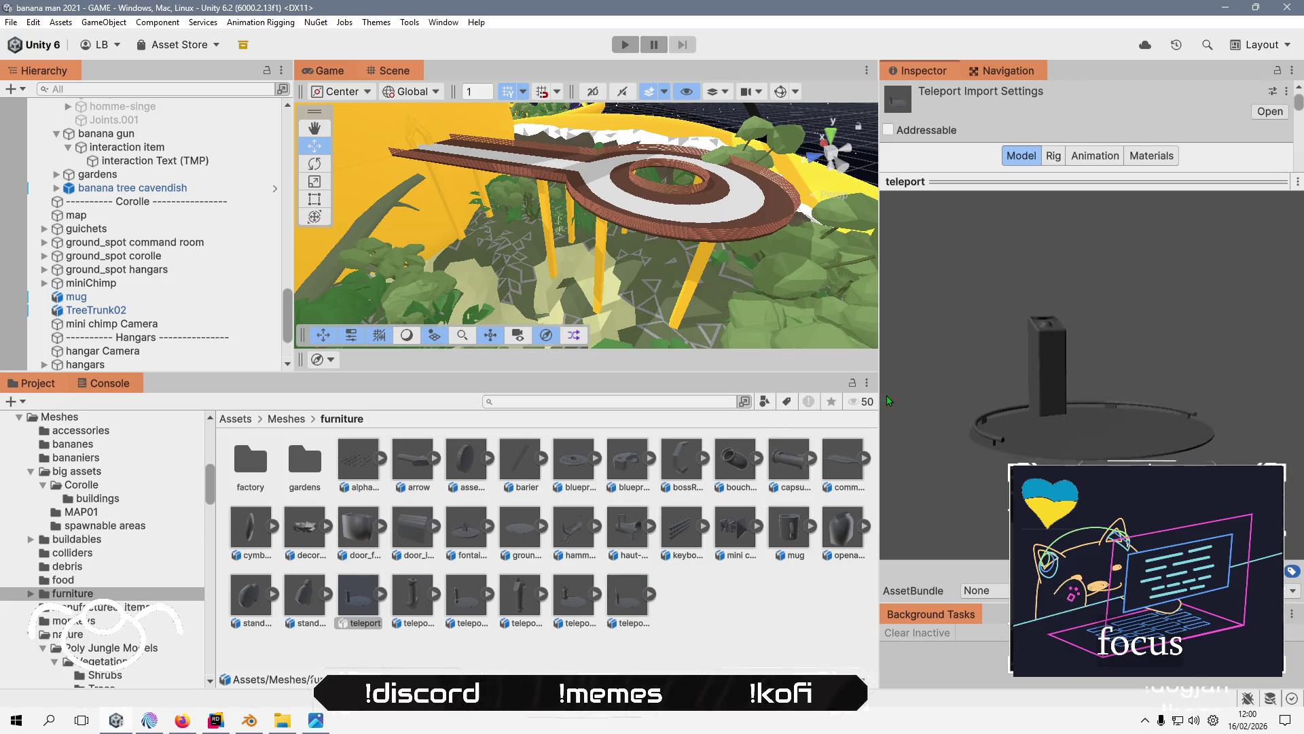
pyautogui.moveTo(686, 231); pyautogui.dragTo(628, 258)
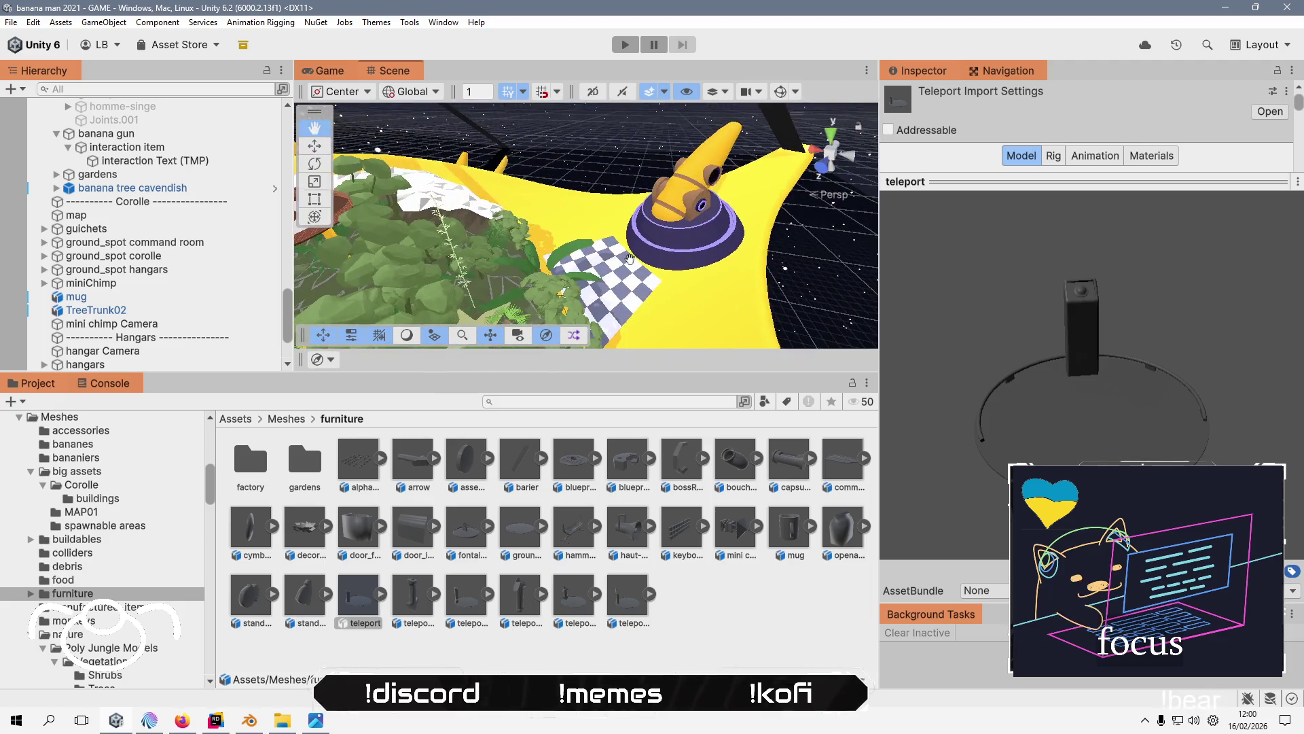
# - Select the teleport pad, frame it, and slide it slightly across the floor
pyautogui.click(644, 270)
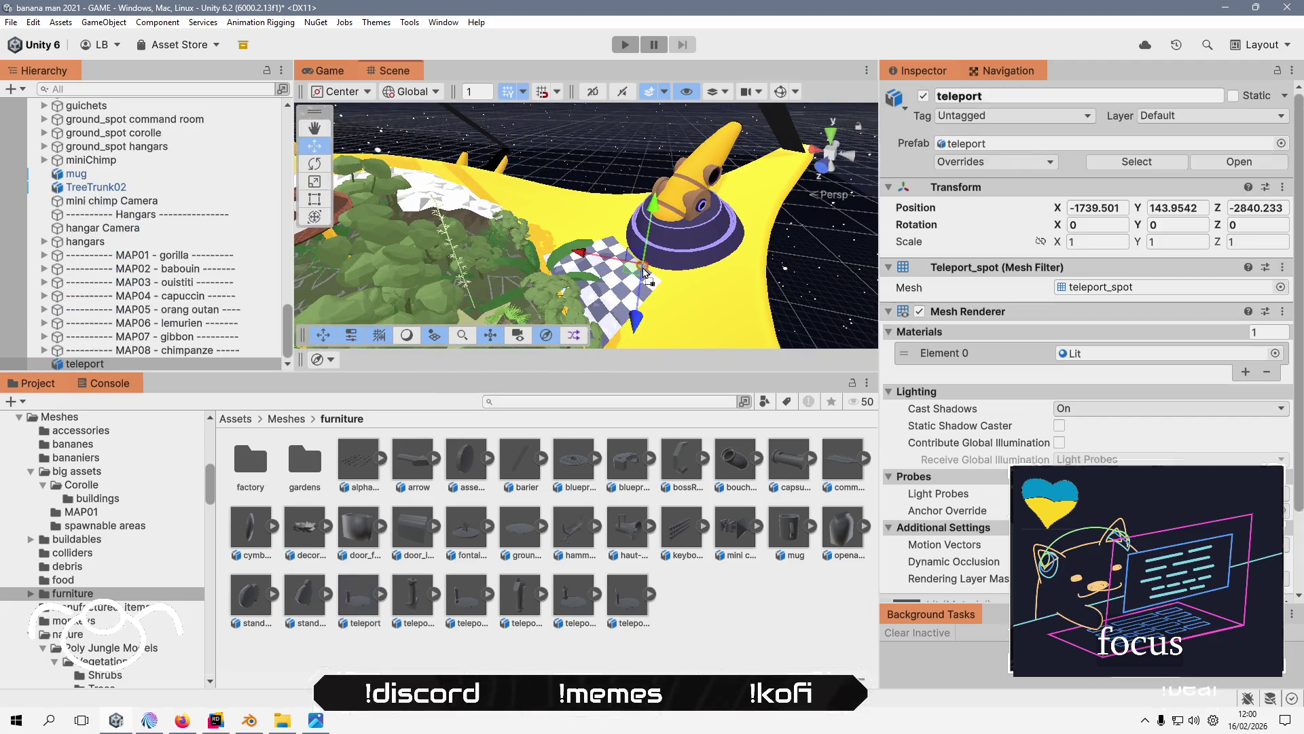
pyautogui.press('f')
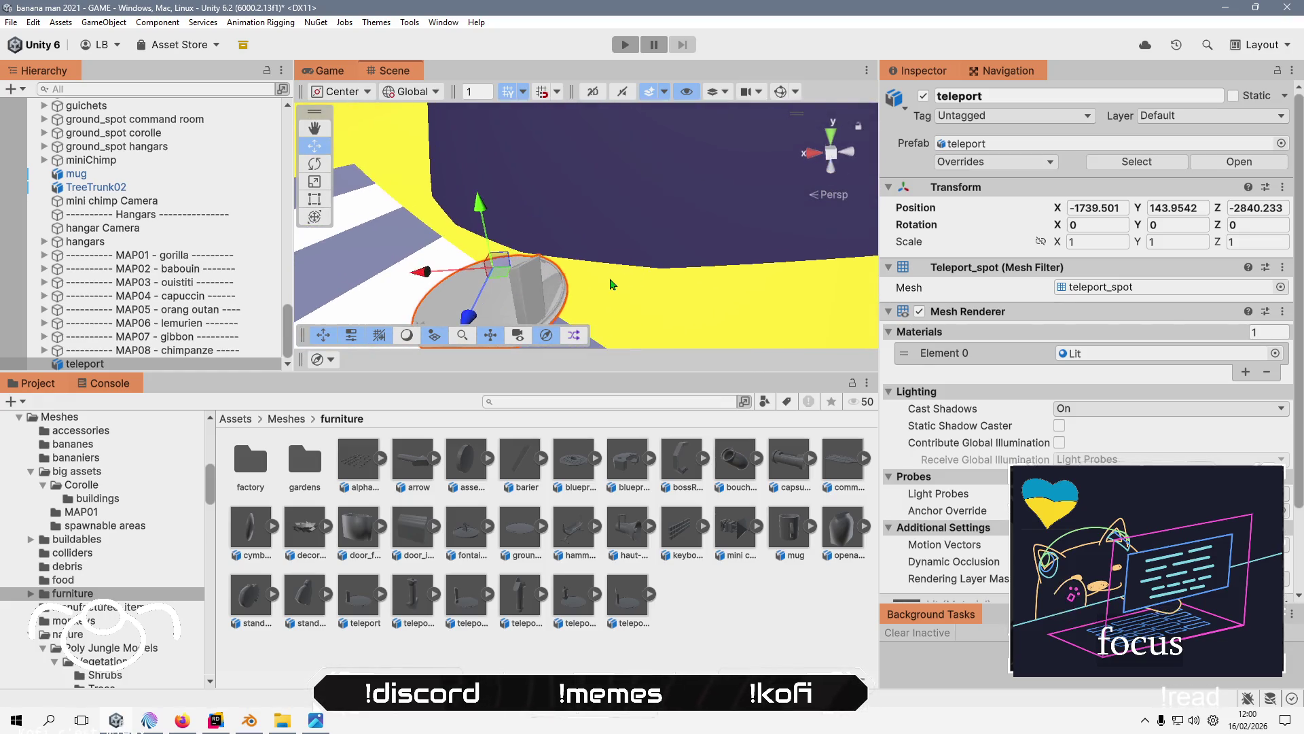
pyautogui.moveTo(614, 284)
pyautogui.keyDown('alt'); pyautogui.mouseDown()
pyautogui.moveTo(749, 215)
pyautogui.moveTo(679, 238)
pyautogui.mouseUp(); pyautogui.keyUp('alt')
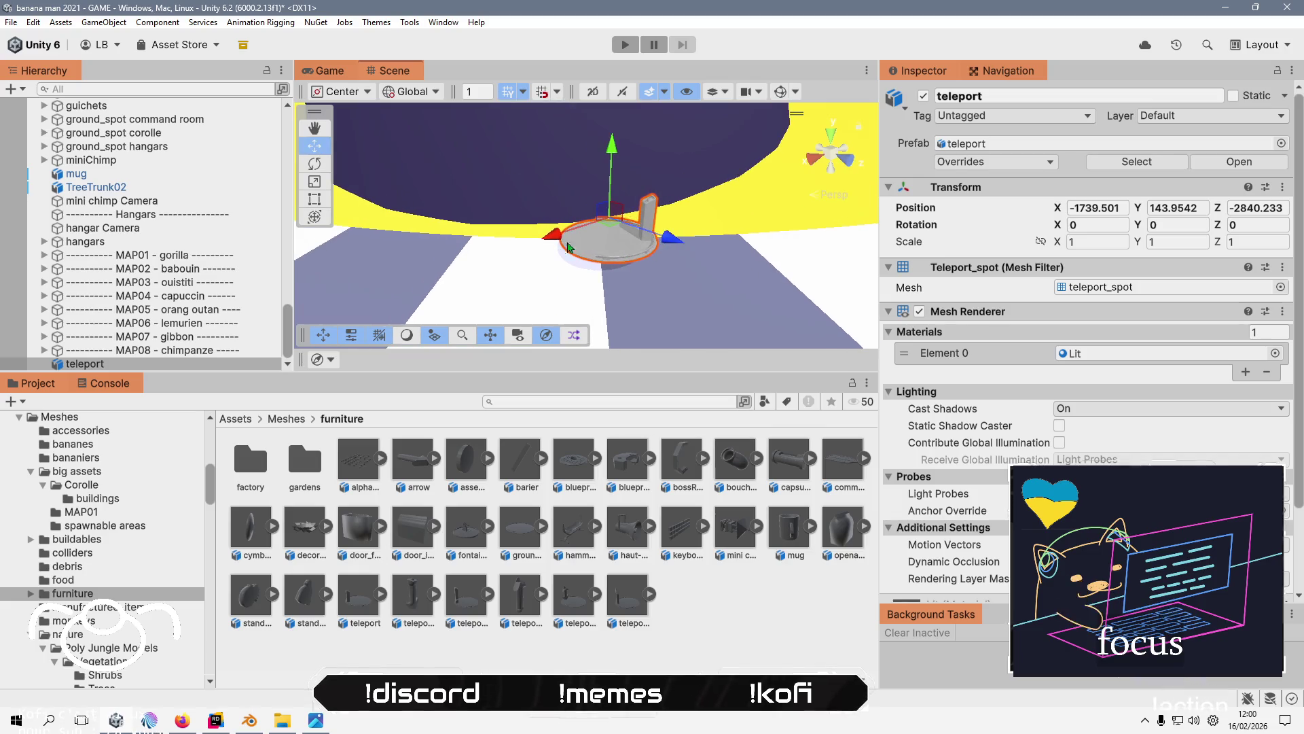
pyautogui.moveTo(604, 258)
pyautogui.mouseDown()
pyautogui.moveTo(521, 236)
pyautogui.moveTo(440, 268)
pyautogui.moveTo(503, 286)
pyautogui.moveTo(672, 265)
pyautogui.moveTo(424, 203)
pyautogui.mouseUp()
# - Tilt the pad on local axes to fit the slope, about -12.8, -87.1, -11.1
pyautogui.press('e')
pyautogui.keyDown('alt'); pyautogui.moveTo(397, 162); pyautogui.dragTo(632, 236); pyautogui.keyUp('alt')
pyautogui.click(410, 91)
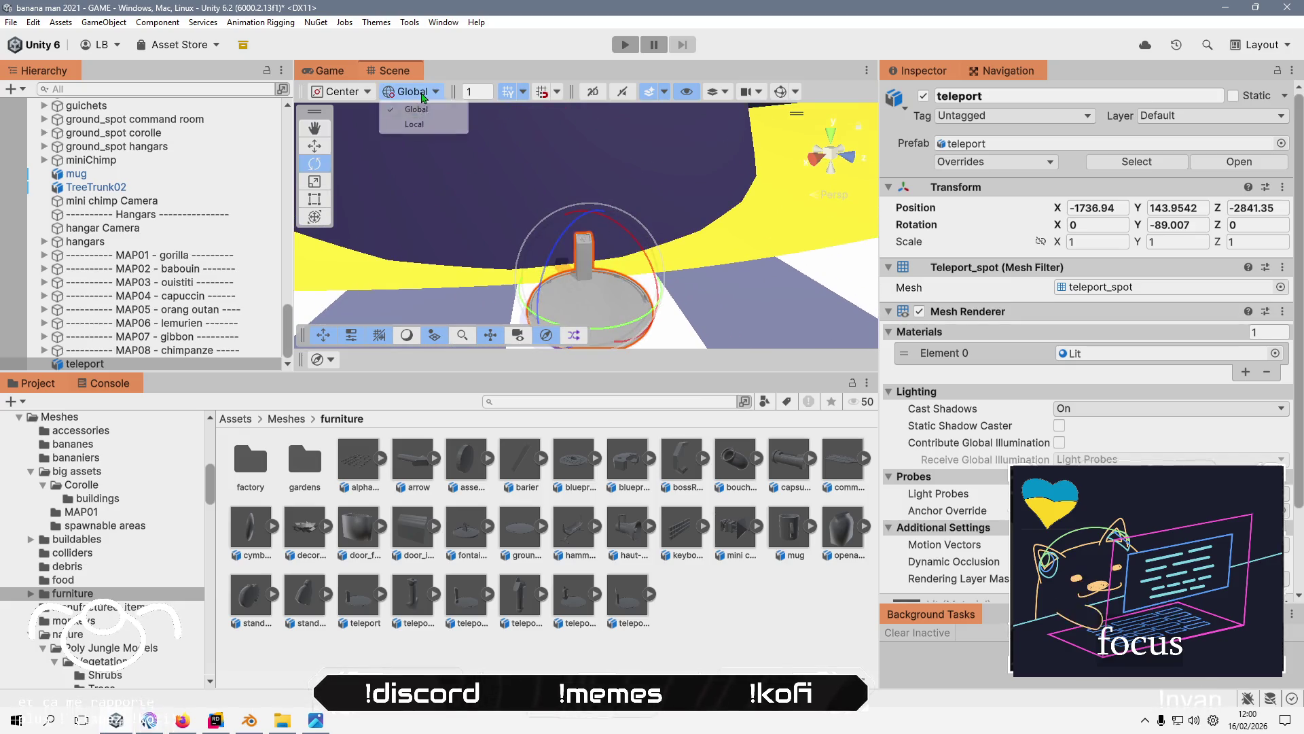
pyautogui.click(412, 133)
pyautogui.moveTo(516, 182)
pyautogui.keyDown('alt'); pyautogui.mouseDown()
pyautogui.moveTo(475, 204)
pyautogui.moveTo(503, 230)
pyautogui.moveTo(475, 217)
pyautogui.moveTo(662, 175)
pyautogui.moveTo(699, 185)
pyautogui.mouseUp(); pyautogui.keyUp('alt')
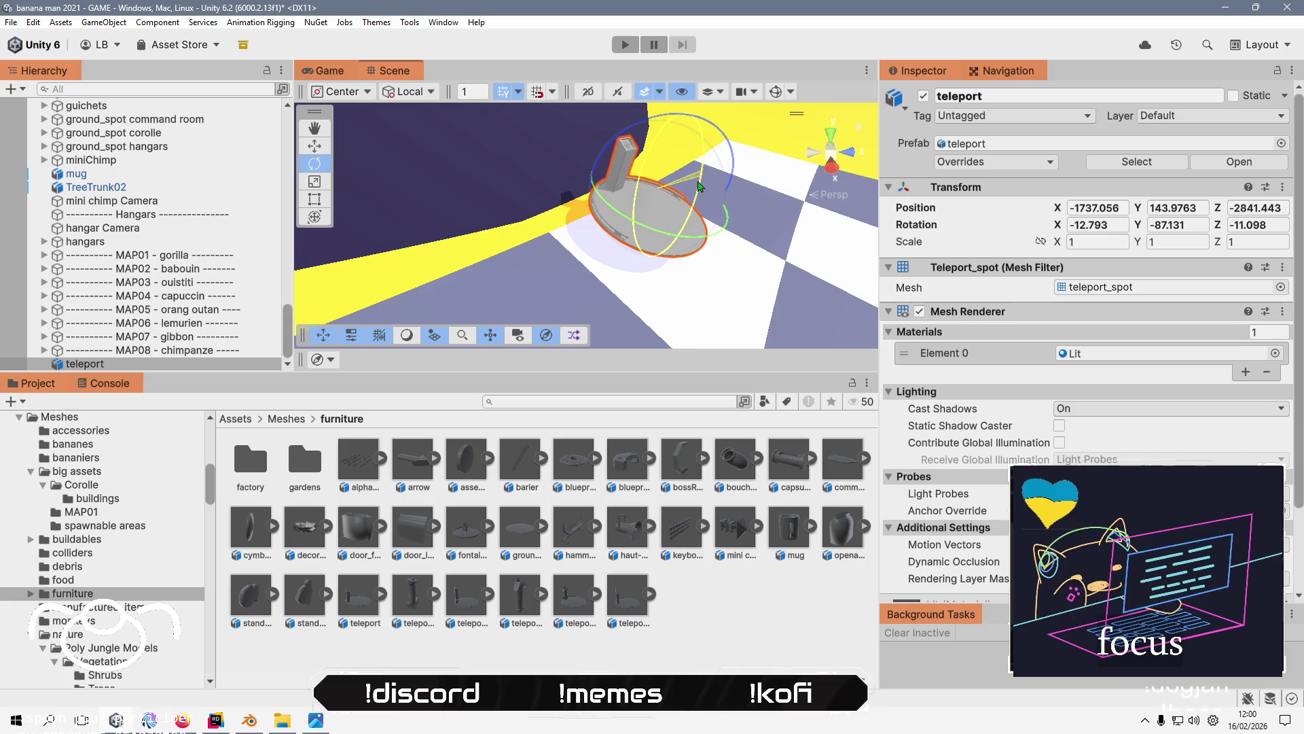
pyautogui.click(314, 146)
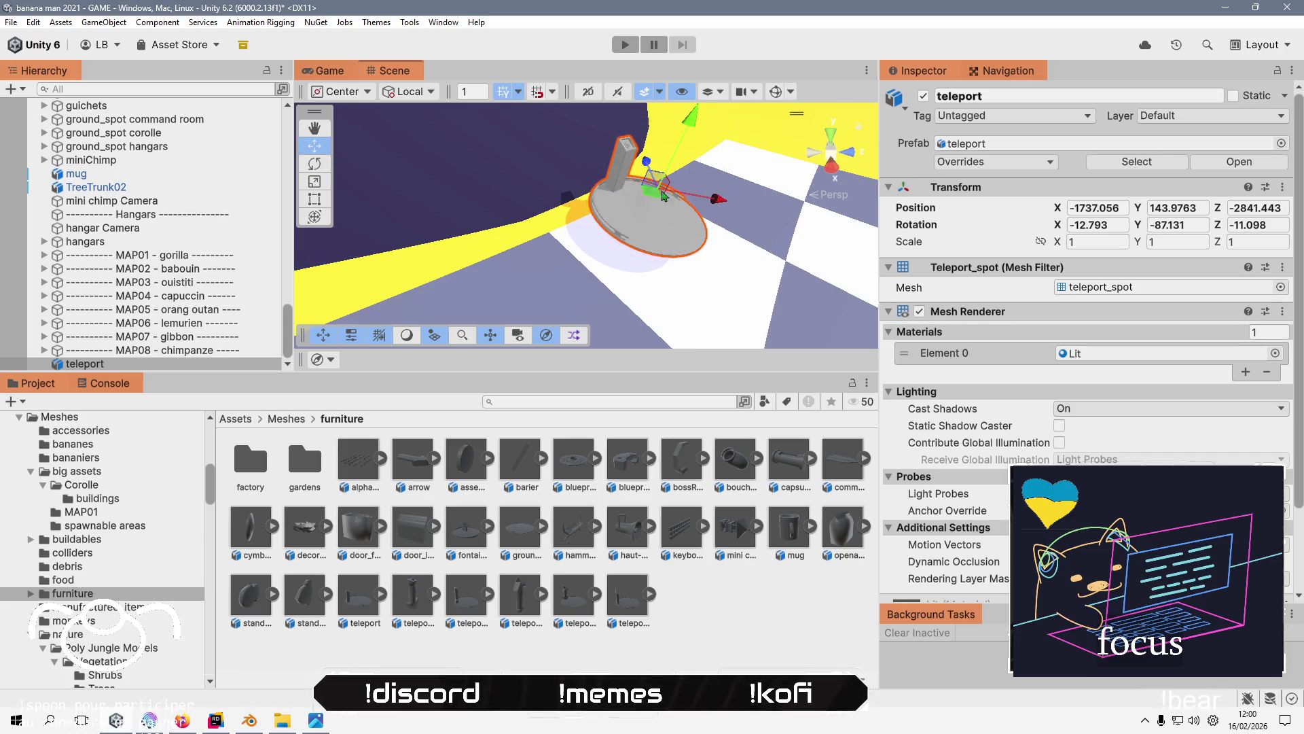
# - Move the teleport pad onto the yellow ground at about -1746.9, 145.4, -2836.3, disc above the surface
pyautogui.moveTo(671, 130)
pyautogui.mouseDown()
pyautogui.moveTo(652, 179)
pyautogui.moveTo(569, 182)
pyautogui.mouseUp()
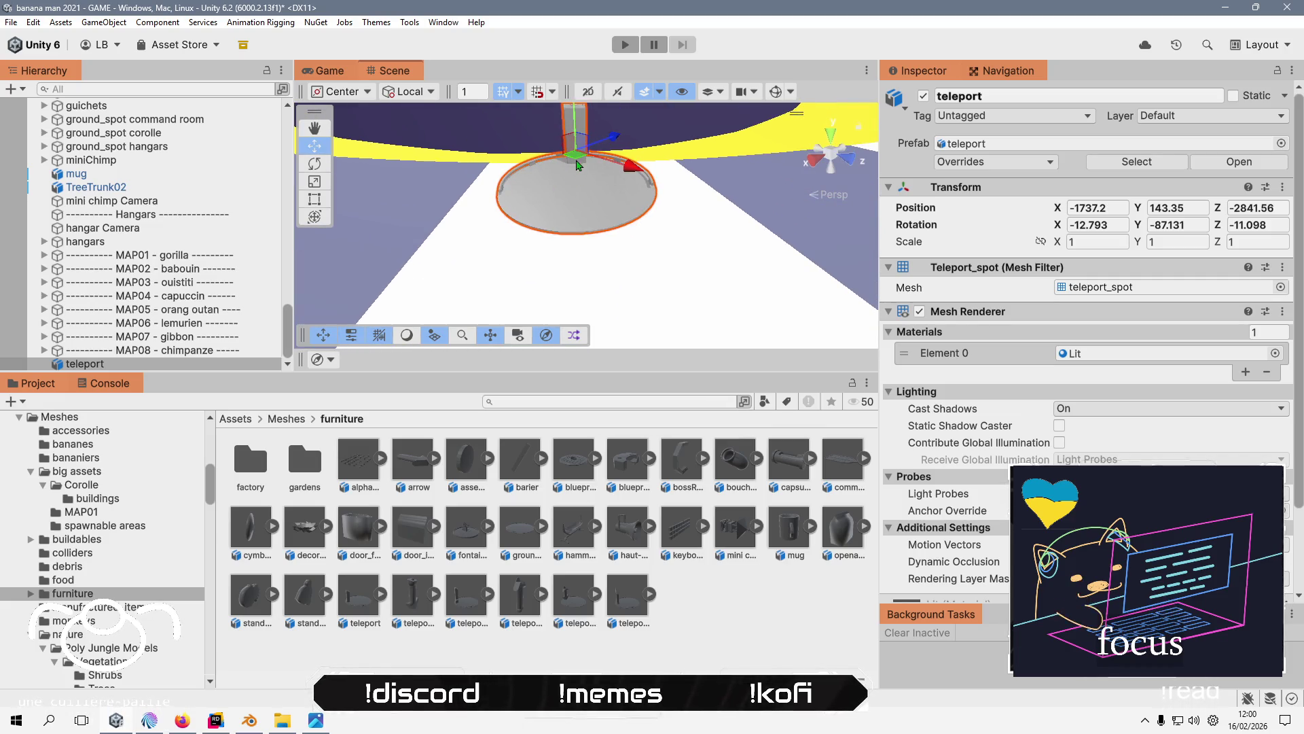
pyautogui.press('f')
pyautogui.scroll(-4, 639, 231)
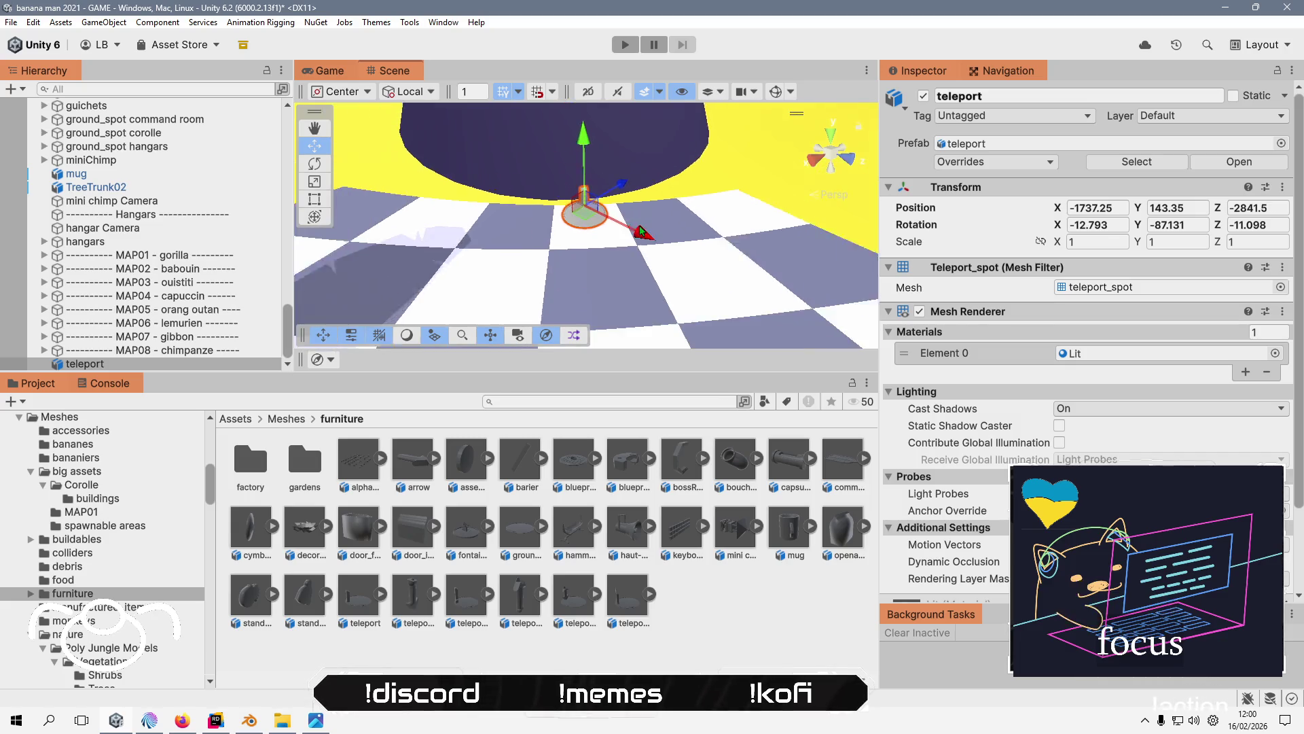
pyautogui.moveTo(576, 228); pyautogui.dragTo(696, 202)
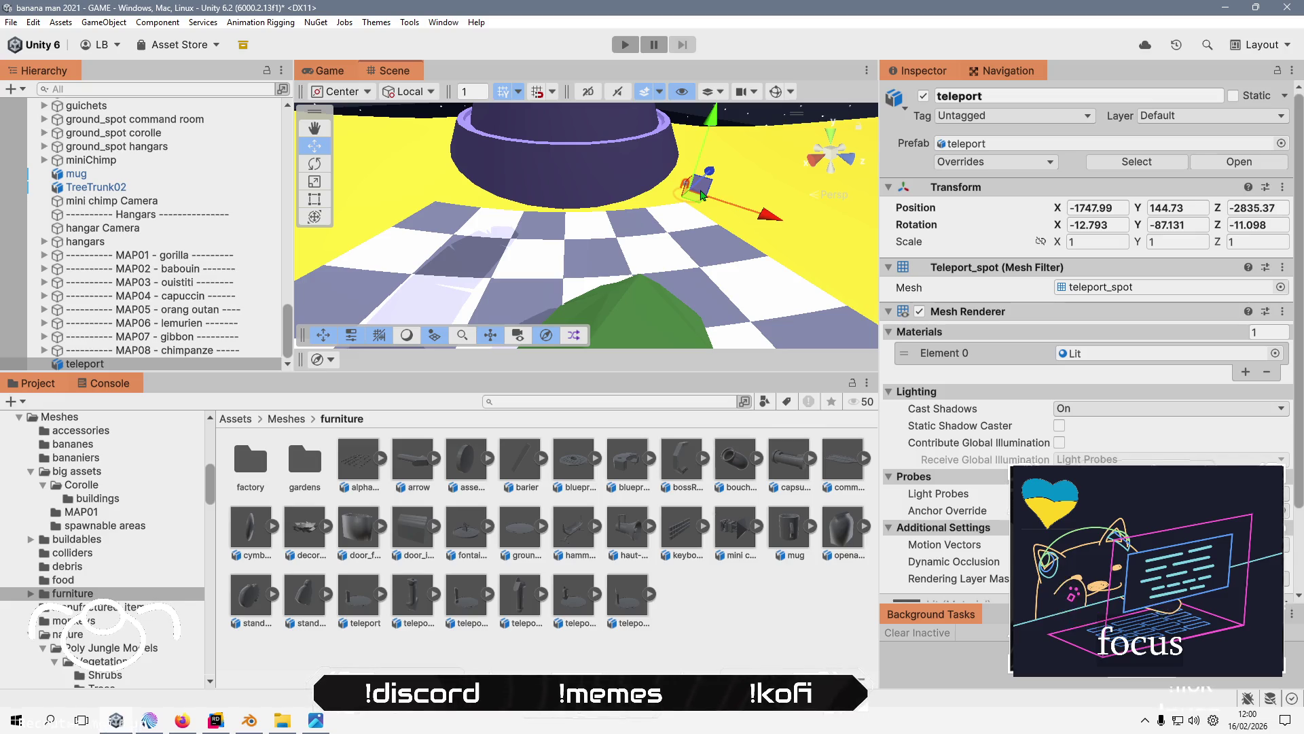
pyautogui.scroll(3, 702, 195)
pyautogui.press('f')
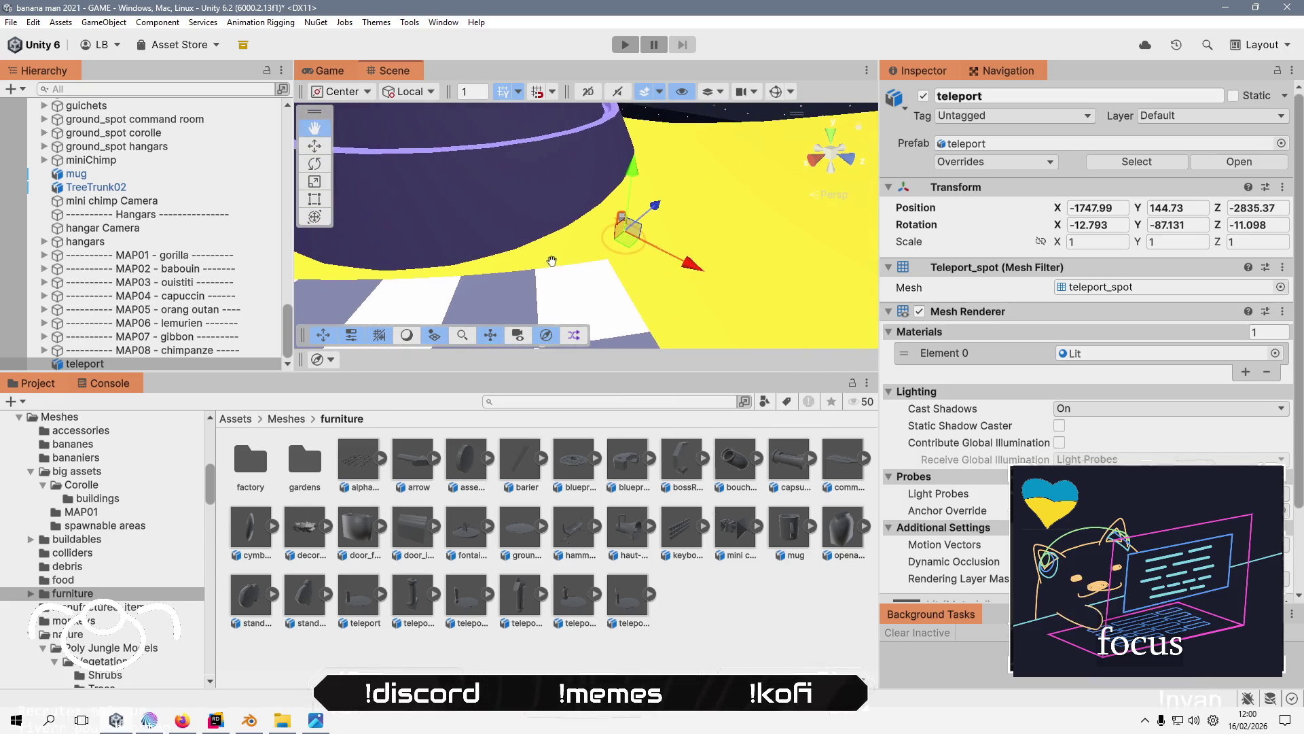
pyautogui.moveTo(609, 249); pyautogui.dragTo(611, 234)
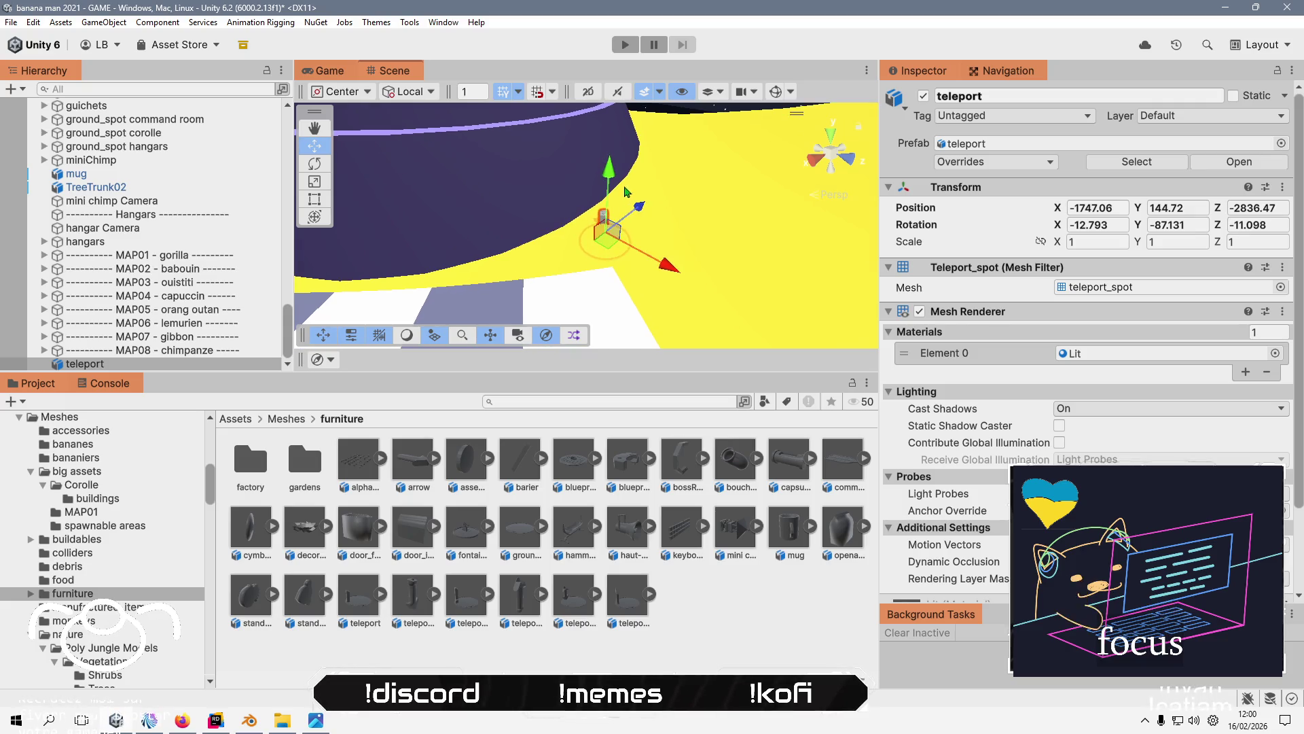
pyautogui.moveTo(607, 174); pyautogui.dragTo(609, 170)
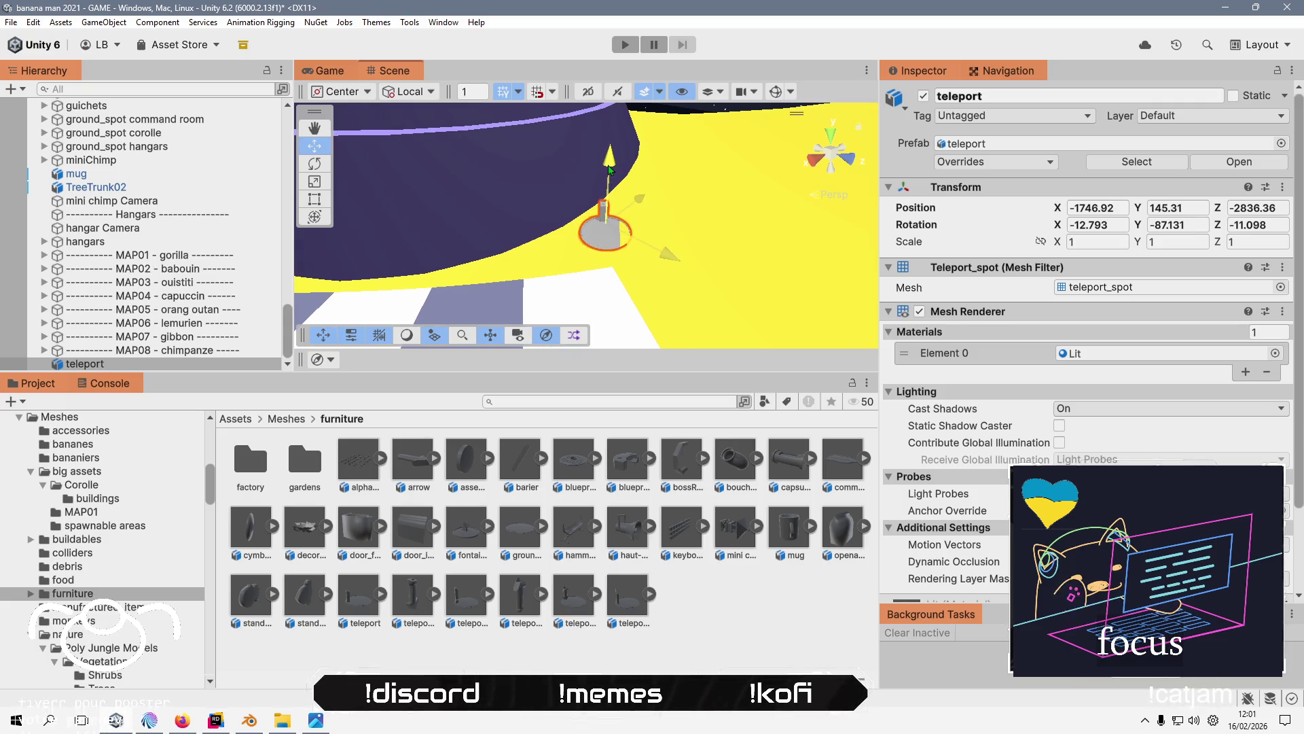
pyautogui.scroll(3, 610, 166)
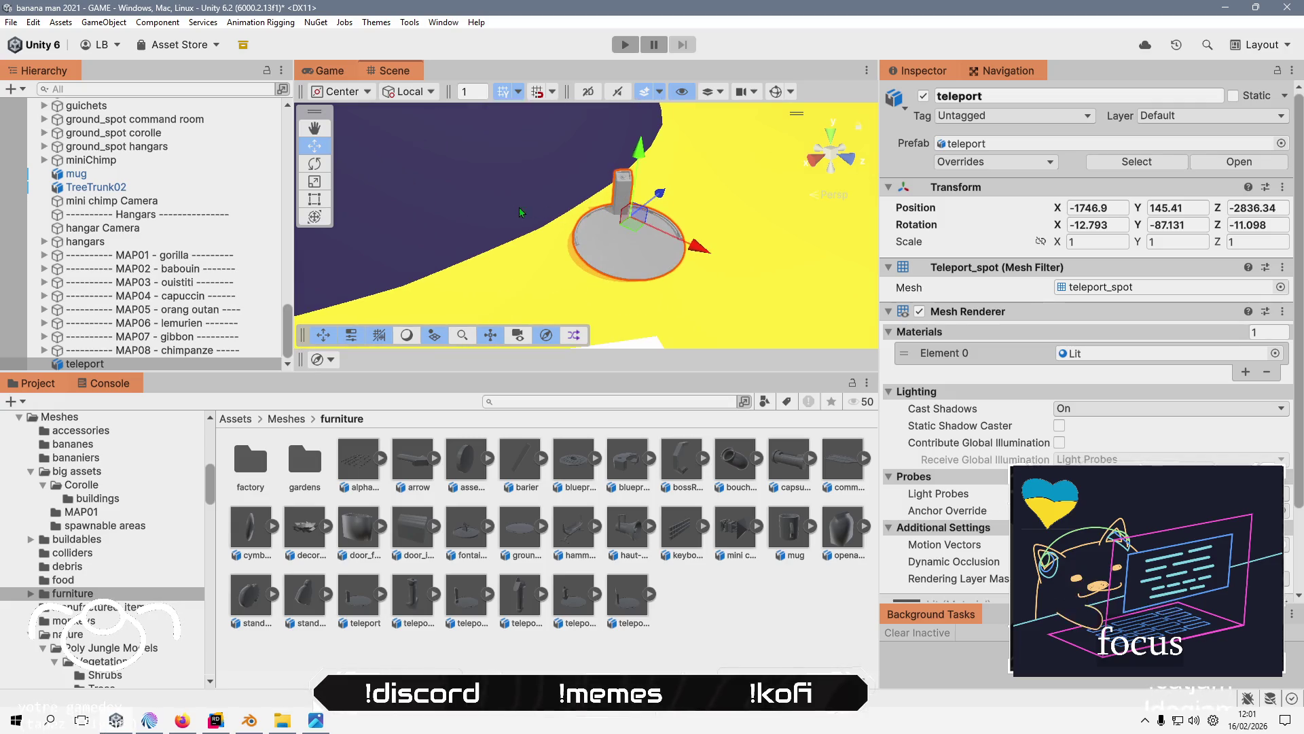
pyautogui.click(314, 164)
# - Rotate the pad flush with the yellow slope to about -17.9, -85.7, -5.5
pyautogui.moveTo(595, 211); pyautogui.dragTo(585, 231)
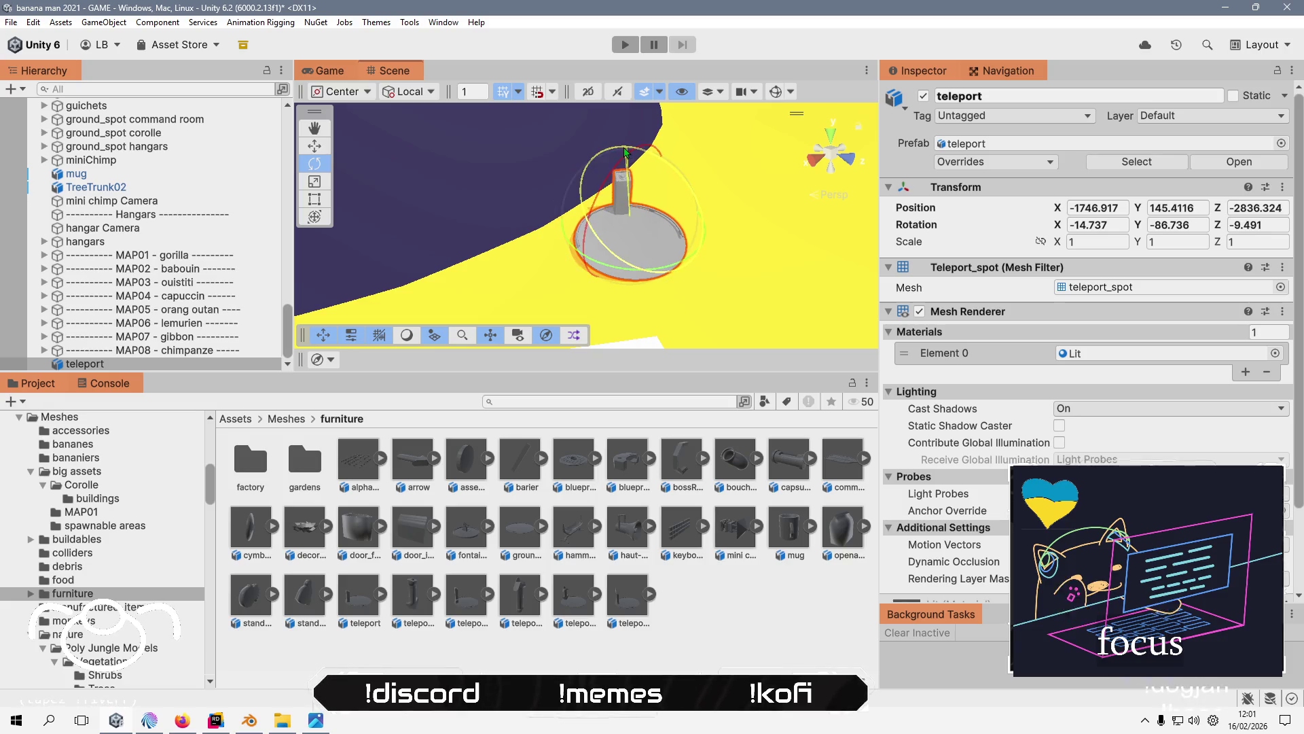
pyautogui.moveTo(574, 320)
pyautogui.mouseDown()
pyautogui.moveTo(563, 246)
pyautogui.moveTo(535, 195)
pyautogui.mouseUp()
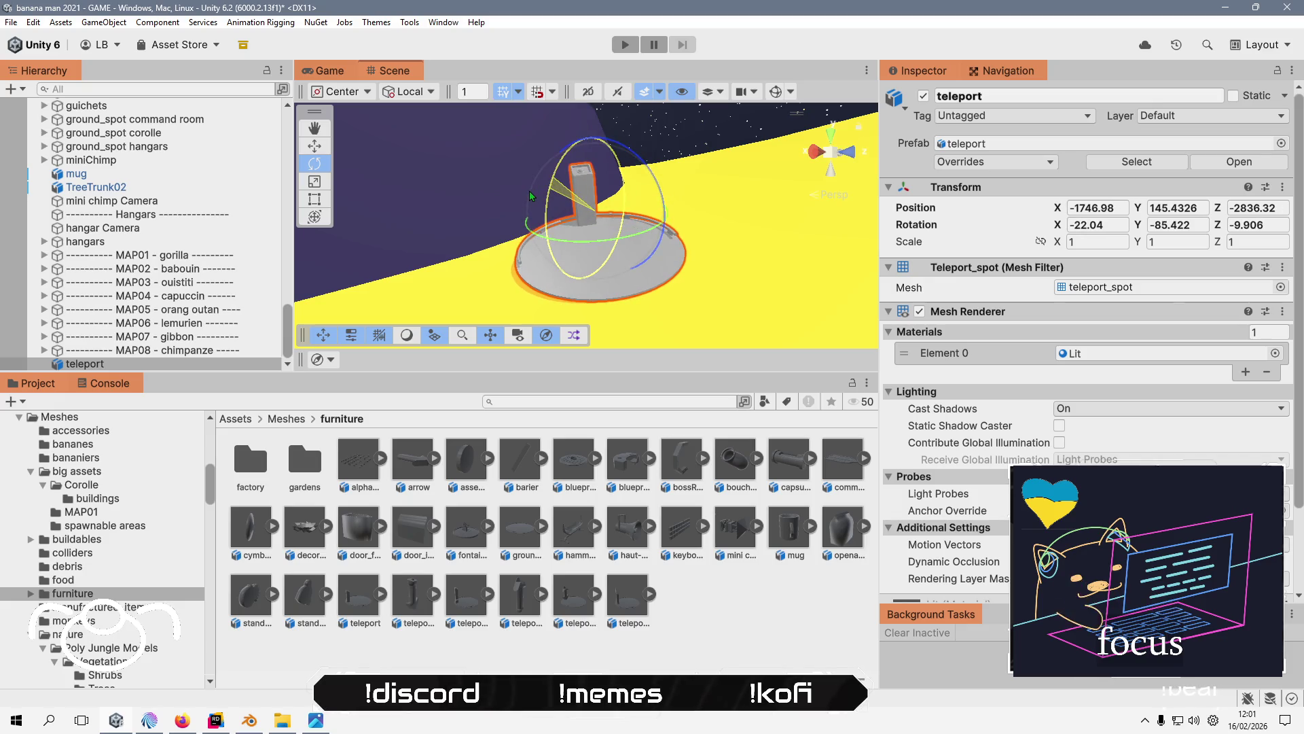
pyautogui.moveTo(600, 233); pyautogui.dragTo(786, 263)
pyautogui.moveTo(607, 160)
pyautogui.mouseDown()
pyautogui.moveTo(690, 199)
pyautogui.moveTo(700, 217)
pyautogui.moveTo(475, 297)
pyautogui.moveTo(484, 251)
pyautogui.moveTo(553, 234)
pyautogui.moveTo(506, 136)
pyautogui.moveTo(432, 153)
pyautogui.moveTo(399, 144)
pyautogui.mouseUp()
pyautogui.click(314, 146)
pyautogui.moveTo(480, 159); pyautogui.dragTo(478, 151)
pyautogui.click(314, 163)
pyautogui.moveTo(489, 231)
pyautogui.mouseDown()
pyautogui.moveTo(530, 242)
pyautogui.moveTo(618, 187)
pyautogui.mouseUp()
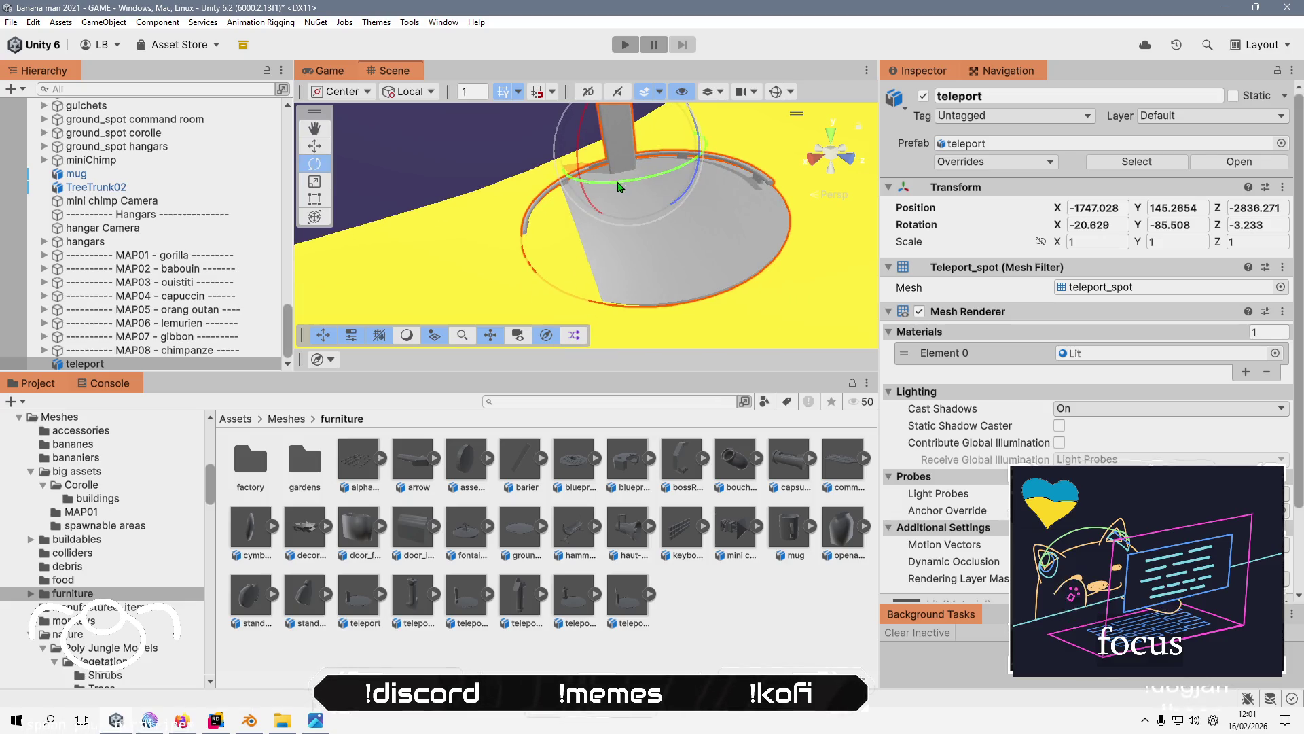
pyautogui.moveTo(582, 138)
pyautogui.mouseDown()
pyautogui.moveTo(559, 238)
pyautogui.moveTo(551, 158)
pyautogui.moveTo(642, 173)
pyautogui.moveTo(669, 148)
pyautogui.mouseUp()
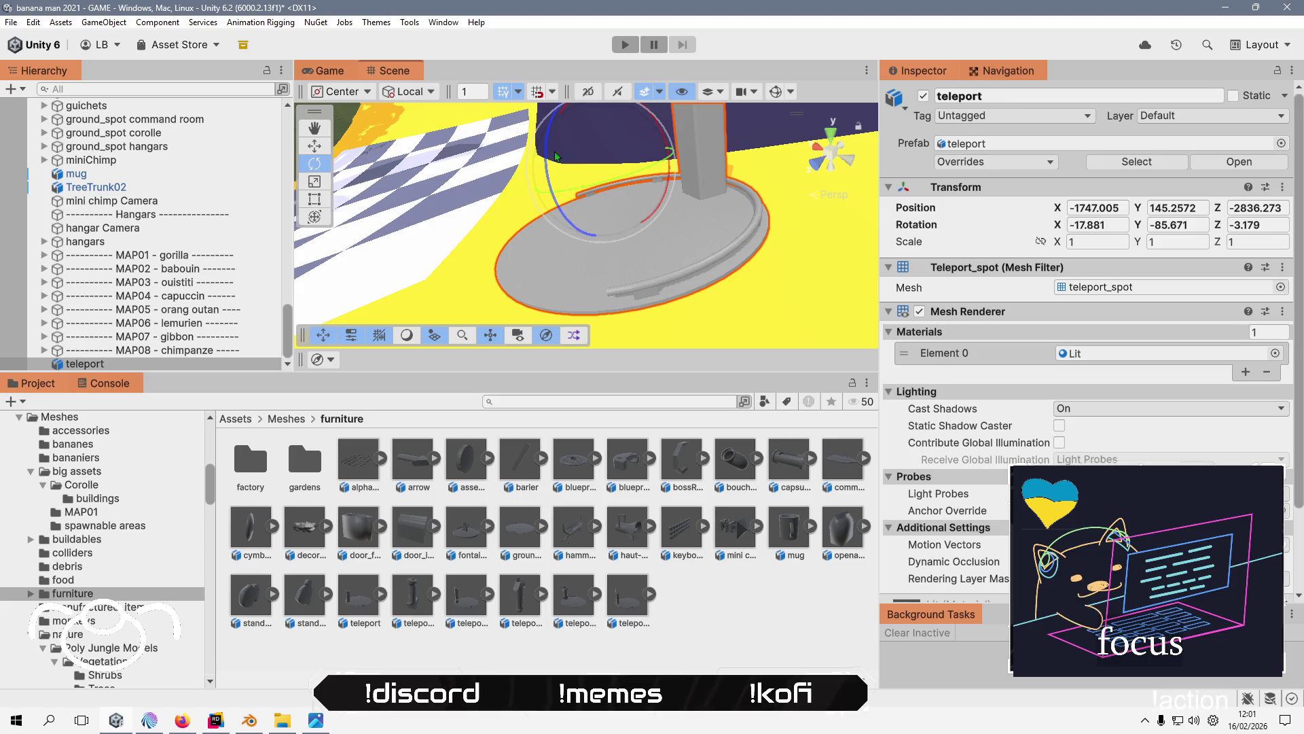
pyautogui.moveTo(556, 157)
pyautogui.mouseDown()
pyautogui.moveTo(767, 256)
pyautogui.moveTo(479, 246)
pyautogui.moveTo(848, 195)
pyautogui.moveTo(733, 197)
pyautogui.moveTo(580, 260)
pyautogui.moveTo(527, 250)
pyautogui.moveTo(624, 312)
pyautogui.moveTo(611, 309)
pyautogui.mouseUp()
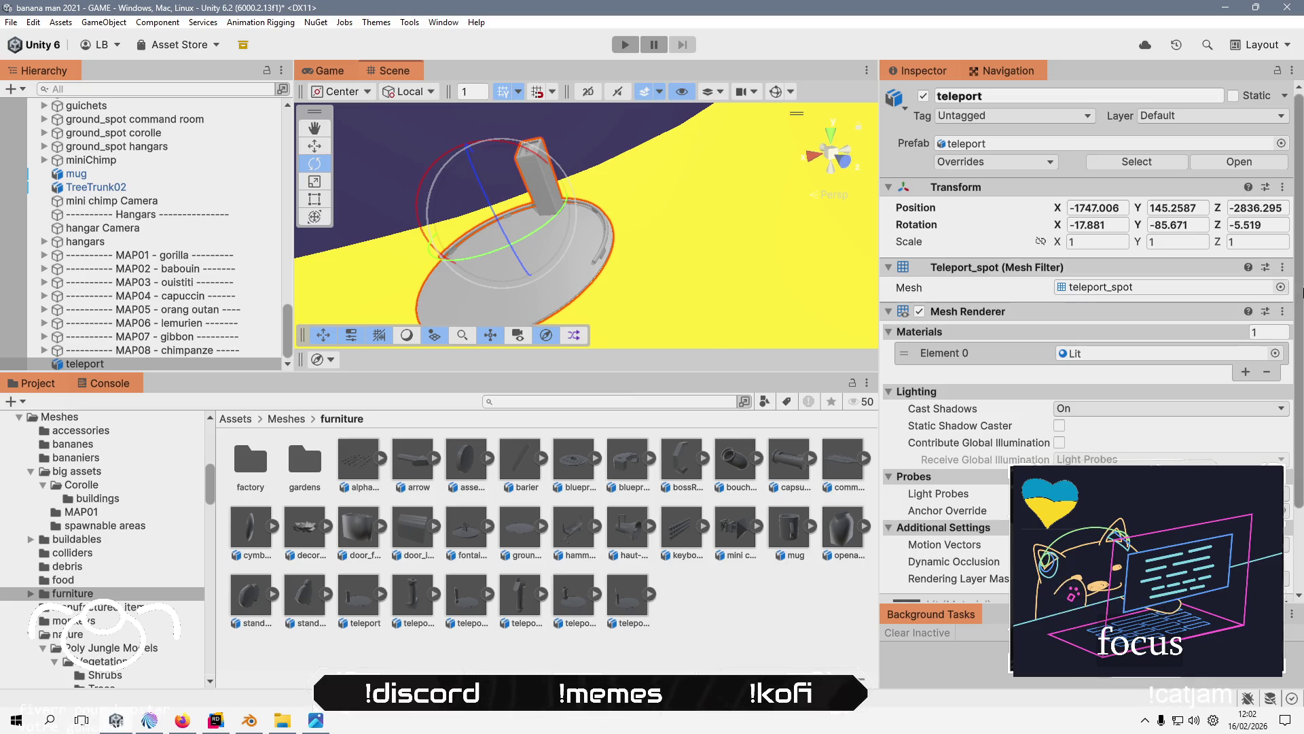
pyautogui.click(1275, 353)
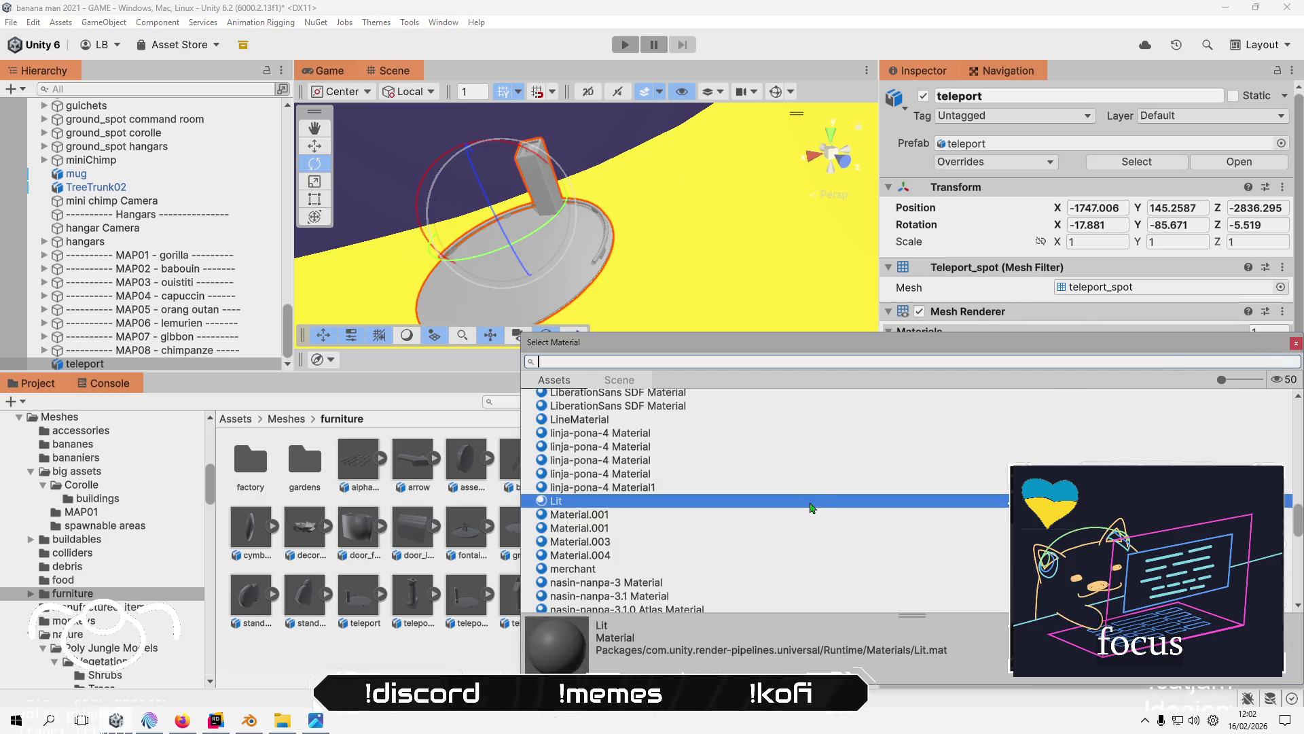
# - Search 'ver' and assign Vertex color Graph Variant as the pad's Element 0 material
pyautogui.write('ver')
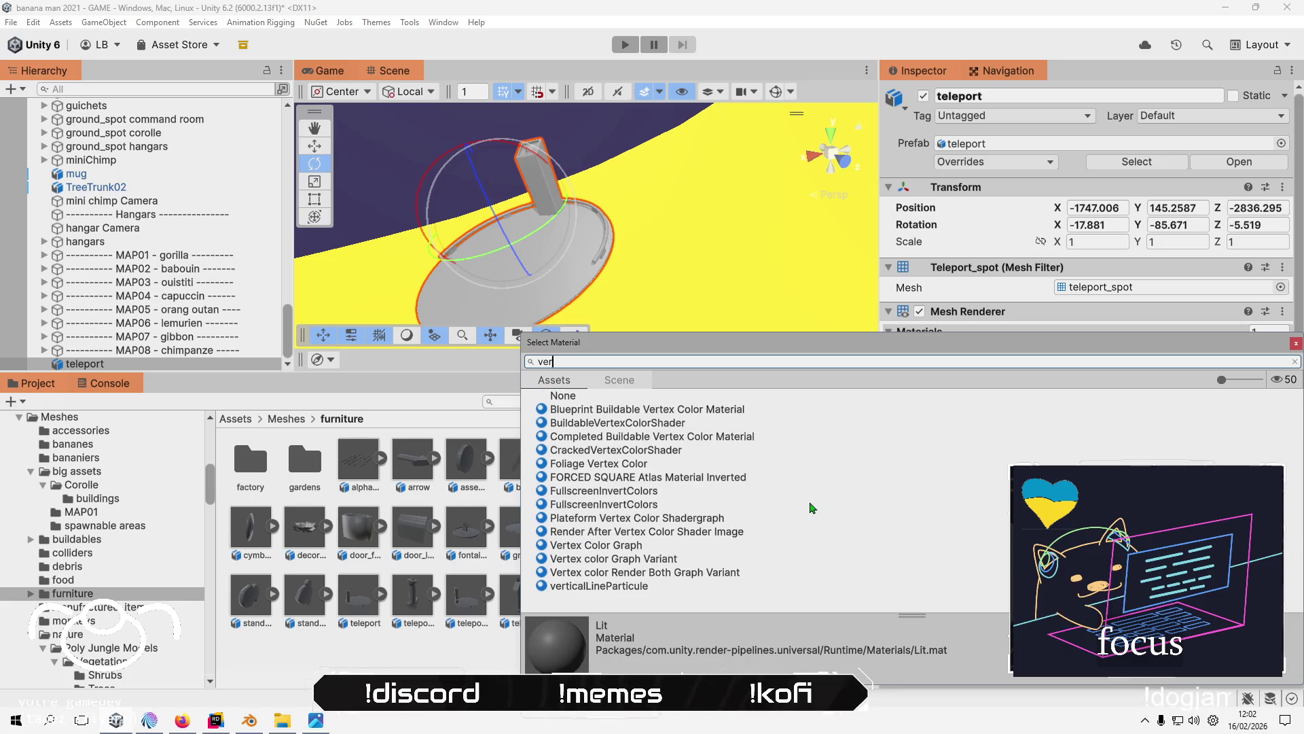
pyautogui.click(635, 561)
pyautogui.click(547, 7)
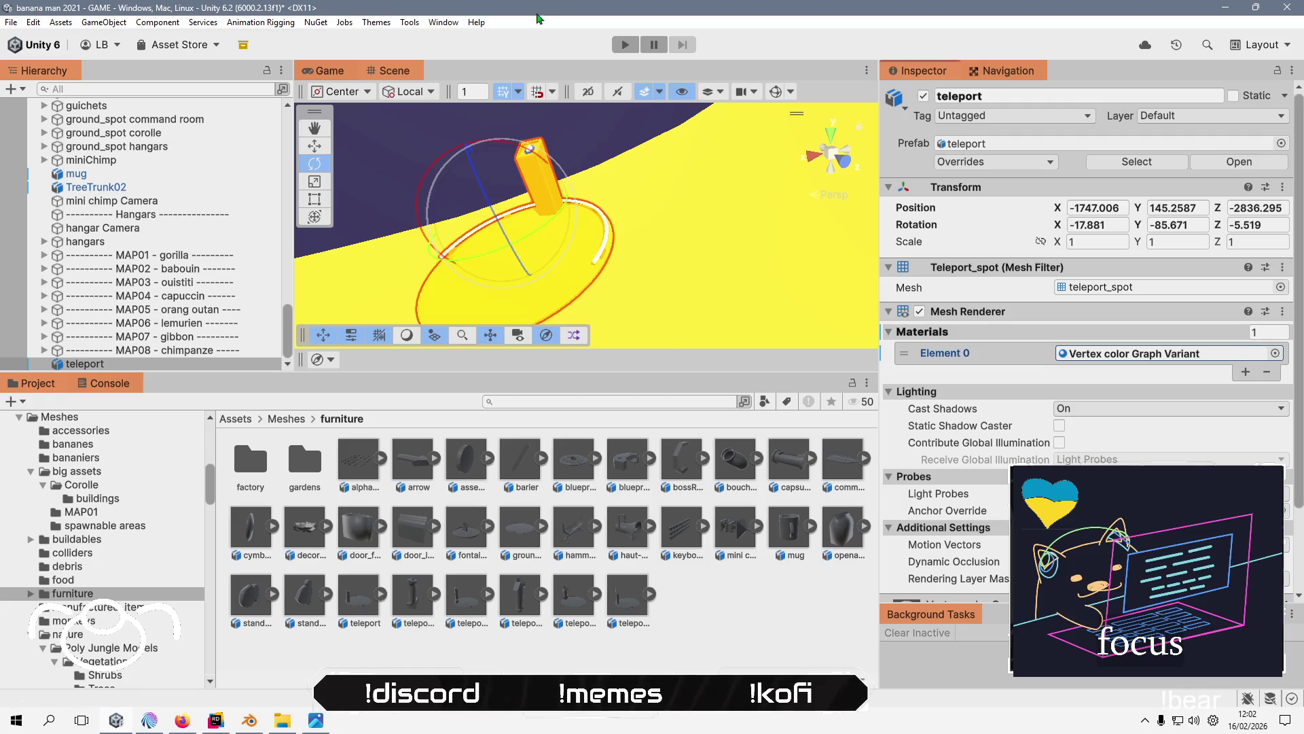
pyautogui.scroll(-3, 621, 272)
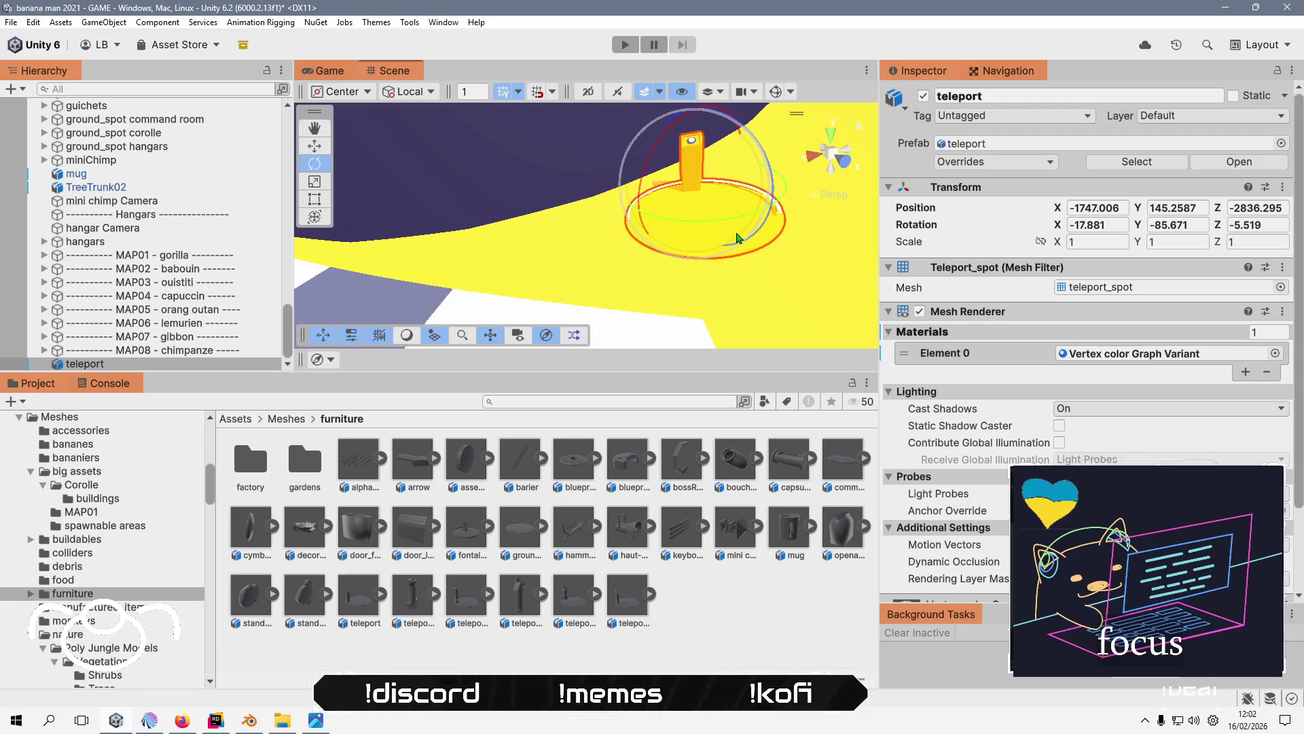
pyautogui.scroll(2, 642, 257)
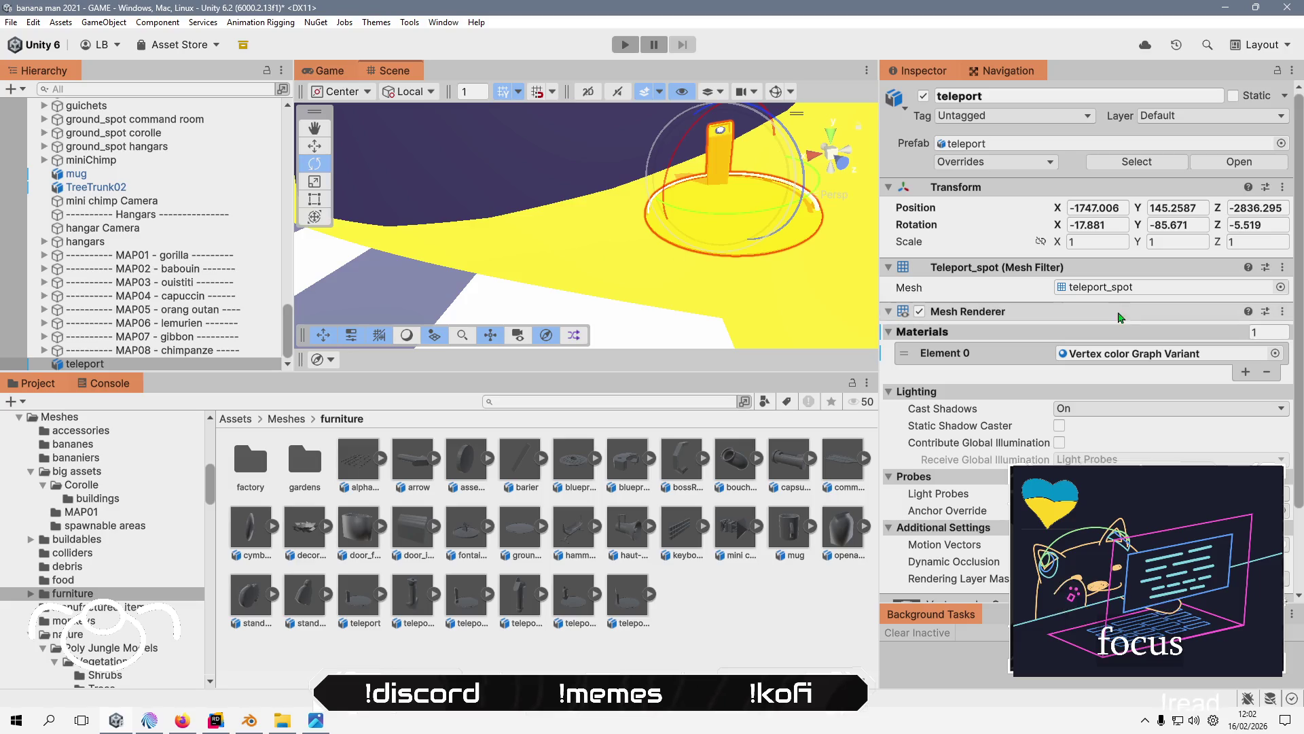
pyautogui.click(148, 140)
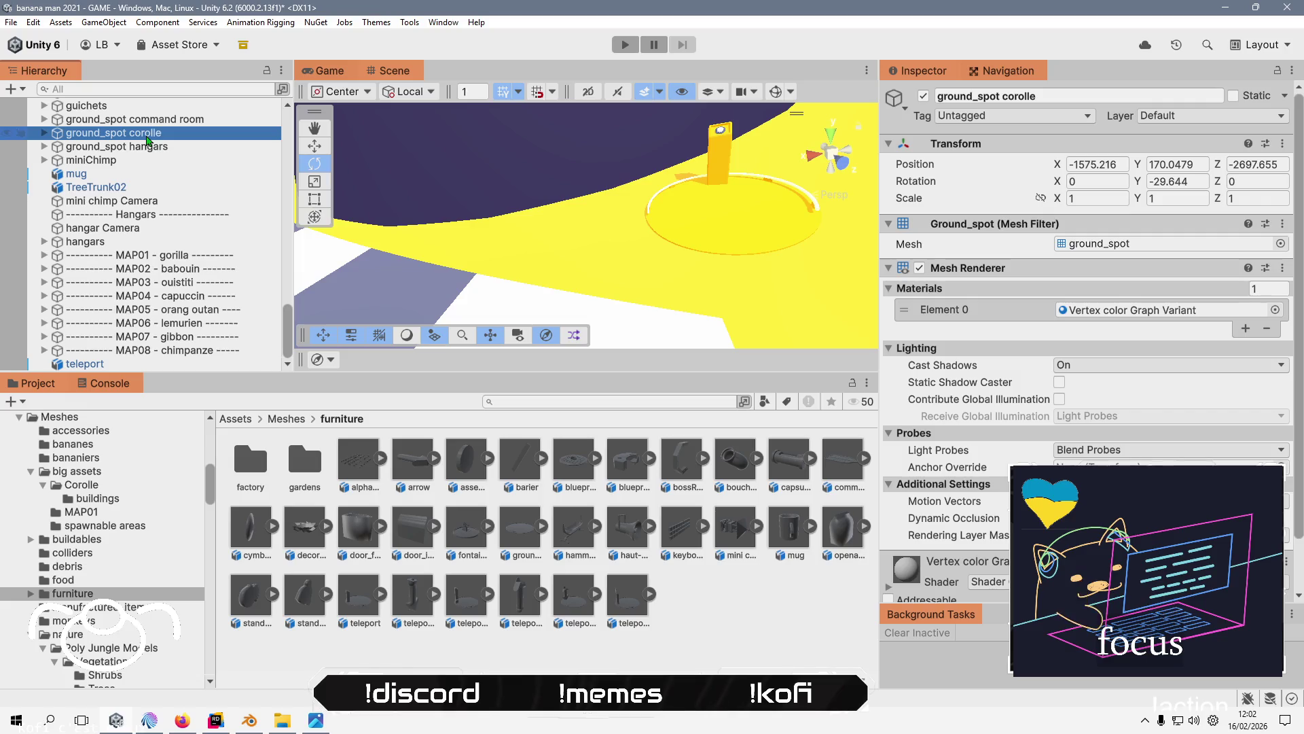
# - Expand ground_spot corolle, inspect interaction item up's UTeleportInteraction settings, then select teleport
pyautogui.scroll(-2, 980, 342)
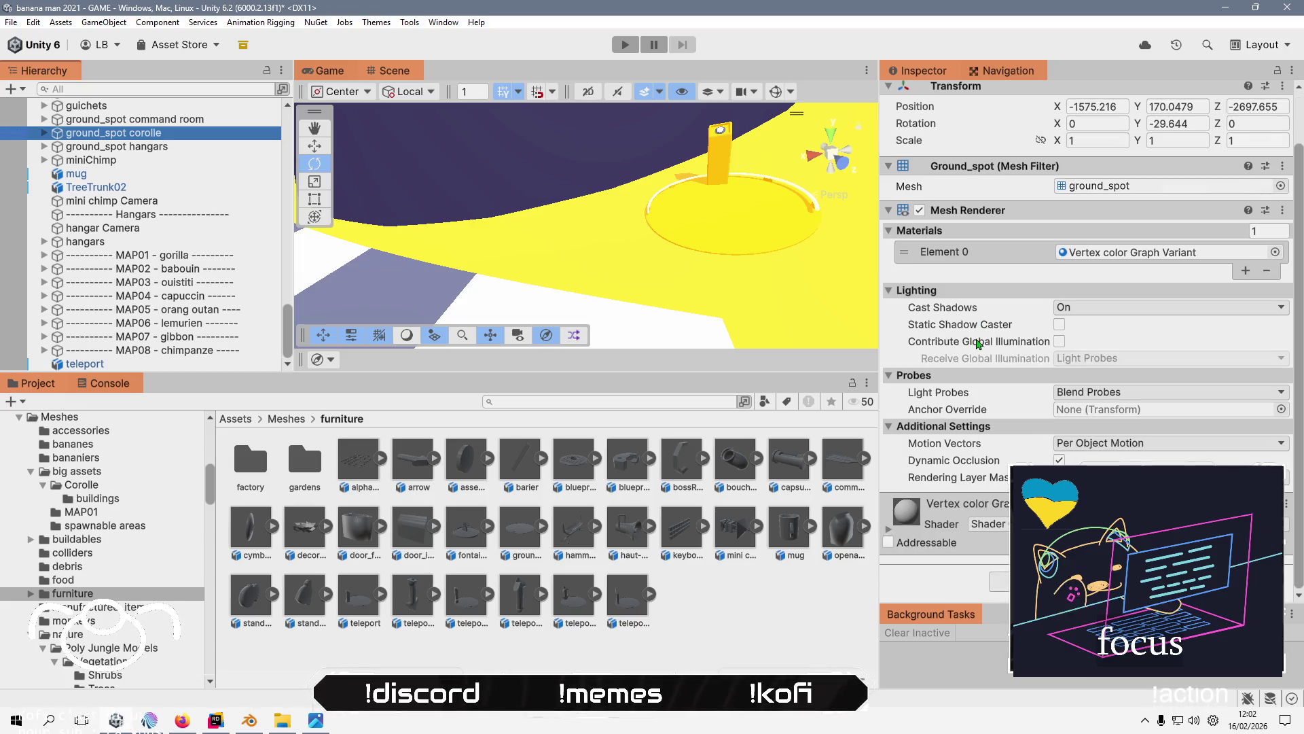
pyautogui.click(45, 133)
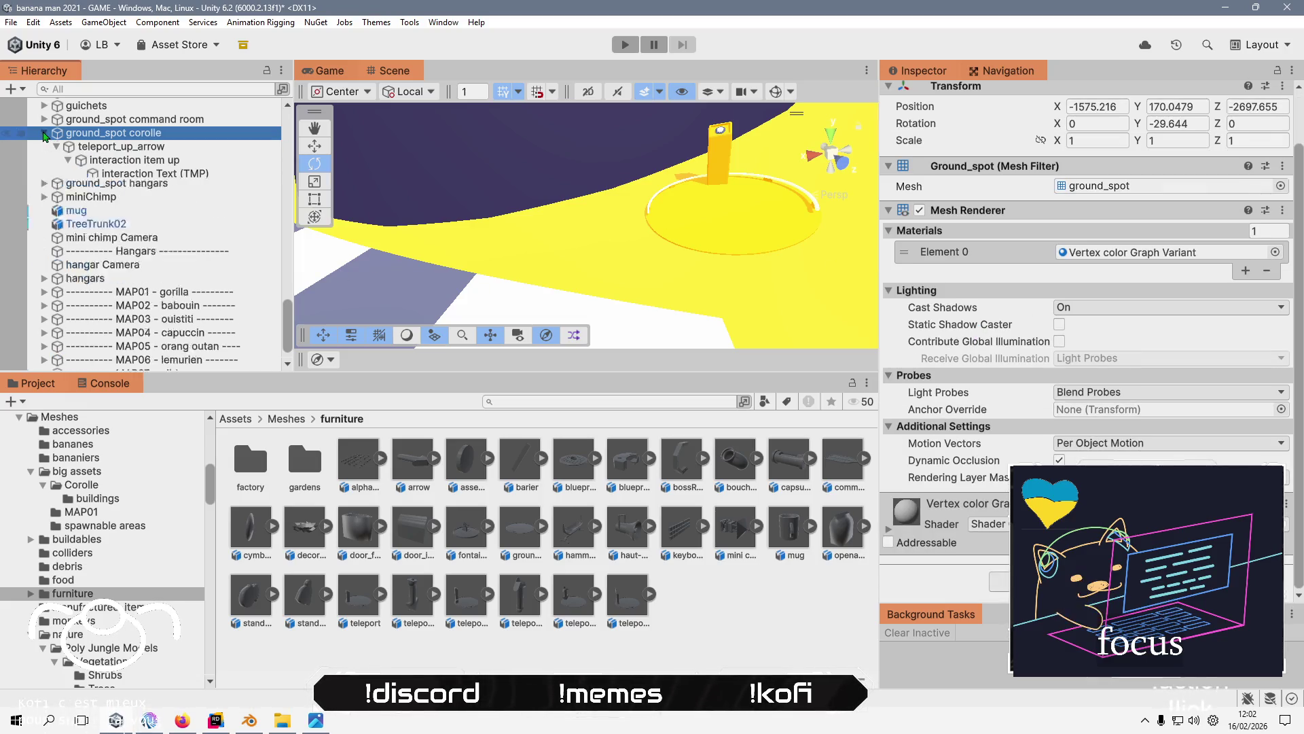
pyautogui.click(68, 160)
pyautogui.click(136, 160)
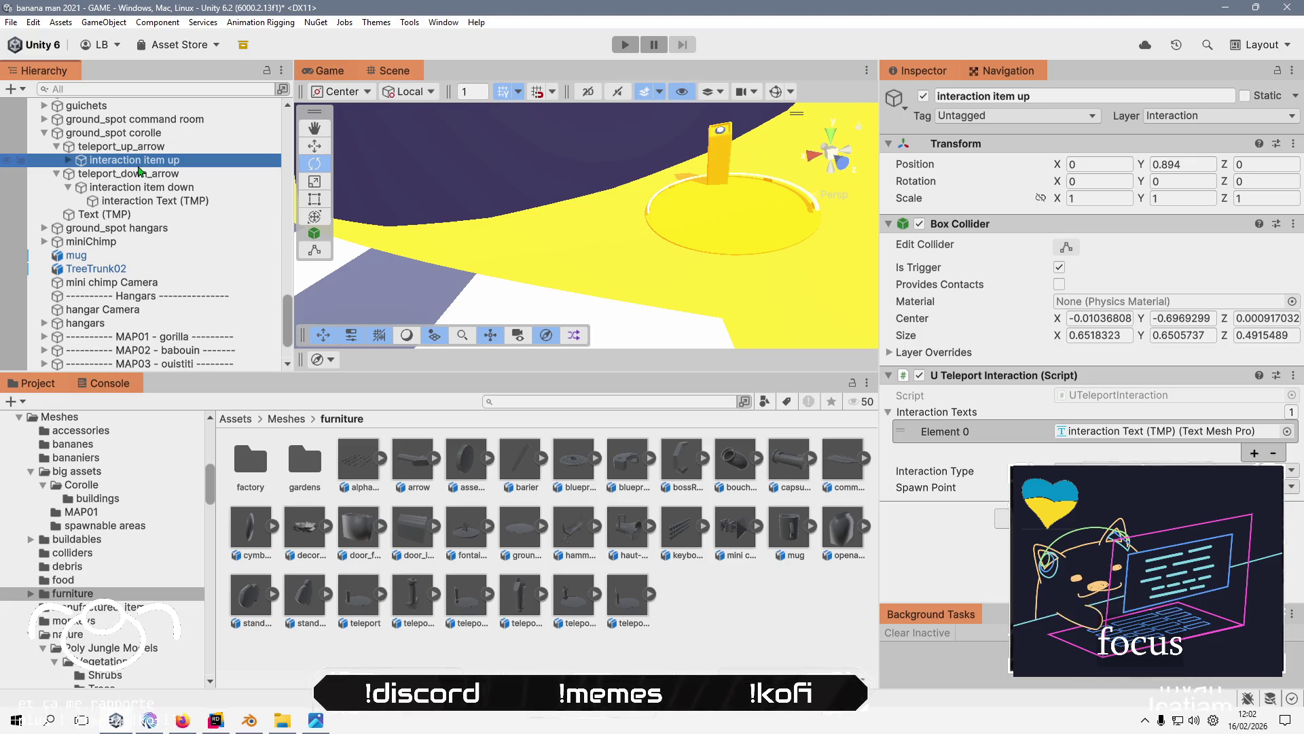
pyautogui.scroll(-3, 132, 258)
pyautogui.click(85, 363)
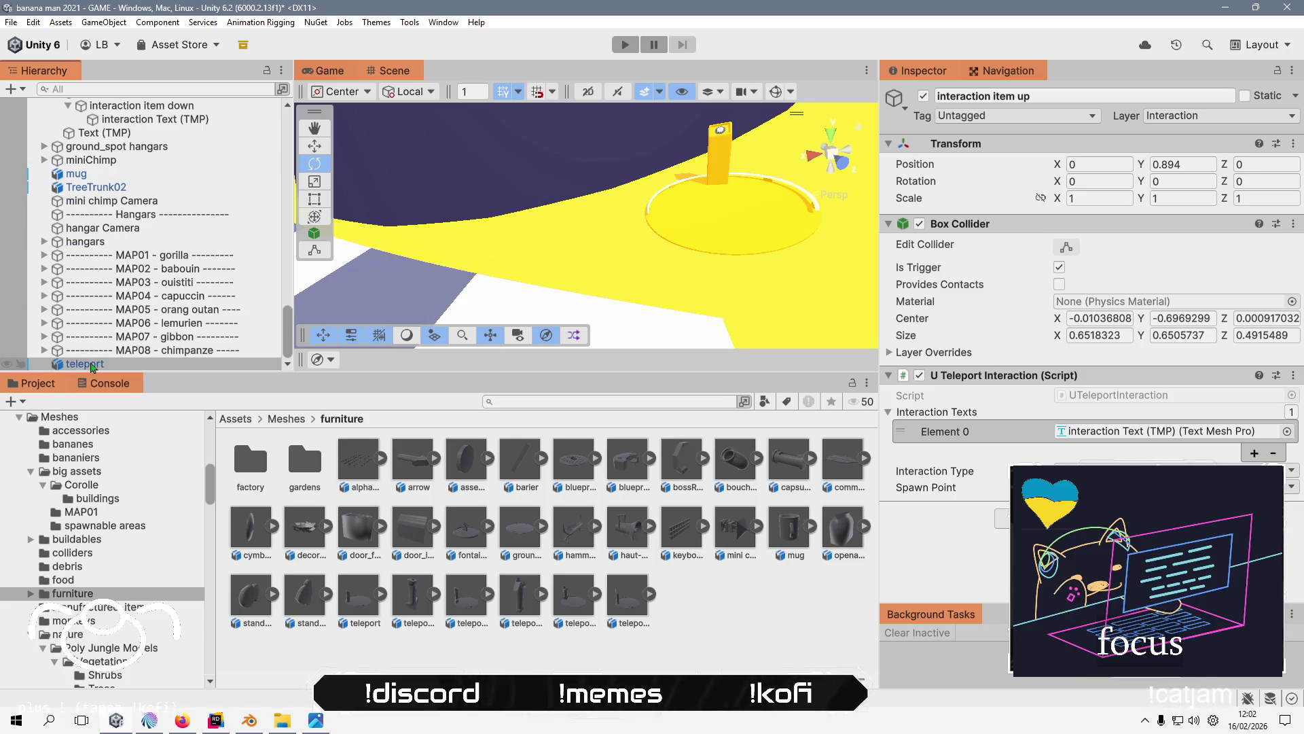
pyautogui.rightClick(94, 363)
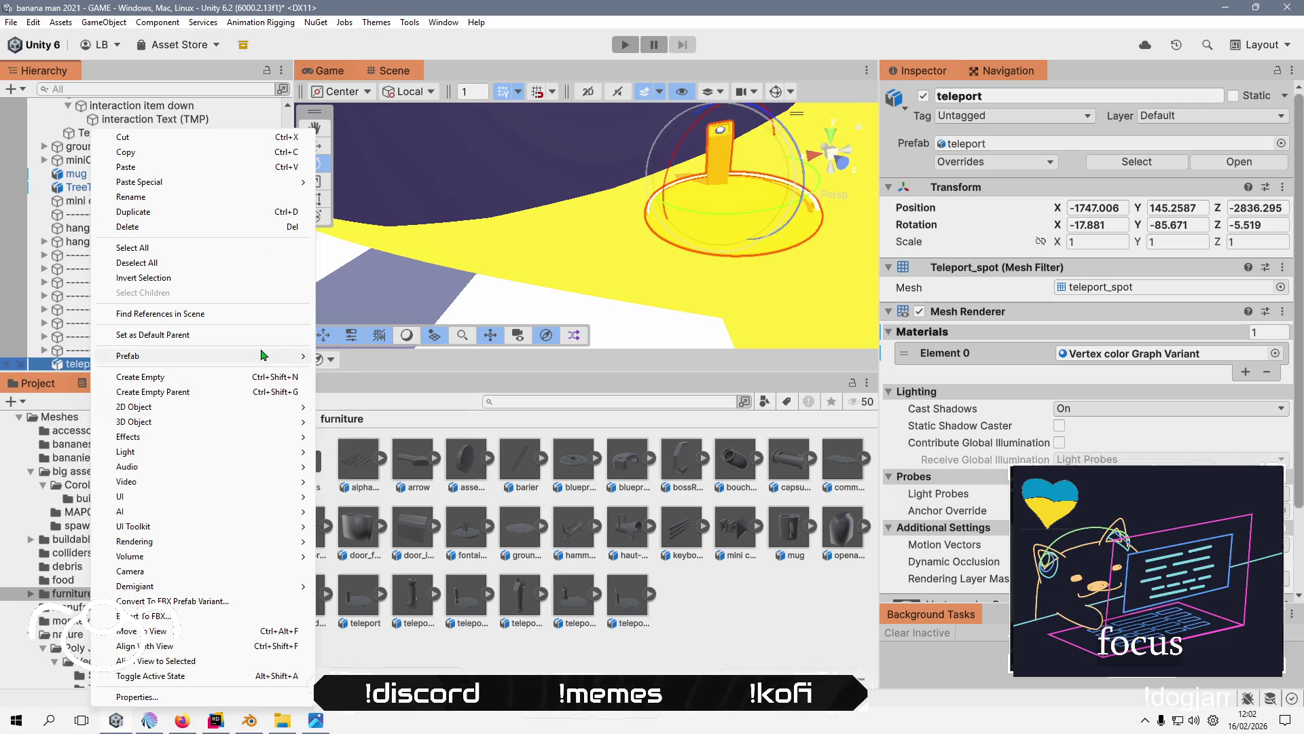
# - Fully unpack the teleport prefab and paste interaction item up as its child
pyautogui.moveTo(296, 356)
pyautogui.click(391, 464)
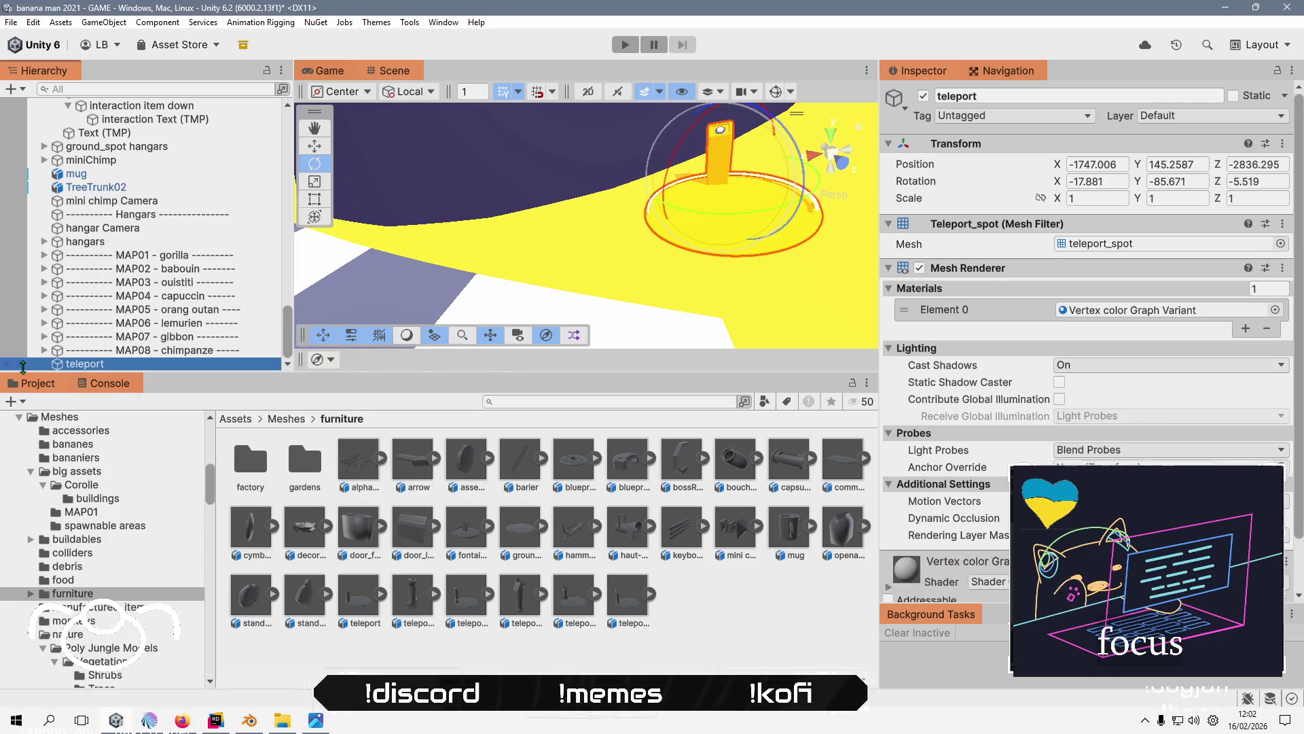
pyautogui.rightClick(117, 367)
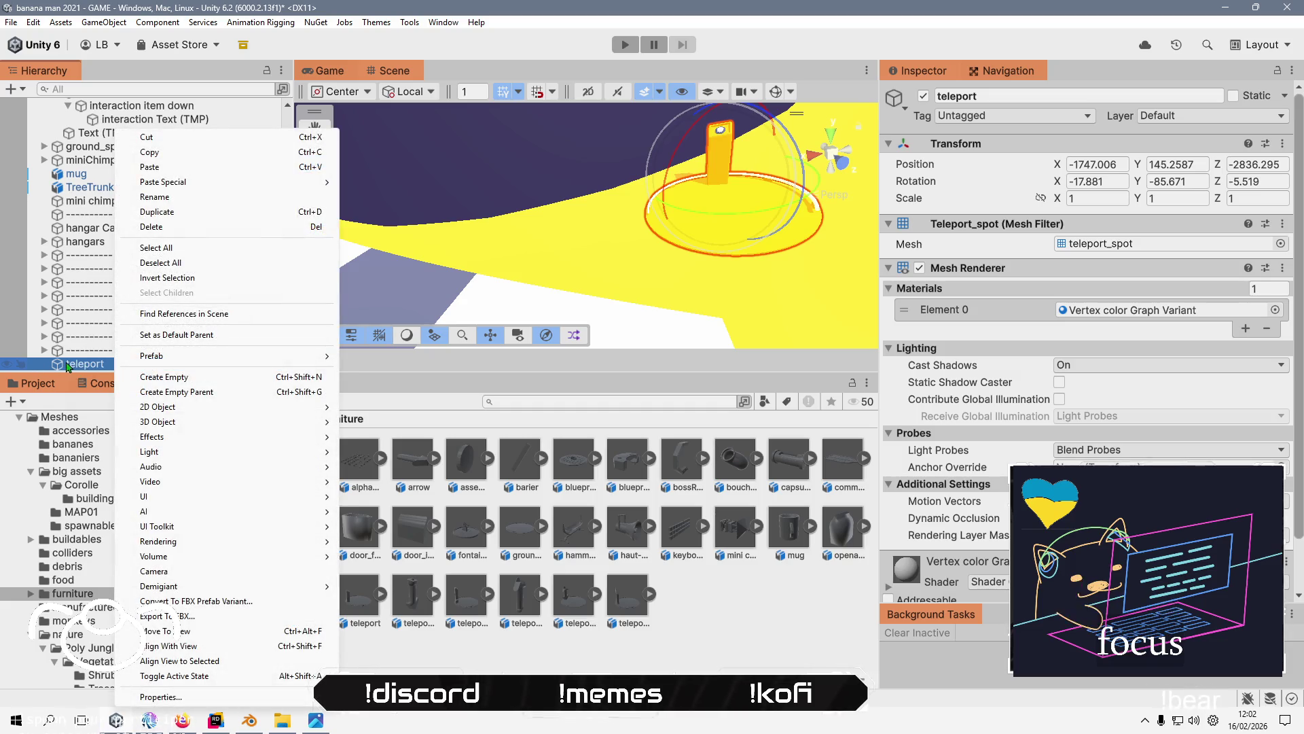
pyautogui.rightClick(66, 365)
pyautogui.moveTo(258, 181)
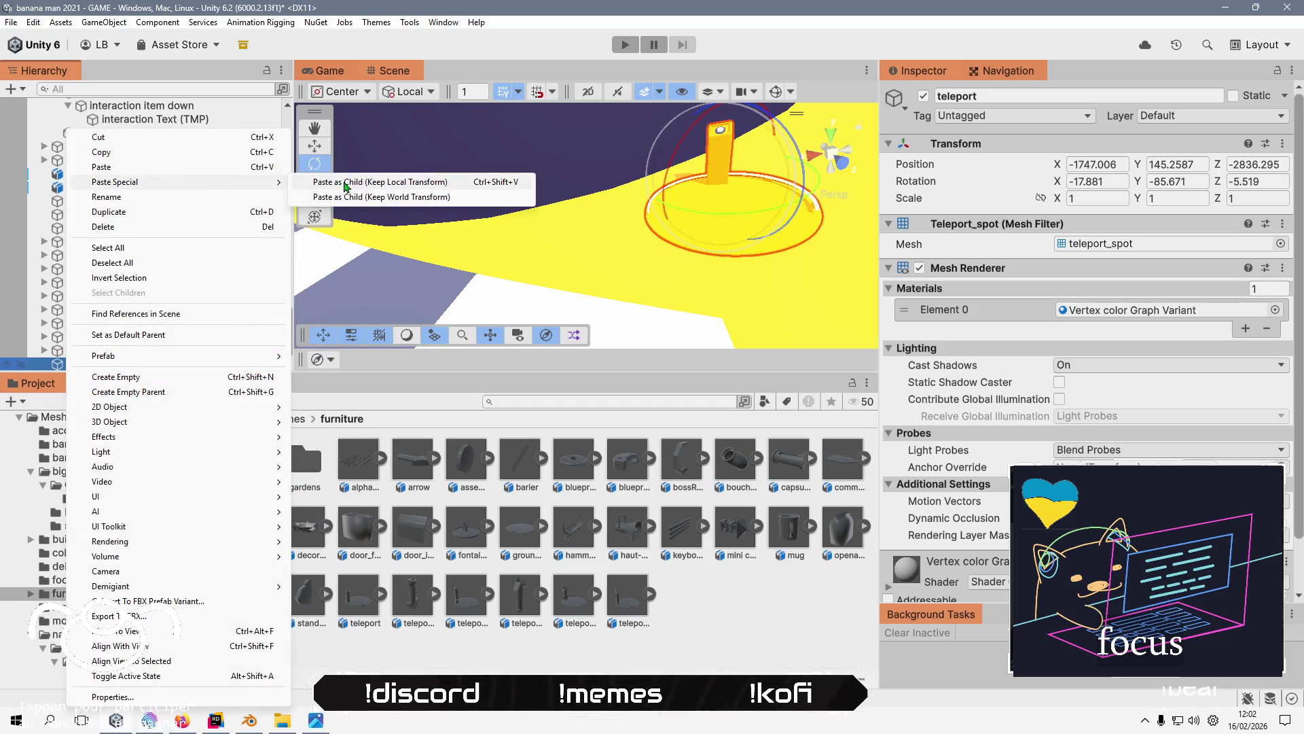
pyautogui.click(347, 182)
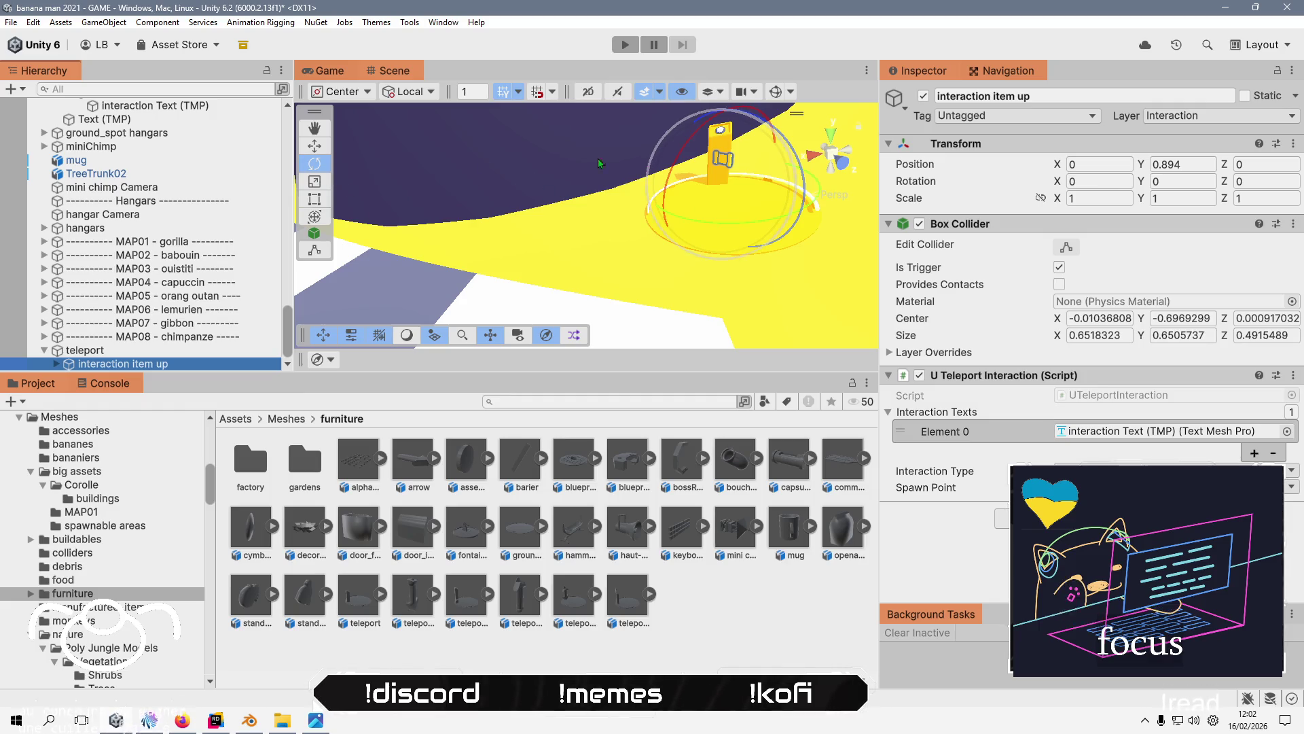
# - Raise the pasted trigger to Y 1.45 and slide it onto the pillar
pyautogui.click(314, 146)
pyautogui.moveTo(592, 182); pyautogui.dragTo(597, 256)
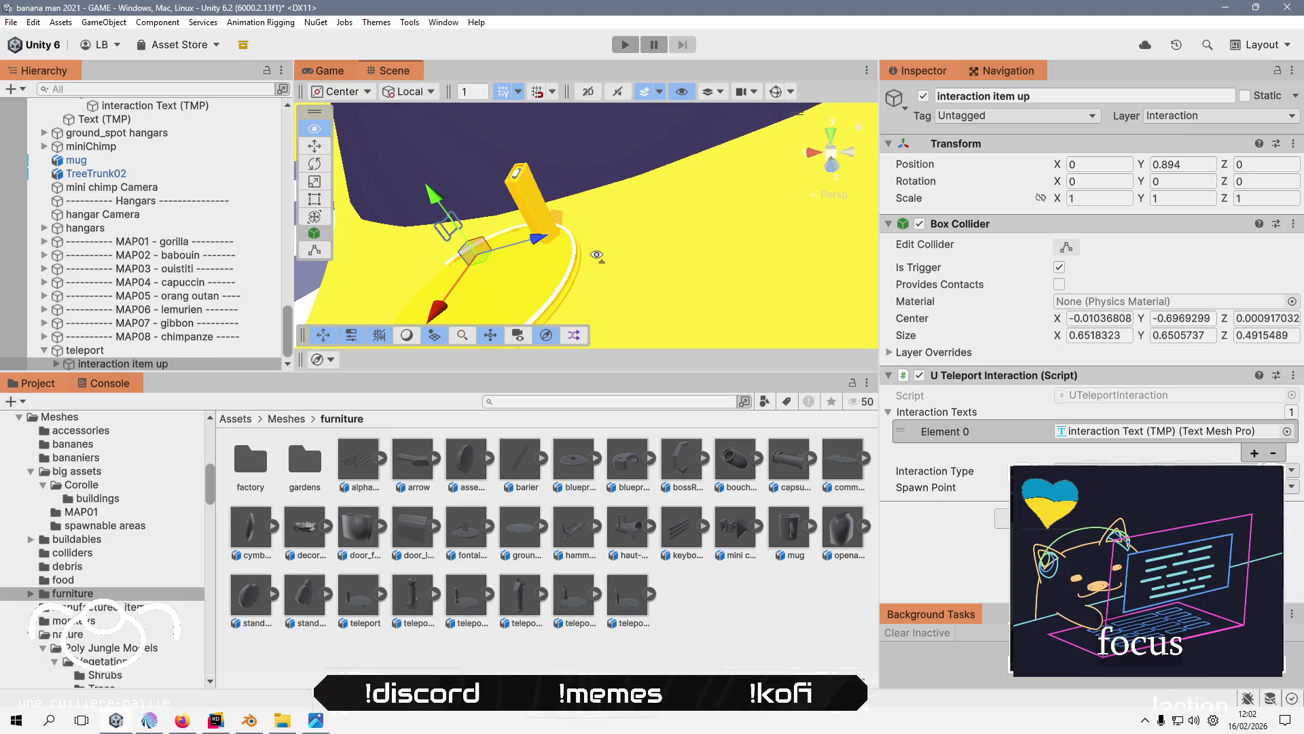
pyautogui.click(314, 250)
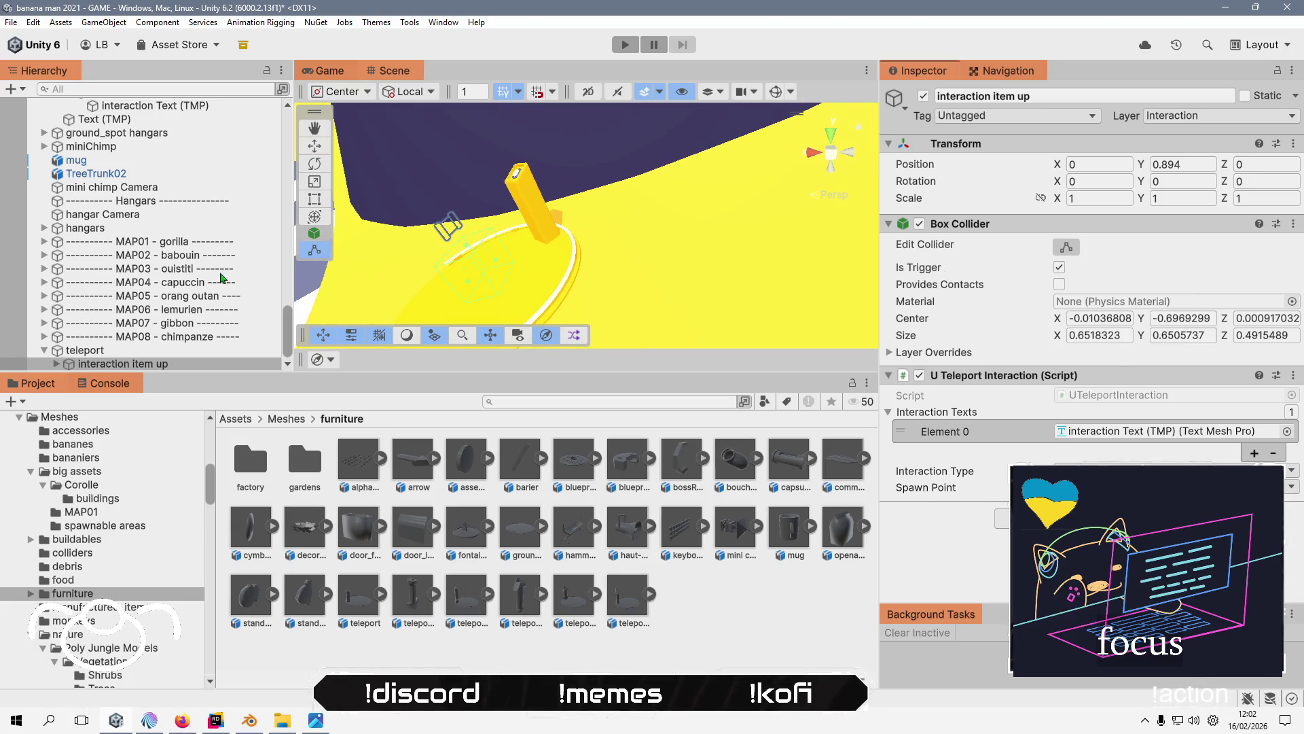
pyautogui.click(315, 145)
pyautogui.moveTo(438, 203); pyautogui.dragTo(429, 156)
pyautogui.moveTo(454, 226)
pyautogui.mouseDown()
pyautogui.moveTo(526, 214)
pyautogui.moveTo(578, 259)
pyautogui.moveTo(568, 221)
pyautogui.mouseUp()
pyautogui.press('f')
pyautogui.click(1067, 249)
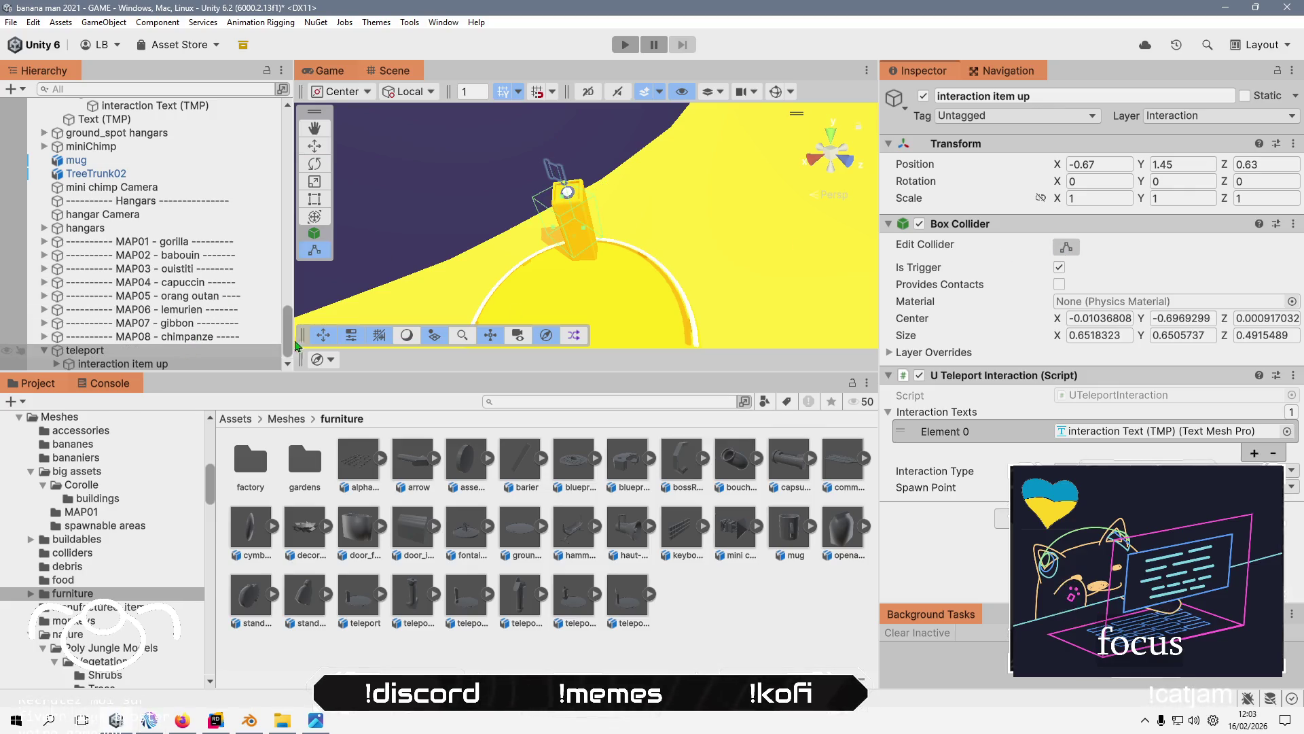
# - Turn the trigger -42.1° on Y and snap it to position -0.6, 1.45, 0.7
pyautogui.click(314, 163)
pyautogui.moveTo(633, 198); pyautogui.dragTo(664, 228)
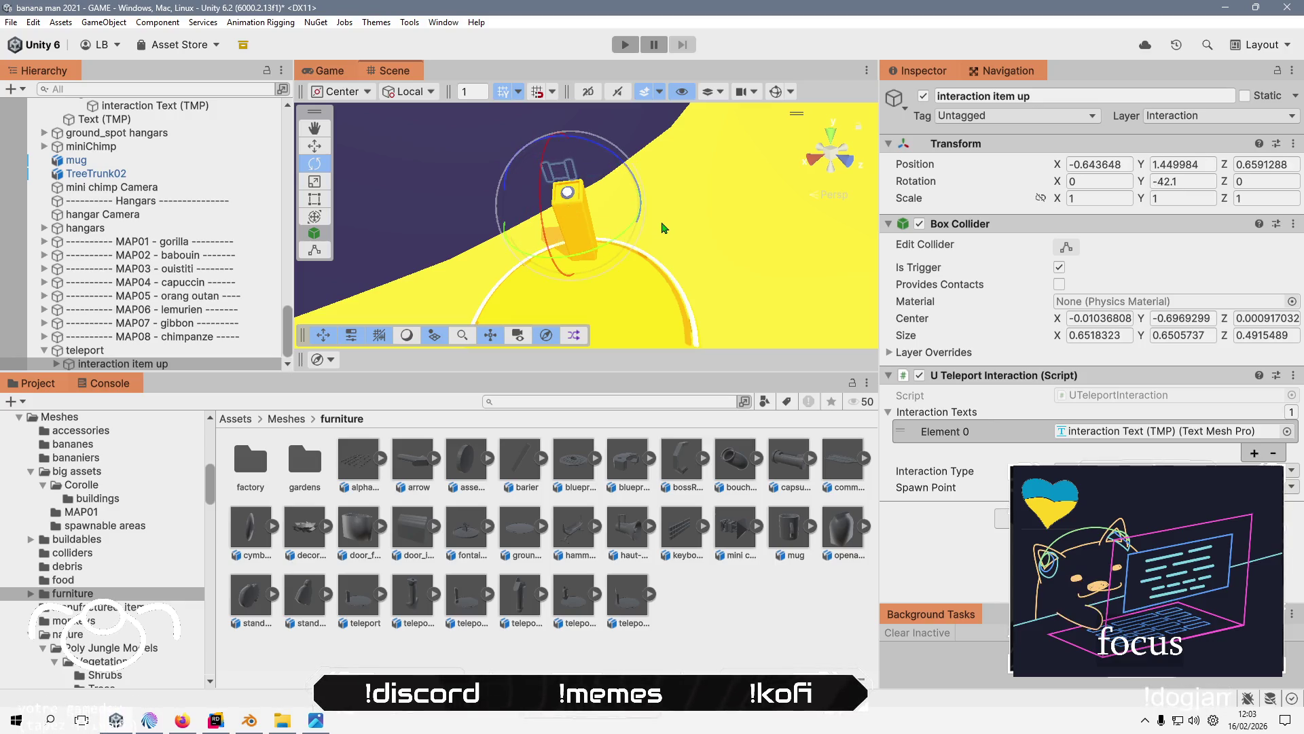
pyautogui.click(314, 145)
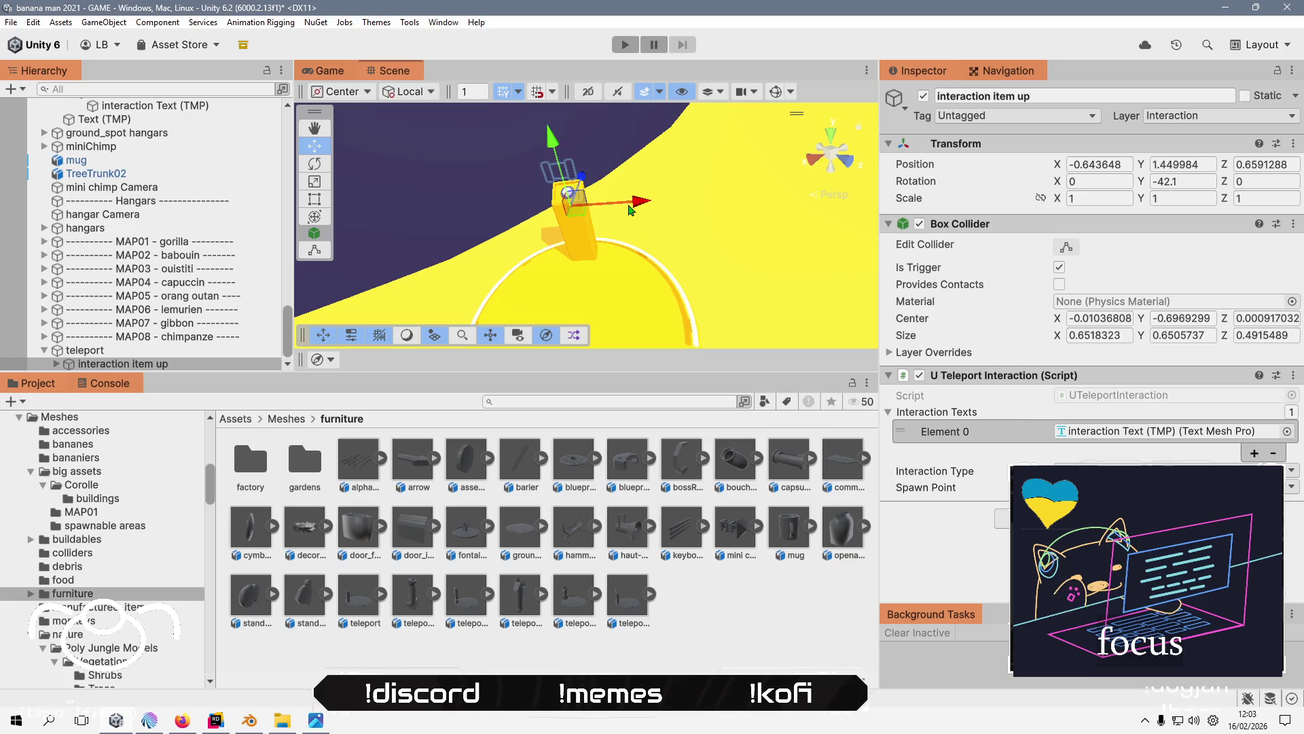
pyautogui.moveTo(630, 210); pyautogui.dragTo(633, 208)
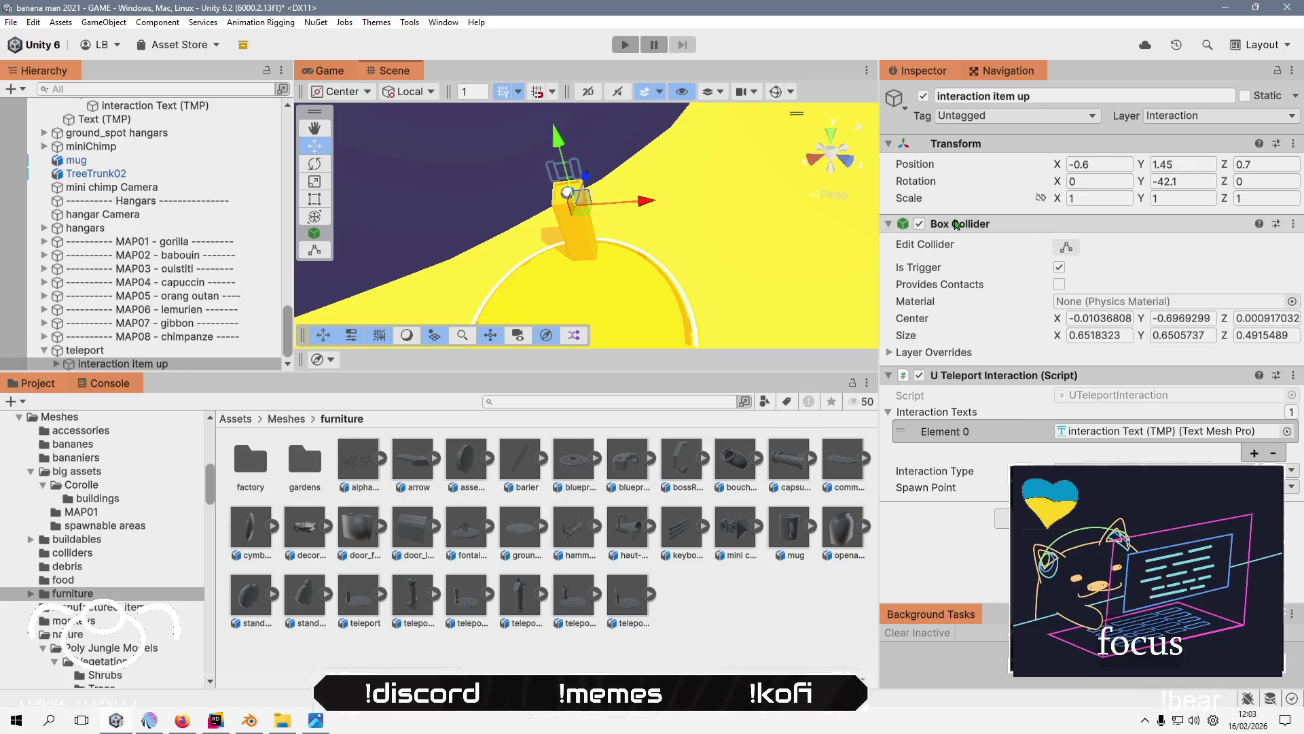
# - Stretch and widen the trigger box's faces around the pillar
pyautogui.moveTo(672, 224)
pyautogui.mouseDown()
pyautogui.moveTo(691, 218)
pyautogui.moveTo(677, 165)
pyautogui.mouseUp()
pyautogui.moveTo(694, 246); pyautogui.dragTo(696, 272)
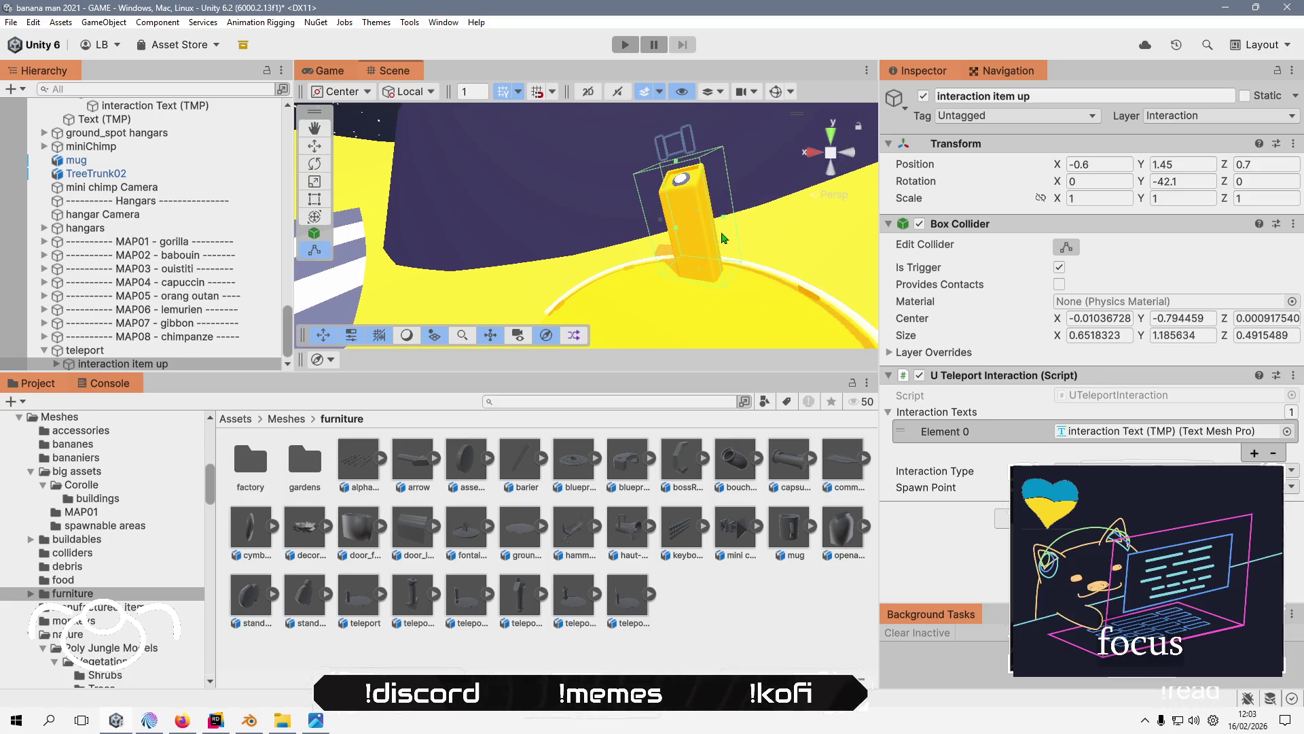
pyautogui.moveTo(721, 198); pyautogui.dragTo(745, 216)
pyautogui.moveTo(660, 224); pyautogui.dragTo(639, 228)
pyautogui.moveTo(638, 228)
pyautogui.mouseDown()
pyautogui.moveTo(696, 367)
pyautogui.moveTo(587, 280)
pyautogui.mouseUp()
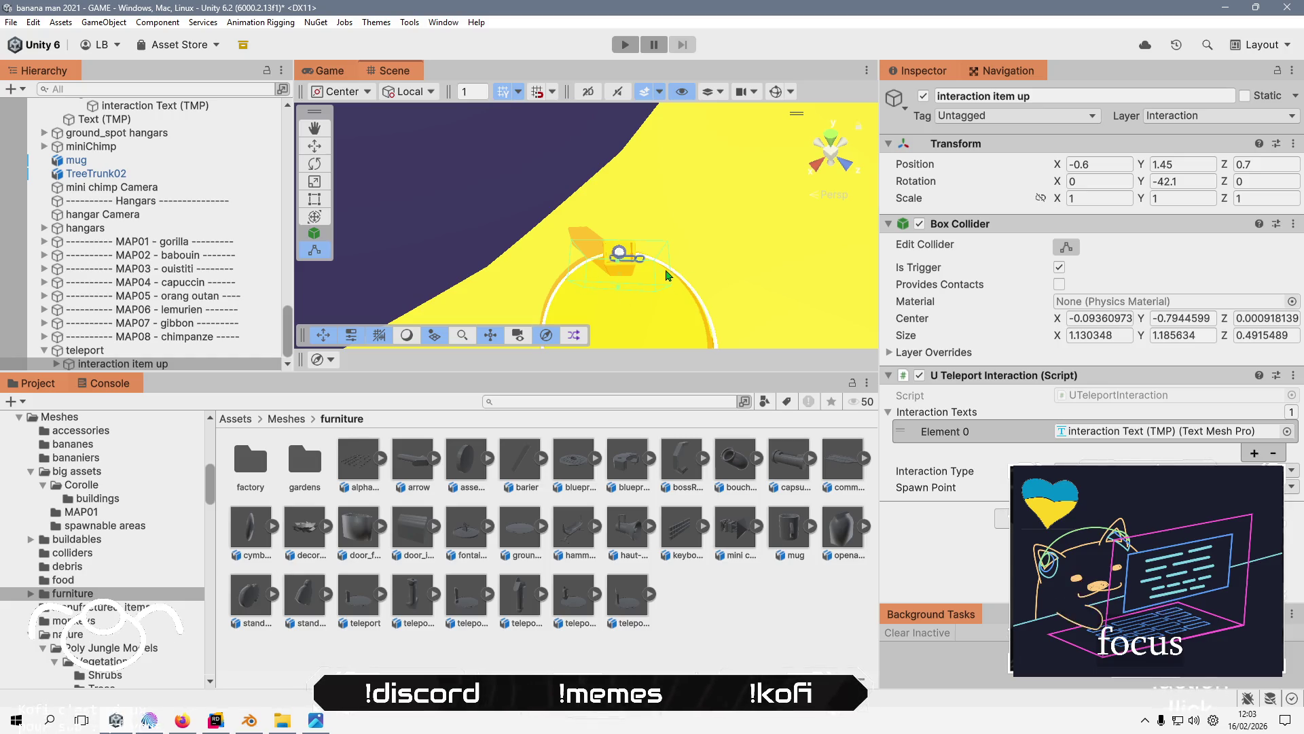
pyautogui.moveTo(647, 275); pyautogui.dragTo(644, 270)
pyautogui.moveTo(530, 284)
pyautogui.mouseDown()
pyautogui.moveTo(611, 170)
pyautogui.moveTo(635, 191)
pyautogui.moveTo(611, 203)
pyautogui.moveTo(652, 156)
pyautogui.moveTo(597, 197)
pyautogui.moveTo(761, 164)
pyautogui.mouseUp()
# - Nudge the trigger along X and resize the box to about 0.91 × 1.19 × 0.78
pyautogui.moveTo(710, 239)
pyautogui.mouseDown()
pyautogui.moveTo(743, 198)
pyautogui.moveTo(508, 233)
pyautogui.moveTo(543, 224)
pyautogui.moveTo(632, 268)
pyautogui.mouseUp()
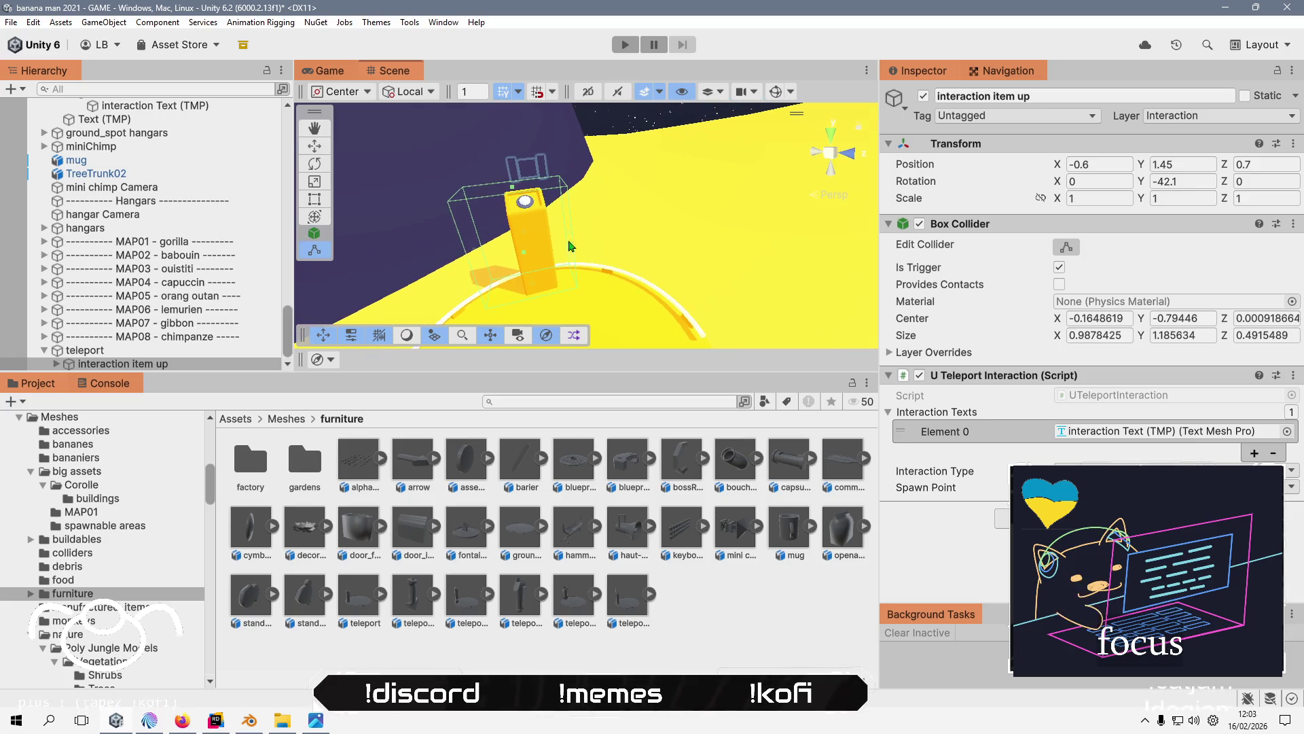
pyautogui.moveTo(517, 246)
pyautogui.mouseDown()
pyautogui.moveTo(516, 185)
pyautogui.moveTo(539, 222)
pyautogui.moveTo(516, 224)
pyautogui.mouseUp()
pyautogui.press('w')
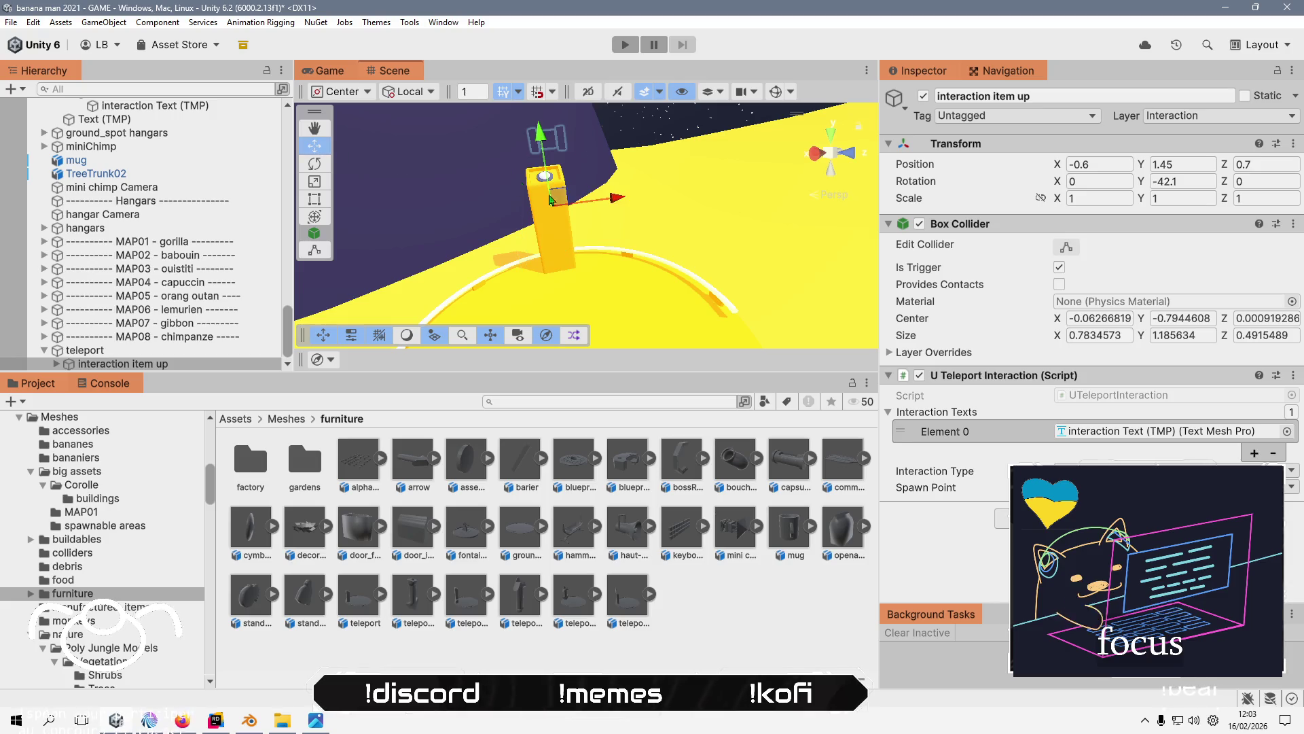
pyautogui.moveTo(624, 202)
pyautogui.mouseDown()
pyautogui.moveTo(554, 252)
pyautogui.moveTo(568, 182)
pyautogui.mouseUp()
pyautogui.click(1067, 248)
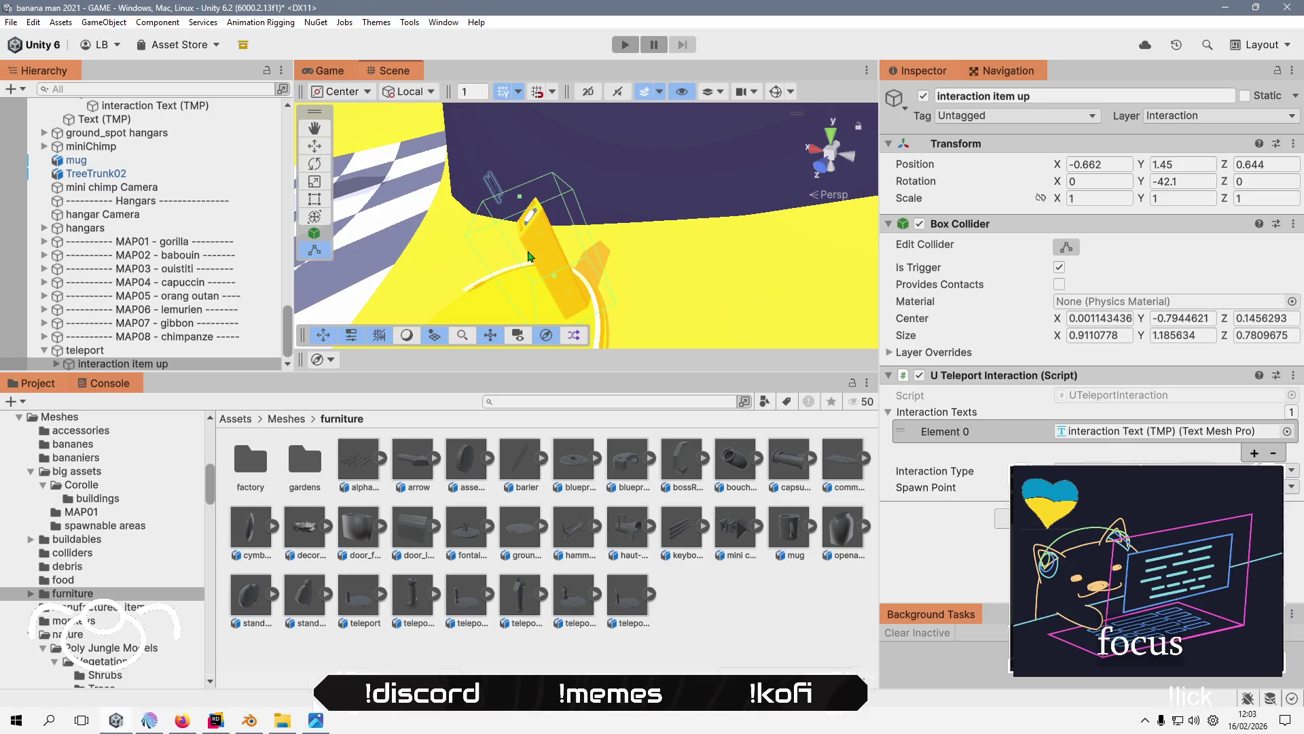
pyautogui.moveTo(543, 253); pyautogui.dragTo(556, 240)
# - Rename the parent teleport object, first confirming a name ending in 'corolle'
pyautogui.press('f')
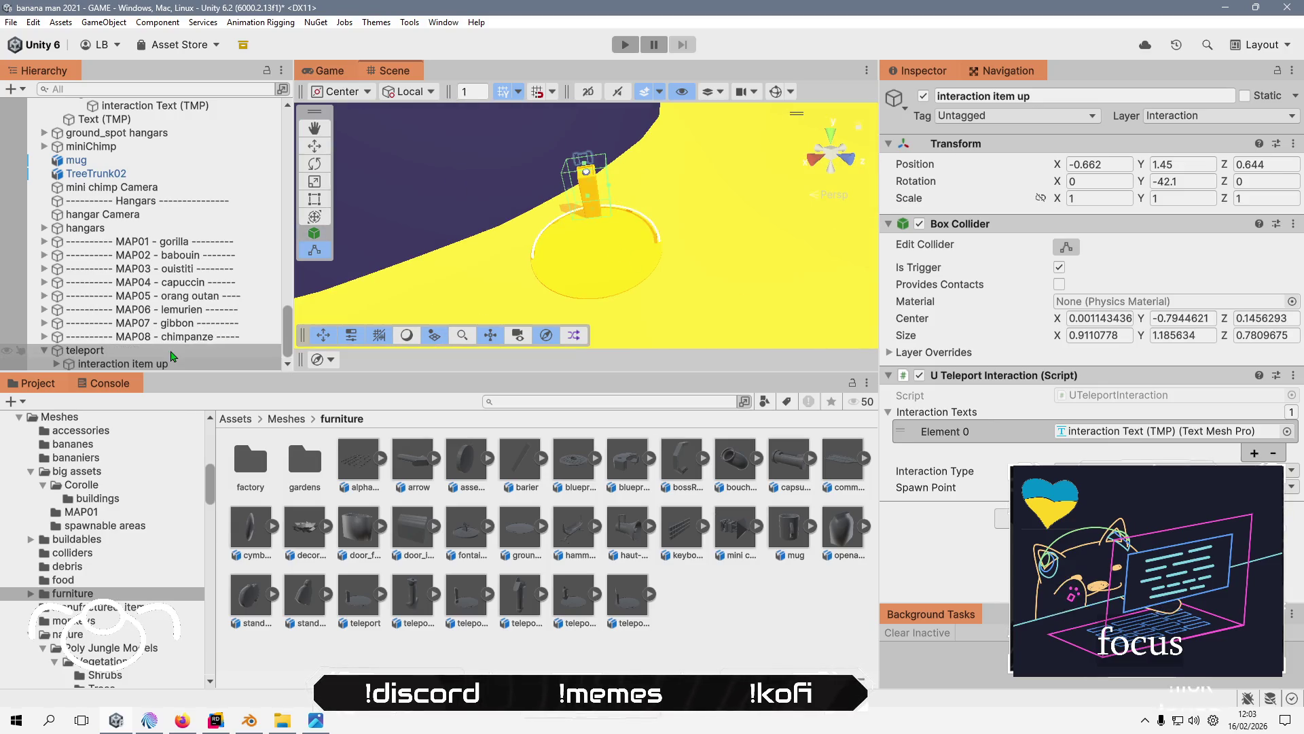
pyautogui.click(170, 351)
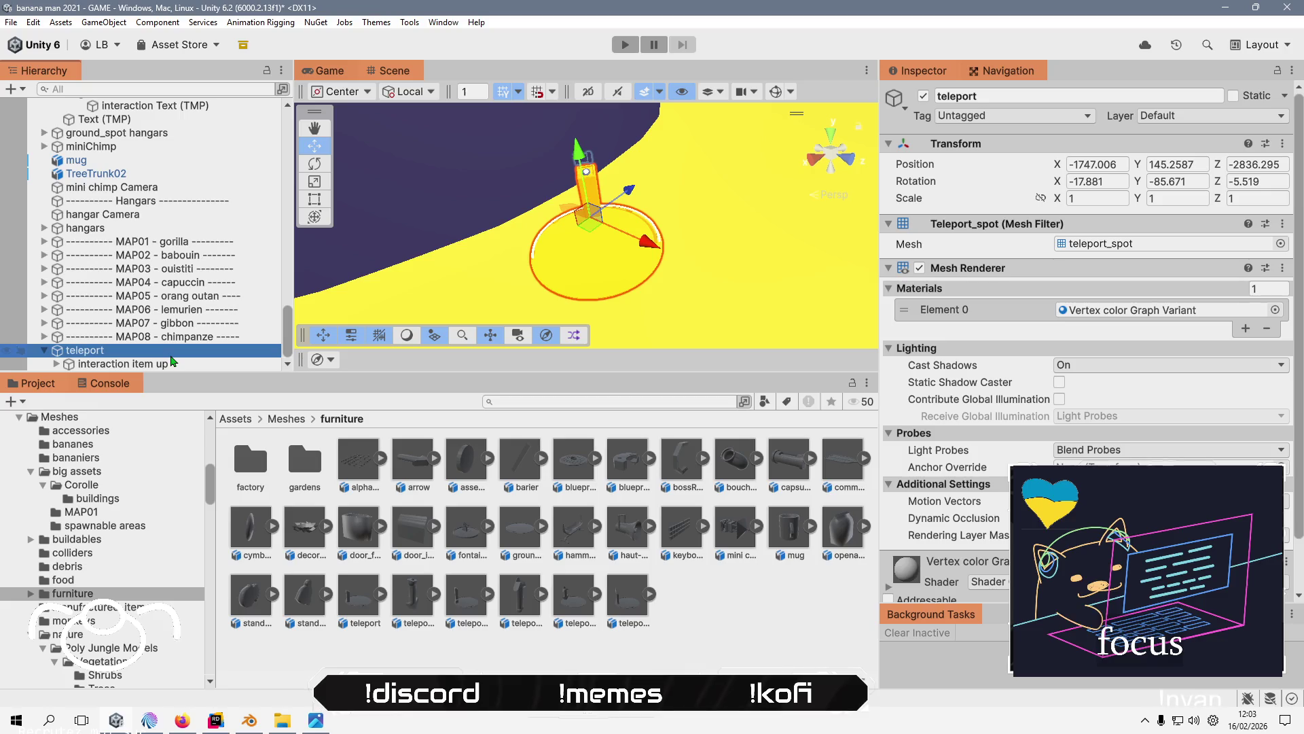
pyautogui.click(171, 355)
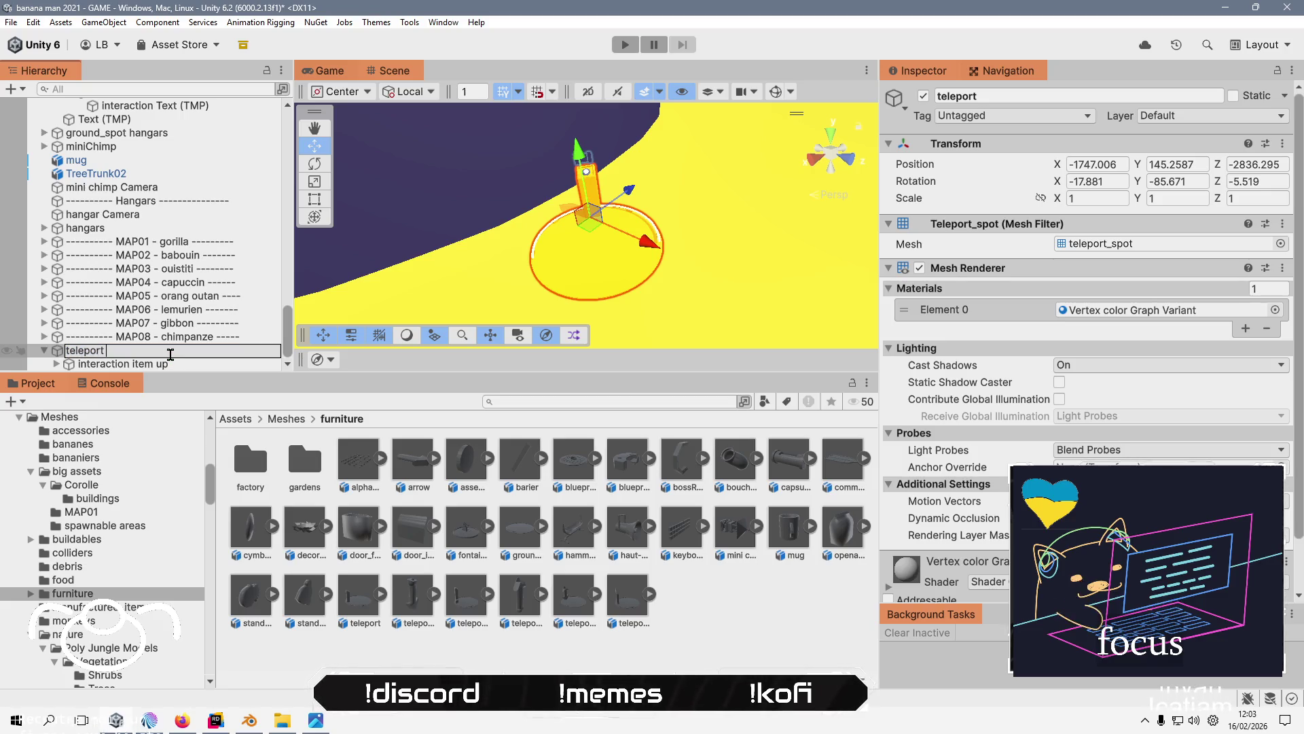
pyautogui.write('map')
pyautogui.press('Return')
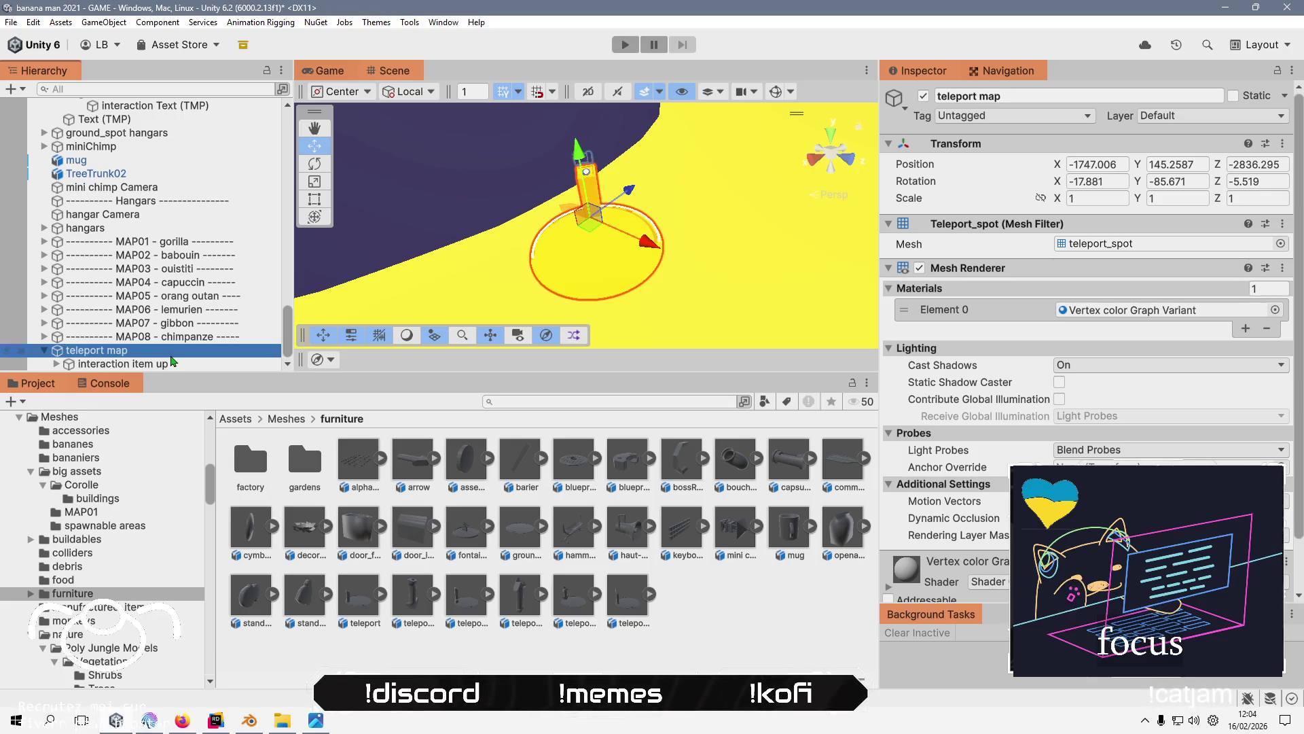
pyautogui.click(170, 354)
pyautogui.write('back')
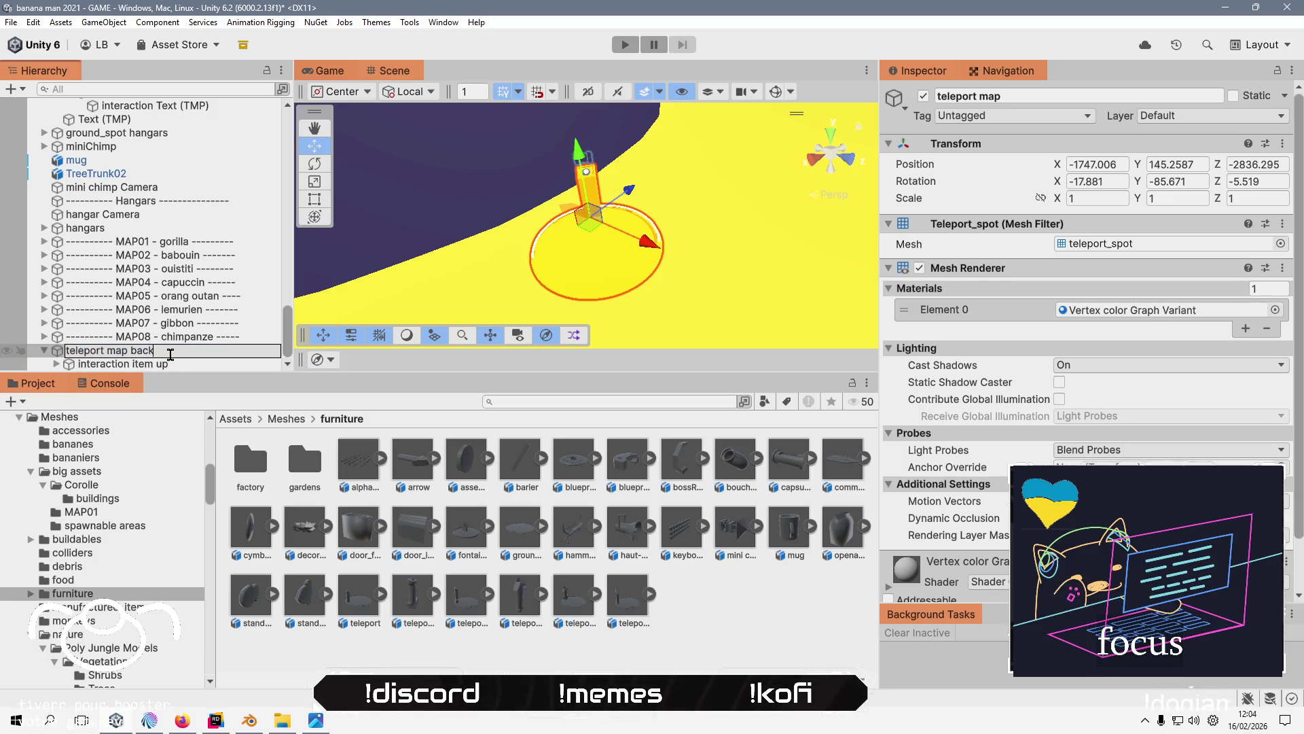
pyautogui.press('Left')
pyautogui.press('Left')
pyautogui.press('Left')
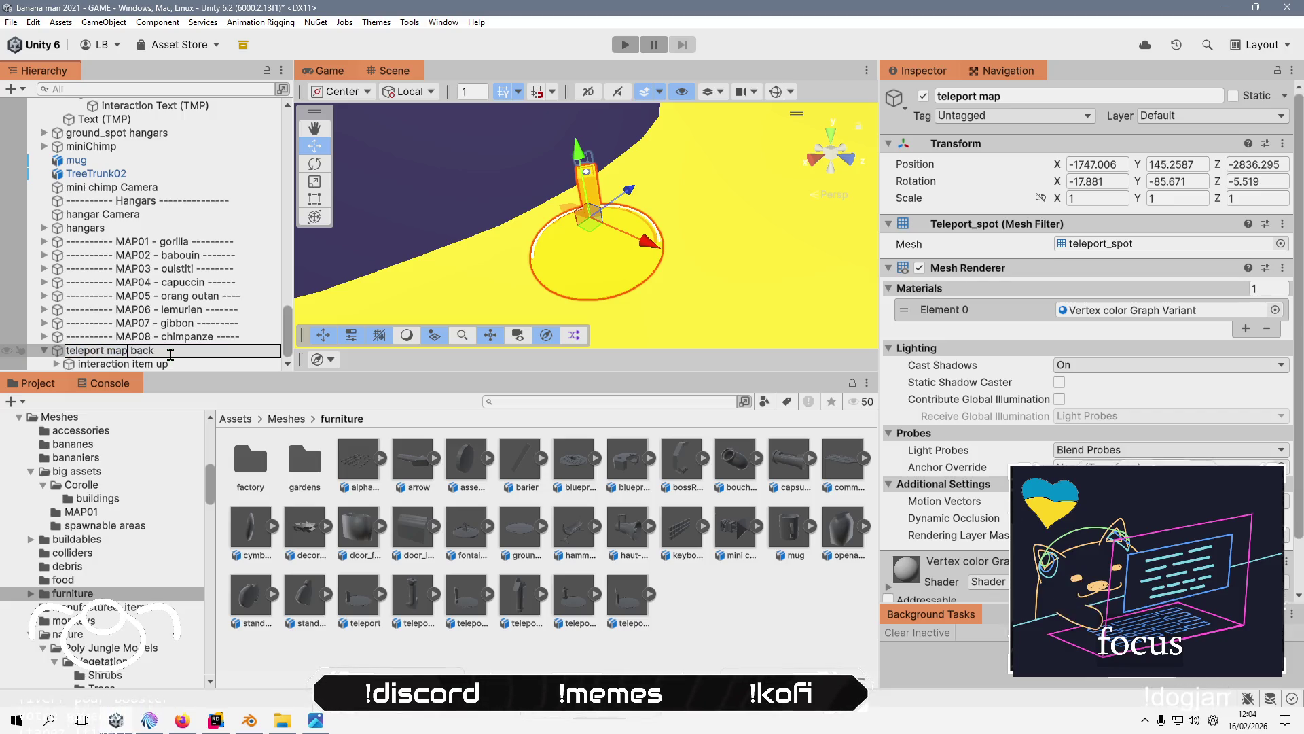
pyautogui.press('End')
pyautogui.write('cor')
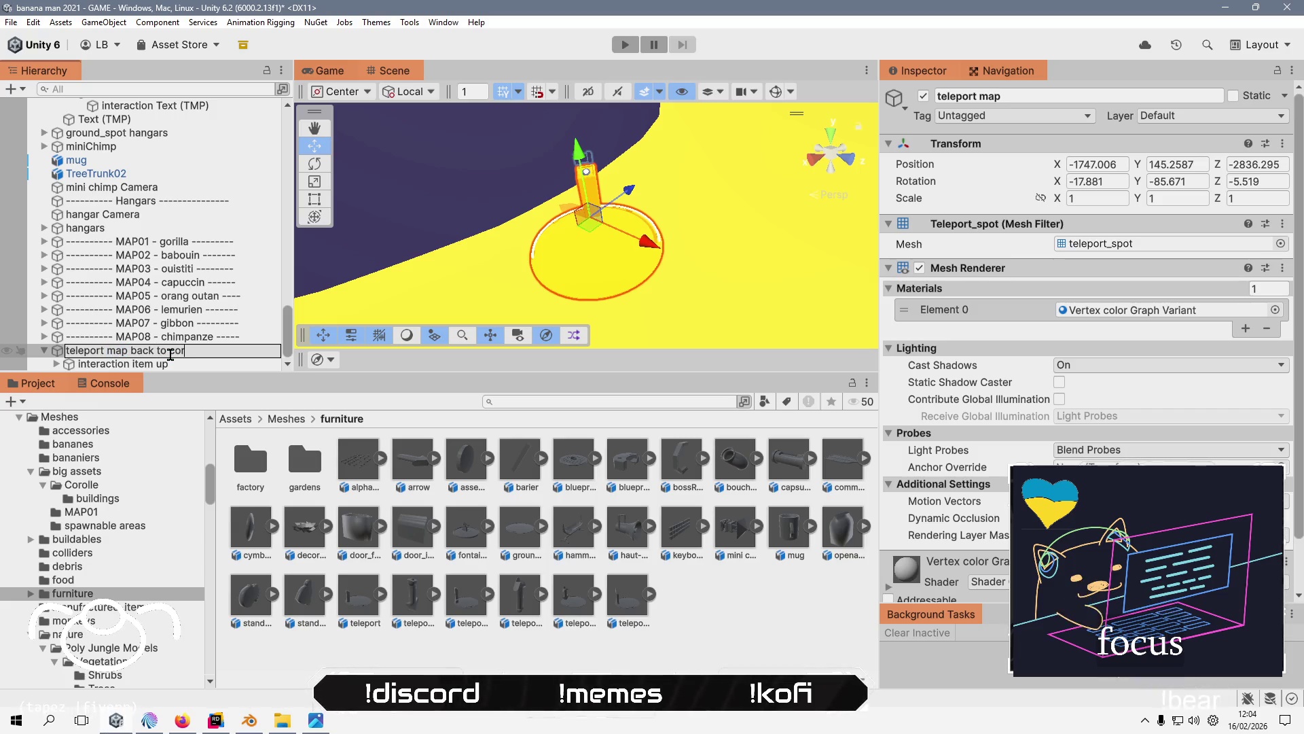
pyautogui.write('olle')
pyautogui.press('Return')
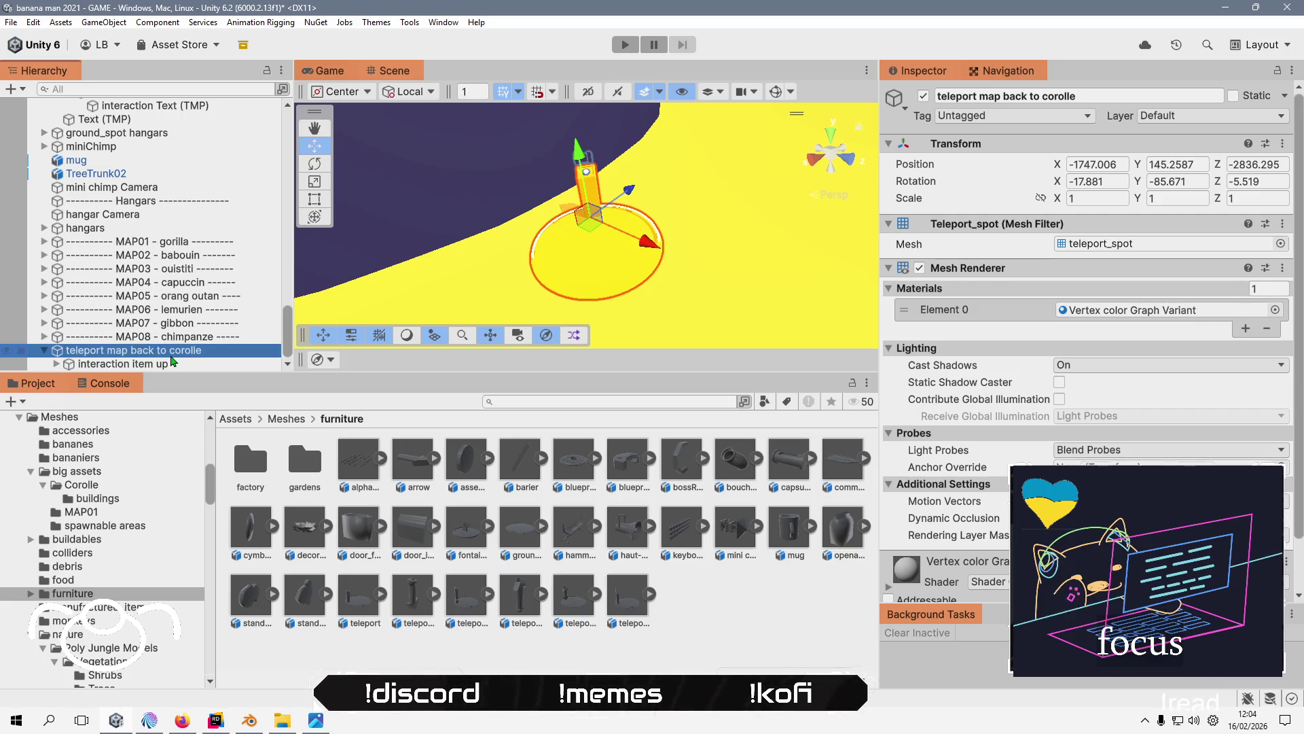
# - Fix the name to 'teleport map back to command room' and open the UTeleportInteraction script
pyautogui.click(171, 353)
pyautogui.moveTo(201, 351); pyautogui.dragTo(170, 353)
pyautogui.write('mand room')
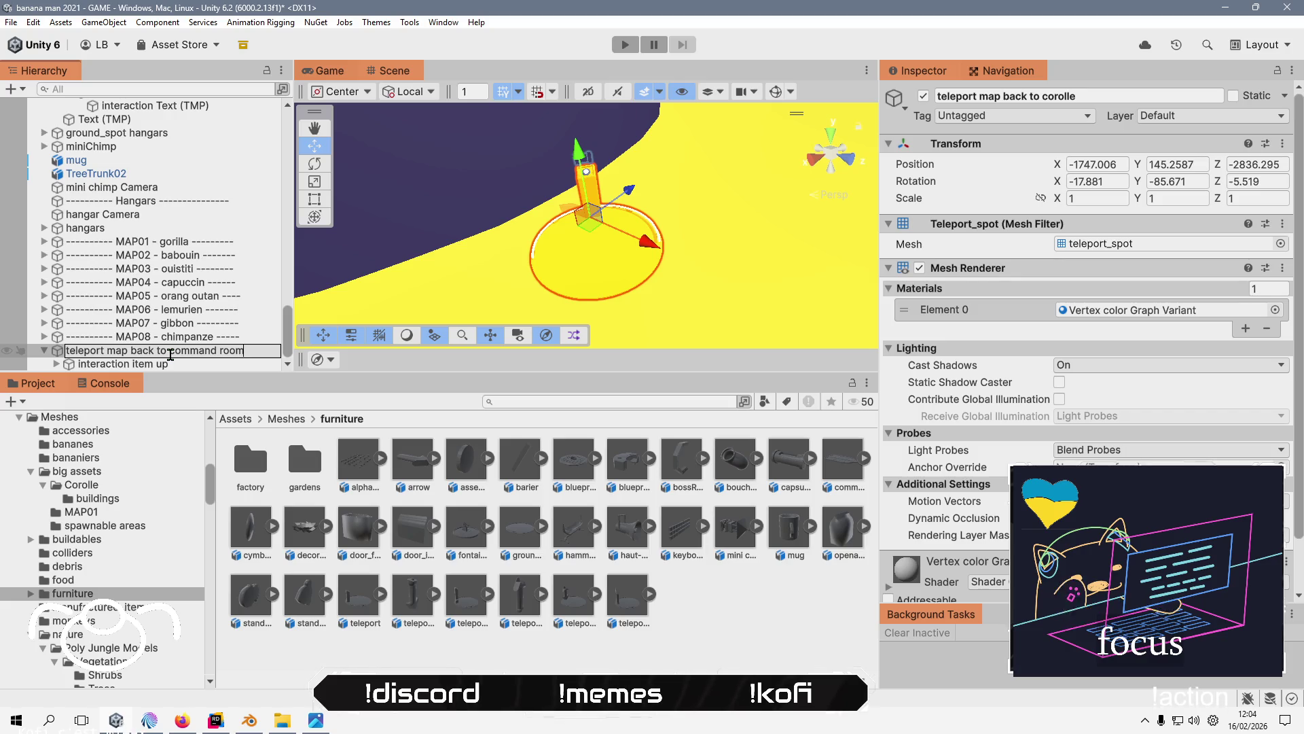
pyautogui.press('Return')
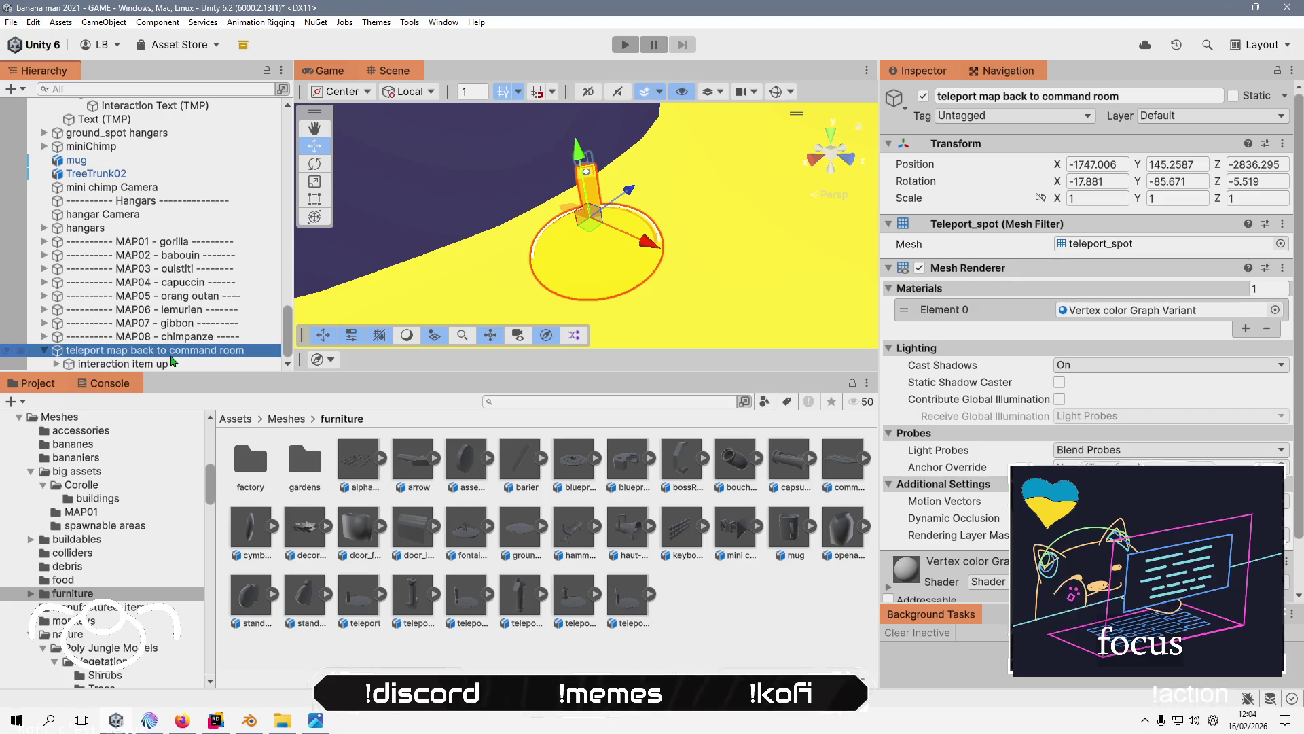
pyautogui.click(171, 363)
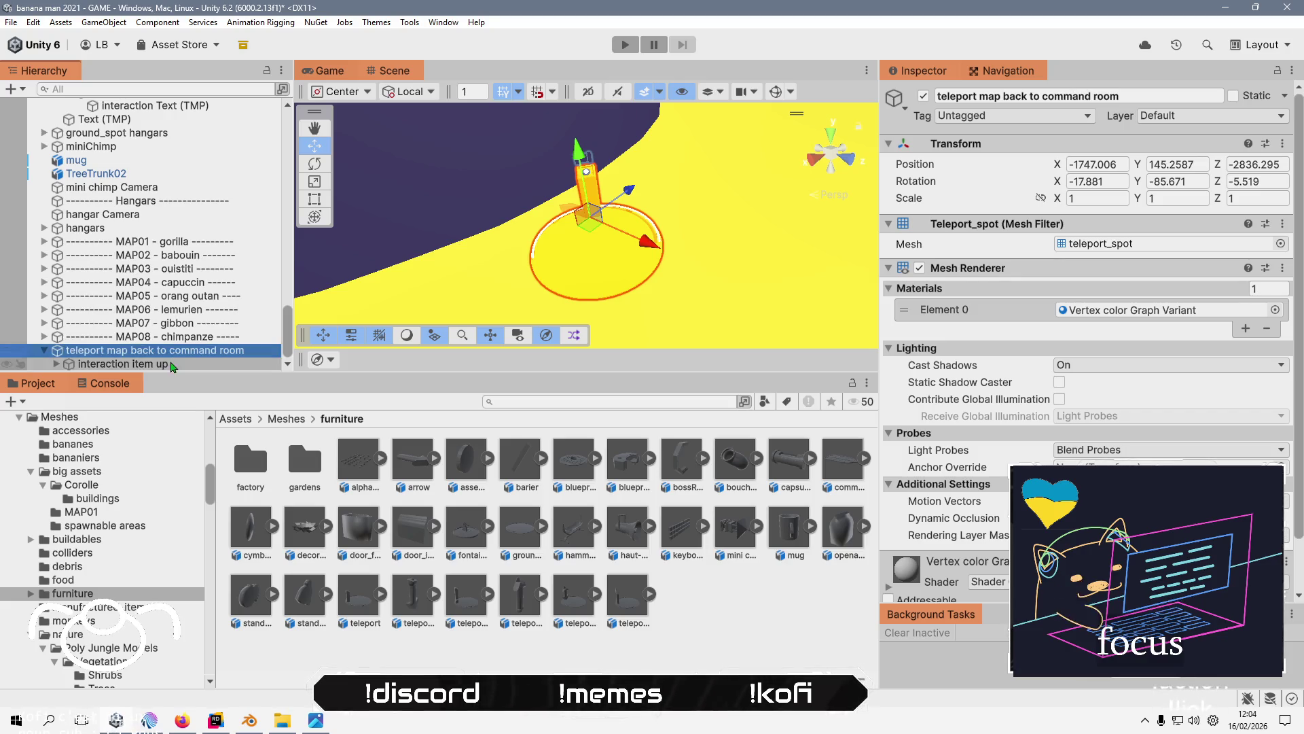
pyautogui.doubleClick(1126, 395)
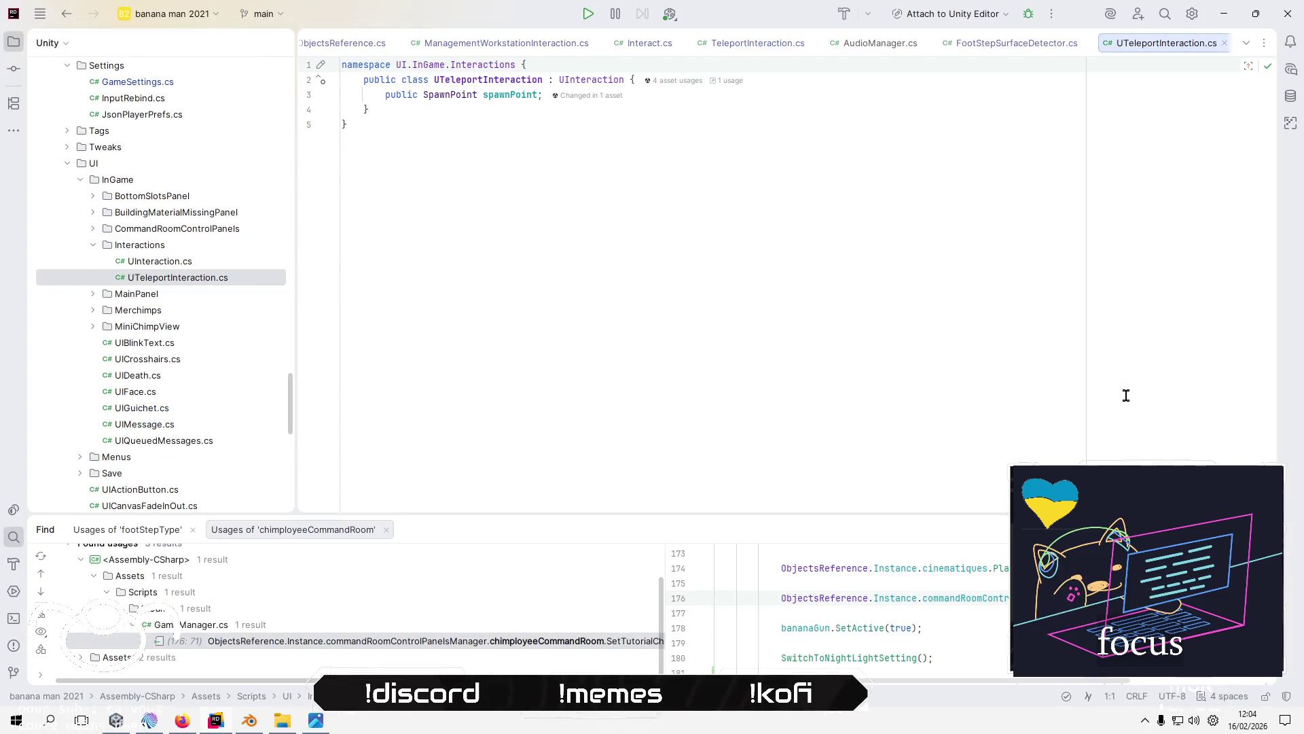
# - Inspect SpawnPoint in Rider, then back in Unity check interaction types and show the Assets root
pyautogui.click(466, 95)
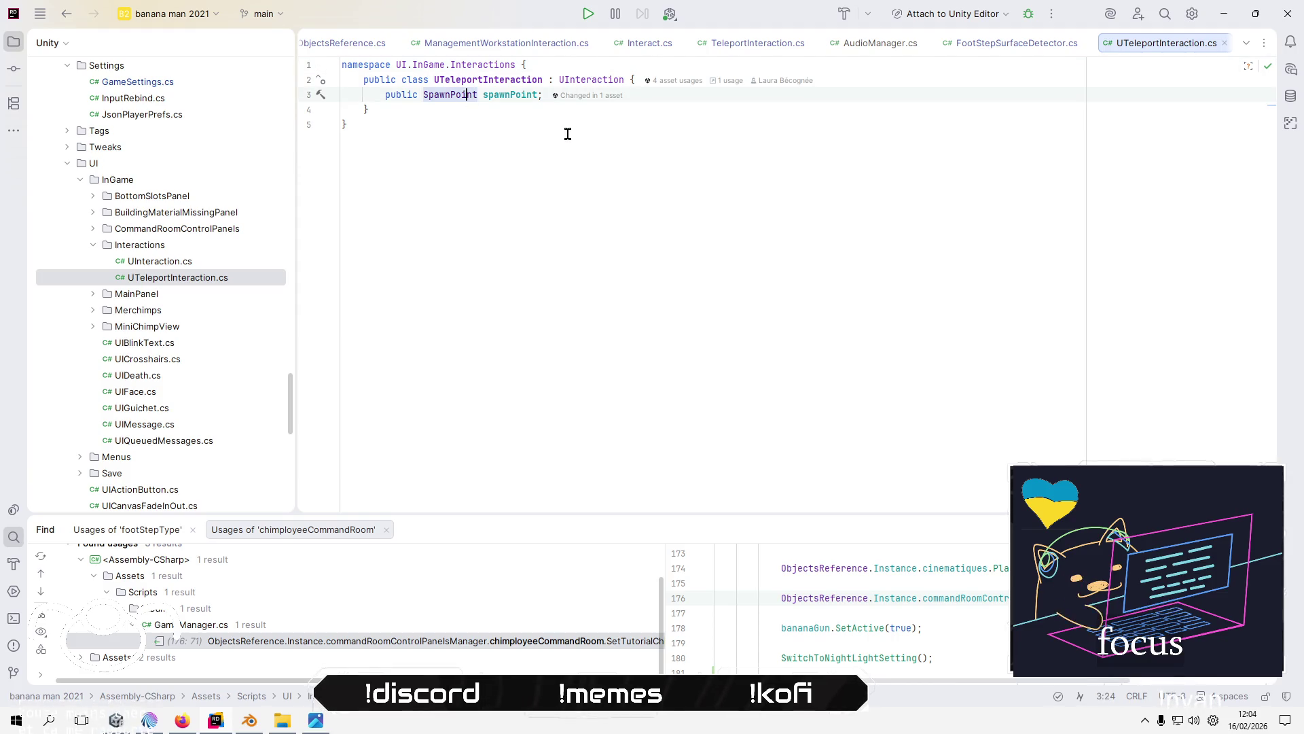
pyautogui.hotkey('alt', 'Tab')
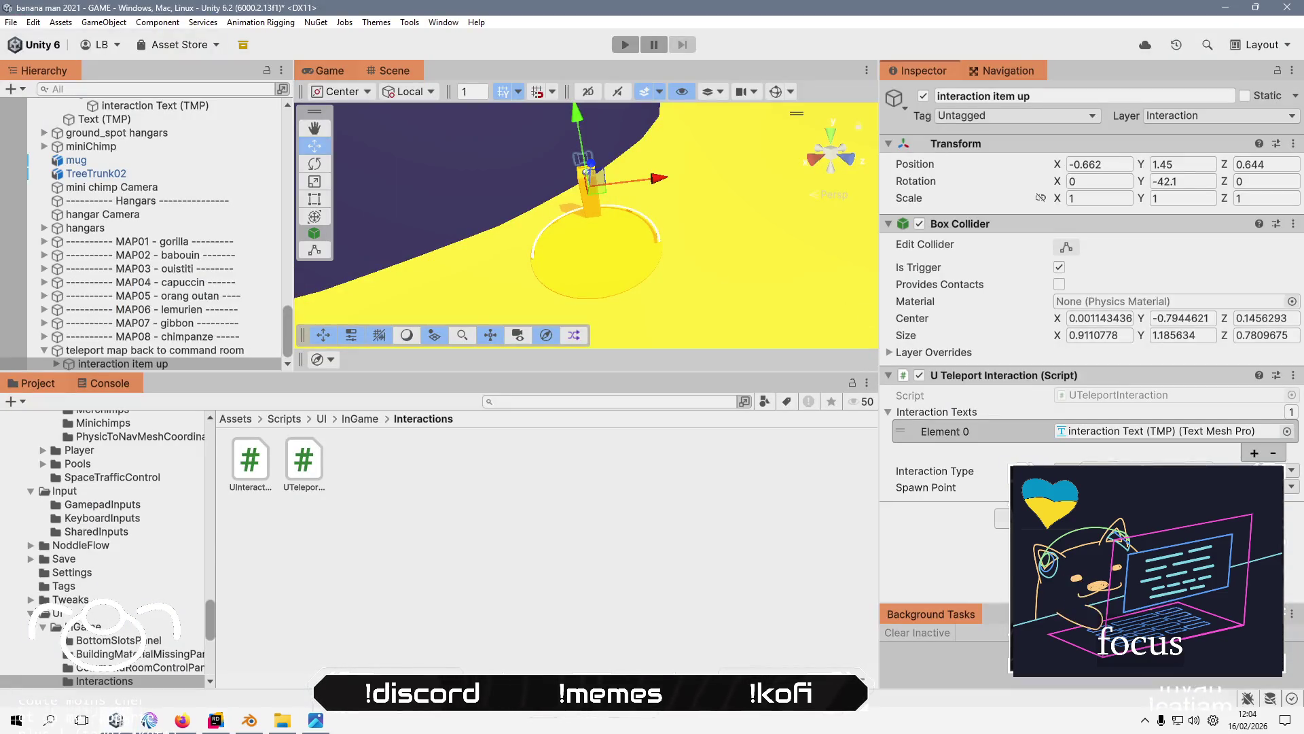
pyautogui.click(1121, 471)
pyautogui.click(989, 546)
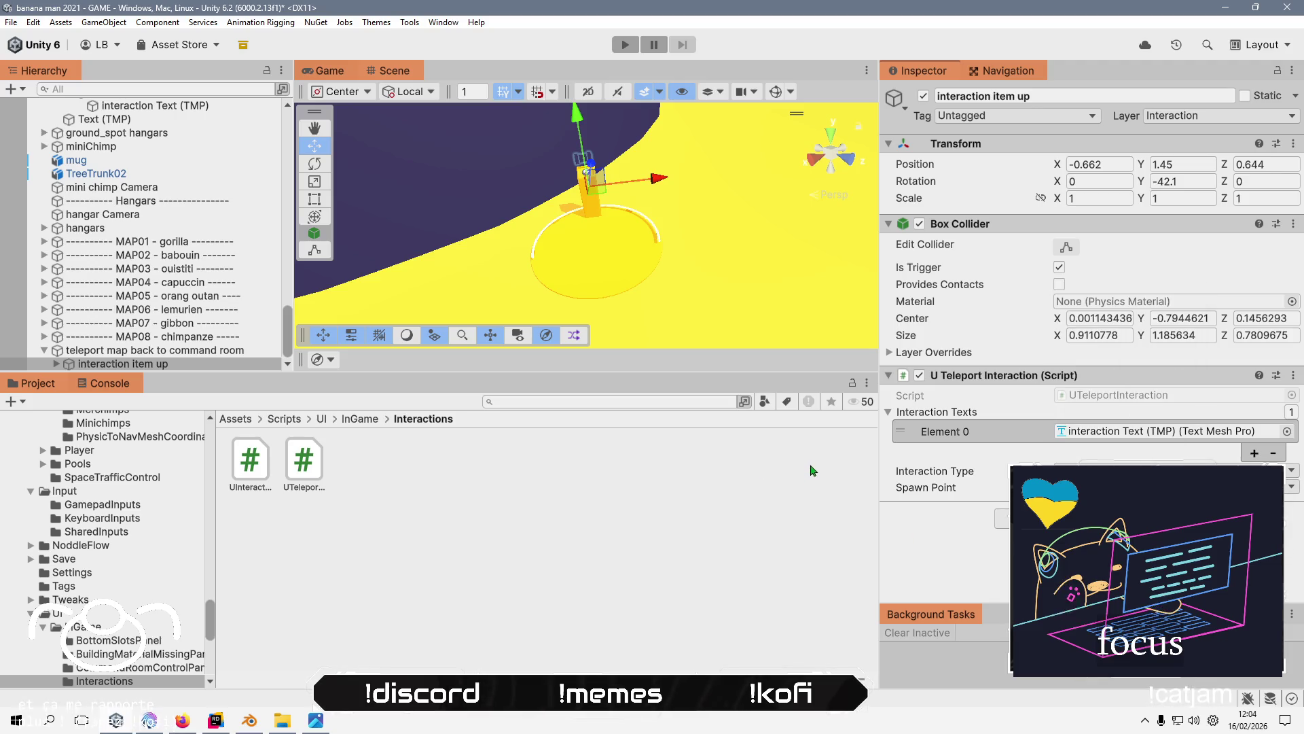
pyautogui.click(167, 351)
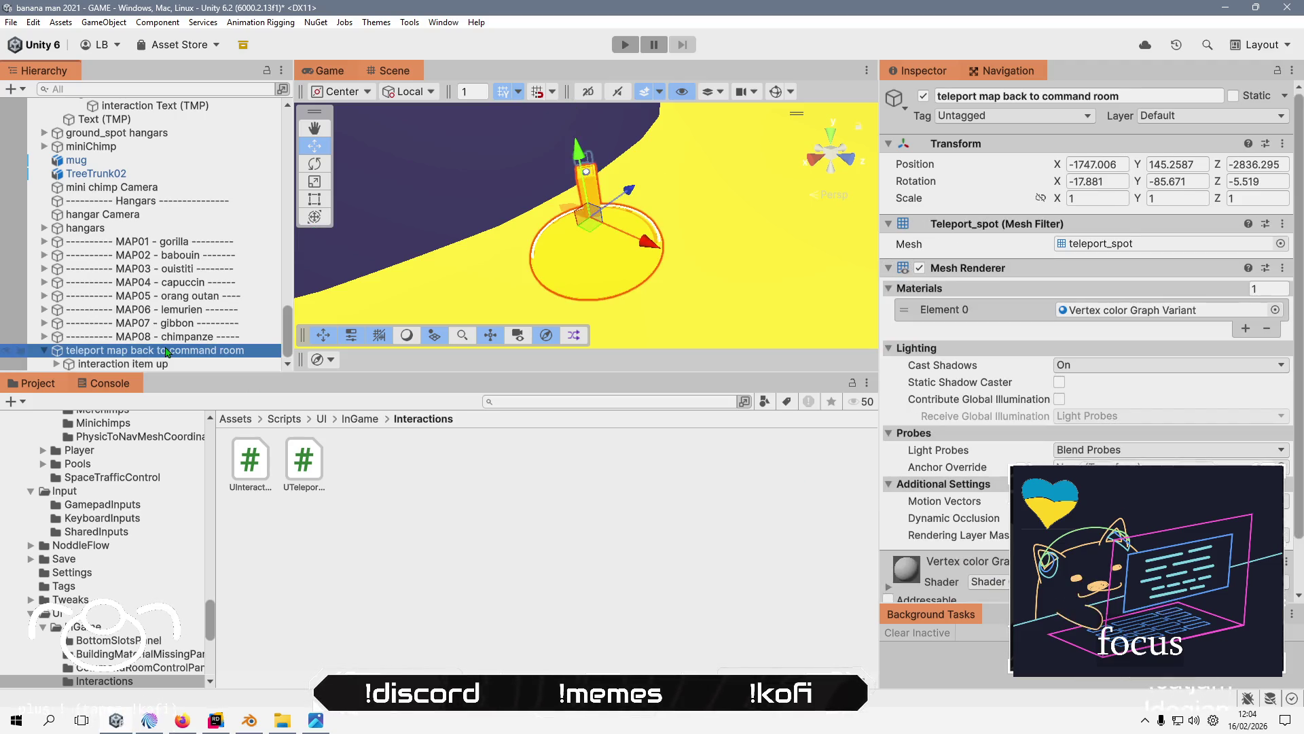
pyautogui.click(248, 419)
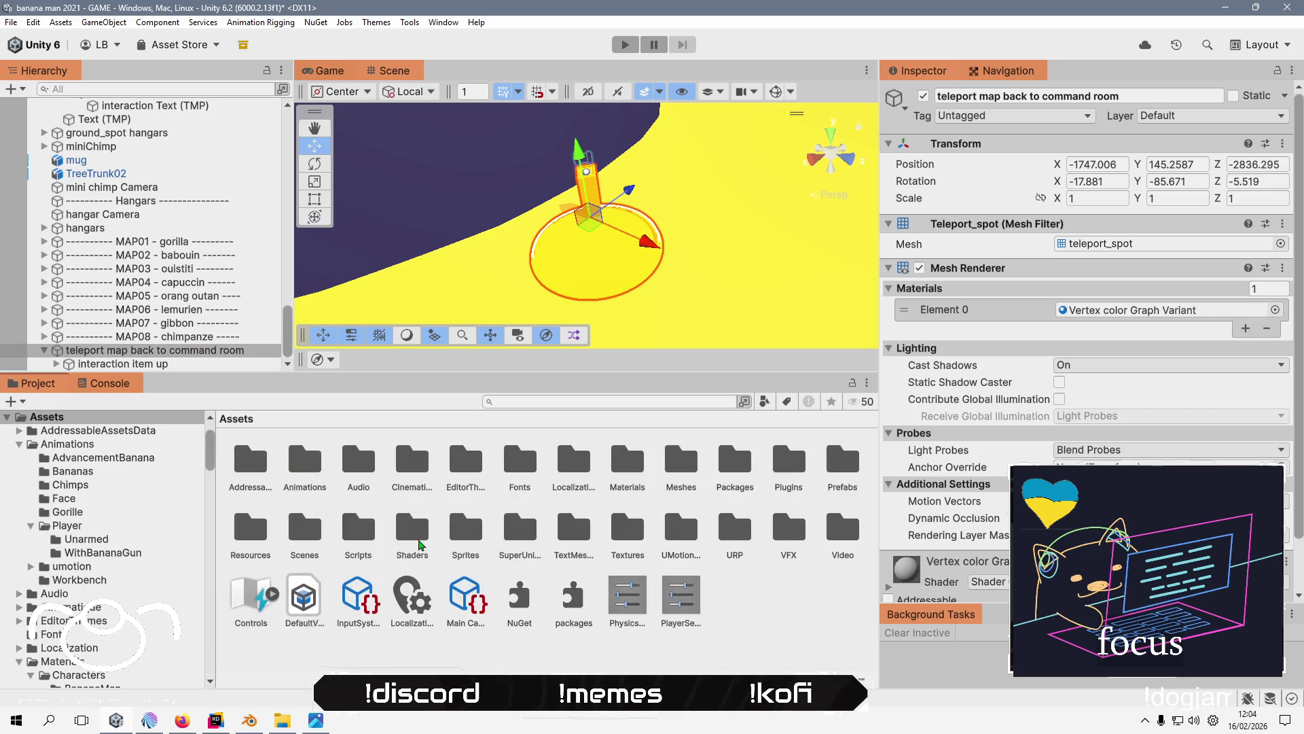
# - Delete the old teleport_up_spot prefab from the Prefabs folder
pyautogui.doubleClick(842, 462)
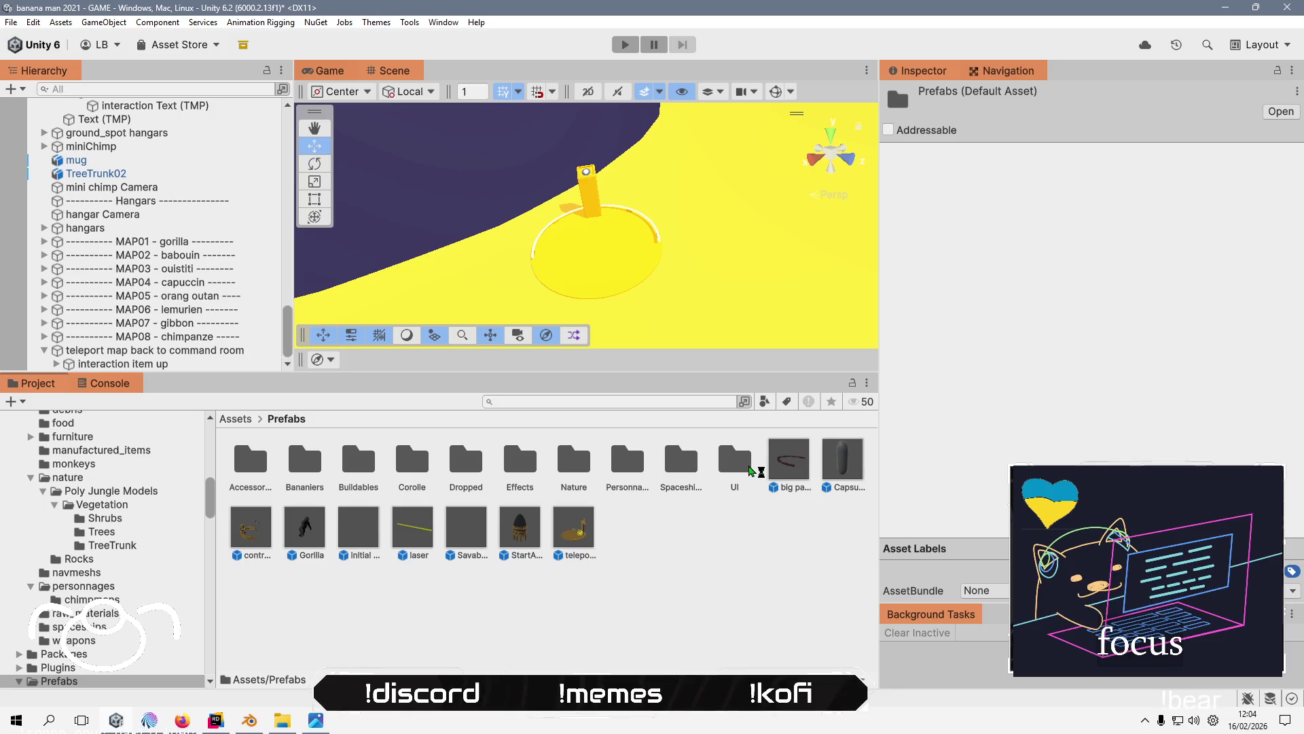
pyautogui.click(431, 629)
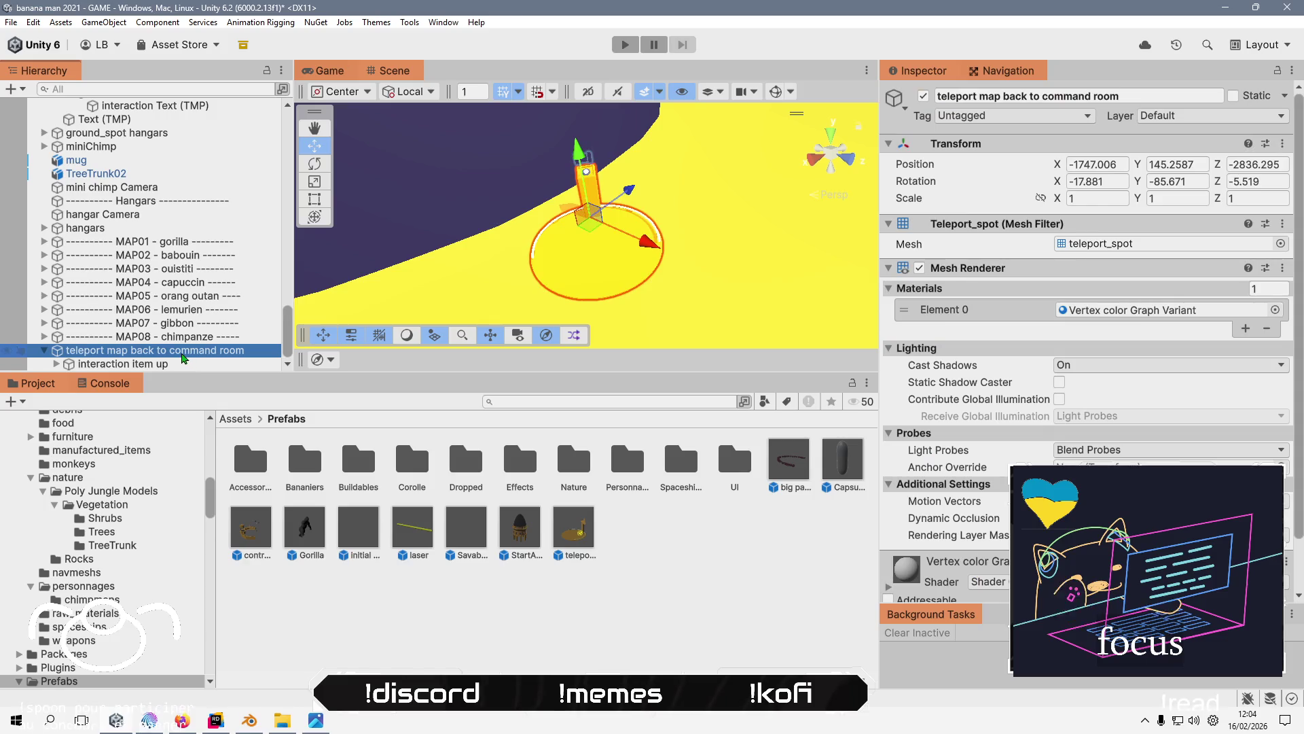
pyautogui.click(573, 547)
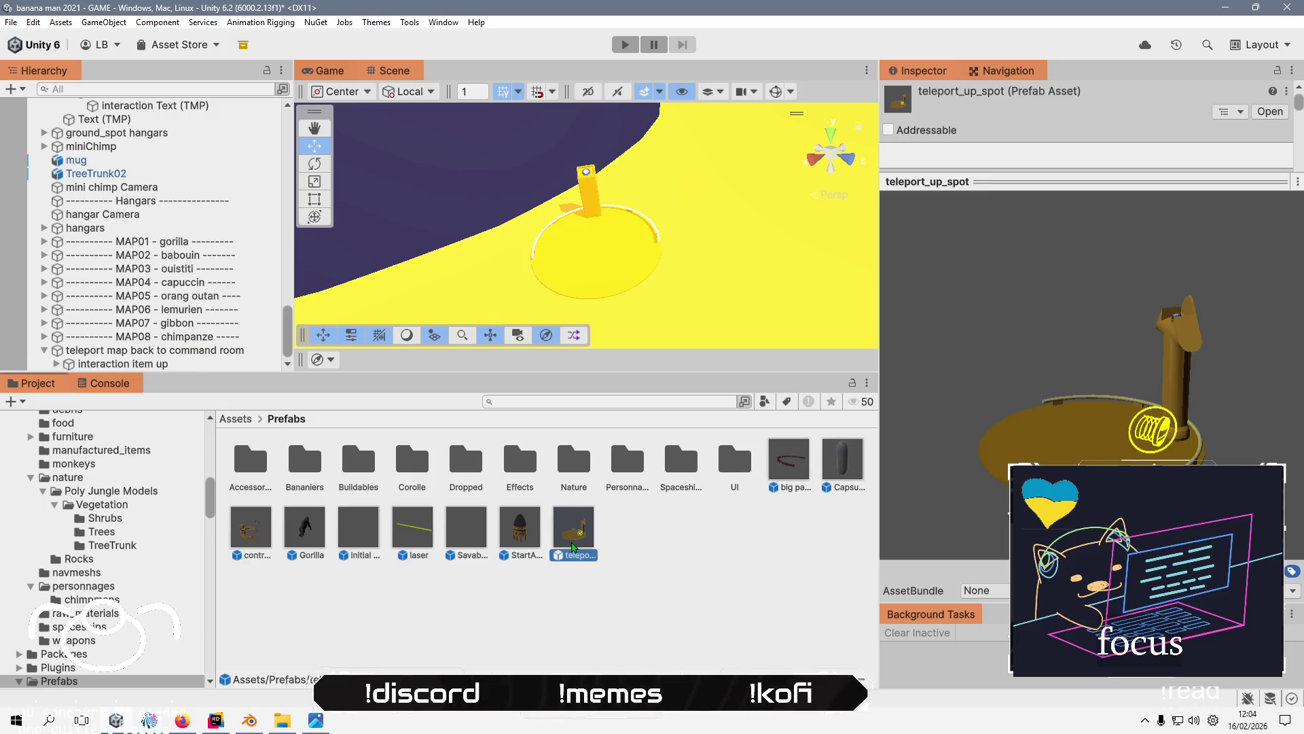
pyautogui.press('Delete')
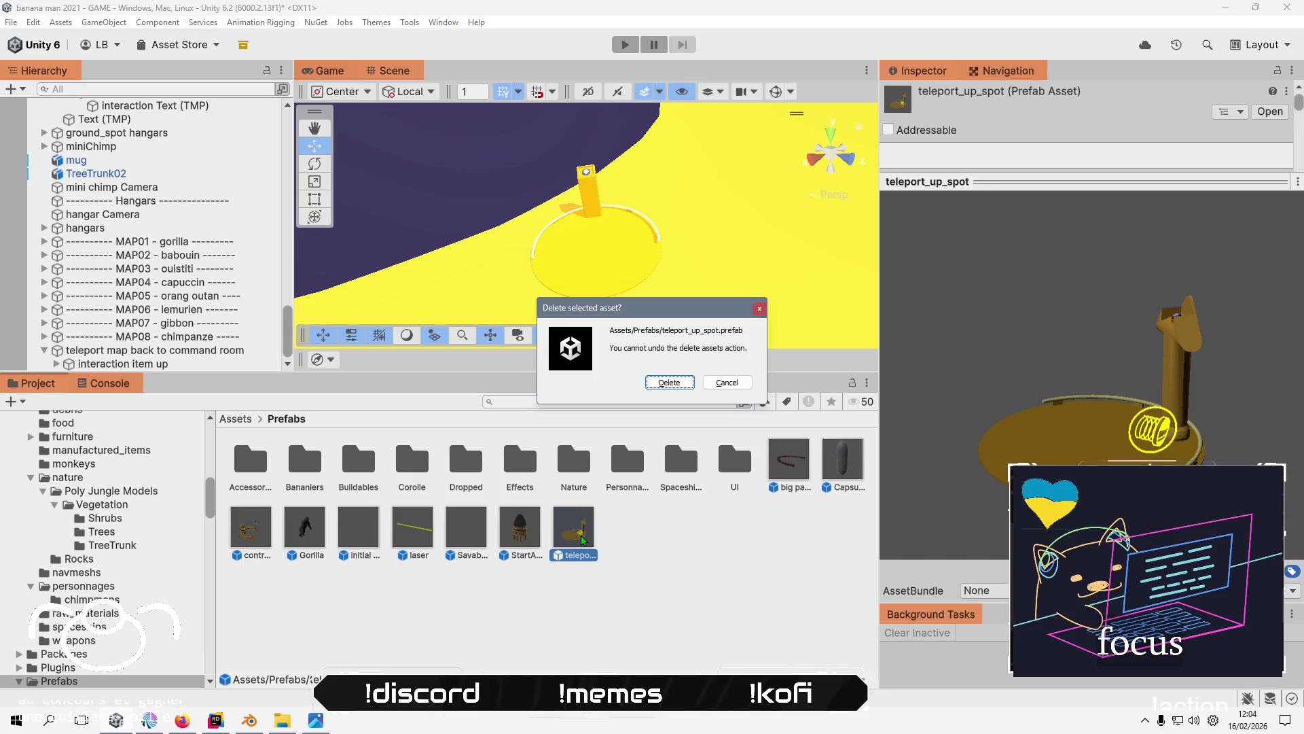
pyautogui.click(671, 397)
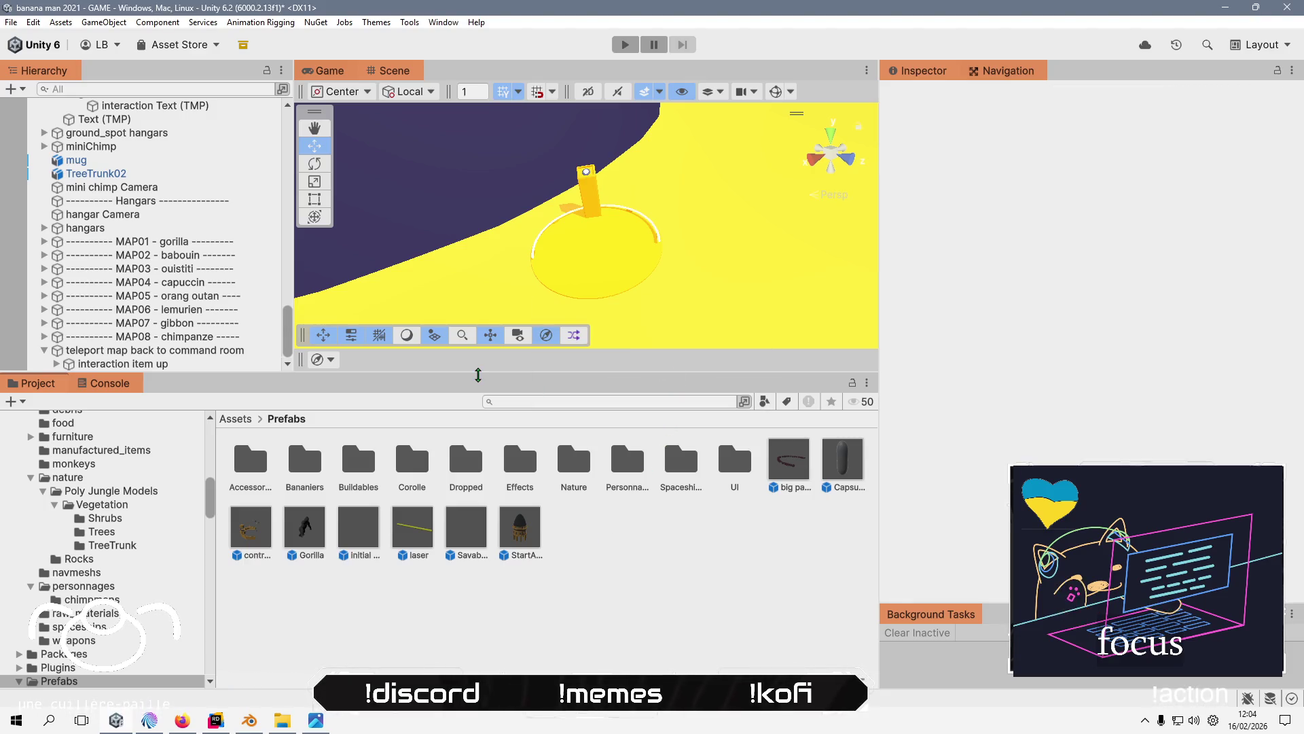
# - Turn the 'teleport map back to command room' object into a new prefab in Prefabs
pyautogui.scroll(5, 214, 251)
pyautogui.scroll(-10, 215, 251)
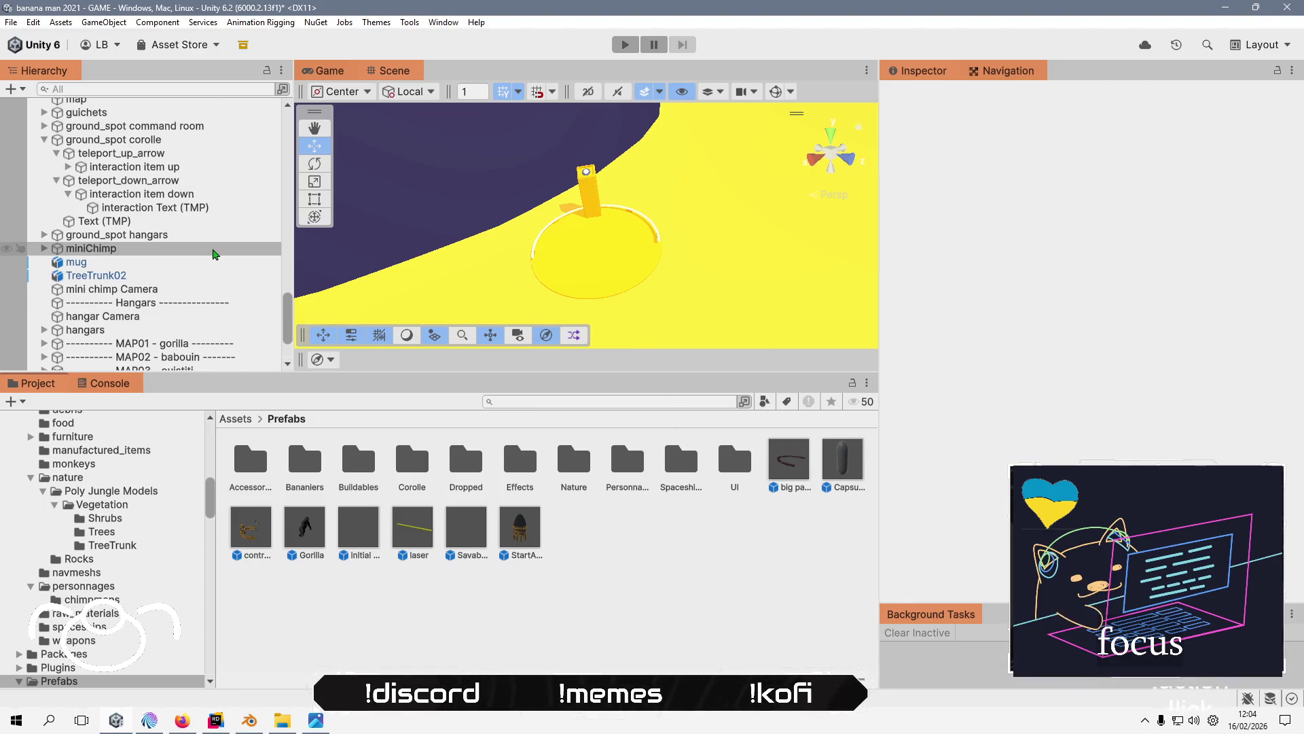
pyautogui.click(193, 357)
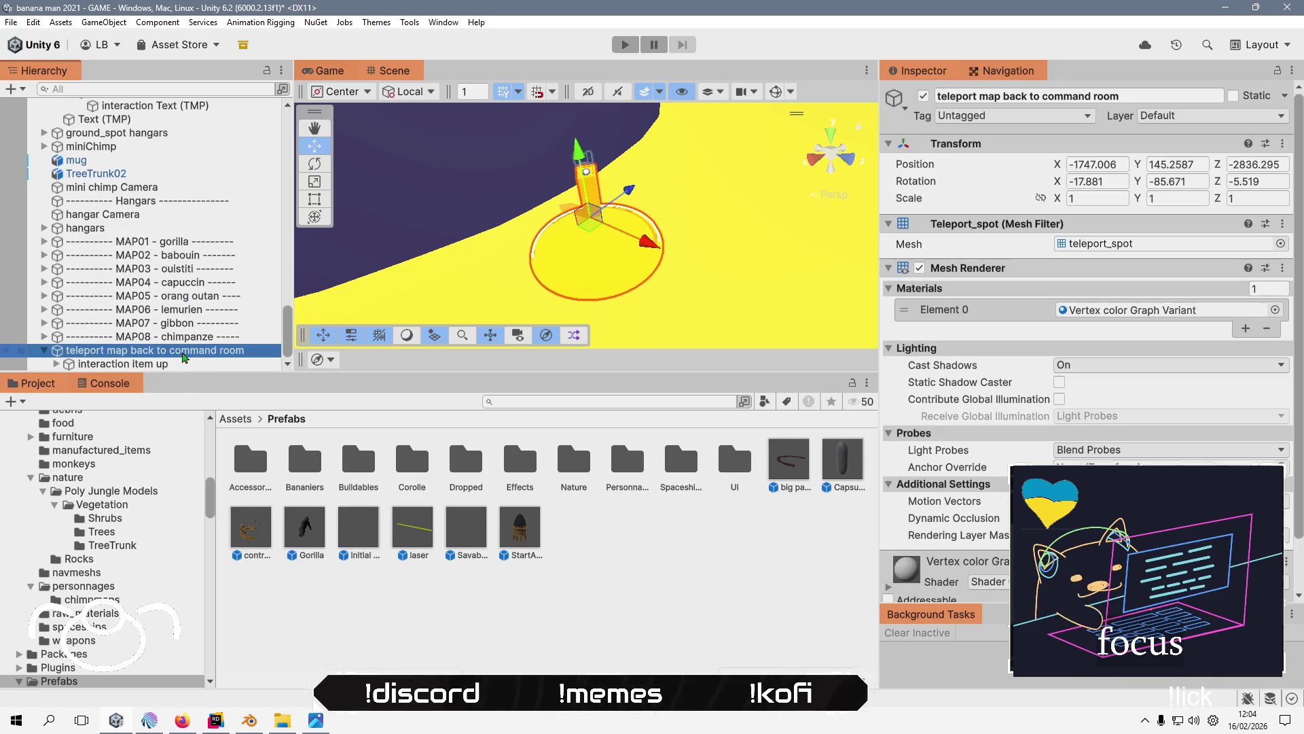
pyautogui.moveTo(193, 356); pyautogui.dragTo(619, 539)
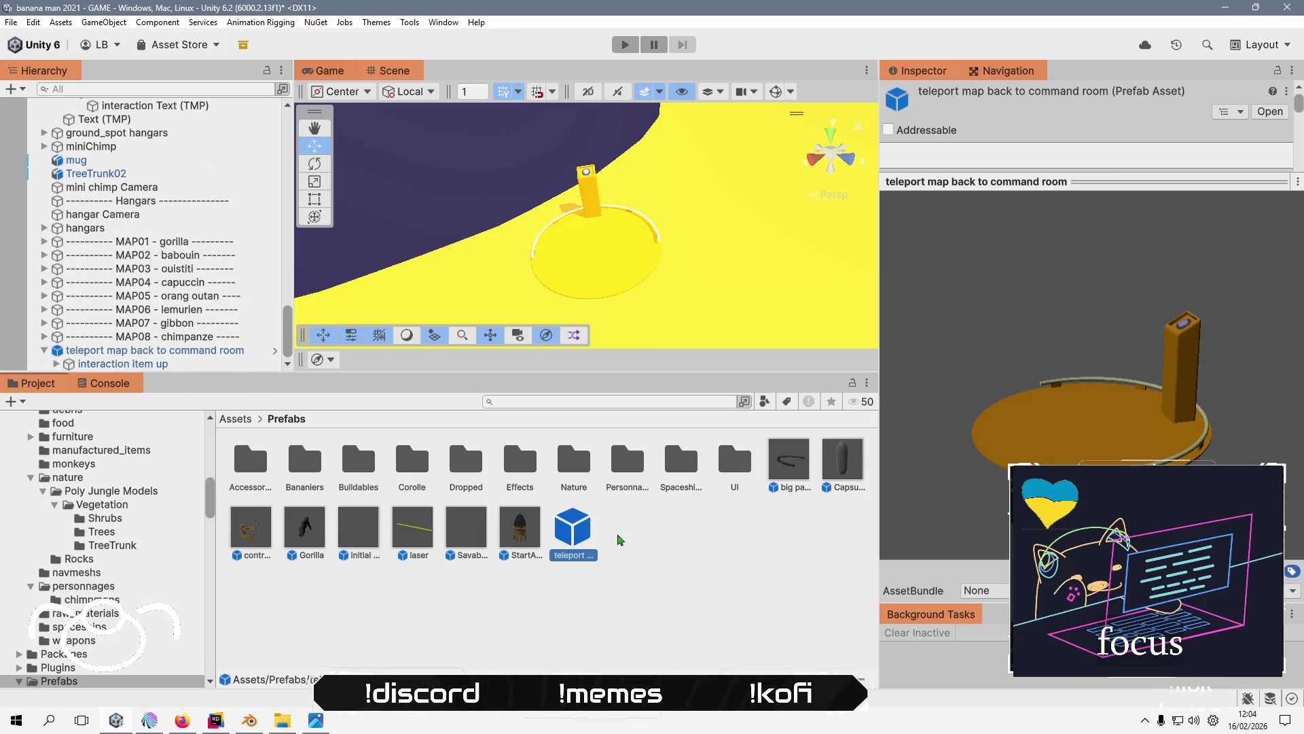
pyautogui.click(687, 547)
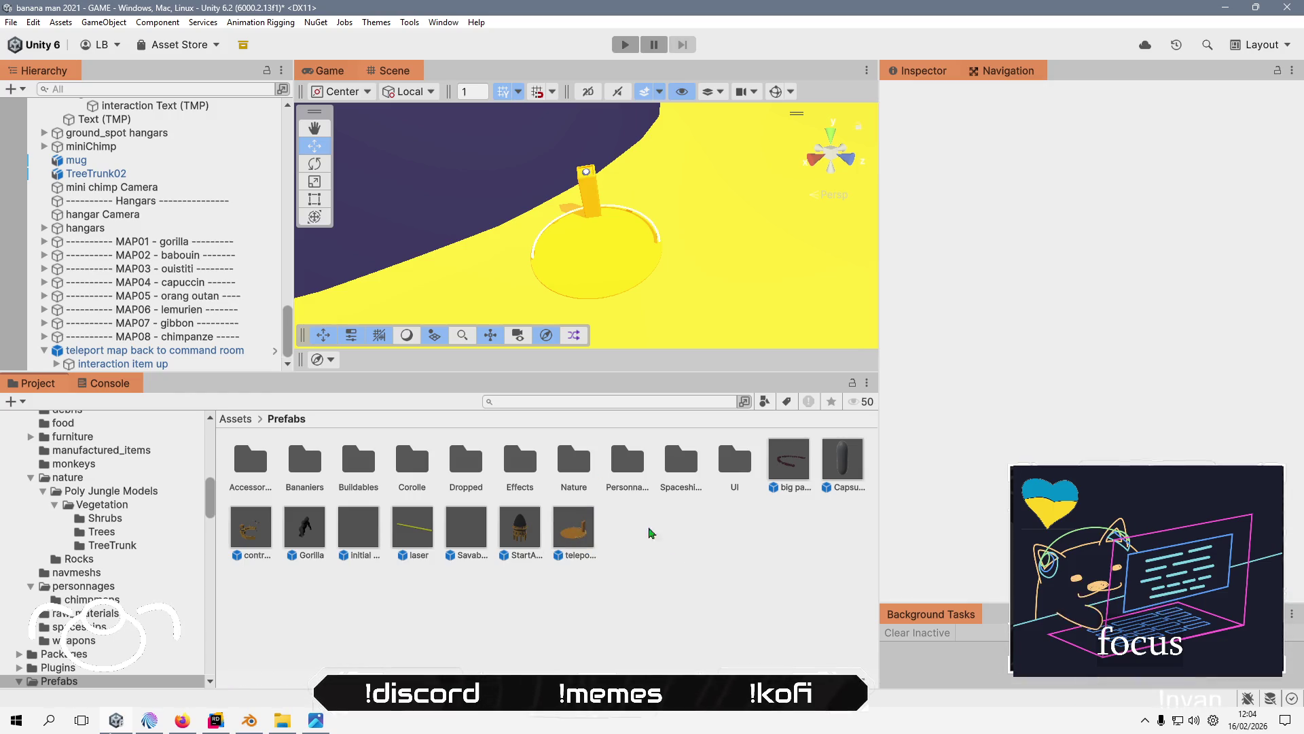
pyautogui.click(155, 350)
pyautogui.scroll(-5, 423, 285)
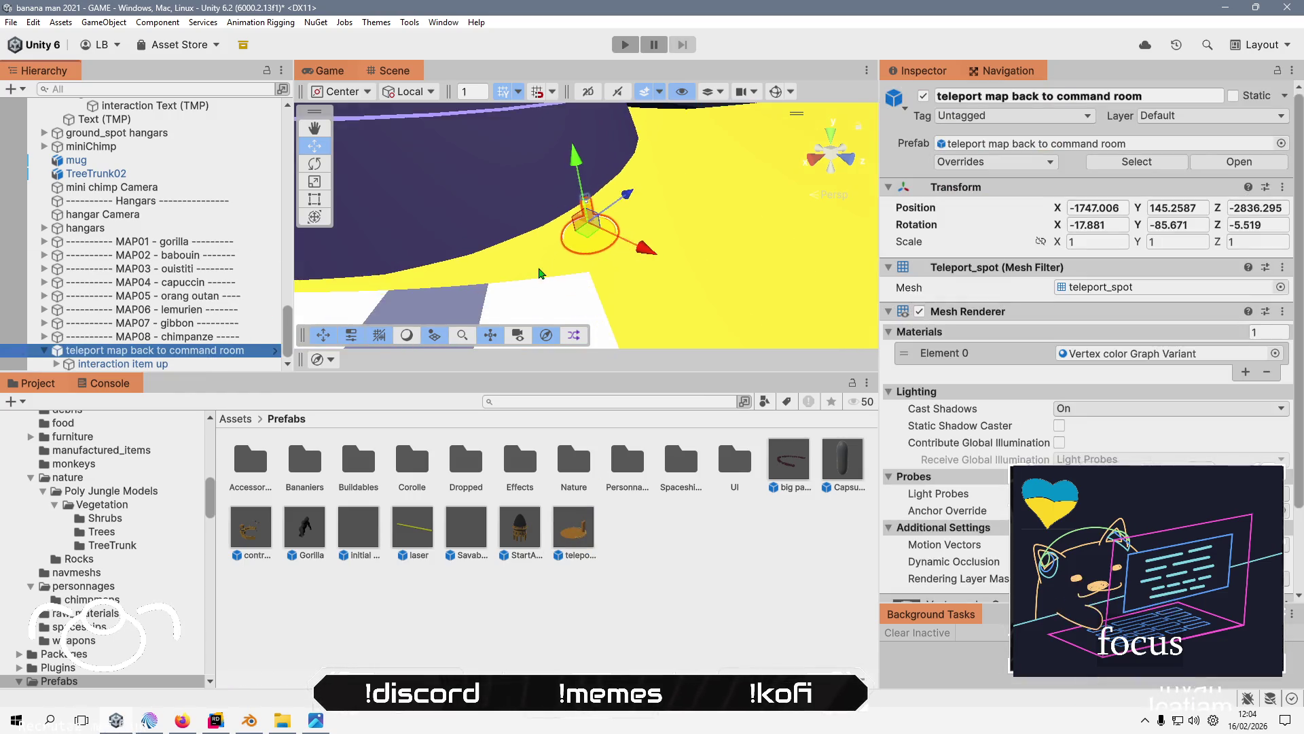
# - Parent 'teleport map back to command room' under MAP05 - orang outan's statics objects, then deselect
pyautogui.click(524, 277)
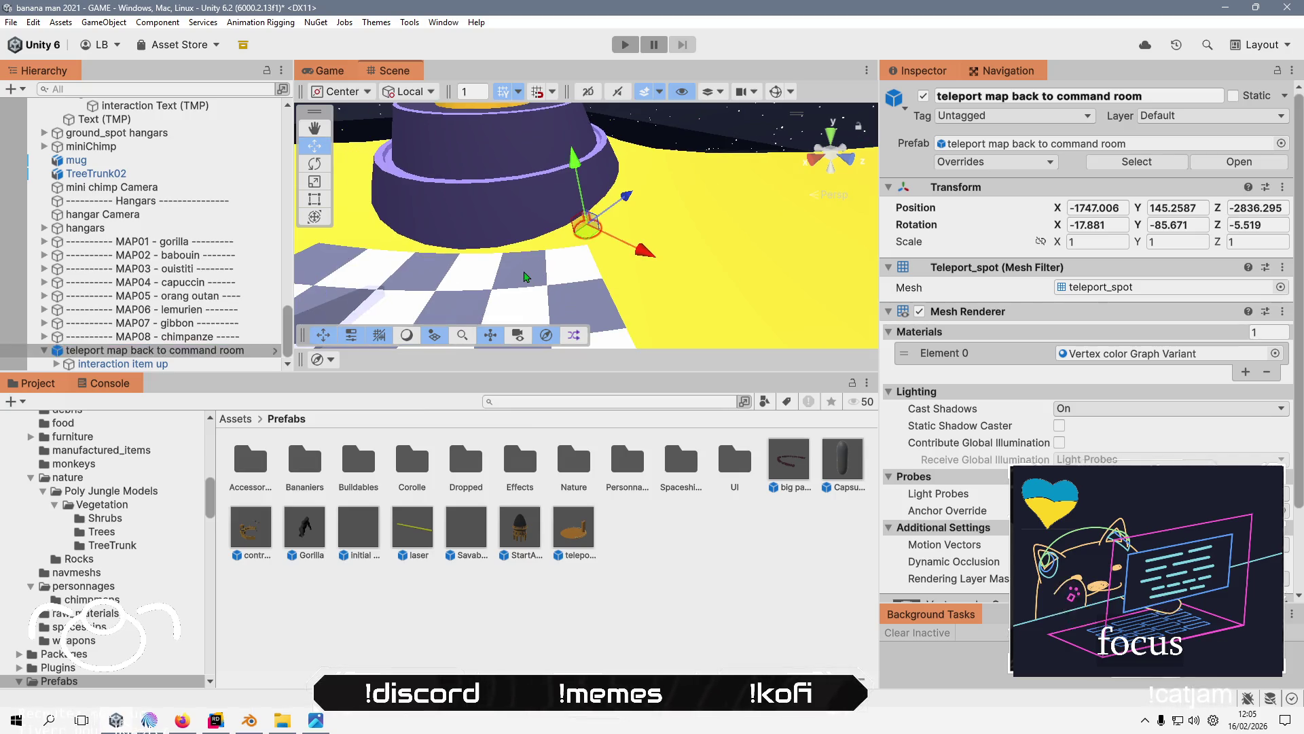
pyautogui.click(536, 246)
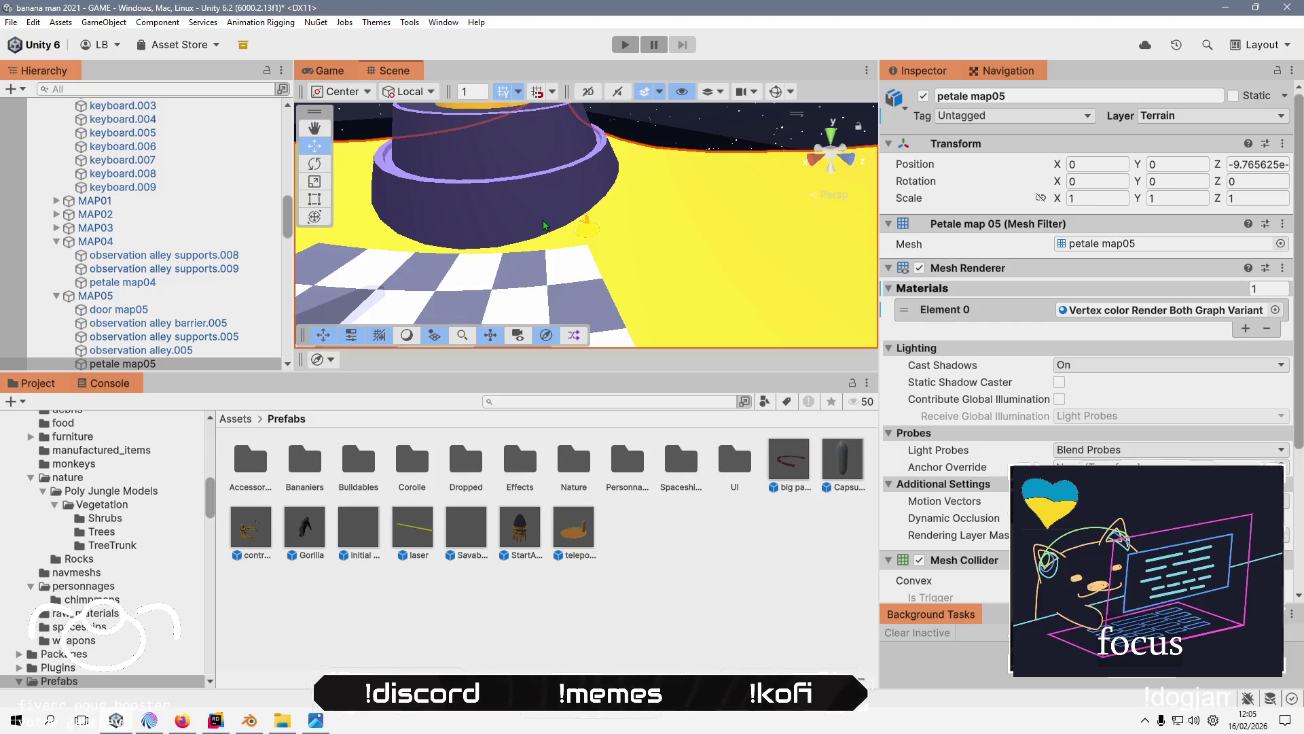
pyautogui.scroll(-3, 543, 225)
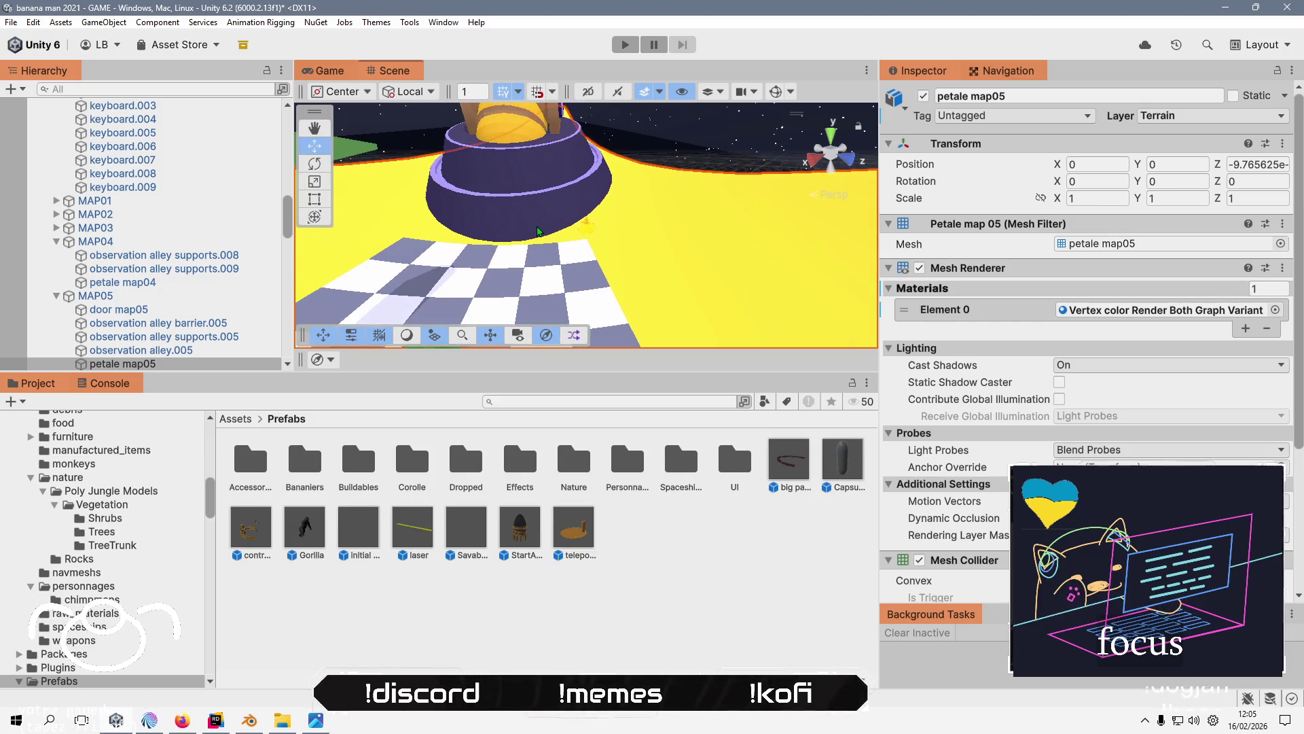
pyautogui.scroll(-15, 234, 313)
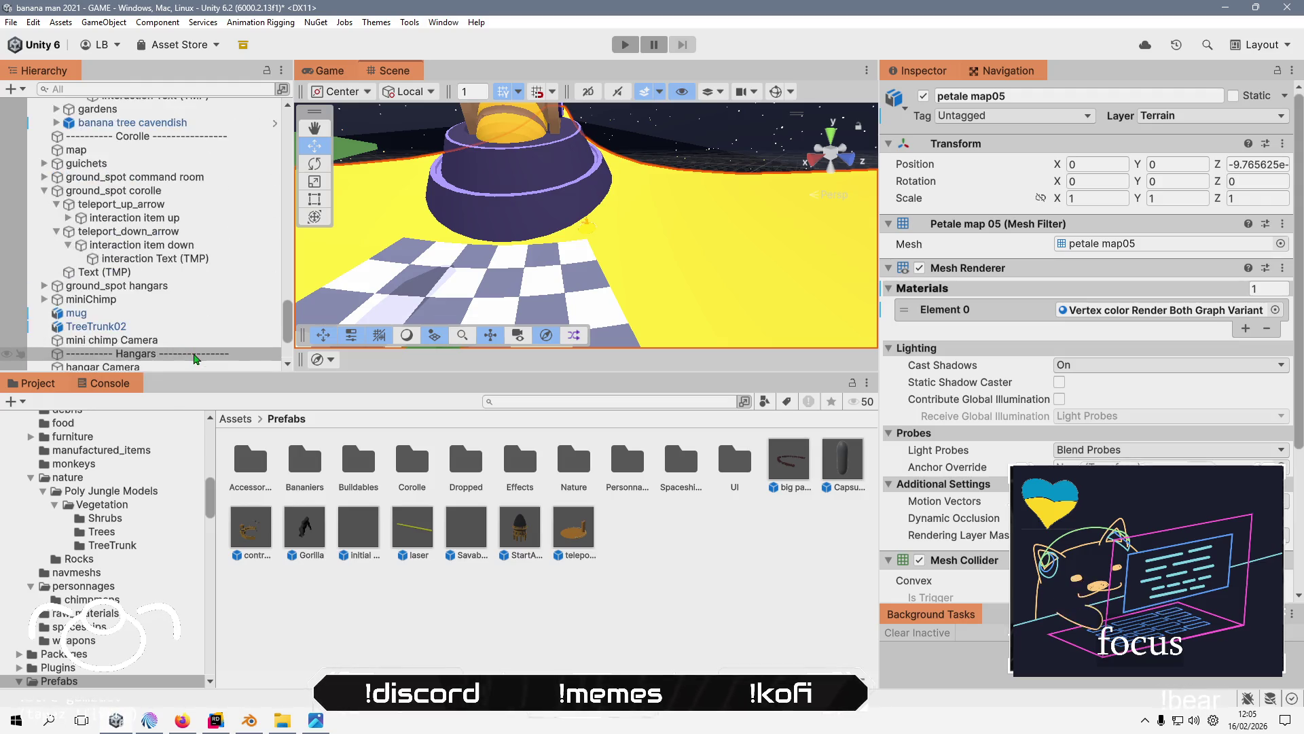
pyautogui.click(194, 352)
pyautogui.scroll(3, 201, 292)
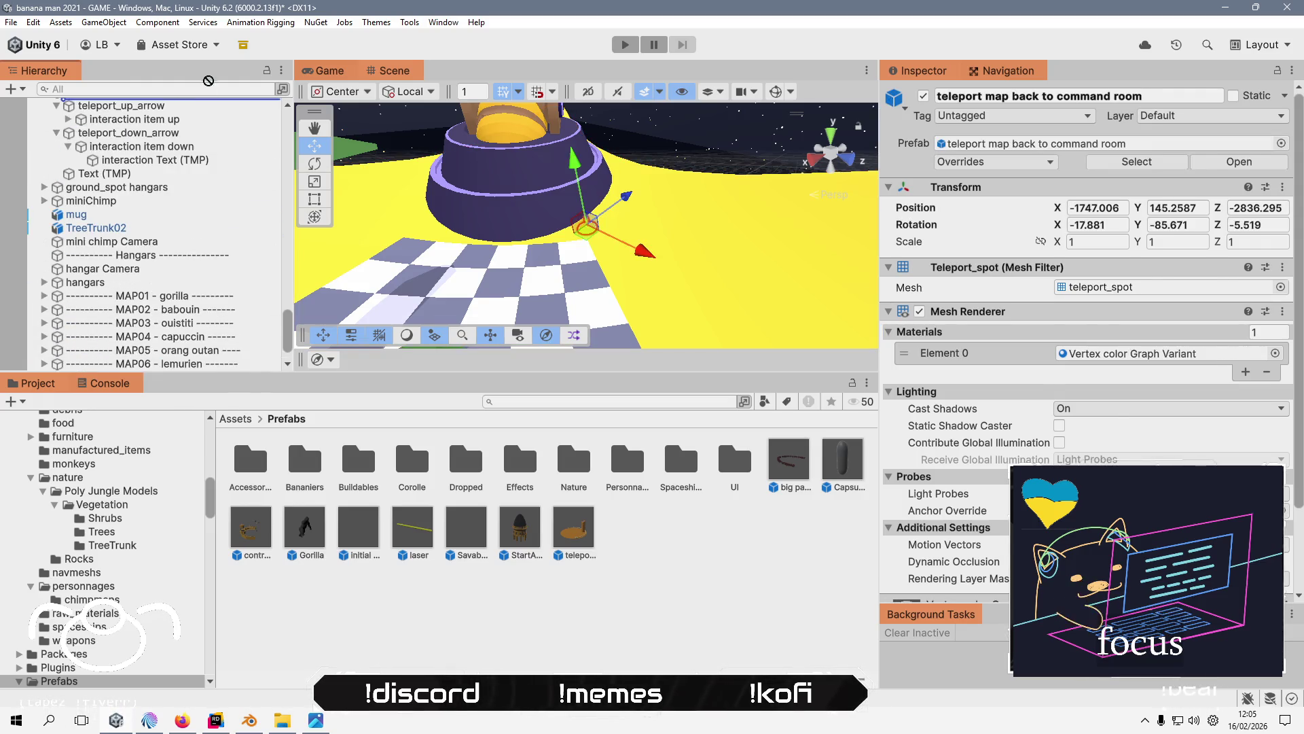
pyautogui.scroll(-2, 199, 278)
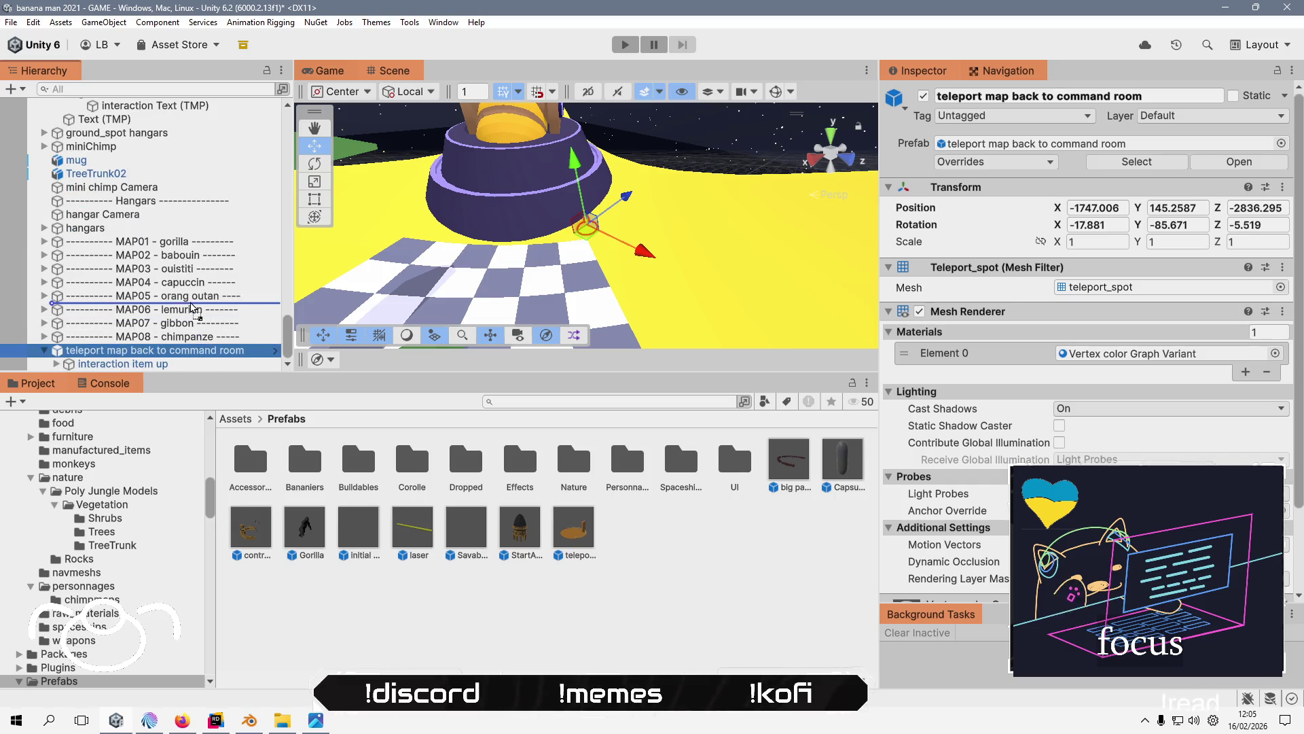
pyautogui.moveTo(195, 304); pyautogui.dragTo(193, 322)
pyautogui.scroll(-3, 193, 322)
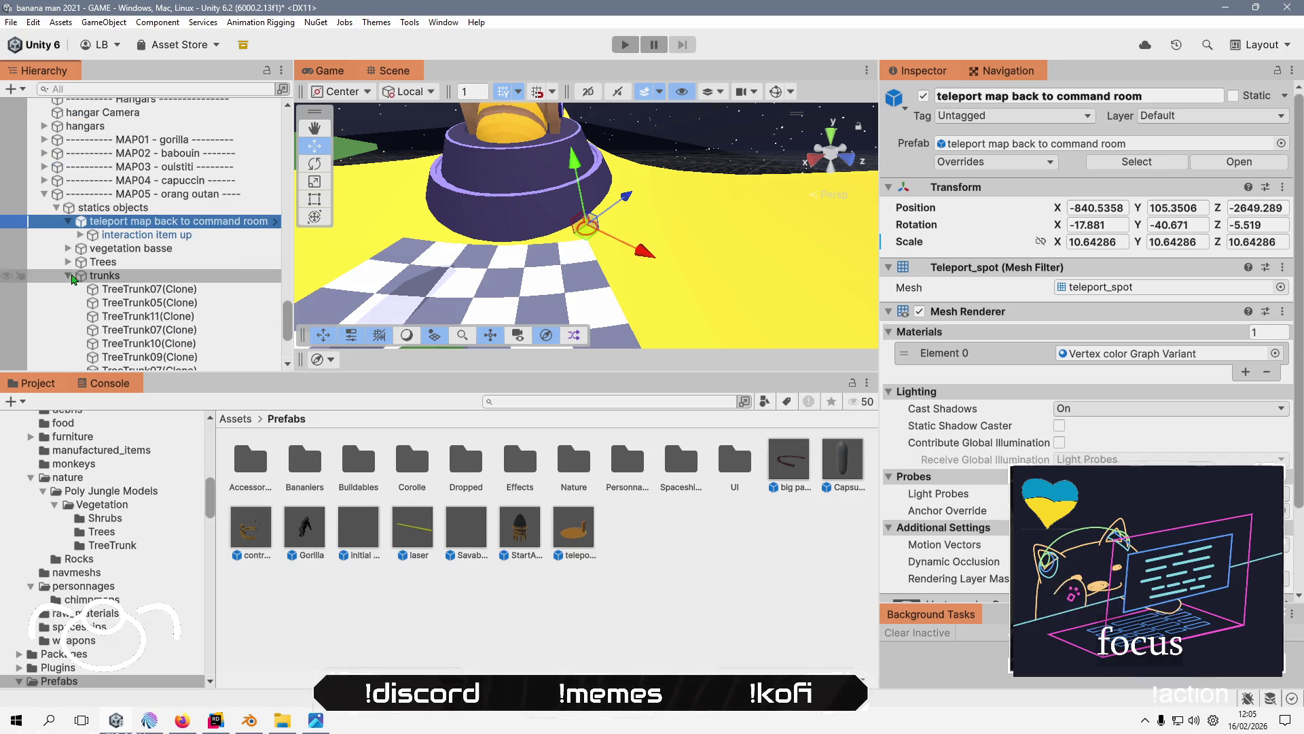
pyautogui.scroll(1, 197, 316)
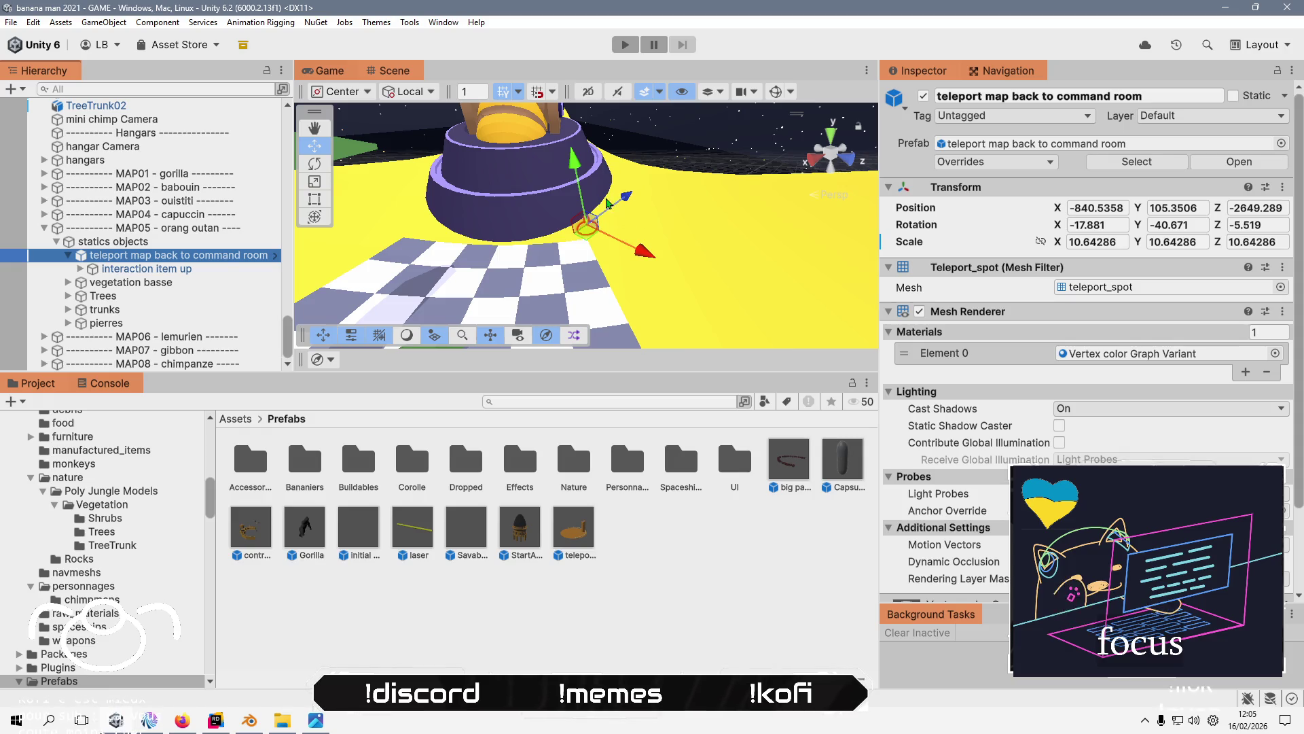
pyautogui.click(438, 614)
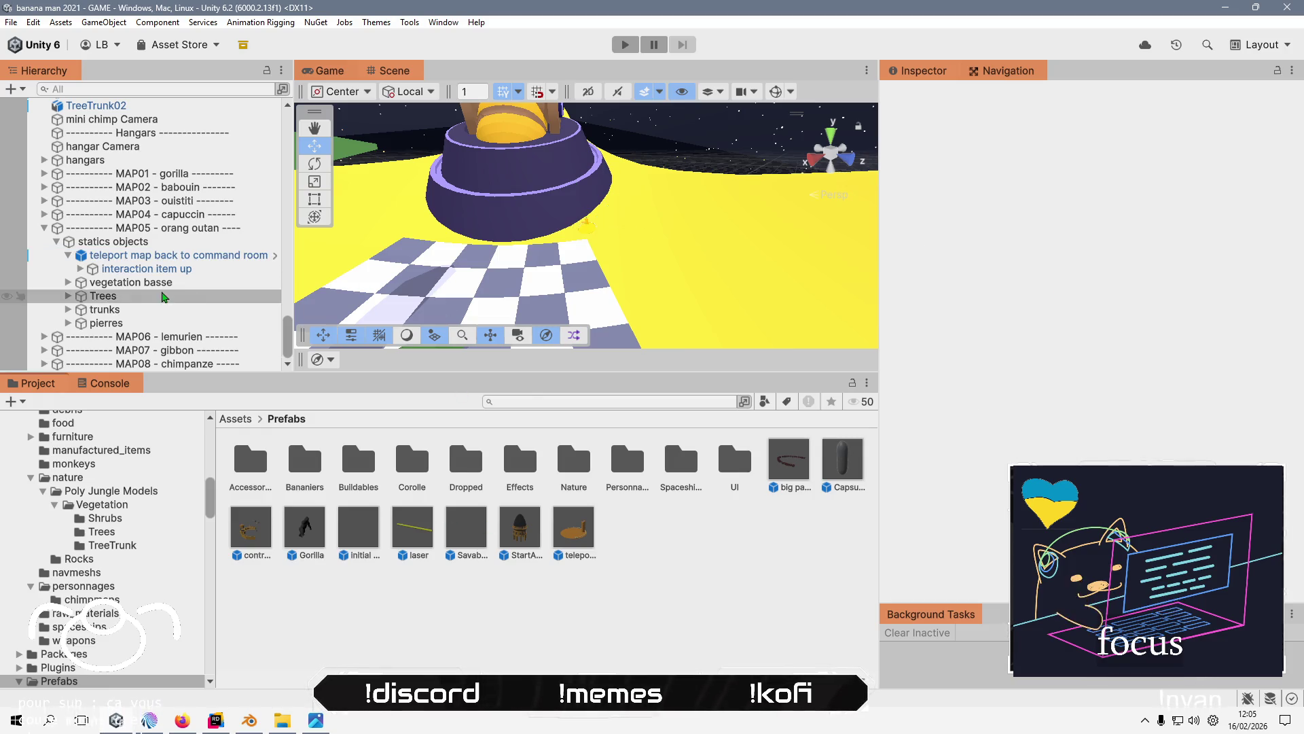
# - Pan the Scene view toward the ground path and enter Play mode
pyautogui.scroll(-10, 479, 244)
pyautogui.scroll(10, 479, 243)
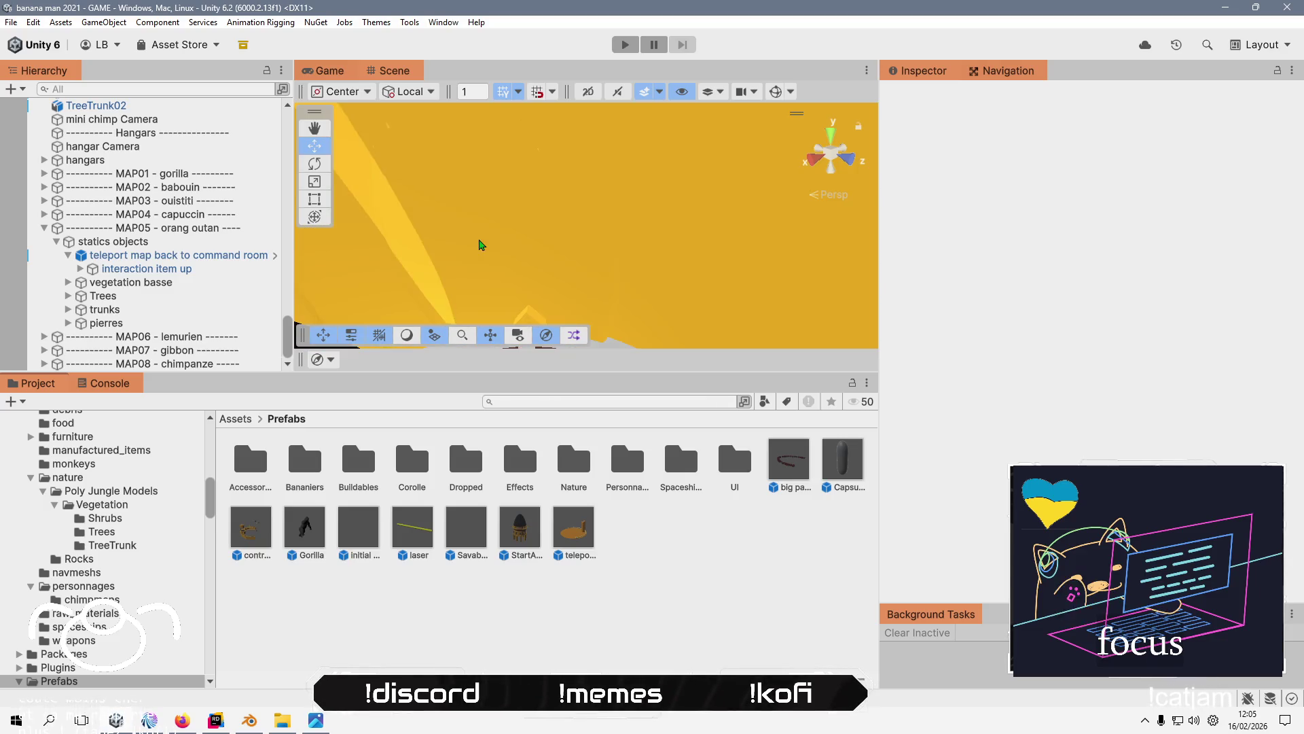
pyautogui.scroll(-5, 479, 243)
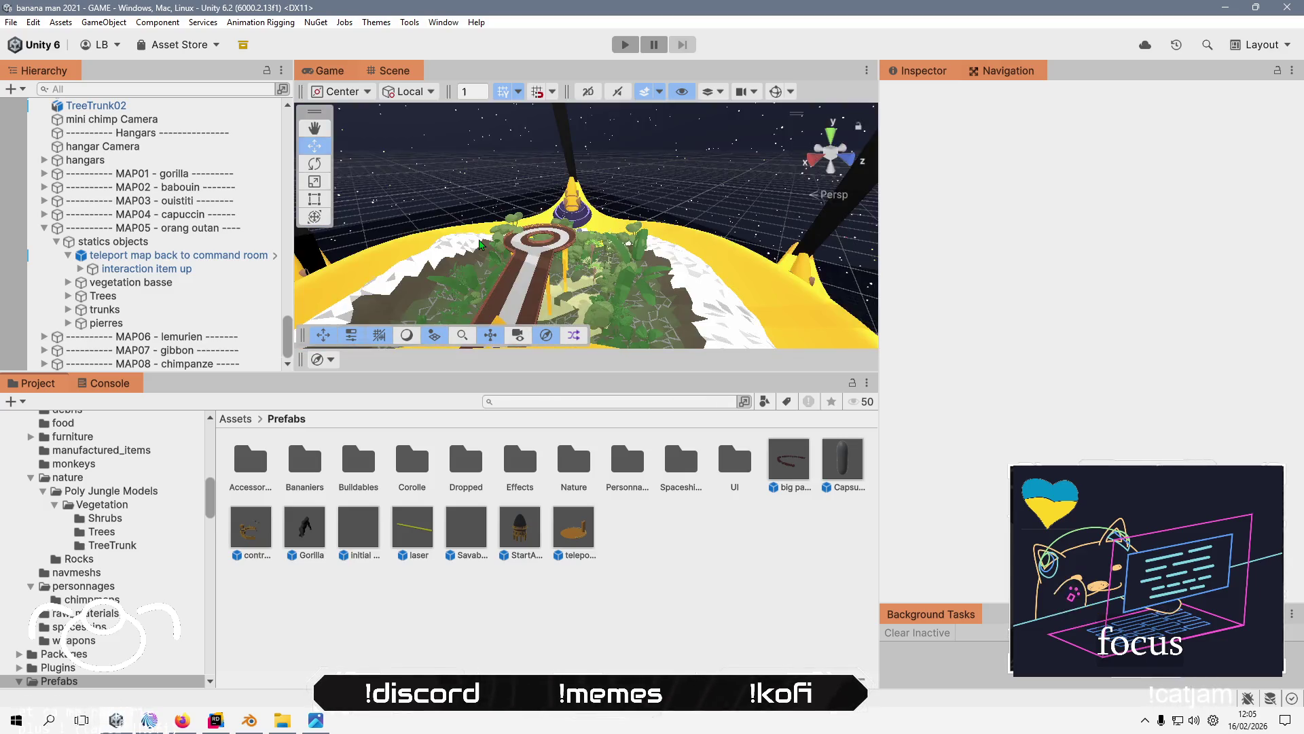
pyautogui.scroll(5, 482, 224)
pyautogui.moveTo(489, 195)
pyautogui.mouseDown()
pyautogui.moveTo(501, 182)
pyautogui.moveTo(503, 199)
pyautogui.mouseUp()
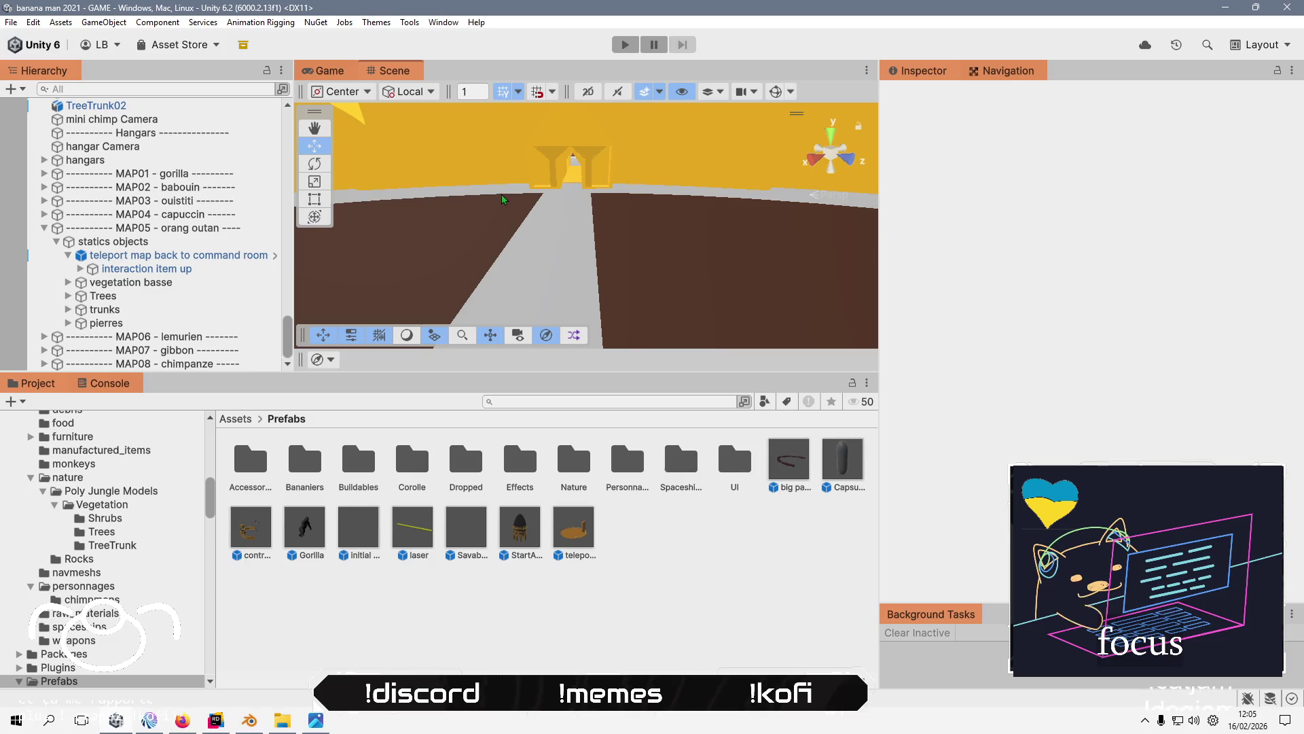
pyautogui.click(625, 44)
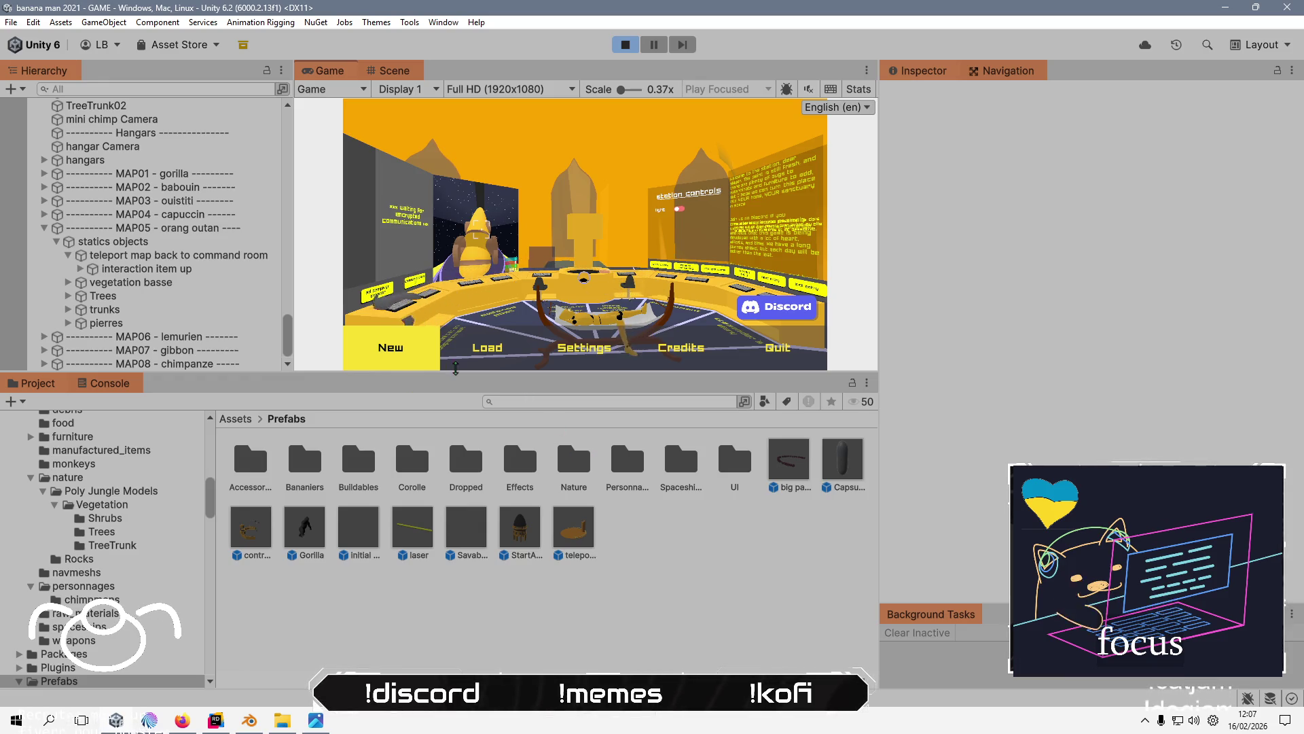
# - Start a New game, skip the Ours Agile Presents intro, and walk off the teleport pad
pyautogui.press('Return')
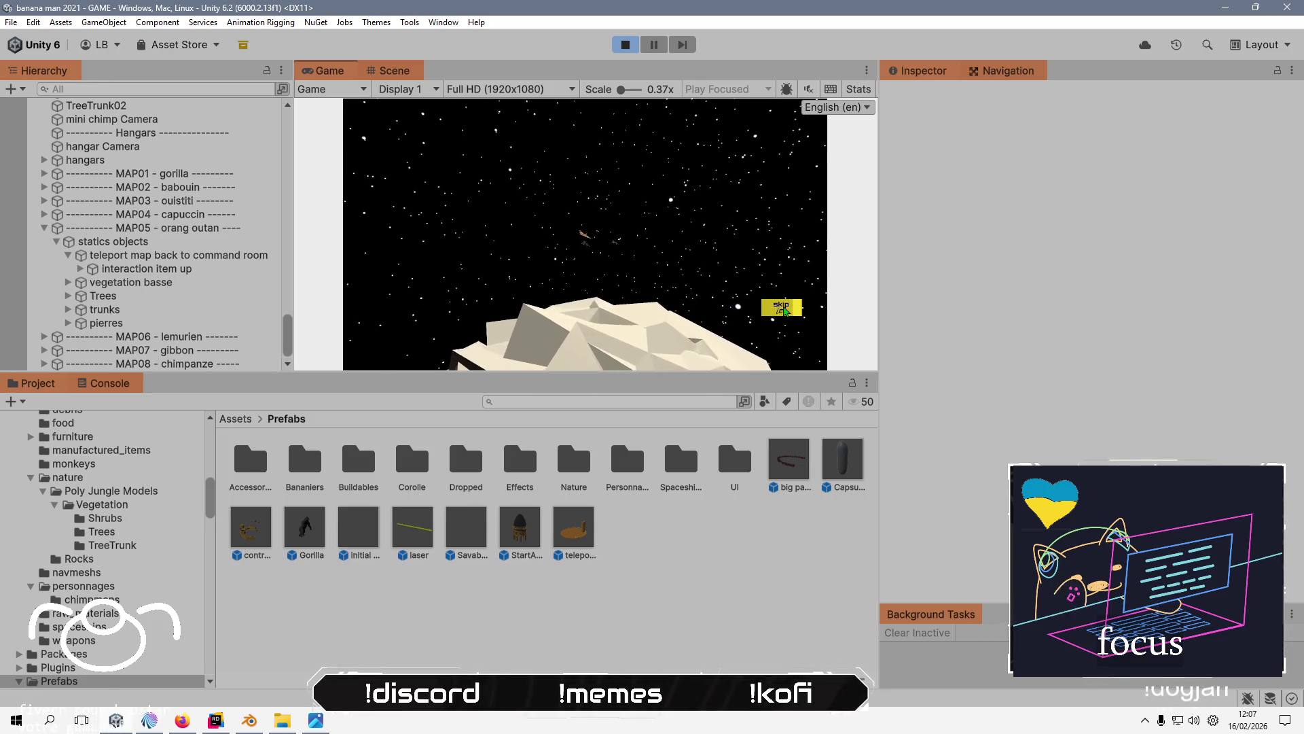
pyautogui.click(791, 309)
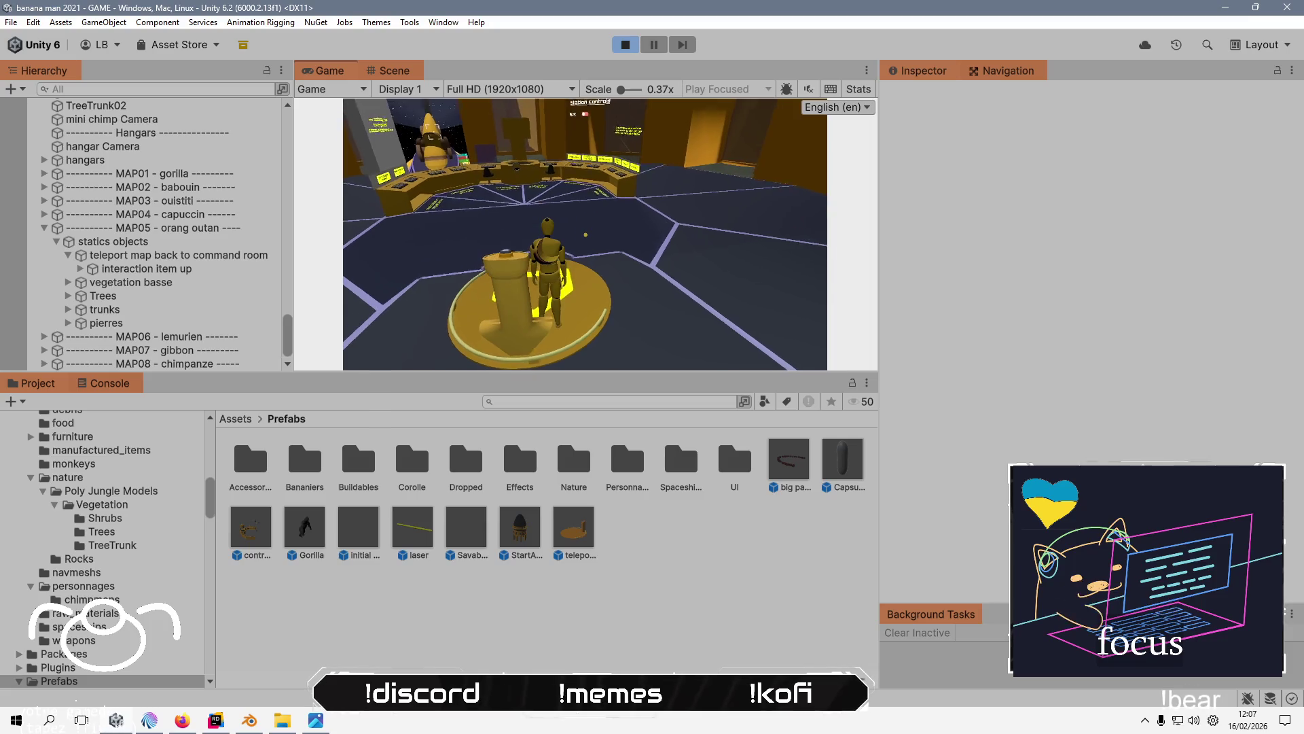
pyautogui.press('w')
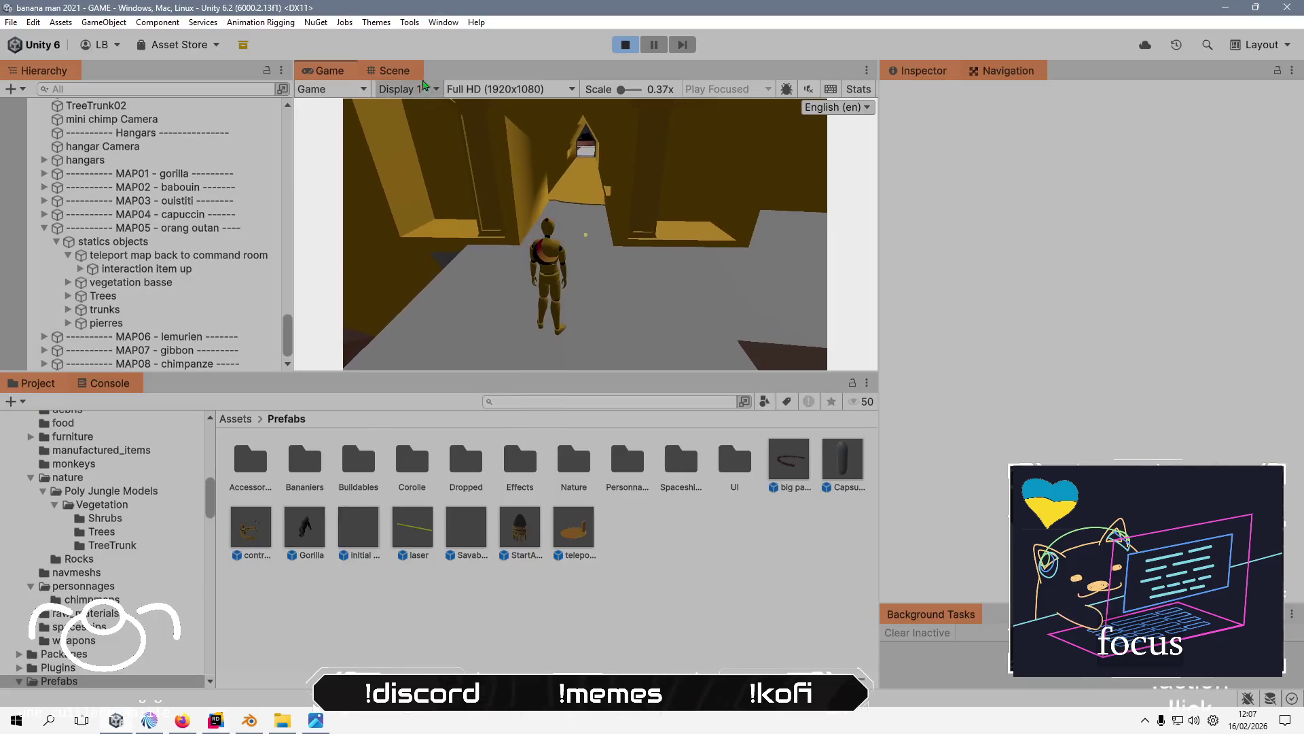
pyautogui.click(394, 70)
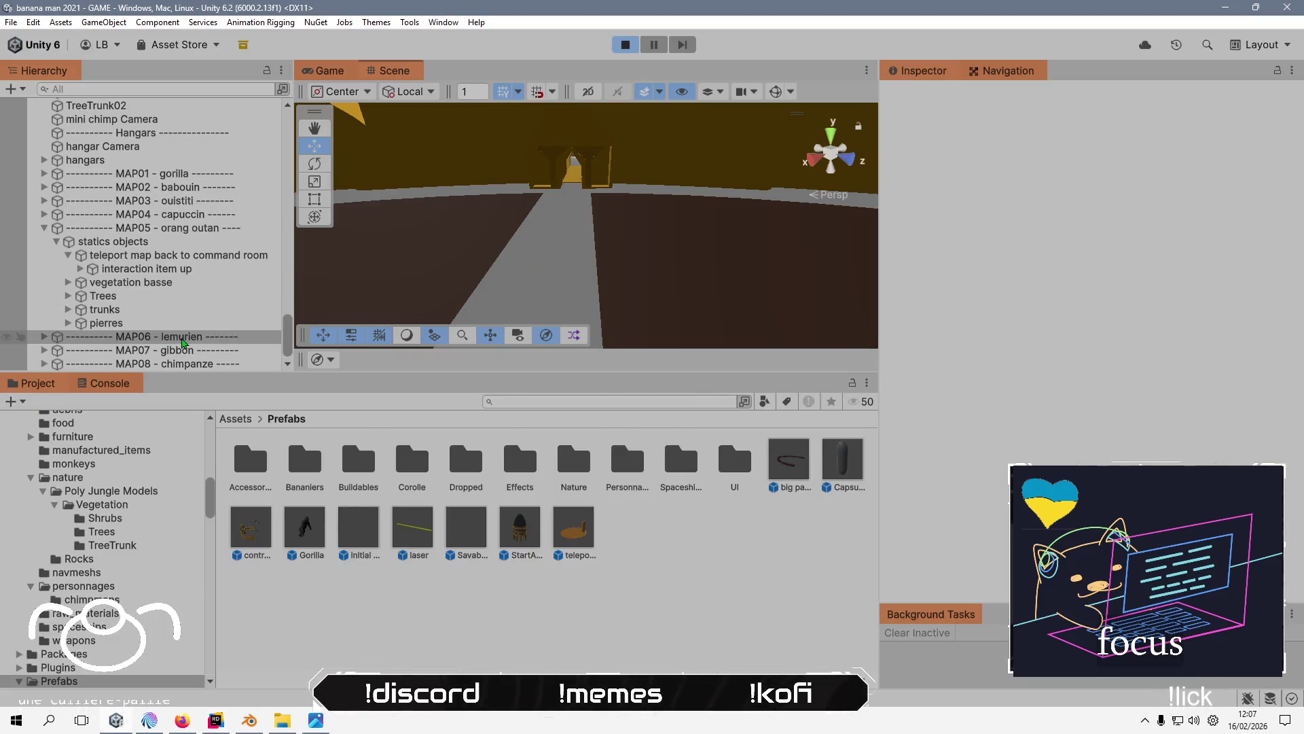
# - Frame the MAP05 - orang outan group and orbit and zoom around its area
pyautogui.click(185, 228)
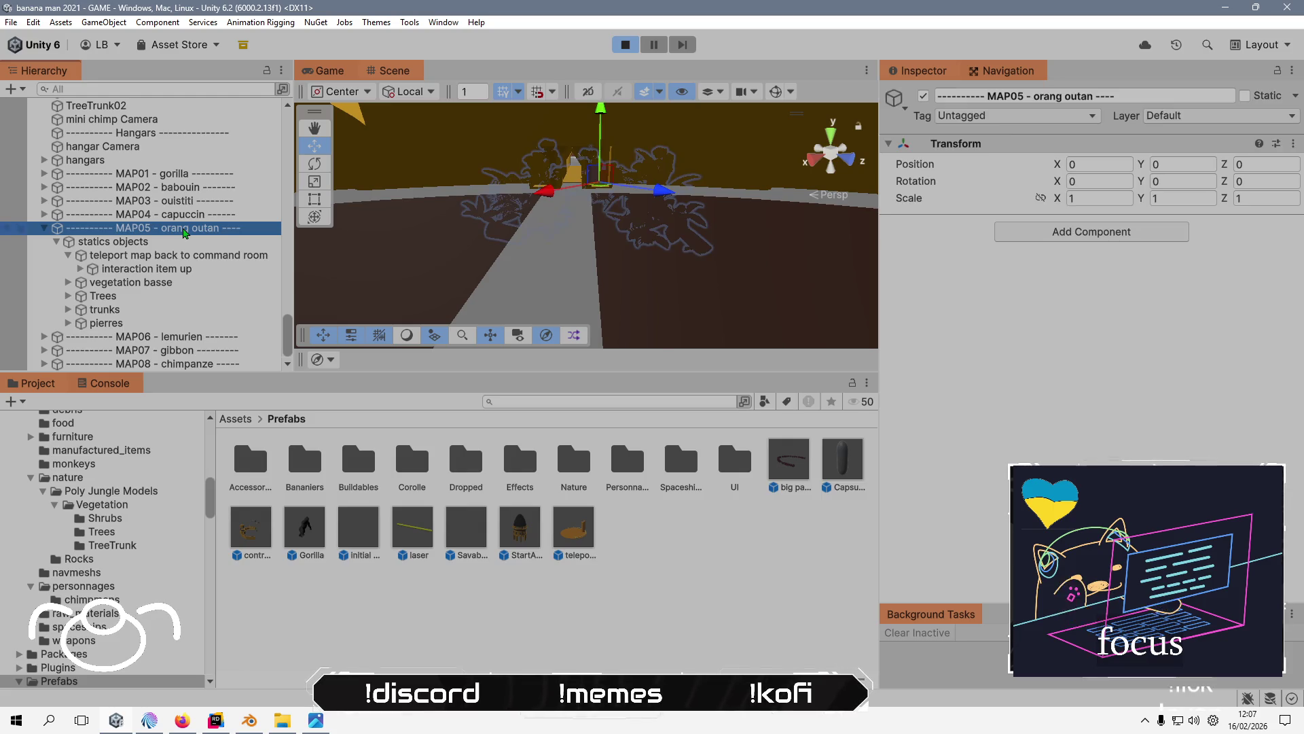
pyautogui.doubleClick(188, 231)
pyautogui.moveTo(632, 196)
pyautogui.mouseDown()
pyautogui.moveTo(584, 217)
pyautogui.moveTo(557, 271)
pyautogui.mouseUp()
pyautogui.moveTo(505, 368); pyautogui.dragTo(637, 295)
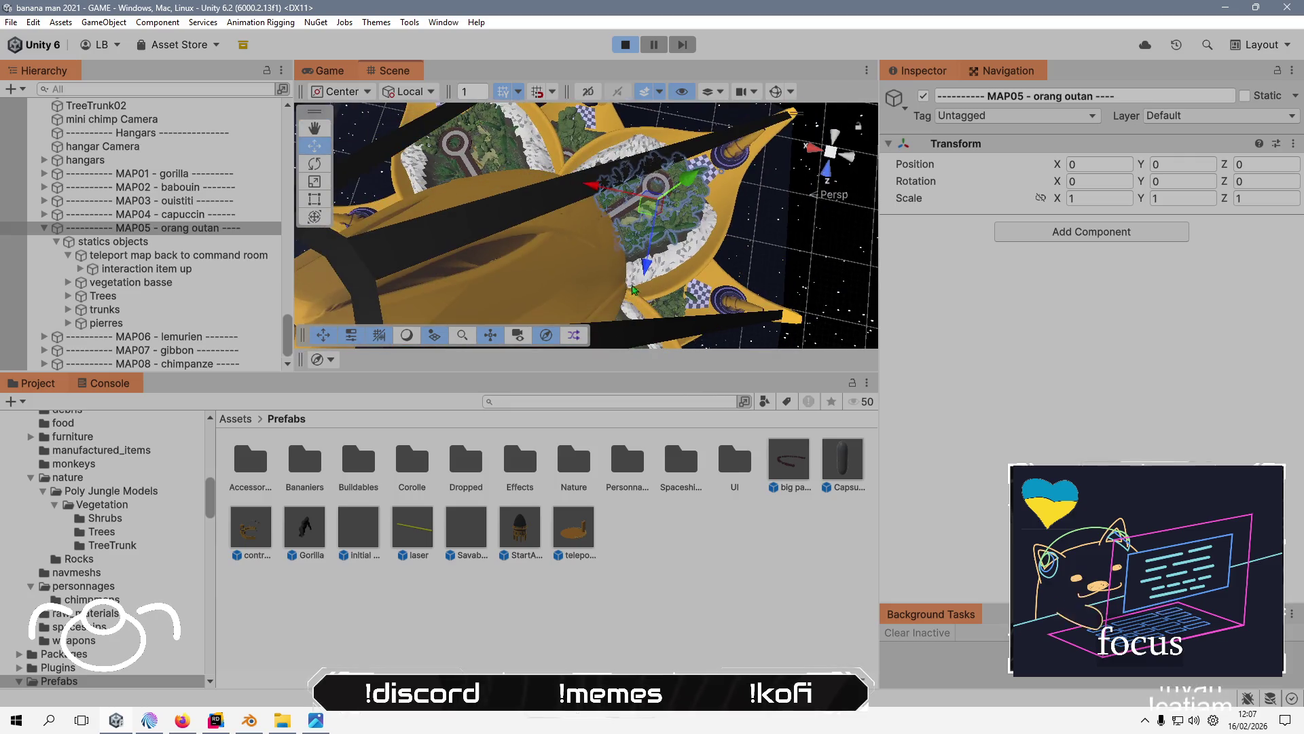
pyautogui.scroll(8, 158, 127)
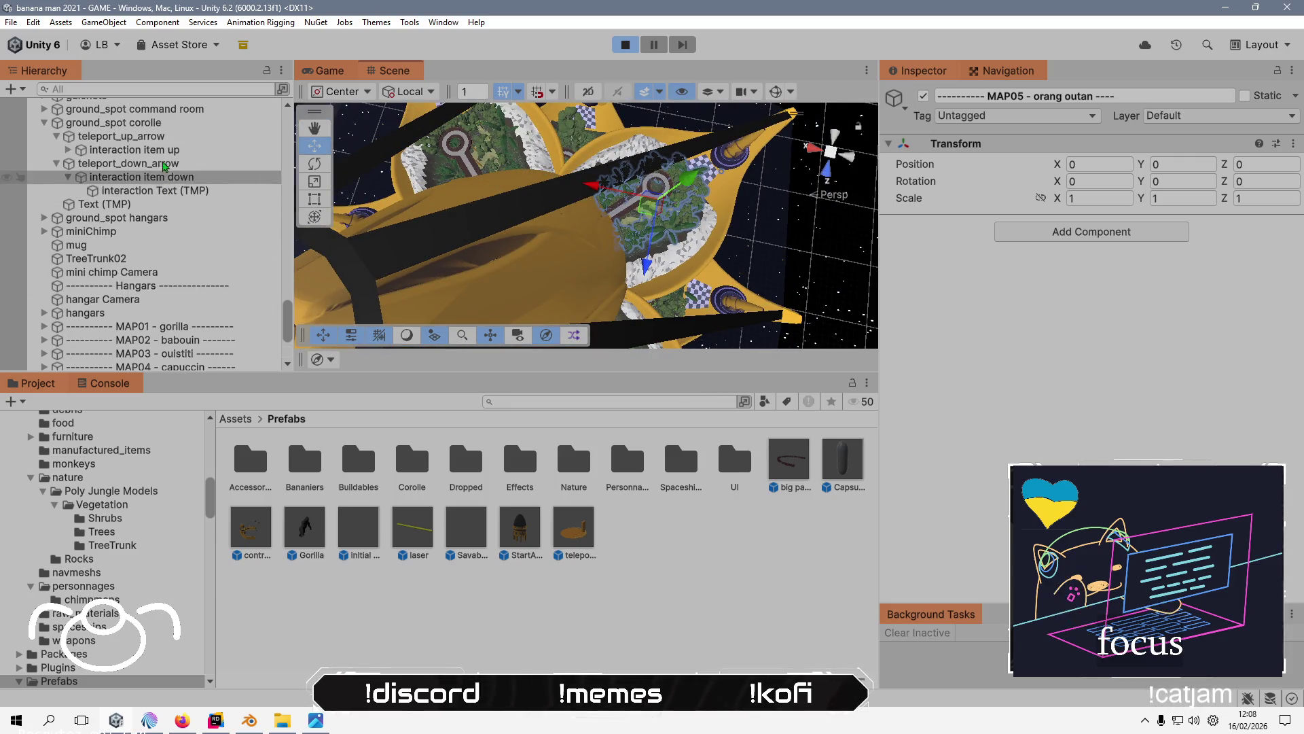
pyautogui.scroll(5, 166, 142)
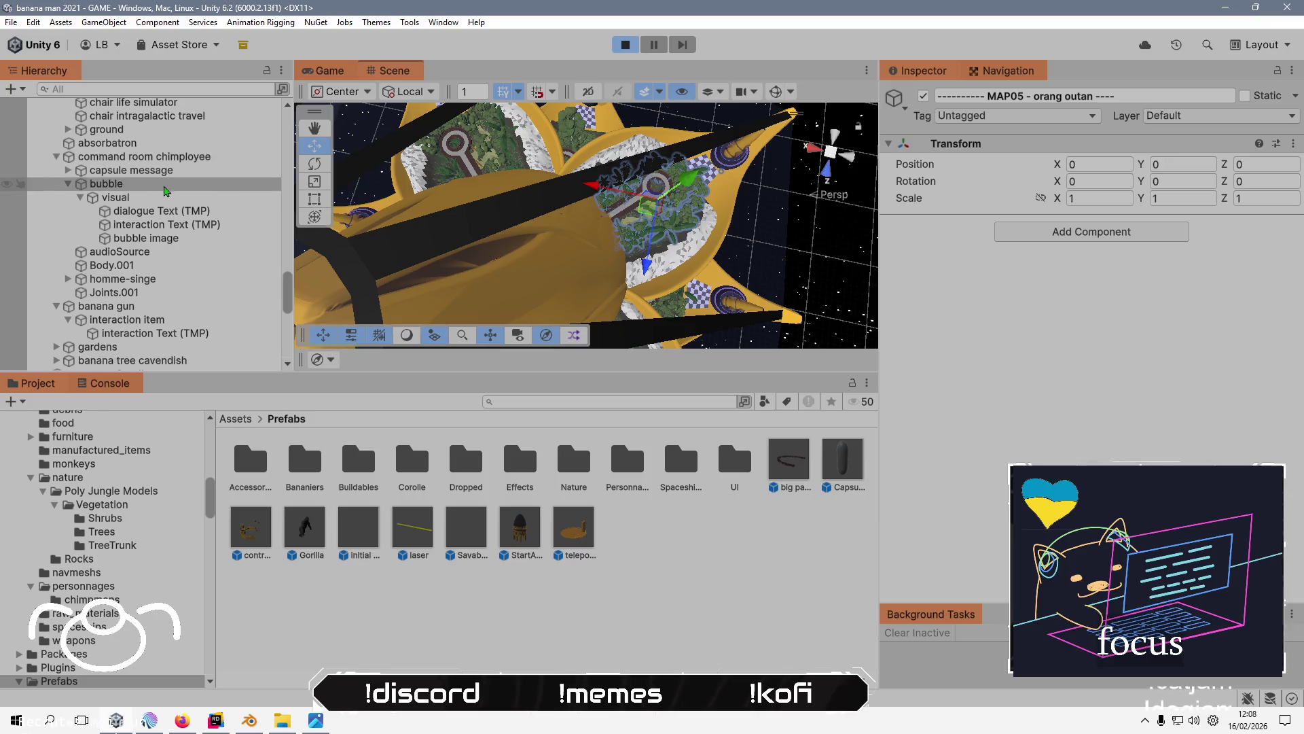
pyautogui.scroll(15, 178, 162)
pyautogui.scroll(-5, 173, 161)
pyautogui.scroll(-5, 171, 161)
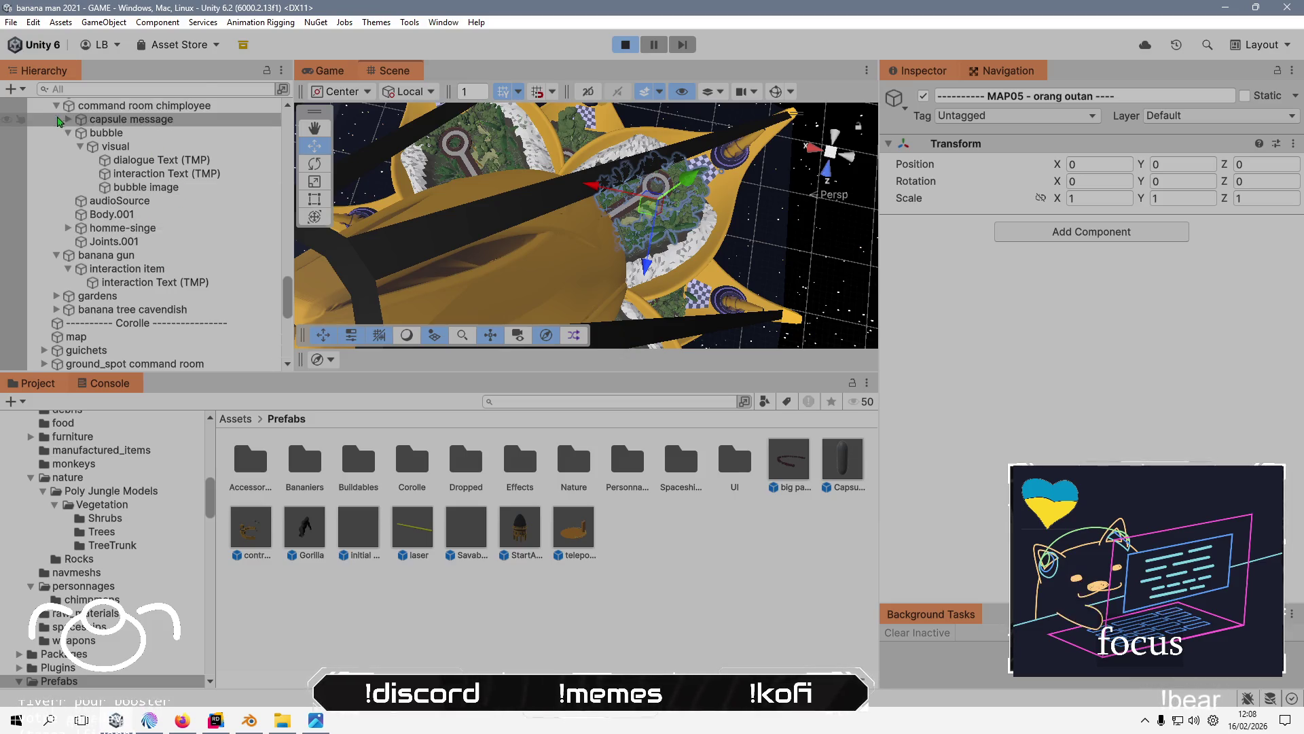
pyautogui.scroll(-15, 142, 224)
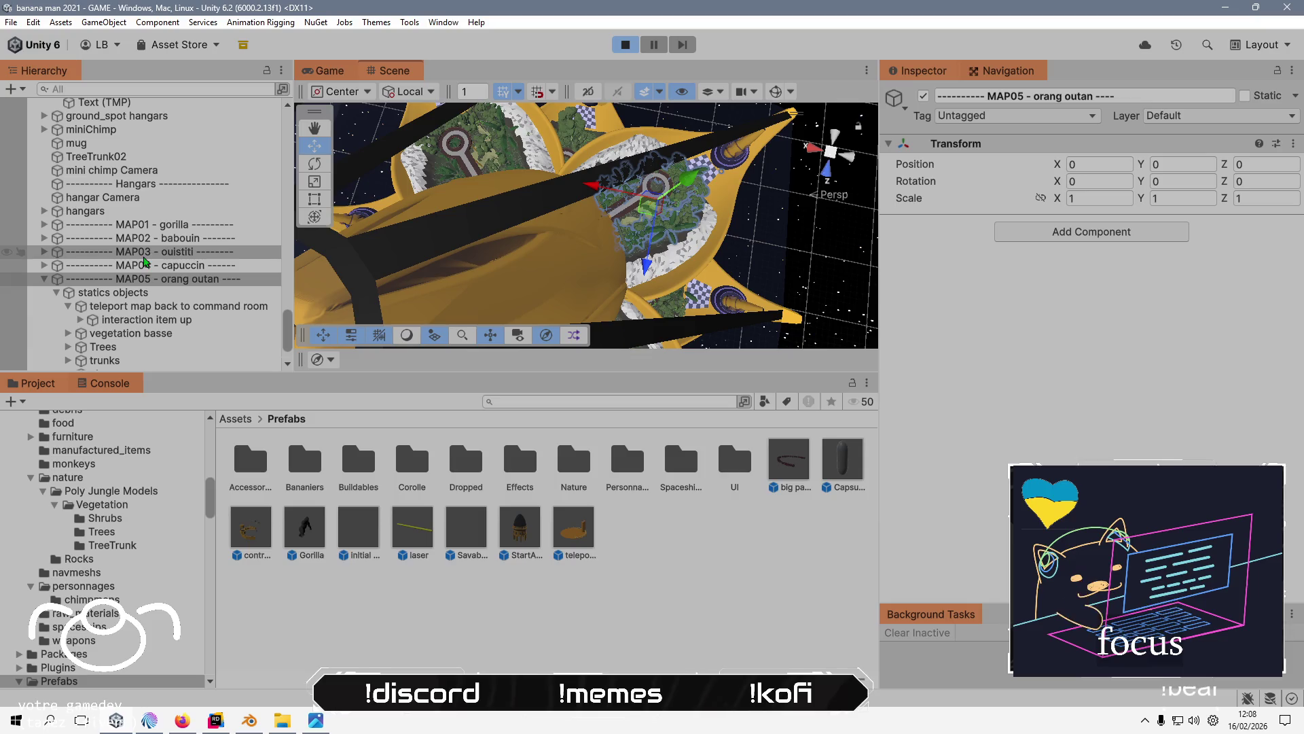
pyautogui.scroll(20, 168, 213)
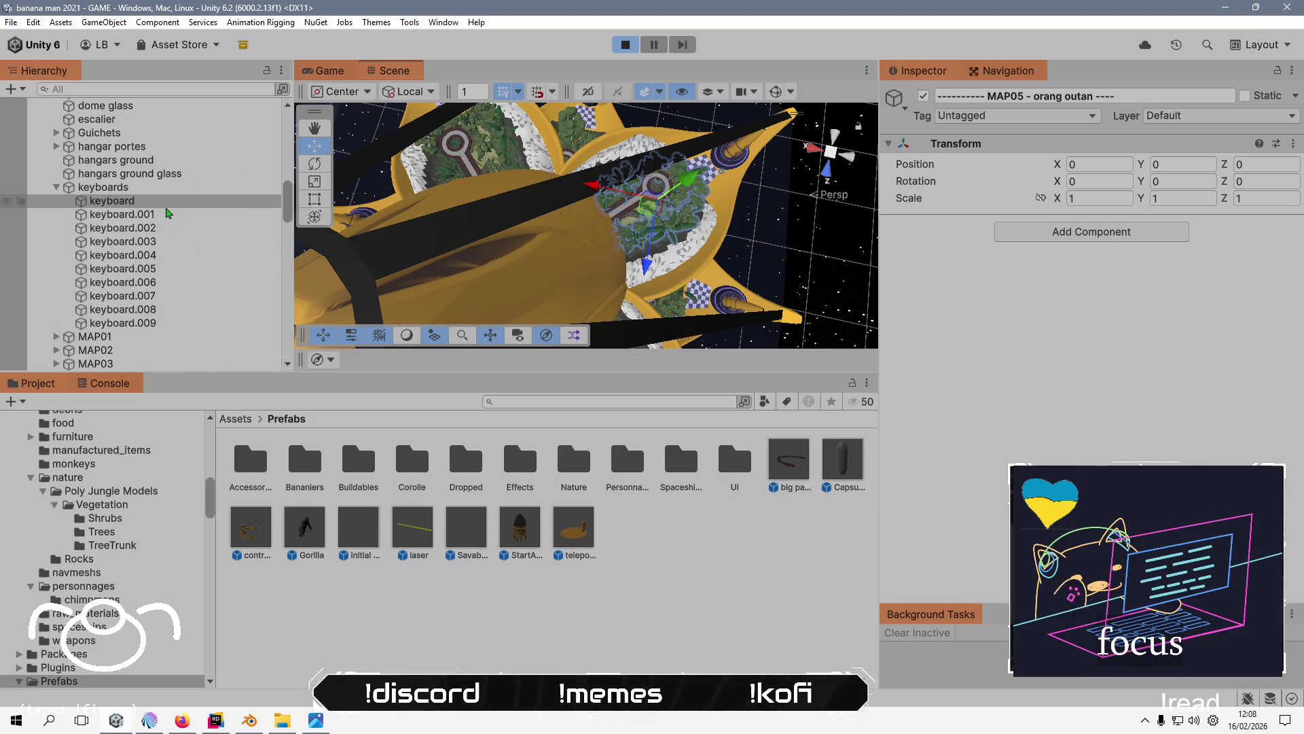
pyautogui.scroll(10, 168, 213)
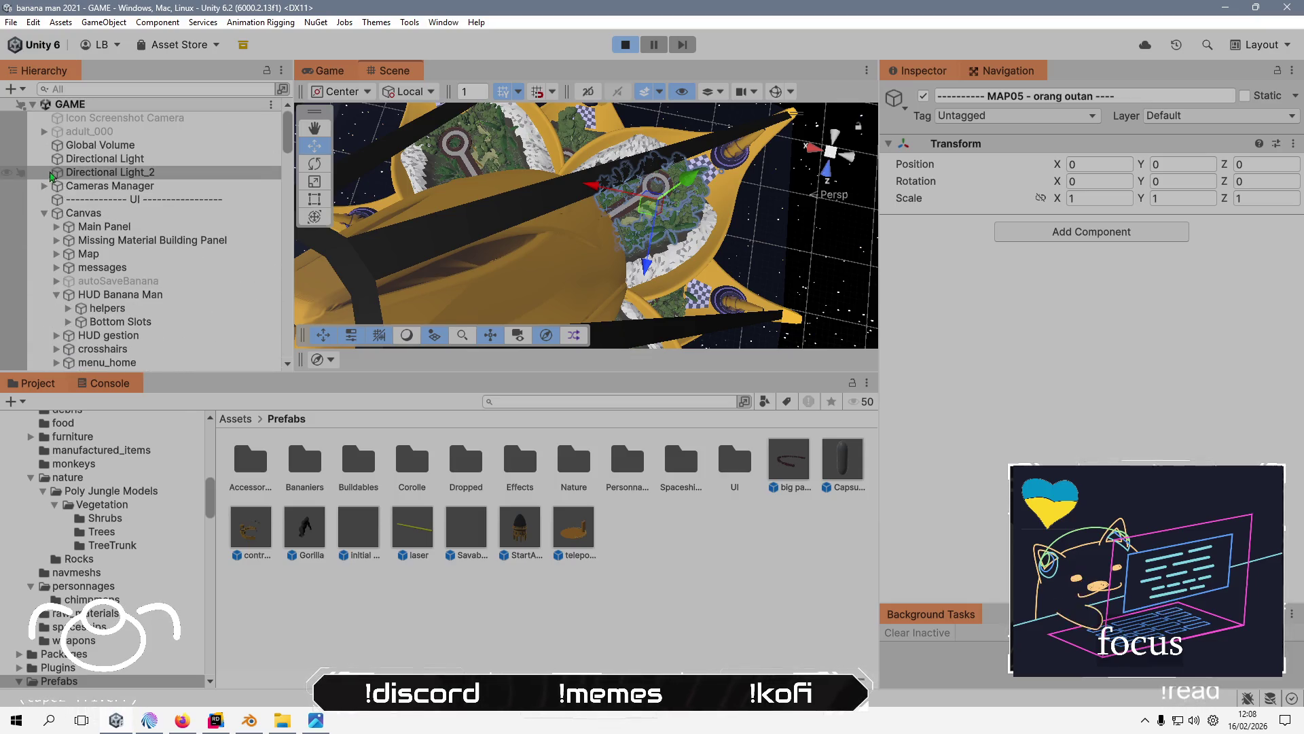
# - Collapse Canvas, Input Manager and world, then select and orbit around Banana Man
pyautogui.click(44, 214)
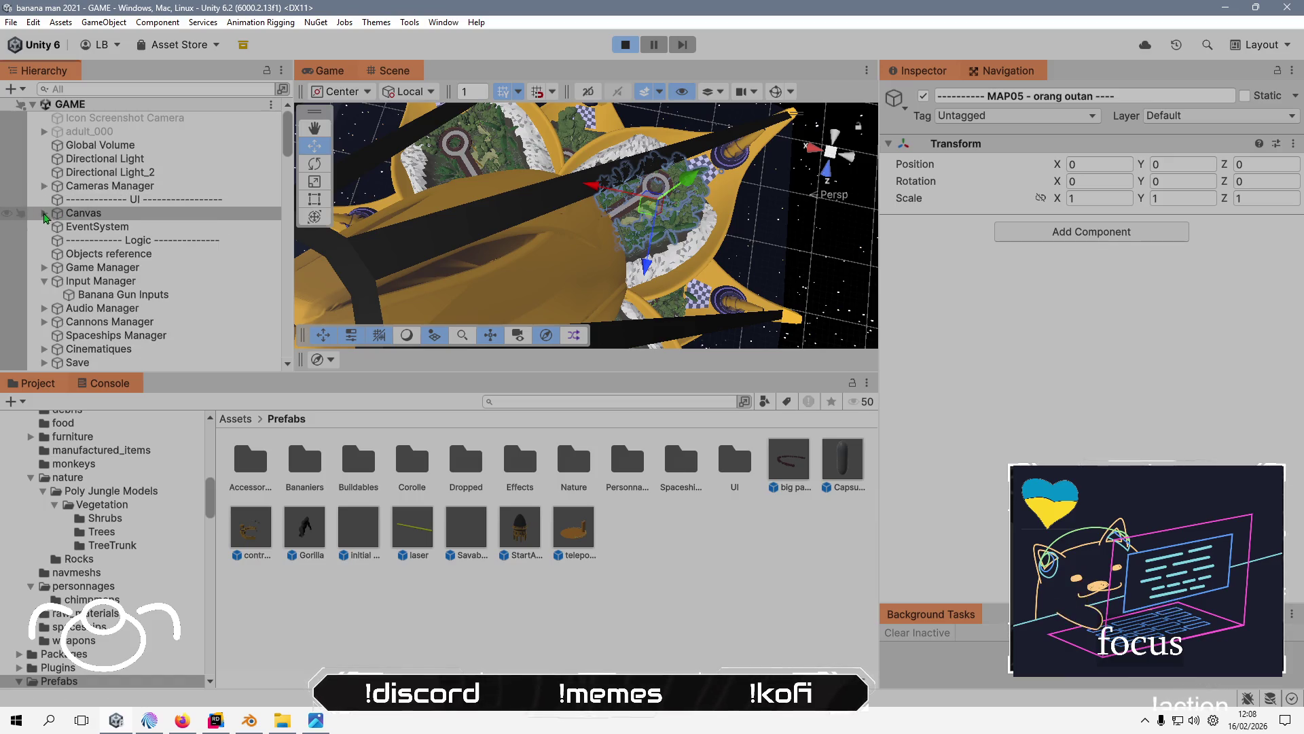
pyautogui.click(45, 280)
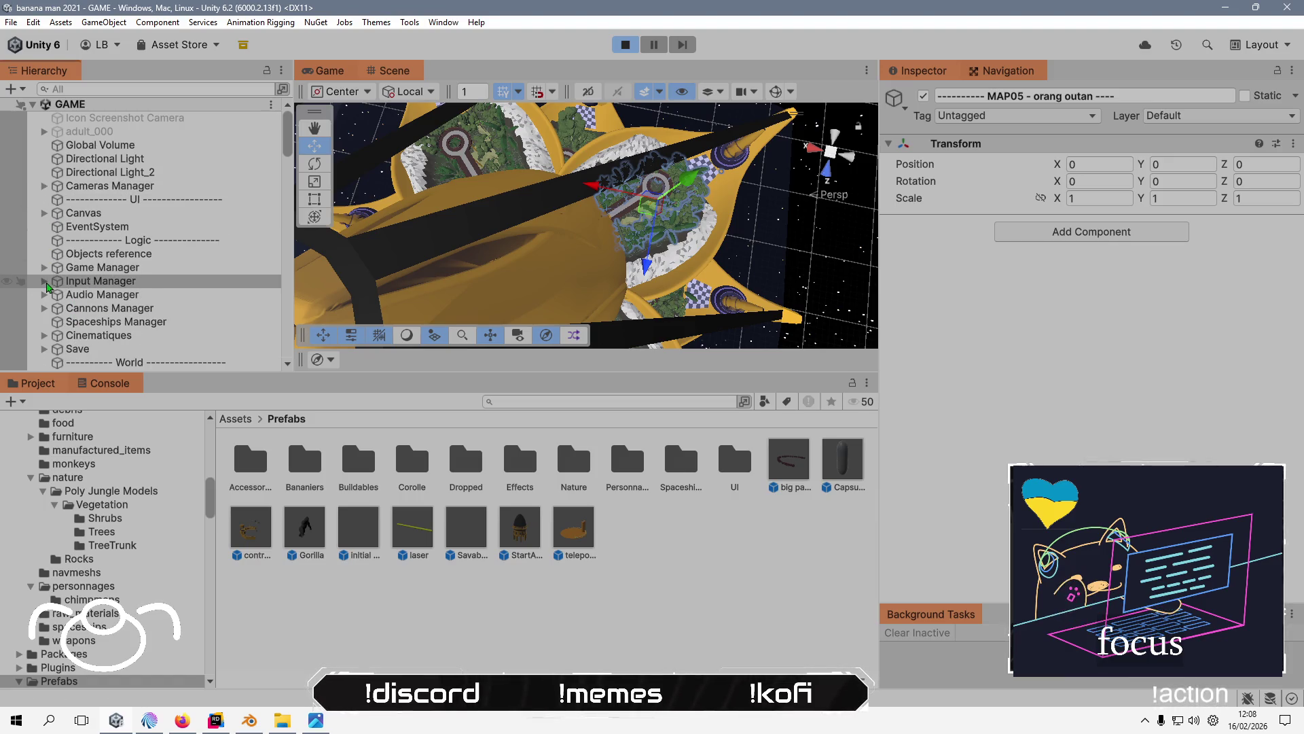
pyautogui.scroll(-3, 52, 286)
pyautogui.click(44, 274)
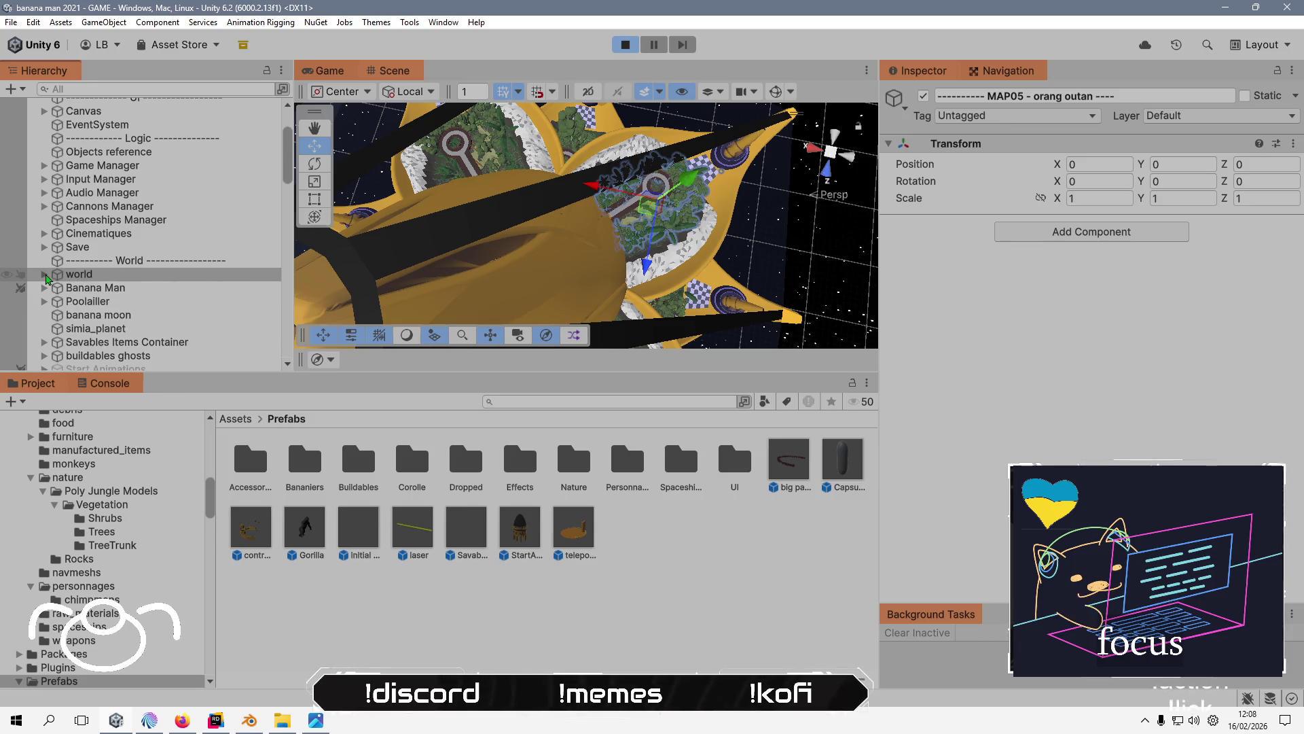
pyautogui.click(154, 291)
pyautogui.moveTo(561, 220)
pyautogui.mouseDown()
pyautogui.moveTo(710, 216)
pyautogui.moveTo(654, 136)
pyautogui.moveTo(630, 148)
pyautogui.mouseUp()
pyautogui.scroll(5, 631, 183)
pyautogui.moveTo(631, 217); pyautogui.dragTo(723, 159)
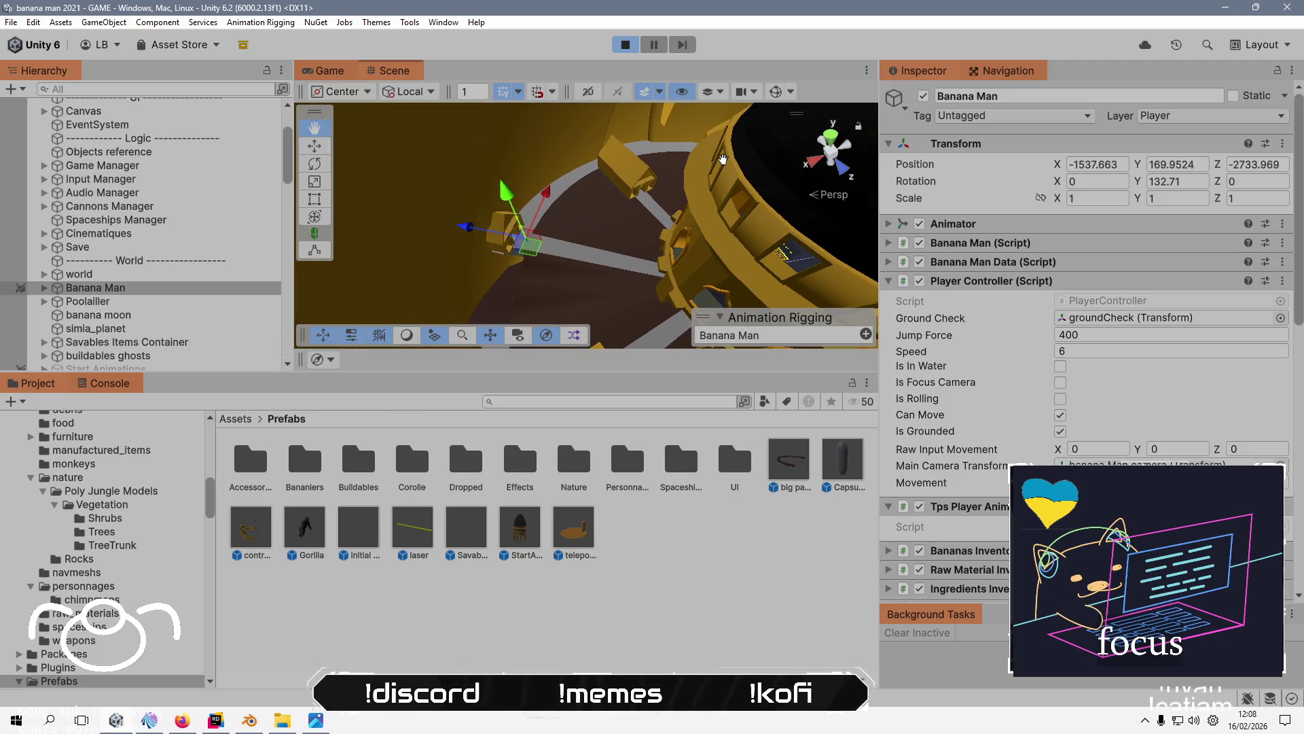
# - In the Game view, sprint and jump Banana Man onto the checkered pad and teleport with E
pyautogui.click(336, 74)
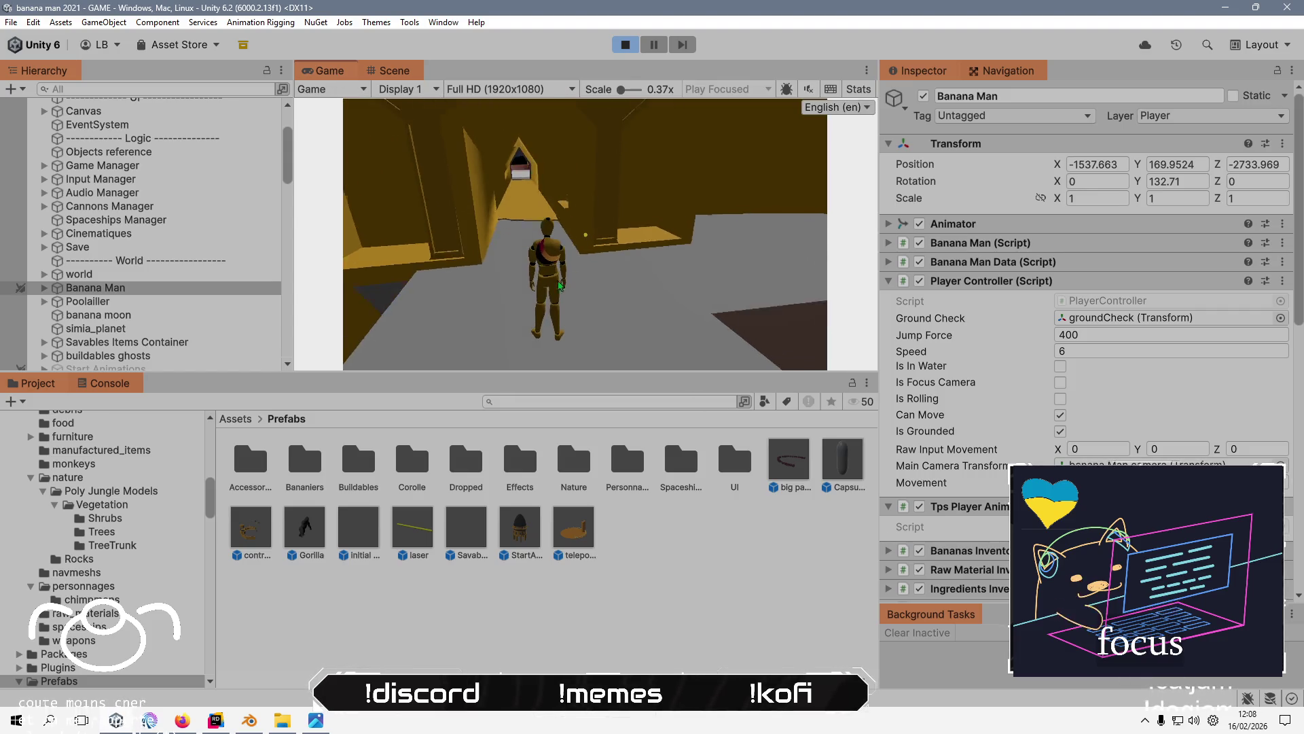
pyautogui.press('w')
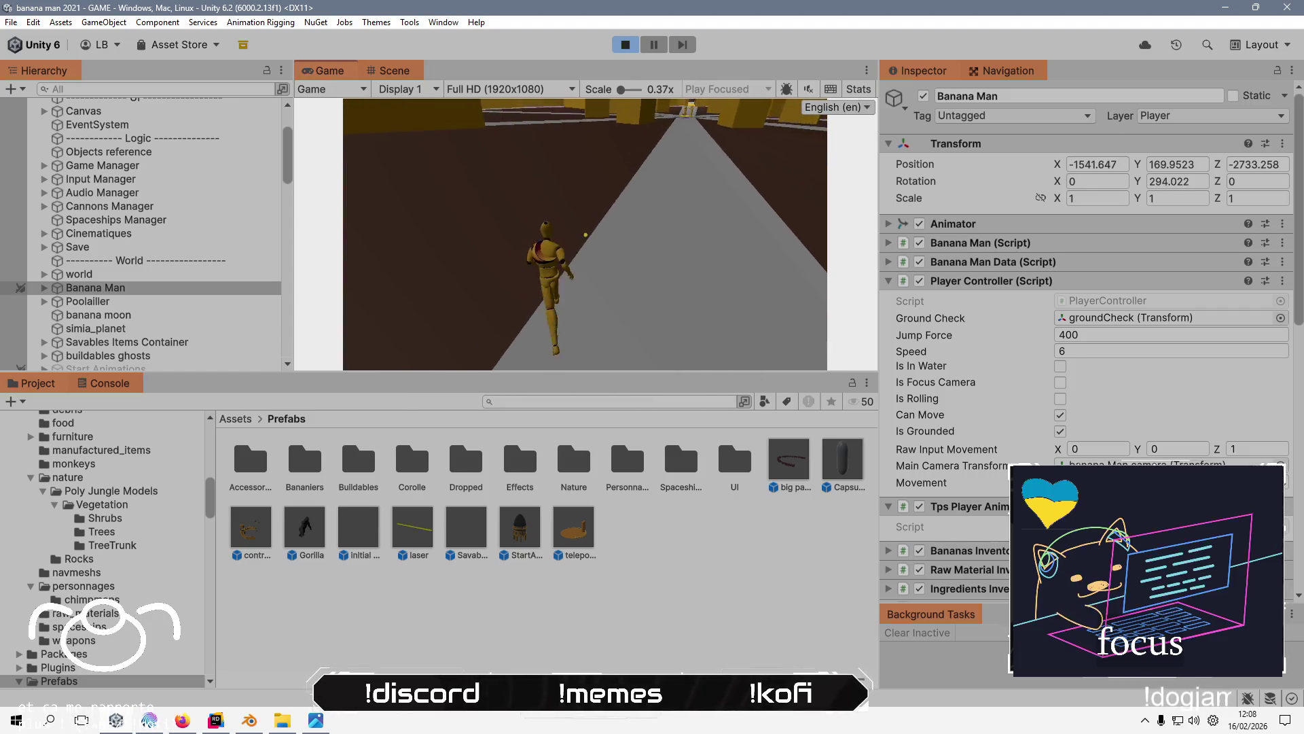
pyautogui.press('shift')
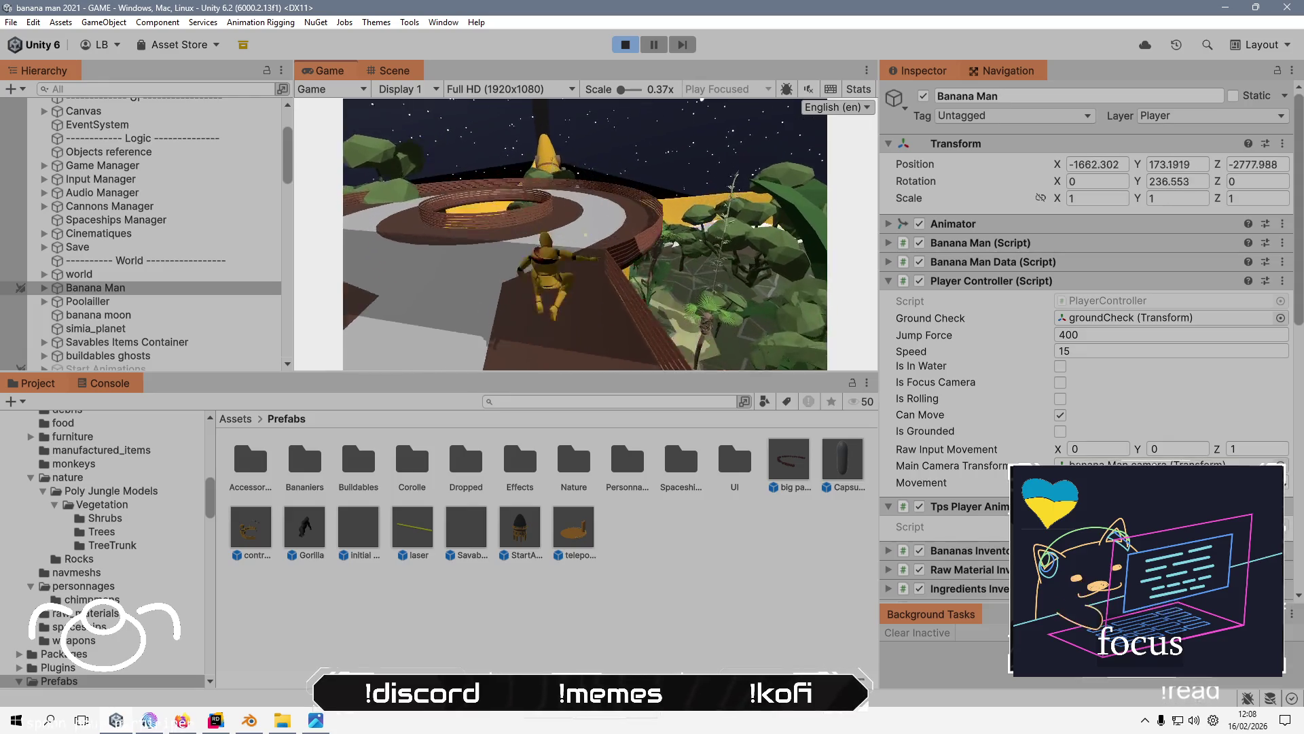
pyautogui.press('space')
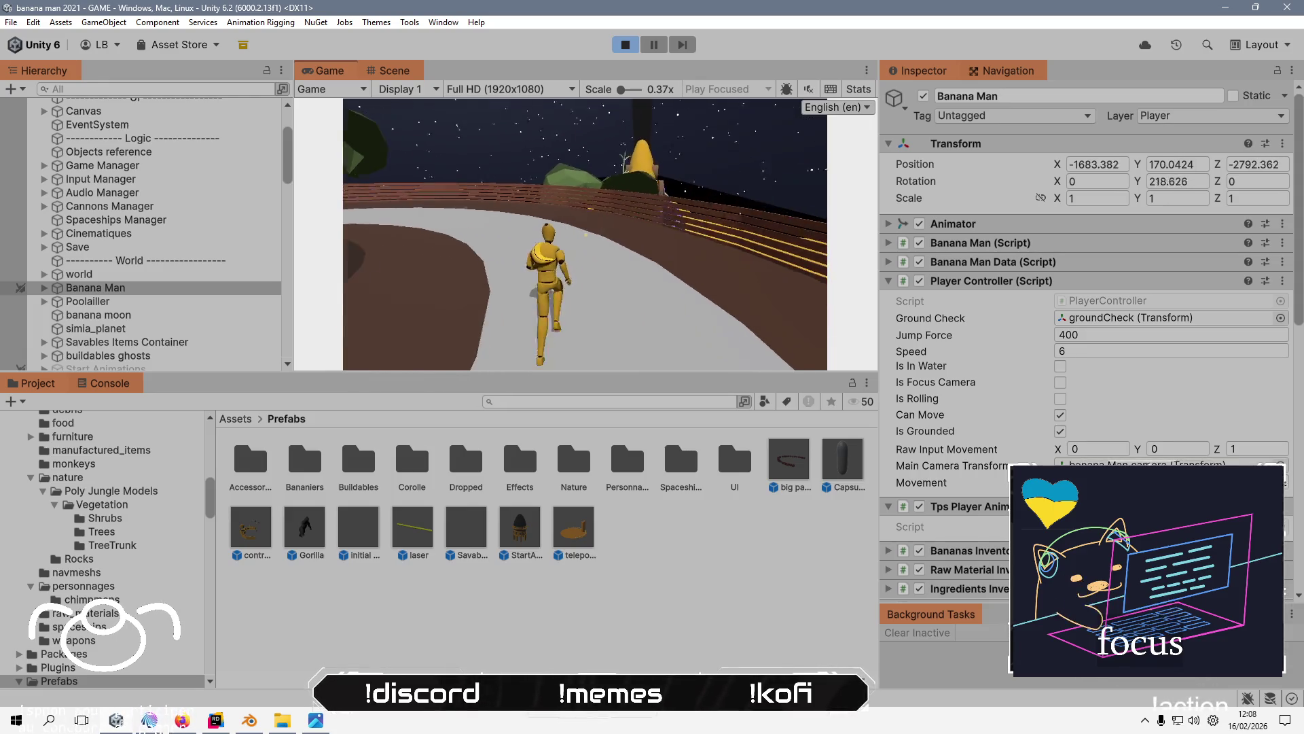
pyautogui.press('w')
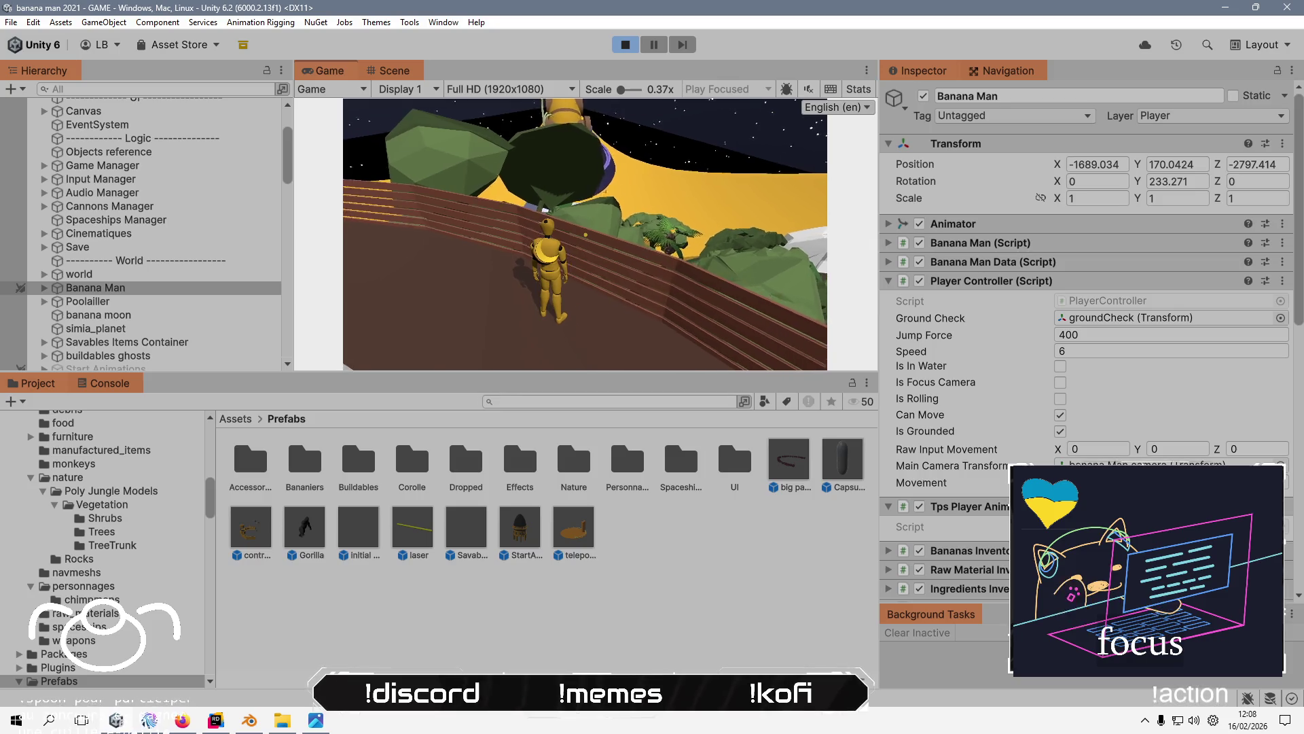
pyautogui.press('space')
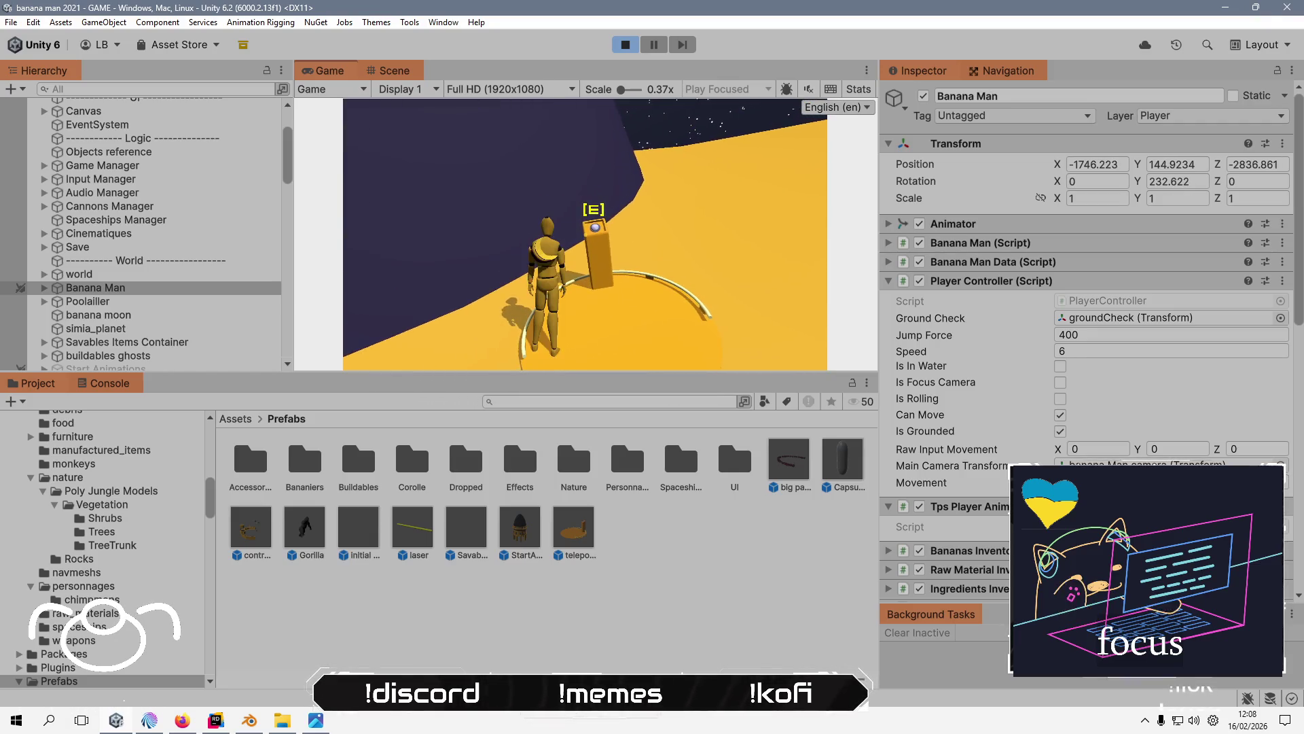
pyautogui.press('e')
pyautogui.press('a')
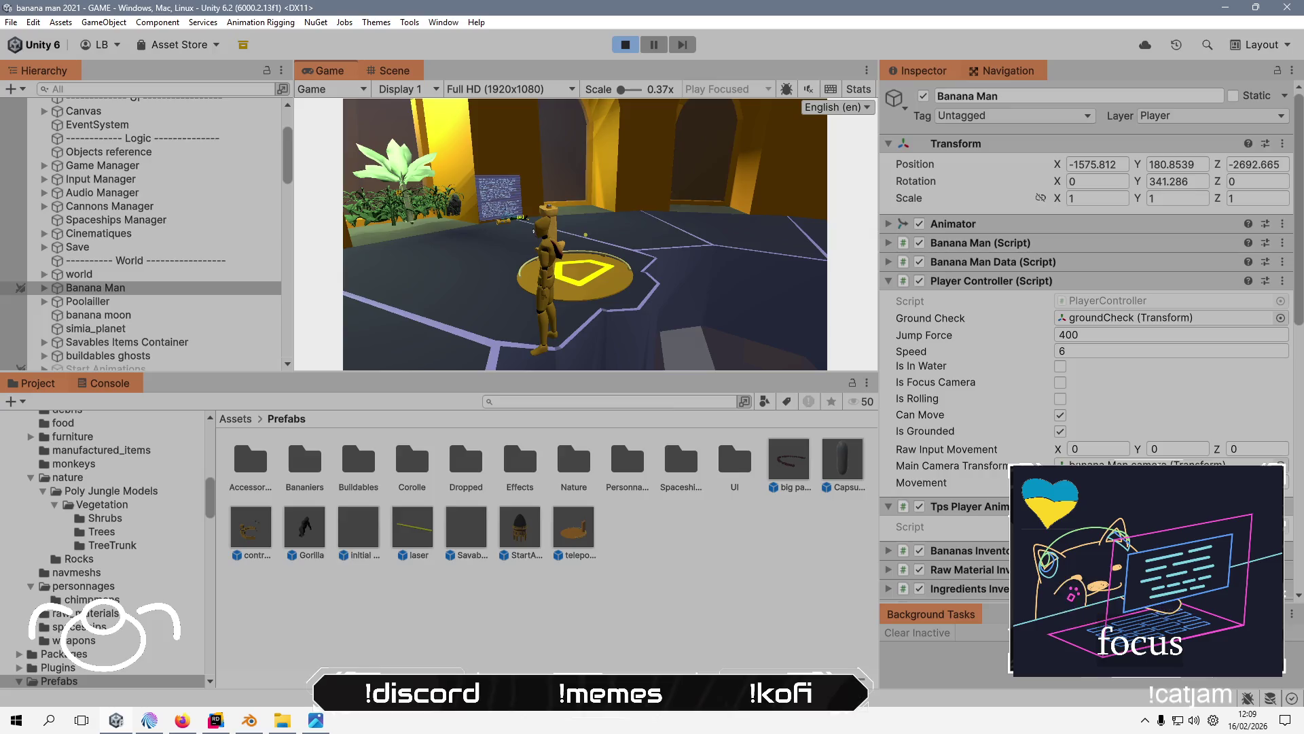
pyautogui.hotkey('alt', 'Tab')
pyautogui.hotkey('alt', 'Tab')
# - Send the reply 'ils ont le mérite d'exister XD' in the OBS stream chat
pyautogui.click(1110, 407)
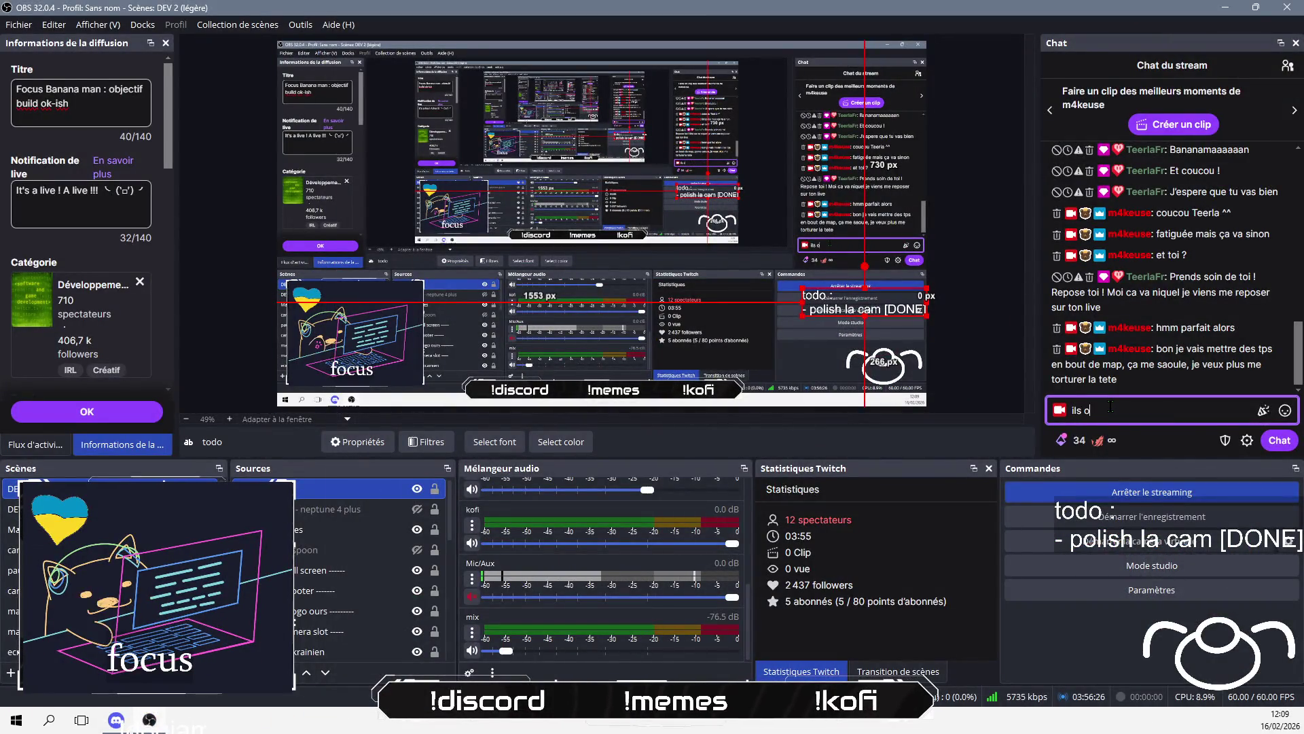
pyautogui.write("te d'exister XD")
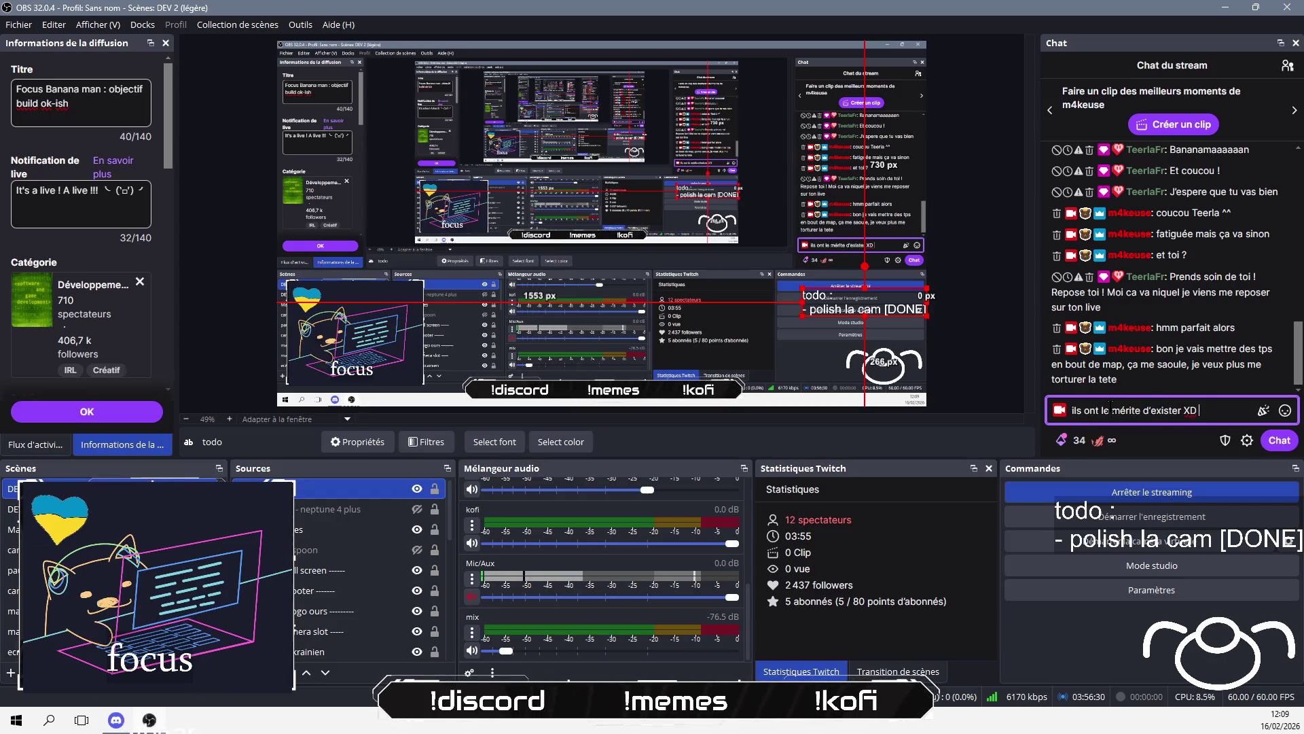
pyautogui.press('Return')
pyautogui.hotkey('alt', 'Tab')
pyautogui.hotkey('alt', 'Tab')
pyautogui.hotkey('alt', 'Tab')
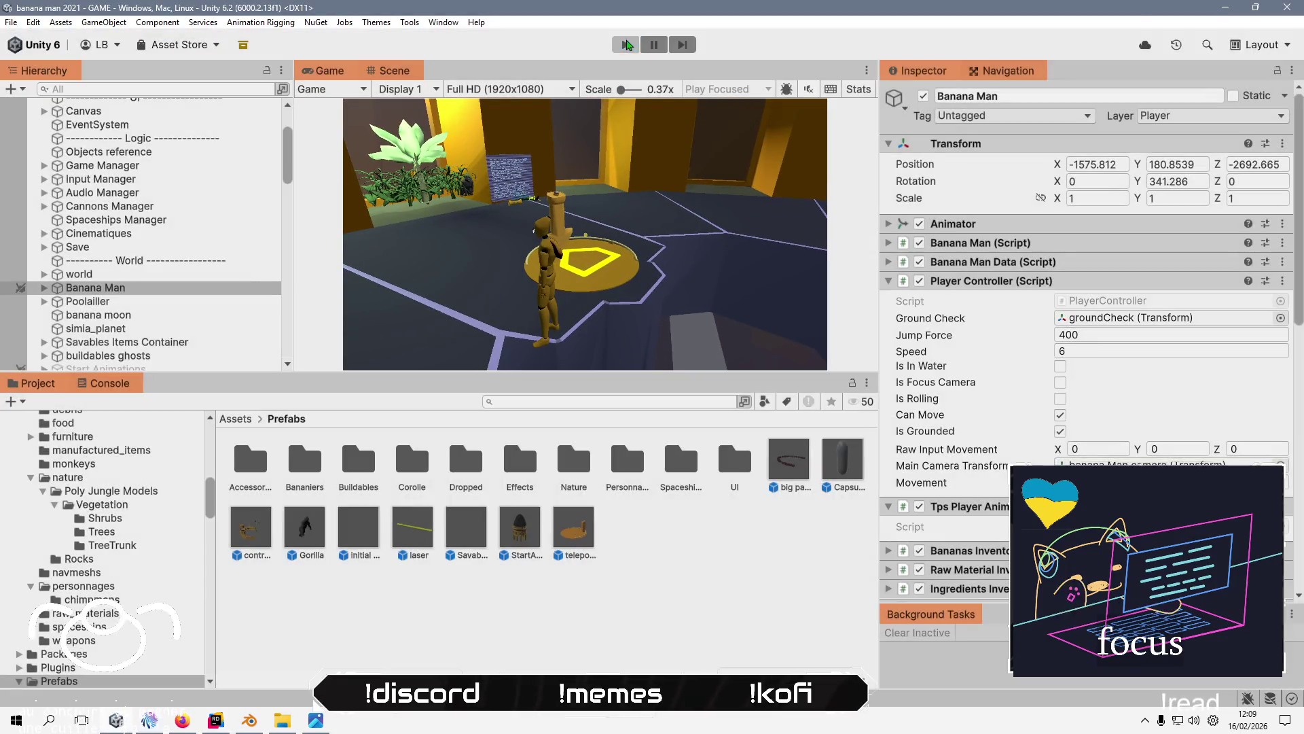
# - Stop Play, select the teleport under MAP05's statics objects, then select MAP01 - gorilla's statics objects
pyautogui.hotkey('ctrl', 'p')
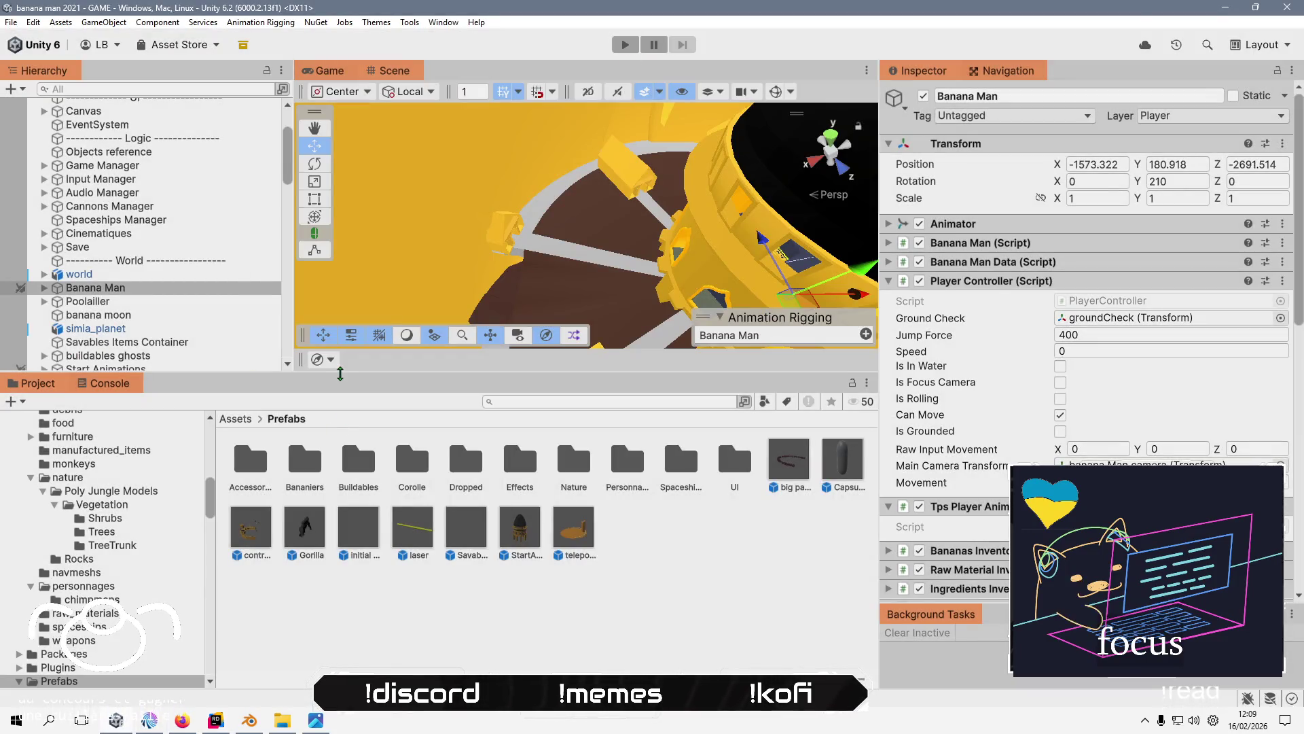
pyautogui.scroll(-3, 84, 423)
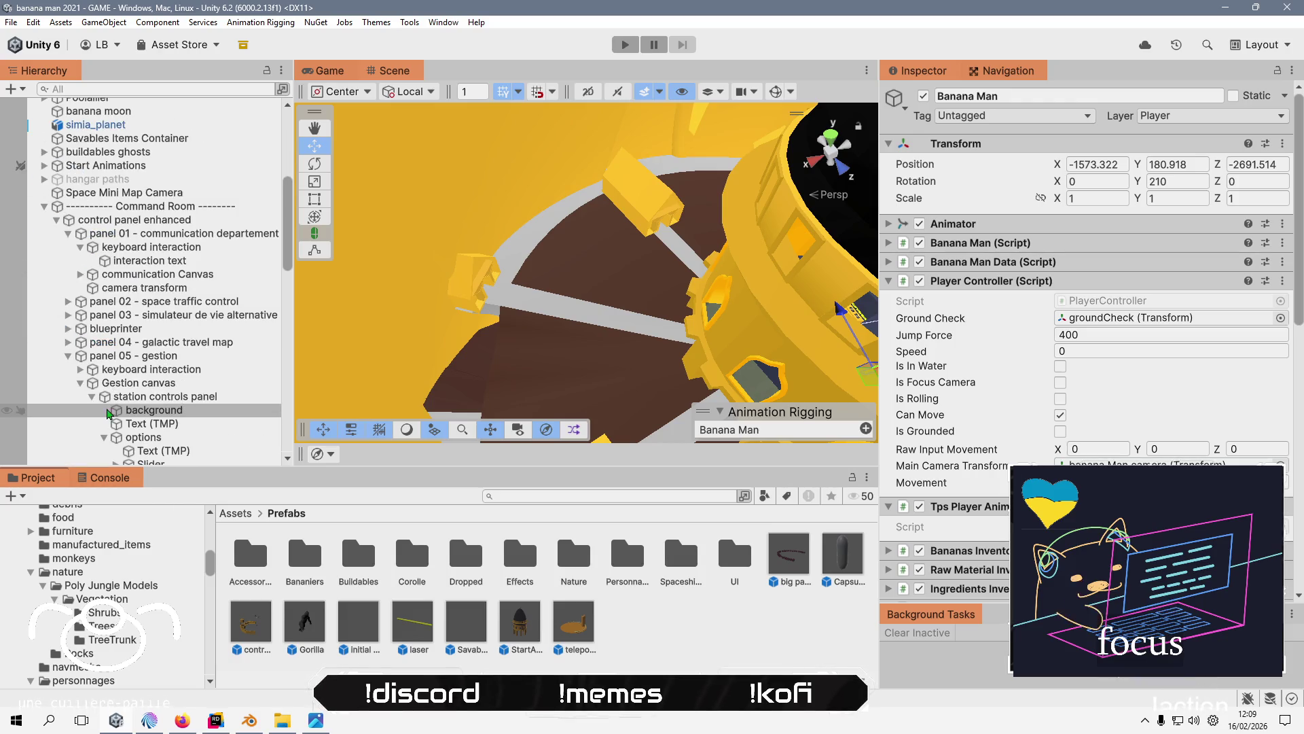
pyautogui.click(39, 209)
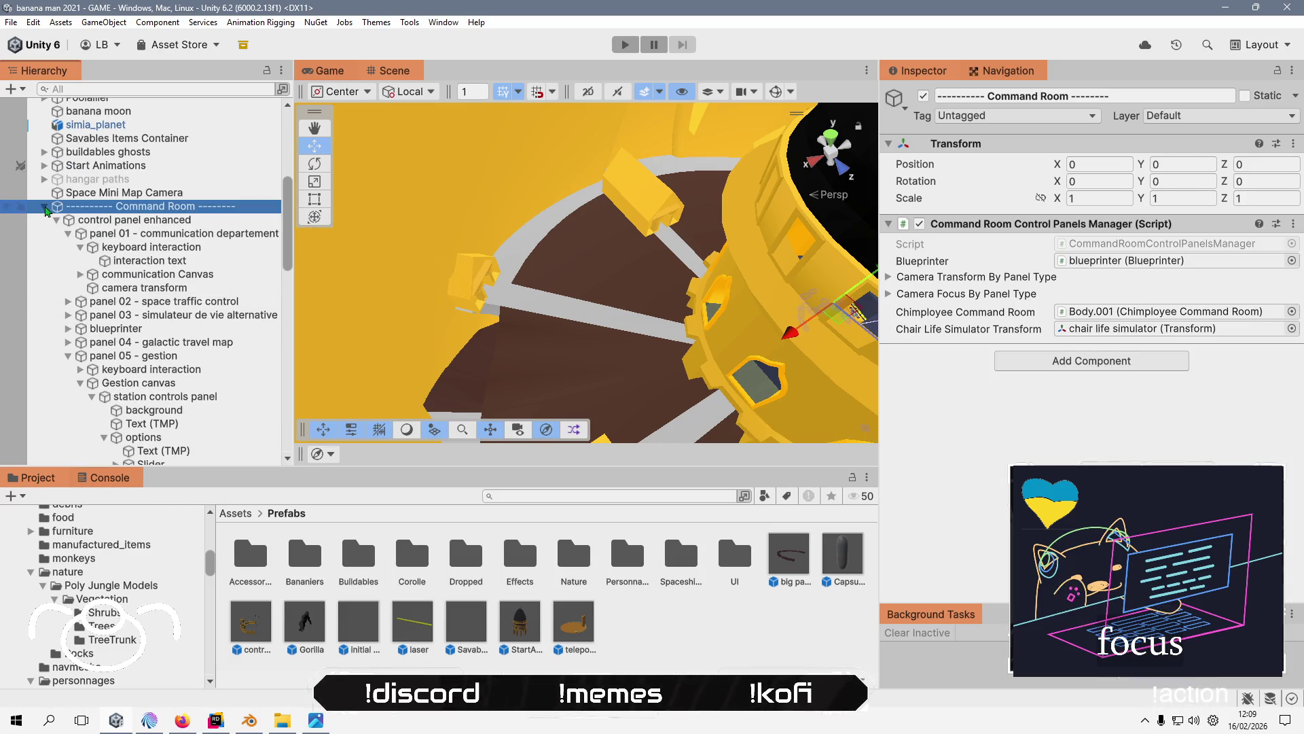
pyautogui.click(45, 207)
pyautogui.click(44, 274)
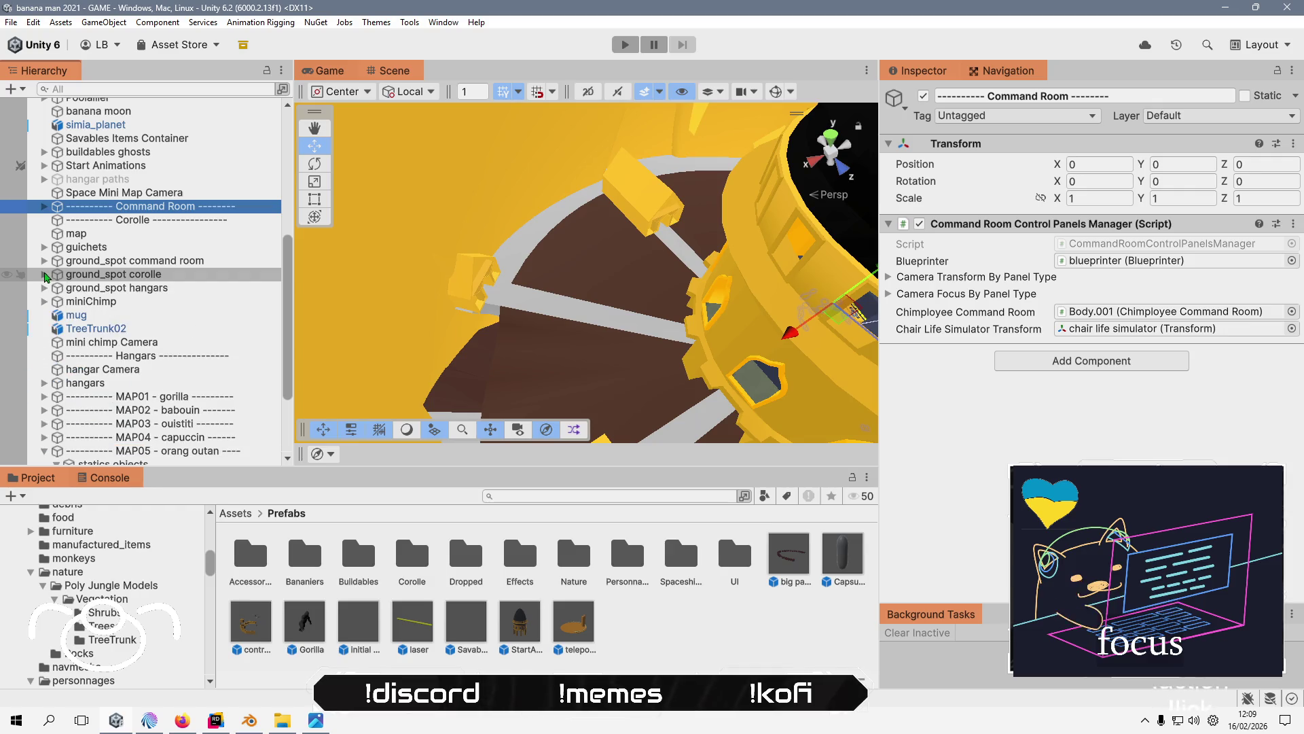
pyautogui.scroll(-2, 78, 371)
pyautogui.scroll(-2, 77, 371)
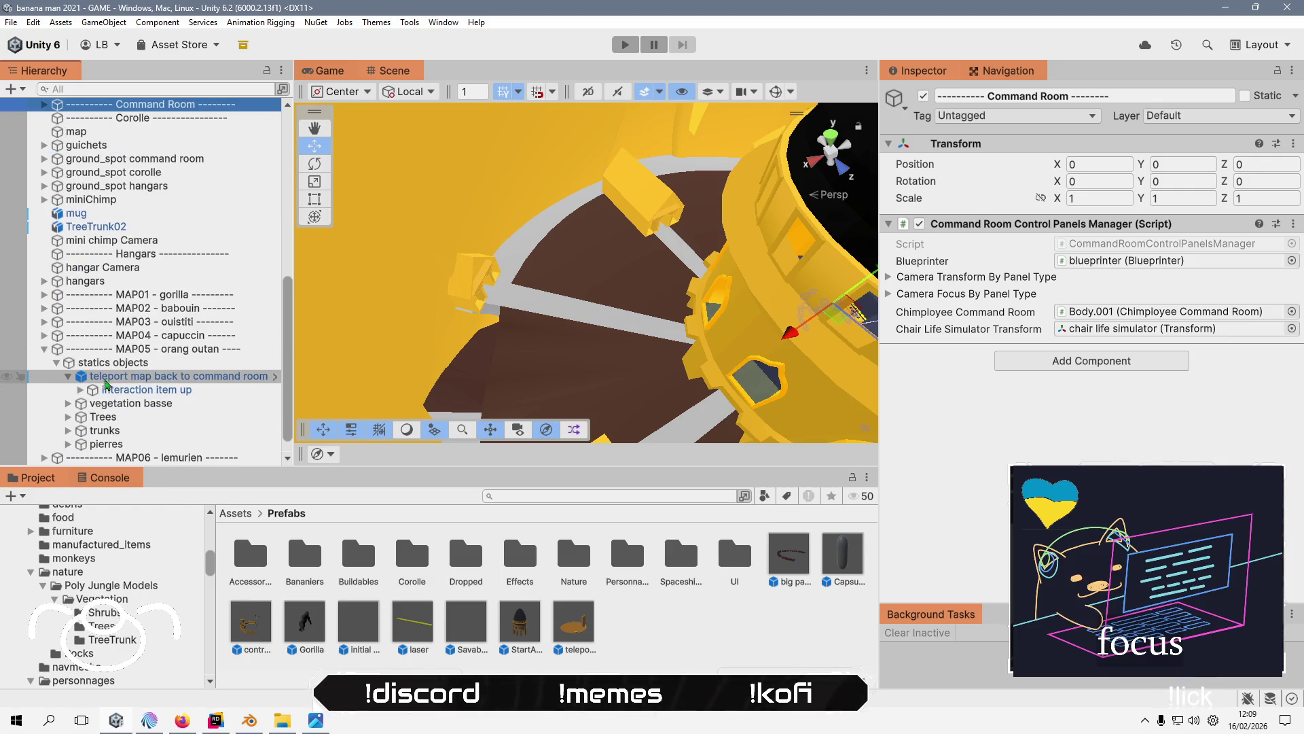
pyautogui.click(68, 376)
pyautogui.click(157, 378)
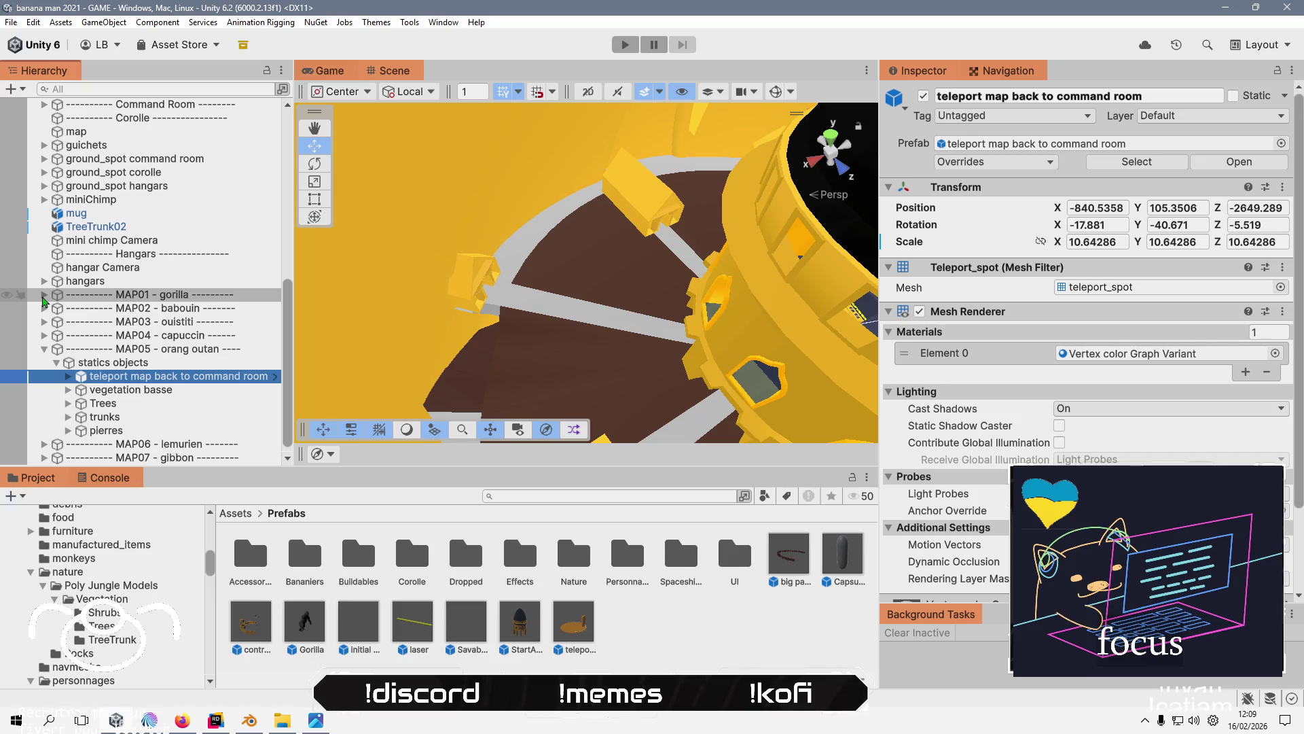
pyautogui.click(43, 295)
pyautogui.click(150, 339)
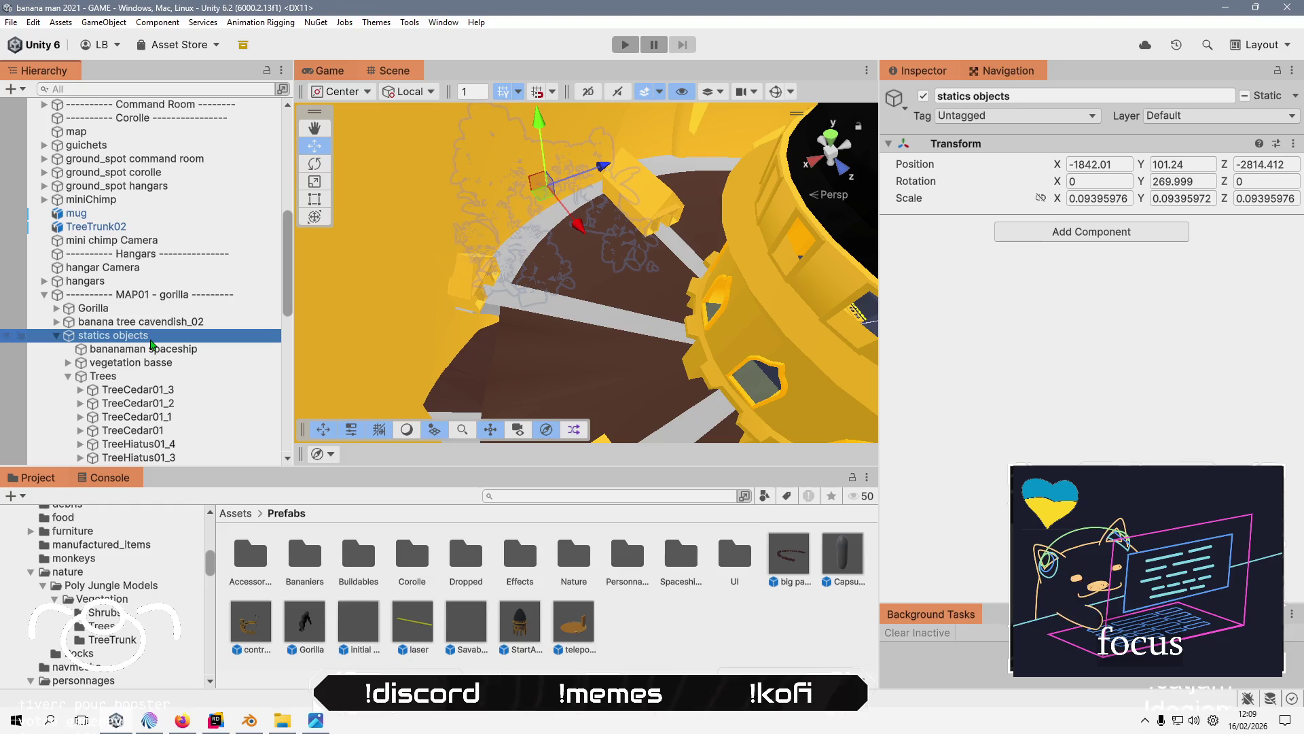
# - Paste the teleport copy as a child of MAP01's statics objects and frame it in the scene
pyautogui.rightClick(150, 340)
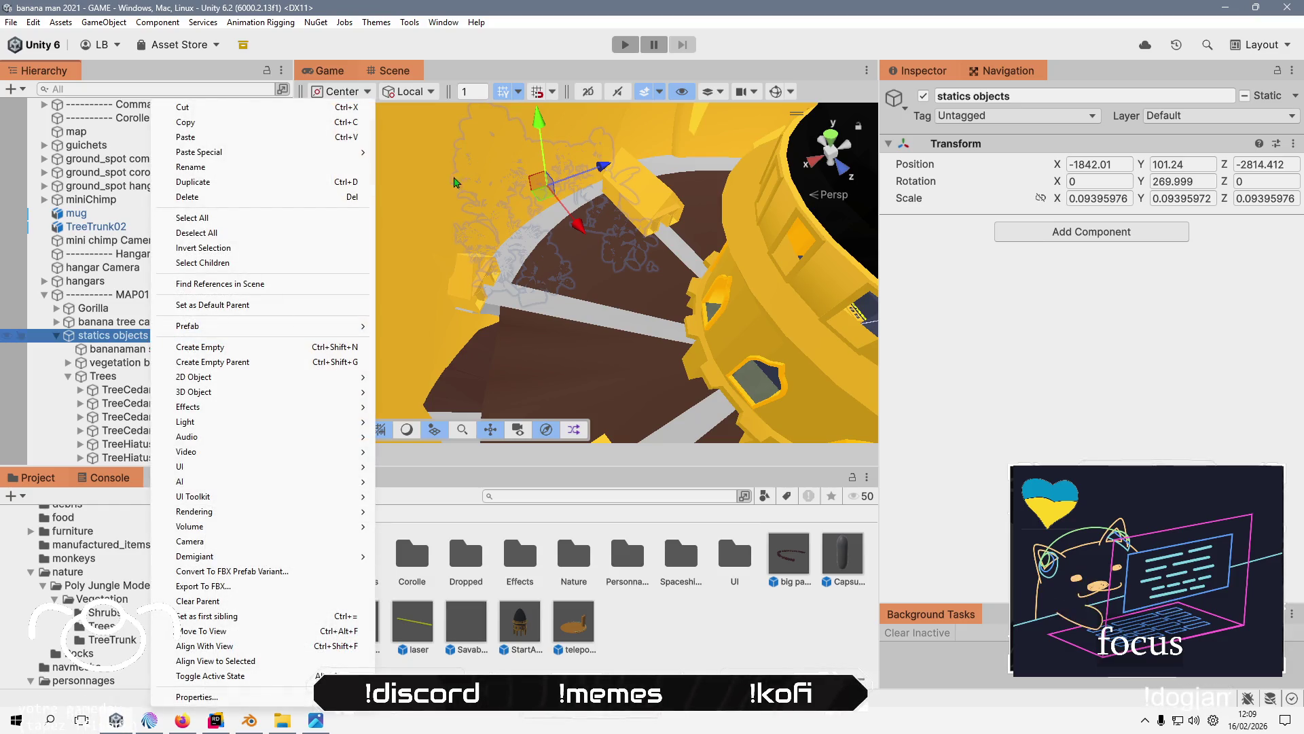
pyautogui.moveTo(365, 152)
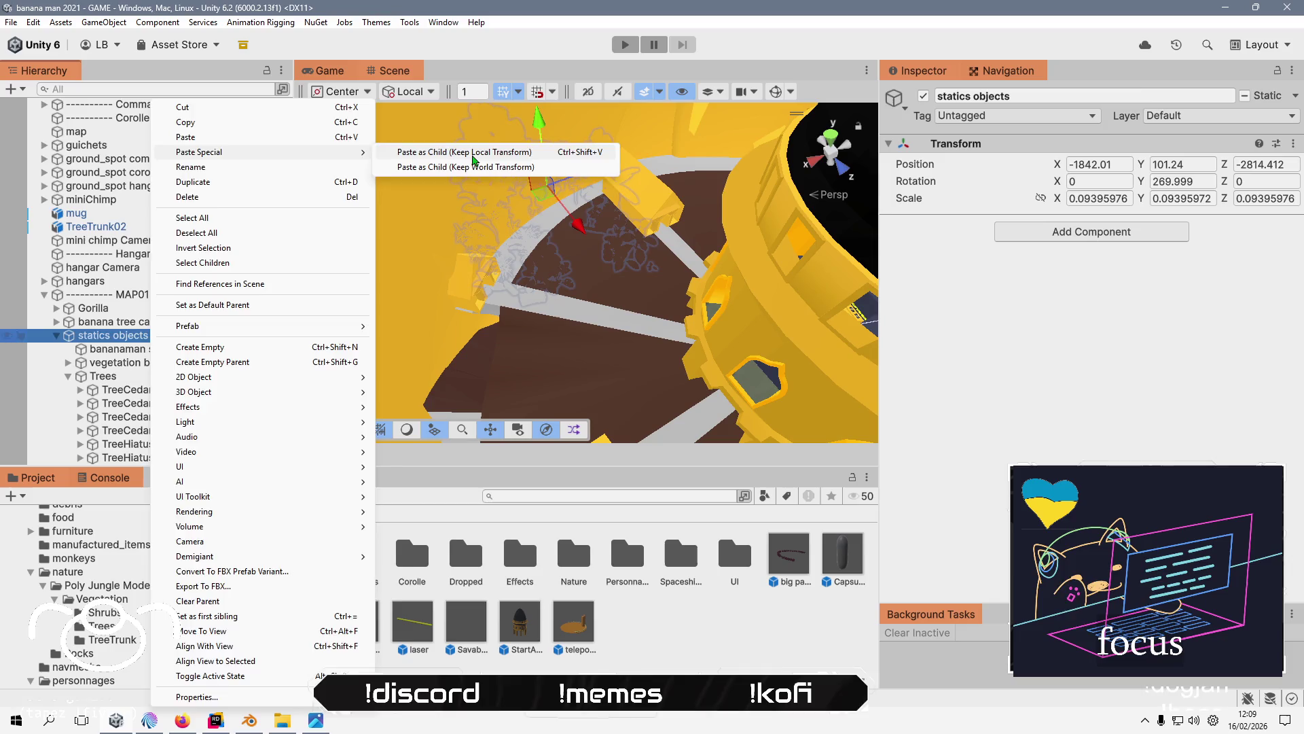
pyautogui.click(474, 160)
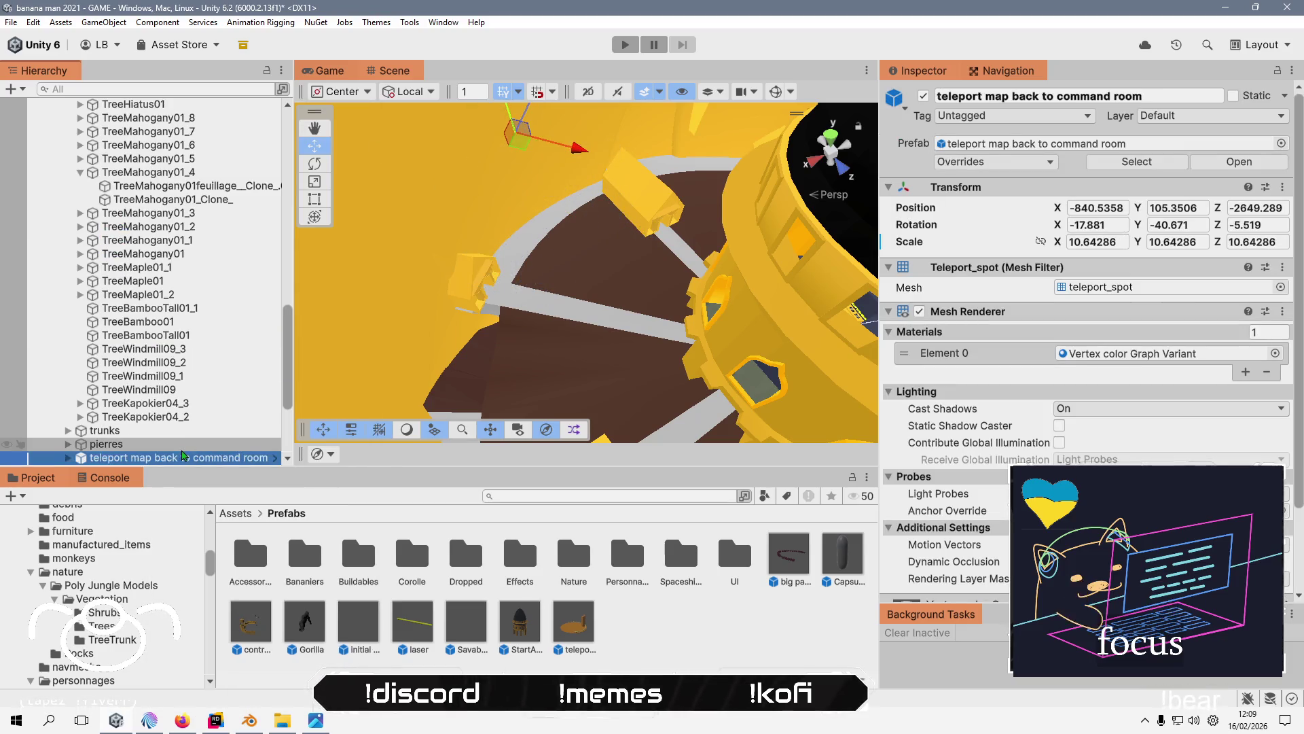
pyautogui.scroll(-3, 185, 445)
pyautogui.press('f')
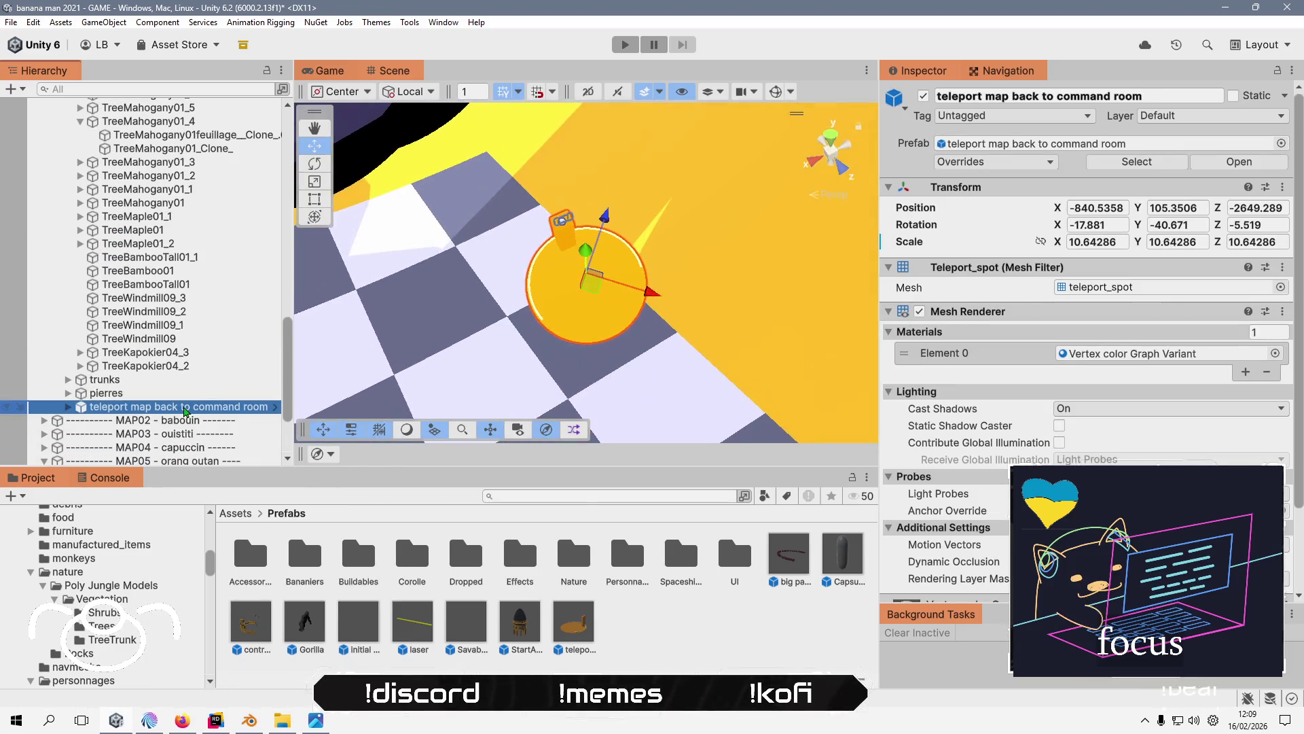
# - Drag the copy onto MAP01's map edge at -968.5, 83.2, -2653.4
pyautogui.scroll(-5, 545, 272)
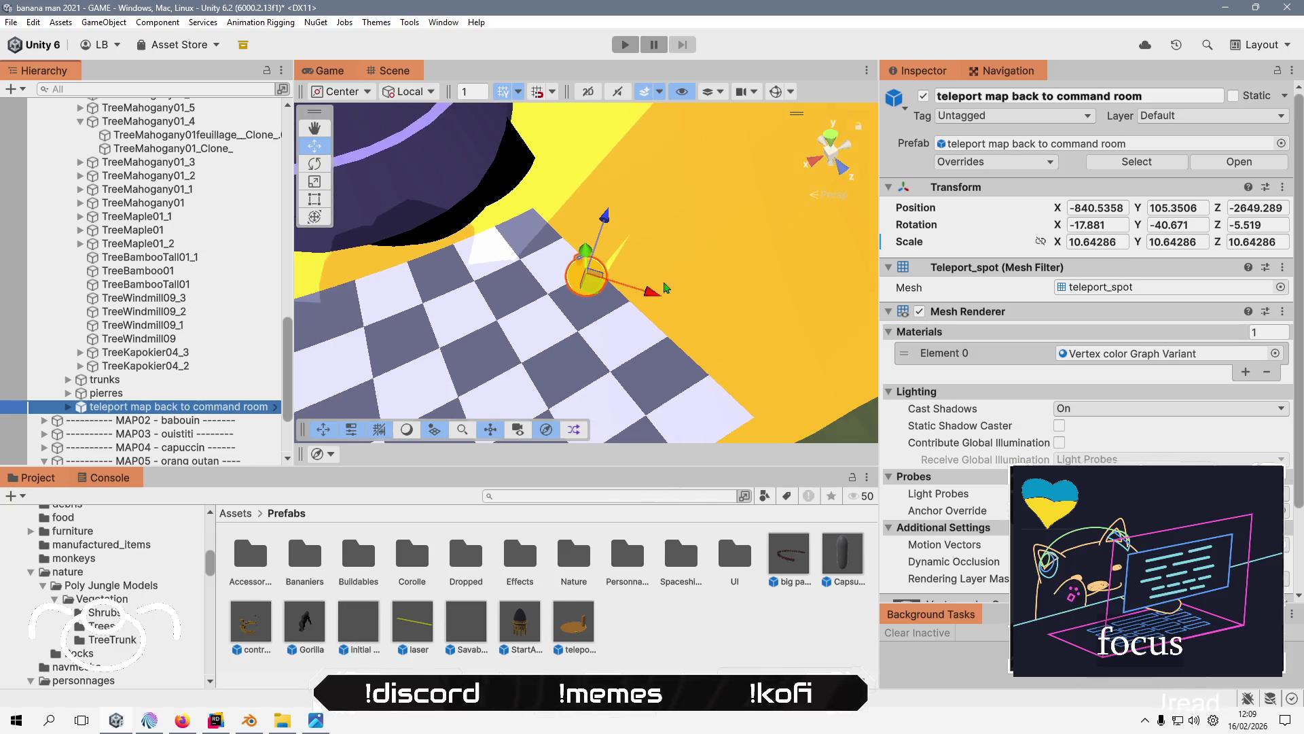
pyautogui.moveTo(565, 263); pyautogui.dragTo(468, 152)
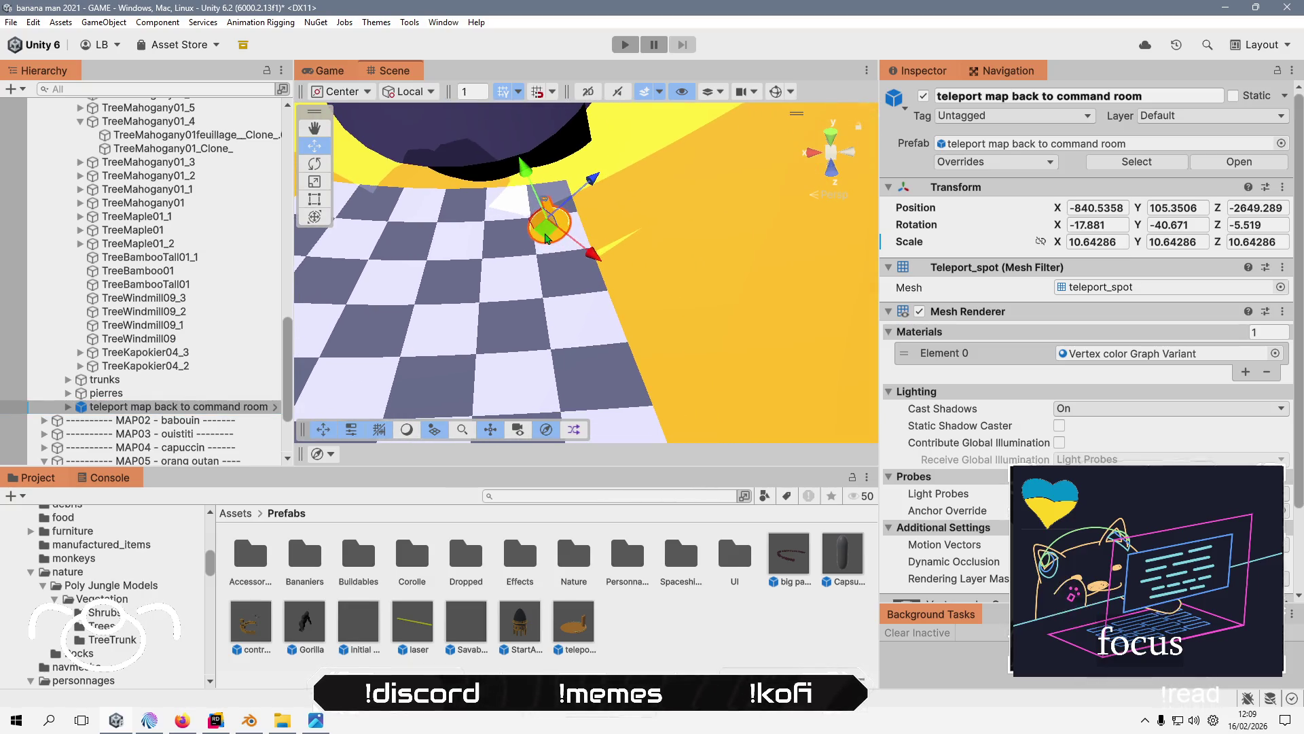
pyautogui.moveTo(546, 237)
pyautogui.mouseDown()
pyautogui.moveTo(593, 231)
pyautogui.moveTo(608, 144)
pyautogui.mouseUp()
pyautogui.press('f')
pyautogui.moveTo(497, 369)
pyautogui.mouseDown()
pyautogui.moveTo(660, 96)
pyautogui.moveTo(588, 214)
pyautogui.mouseUp()
pyautogui.moveTo(701, 201)
pyautogui.mouseDown()
pyautogui.moveTo(726, 133)
pyautogui.moveTo(682, 237)
pyautogui.mouseUp()
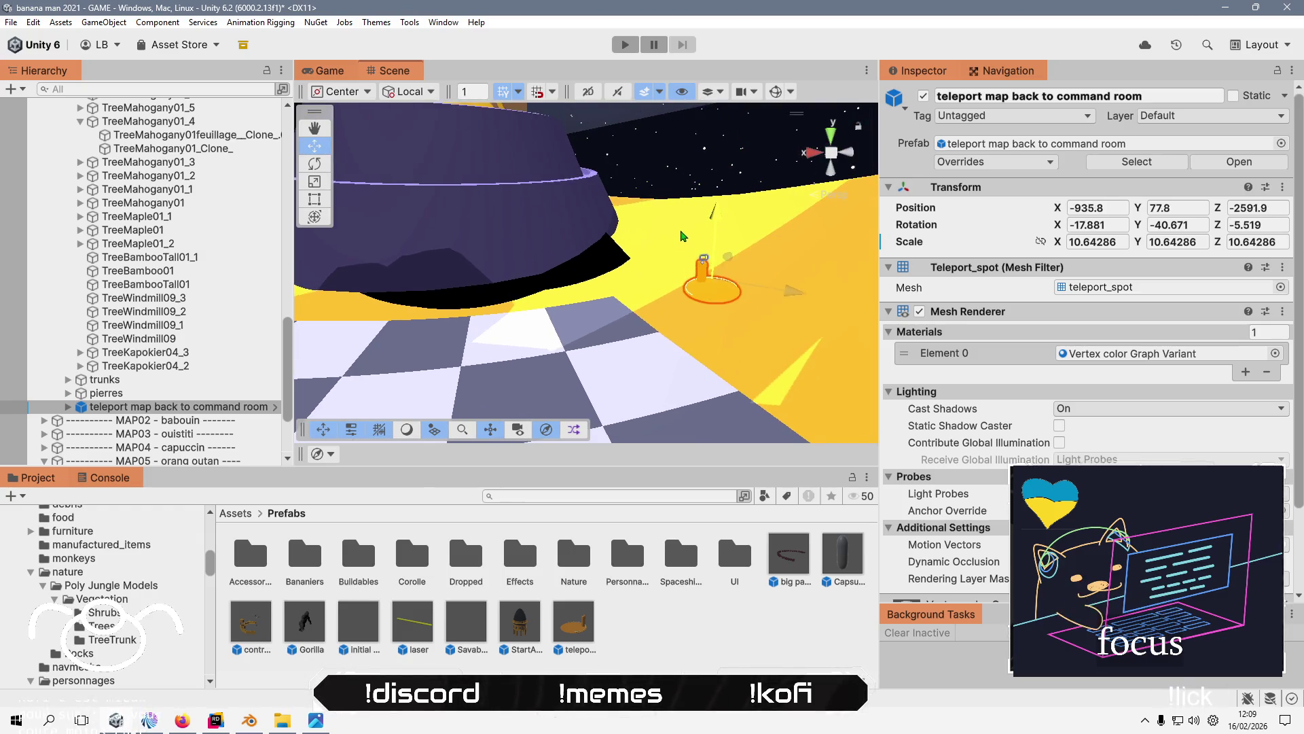
pyautogui.moveTo(738, 281)
pyautogui.mouseDown()
pyautogui.moveTo(633, 329)
pyautogui.moveTo(677, 300)
pyautogui.moveTo(620, 268)
pyautogui.moveTo(684, 277)
pyautogui.moveTo(727, 318)
pyautogui.moveTo(515, 226)
pyautogui.moveTo(774, 441)
pyautogui.moveTo(748, 294)
pyautogui.moveTo(631, 326)
pyautogui.moveTo(740, 294)
pyautogui.moveTo(637, 310)
pyautogui.moveTo(649, 273)
pyautogui.moveTo(647, 357)
pyautogui.mouseUp()
# - Select the world object, then the original teleport in MAP05
pyautogui.click(654, 260)
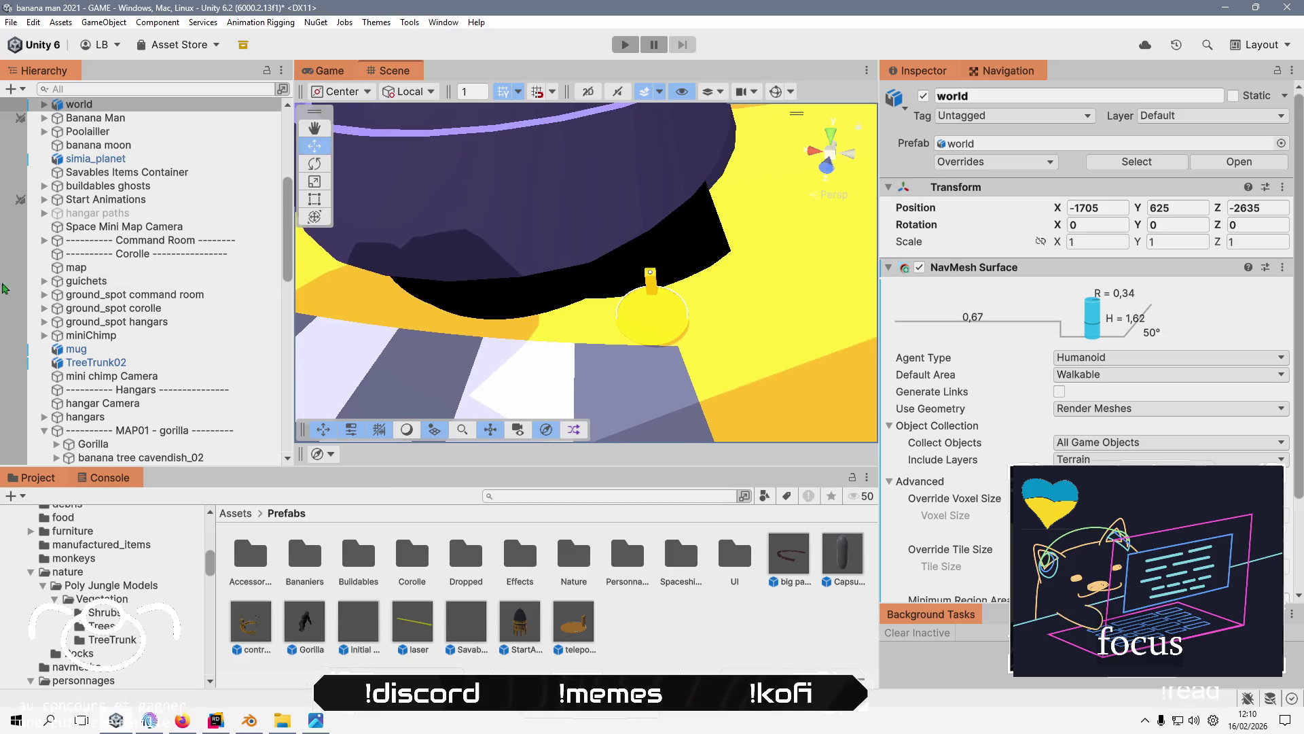
pyautogui.scroll(-15, 216, 385)
pyautogui.click(203, 458)
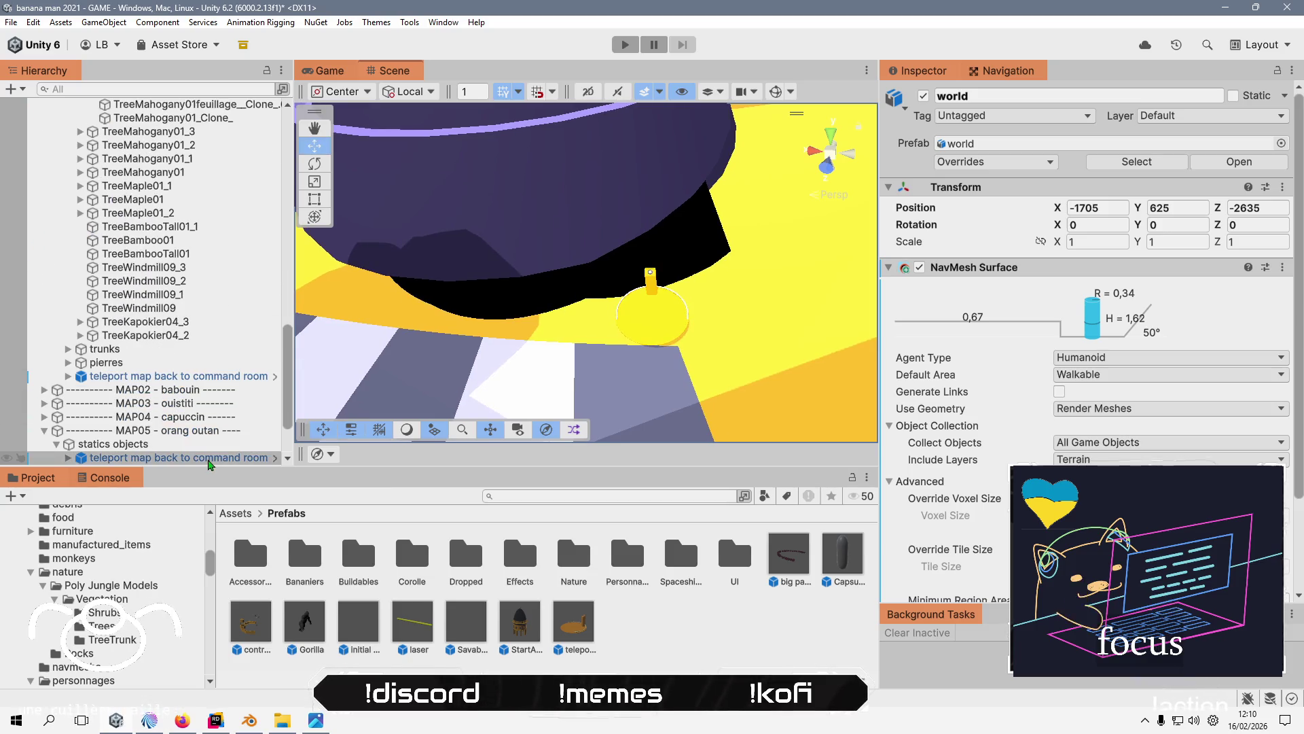